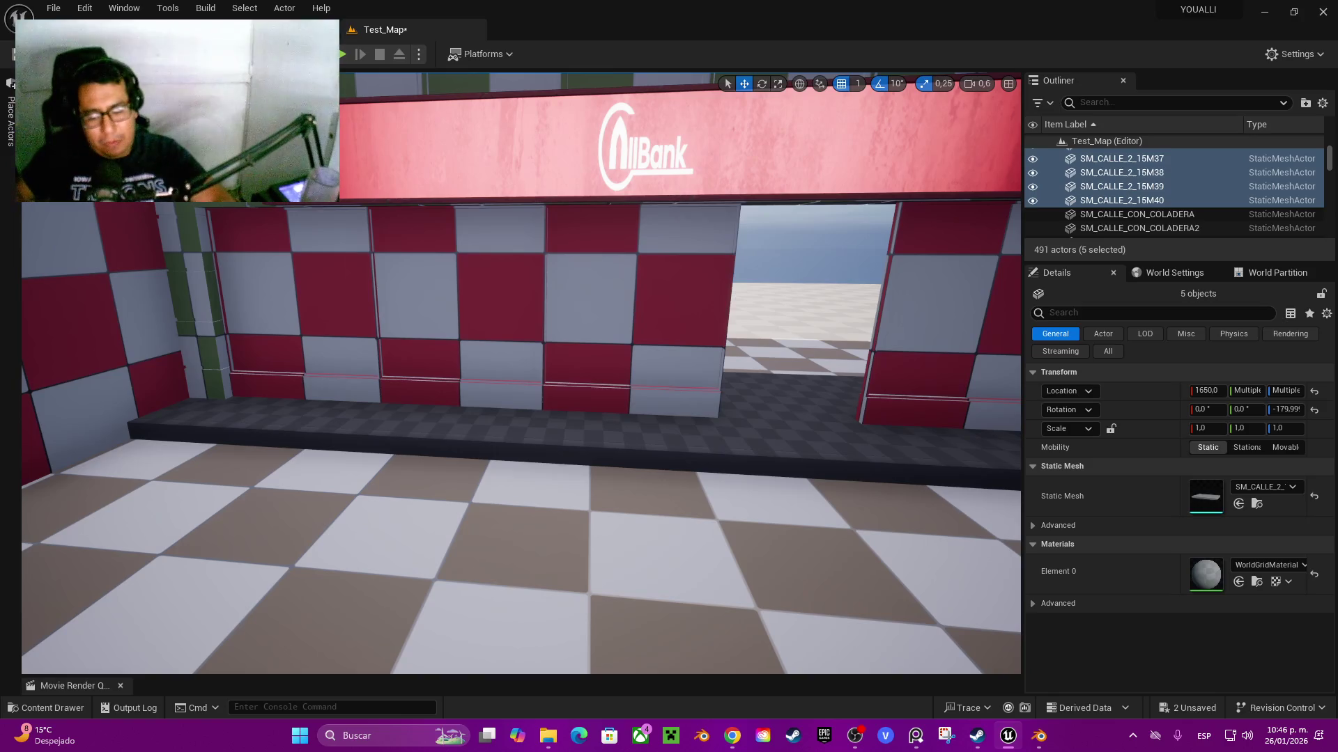
- Duplicate the bank's security door and its frame, sliding the copy left along the wall
{"action": "key", "text": "s"}
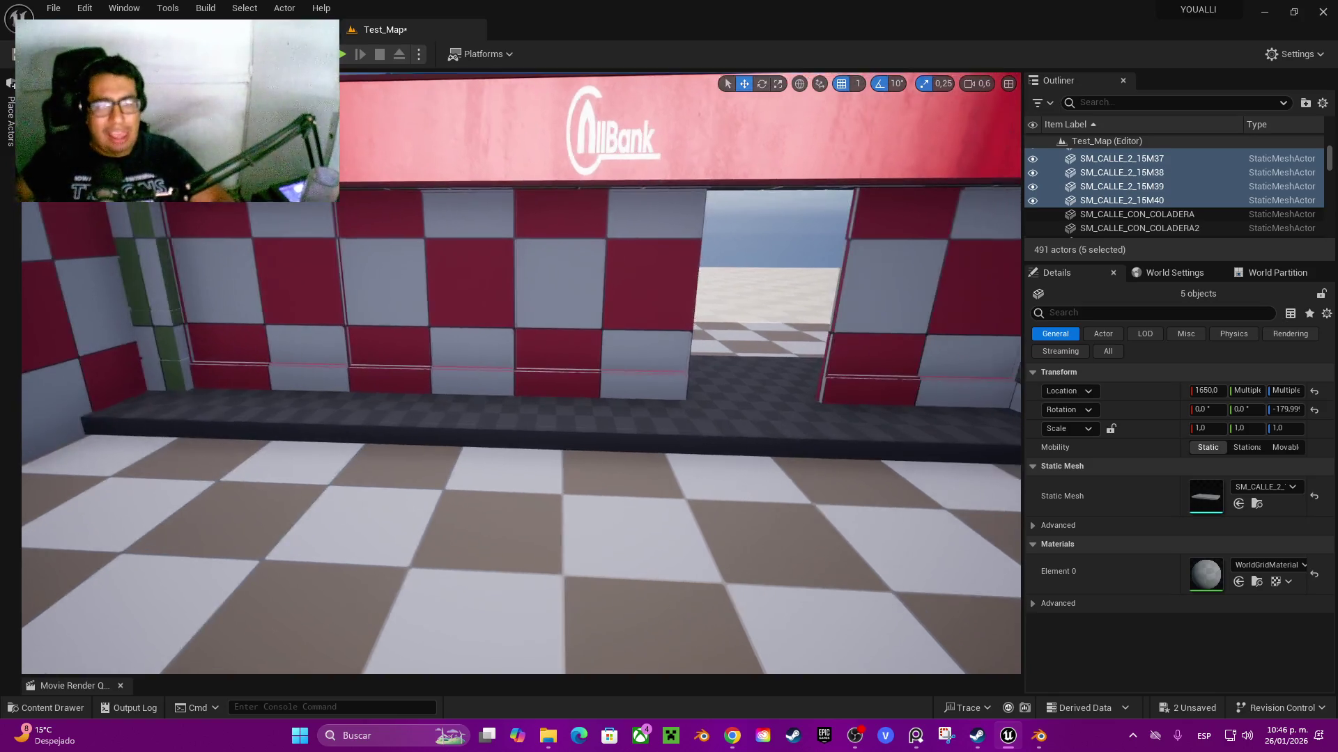
{"action": "key", "text": "w"}
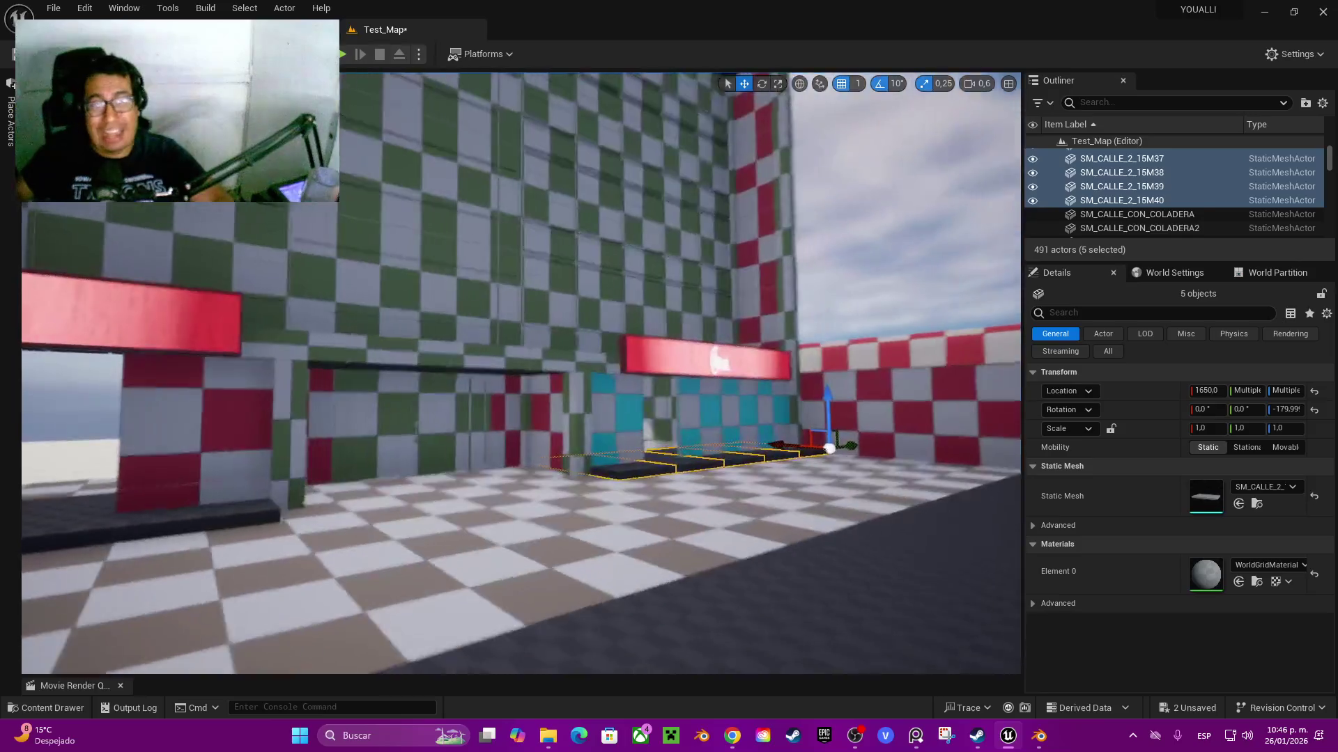
{"action": "key", "text": "w"}
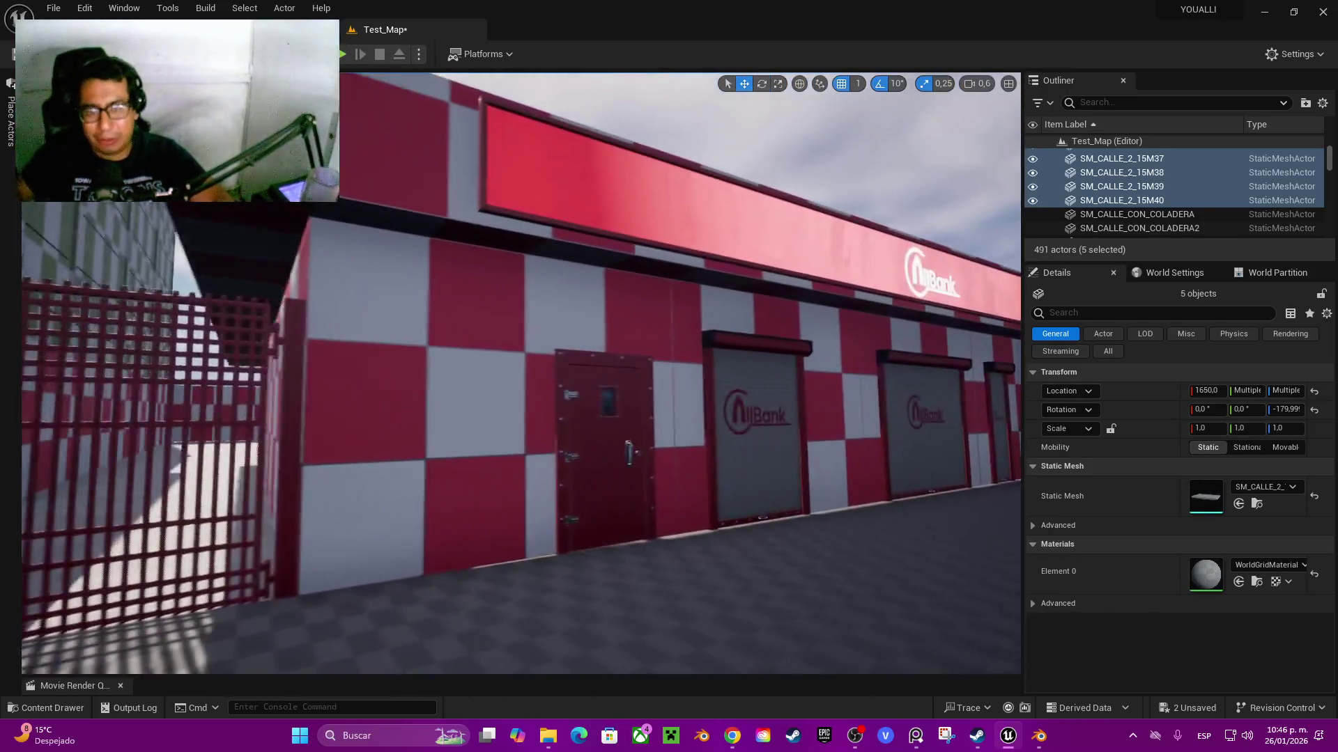
{"action": "left_click", "coordinate": [566, 540]}
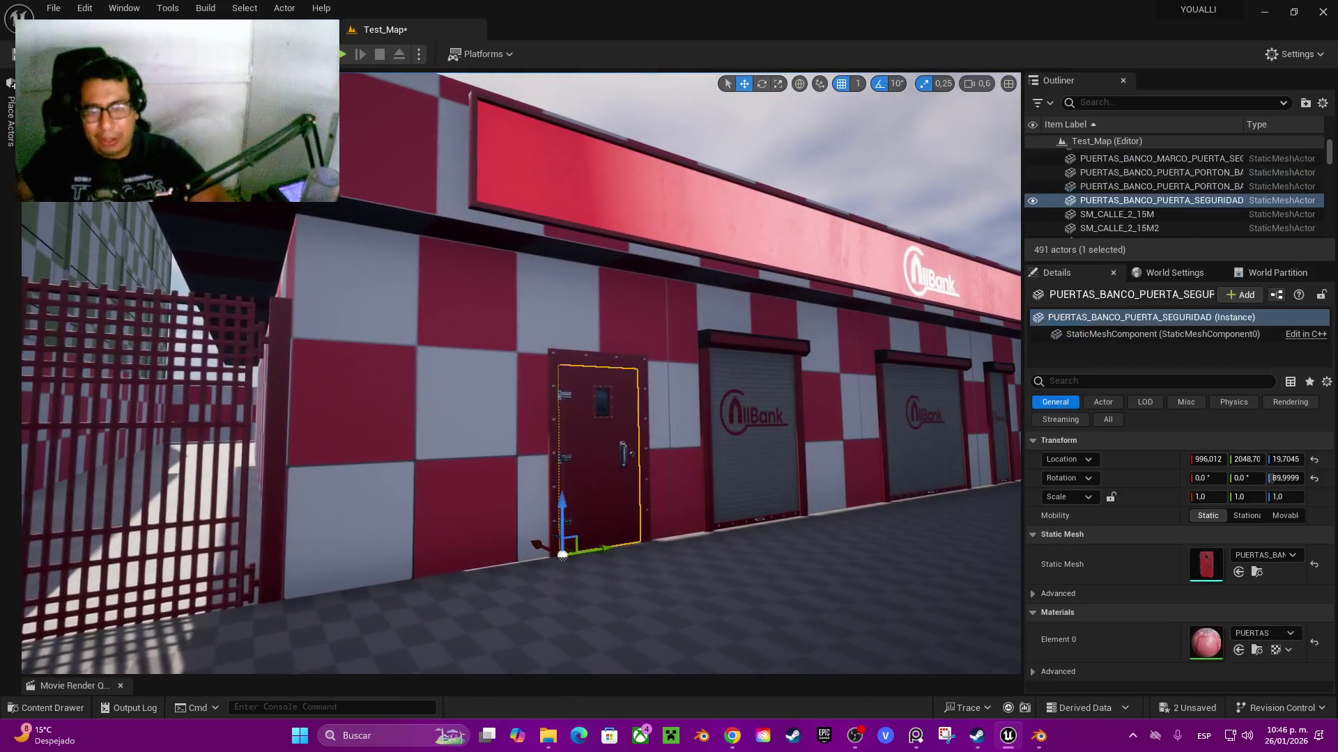
{"action": "left_click", "coordinate": [555, 530], "text": "ctrl"}
{"action": "key", "text": "s"}
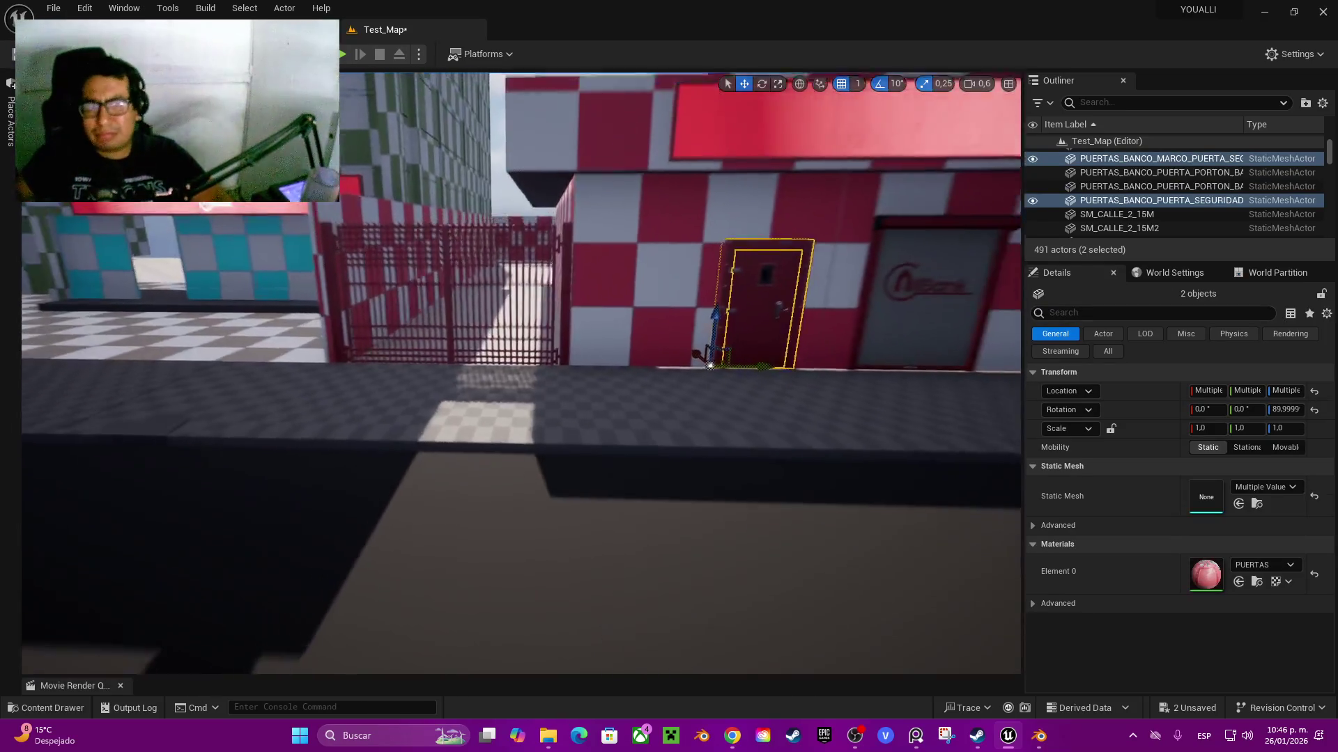
{"action": "left_click_drag", "start_coordinate": [674, 369], "coordinate": [41, 356], "text": "alt"}
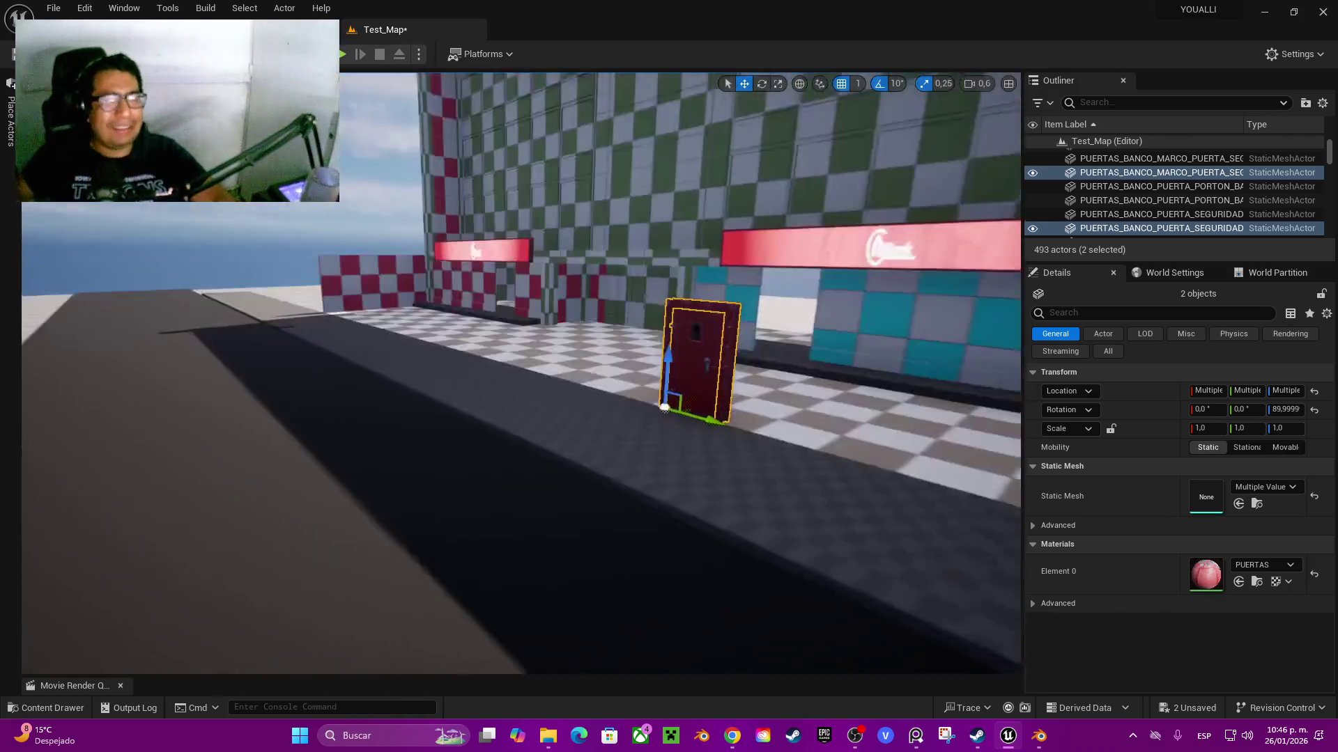
- Lift the copied door and frame upward onto the walkway, then delete the copy
{"action": "left_click_drag", "start_coordinate": [627, 487], "coordinate": [568, 401]}
{"action": "key", "text": "f"}
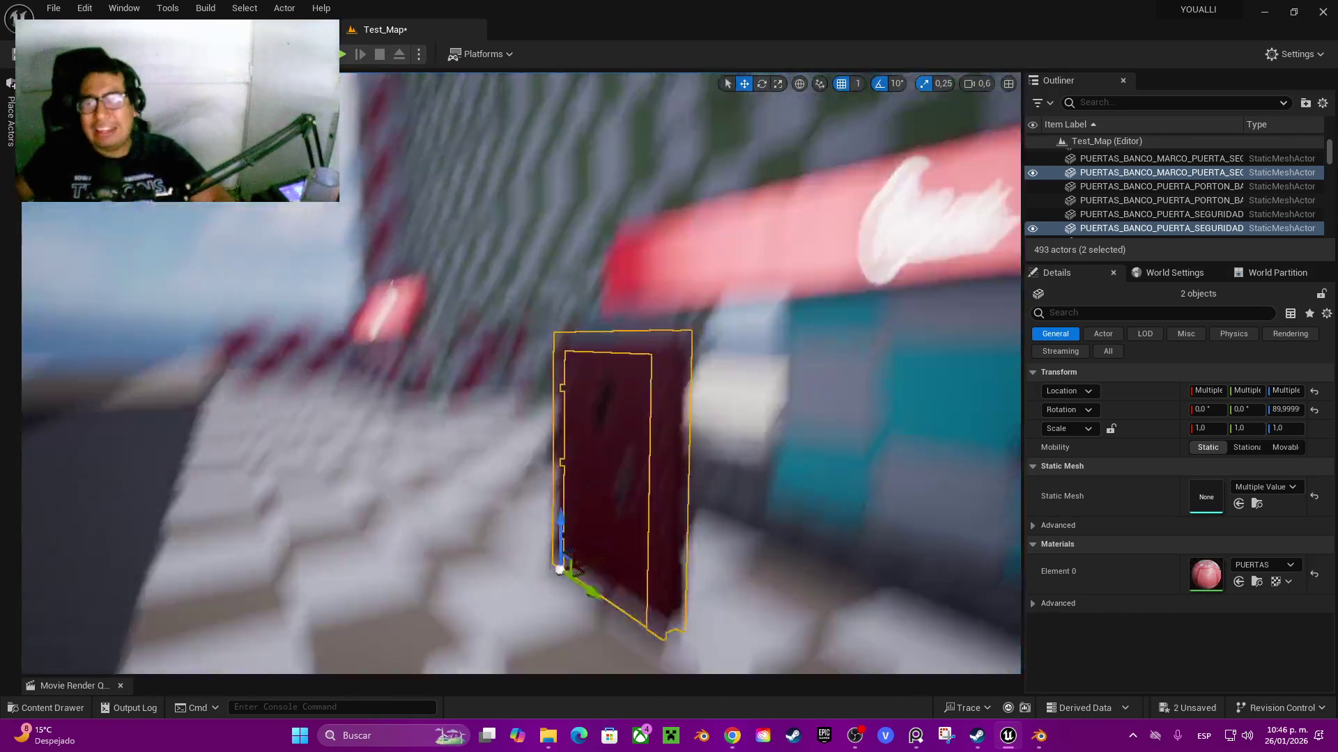
{"action": "mouse_move", "coordinate": [521, 370]}
{"action": "left_mouse_down"}
{"action": "mouse_move", "coordinate": [418, 376]}
{"action": "mouse_move", "coordinate": [407, 335]}
{"action": "left_mouse_up"}
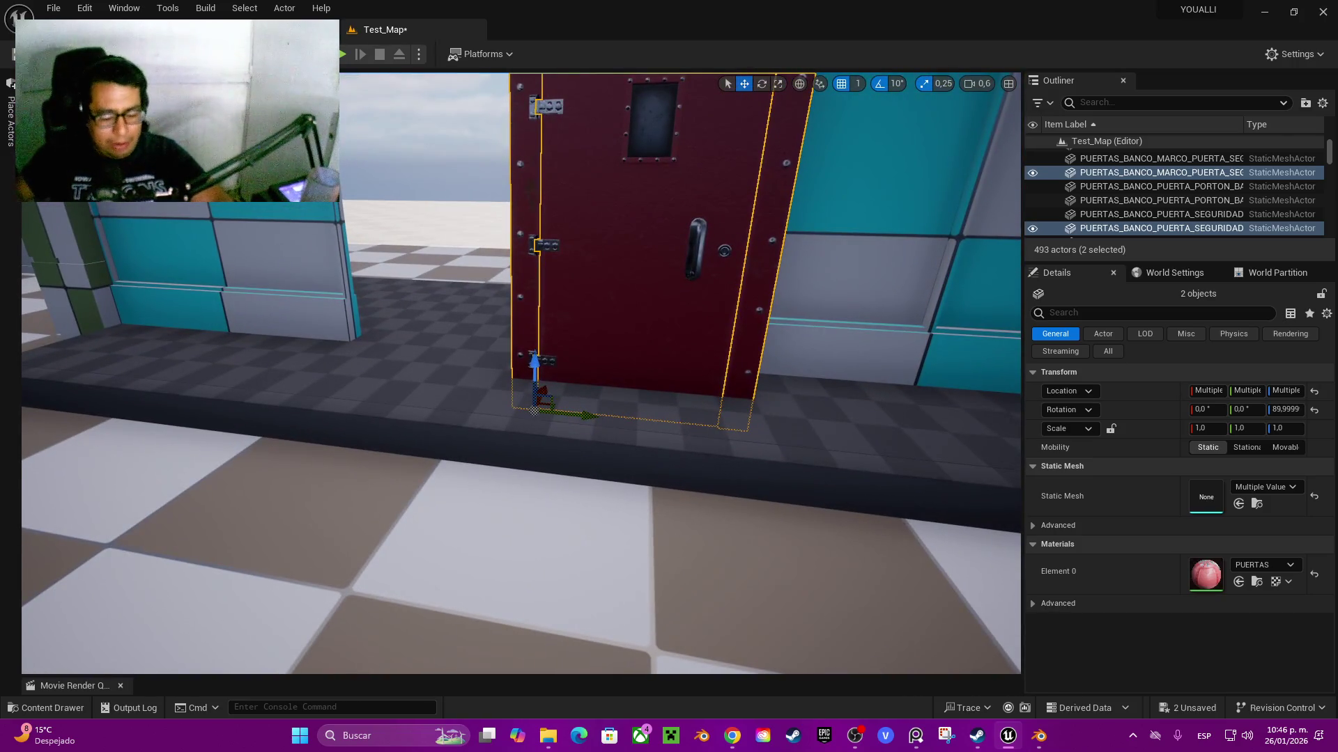
{"action": "mouse_move", "coordinate": [533, 364]}
{"action": "left_mouse_down"}
{"action": "mouse_move", "coordinate": [534, 337]}
{"action": "mouse_move", "coordinate": [550, 374]}
{"action": "mouse_move", "coordinate": [563, 367]}
{"action": "mouse_move", "coordinate": [474, 357]}
{"action": "mouse_move", "coordinate": [473, 327]}
{"action": "mouse_move", "coordinate": [519, 330]}
{"action": "mouse_move", "coordinate": [550, 355]}
{"action": "mouse_move", "coordinate": [532, 370]}
{"action": "mouse_move", "coordinate": [540, 353]}
{"action": "mouse_move", "coordinate": [586, 364]}
{"action": "mouse_move", "coordinate": [519, 391]}
{"action": "mouse_move", "coordinate": [346, 418]}
{"action": "mouse_move", "coordinate": [356, 412]}
{"action": "left_mouse_up"}
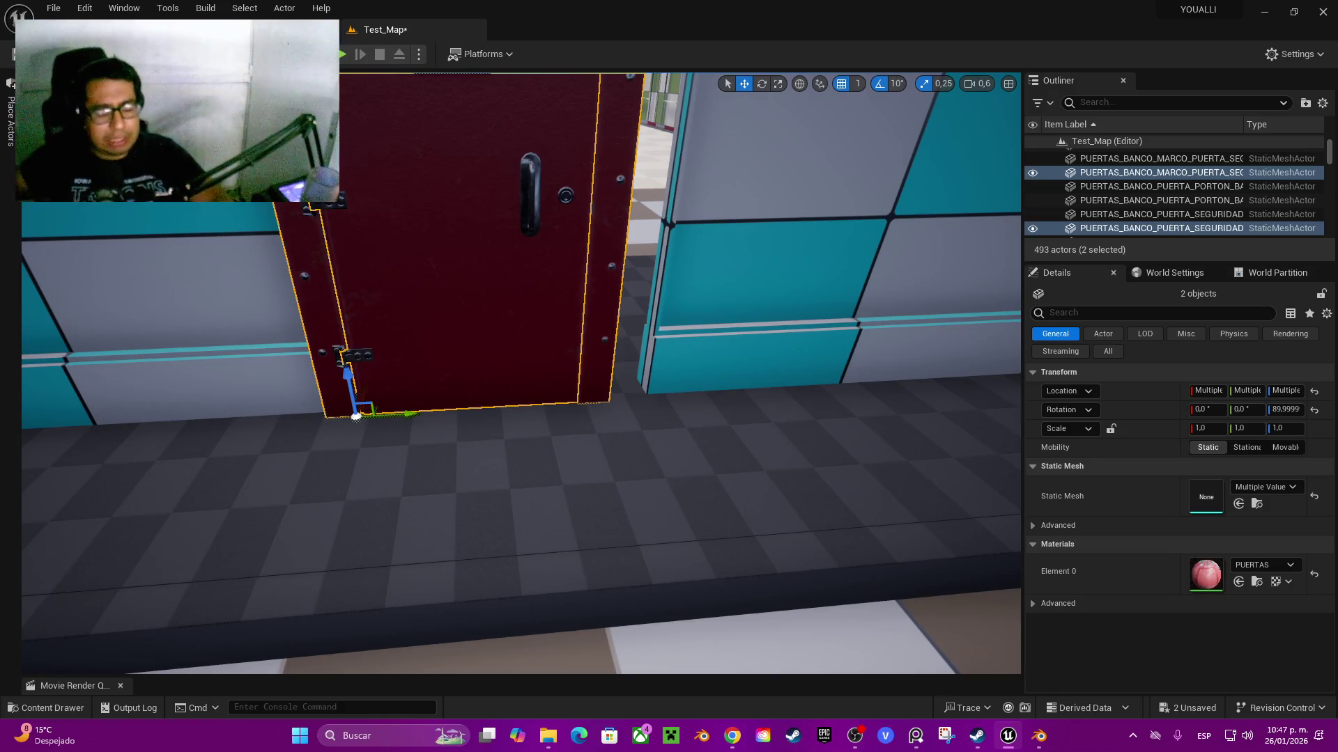
{"action": "key", "text": "Delete"}
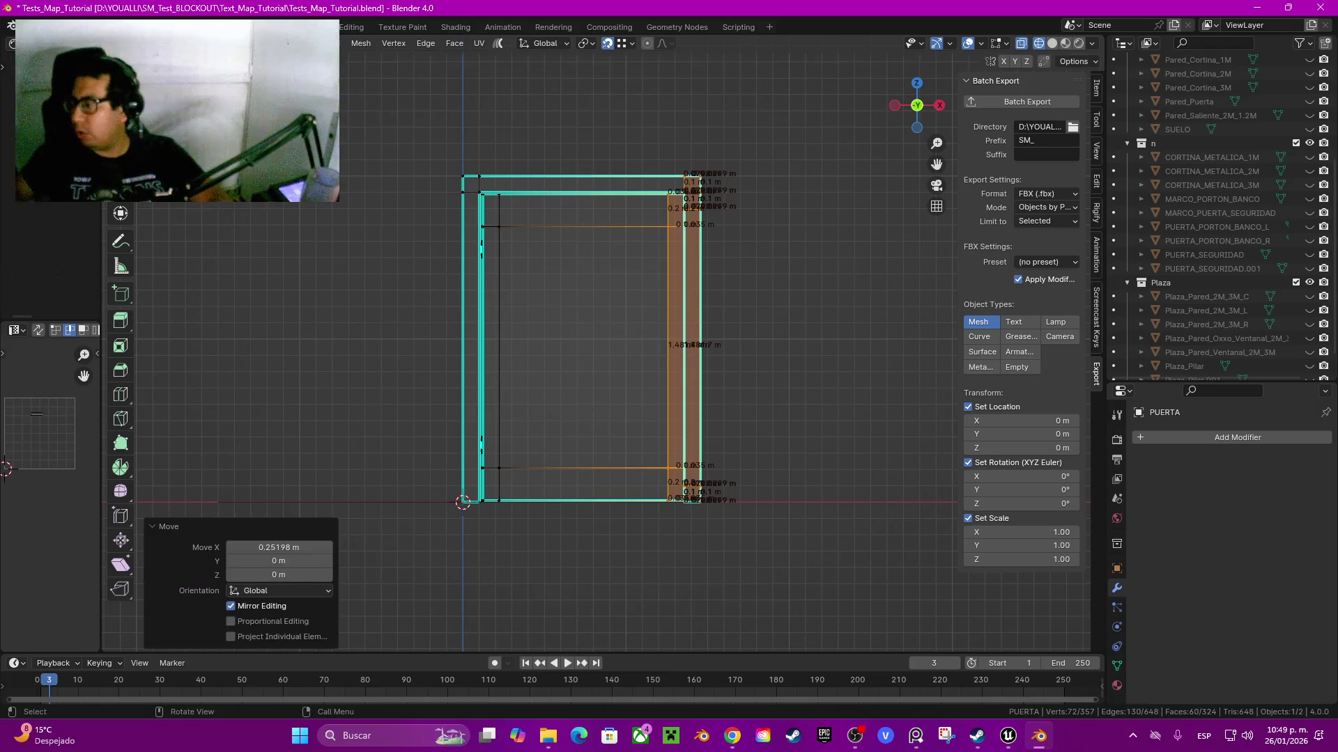
- Pan and zoom across the PUERTA door frame in Blender's Edit Mode
{"action": "scroll", "coordinate": [630, 378], "scroll_direction": "up", "scroll_amount": 6}
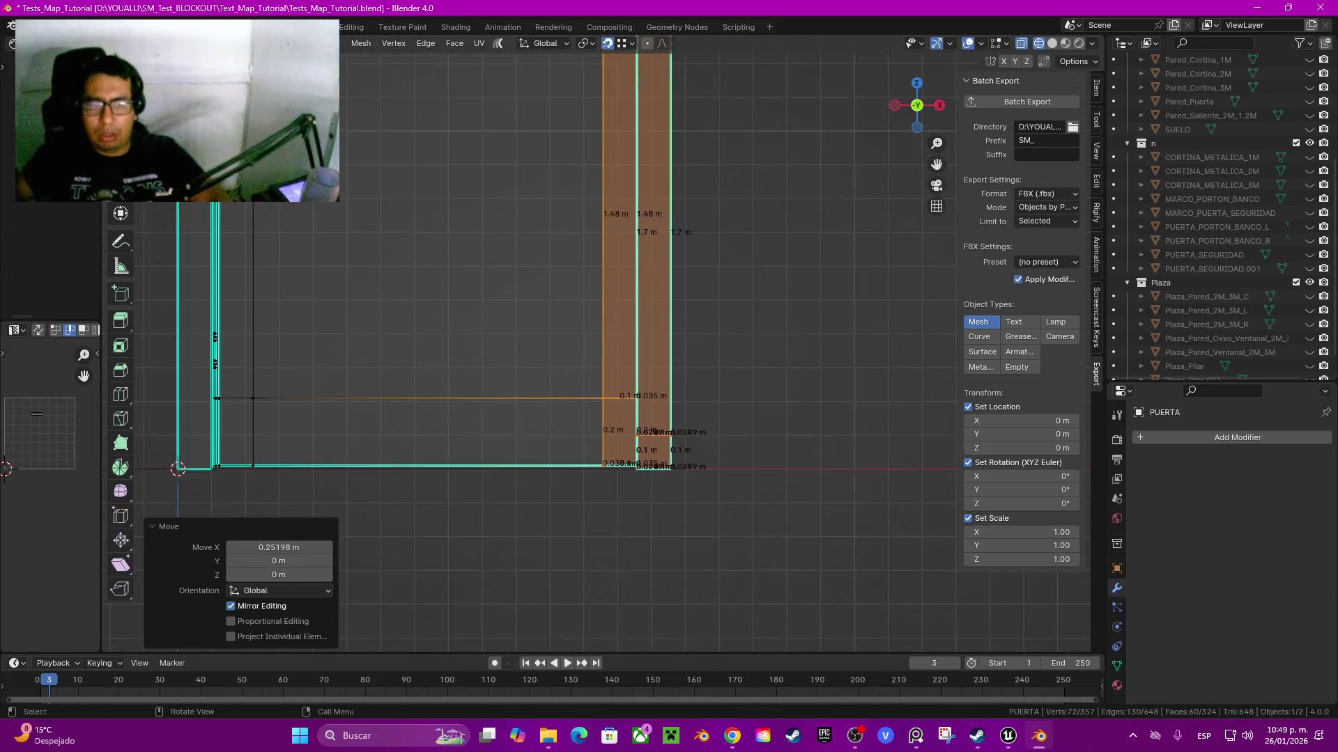
{"action": "left_click_drag", "start_coordinate": [936, 164], "coordinate": [907, 120]}
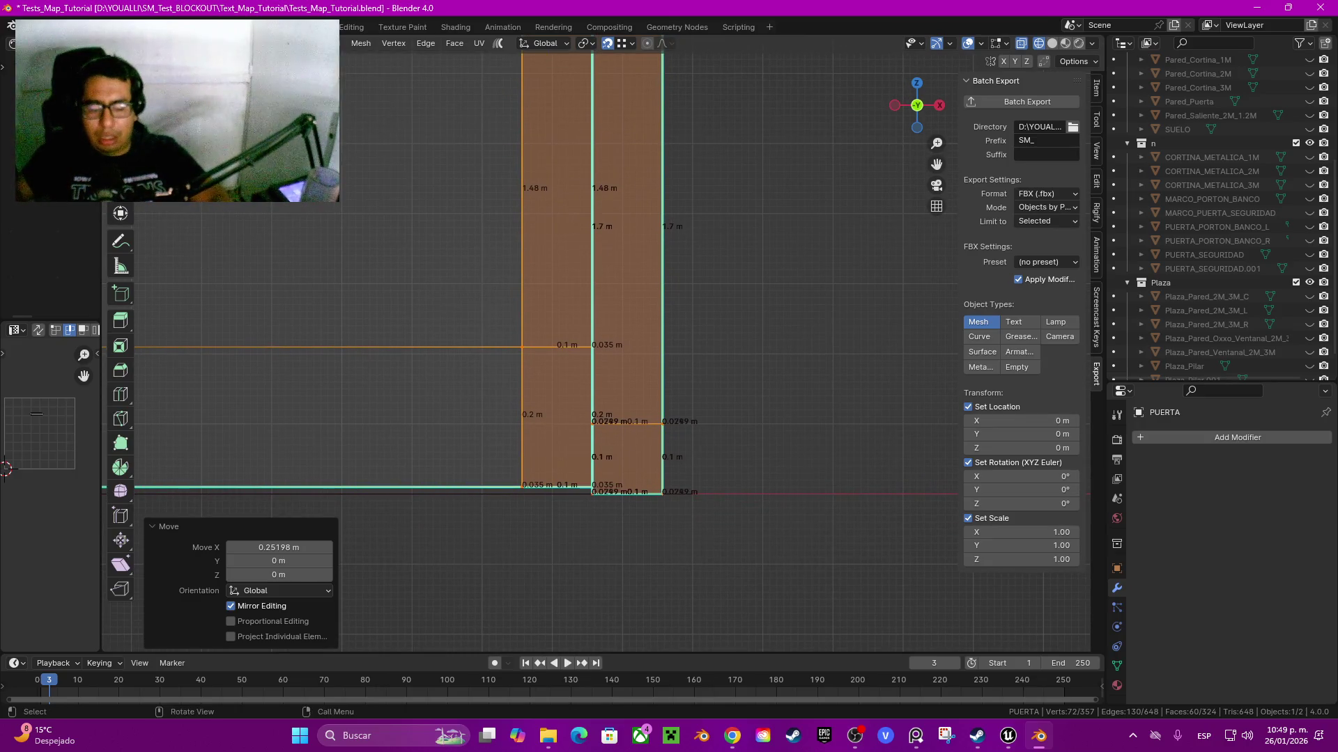
{"action": "scroll", "coordinate": [605, 347], "scroll_direction": "down", "scroll_amount": 2}
{"action": "key", "text": "shift+a"}
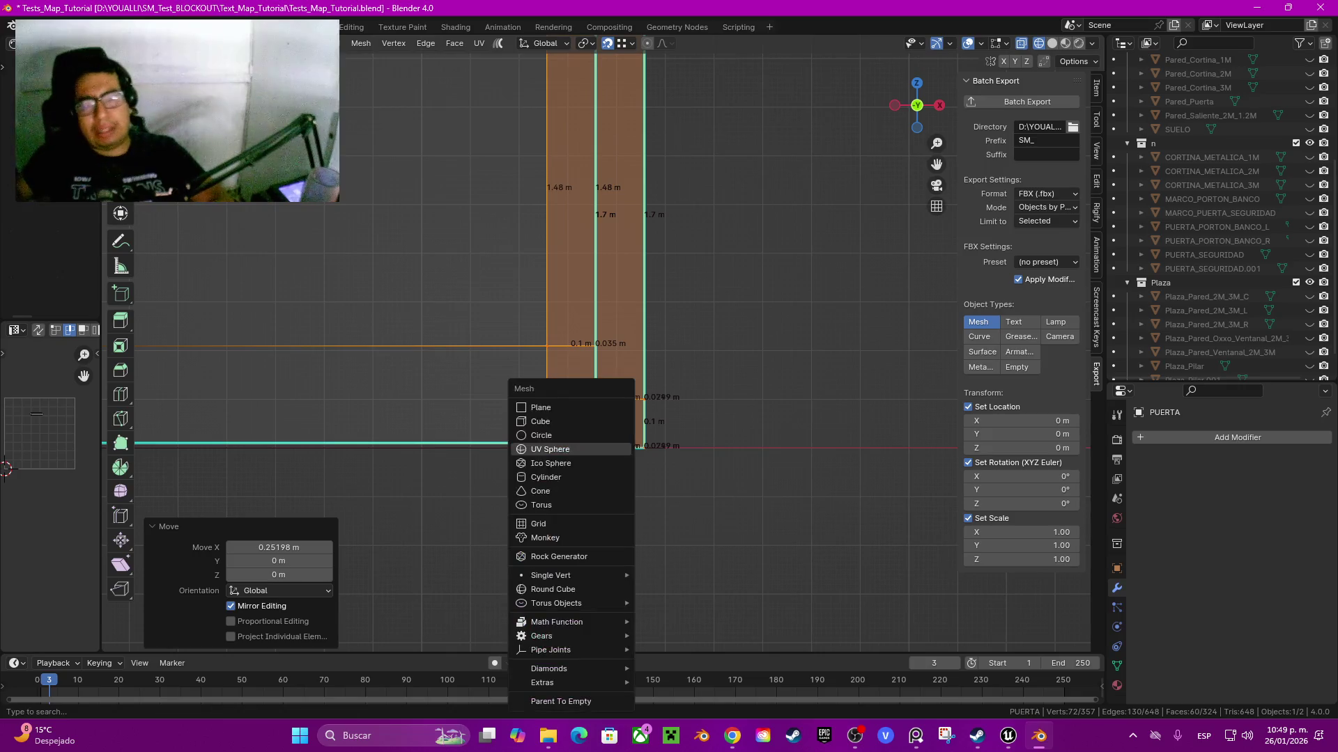
- Add a 3 m plane, then box-select the frame's right column and move it
{"action": "left_click", "coordinate": [550, 403]}
{"action": "scroll", "coordinate": [498, 223], "scroll_direction": "up", "scroll_amount": 3}
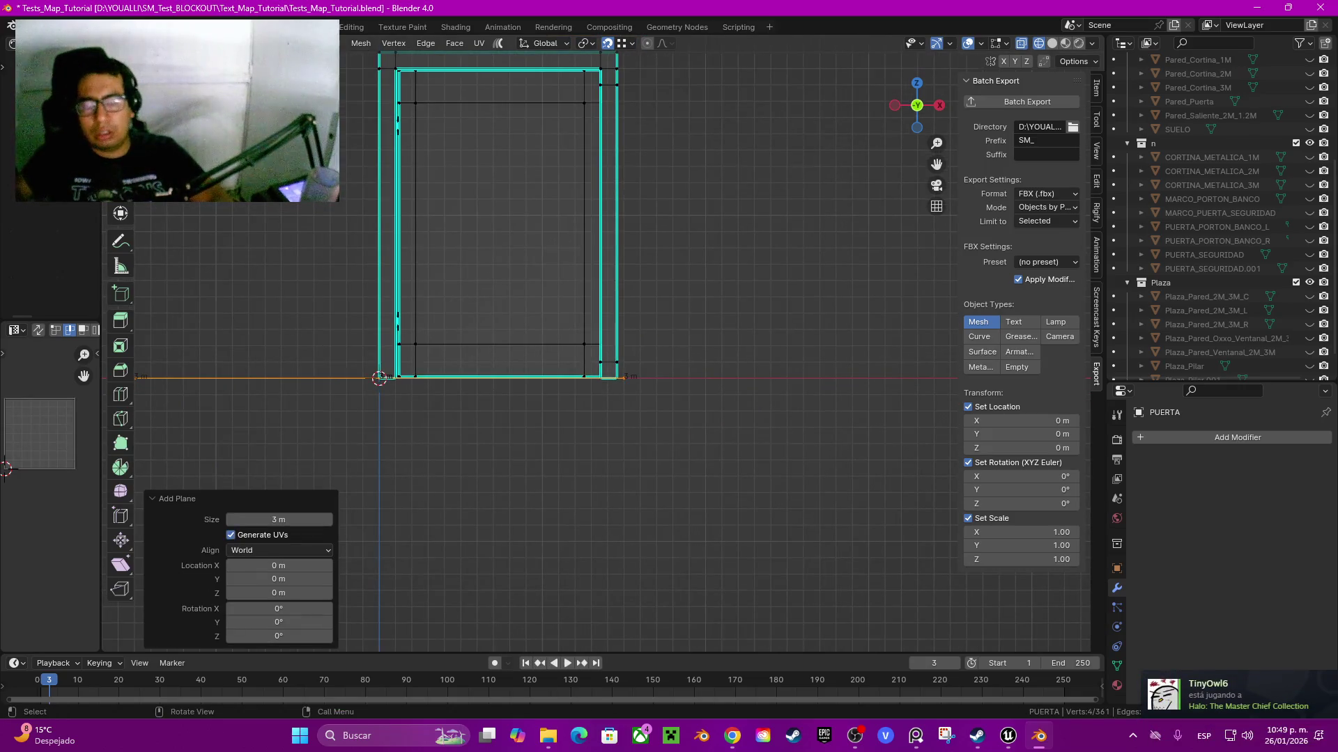
{"action": "scroll", "coordinate": [603, 343], "scroll_direction": "up", "scroll_amount": 3}
{"action": "scroll", "coordinate": [604, 345], "scroll_direction": "down", "scroll_amount": 3}
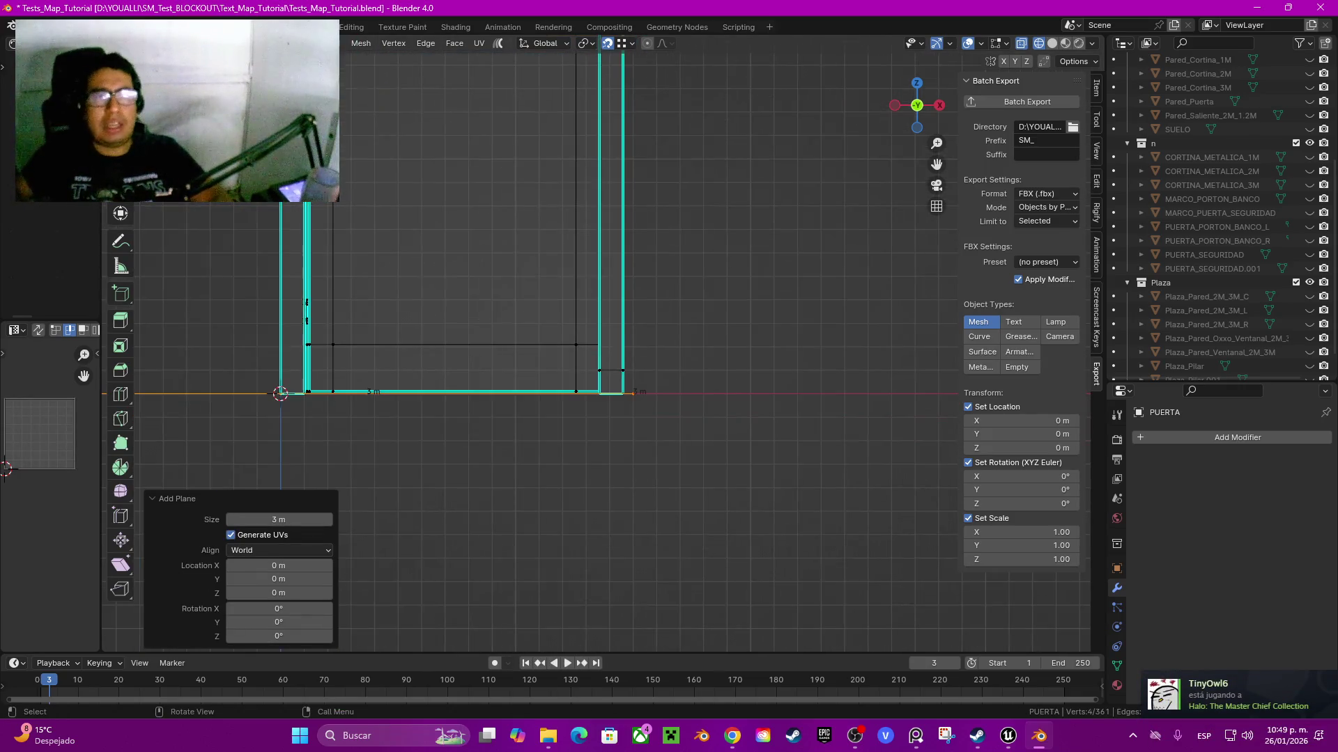
{"action": "scroll", "coordinate": [611, 509], "scroll_direction": "down", "scroll_amount": 3}
{"action": "mouse_move", "coordinate": [573, 146]}
{"action": "left_mouse_down"}
{"action": "mouse_move", "coordinate": [636, 439]}
{"action": "mouse_move", "coordinate": [621, 453]}
{"action": "left_mouse_up"}
{"action": "scroll", "coordinate": [605, 341], "scroll_direction": "up", "scroll_amount": 2}
{"action": "scroll", "coordinate": [613, 488], "scroll_direction": "up", "scroll_amount": 2}
{"action": "scroll", "coordinate": [622, 554], "scroll_direction": "right", "scroll_amount": 1}
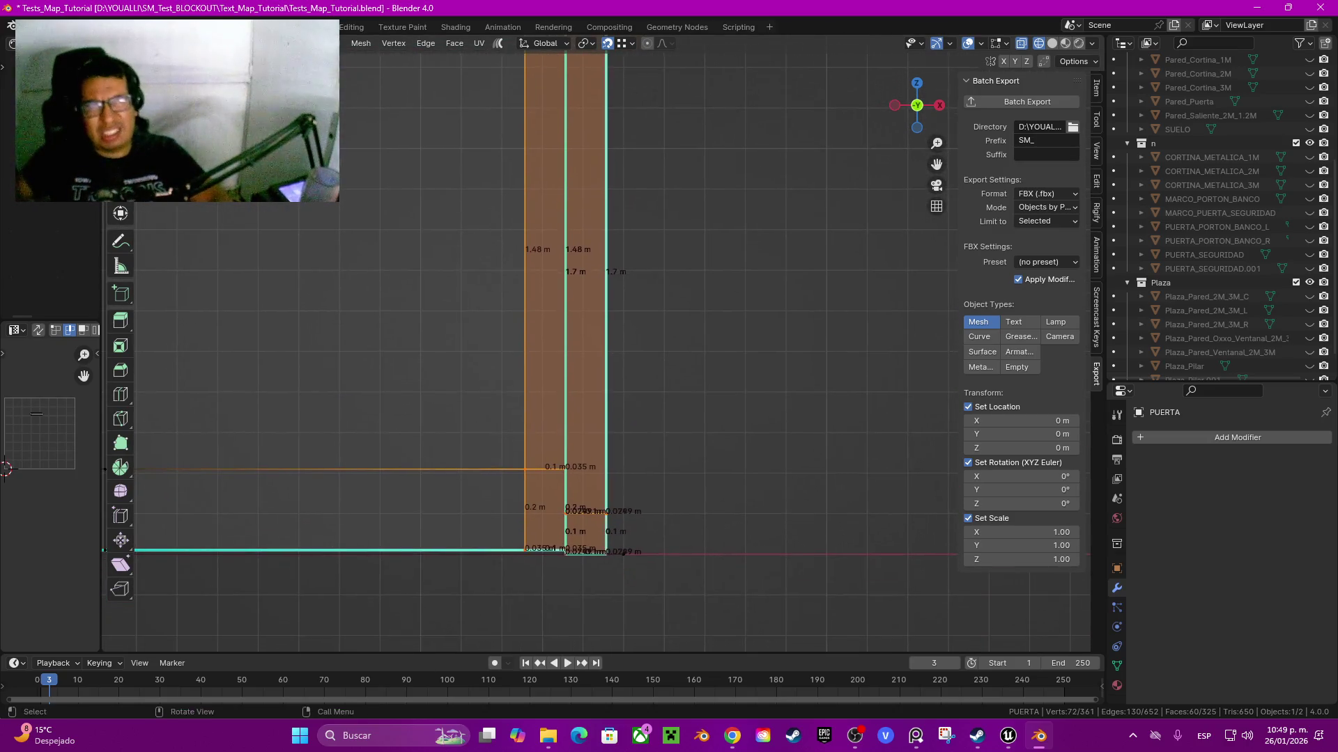
{"action": "scroll", "coordinate": [622, 553], "scroll_direction": "down", "scroll_amount": 3}
{"action": "key", "text": "g"}
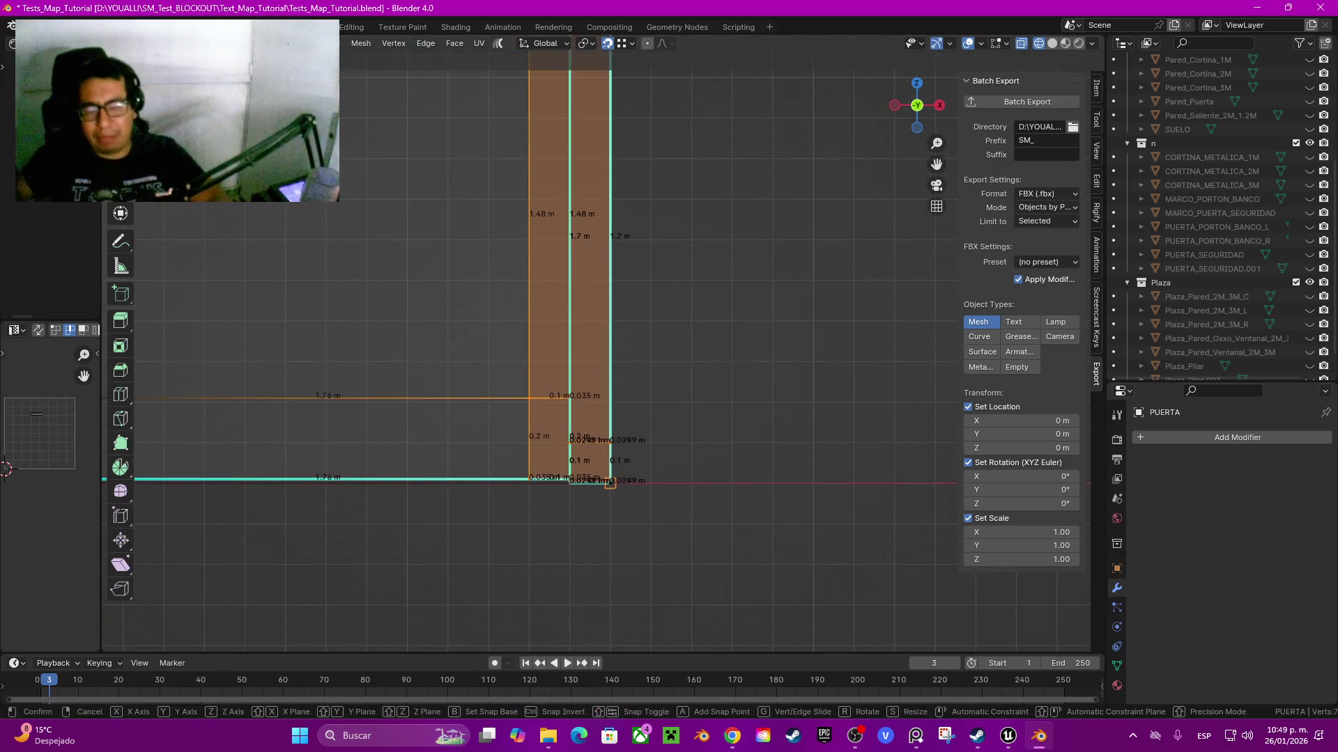
{"action": "key", "text": "Return"}
{"action": "scroll", "coordinate": [597, 353], "scroll_direction": "down", "scroll_amount": 6}
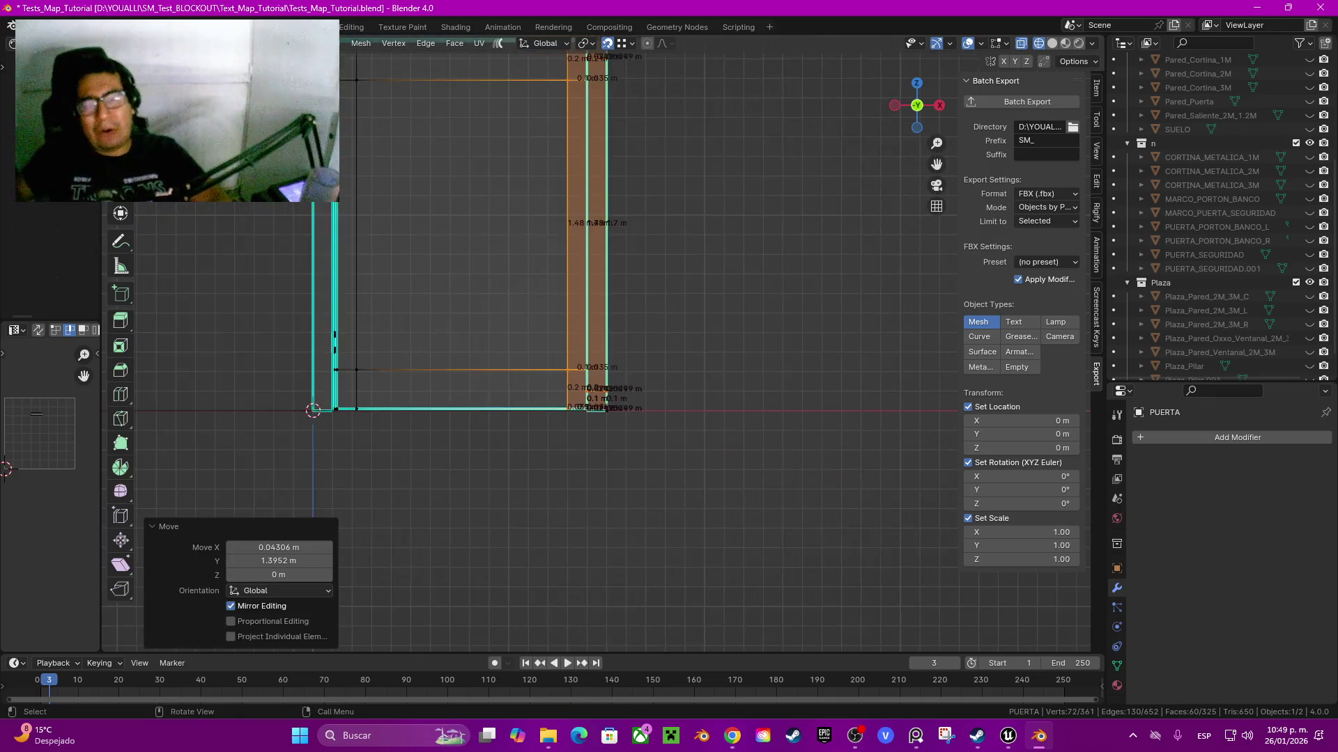
- Select the whole added plane and delete its vertices
{"action": "key", "text": "alt+a"}
{"action": "left_click", "coordinate": [265, 382]}
{"action": "key", "text": "l"}
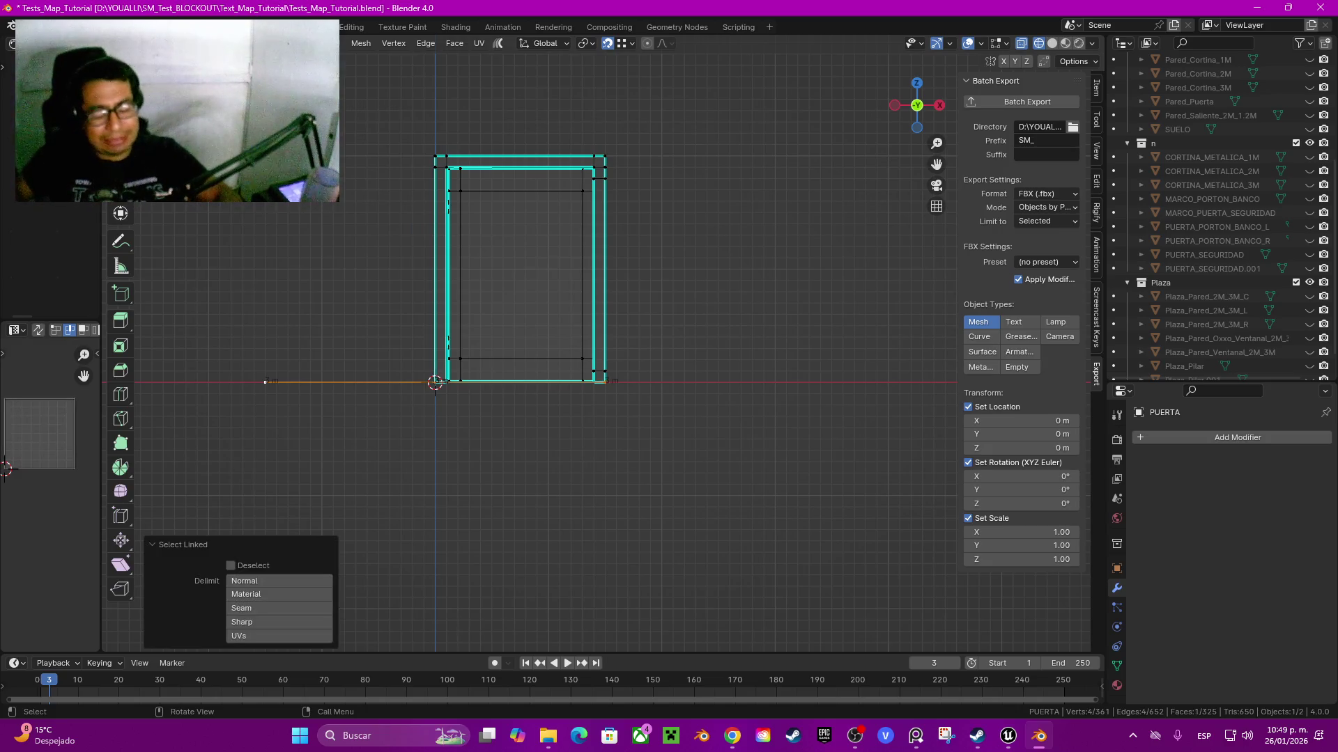
{"action": "key", "text": "x"}
{"action": "key", "text": "Return"}
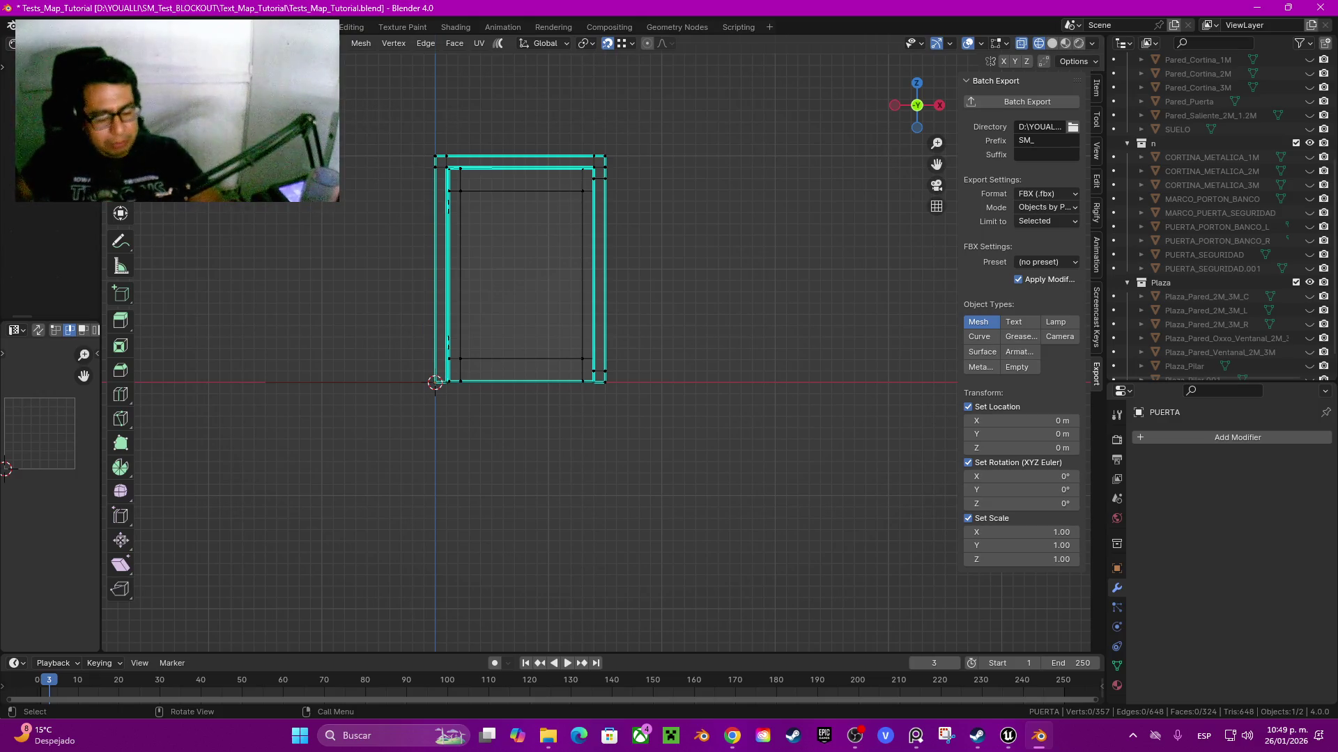
- Dissolve the frame's four inner edge loops: bottom, left, right and top
{"action": "left_click", "coordinate": [530, 357], "text": "alt"}
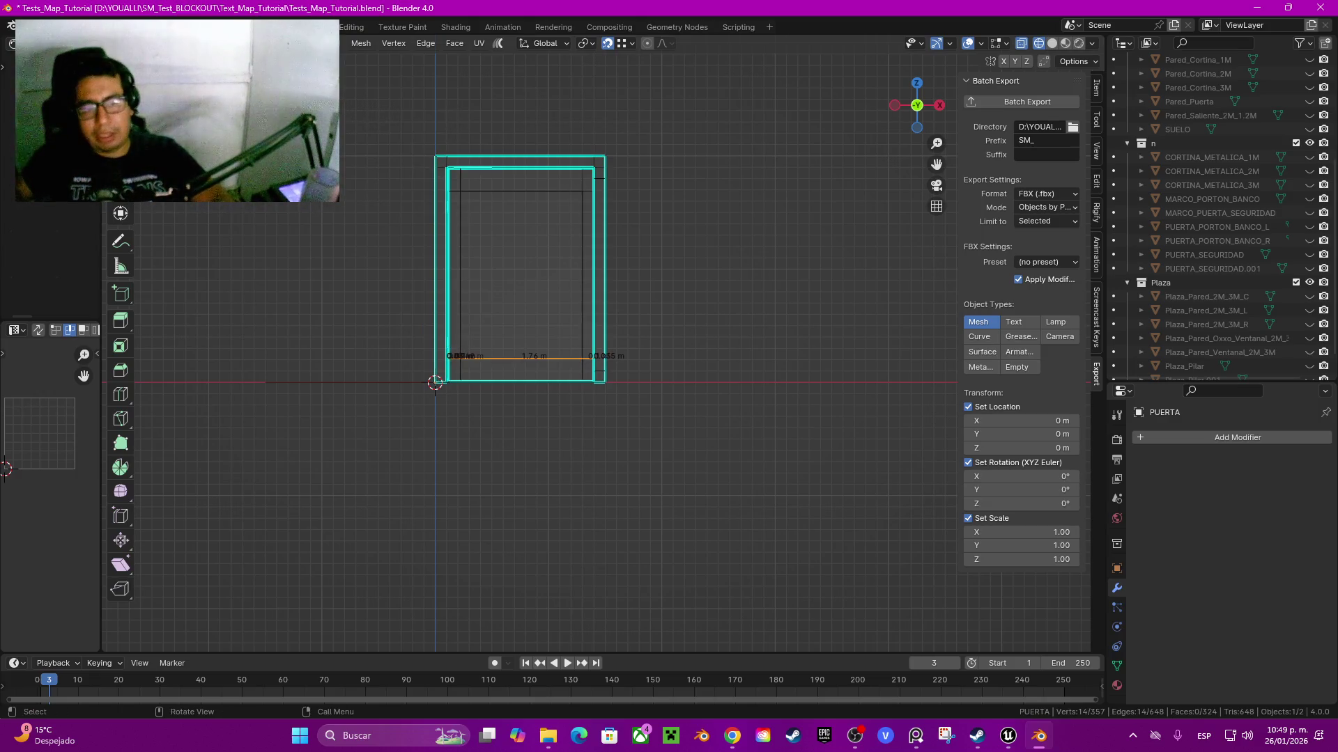
{"action": "left_click", "coordinate": [460, 272], "text": "alt+shift"}
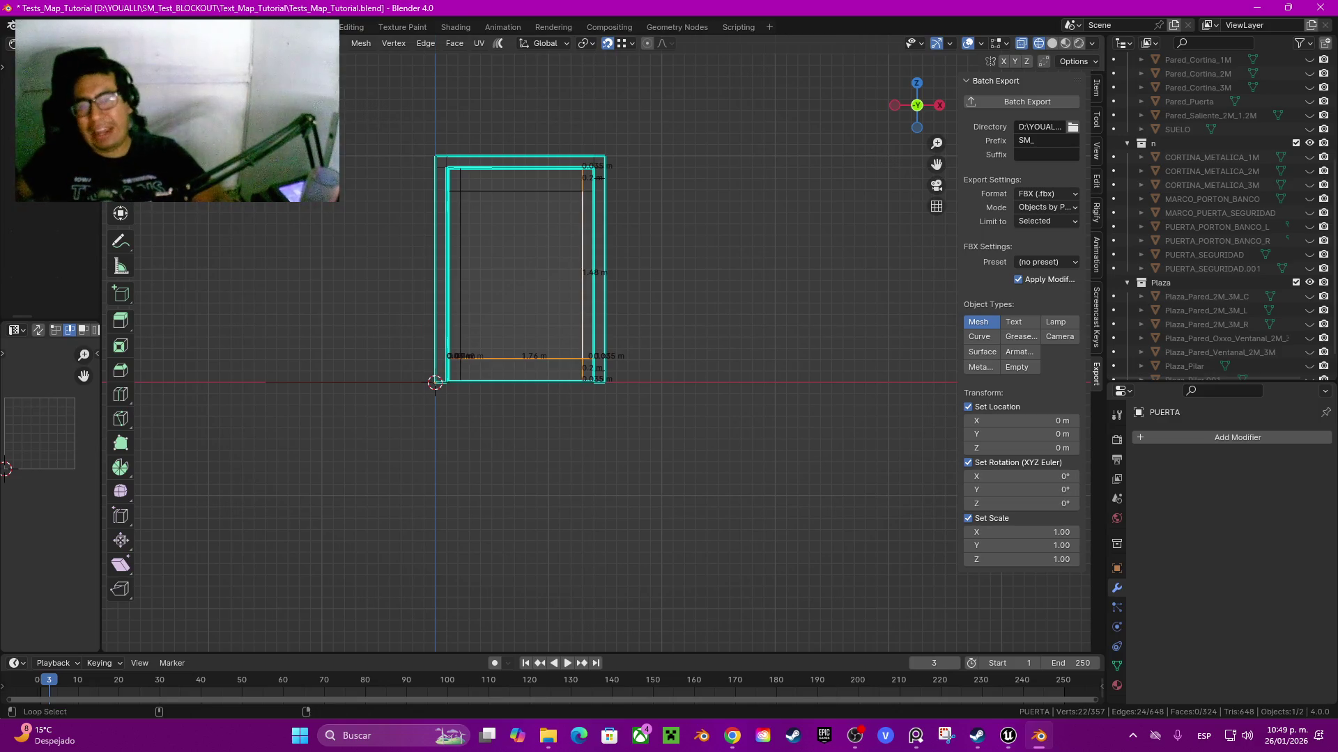
{"action": "left_click", "coordinate": [523, 190], "text": "alt+shift"}
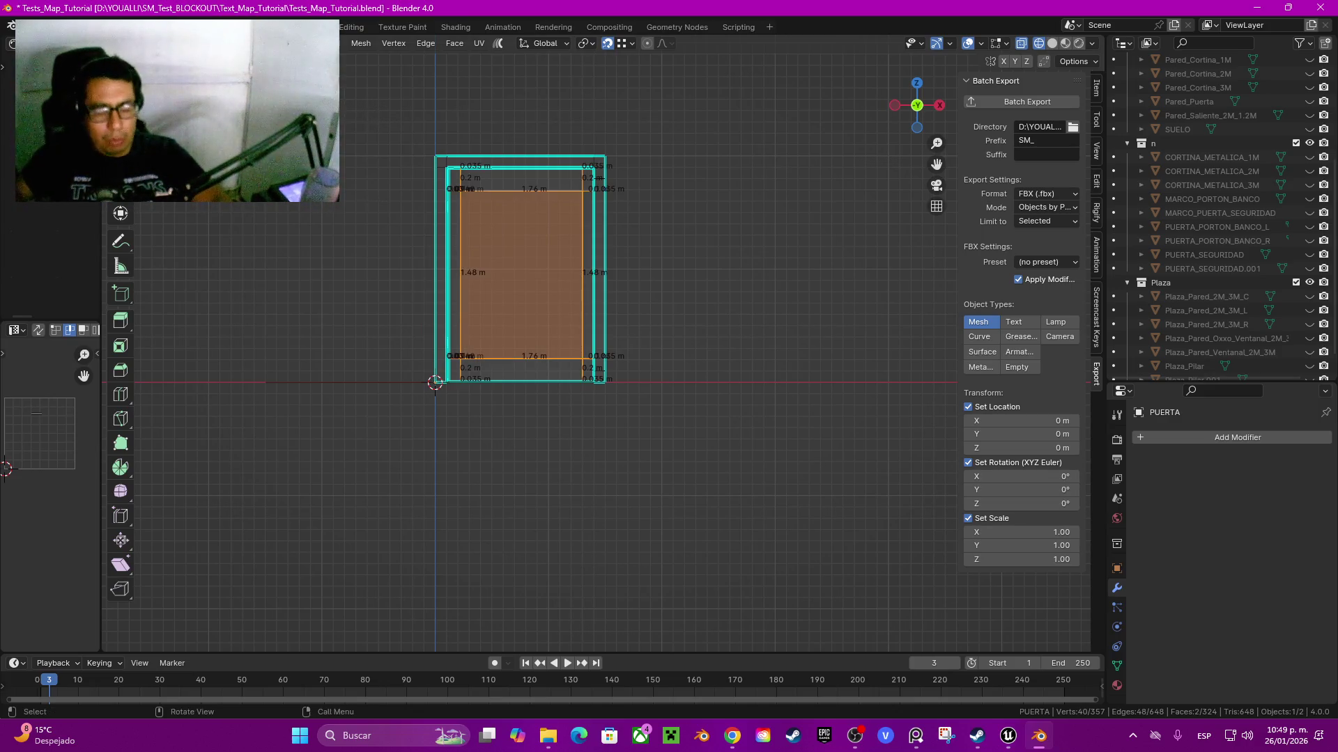
{"action": "key", "text": "ctrl+x"}
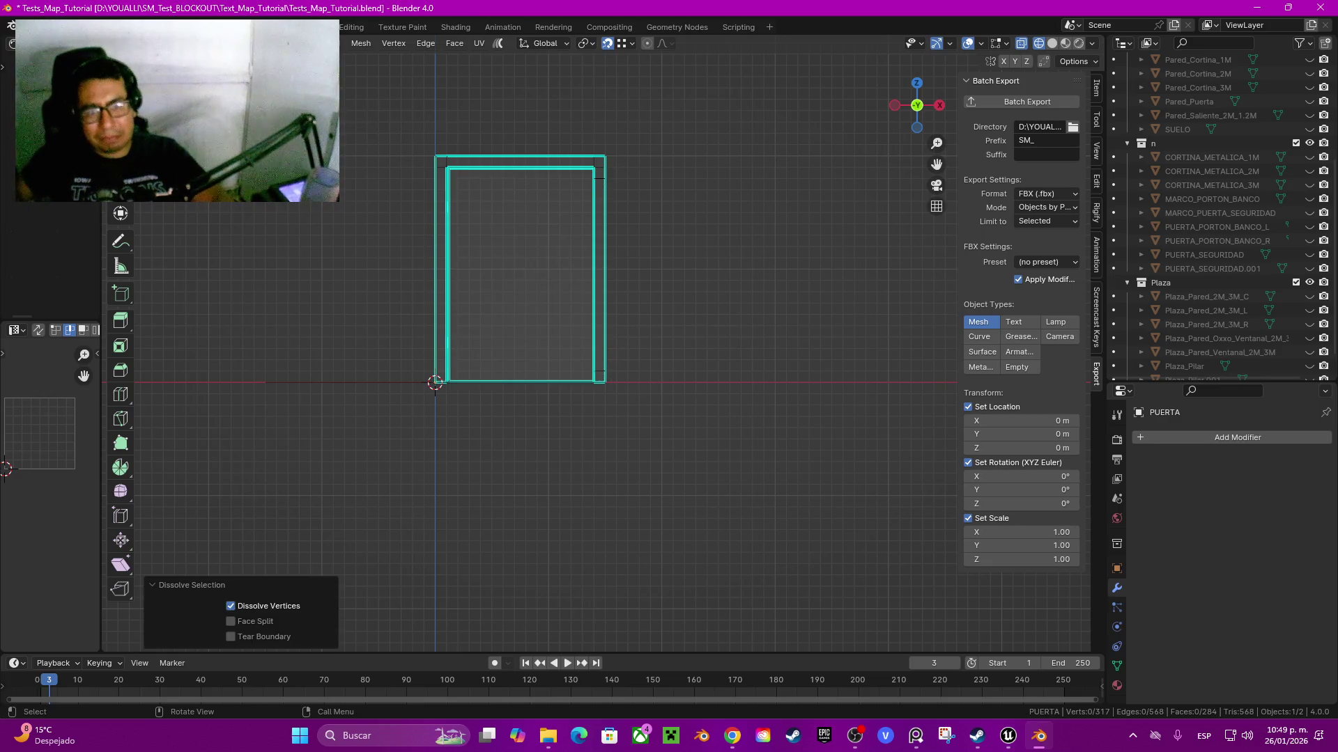
- Dissolve the extra edge loop at the door frame's lower right
{"action": "scroll", "coordinate": [523, 272], "scroll_direction": "up", "scroll_amount": 5}
{"action": "scroll", "coordinate": [522, 272], "scroll_direction": "down", "scroll_amount": 2}
{"action": "left_click", "coordinate": [653, 508], "text": "alt"}
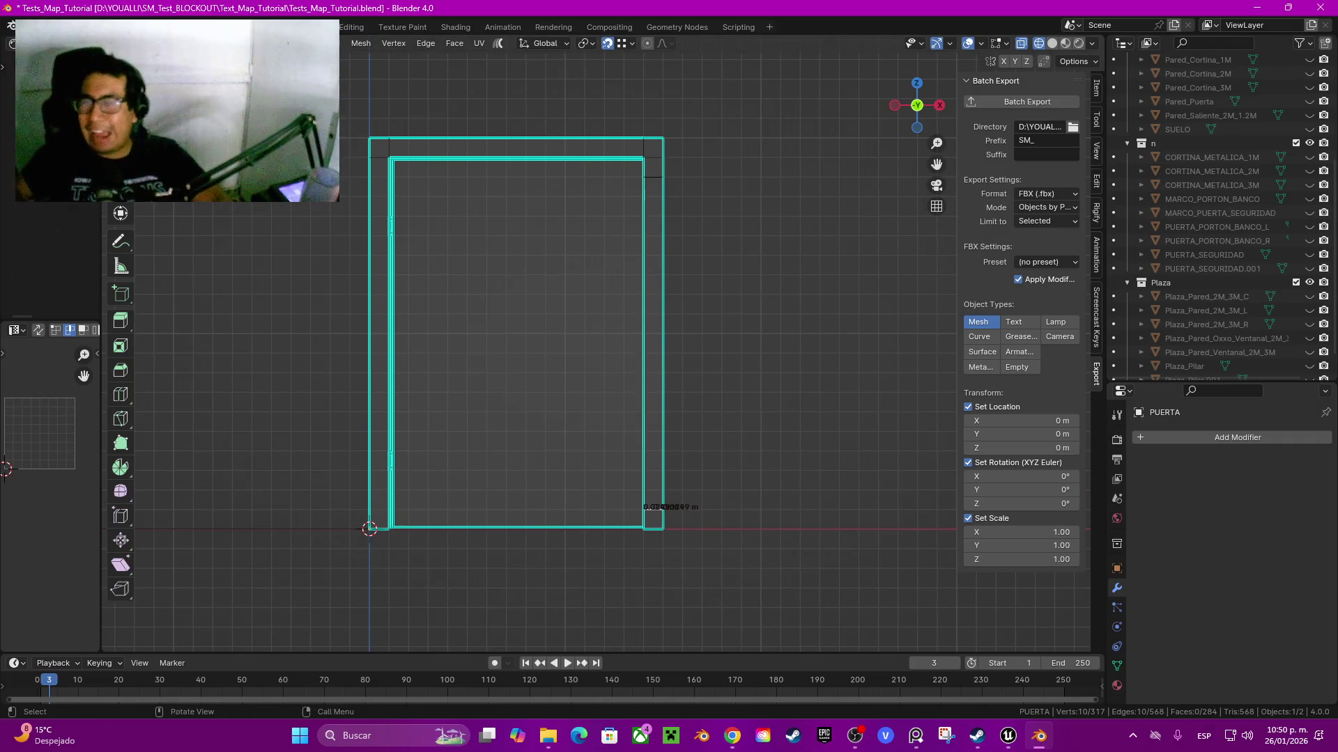
{"action": "scroll", "coordinate": [498, 348], "scroll_direction": "up", "scroll_amount": 3}
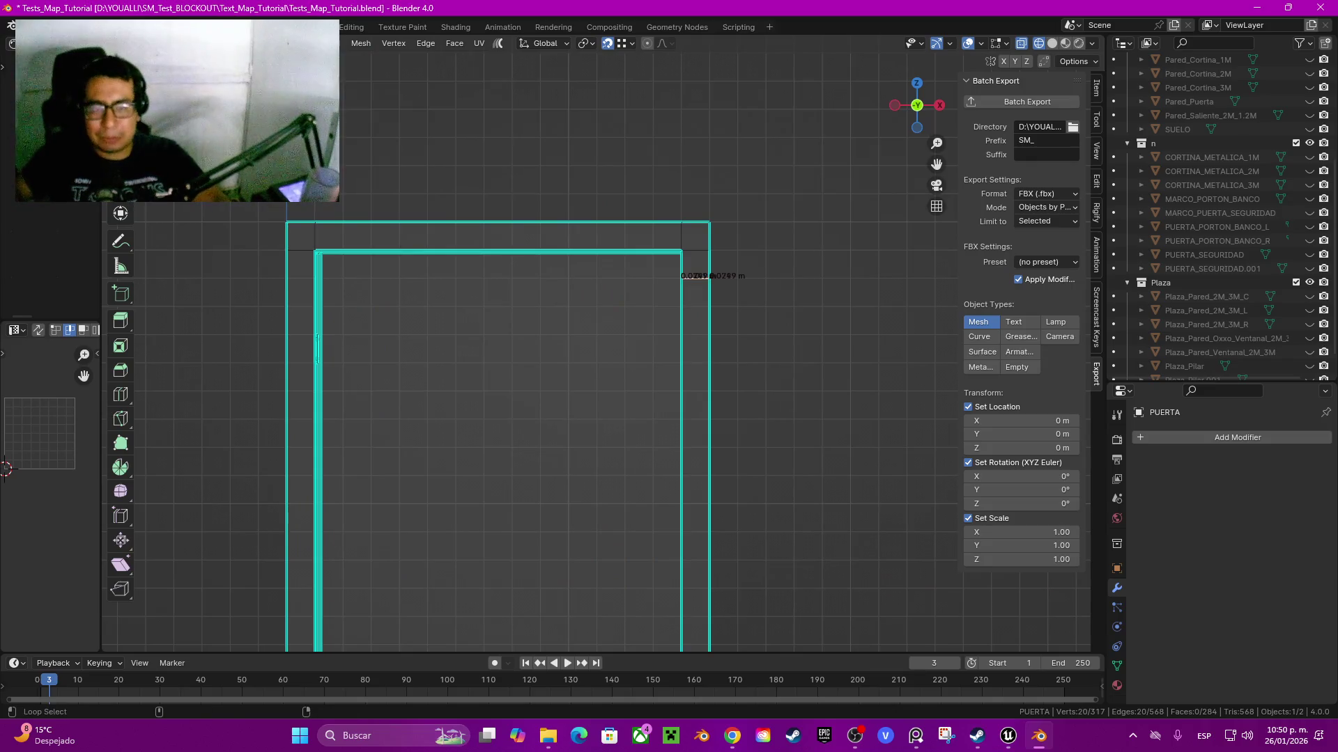
{"action": "key", "text": "ctrl+x"}
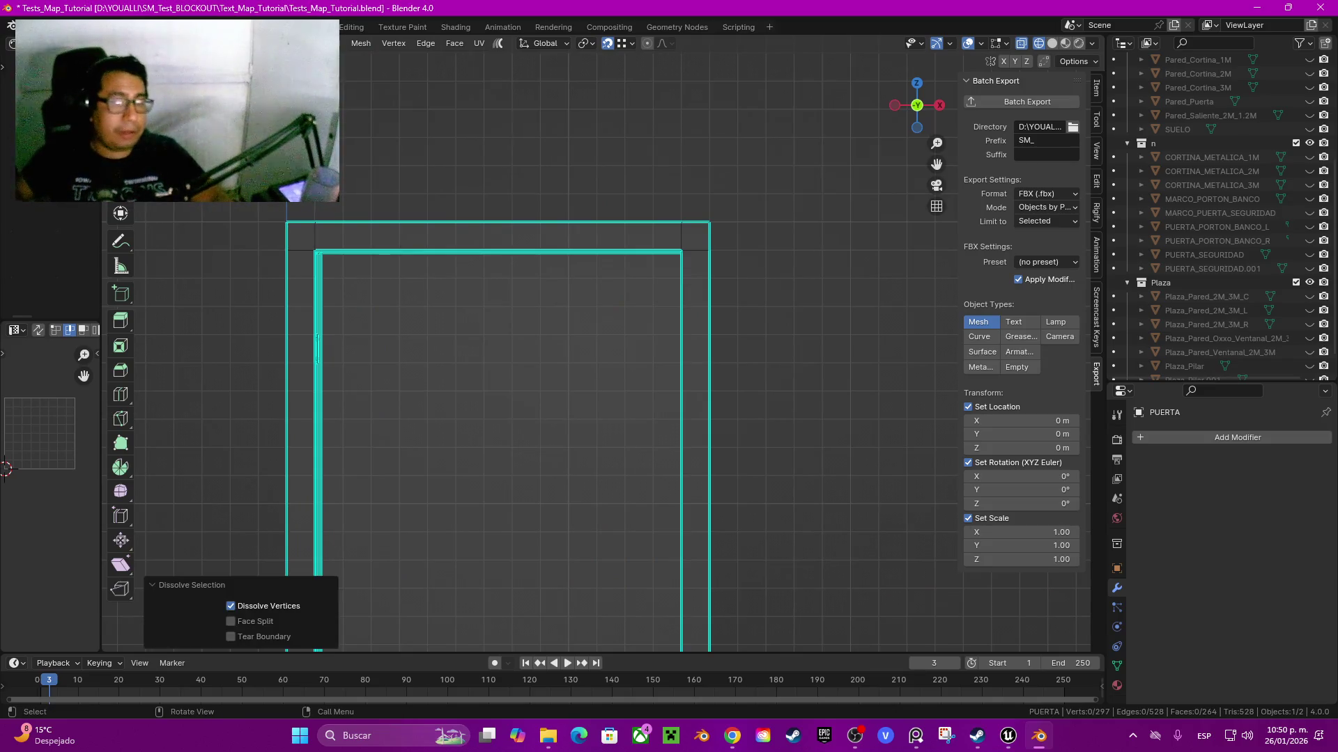
{"action": "scroll", "coordinate": [596, 352], "scroll_direction": "down", "scroll_amount": 2}
{"action": "scroll", "coordinate": [516, 328], "scroll_direction": "down", "scroll_amount": 3}
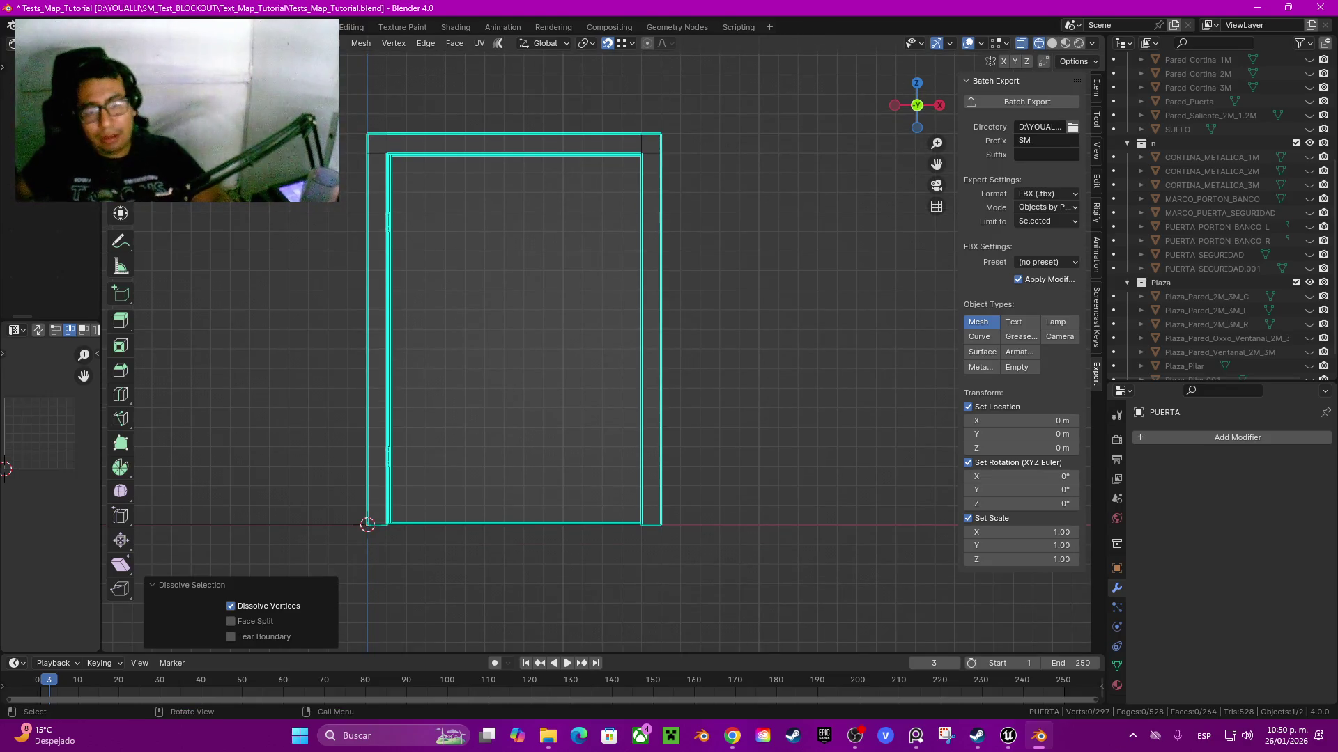
- Switch to solid shading and select the linked door frame geometry in front view
{"action": "key", "text": "z"}
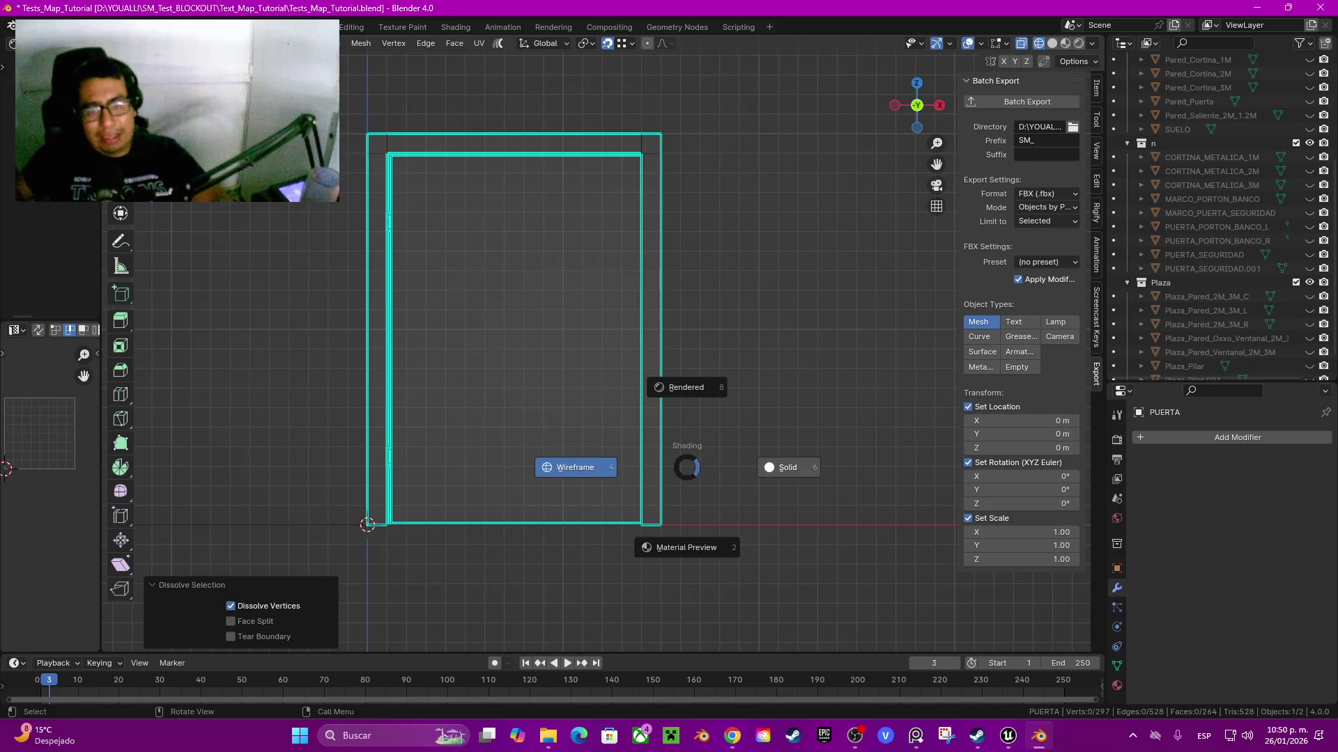
{"action": "left_click", "coordinate": [787, 466]}
{"action": "scroll", "coordinate": [603, 343], "scroll_direction": "down", "scroll_amount": 3}
{"action": "mouse_move", "coordinate": [917, 105]}
{"action": "left_mouse_down"}
{"action": "mouse_move", "coordinate": [906, 98]}
{"action": "mouse_move", "coordinate": [899, 111]}
{"action": "left_mouse_up"}
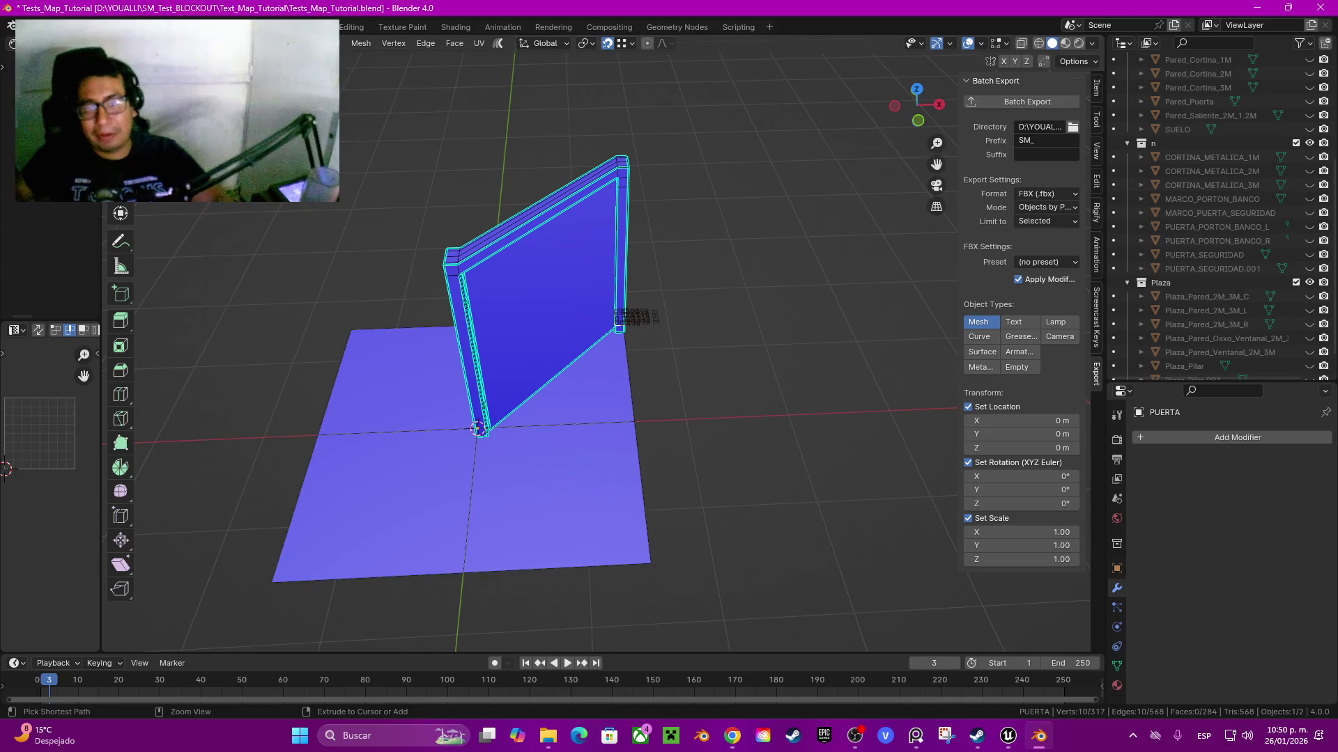
{"action": "left_click", "coordinate": [543, 299]}
{"action": "left_click", "coordinate": [500, 427]}
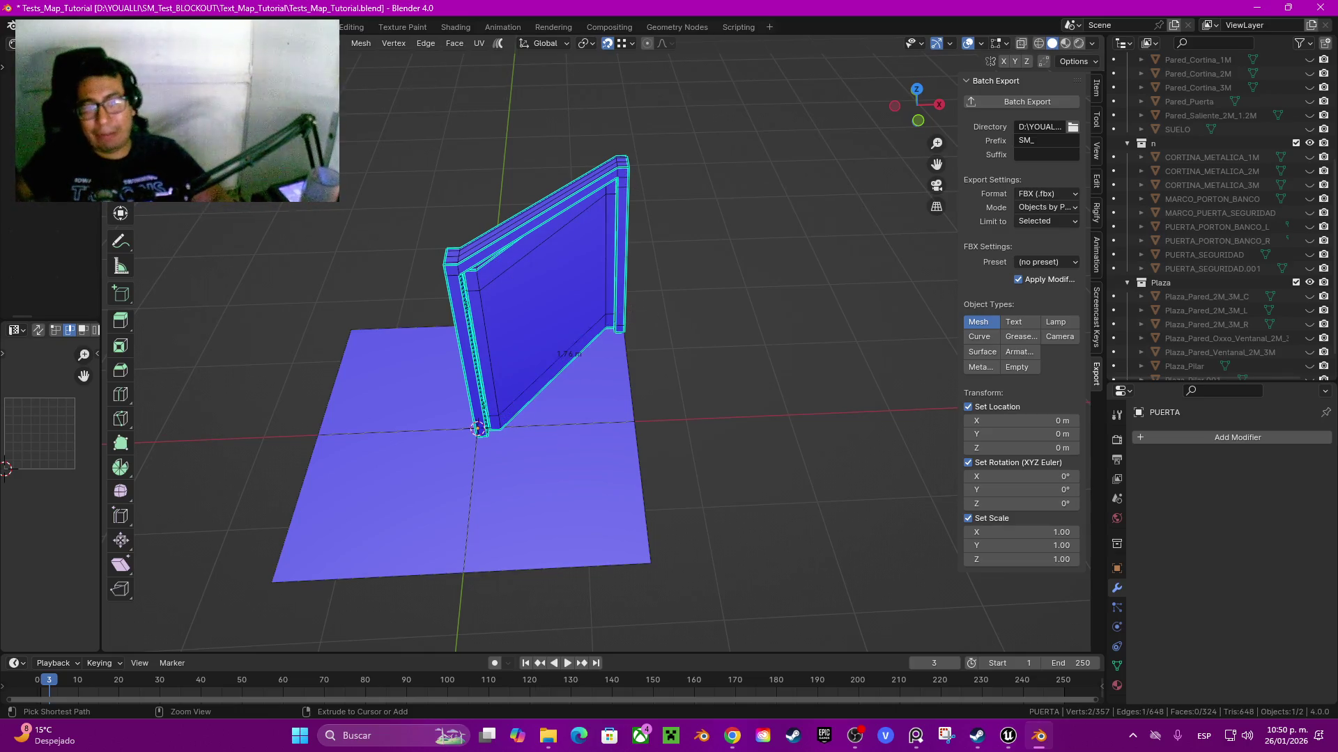
{"action": "key", "text": "ctrl+z"}
{"action": "key", "text": "ctrl+z"}
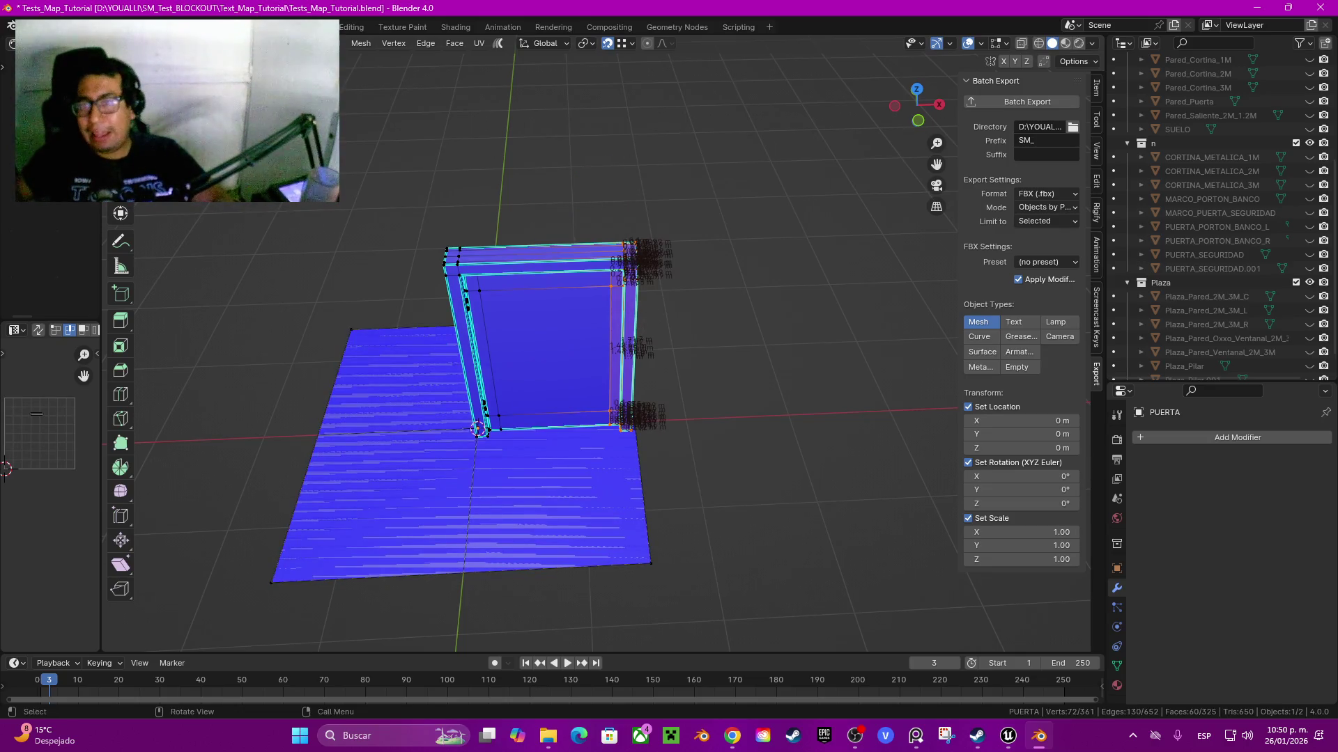
{"action": "left_click", "coordinate": [918, 121]}
{"action": "scroll", "coordinate": [466, 334], "scroll_direction": "up", "scroll_amount": 5}
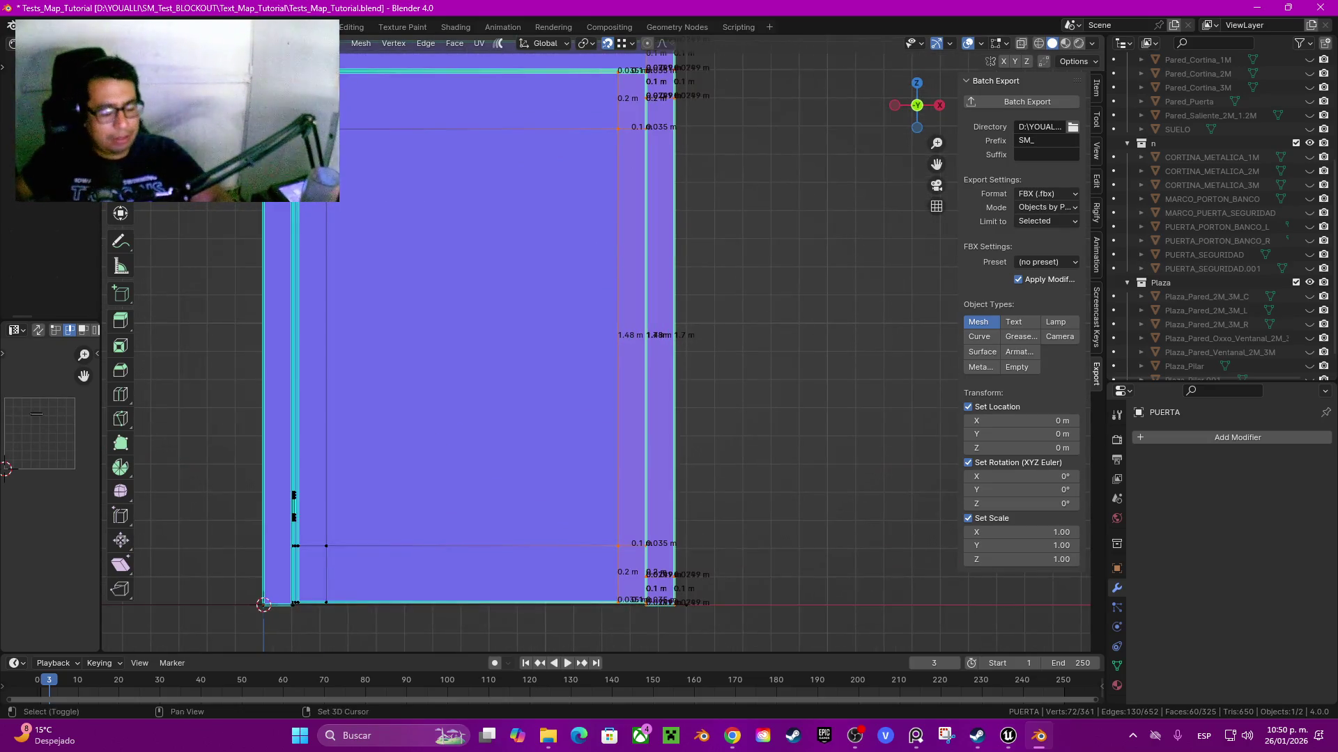
- In wireframe view, shift the selected door faces 0.04306 m along X
{"action": "key", "text": "z"}
{"action": "left_click", "coordinate": [558, 421]}
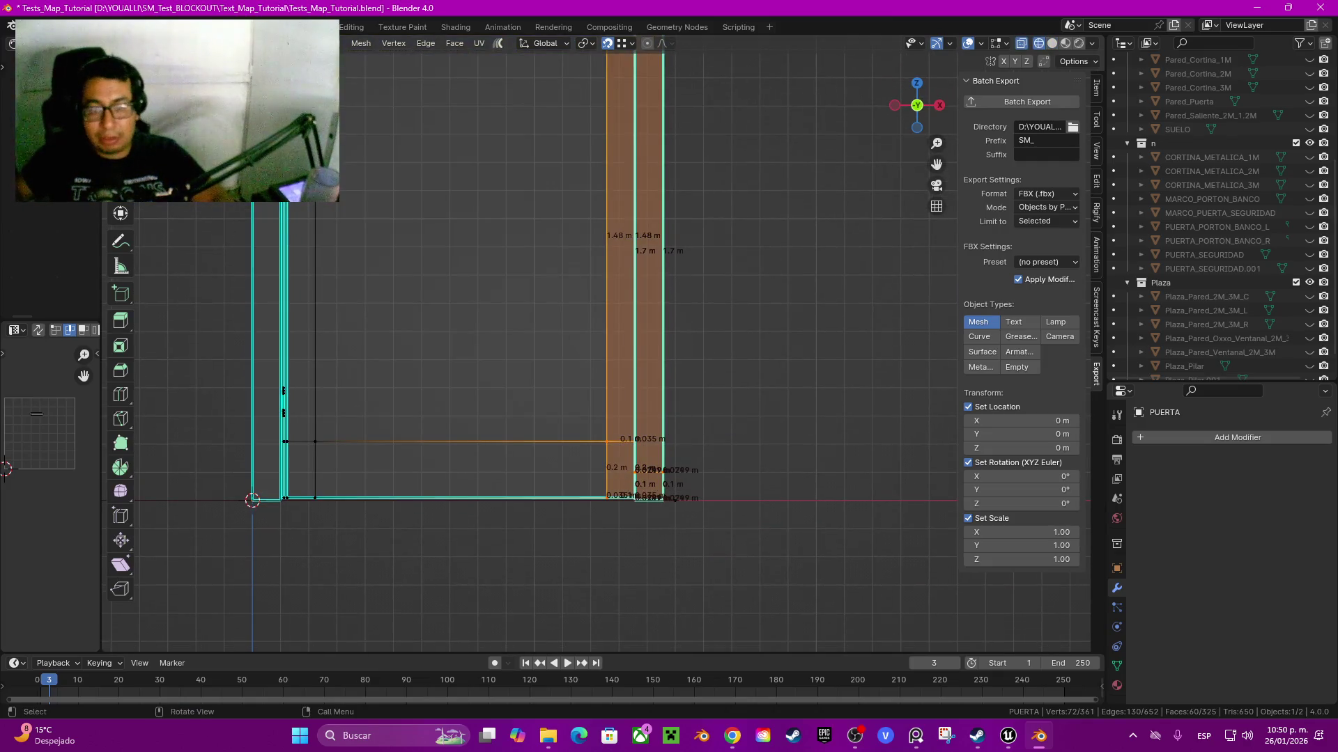
{"action": "key", "text": "g"}
{"action": "key", "text": "x"}
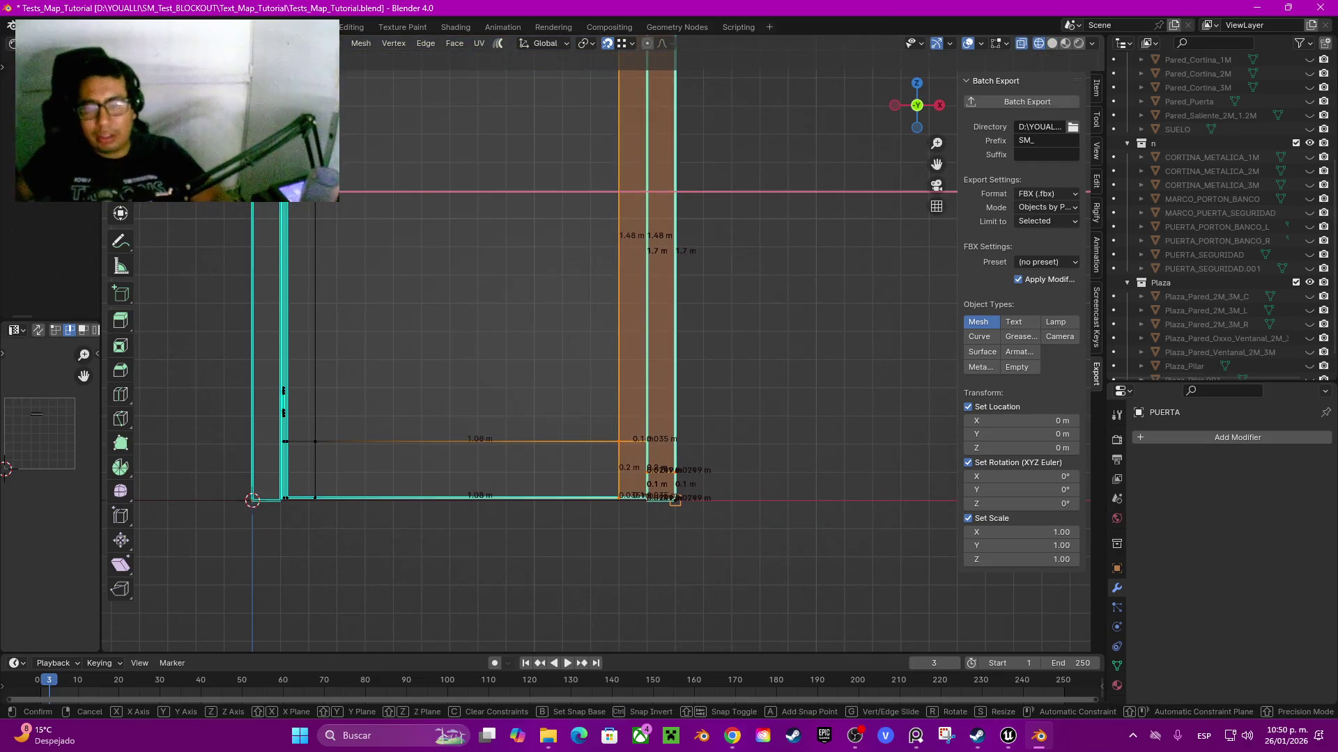
{"action": "key", "text": "Return"}
{"action": "scroll", "coordinate": [606, 344], "scroll_direction": "down", "scroll_amount": 3}
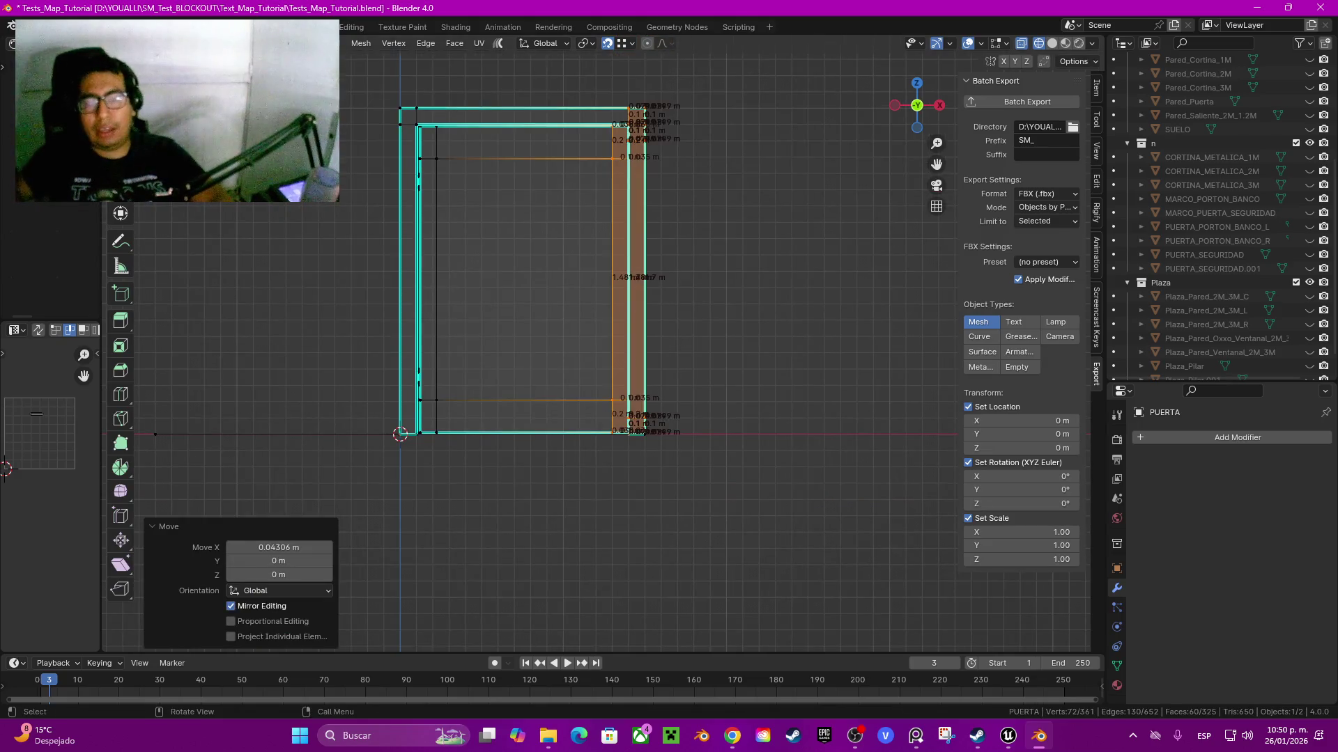
- Select the connected floor piece, delete the duplicate overlapping face, and return to Object Mode
{"action": "key", "text": "z"}
{"action": "left_click", "coordinate": [837, 369]}
{"action": "scroll", "coordinate": [599, 344], "scroll_direction": "down", "scroll_amount": 2}
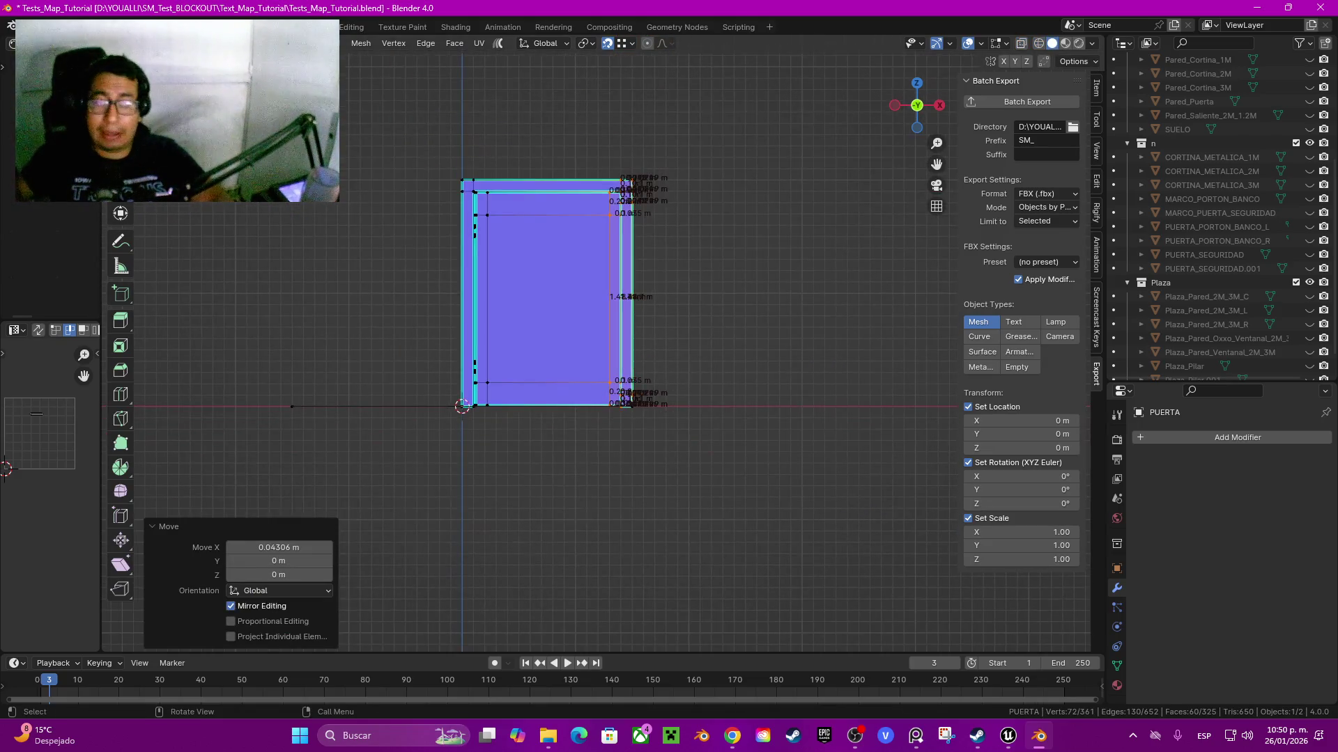
{"action": "left_click_drag", "start_coordinate": [916, 105], "coordinate": [906, 133]}
{"action": "scroll", "coordinate": [592, 320], "scroll_direction": "up", "scroll_amount": 2}
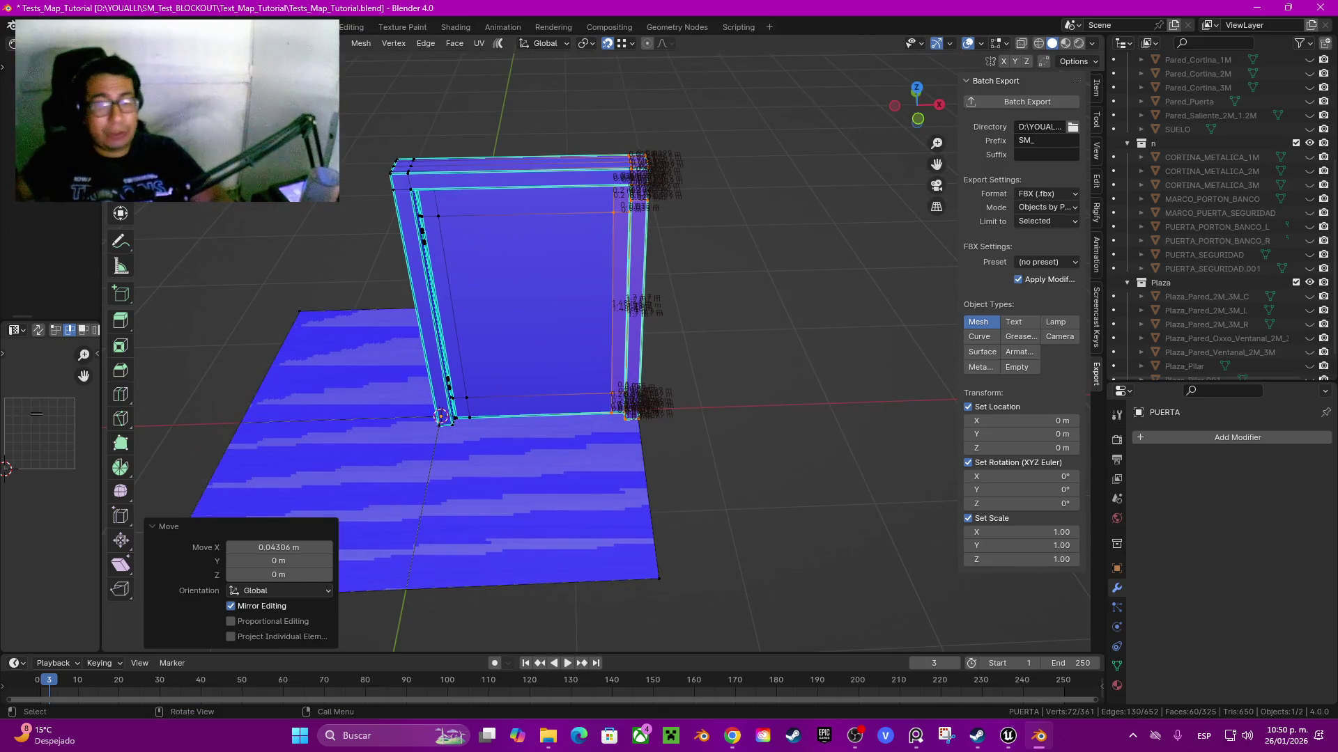
{"action": "left_click", "coordinate": [659, 578]}
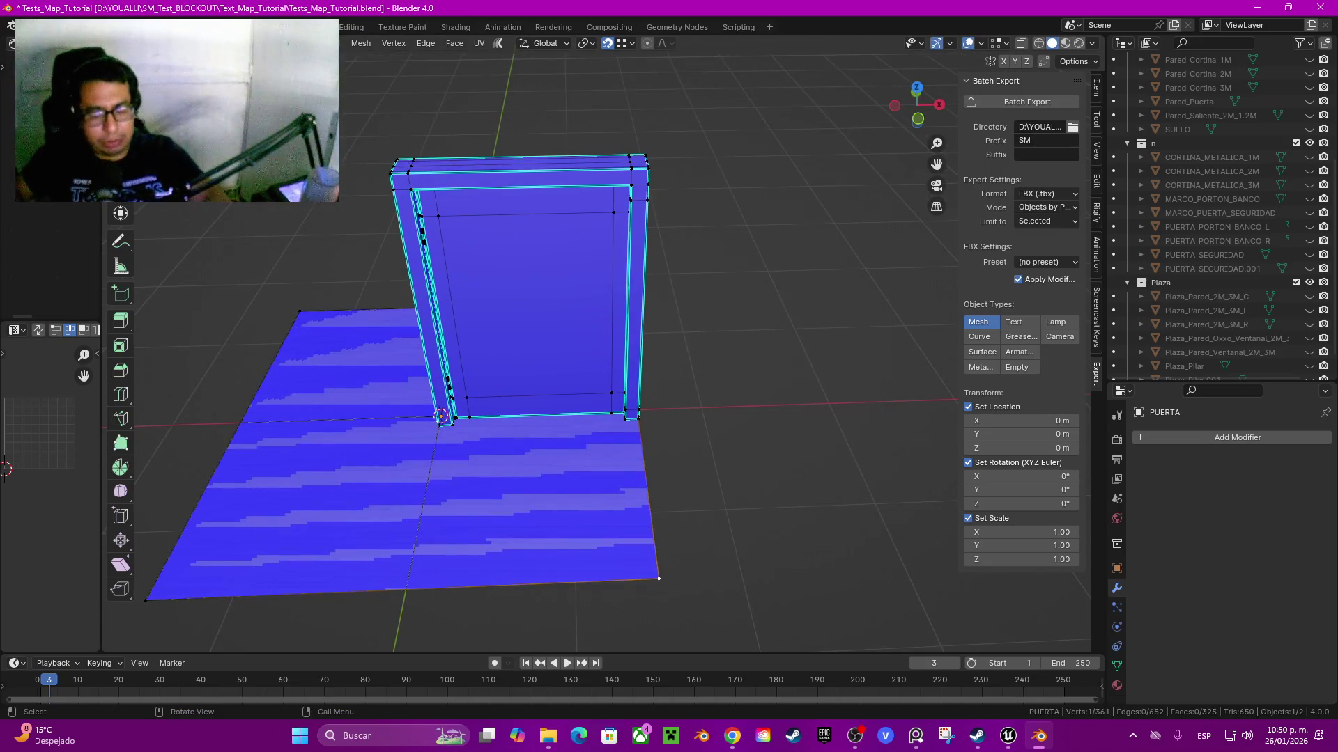
{"action": "key", "text": "ctrl+l"}
{"action": "key", "text": "x"}
{"action": "left_click", "coordinate": [619, 559]}
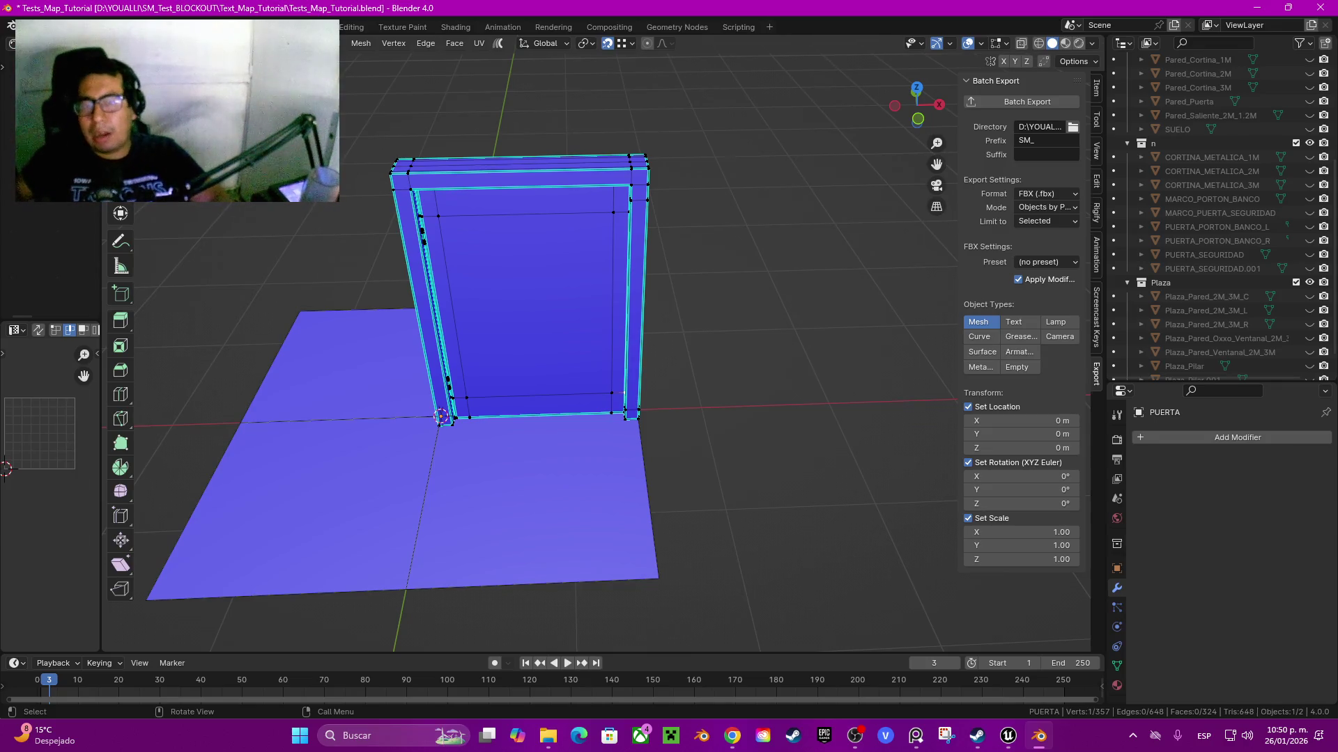
{"action": "key", "text": "Tab"}
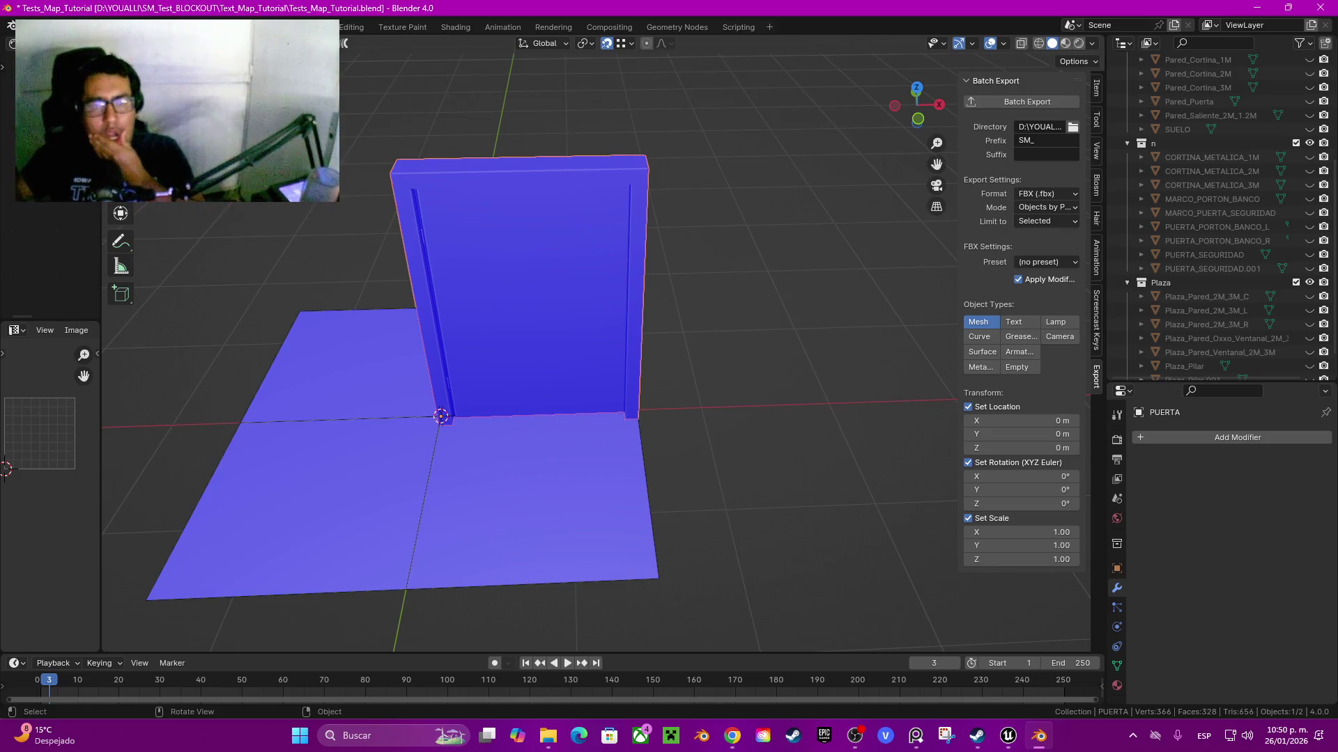
- Inspect the PUERTA door from several angles, then bring up its rename field
{"action": "left_click_drag", "start_coordinate": [529, 349], "coordinate": [363, 306]}
{"action": "scroll", "coordinate": [529, 349], "scroll_direction": "up", "scroll_amount": 2}
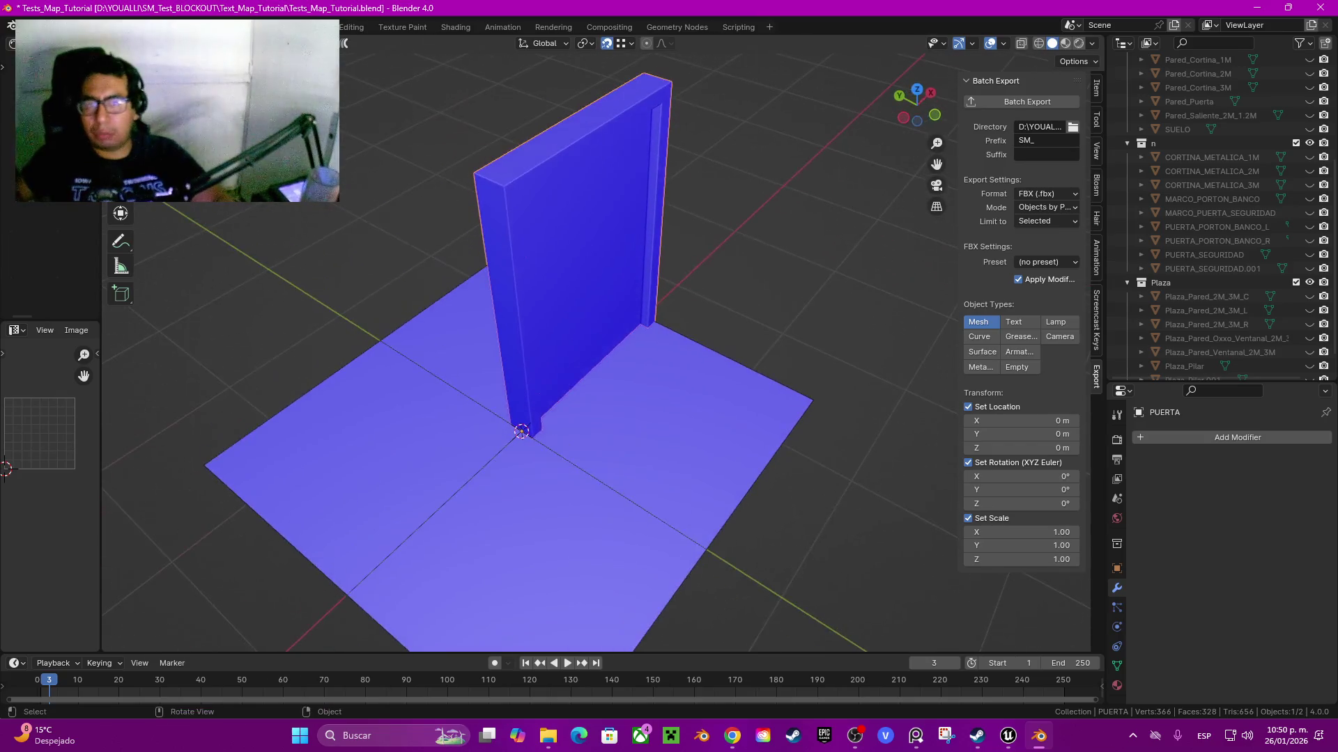
{"action": "scroll", "coordinate": [592, 348], "scroll_direction": "up", "scroll_amount": 3}
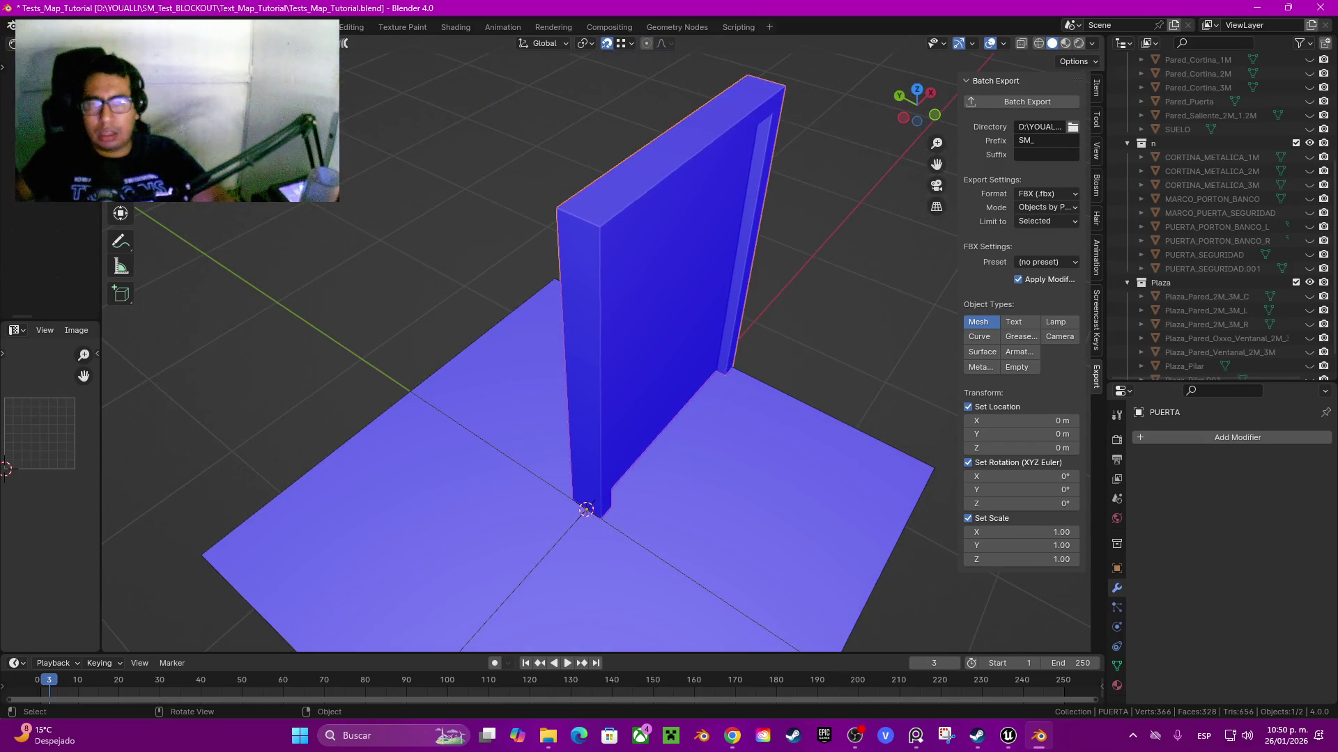
{"action": "key", "text": "Tab"}
{"action": "left_click_drag", "start_coordinate": [627, 349], "coordinate": [558, 352]}
{"action": "key", "text": "Tab"}
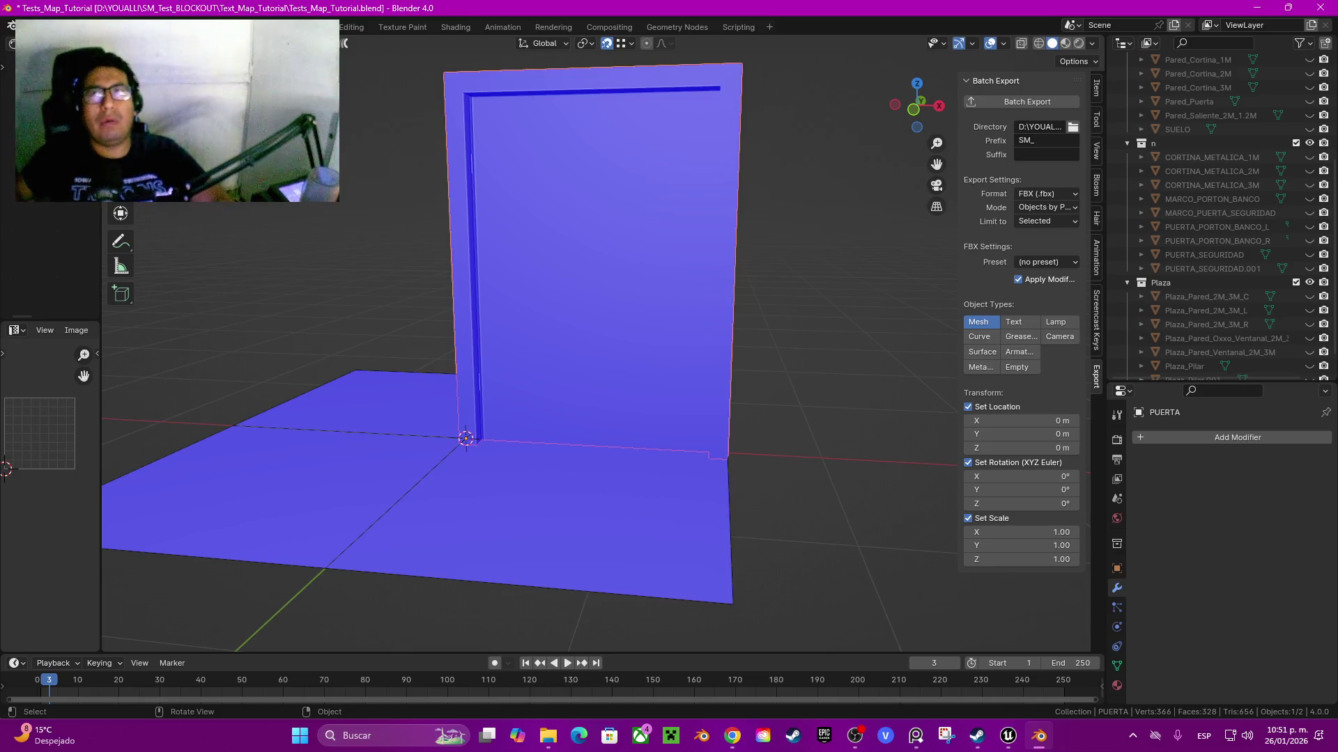
{"action": "mouse_move", "coordinate": [557, 351]}
{"action": "left_mouse_down"}
{"action": "mouse_move", "coordinate": [571, 390]}
{"action": "mouse_move", "coordinate": [554, 391]}
{"action": "mouse_move", "coordinate": [606, 387]}
{"action": "left_mouse_up"}
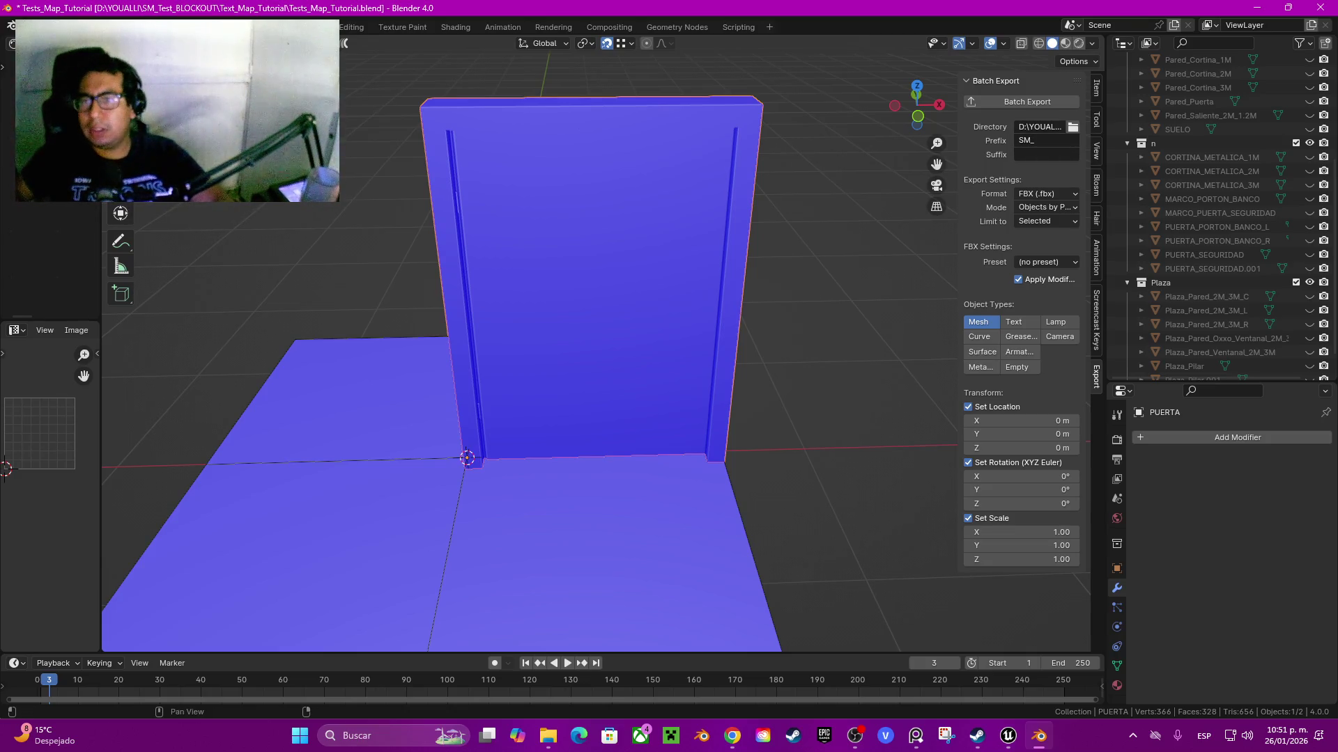
{"action": "key", "text": "F2"}
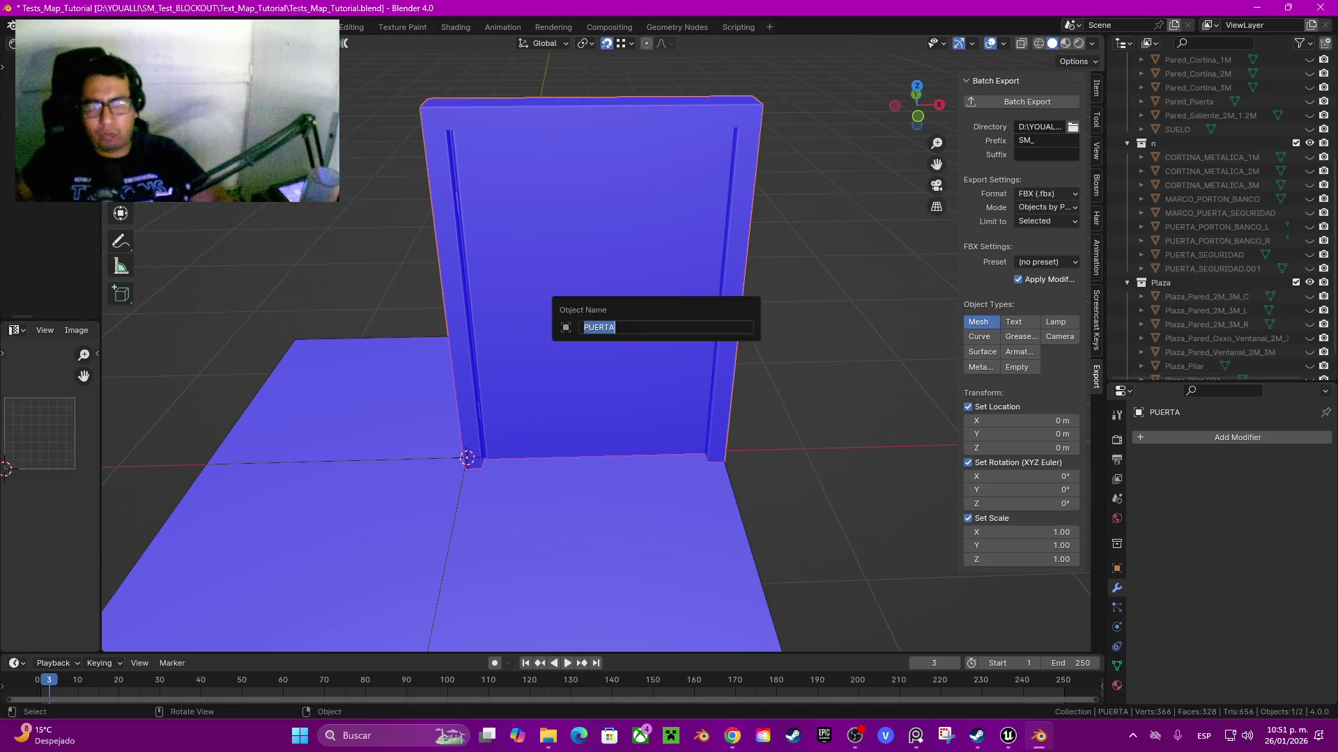
- Rename the door object to 'Plaza_oxxo'
{"action": "type", "text": "Plo"}
{"action": "key", "text": "BackSpace"}
{"action": "type", "text": "aza"}
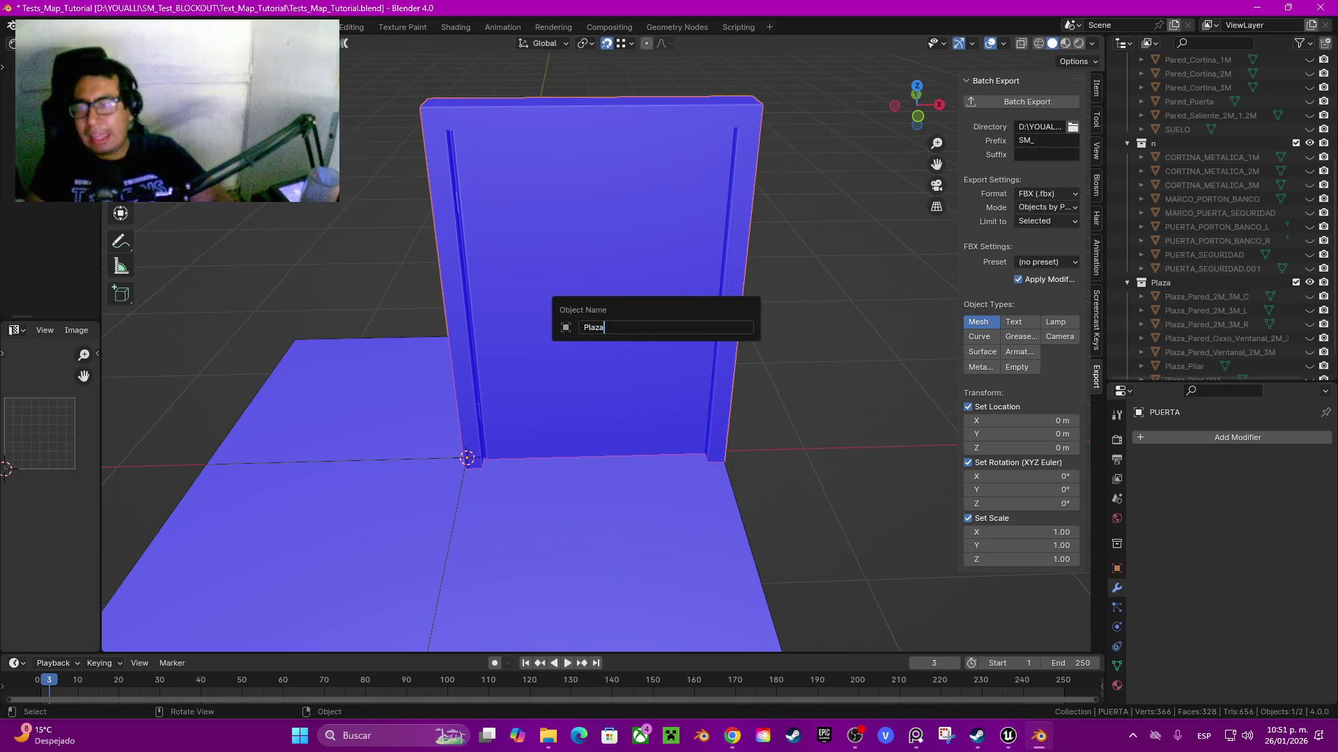
{"action": "type", "text": "_"}
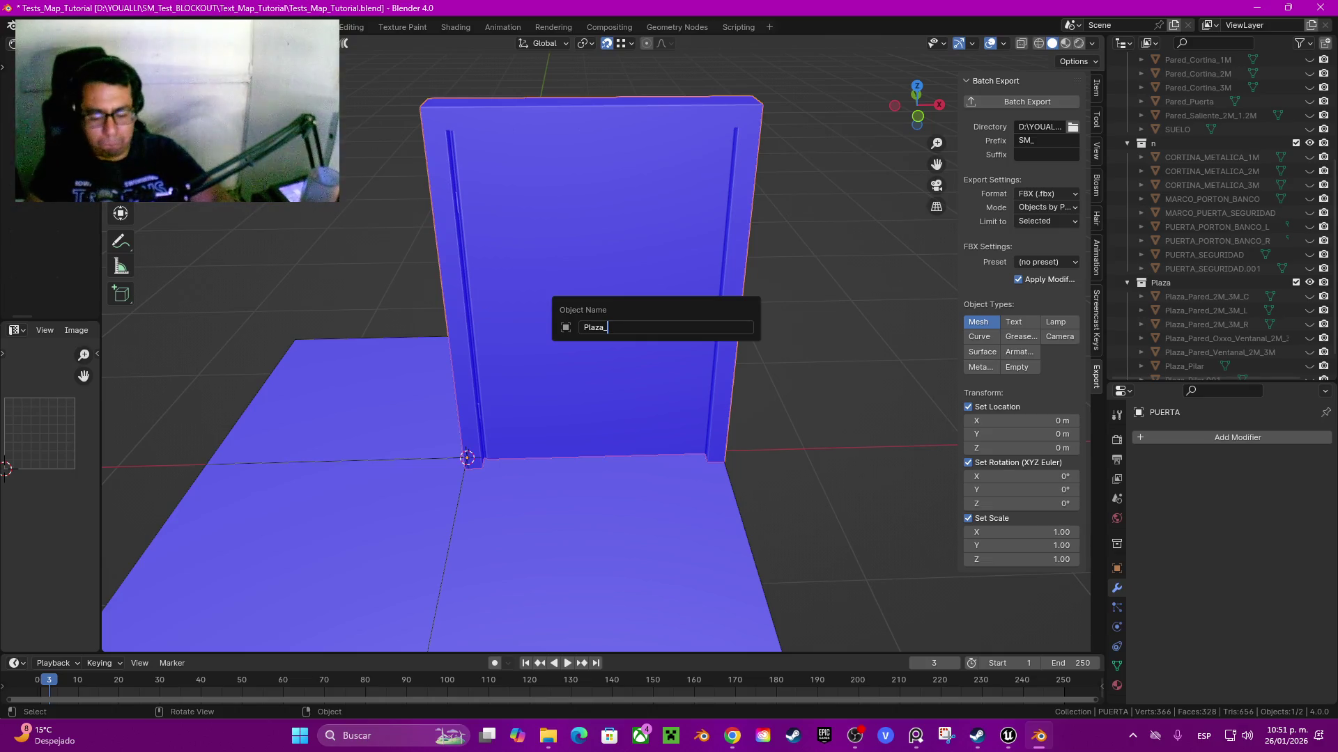
{"action": "type", "text": "oxxo"}
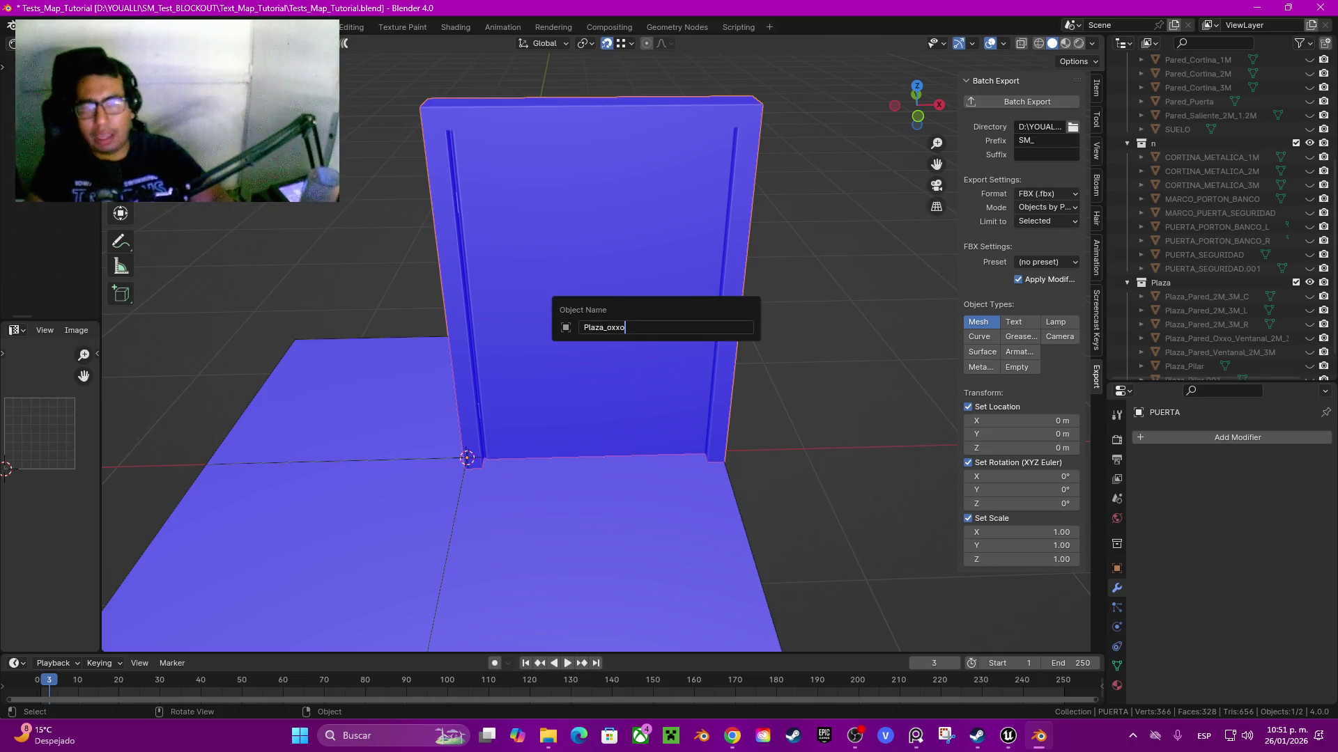
{"action": "key", "text": "Return"}
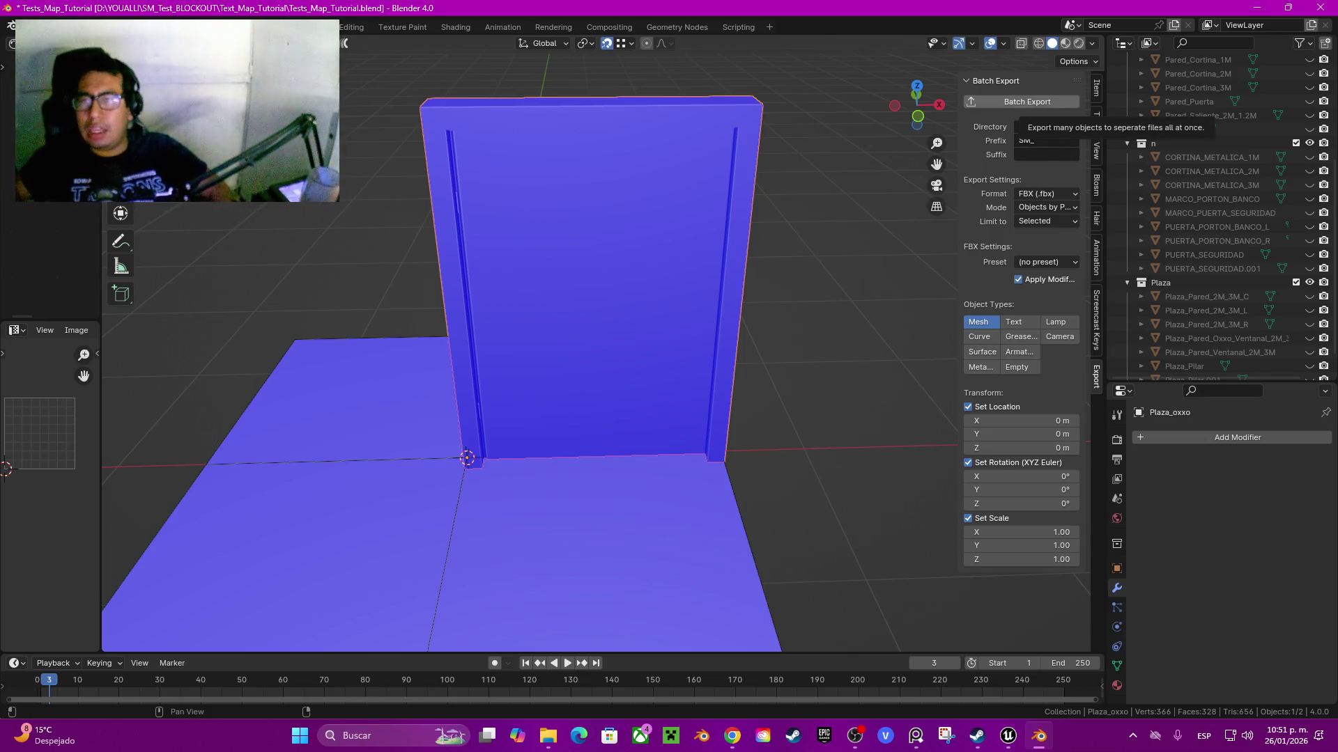
- Batch-export Plaza_oxxo as FBX and bring Unreal Editor to the front
{"action": "left_click", "coordinate": [1027, 101]}
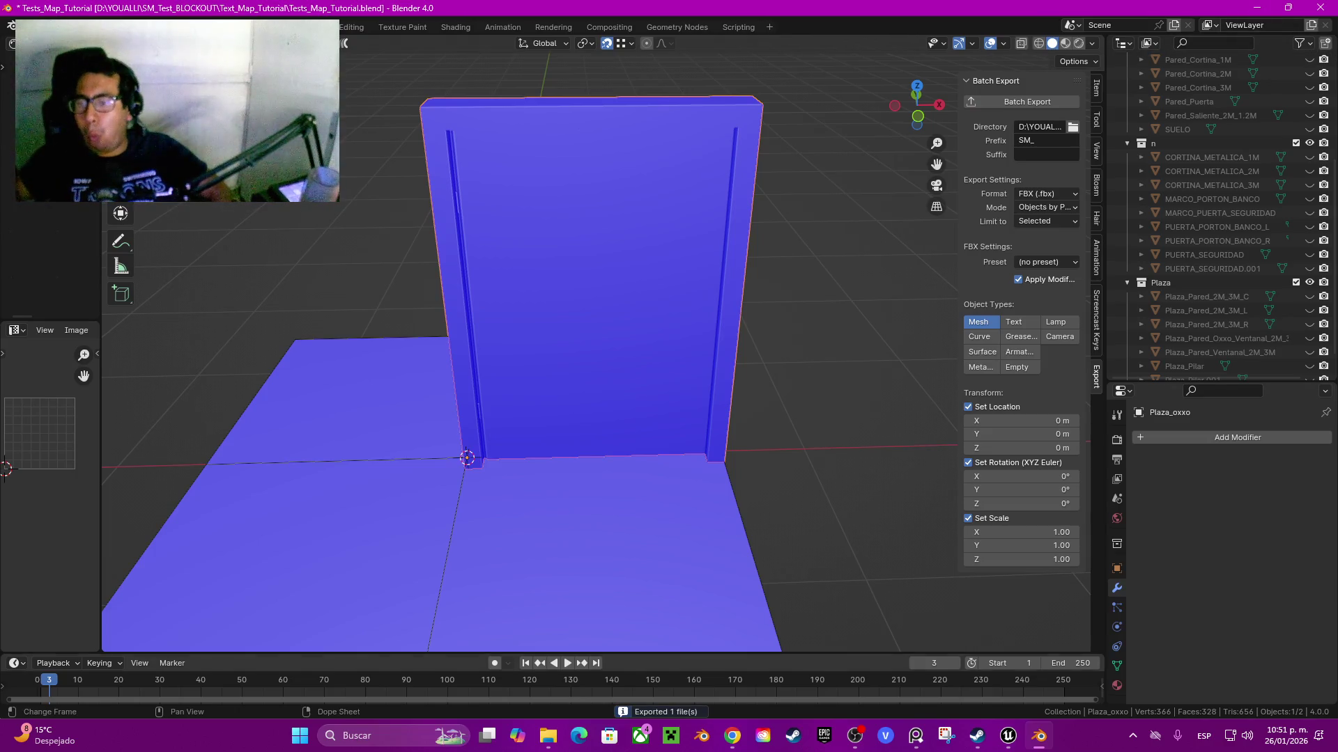
{"action": "mouse_move", "coordinate": [1008, 736]}
{"action": "left_click", "coordinate": [1008, 669]}
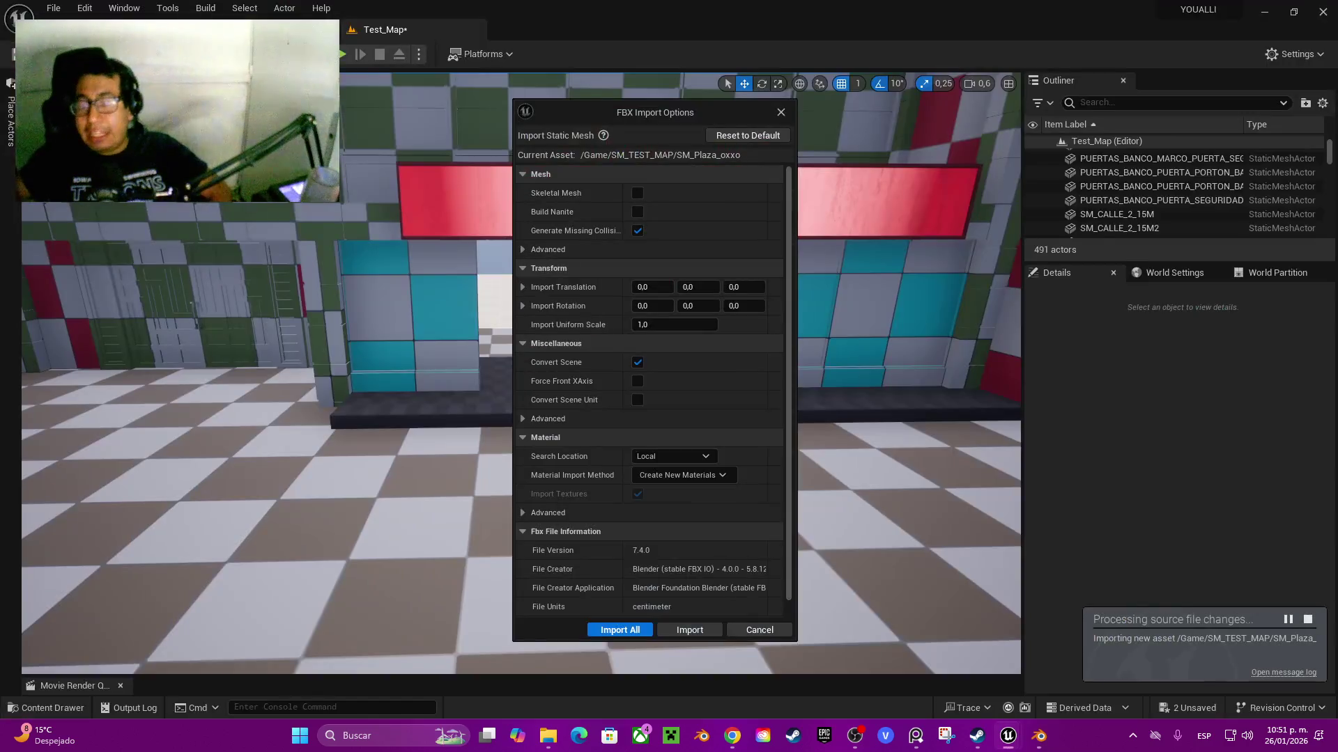
- Confirm the SM_Plaza_oxxo FBX import and dismiss the message log
{"action": "key", "text": "Return"}
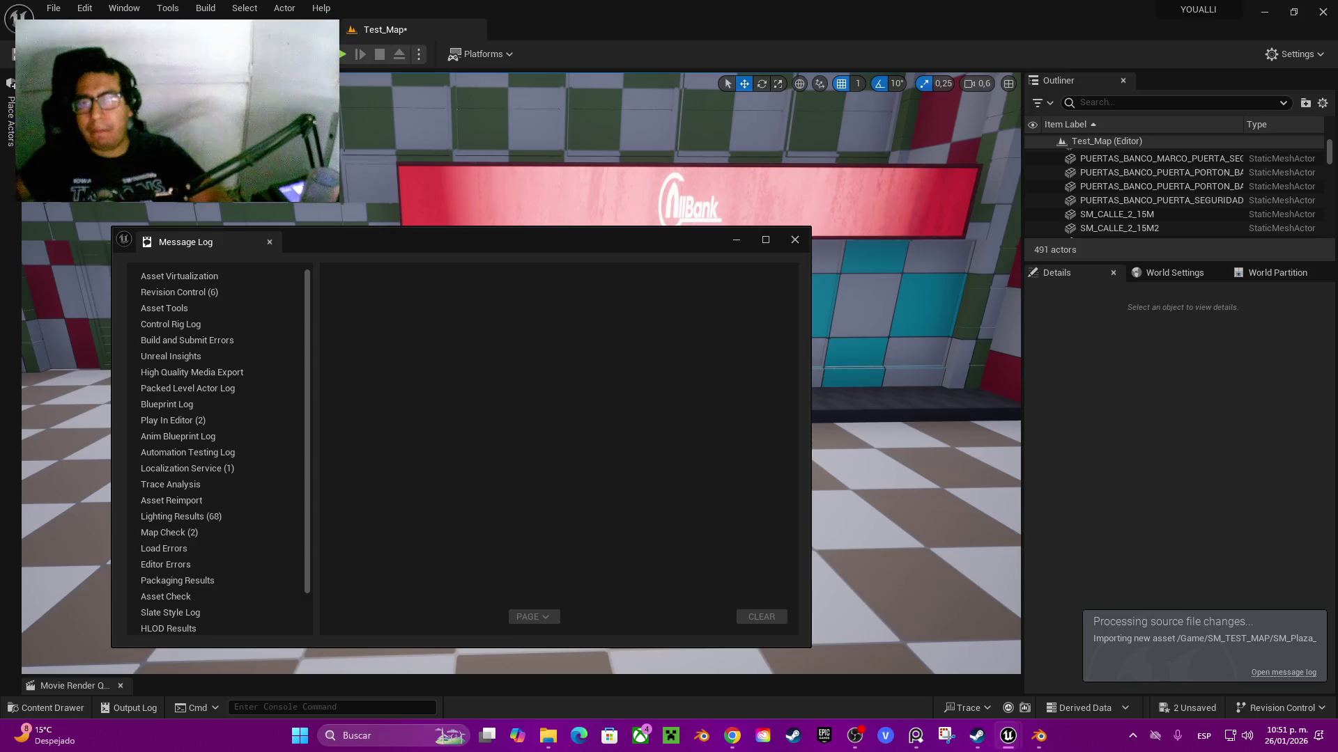
{"action": "key", "text": "Escape"}
{"action": "mouse_move", "coordinate": [522, 418]}
{"action": "left_mouse_down"}
{"action": "mouse_move", "coordinate": [432, 425]}
{"action": "mouse_move", "coordinate": [449, 328]}
{"action": "left_mouse_up"}
- Open the SM_TEST_MAP folder and drag SM_Plaza_oxxo into the bank doorway
{"action": "key", "text": "ctrl+space"}
{"action": "left_click", "coordinate": [331, 469]}
{"action": "left_click", "coordinate": [744, 536]}
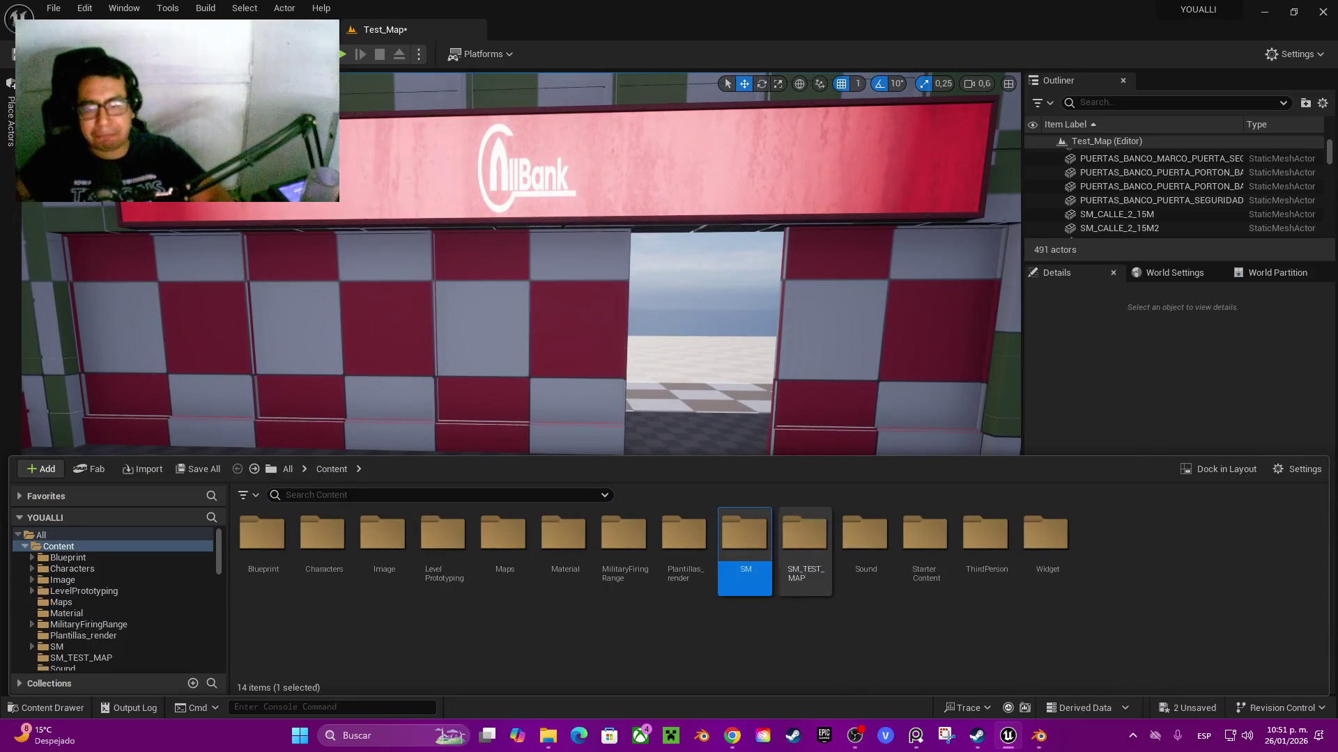
{"action": "double_click", "coordinate": [744, 537]}
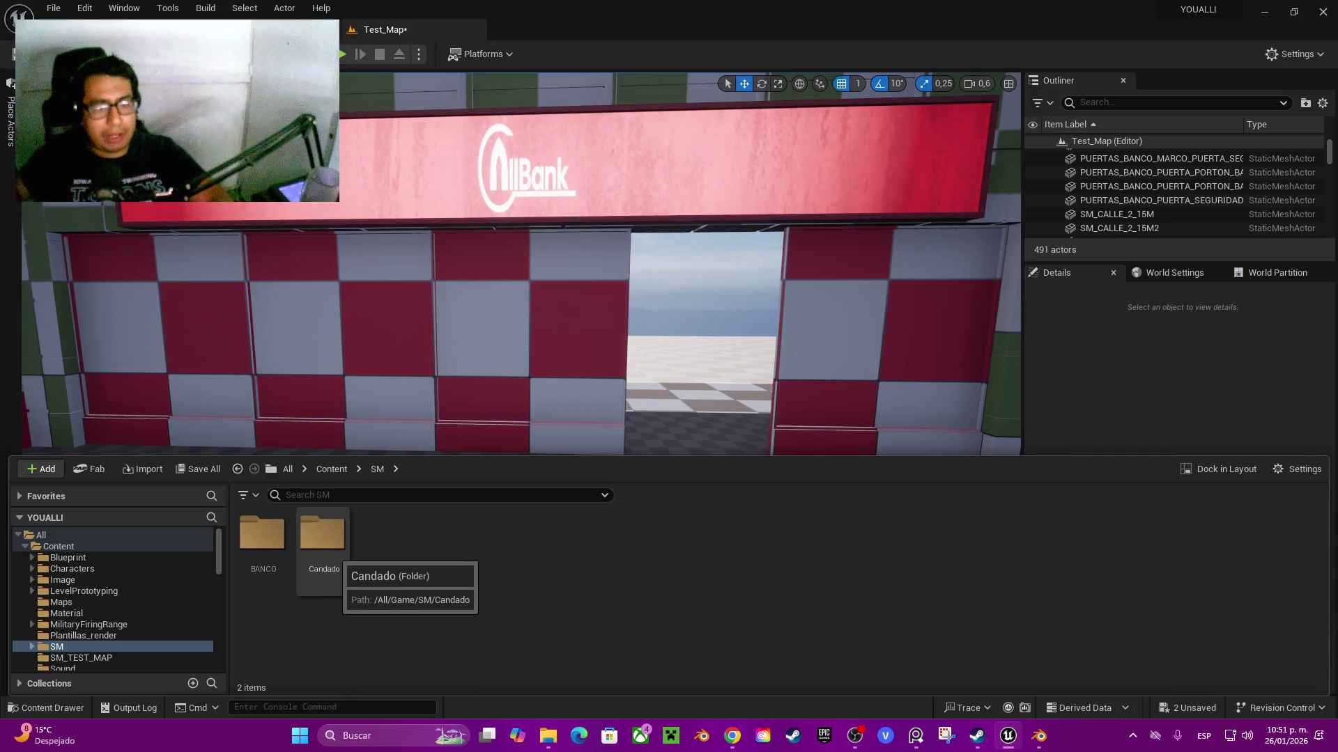
{"action": "key", "text": "alt+Left"}
{"action": "double_click", "coordinate": [804, 540]}
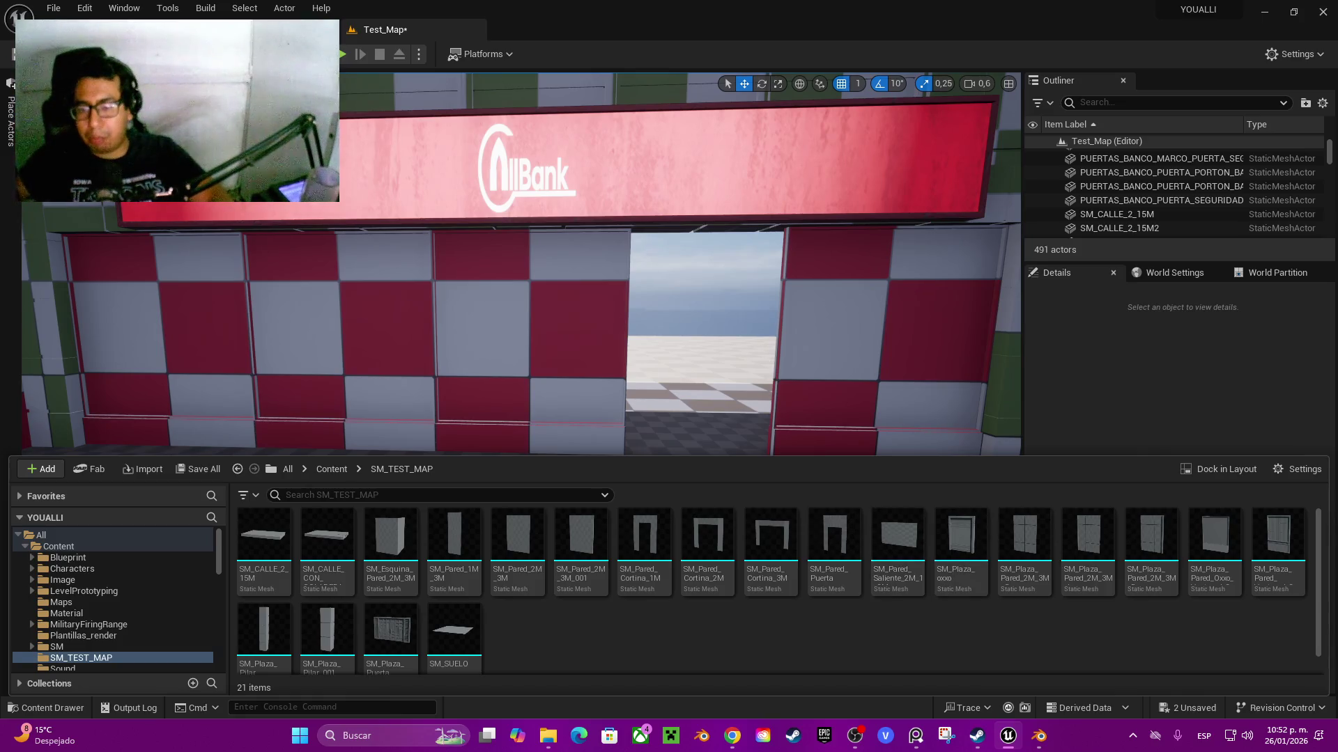
{"action": "mouse_move", "coordinate": [962, 536]}
{"action": "left_mouse_down"}
{"action": "mouse_move", "coordinate": [892, 473]}
{"action": "mouse_move", "coordinate": [705, 376]}
{"action": "left_mouse_up"}
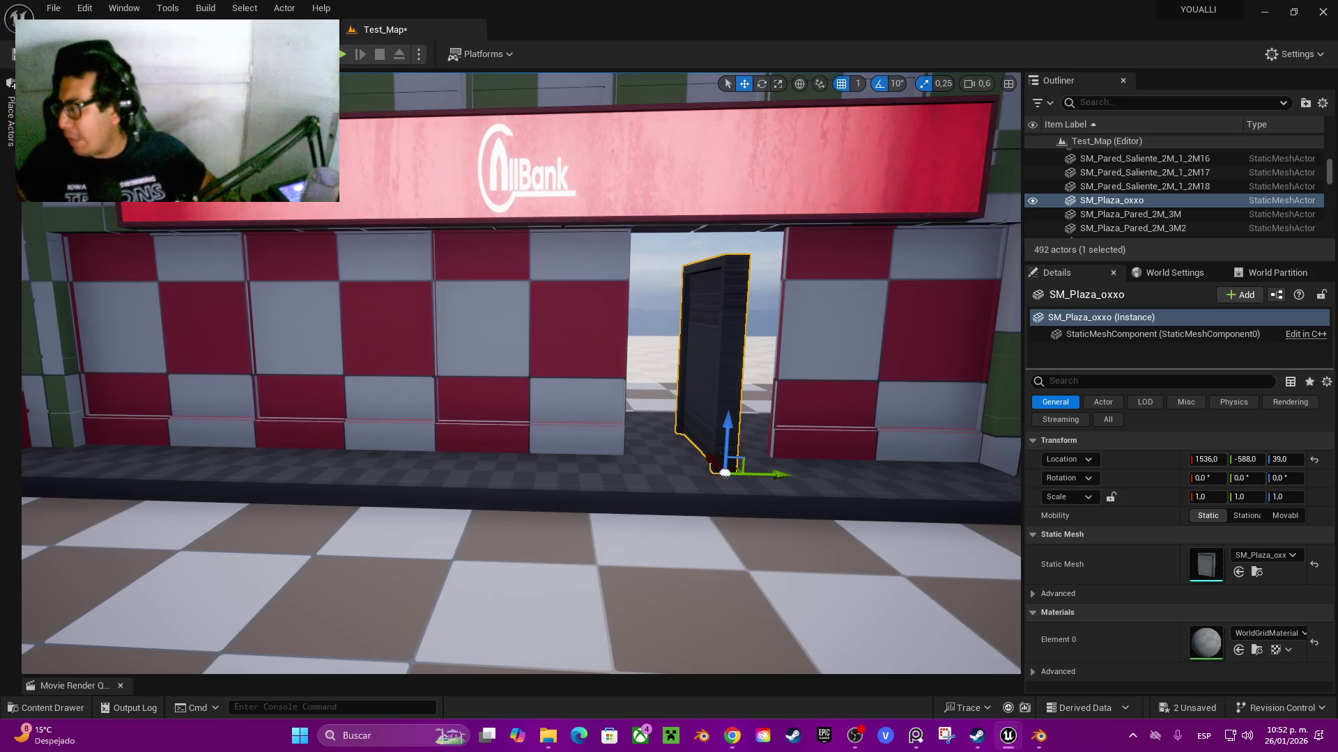
- Rotate SM_Plaza_oxxo 90° about vertical and slide it along Y into the doorway
{"action": "scroll", "coordinate": [521, 373], "scroll_direction": "up", "scroll_amount": 10}
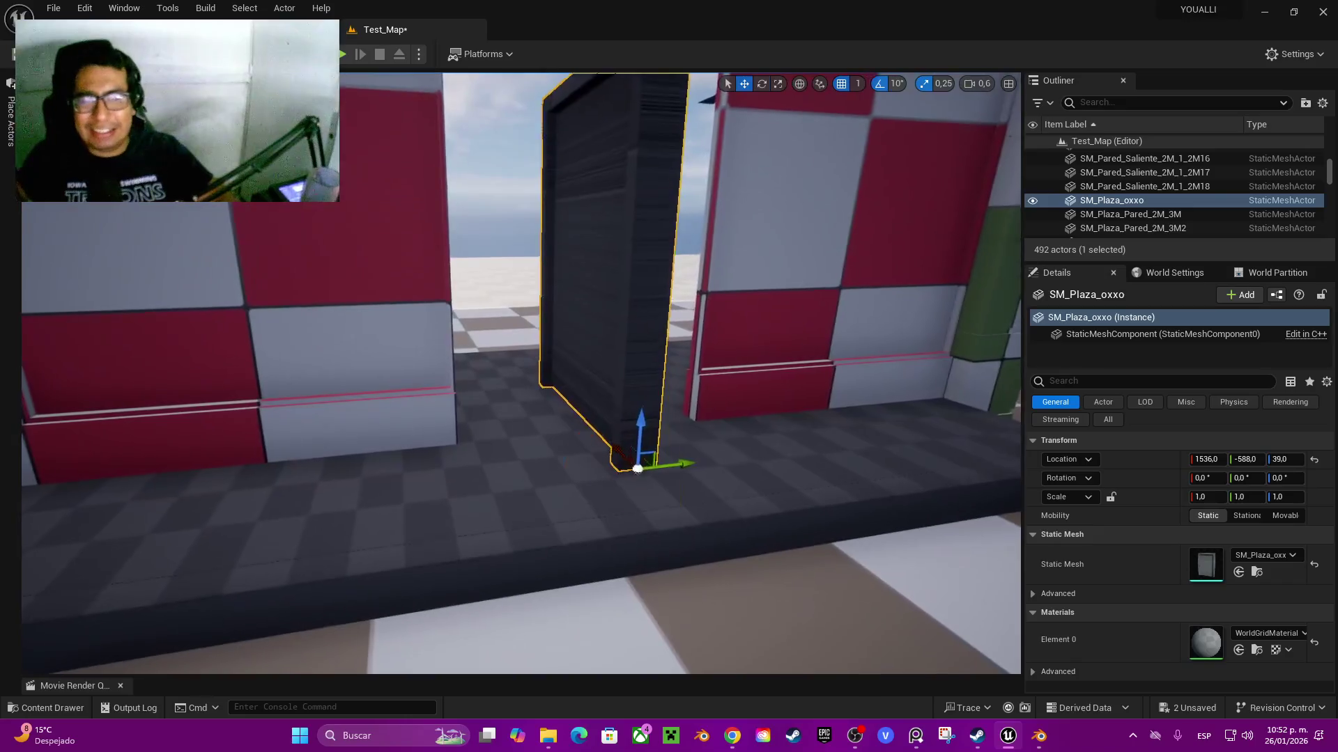
{"action": "key", "text": "e"}
{"action": "left_click_drag", "start_coordinate": [623, 508], "coordinate": [700, 508]}
{"action": "scroll", "coordinate": [700, 508], "scroll_direction": "down", "scroll_amount": 10}
{"action": "key", "text": "w"}
{"action": "mouse_move", "coordinate": [566, 524]}
{"action": "left_mouse_down"}
{"action": "mouse_move", "coordinate": [412, 545]}
{"action": "mouse_move", "coordinate": [379, 529]}
{"action": "mouse_move", "coordinate": [475, 529]}
{"action": "mouse_move", "coordinate": [462, 538]}
{"action": "left_mouse_up"}
- Fine-tune the door to 1598.44, -673.23, 39, then switch back to Blender
{"action": "key", "text": "f"}
{"action": "left_click_drag", "start_coordinate": [487, 592], "coordinate": [439, 575]}
{"action": "mouse_move", "coordinate": [578, 441]}
{"action": "left_mouse_down"}
{"action": "mouse_move", "coordinate": [546, 485]}
{"action": "mouse_move", "coordinate": [568, 497]}
{"action": "left_mouse_up"}
{"action": "left_click_drag", "start_coordinate": [540, 453], "coordinate": [536, 454]}
{"action": "mouse_move", "coordinate": [627, 418]}
{"action": "left_mouse_down"}
{"action": "mouse_move", "coordinate": [767, 397]}
{"action": "mouse_move", "coordinate": [662, 418]}
{"action": "mouse_move", "coordinate": [665, 391]}
{"action": "mouse_move", "coordinate": [669, 411]}
{"action": "mouse_move", "coordinate": [683, 401]}
{"action": "mouse_move", "coordinate": [669, 404]}
{"action": "left_mouse_up"}
{"action": "left_click", "coordinate": [1038, 736]}
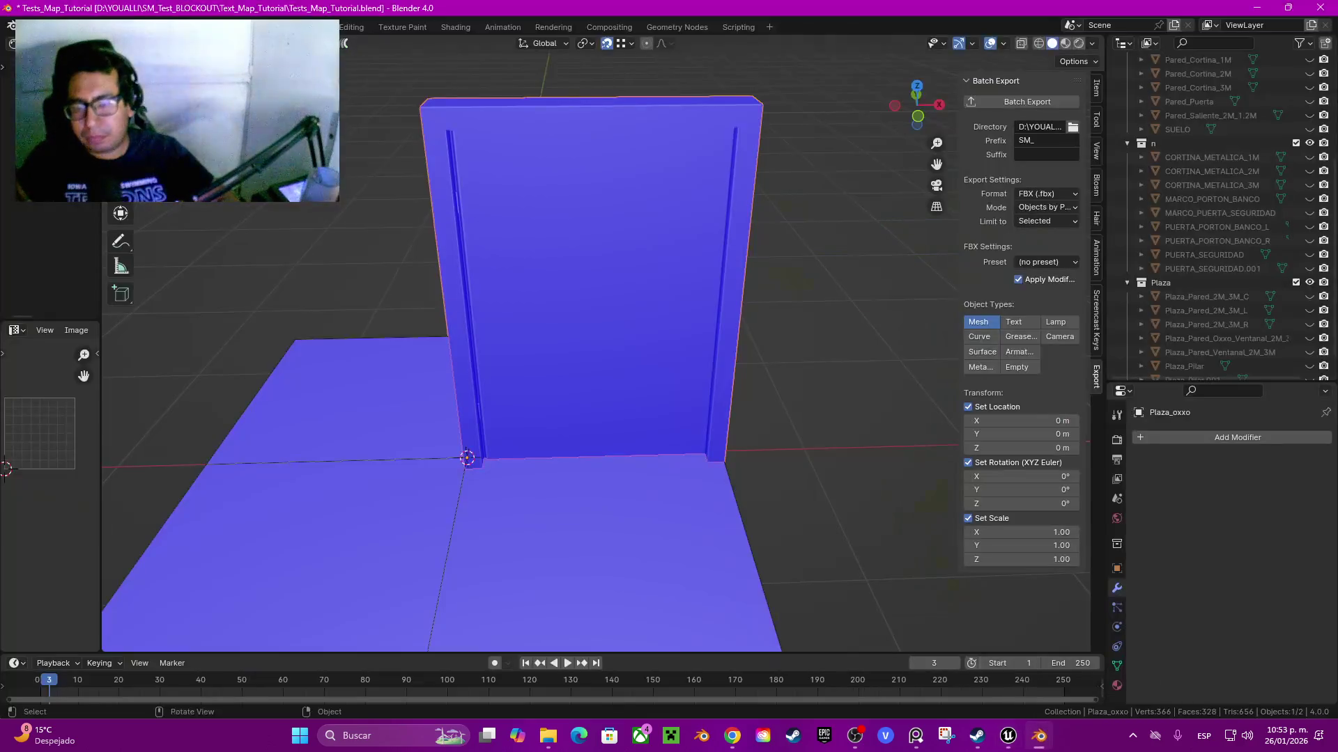
- Raise the Plaza_oxxo frame's top faces 0.25 m along Z
{"action": "key", "text": "Tab"}
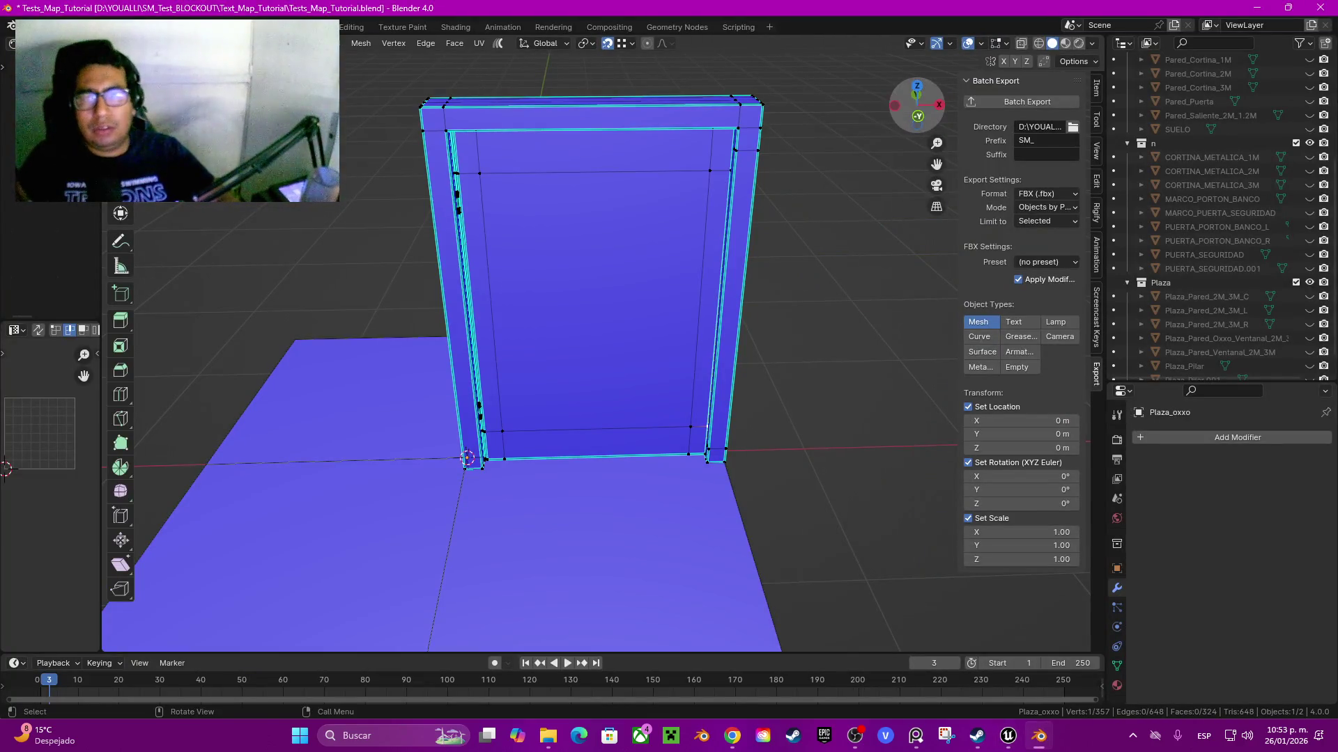
{"action": "left_click", "coordinate": [918, 116]}
{"action": "left_click_drag", "start_coordinate": [478, 132], "coordinate": [731, 197]}
{"action": "key", "text": "g"}
{"action": "key", "text": "z"}
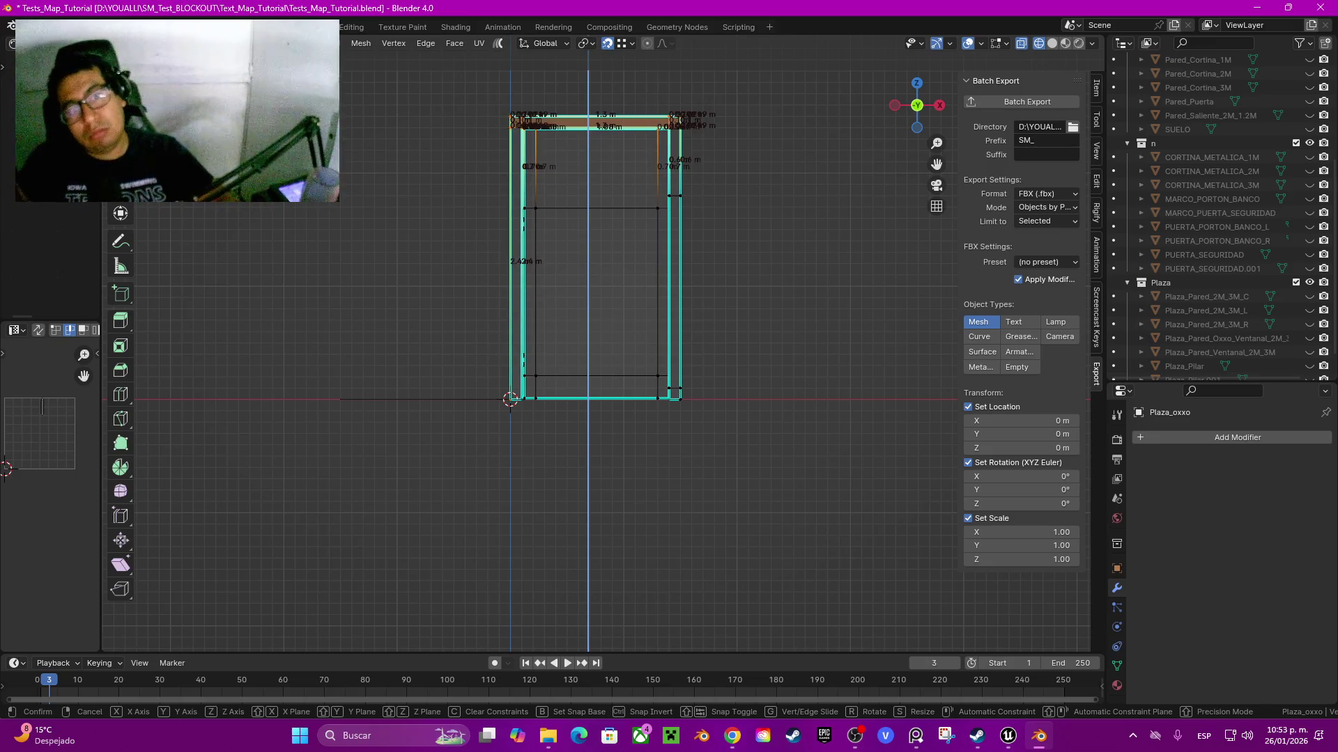
{"action": "key", "text": "Escape"}
{"action": "key", "text": "g"}
{"action": "key", "text": "z"}
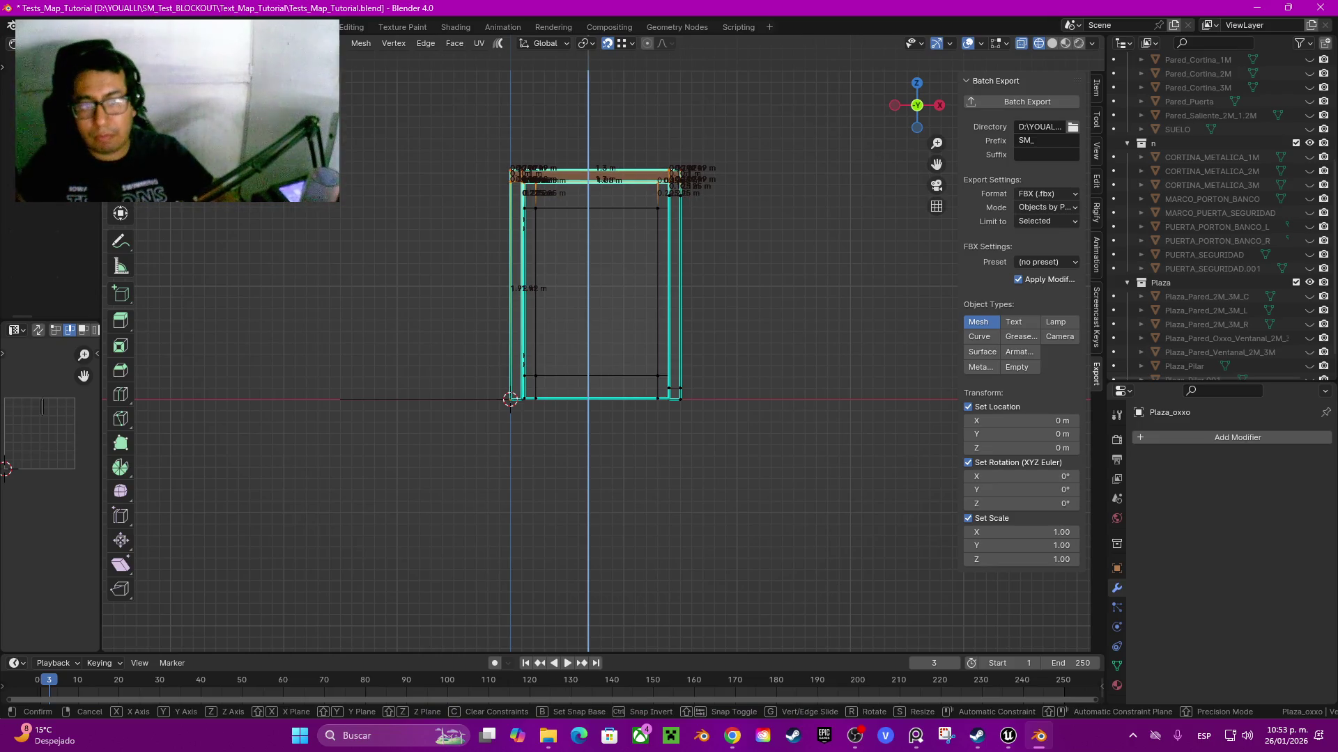
{"action": "key", "text": "Escape"}
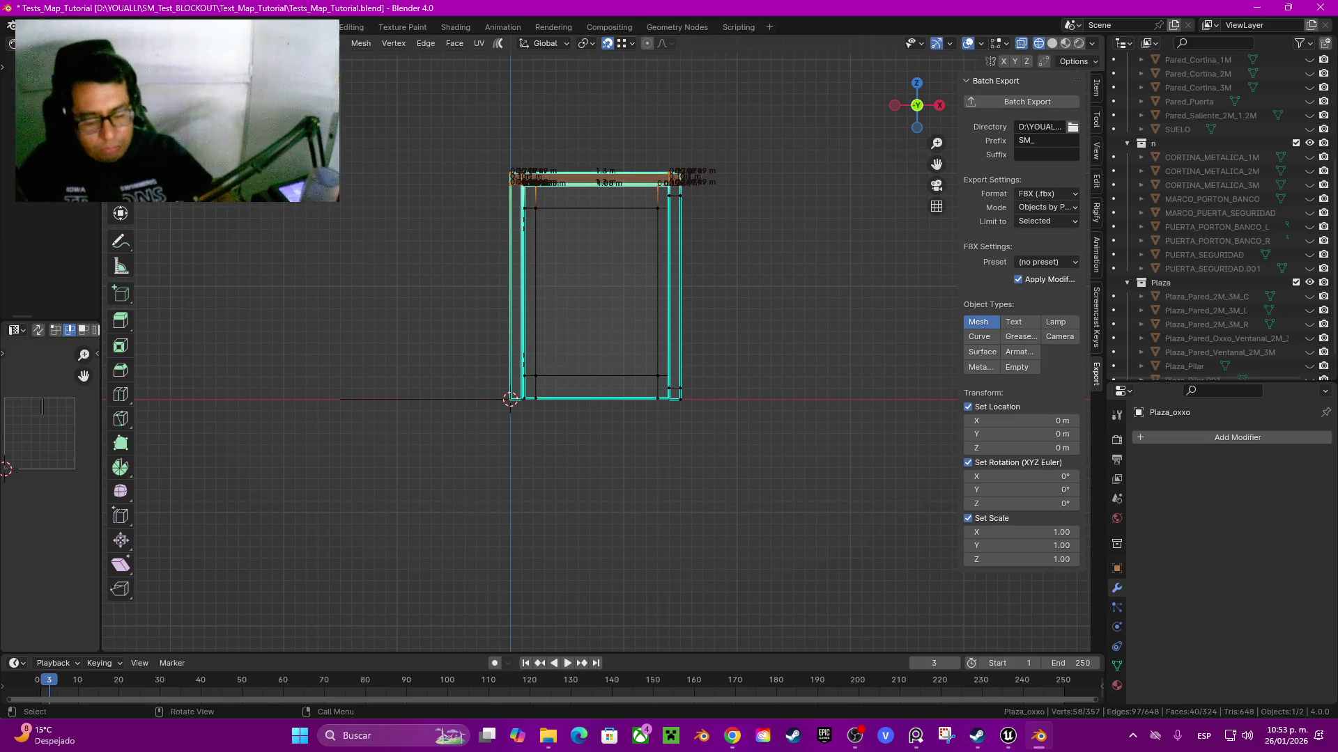
{"action": "type", "text": "gz.25"}
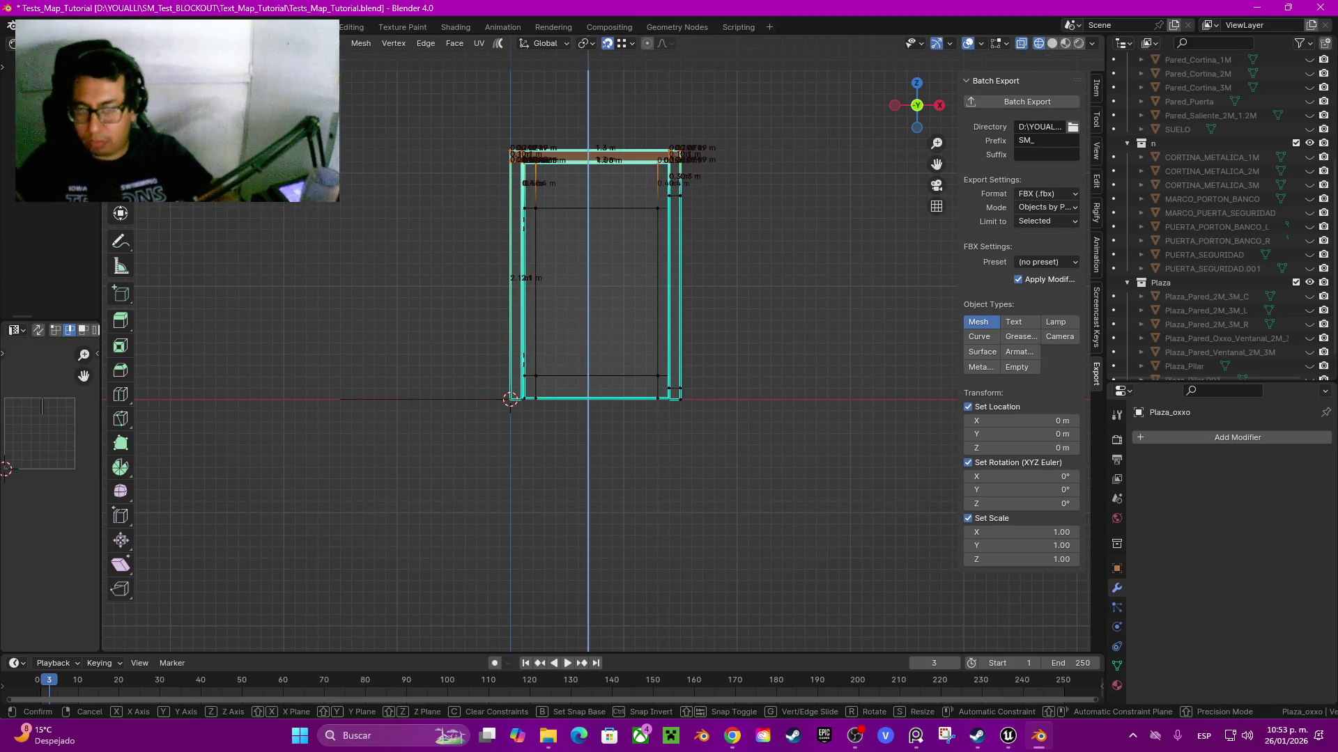
{"action": "key", "text": "Return"}
{"action": "key", "text": "shift"}
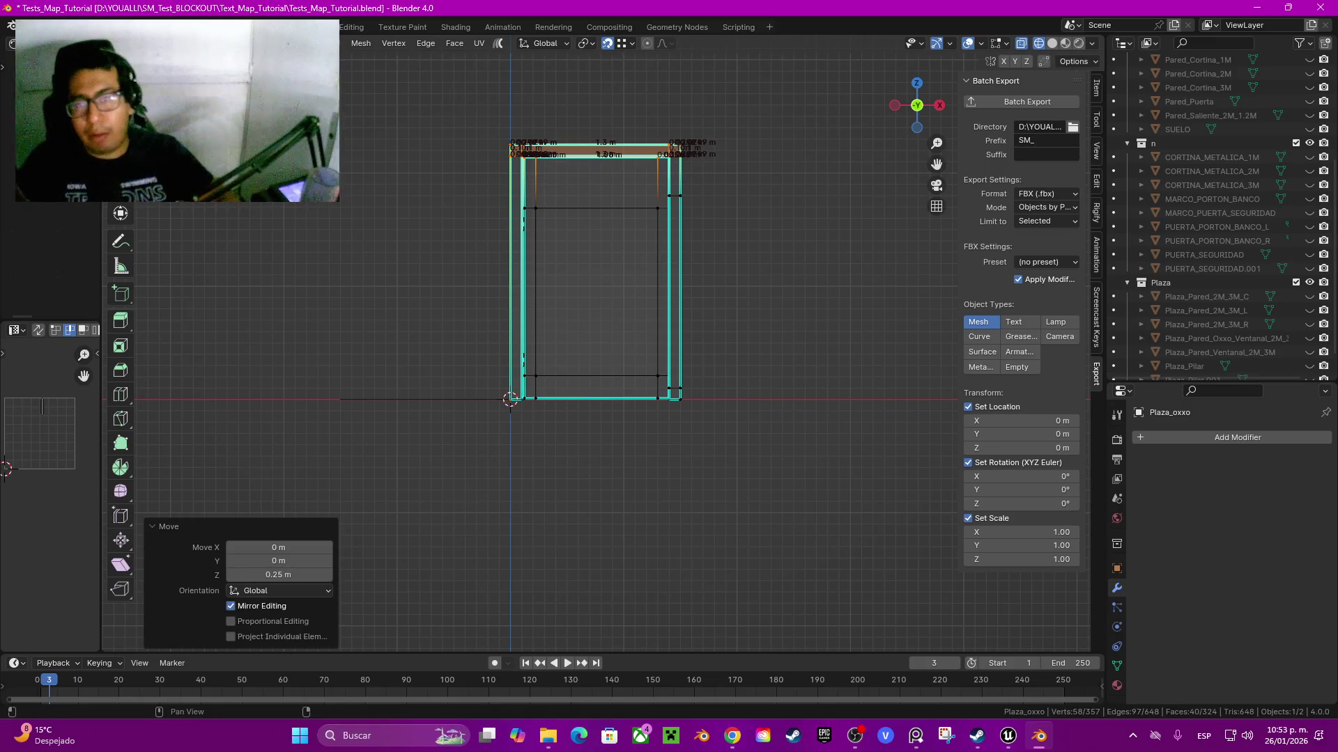
- Return to Object Mode, batch-export the frame as FBX, and switch to Unreal
{"action": "key", "text": "Tab"}
{"action": "left_click", "coordinate": [1027, 101]}
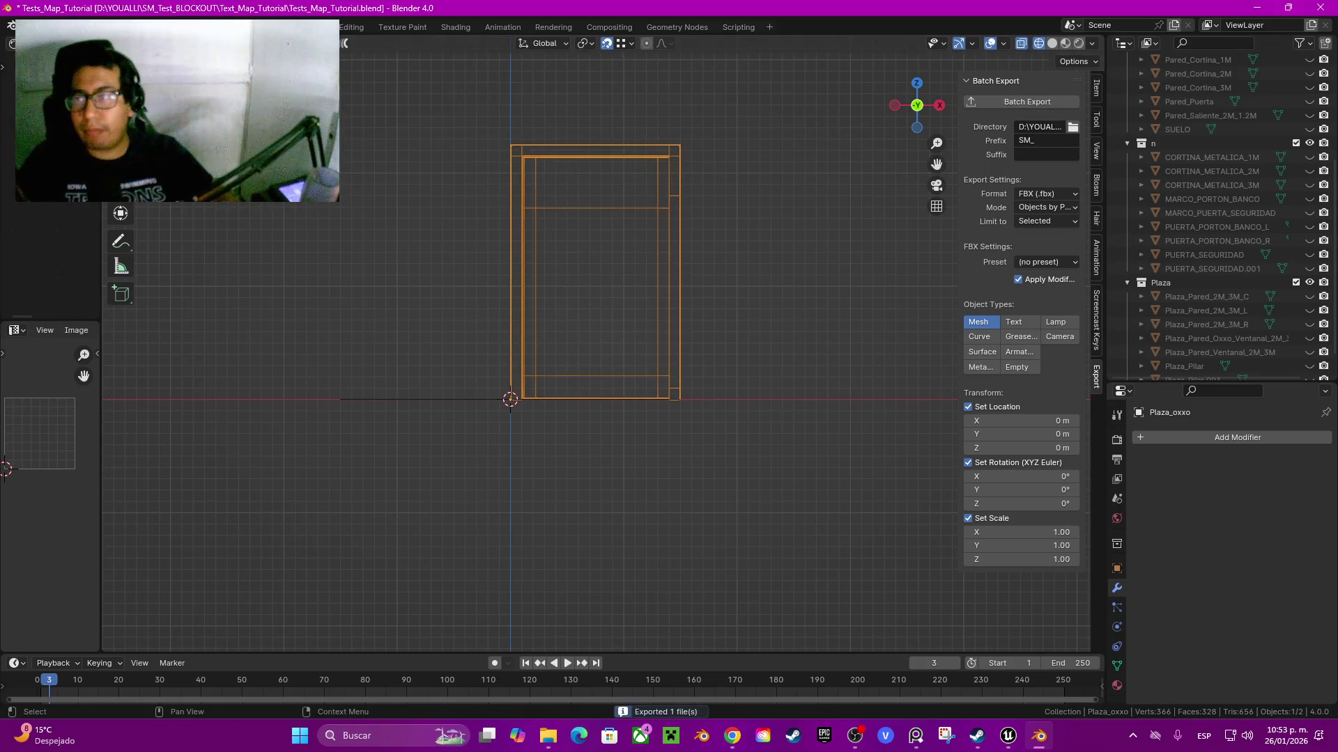
{"action": "key", "text": "alt+Tab"}
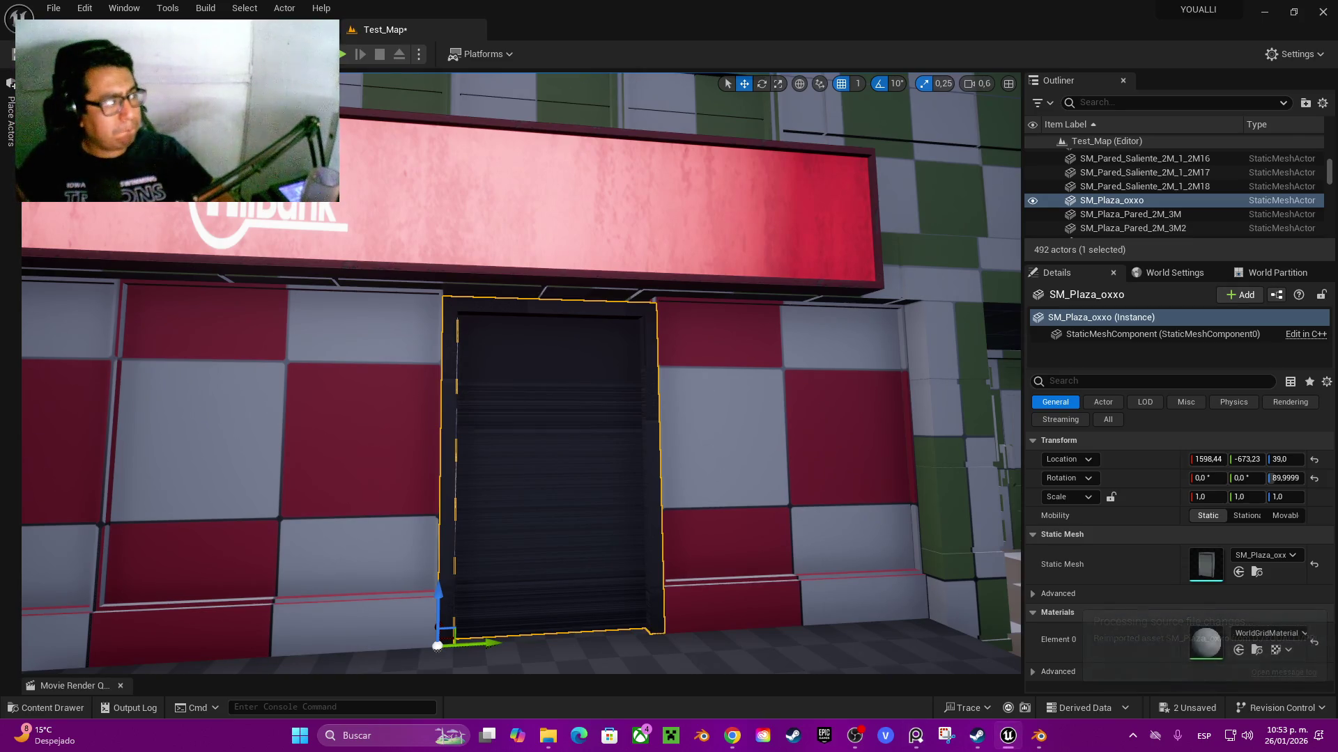
- Inspect the reimported SM_Plaza_oxxo door in the red storefront's doorway from an angle
{"action": "key", "text": "alt+Tab"}
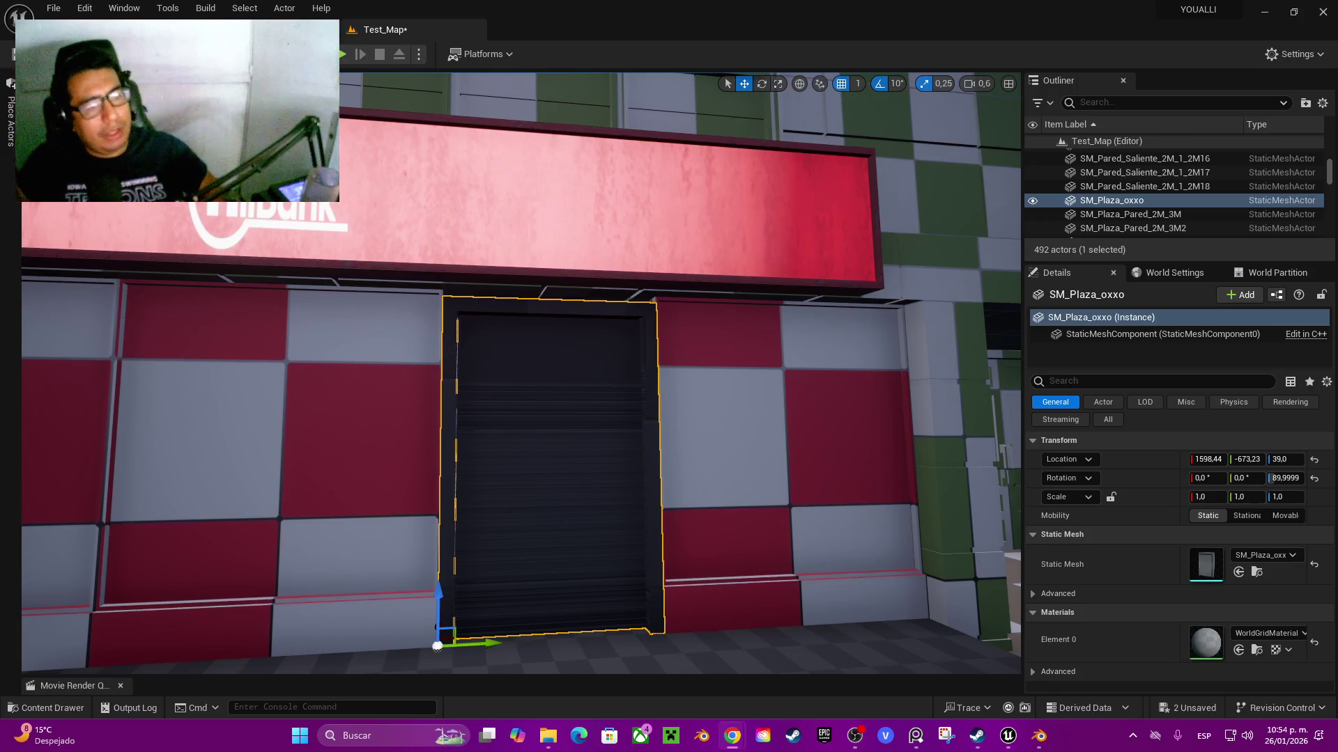
{"action": "scroll", "coordinate": [521, 372], "scroll_direction": "down", "scroll_amount": 3}
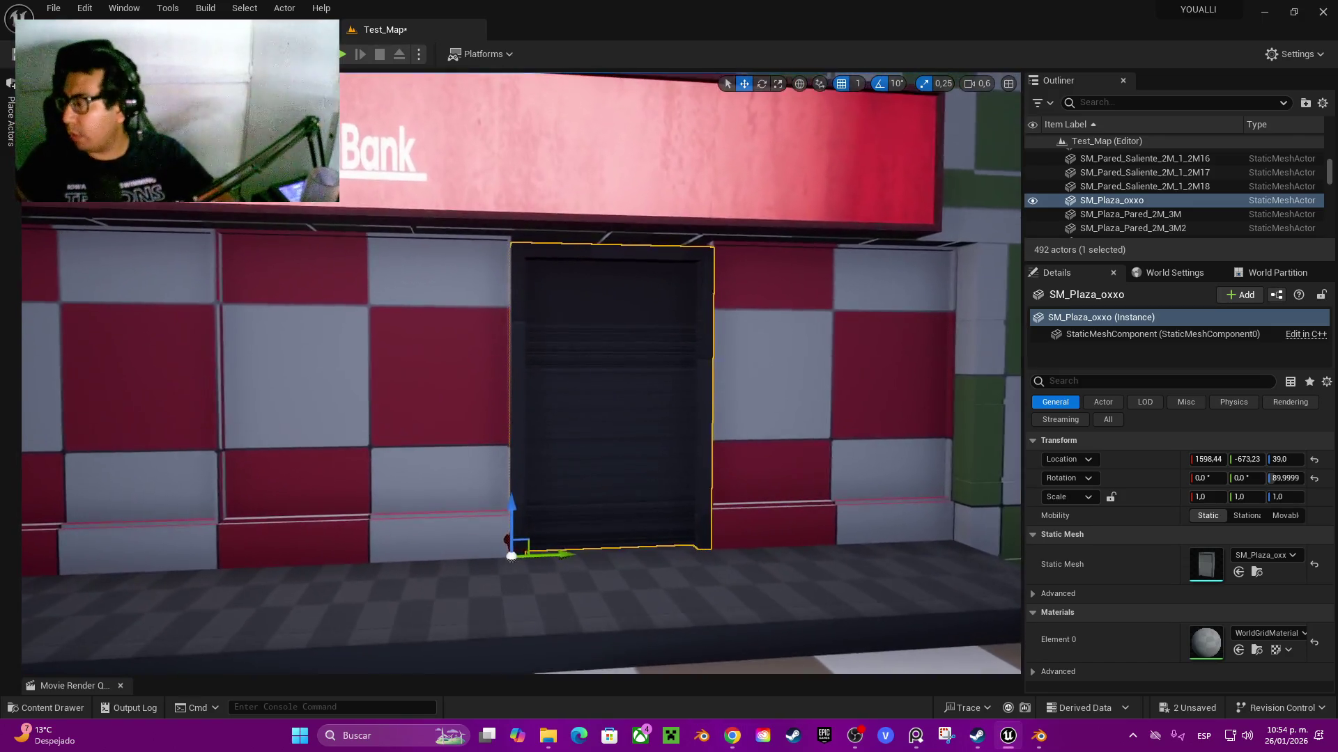
{"action": "scroll", "coordinate": [521, 373], "scroll_direction": "up", "scroll_amount": 3}
{"action": "mouse_move", "coordinate": [521, 373]}
{"action": "left_mouse_down"}
{"action": "mouse_move", "coordinate": [613, 373]}
{"action": "mouse_move", "coordinate": [613, 275]}
{"action": "mouse_move", "coordinate": [613, 373]}
{"action": "mouse_move", "coordinate": [624, 279]}
{"action": "mouse_move", "coordinate": [625, 300]}
{"action": "left_mouse_up"}
- Browse the Content folder, then Alt-drag a door copy, SM_Plaza_oxxo2, along Y
{"action": "key", "text": "ctrl+space"}
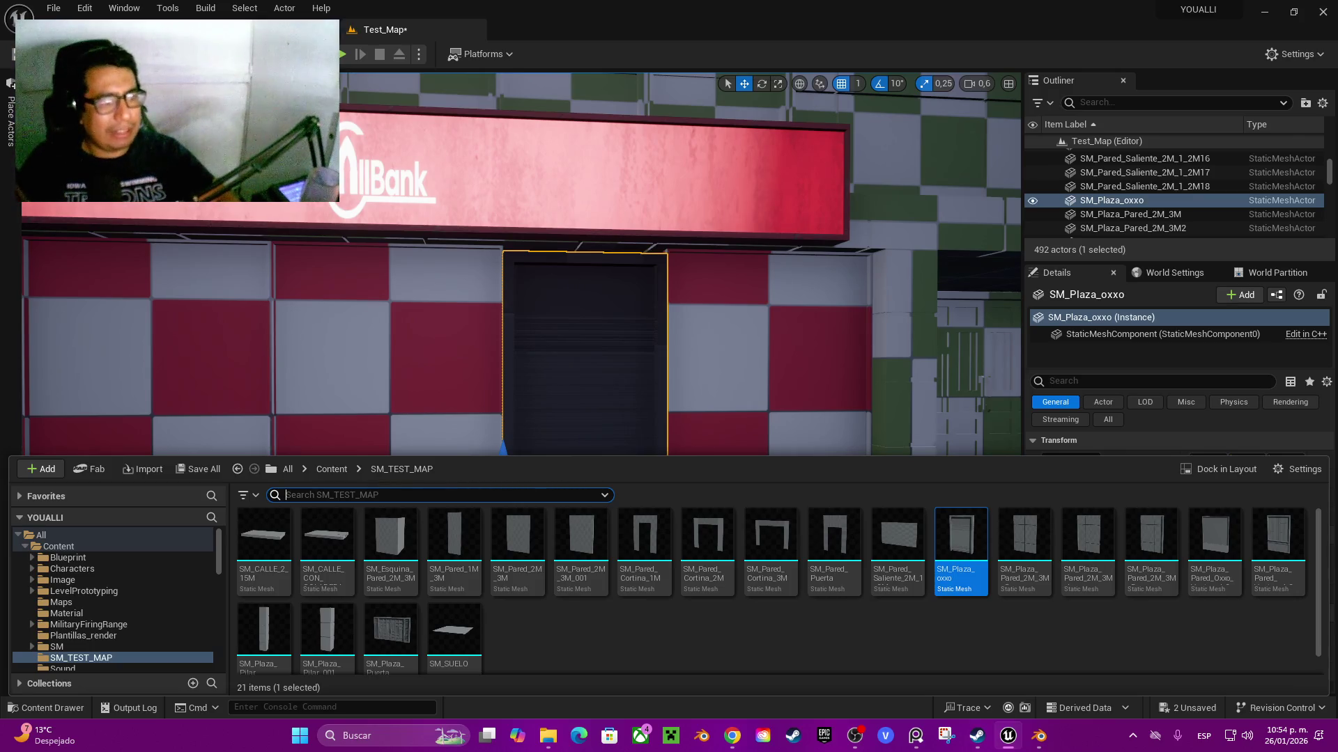
{"action": "key", "text": "alt+Left"}
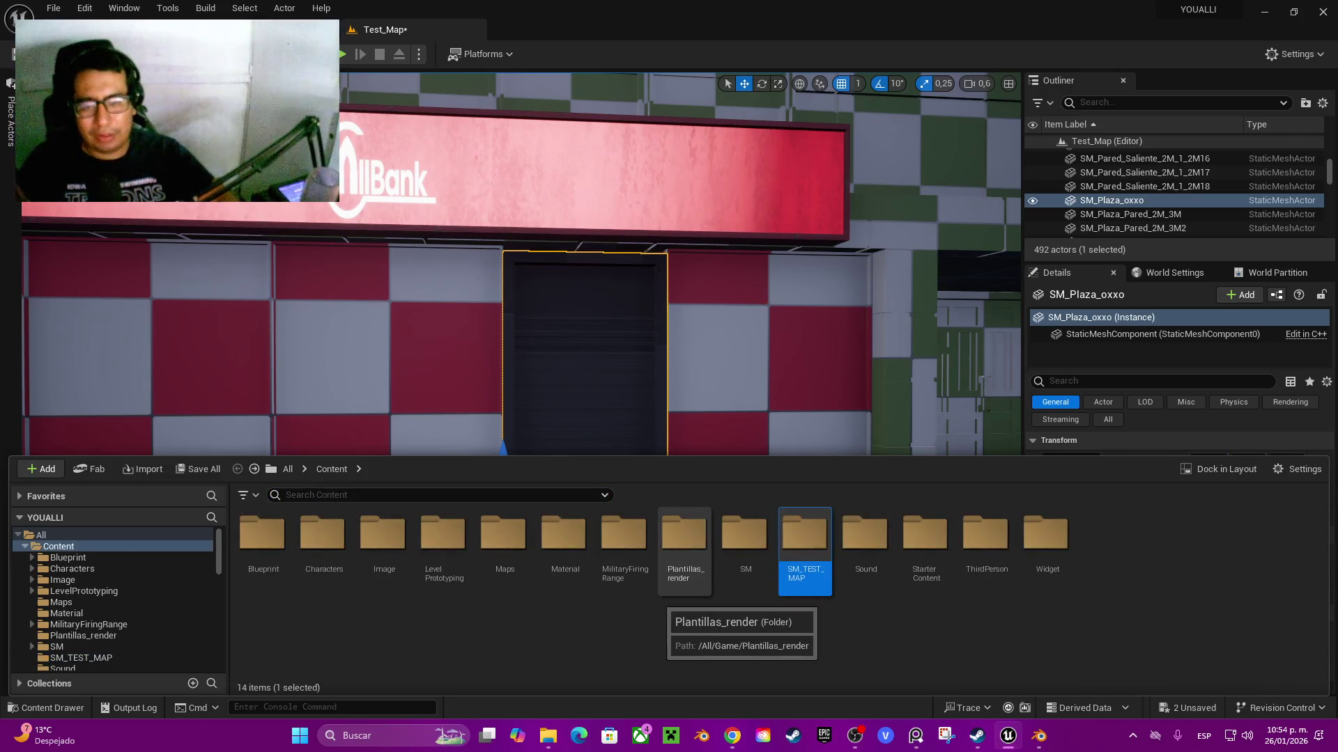
{"action": "key", "text": "ctrl+space"}
{"action": "scroll", "coordinate": [521, 372], "scroll_direction": "down", "scroll_amount": 5}
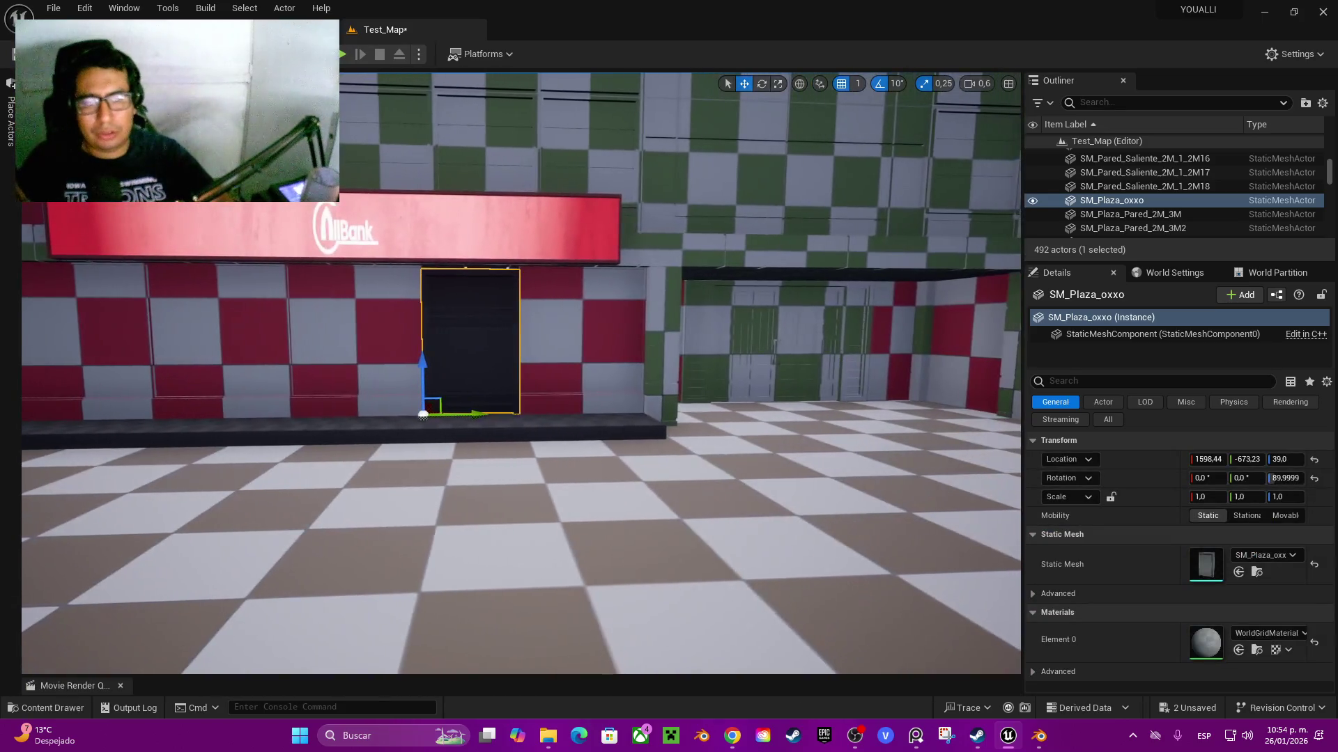
{"action": "left_click_drag", "start_coordinate": [473, 414], "coordinate": [1003, 407]}
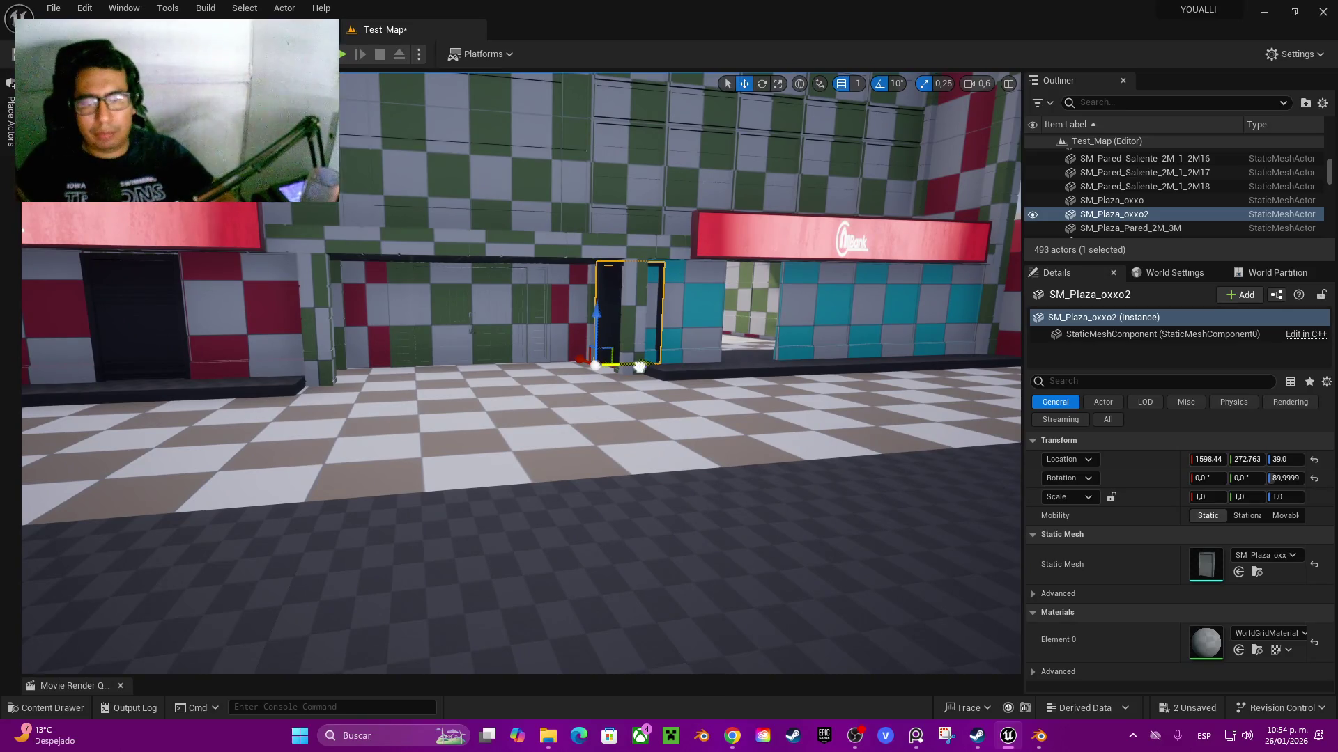
- Fit SM_Plaza_oxxo2 at 1598.44, 576.763, 39 in the teal doorway and select both doors
{"action": "scroll", "coordinate": [757, 374], "scroll_direction": "up", "scroll_amount": 10}
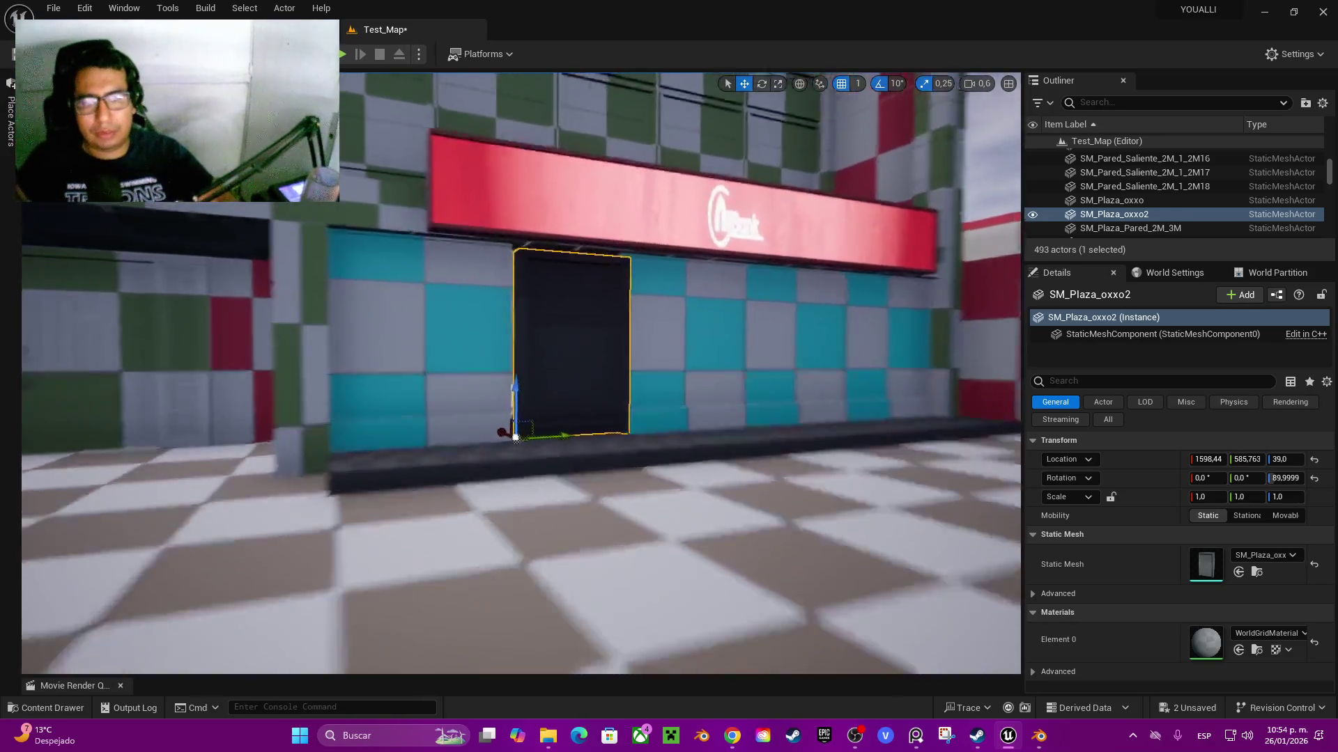
{"action": "scroll", "coordinate": [521, 373], "scroll_direction": "up", "scroll_amount": 5}
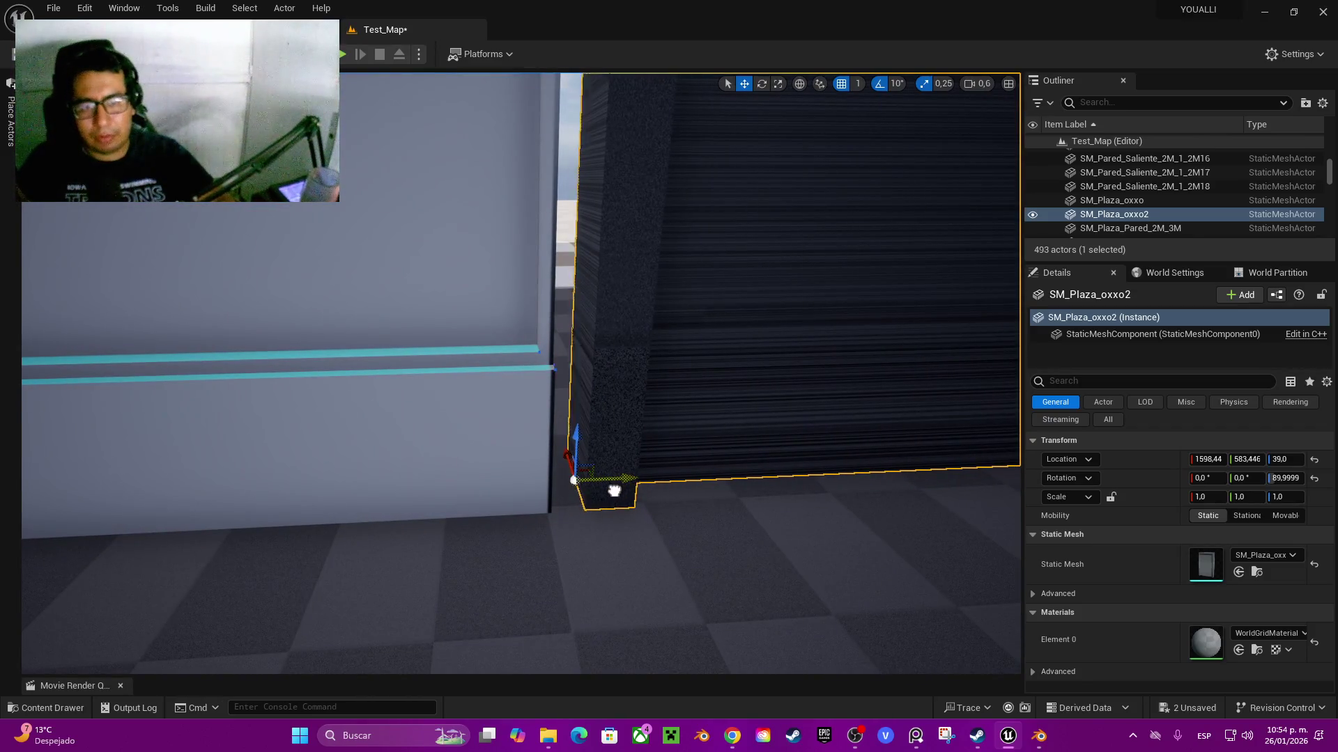
{"action": "key", "text": "e"}
{"action": "scroll", "coordinate": [593, 503], "scroll_direction": "down", "scroll_amount": 10}
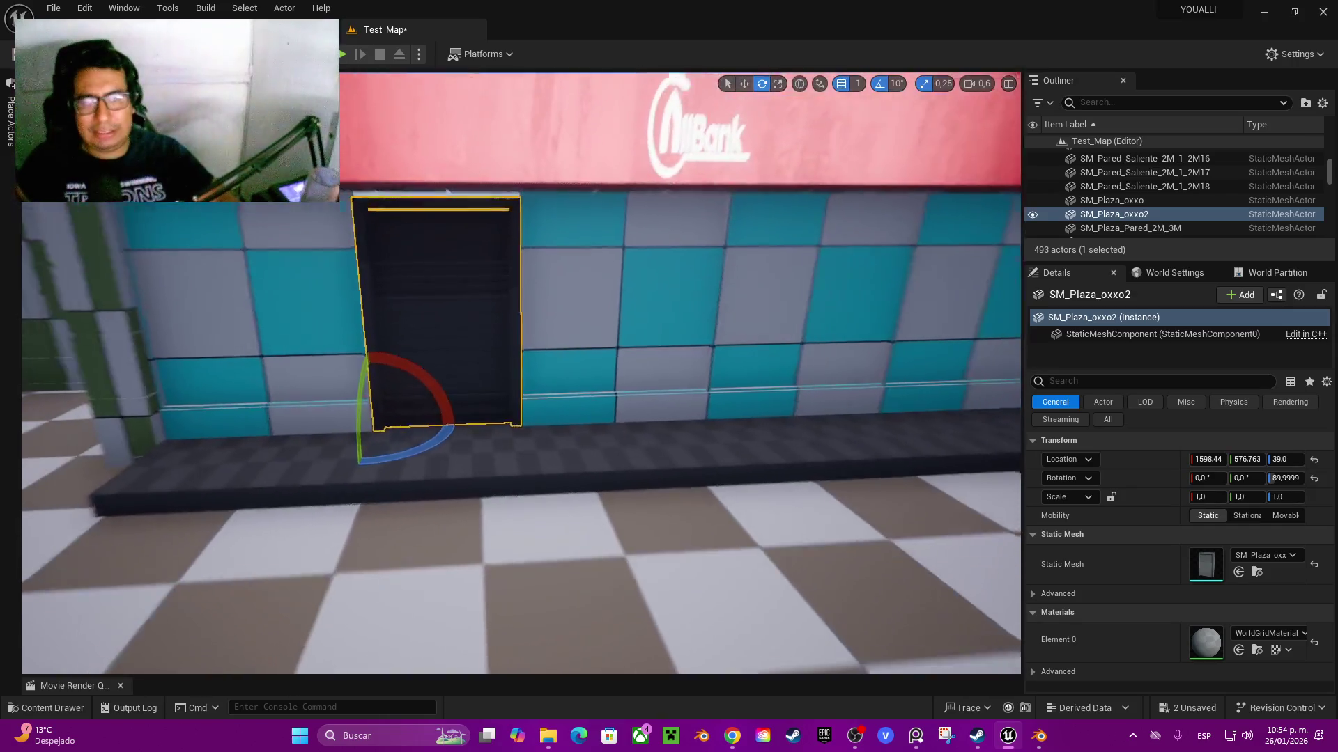
{"action": "key", "text": "a"}
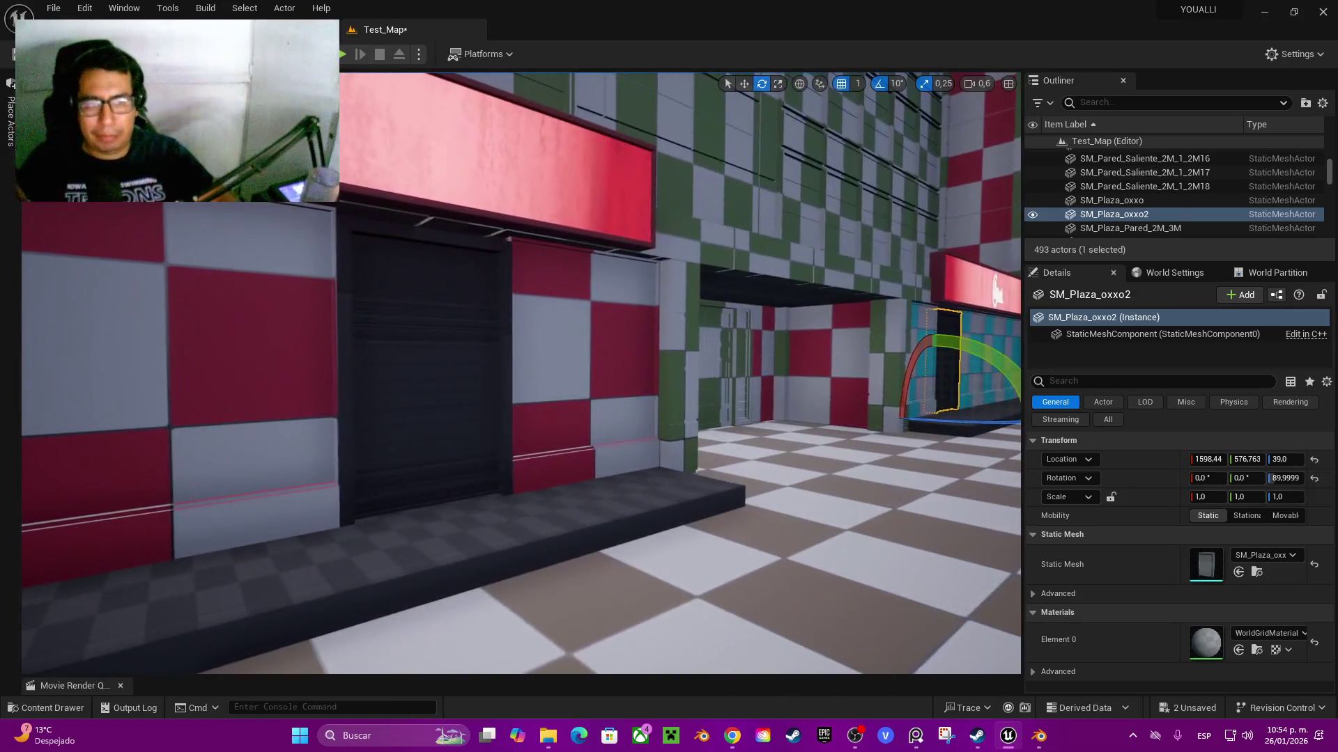
{"action": "left_click", "coordinate": [390, 334]}
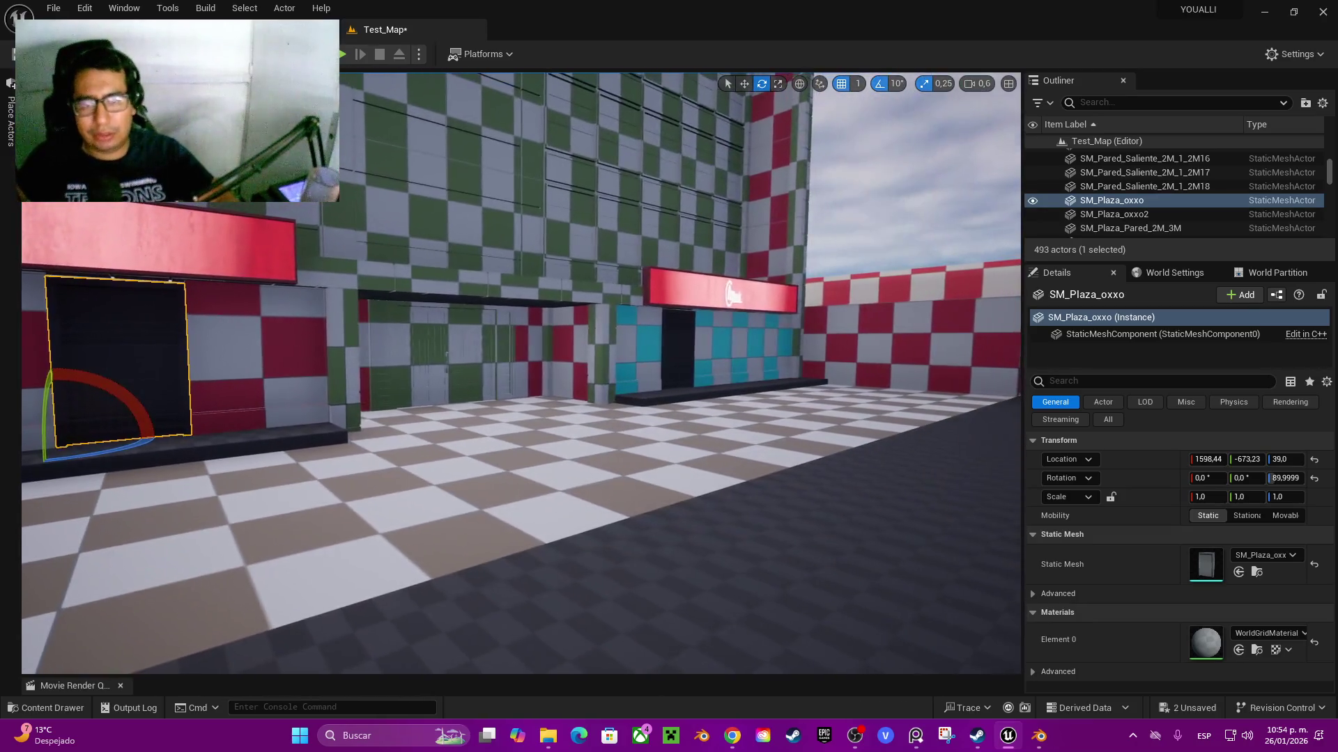
{"action": "left_click", "coordinate": [675, 348], "text": "ctrl"}
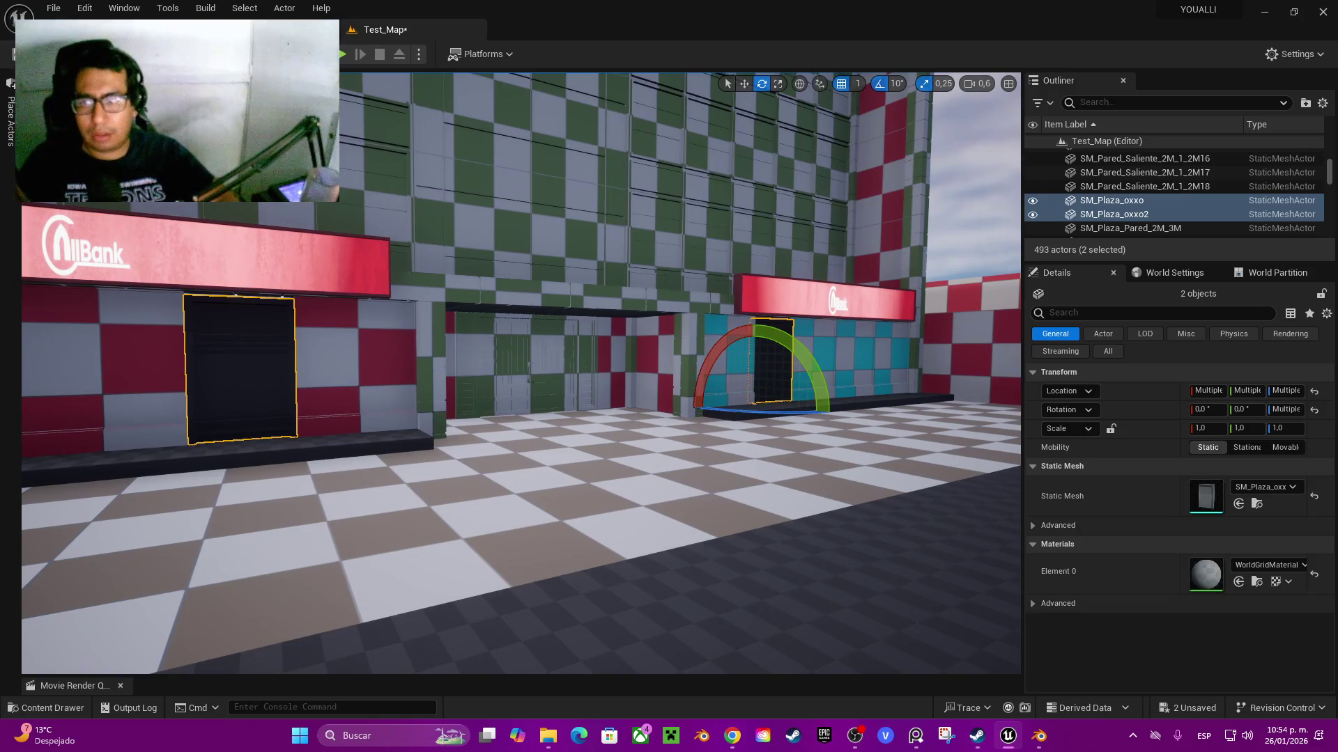
{"action": "key", "text": "a"}
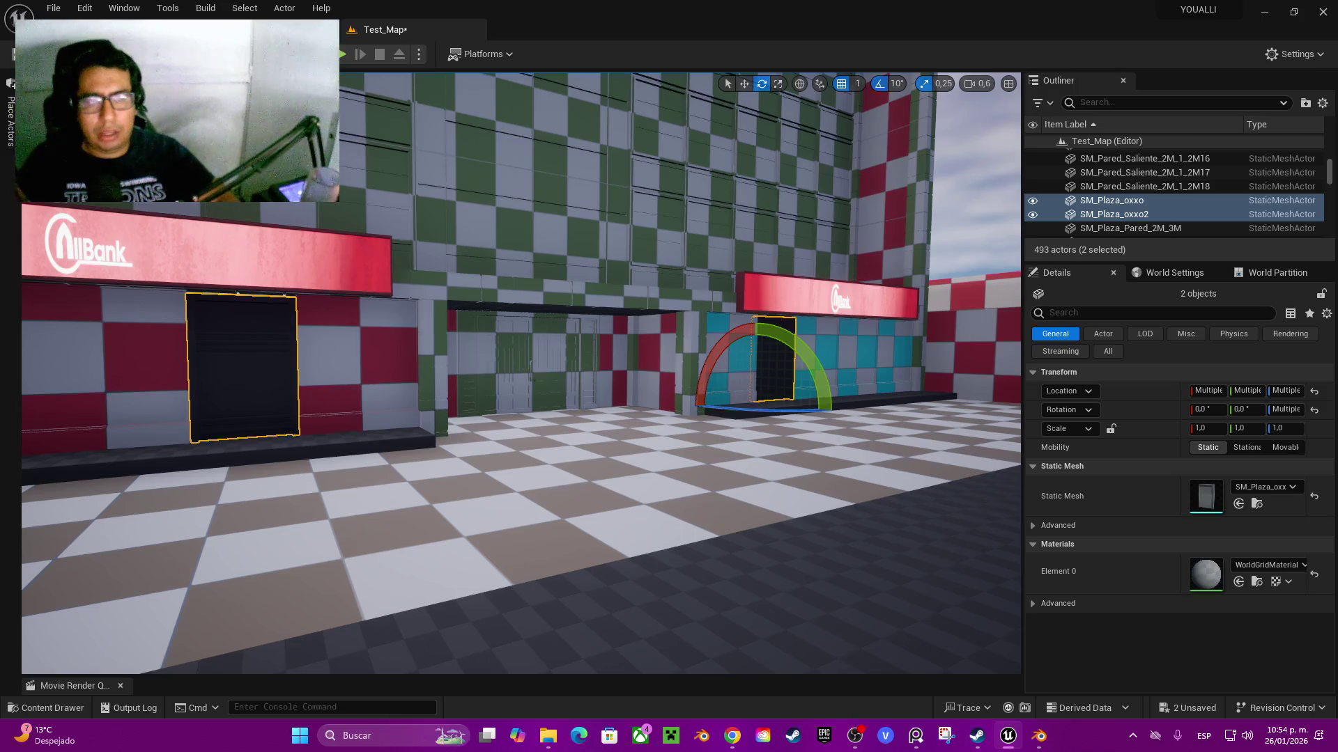
{"action": "left_click", "coordinate": [533, 526]}
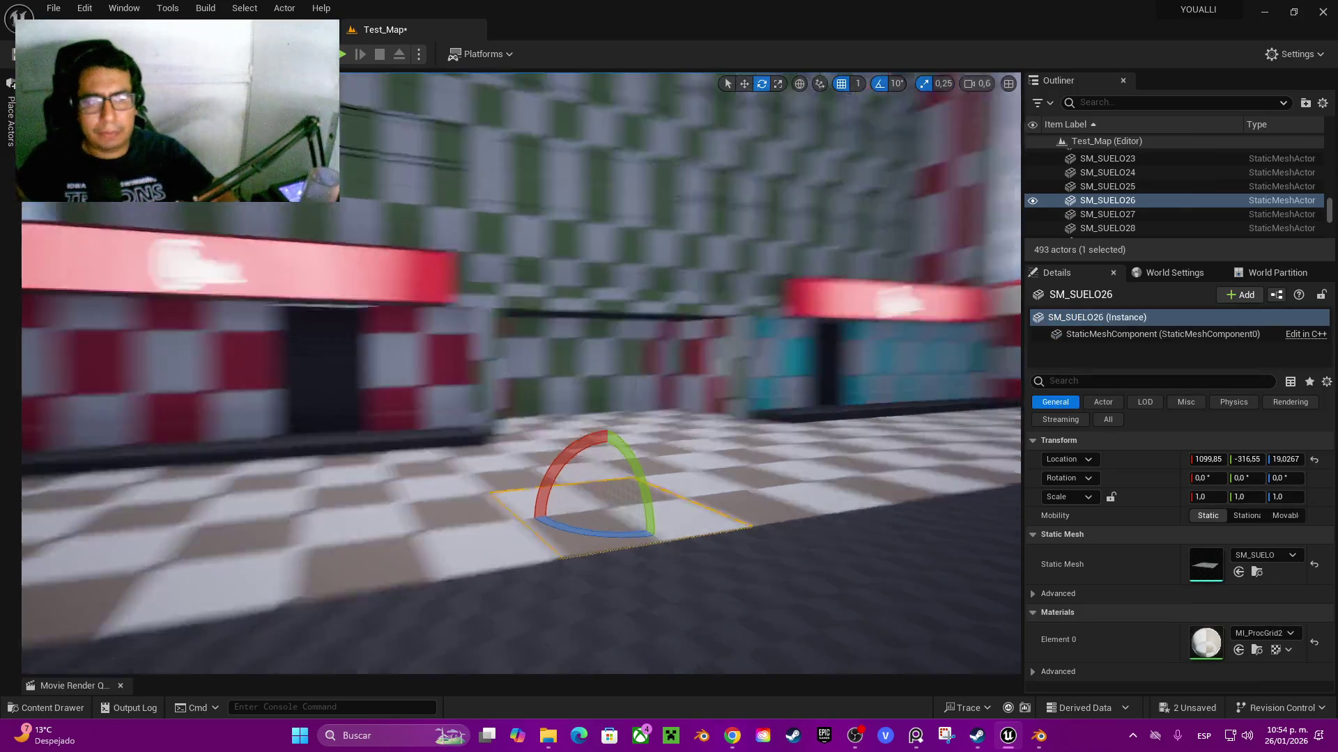
{"action": "key", "text": "w"}
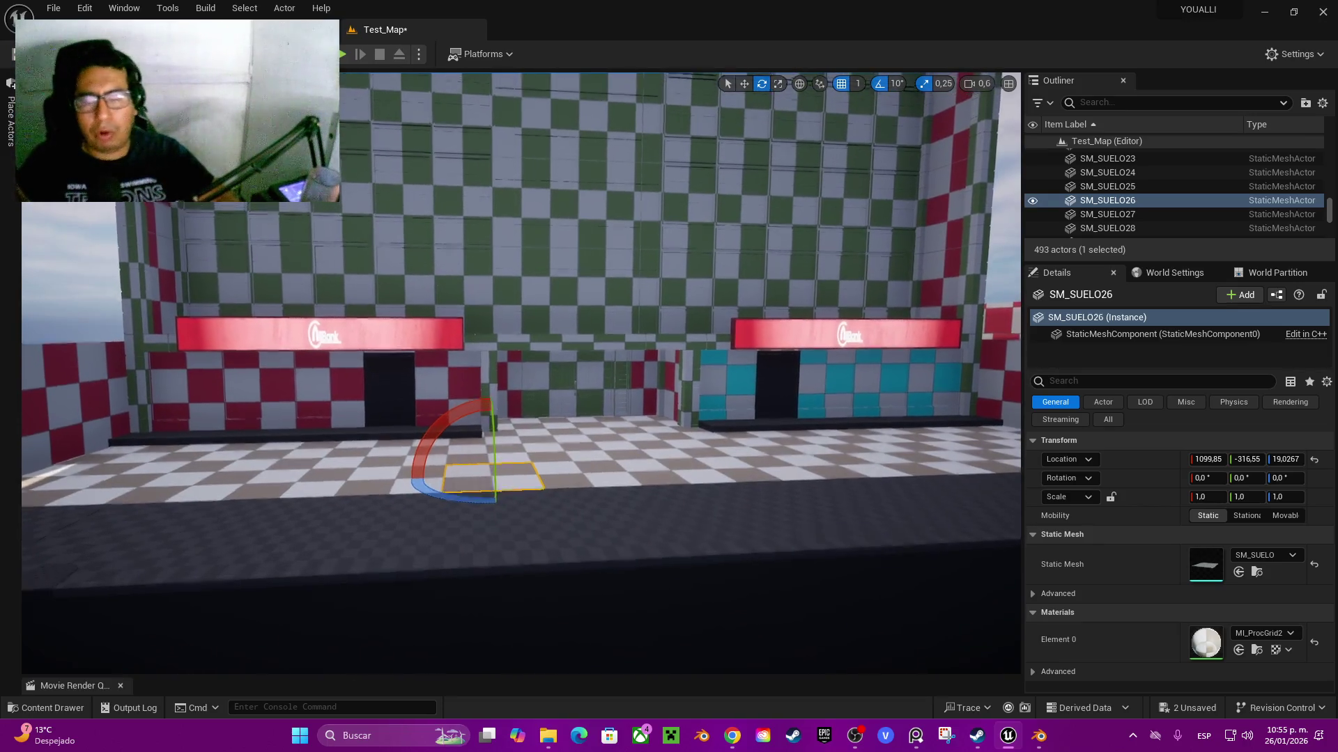
{"action": "key", "text": "w"}
{"action": "key", "text": "w"}
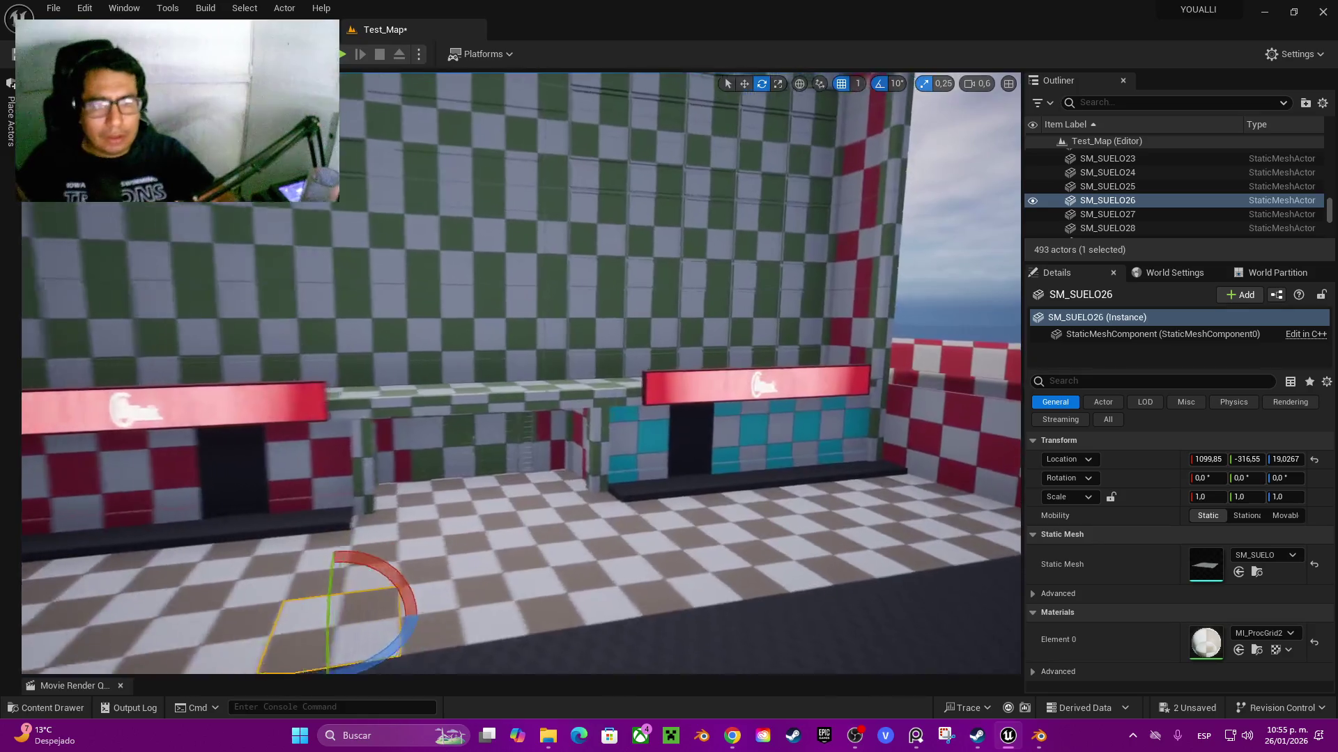
{"action": "key", "text": "s"}
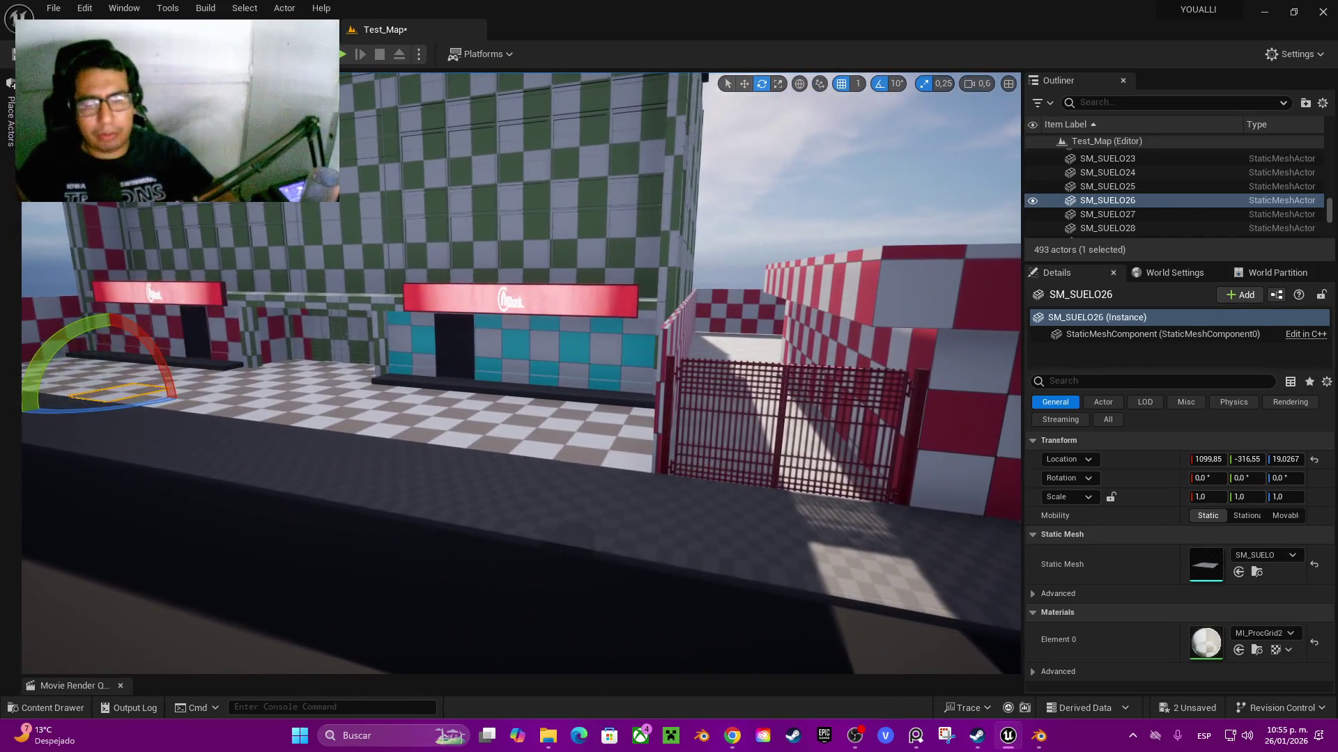
{"action": "left_click", "coordinate": [585, 519]}
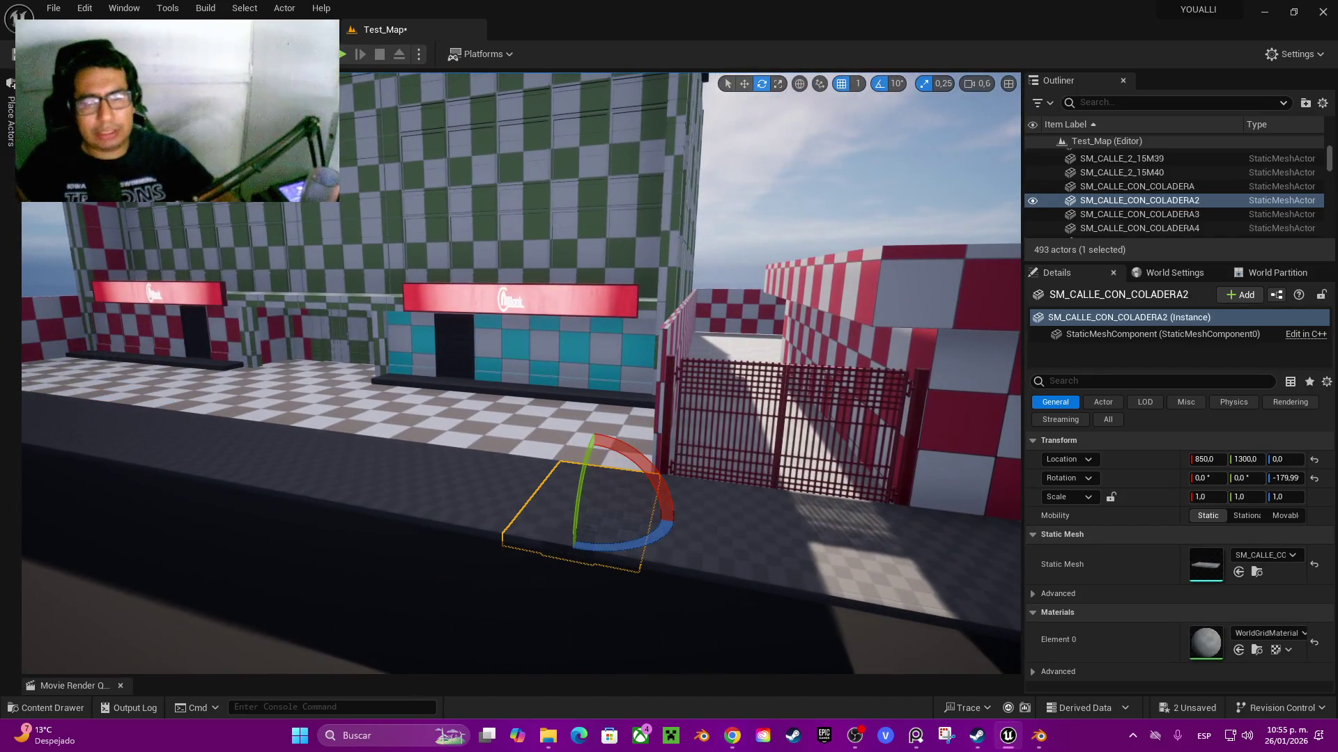
{"action": "left_click", "coordinate": [843, 544]}
{"action": "key", "text": "w"}
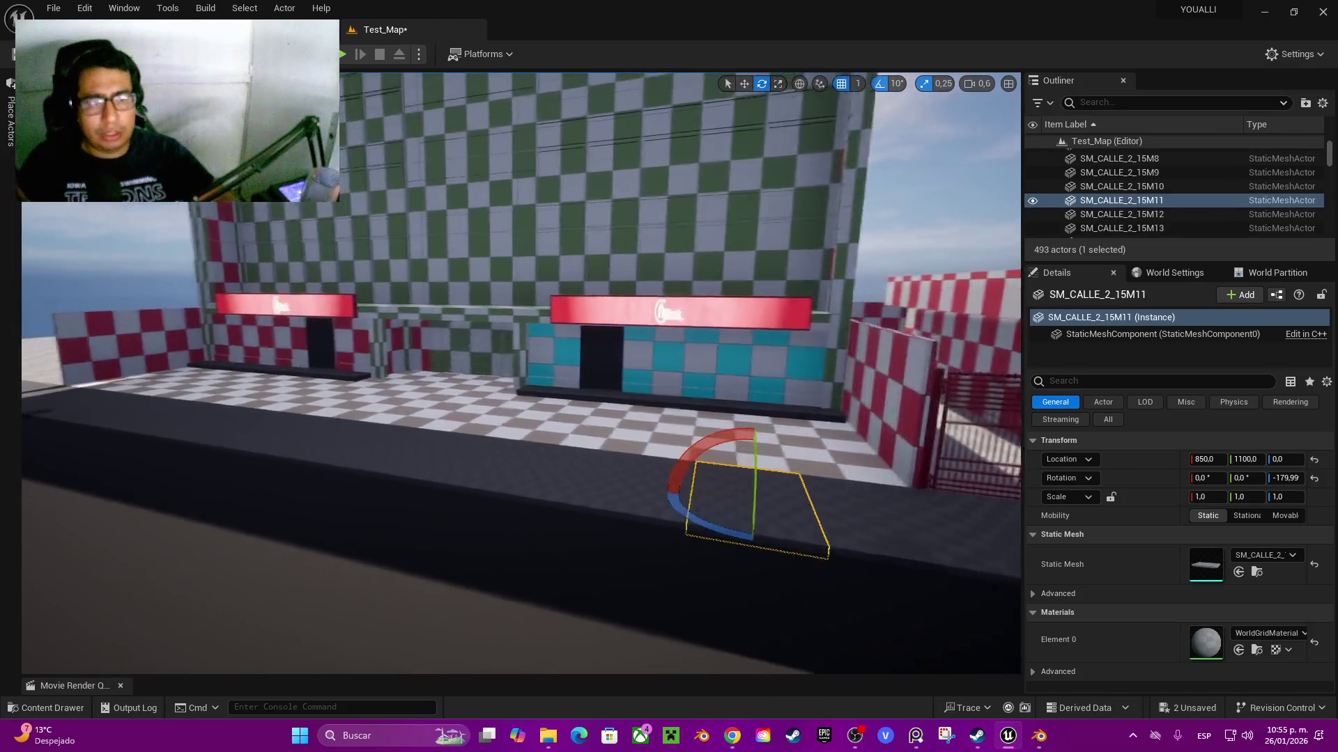
{"action": "key", "text": "w"}
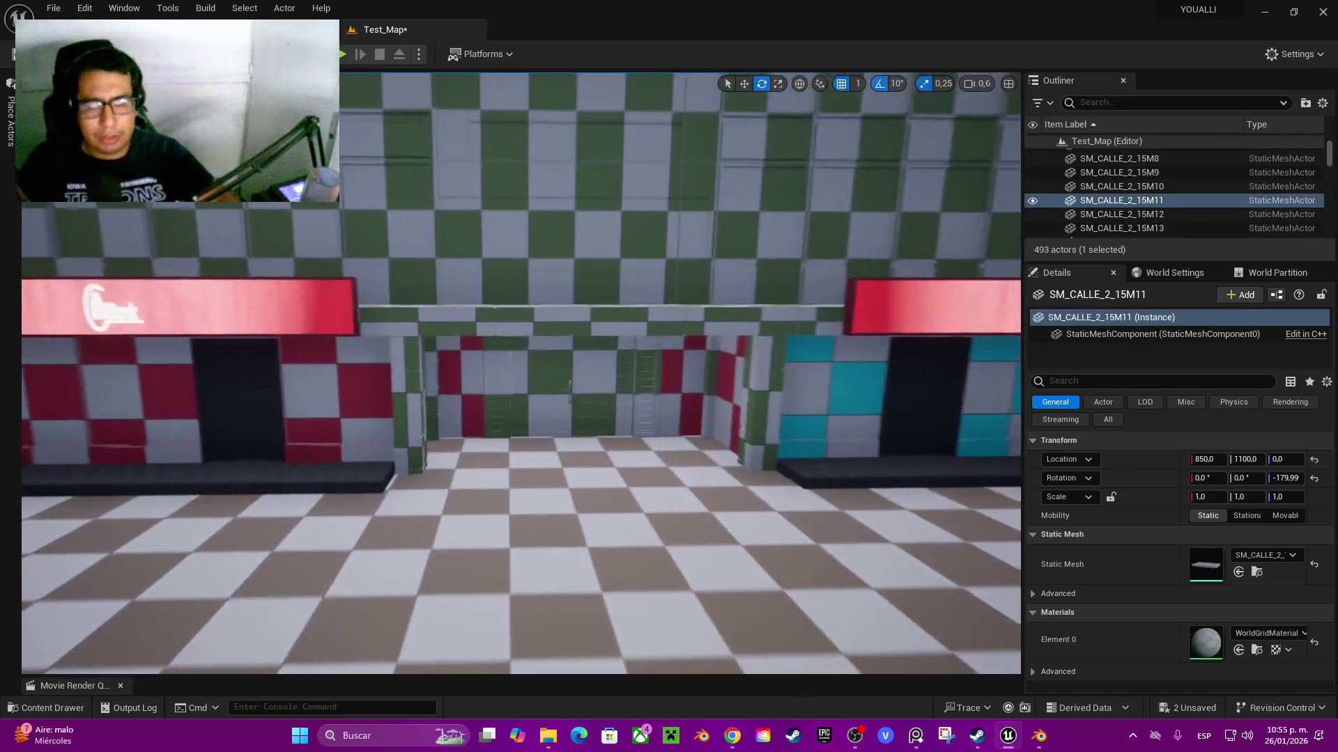
{"action": "key", "text": "s"}
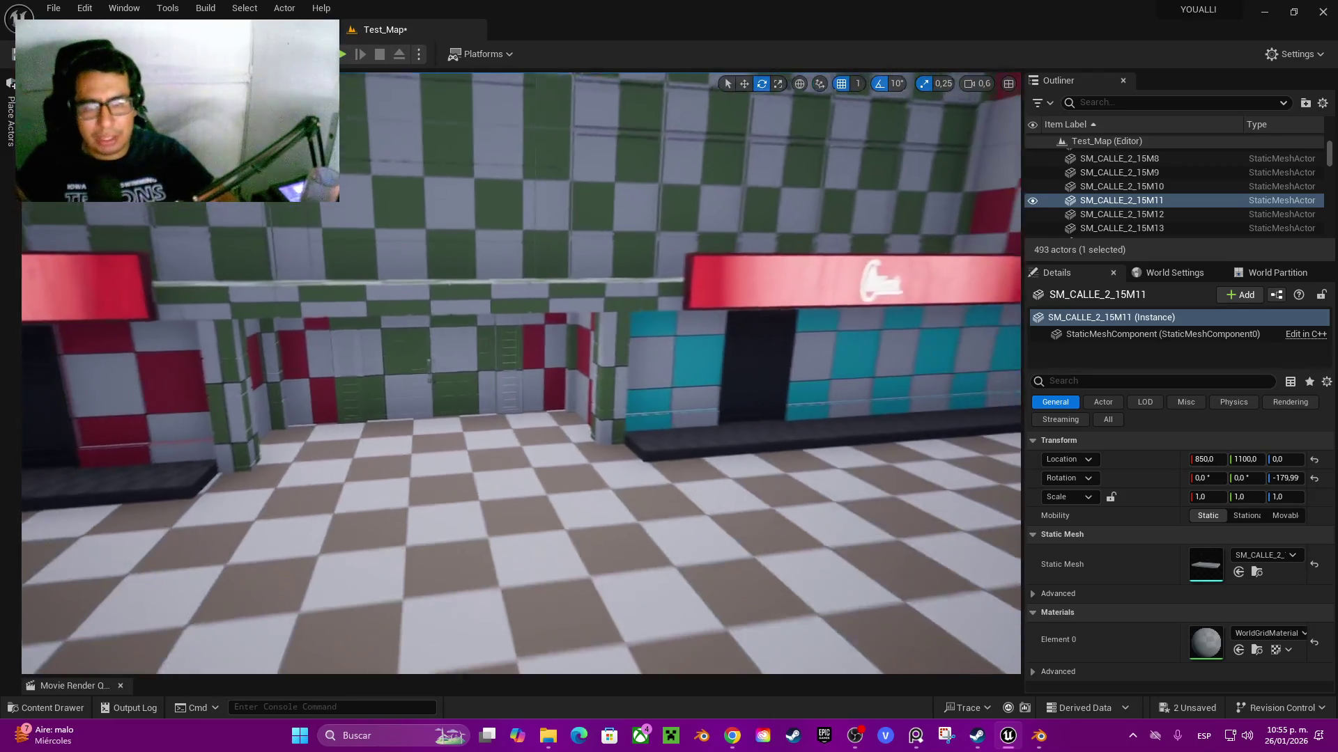
{"action": "key", "text": "s"}
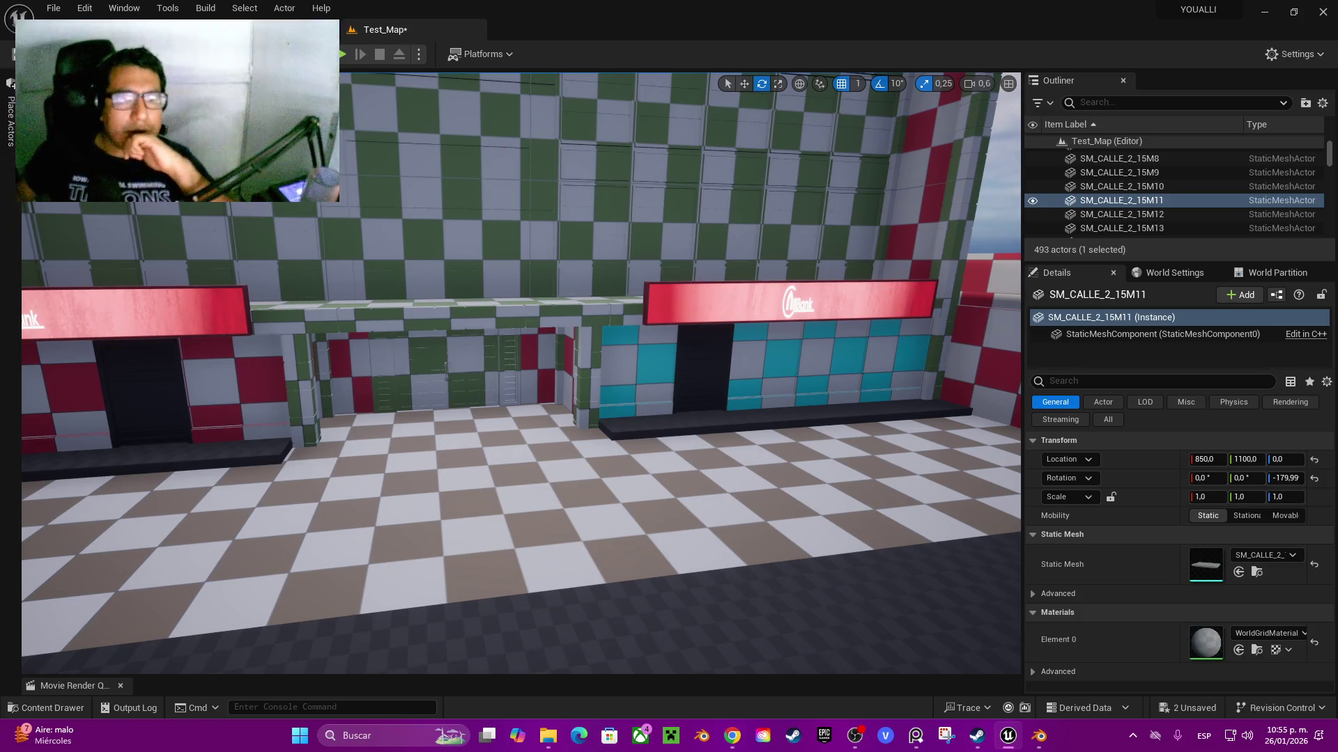
{"action": "key", "text": "s"}
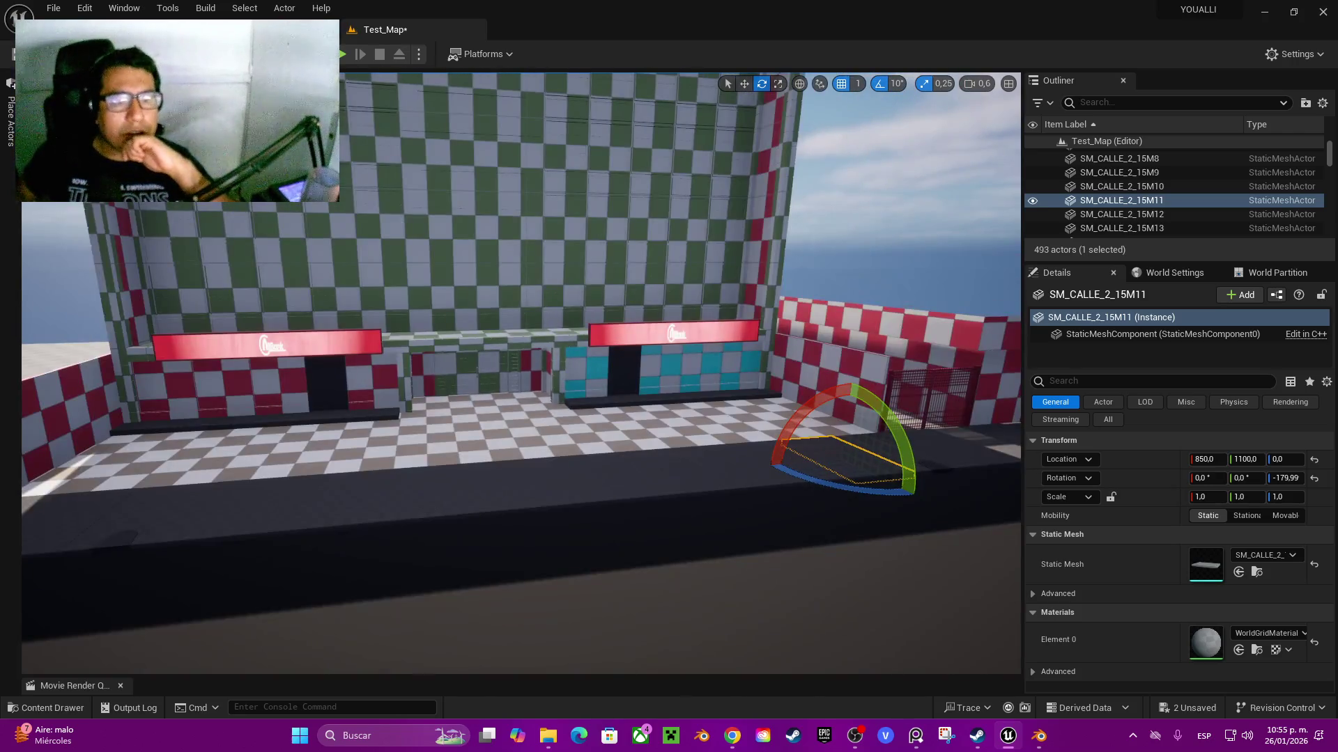
{"action": "key", "text": "s"}
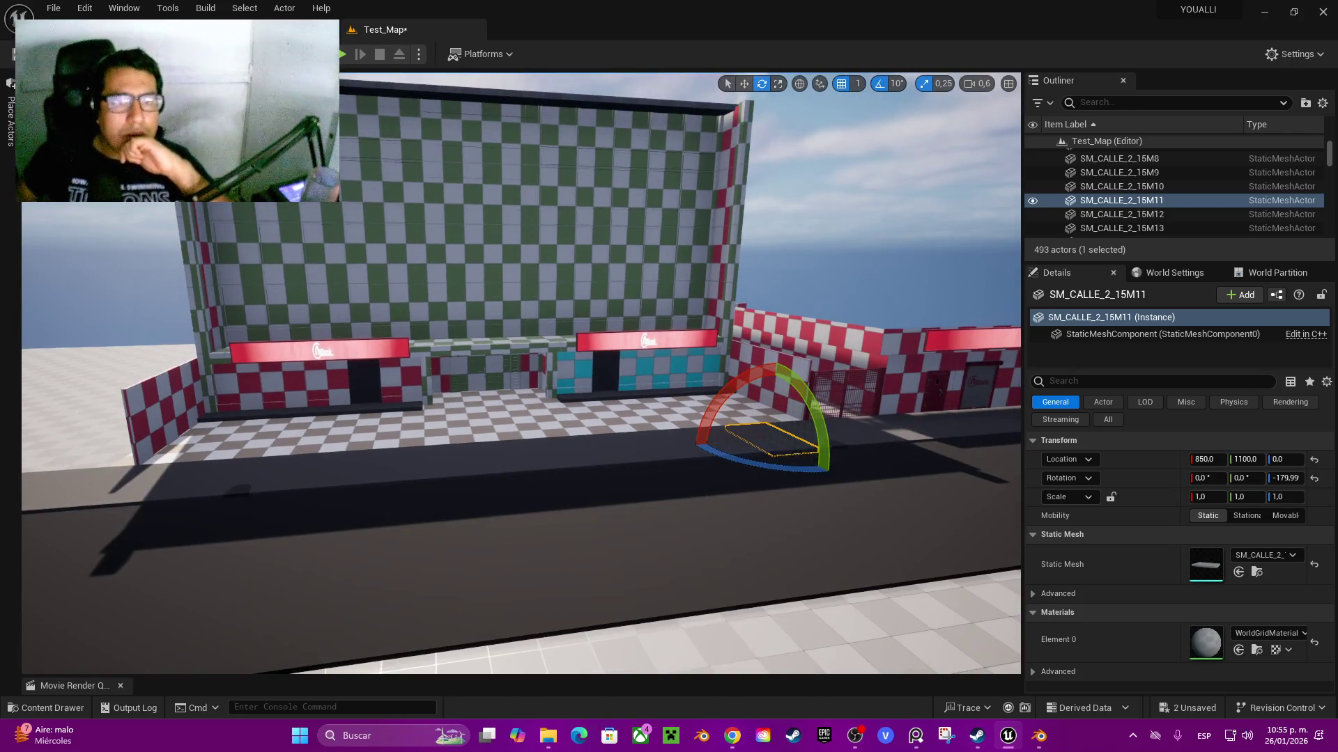
{"action": "key", "text": "w"}
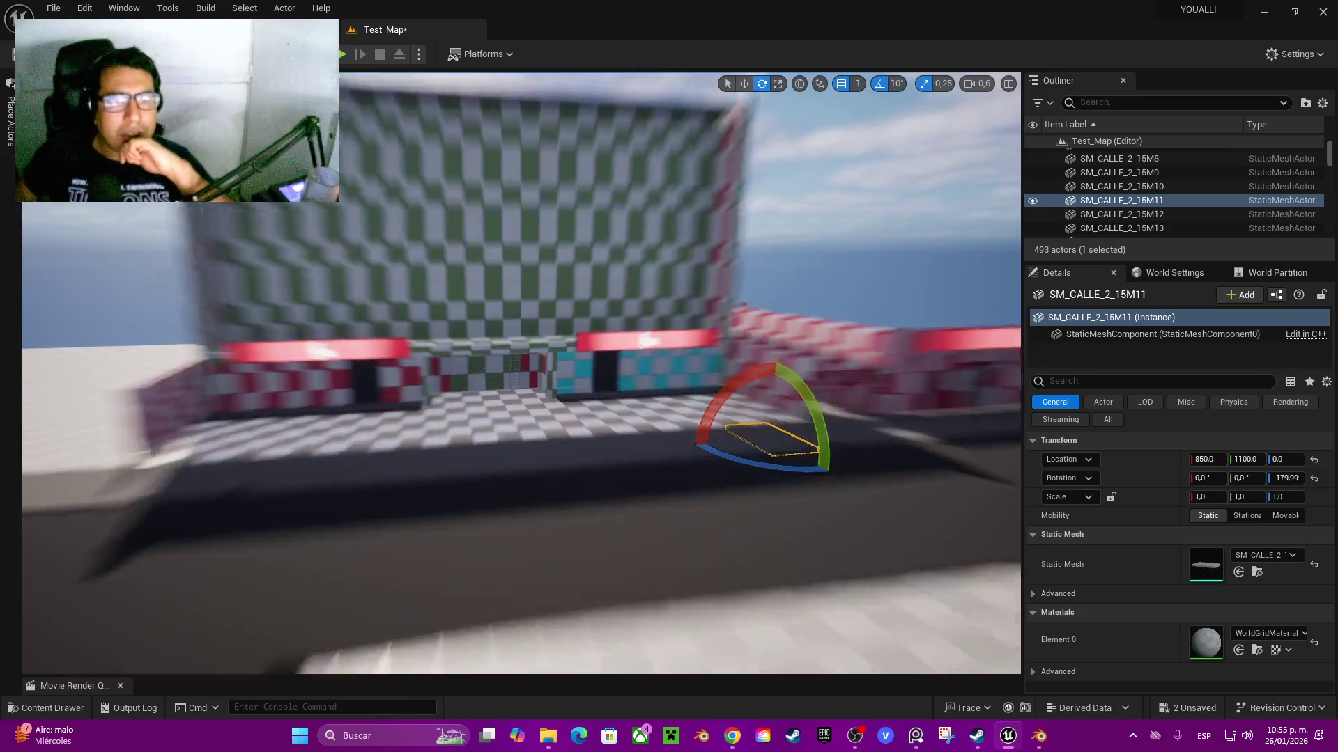
{"action": "key", "text": "s"}
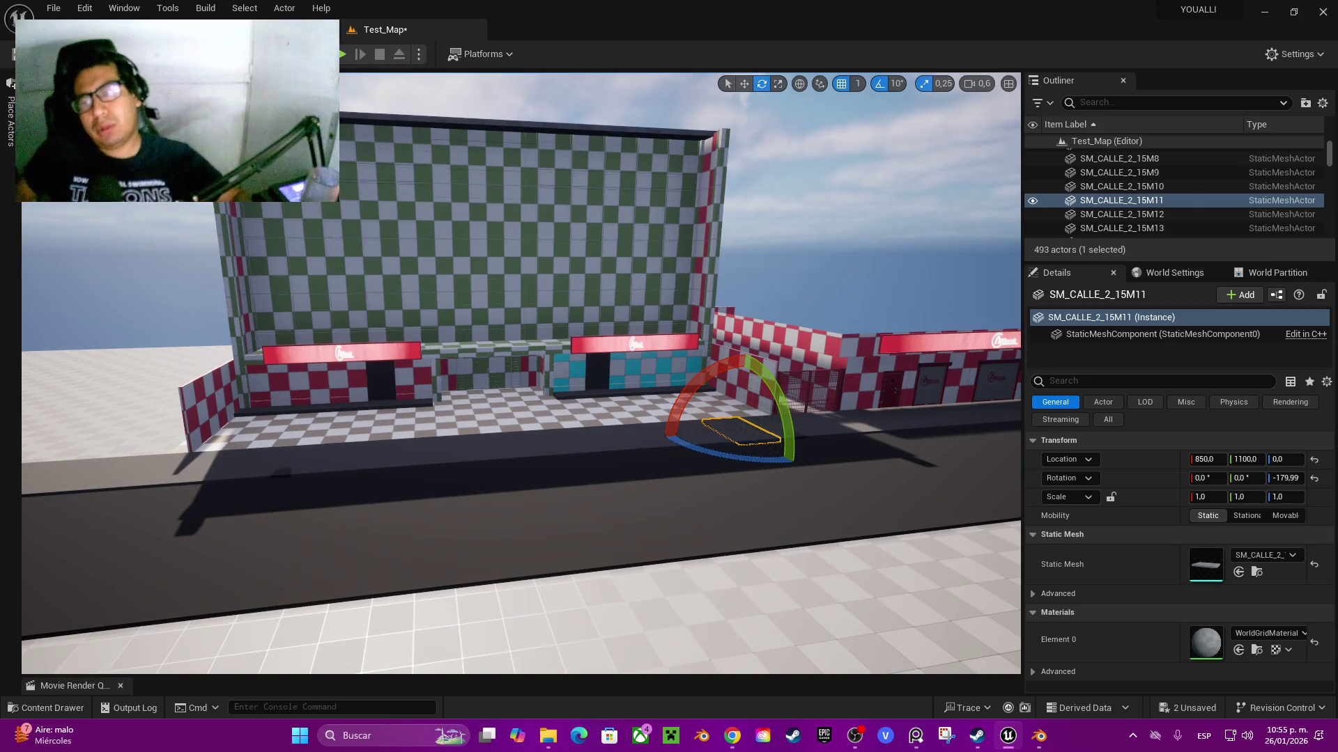
{"action": "left_click", "coordinate": [844, 380]}
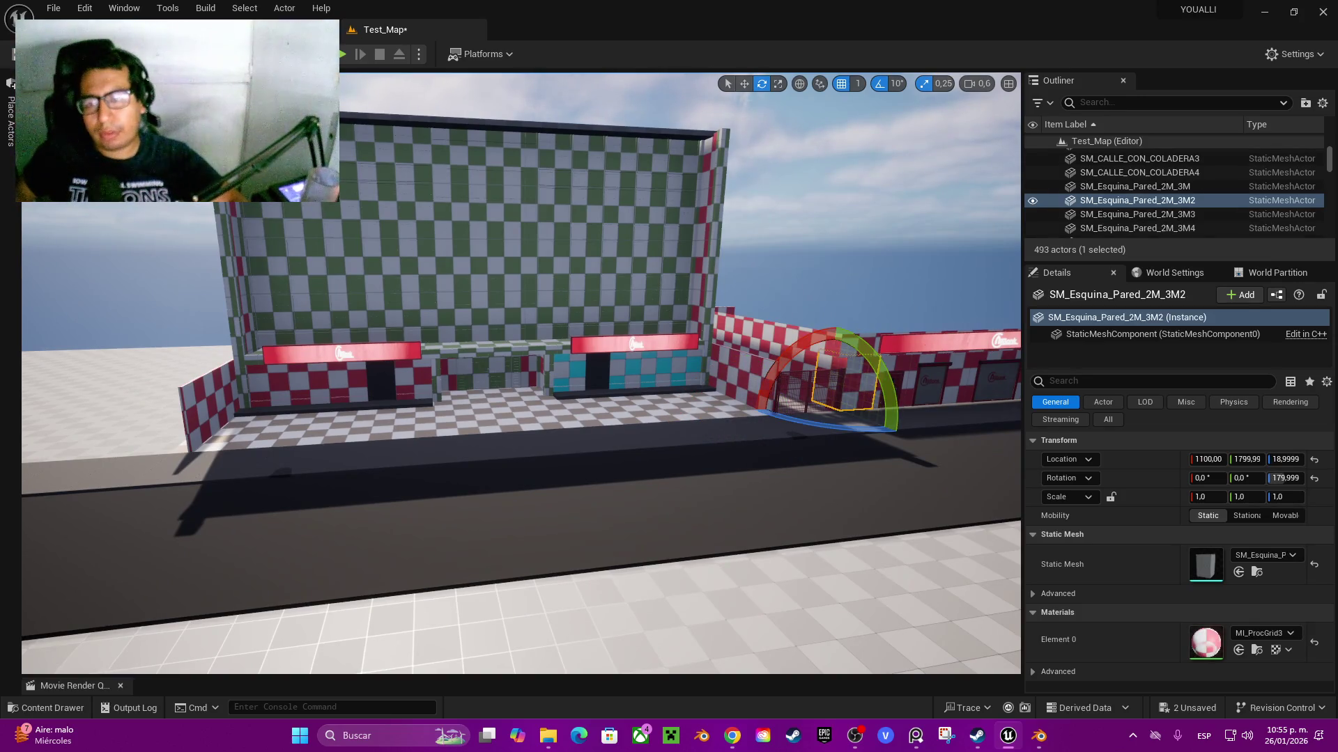
{"action": "key", "text": "d"}
{"action": "left_click", "coordinate": [893, 341]}
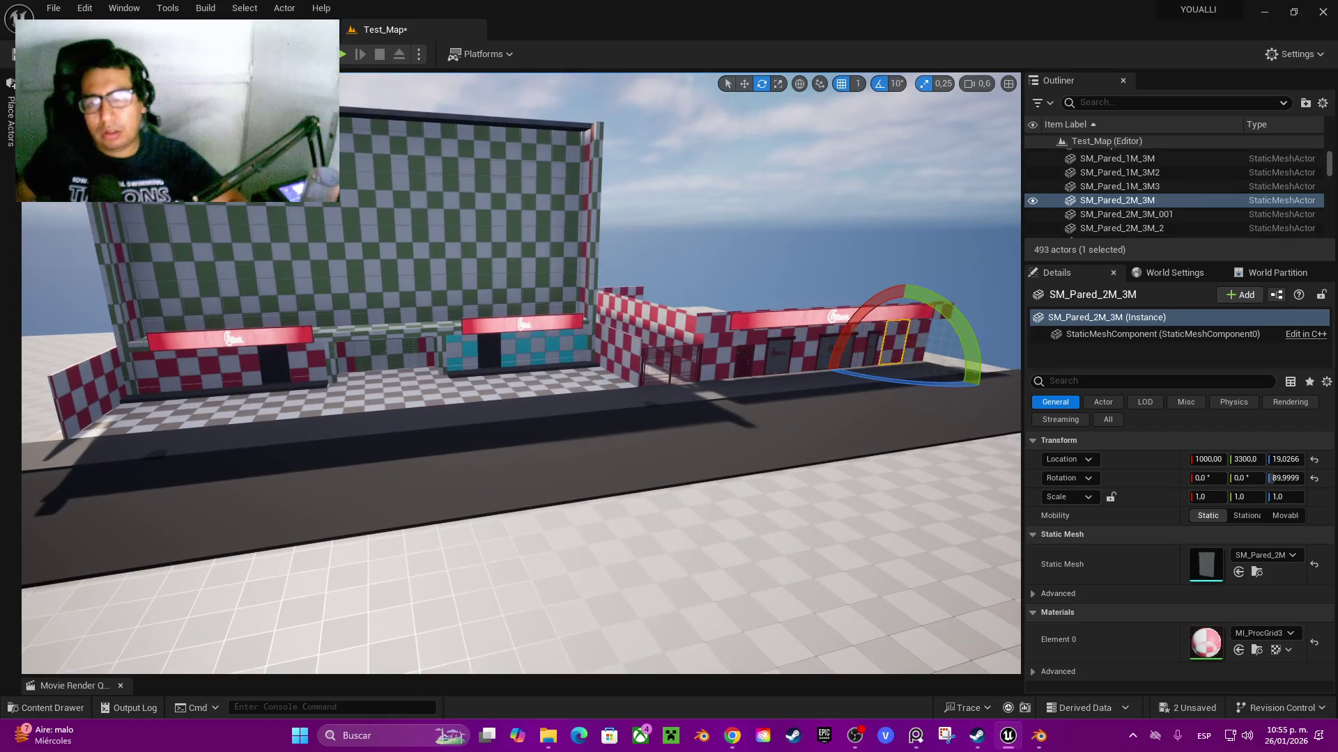
{"action": "key", "text": "w"}
- Duplicate the checkered wall and snap the copy flush against its neighbour using a corner pivot
{"action": "mouse_move", "coordinate": [890, 362]}
{"action": "left_mouse_down"}
{"action": "mouse_move", "coordinate": [48, 425]}
{"action": "mouse_move", "coordinate": [434, 358]}
{"action": "mouse_move", "coordinate": [567, 345]}
{"action": "mouse_move", "coordinate": [567, 362]}
{"action": "left_mouse_up"}
{"action": "scroll", "coordinate": [568, 362], "scroll_direction": "up", "scroll_amount": 6}
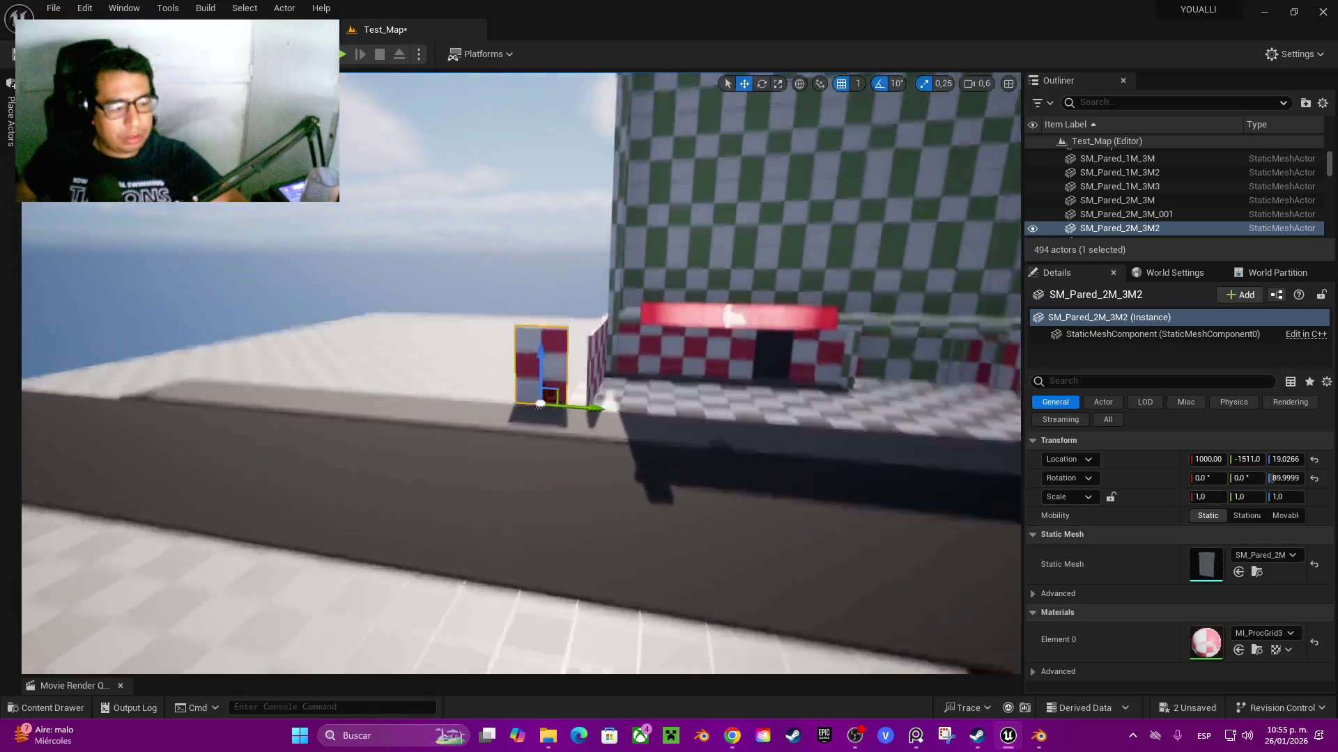
{"action": "scroll", "coordinate": [529, 376], "scroll_direction": "up", "scroll_amount": 8}
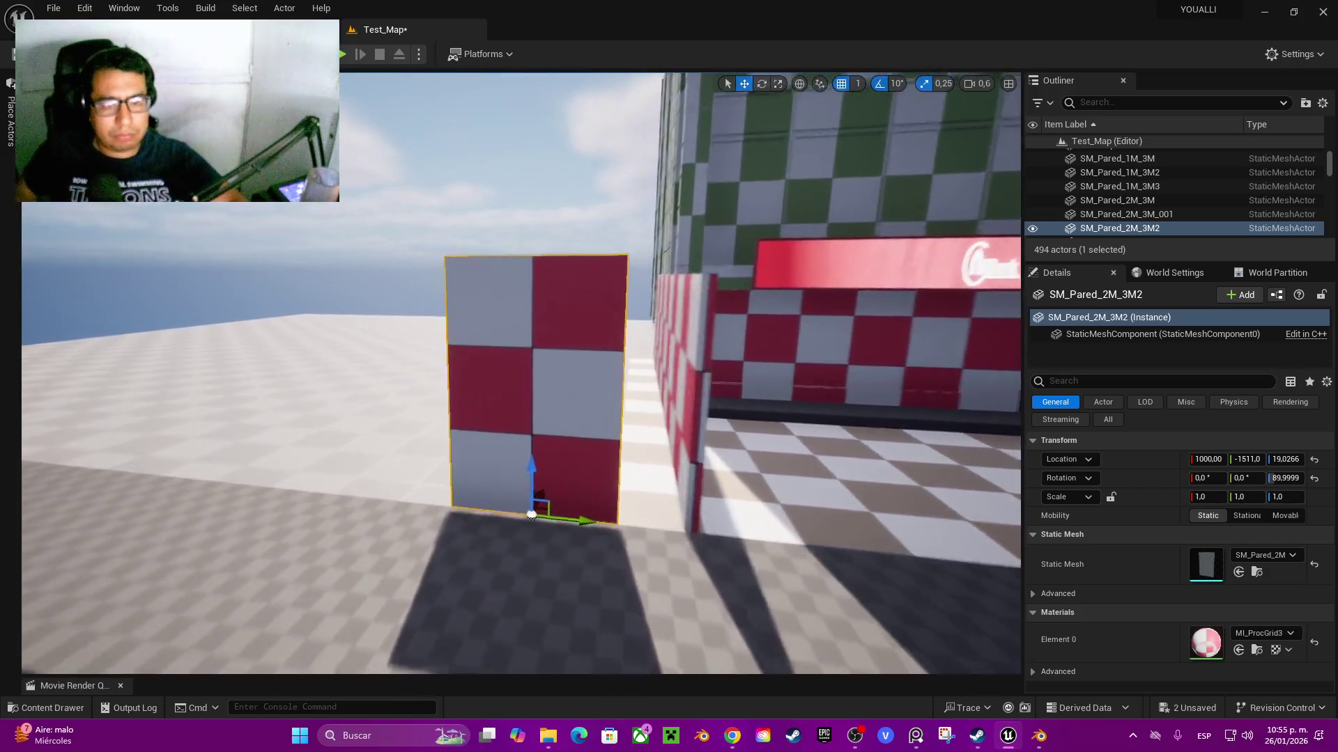
{"action": "scroll", "coordinate": [522, 372], "scroll_direction": "down", "scroll_amount": 5}
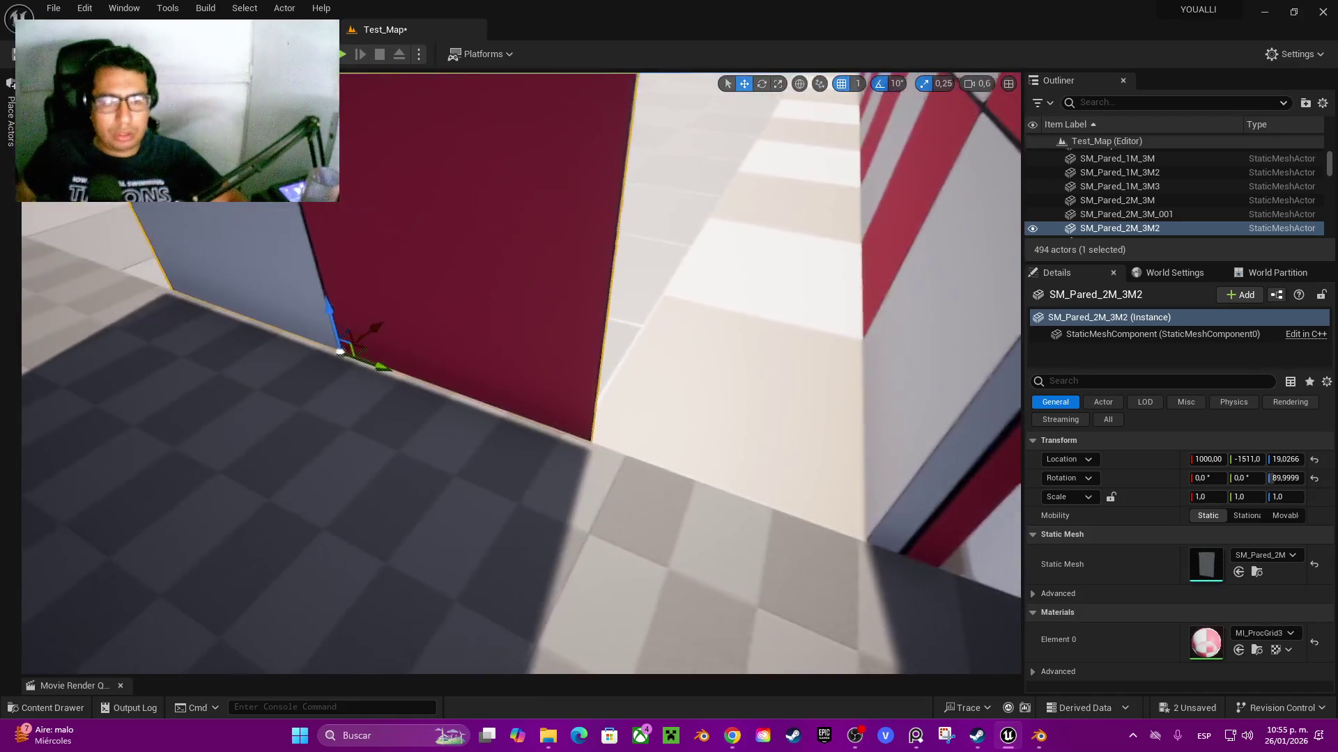
{"action": "left_click_drag", "start_coordinate": [348, 351], "coordinate": [612, 437]}
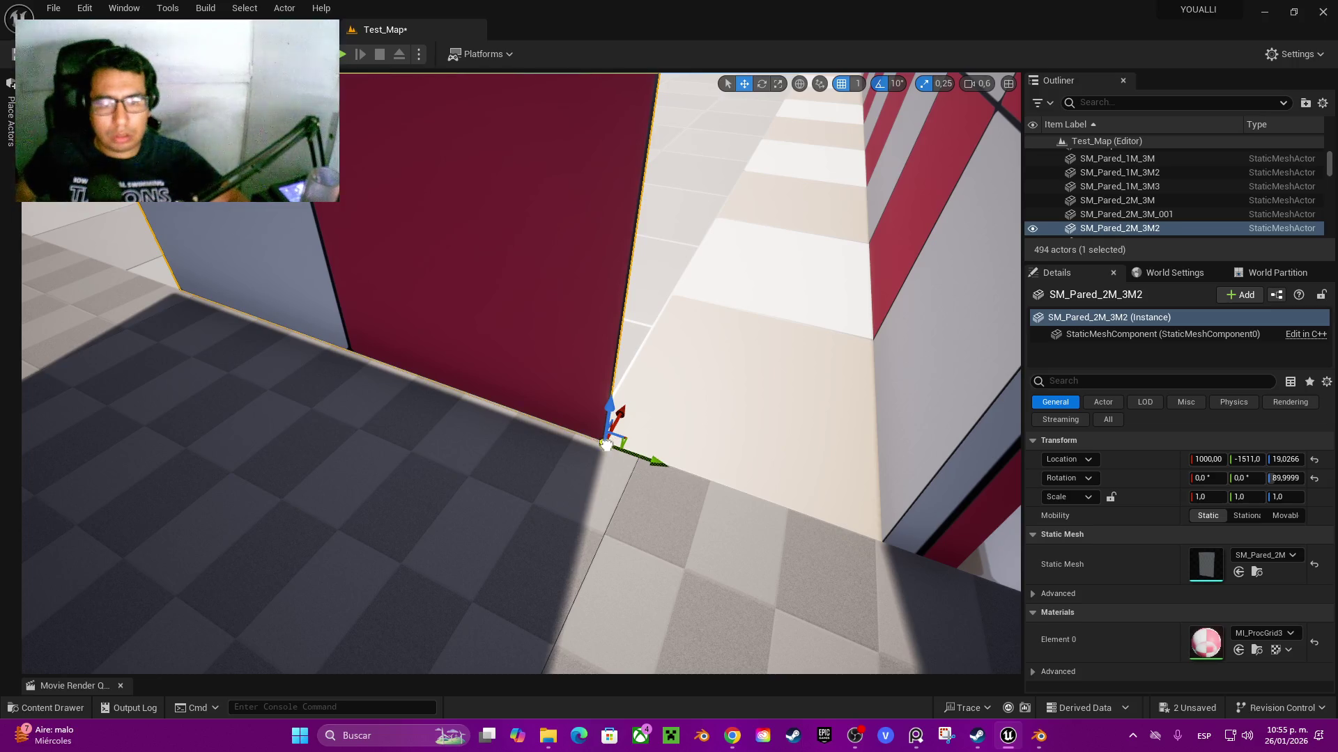
{"action": "left_click_drag", "start_coordinate": [656, 461], "coordinate": [945, 566]}
{"action": "scroll", "coordinate": [522, 373], "scroll_direction": "down", "scroll_amount": 10}
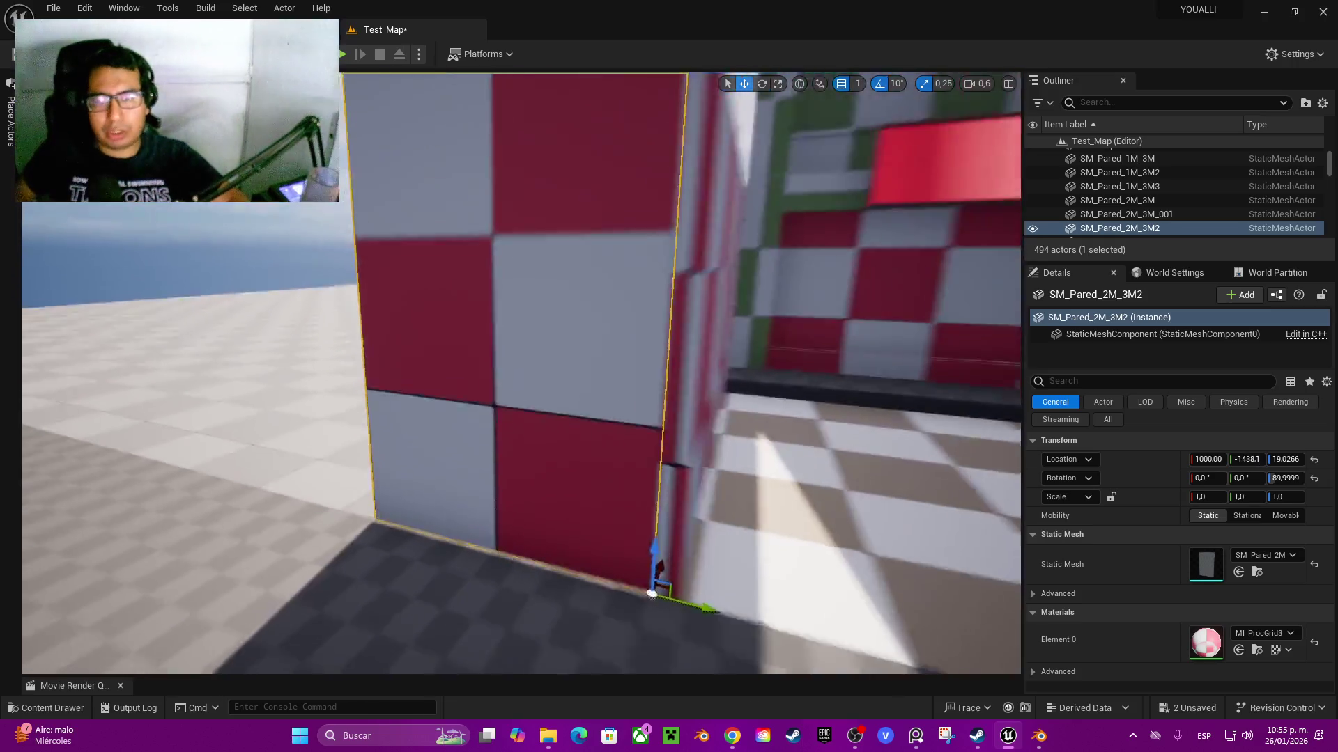
{"action": "scroll", "coordinate": [521, 373], "scroll_direction": "up", "scroll_amount": 5}
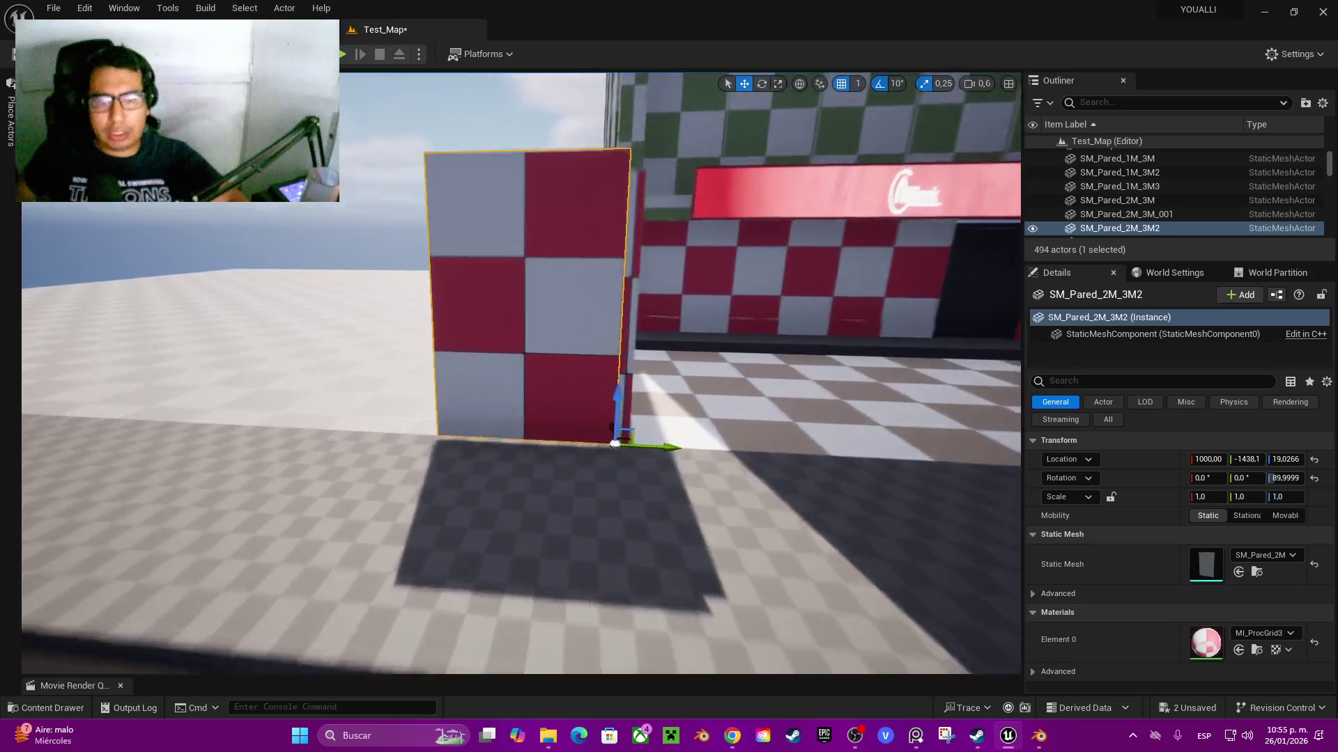
{"action": "scroll", "coordinate": [521, 373], "scroll_direction": "down", "scroll_amount": 5}
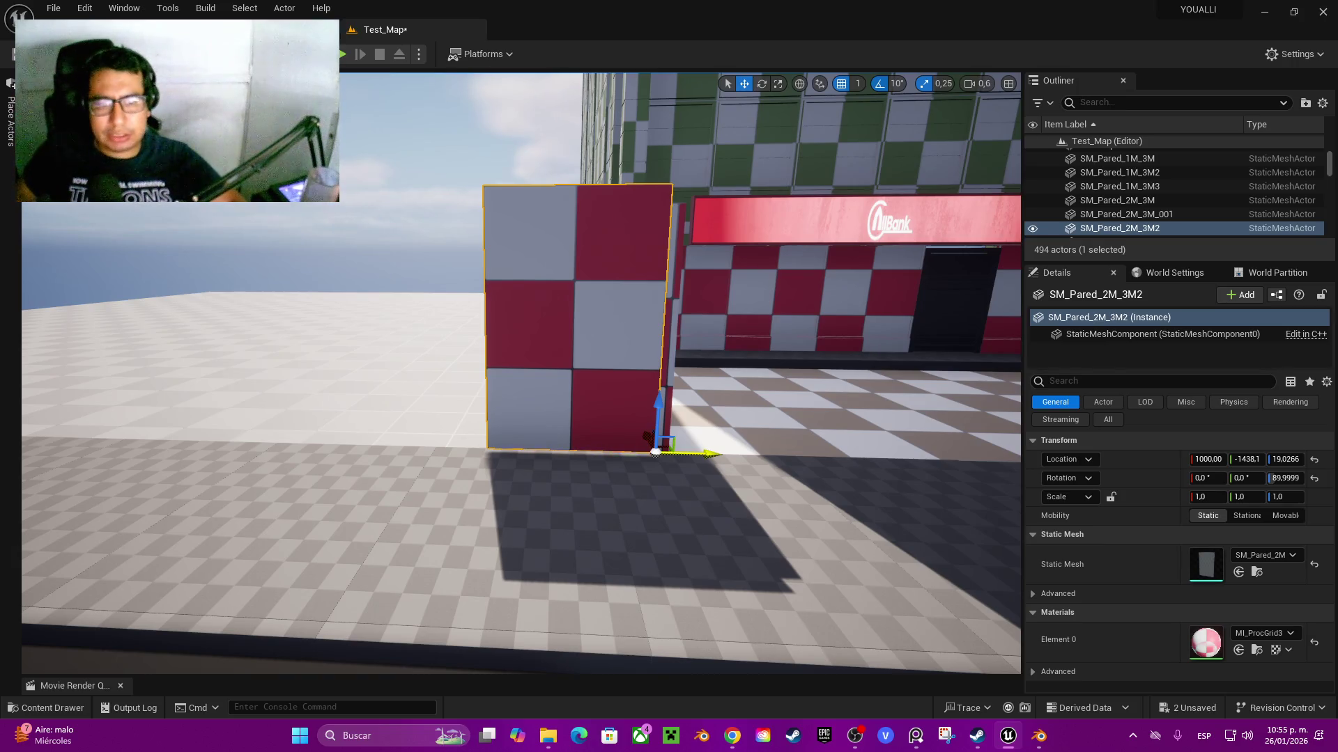
{"action": "left_click_drag", "start_coordinate": [709, 457], "coordinate": [472, 447], "text": "alt"}
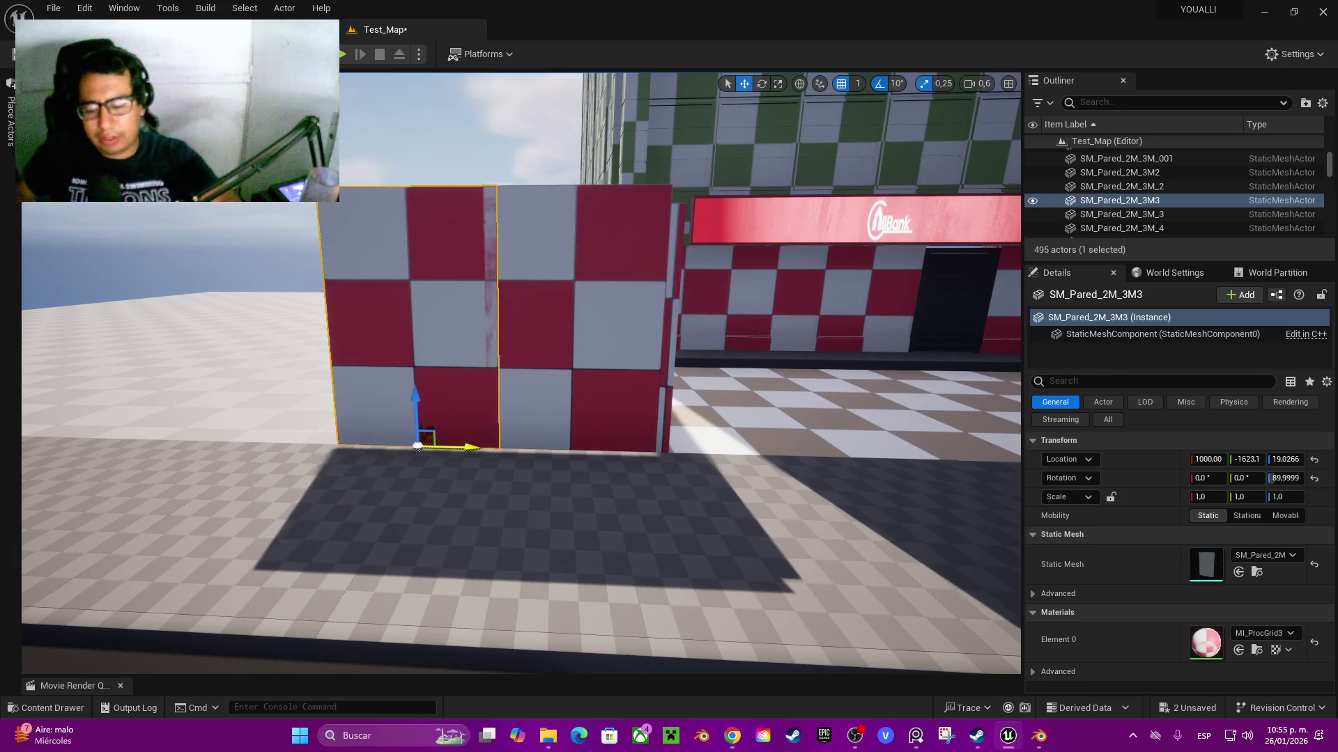
{"action": "key", "text": "Delete"}
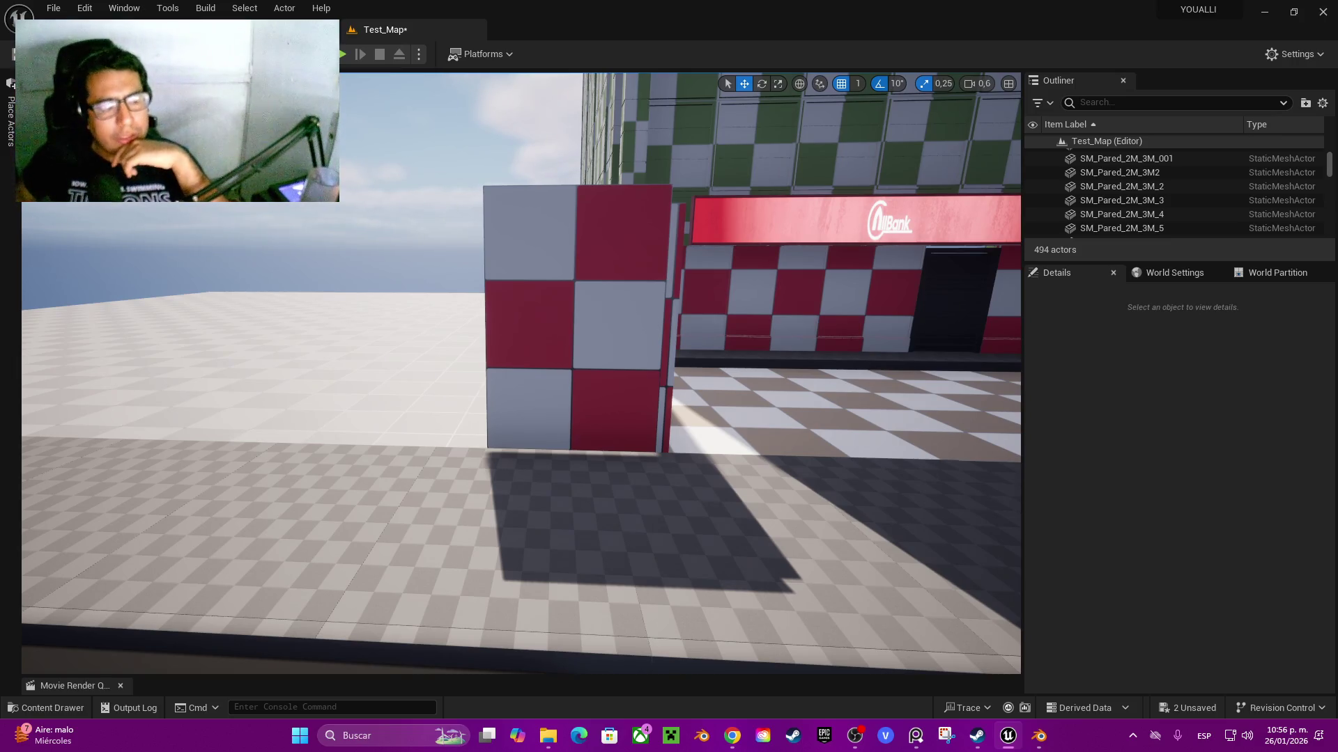
- Set move snapping to 50 and add four wall copies 200 apart, reaching Y -2438.1
{"action": "left_click", "coordinate": [570, 446]}
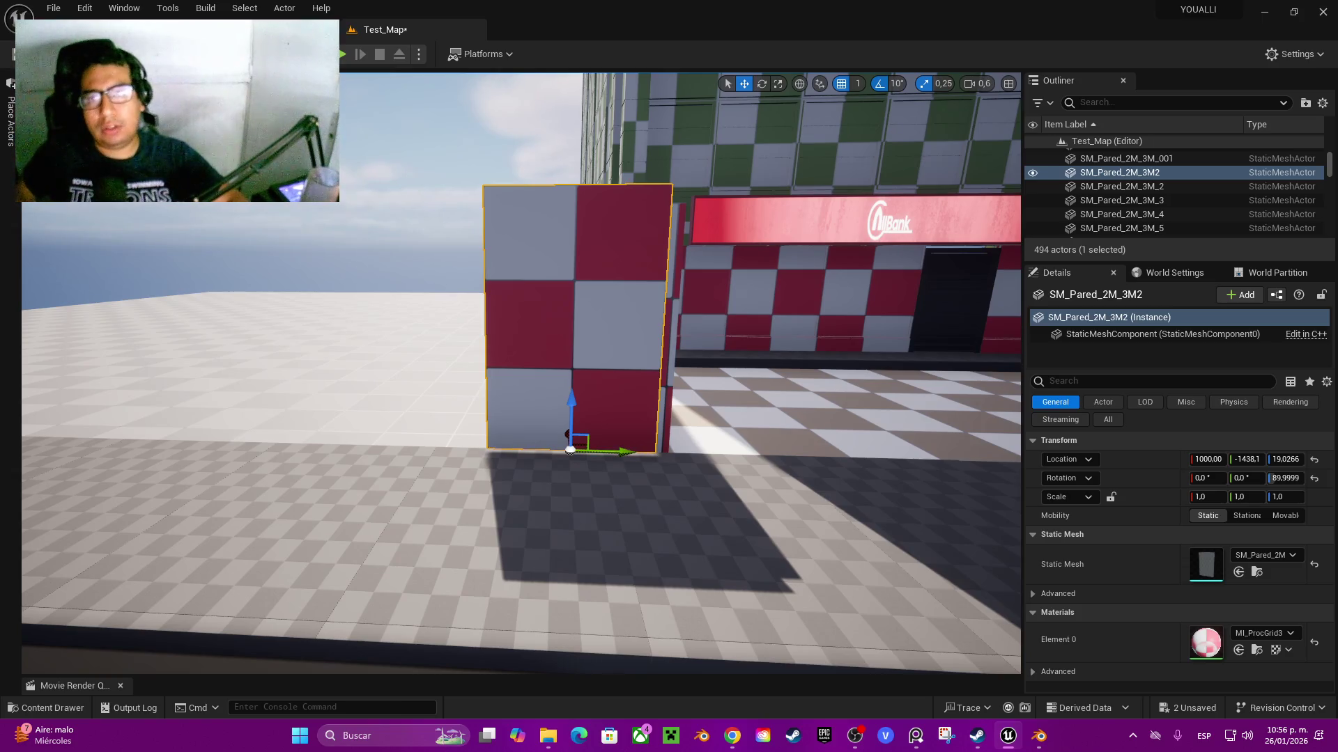
{"action": "left_click", "coordinate": [857, 83]}
{"action": "left_click", "coordinate": [888, 164]}
{"action": "mouse_move", "coordinate": [570, 449]}
{"action": "left_mouse_down"}
{"action": "mouse_move", "coordinate": [585, 448]}
{"action": "mouse_move", "coordinate": [418, 442]}
{"action": "left_mouse_up"}
{"action": "key", "text": "f"}
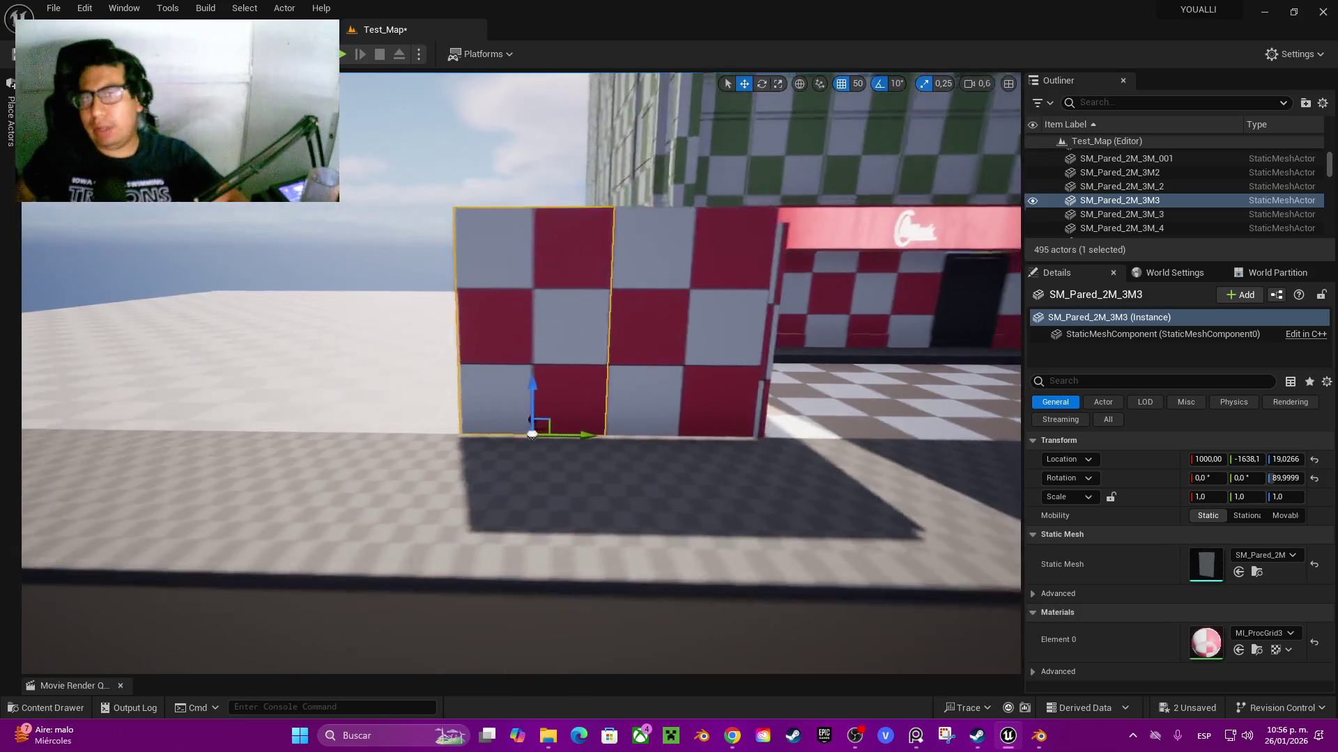
{"action": "mouse_move", "coordinate": [648, 434]}
{"action": "left_mouse_down"}
{"action": "mouse_move", "coordinate": [493, 431]}
{"action": "mouse_move", "coordinate": [516, 425]}
{"action": "left_mouse_up"}
{"action": "key", "text": "f"}
{"action": "mouse_move", "coordinate": [679, 434]}
{"action": "left_mouse_down"}
{"action": "mouse_move", "coordinate": [411, 433]}
{"action": "mouse_move", "coordinate": [437, 432]}
{"action": "left_mouse_up"}
{"action": "key", "text": "f"}
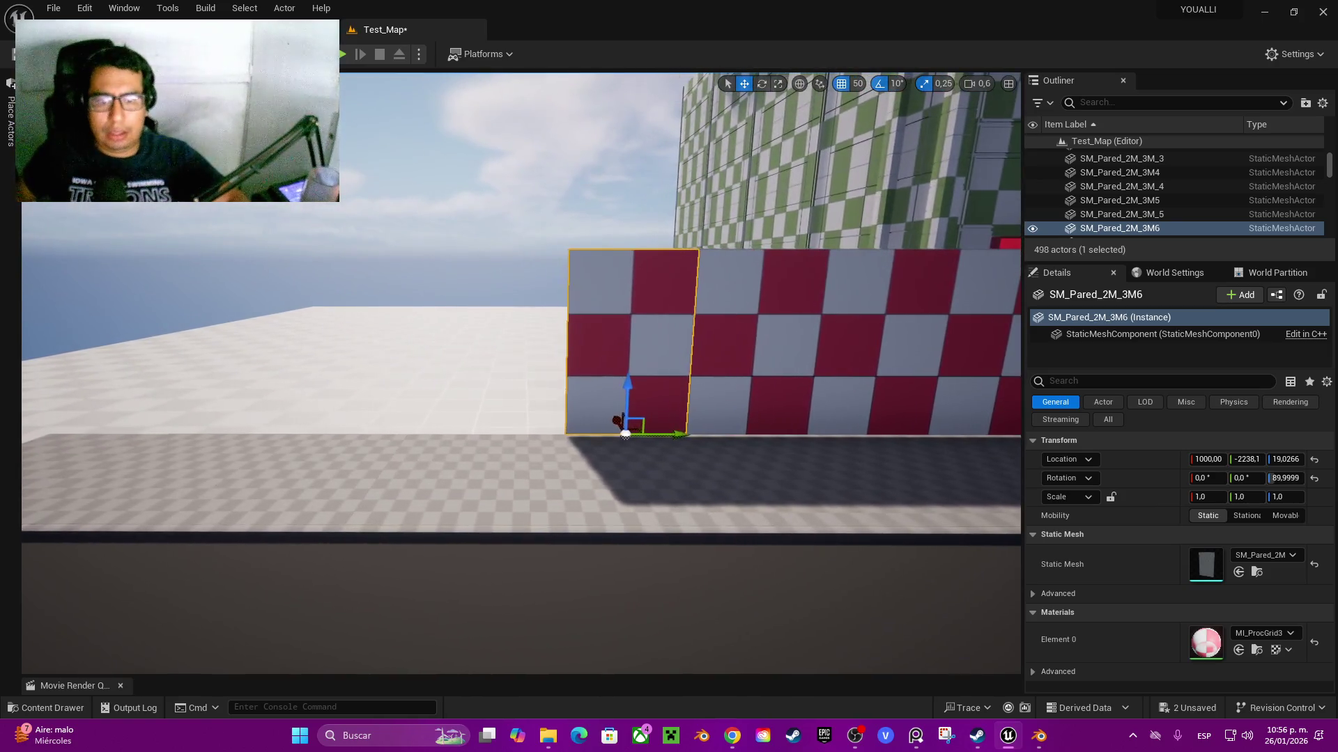
{"action": "left_click_drag", "start_coordinate": [670, 433], "coordinate": [549, 435]}
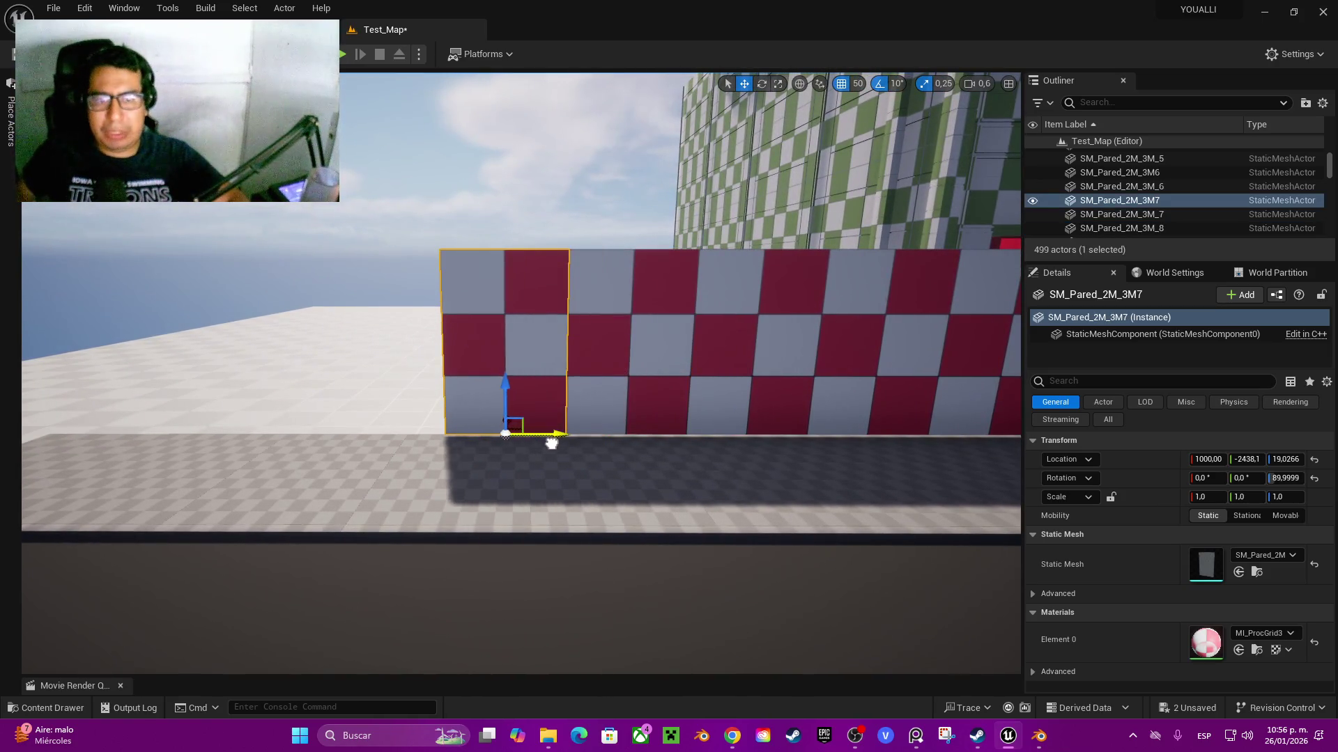
- Select the six end wall segments and Alt-drag copies along Y to continue the row
{"action": "key", "text": "f"}
{"action": "left_click", "coordinate": [585, 395], "text": "ctrl"}
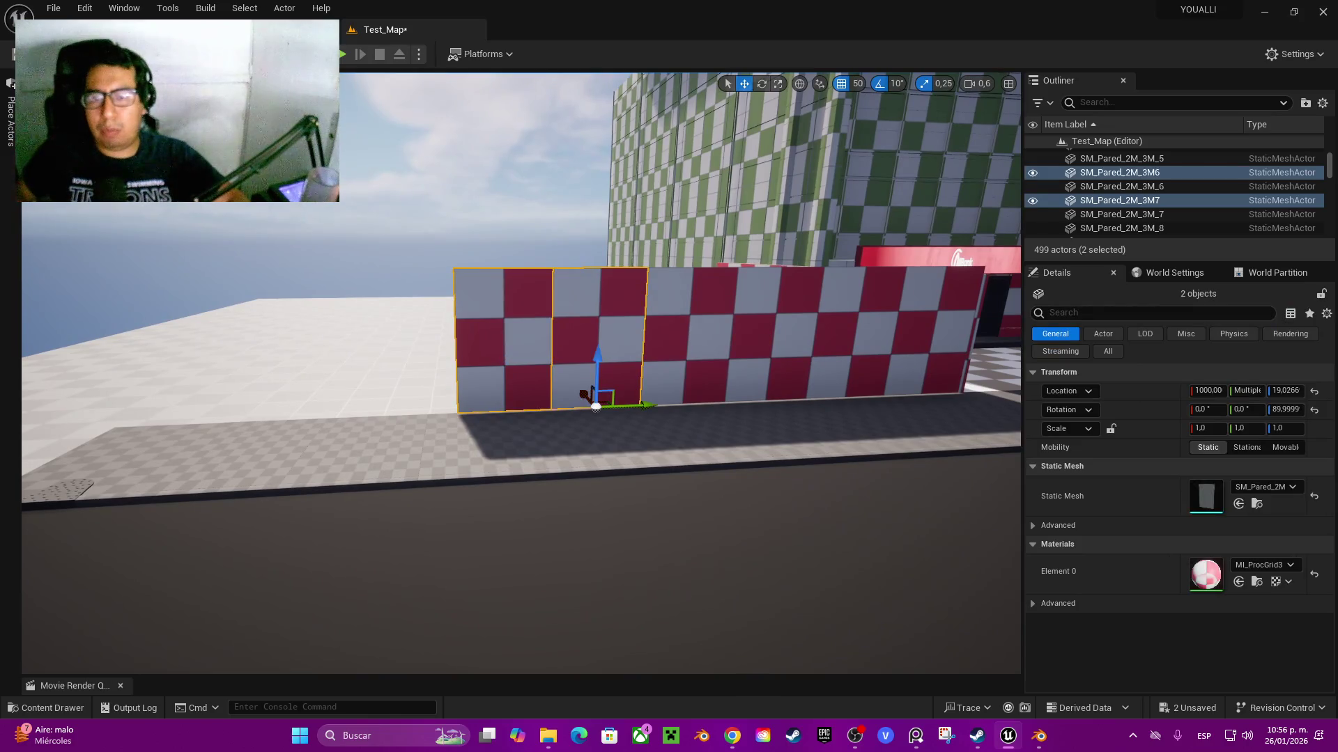
{"action": "left_click", "coordinate": [674, 383], "text": "ctrl"}
{"action": "left_click", "coordinate": [758, 383], "text": "ctrl"}
{"action": "left_click", "coordinate": [840, 380], "text": "ctrl"}
{"action": "left_click", "coordinate": [913, 387], "text": "ctrl"}
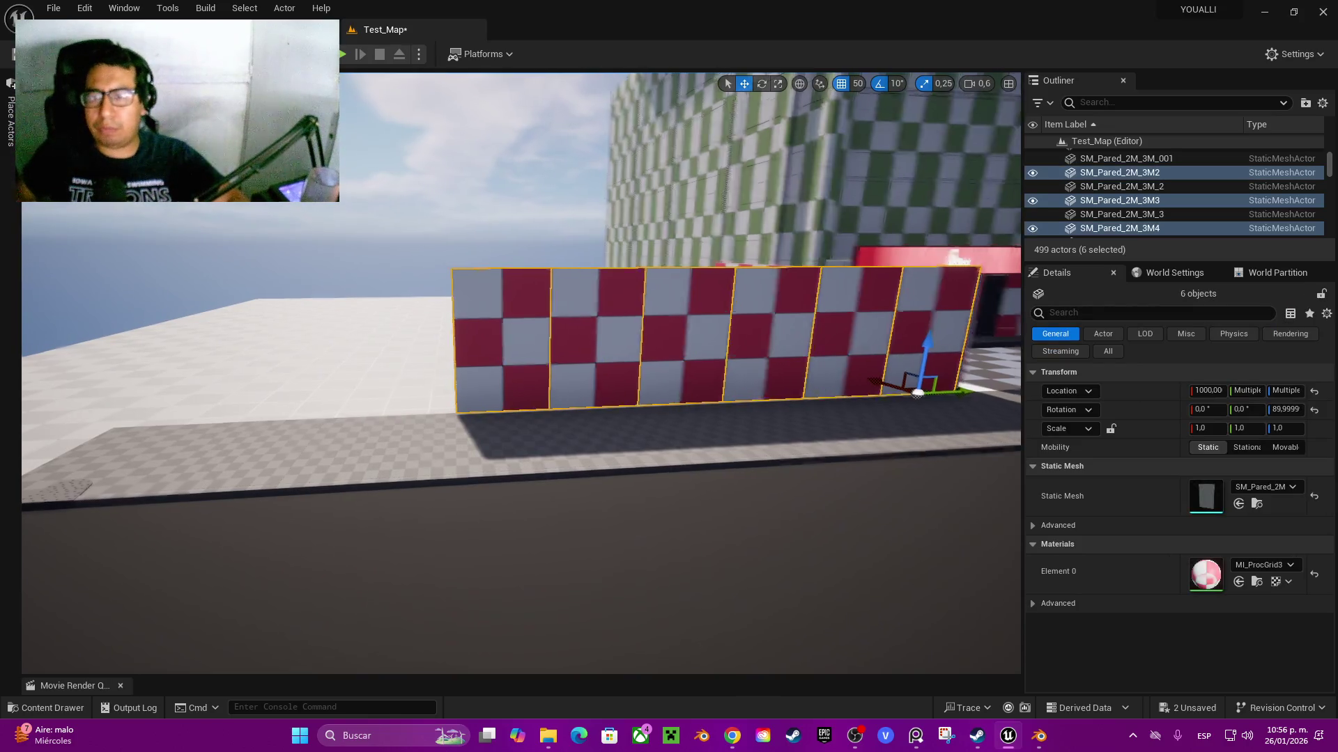
{"action": "scroll", "coordinate": [521, 372], "scroll_direction": "down", "scroll_amount": 3}
{"action": "left_click_drag", "start_coordinate": [768, 381], "coordinate": [48, 417]}
{"action": "key", "text": "a"}
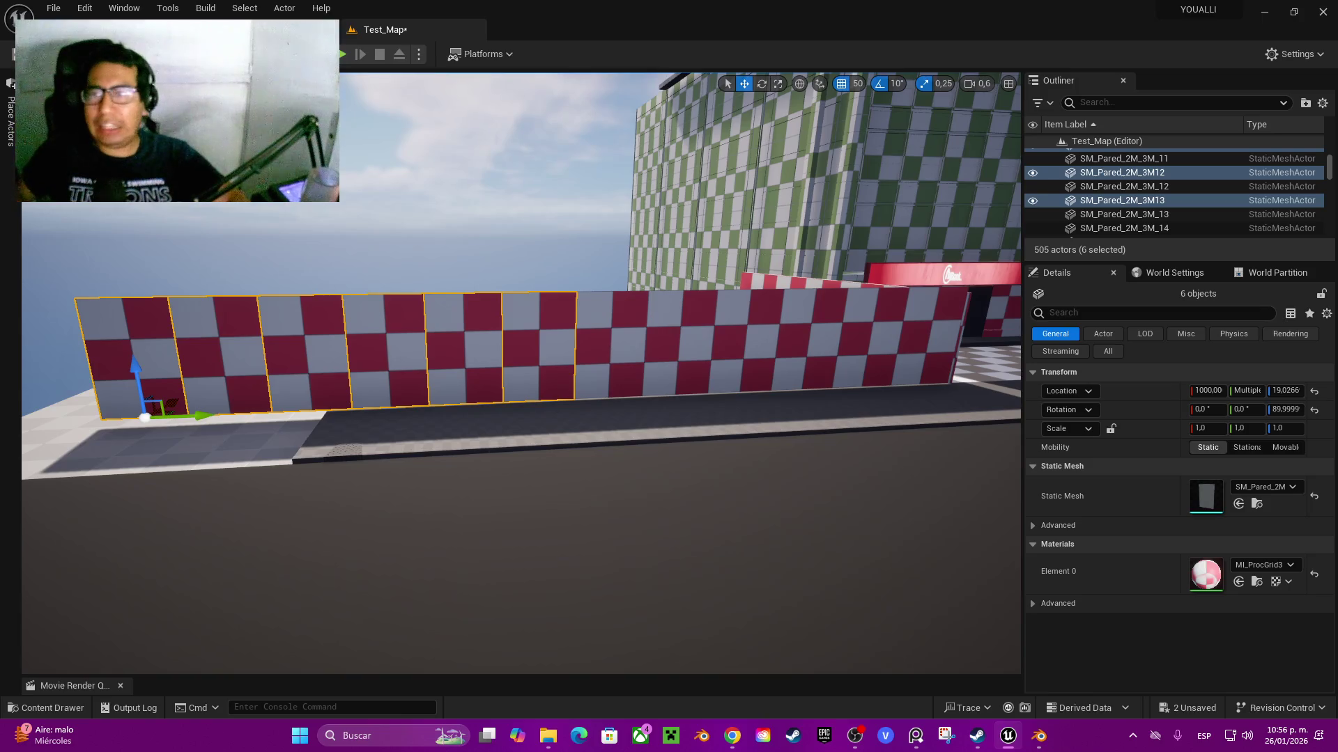
{"action": "key", "text": "w"}
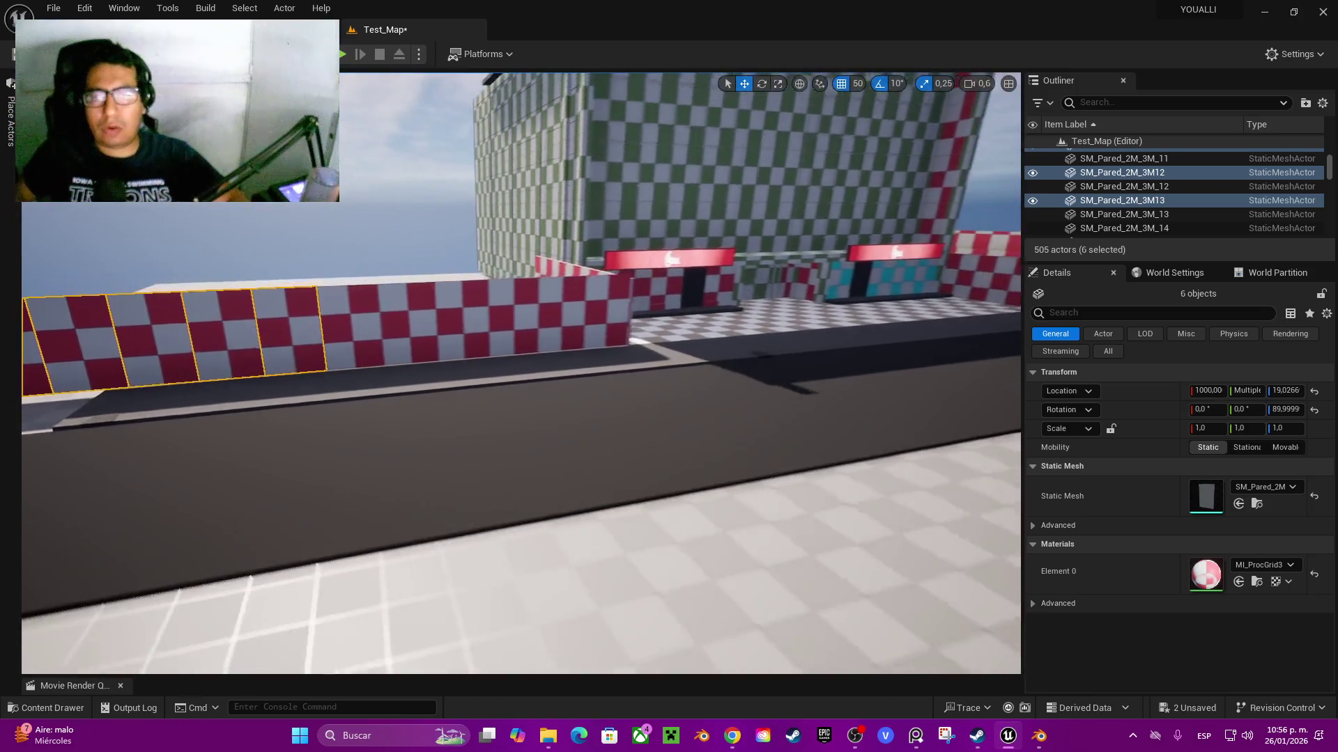
{"action": "key", "text": "a"}
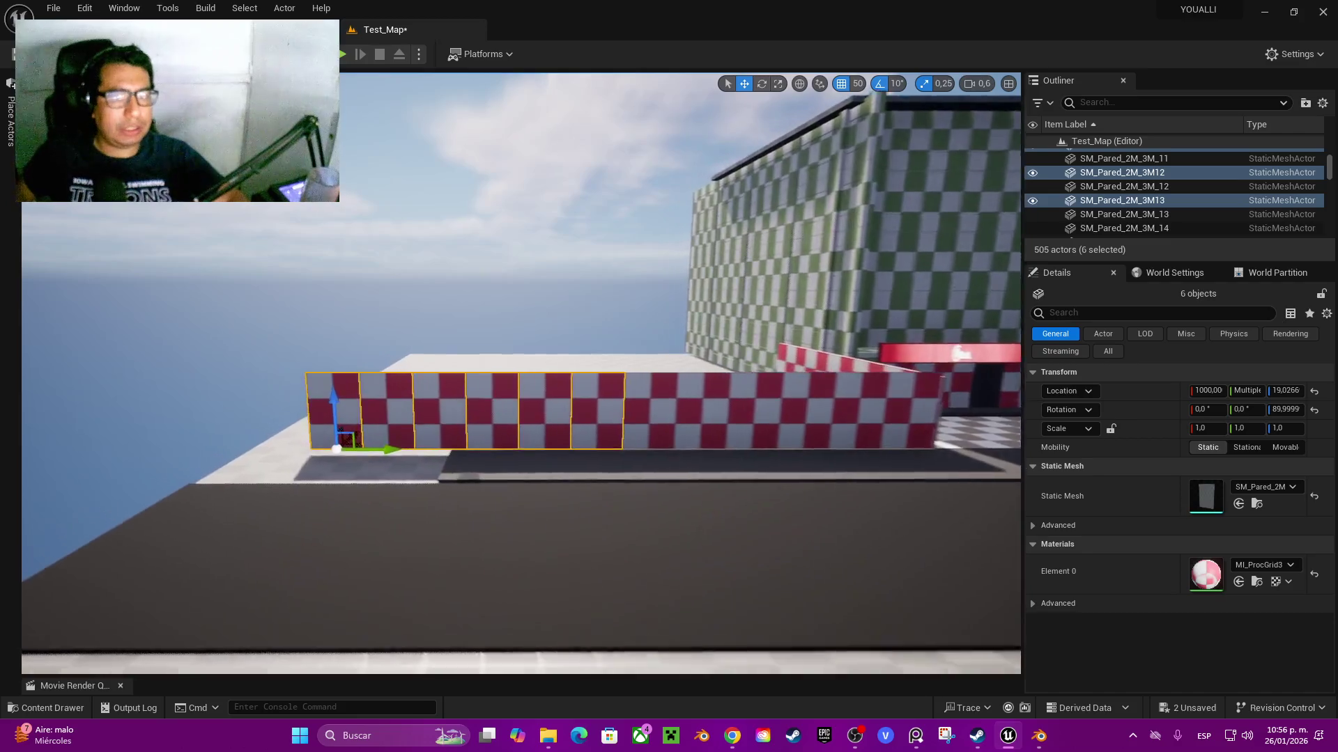
{"action": "key", "text": "s"}
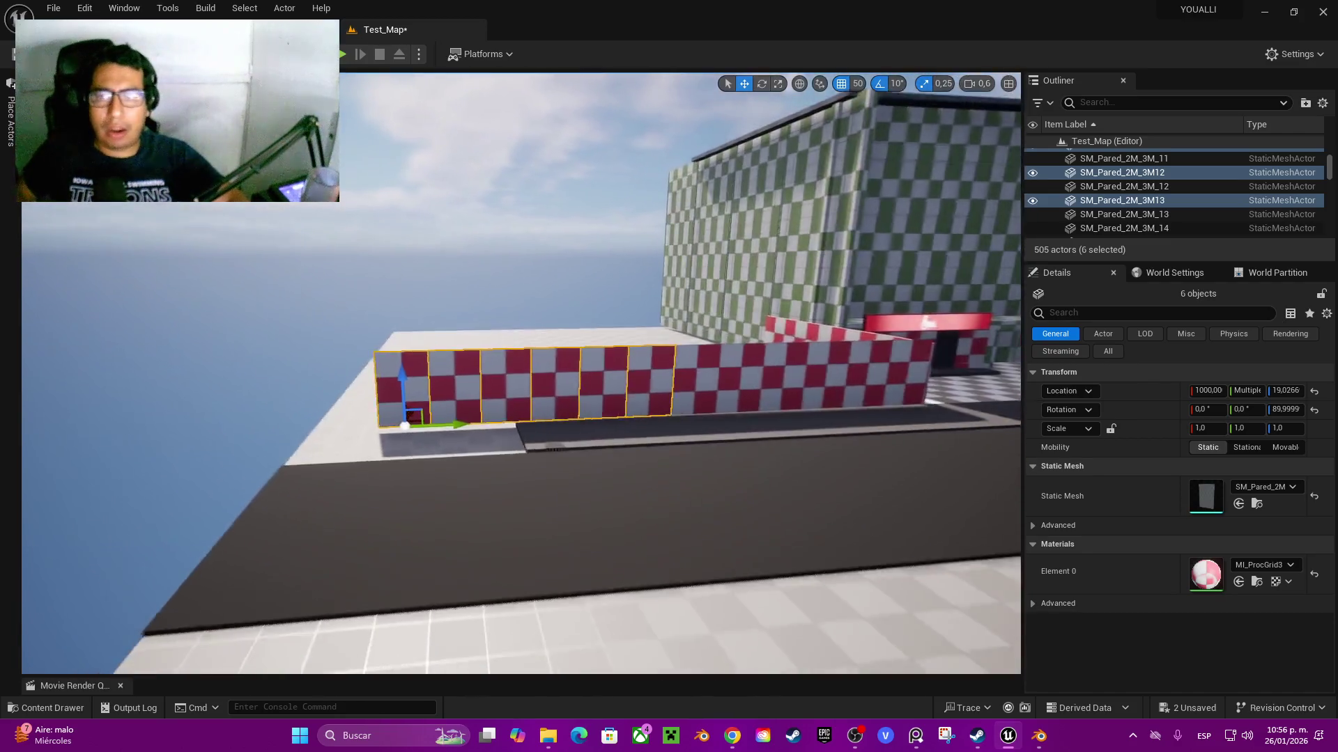
{"action": "key", "text": "e"}
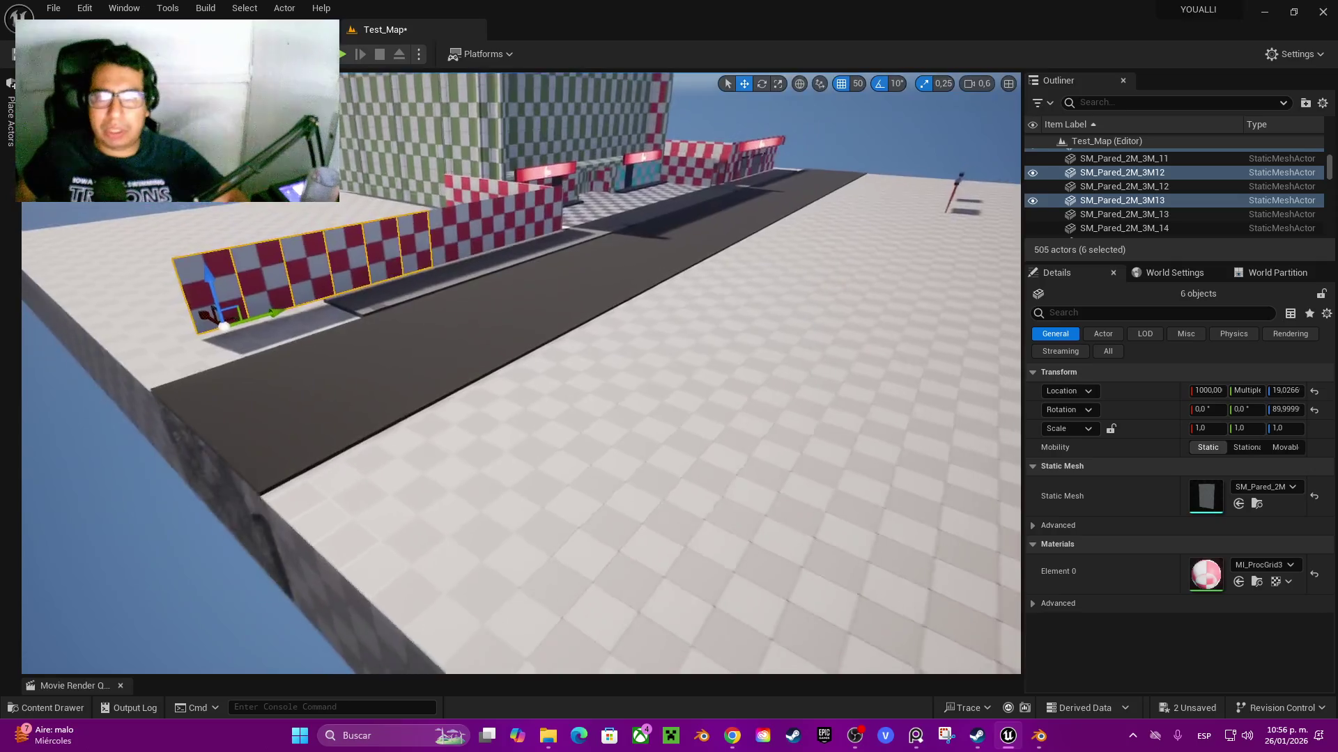
- Copy road strip Floor2 as Floor4 and join it to the road's end at Y -7999.9
{"action": "left_click", "coordinate": [453, 335]}
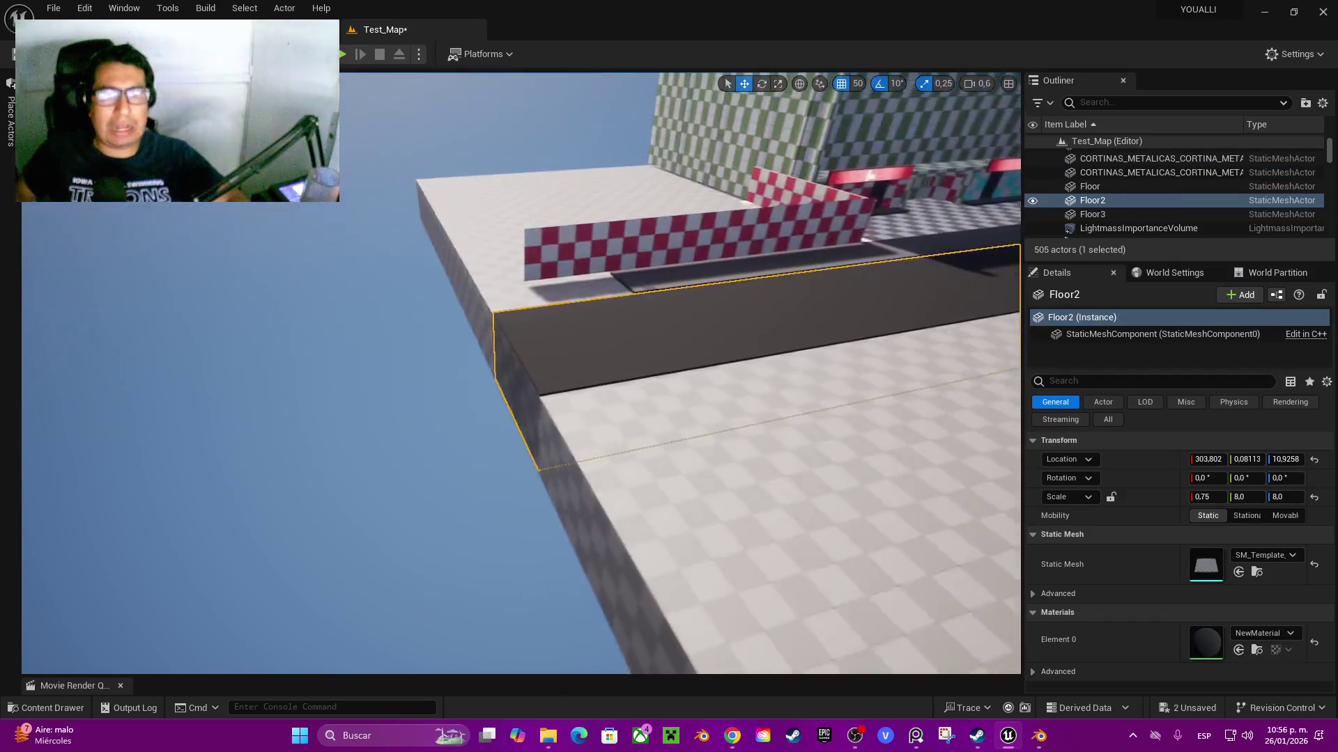
{"action": "key", "text": "s"}
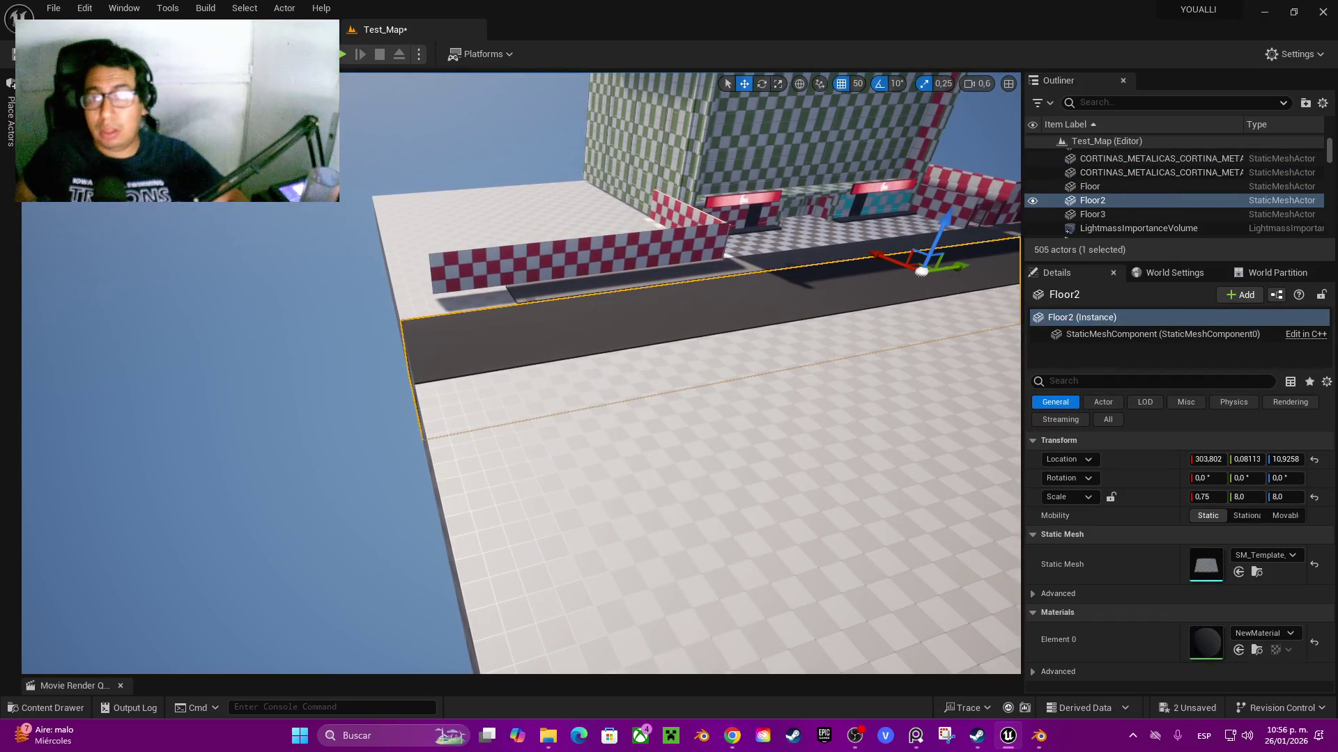
{"action": "left_click_drag", "start_coordinate": [972, 266], "coordinate": [530, 292]}
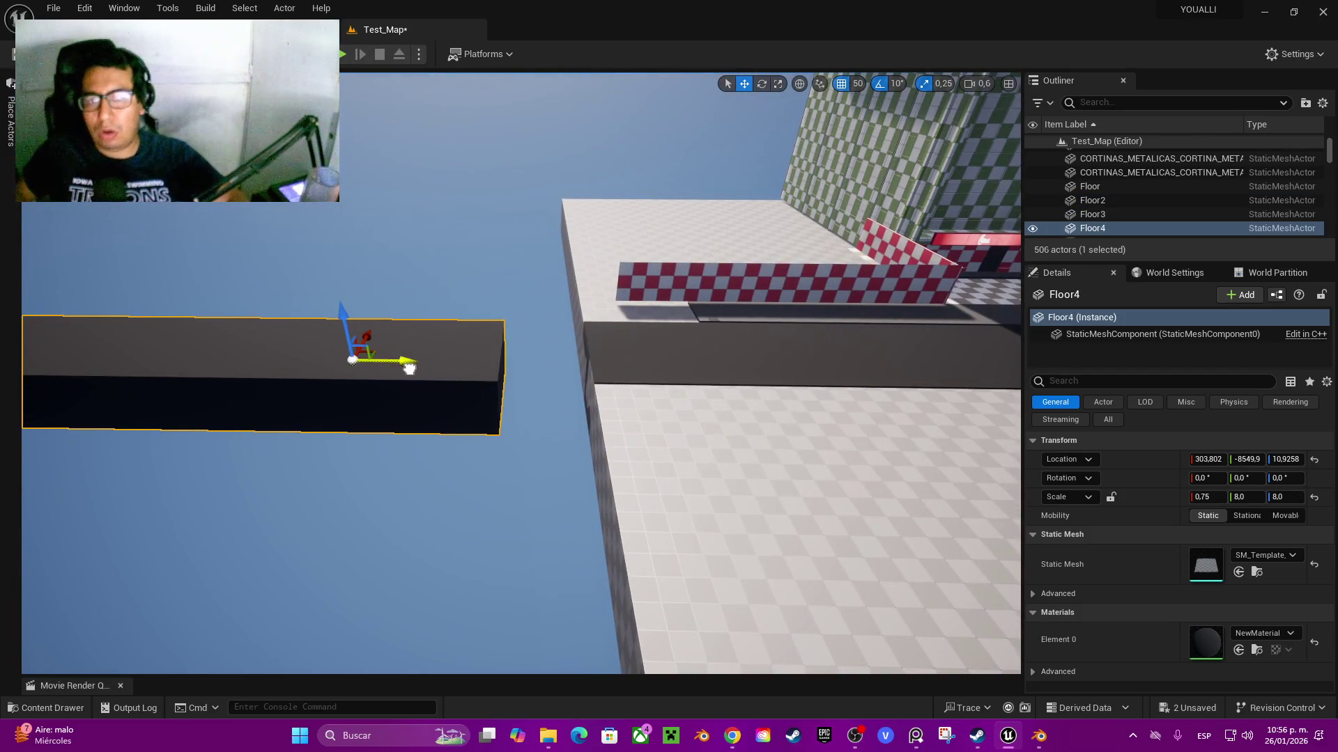
{"action": "key", "text": "w"}
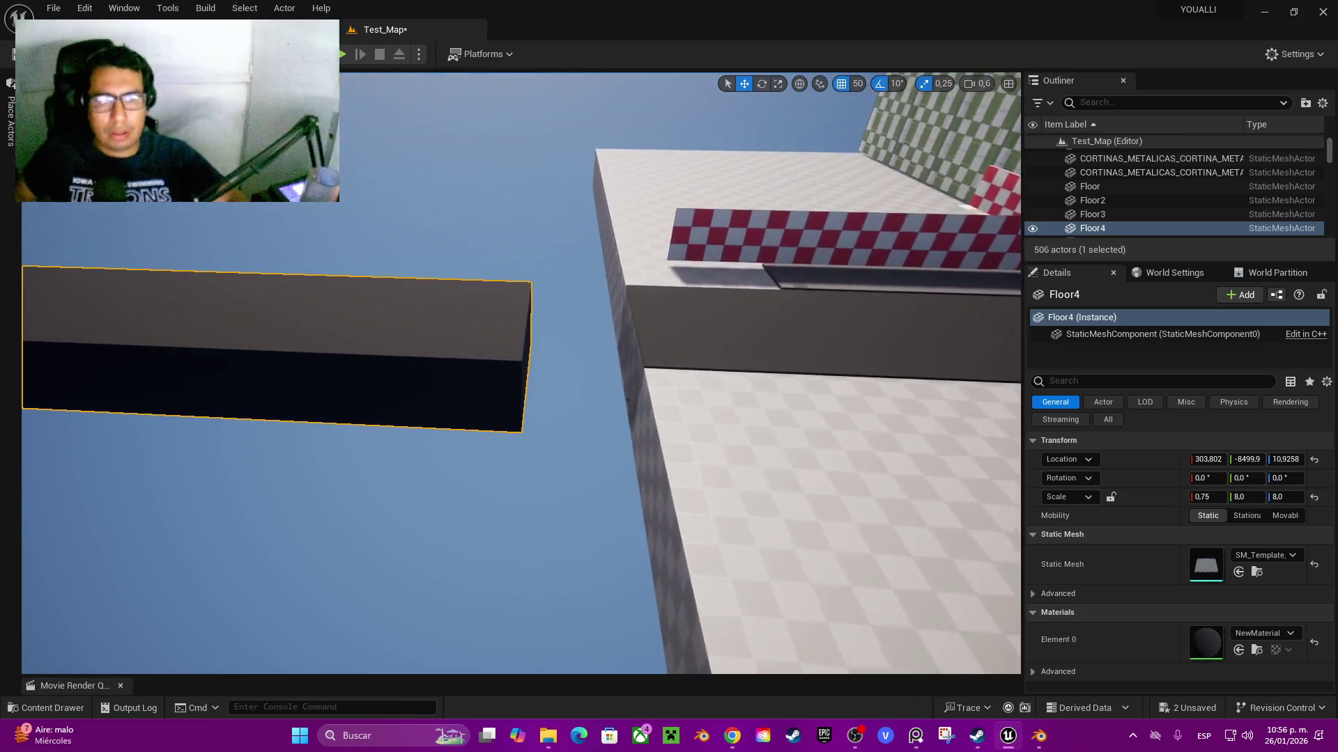
{"action": "key", "text": "w"}
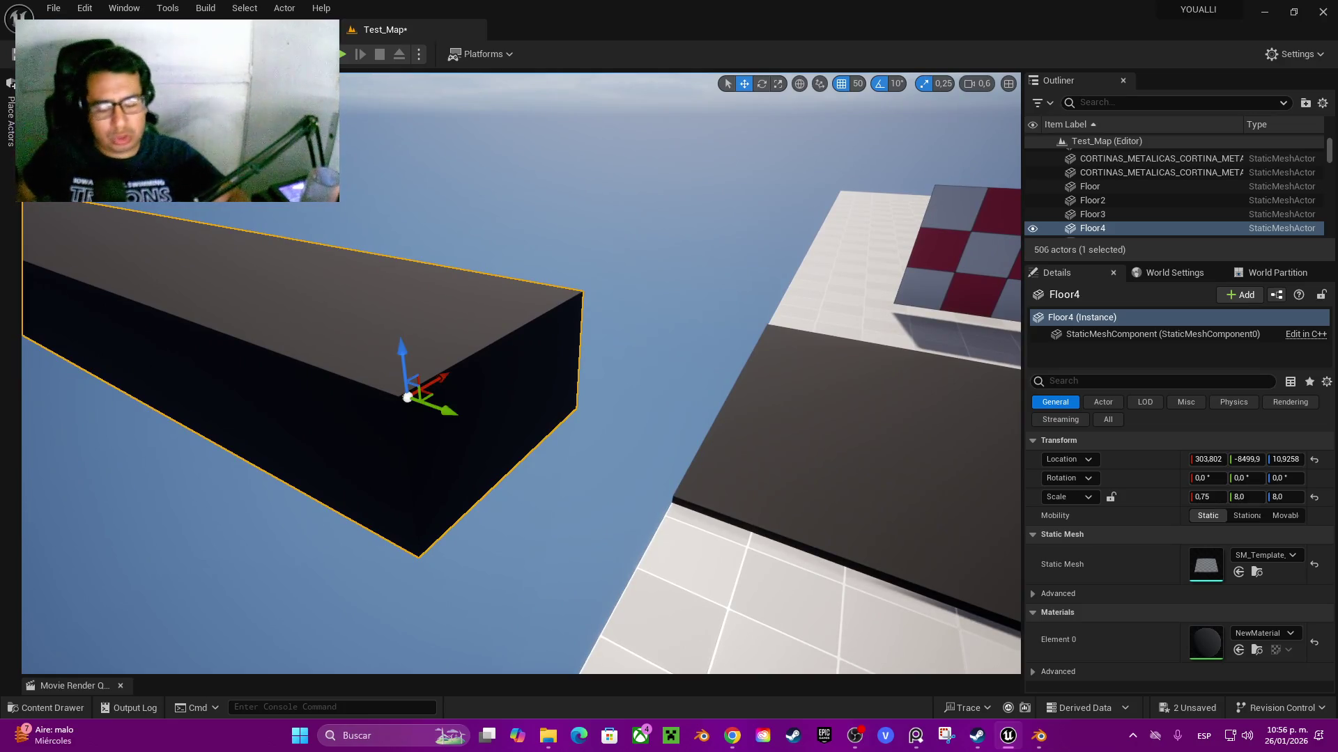
{"action": "key", "text": "w"}
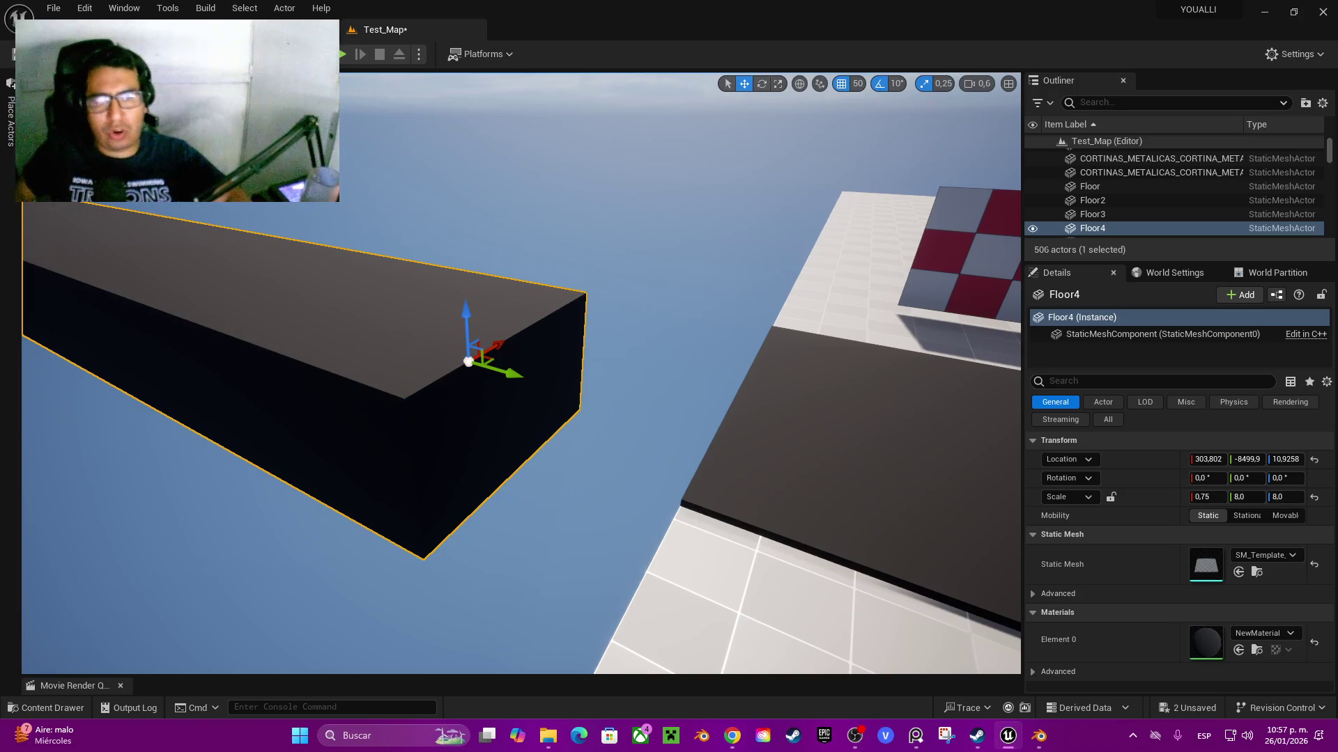
{"action": "left_click_drag", "start_coordinate": [498, 368], "coordinate": [652, 432]}
{"action": "key", "text": "w"}
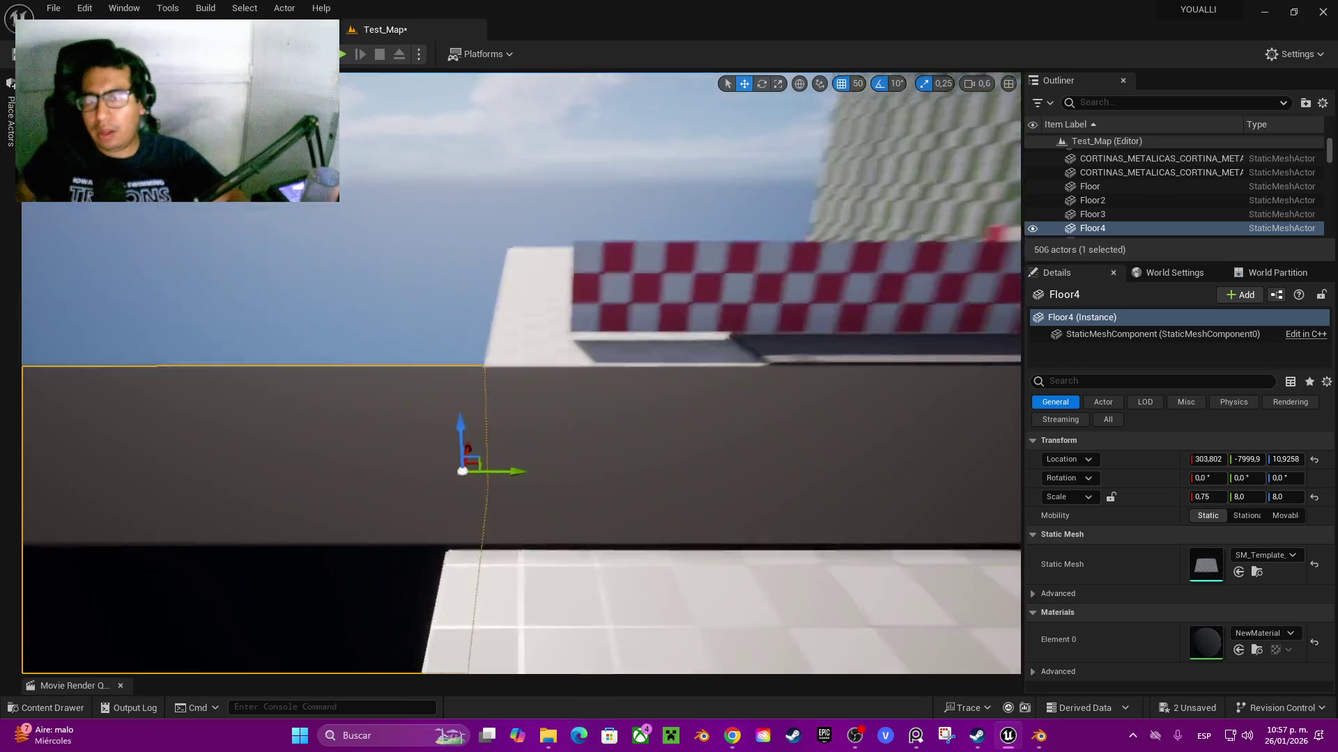
{"action": "key", "text": "s"}
{"action": "key", "text": "w"}
{"action": "left_click", "coordinate": [627, 418]}
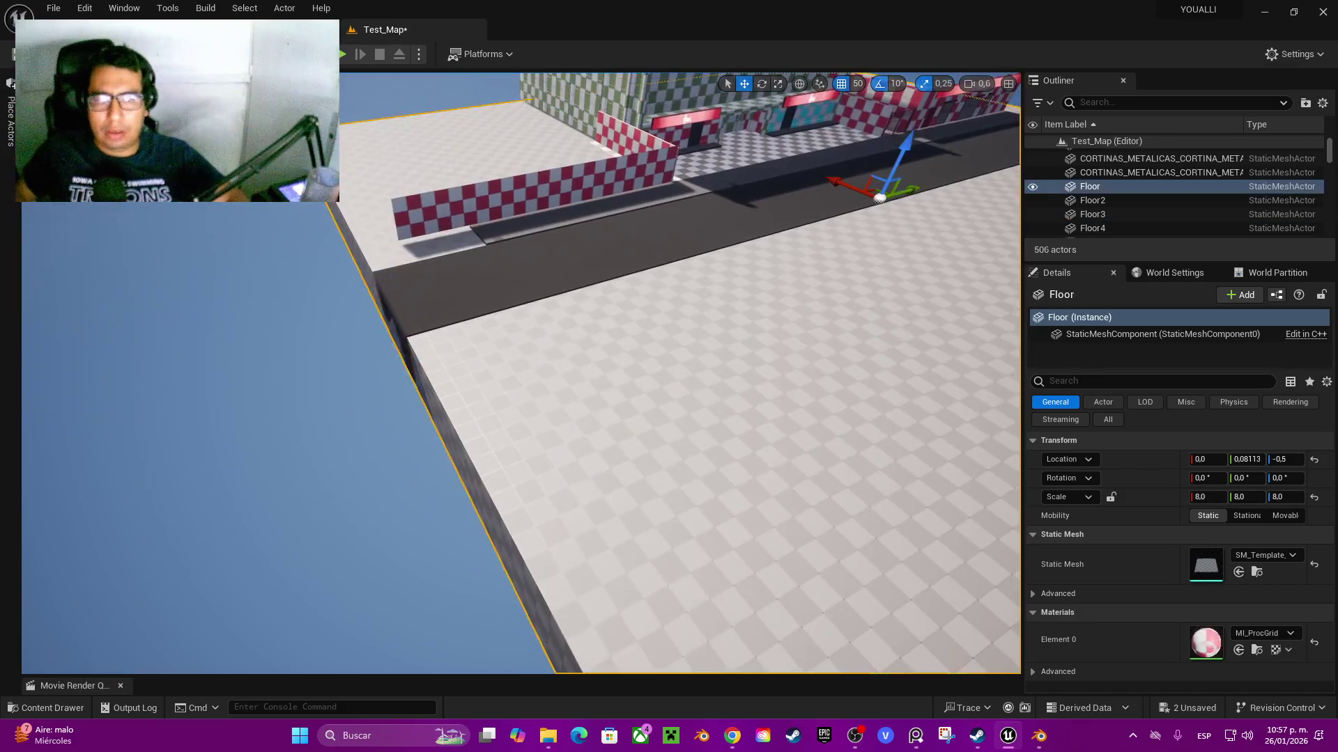
- Select the large checkered Floor and stretch its Y scale from 8.0 to 22.5
{"action": "key", "text": "s"}
{"action": "key", "text": "a"}
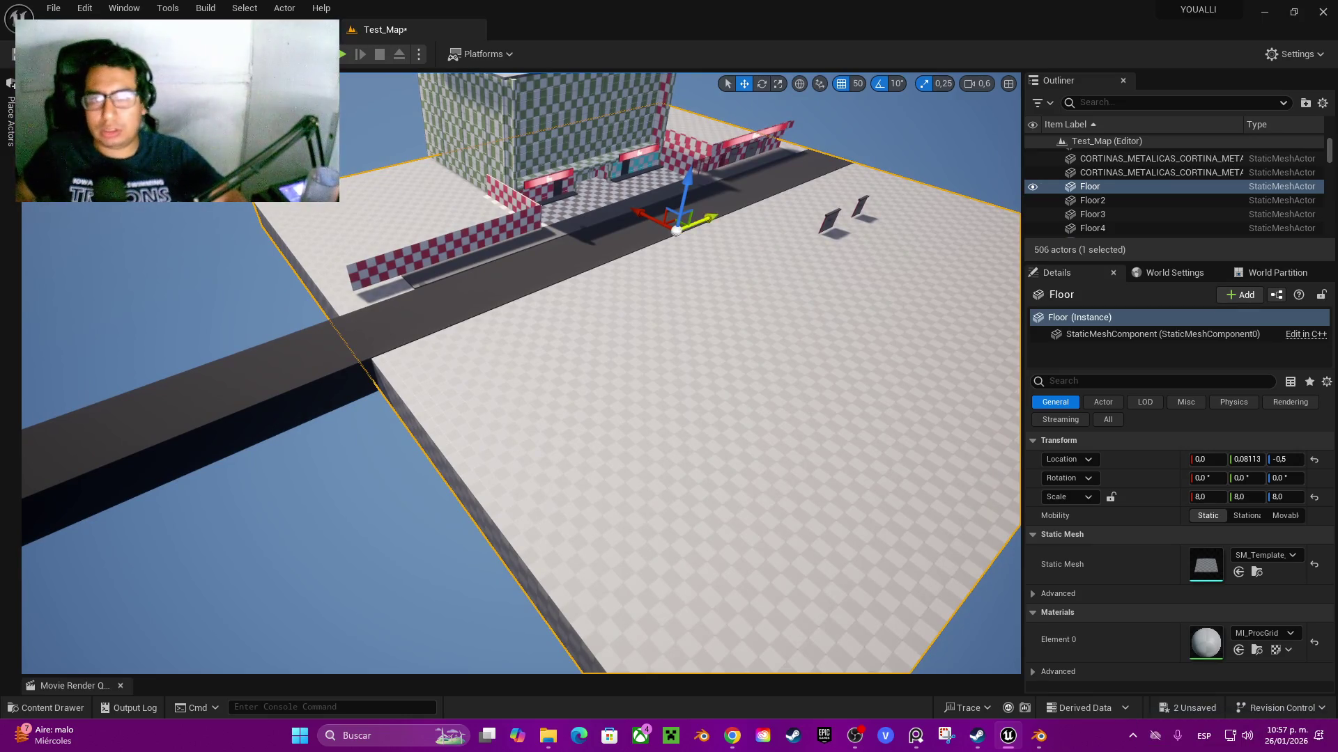
{"action": "left_click", "coordinate": [592, 278]}
{"action": "left_click", "coordinate": [627, 453]}
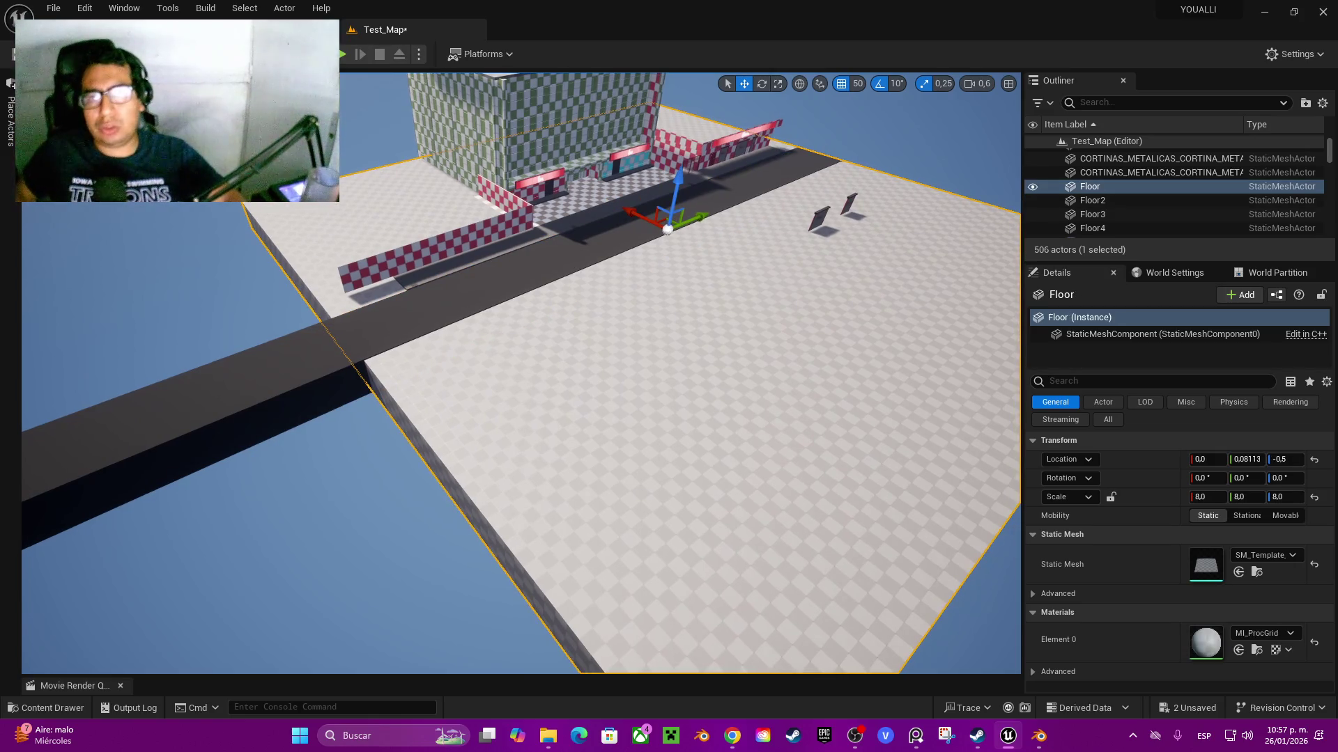
{"action": "key", "text": "w"}
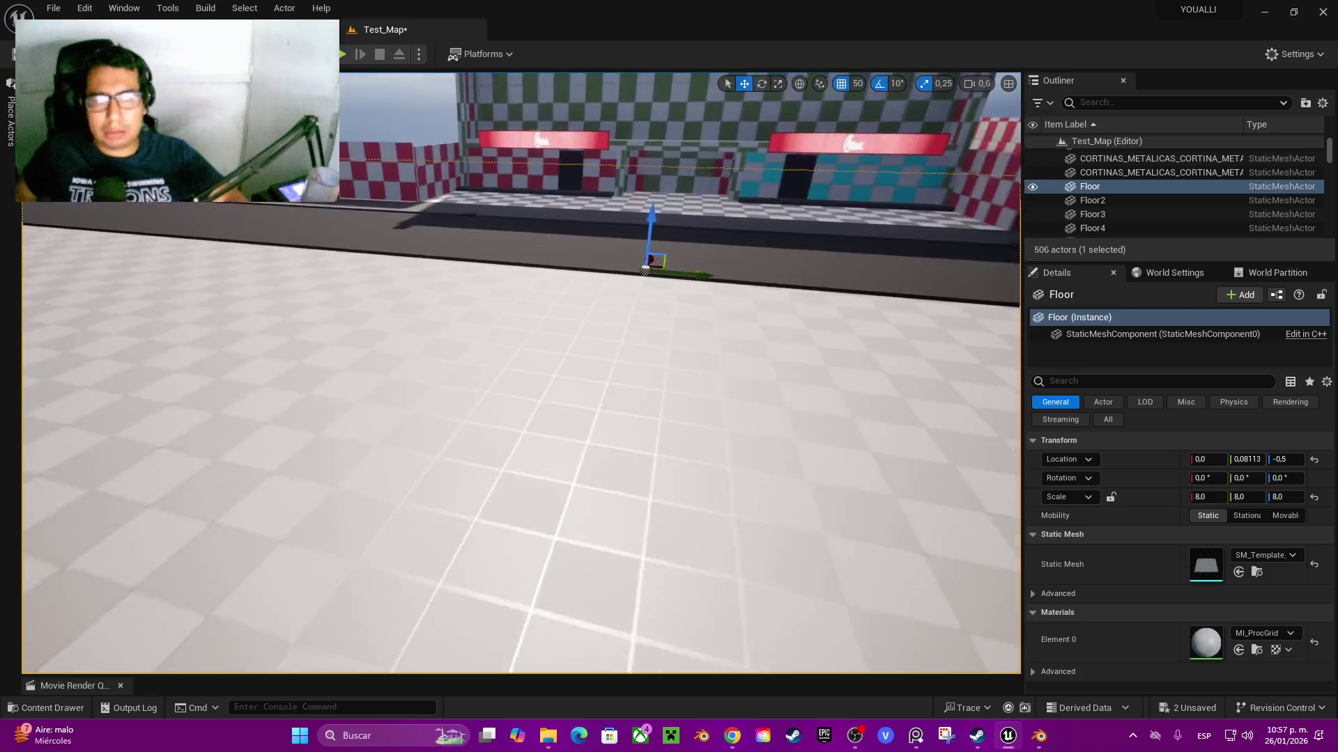
{"action": "key", "text": "s"}
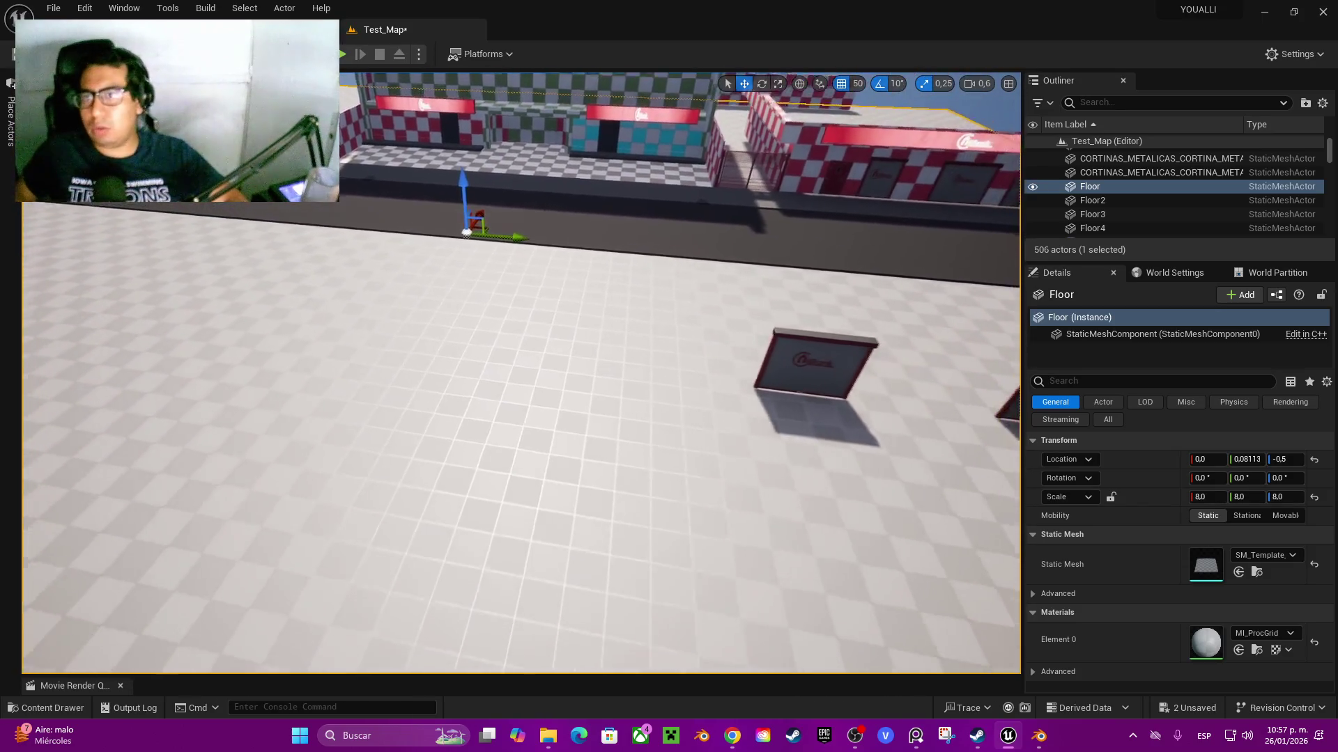
{"action": "key", "text": "s"}
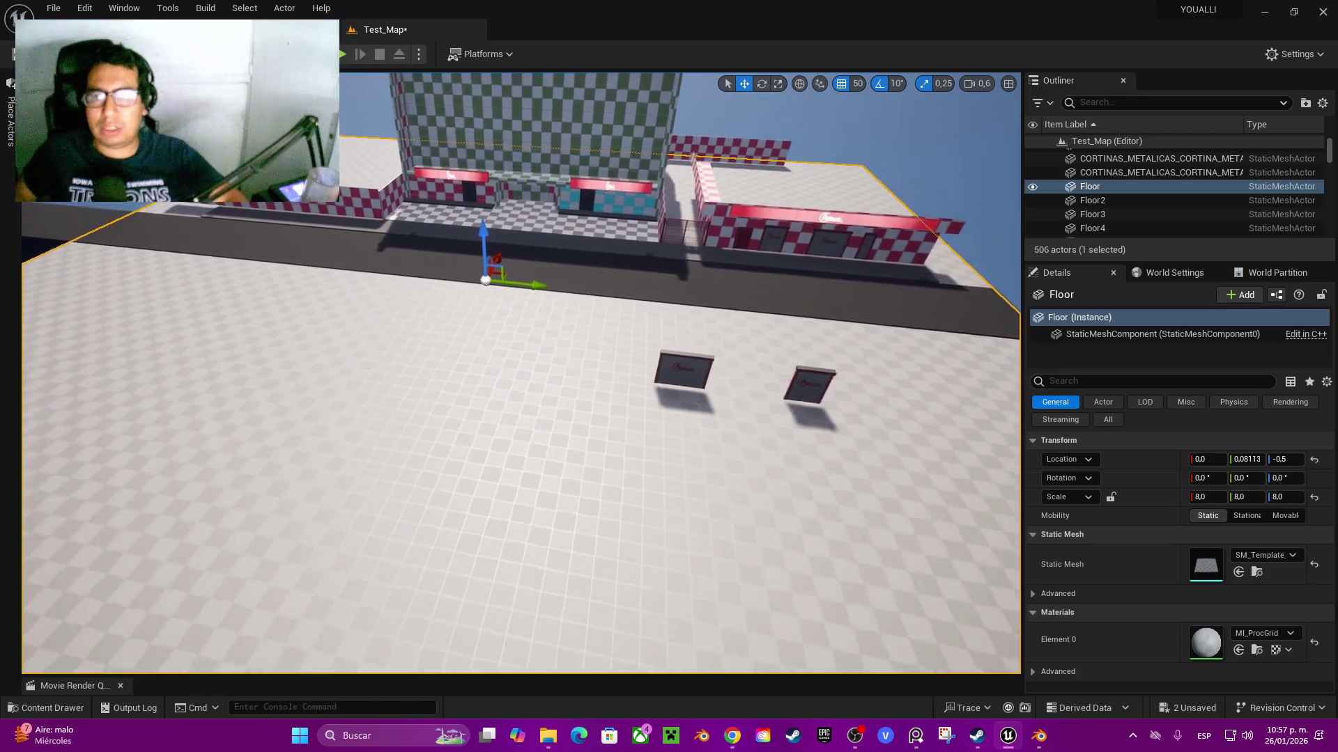
{"action": "key", "text": "e"}
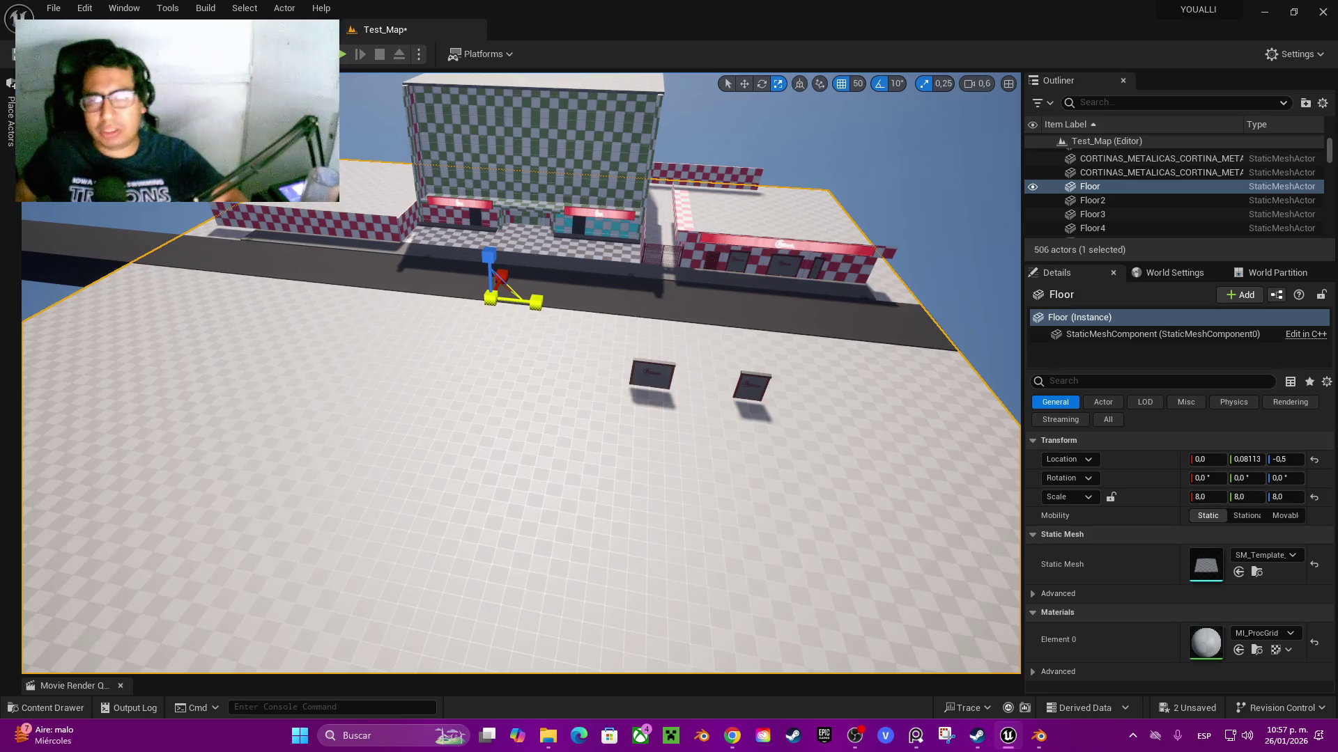
- Fly around the stretched floor and along the checkered wall to inspect it
{"action": "key", "text": "w"}
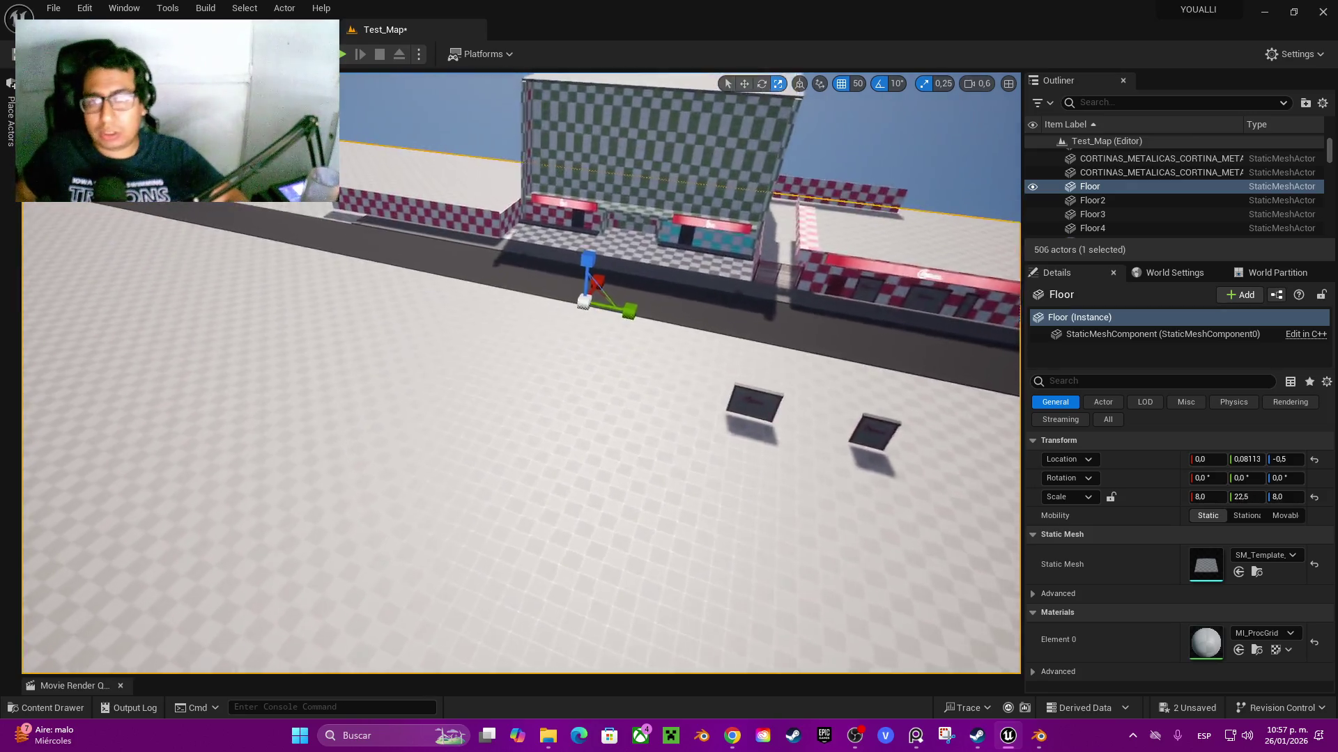
{"action": "key", "text": "s"}
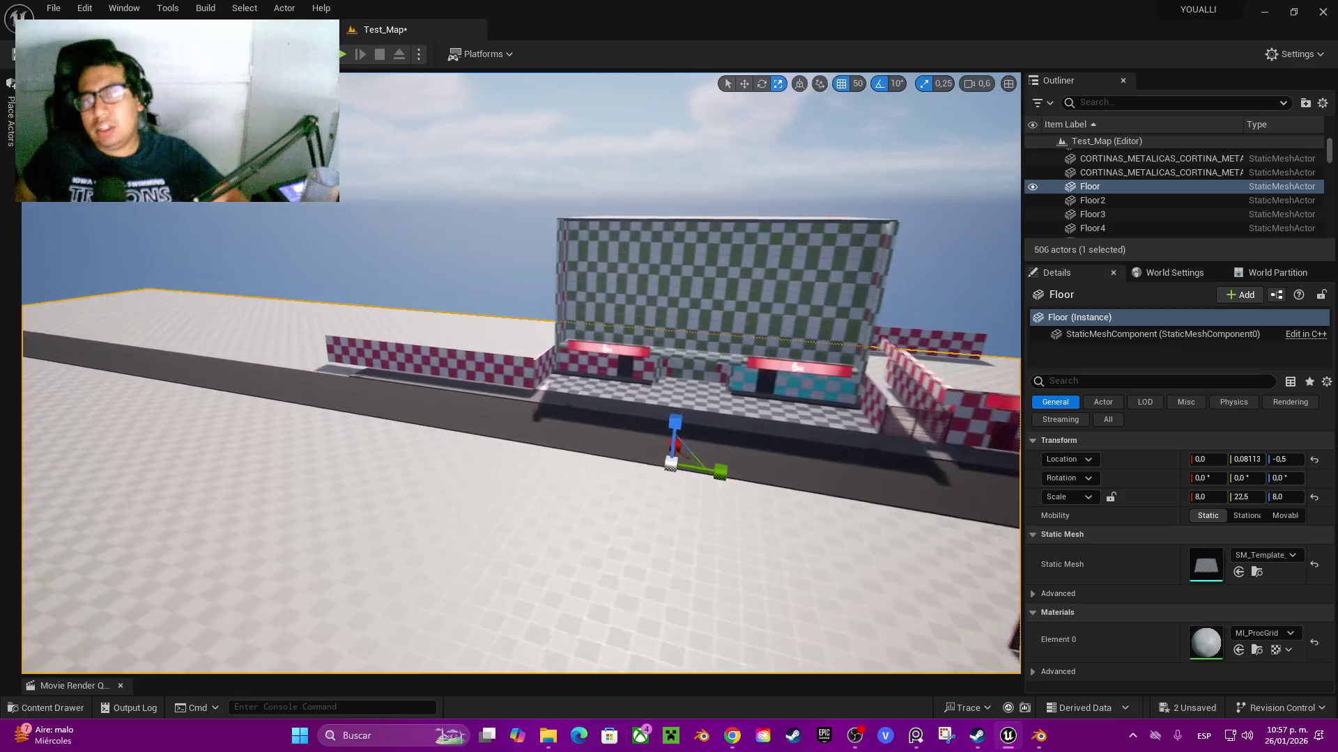
{"action": "key", "text": "w"}
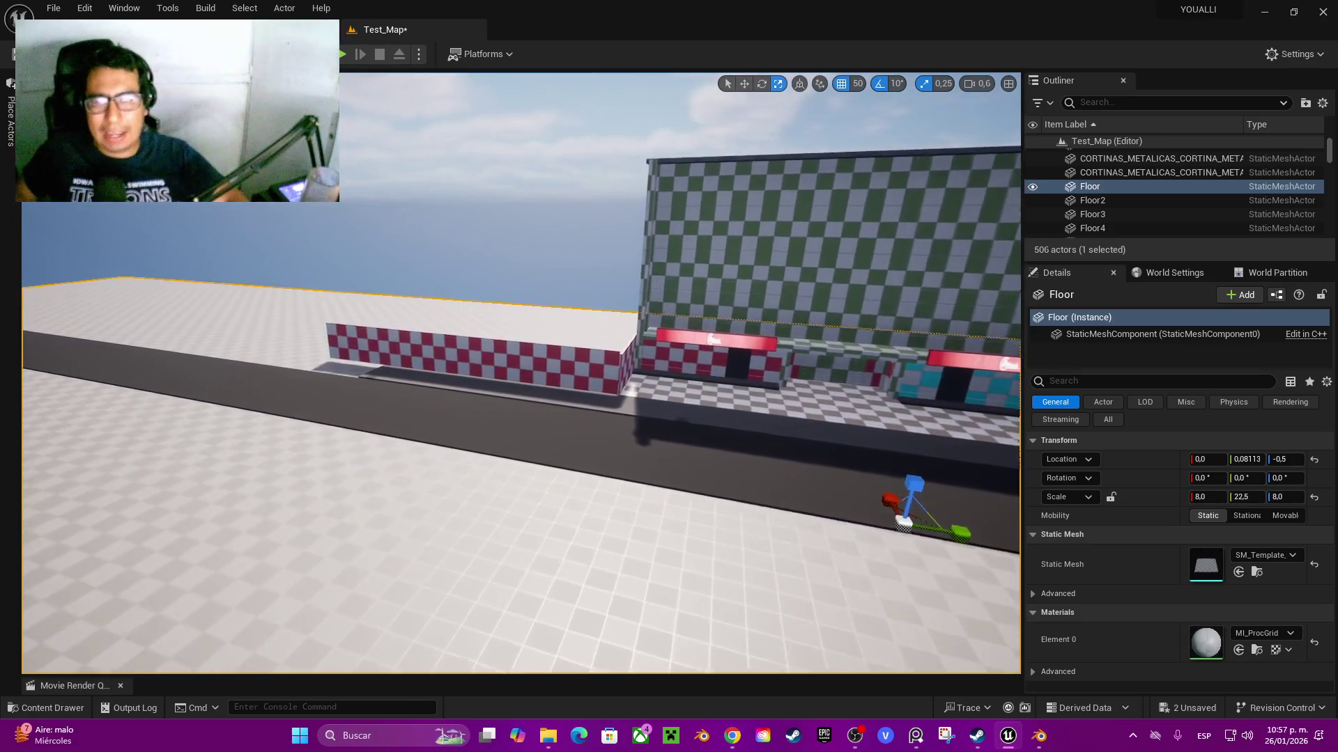
{"action": "key", "text": "w"}
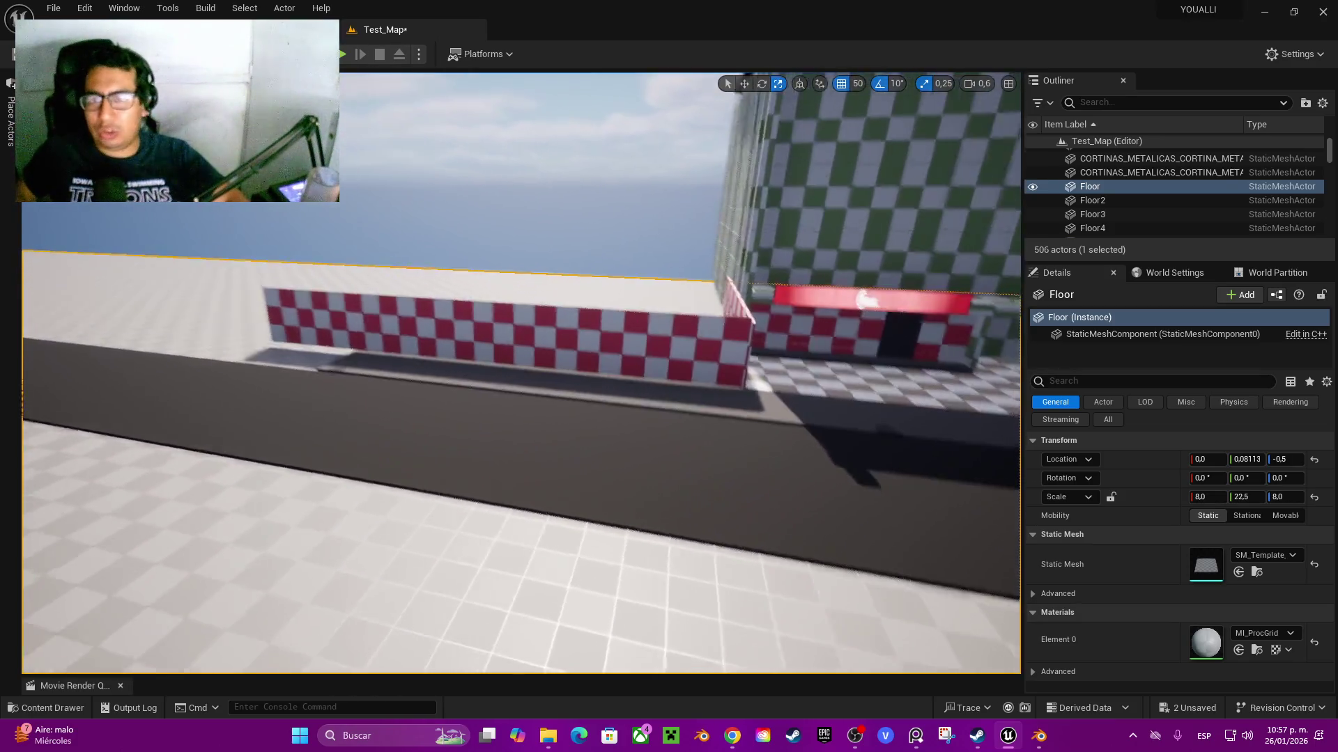
{"action": "key", "text": "w"}
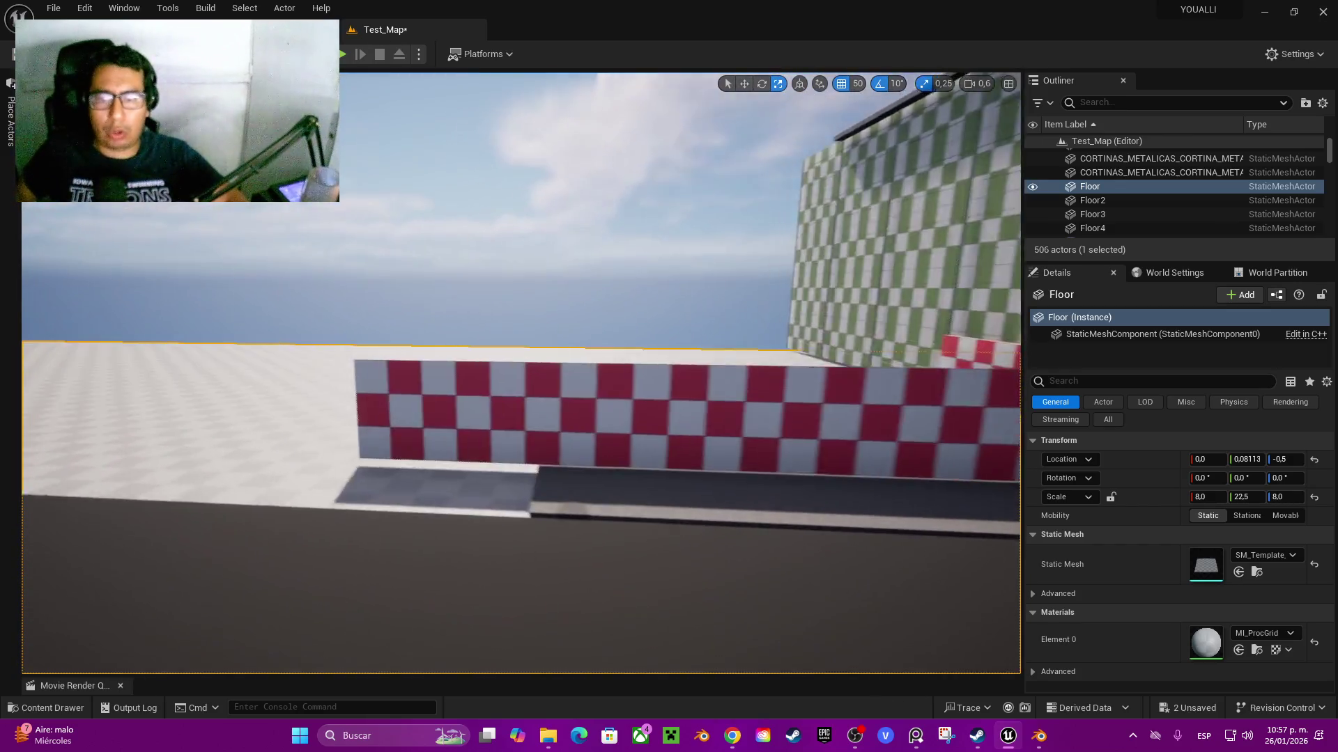
{"action": "key", "text": "s"}
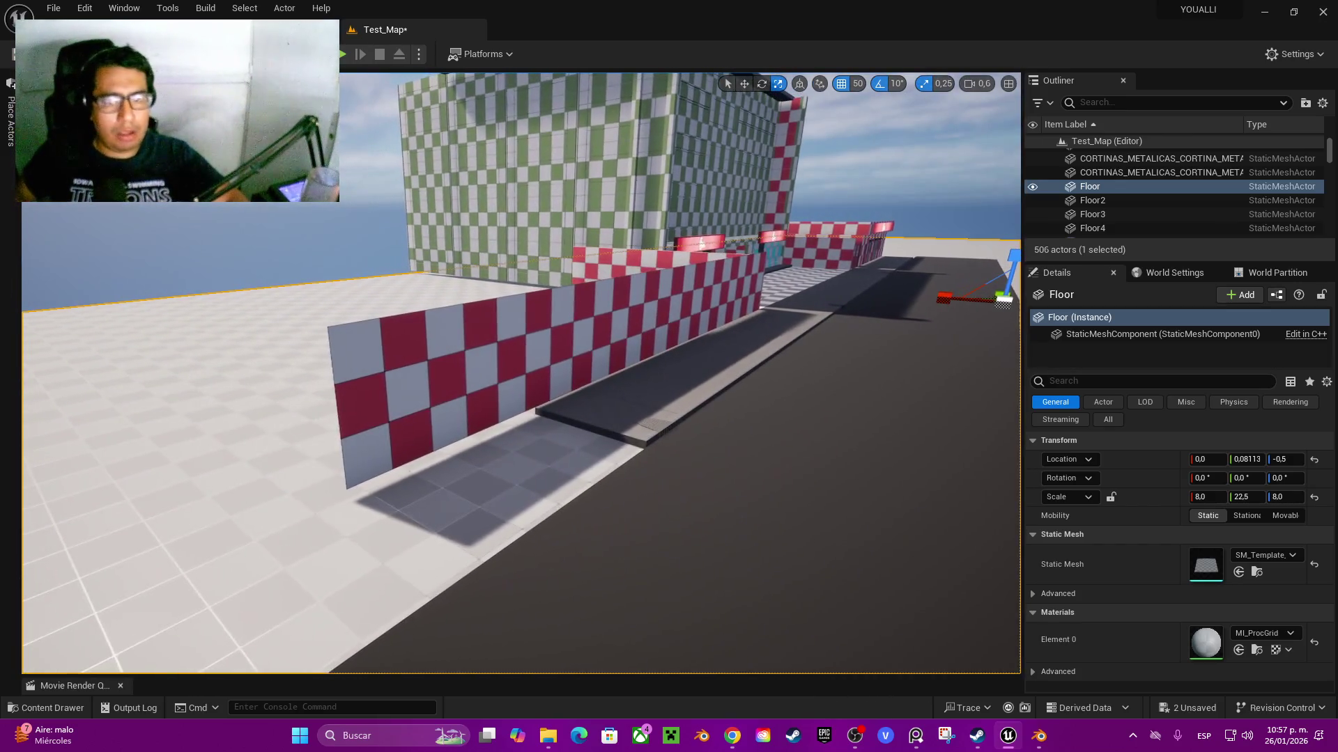
{"action": "left_click", "coordinate": [604, 418]}
- Select the eleven SM_CALLE_CON_COLADERA sidewalk tiles along the checkered wall
{"action": "key", "text": "d"}
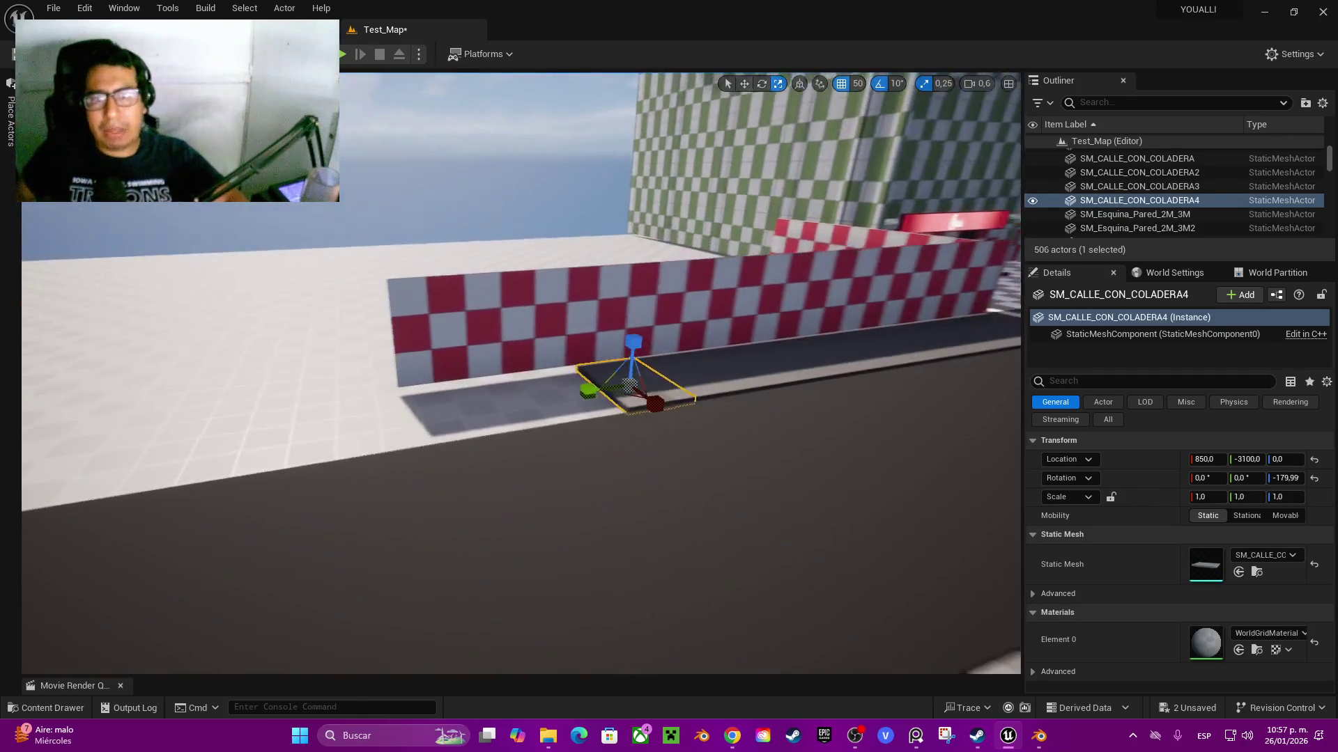
{"action": "left_click", "coordinate": [605, 379], "text": "ctrl"}
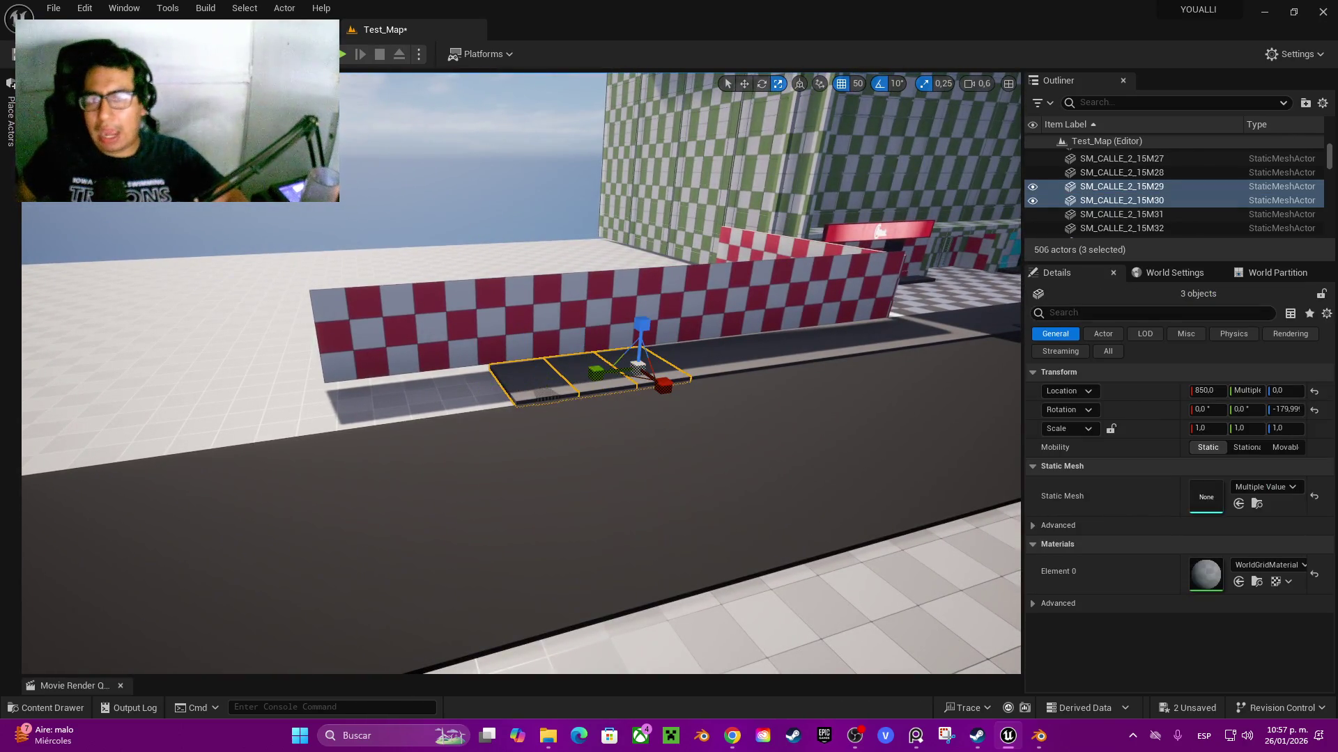
{"action": "left_click", "coordinate": [718, 359], "text": "ctrl"}
{"action": "left_click", "coordinate": [794, 356], "text": "ctrl"}
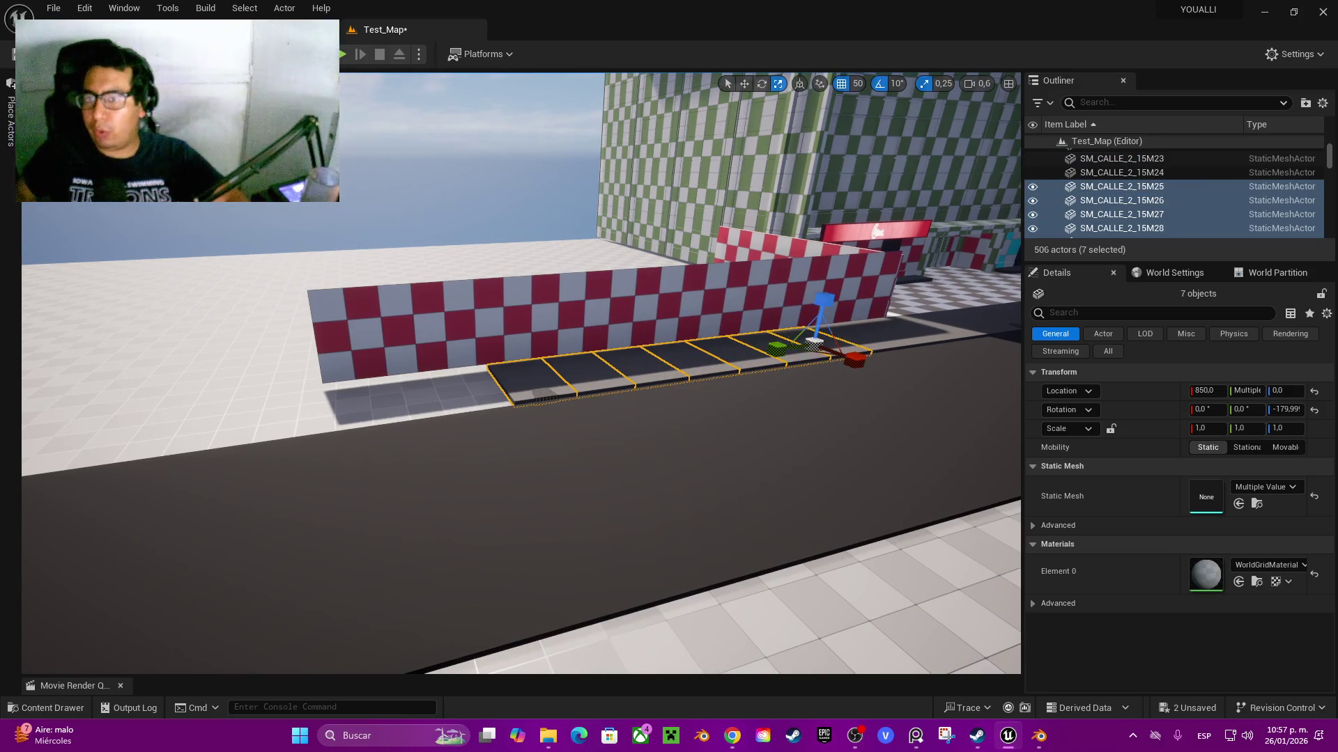
{"action": "left_click", "coordinate": [446, 400], "text": "ctrl"}
{"action": "left_click", "coordinate": [379, 408], "text": "ctrl"}
{"action": "key", "text": "s"}
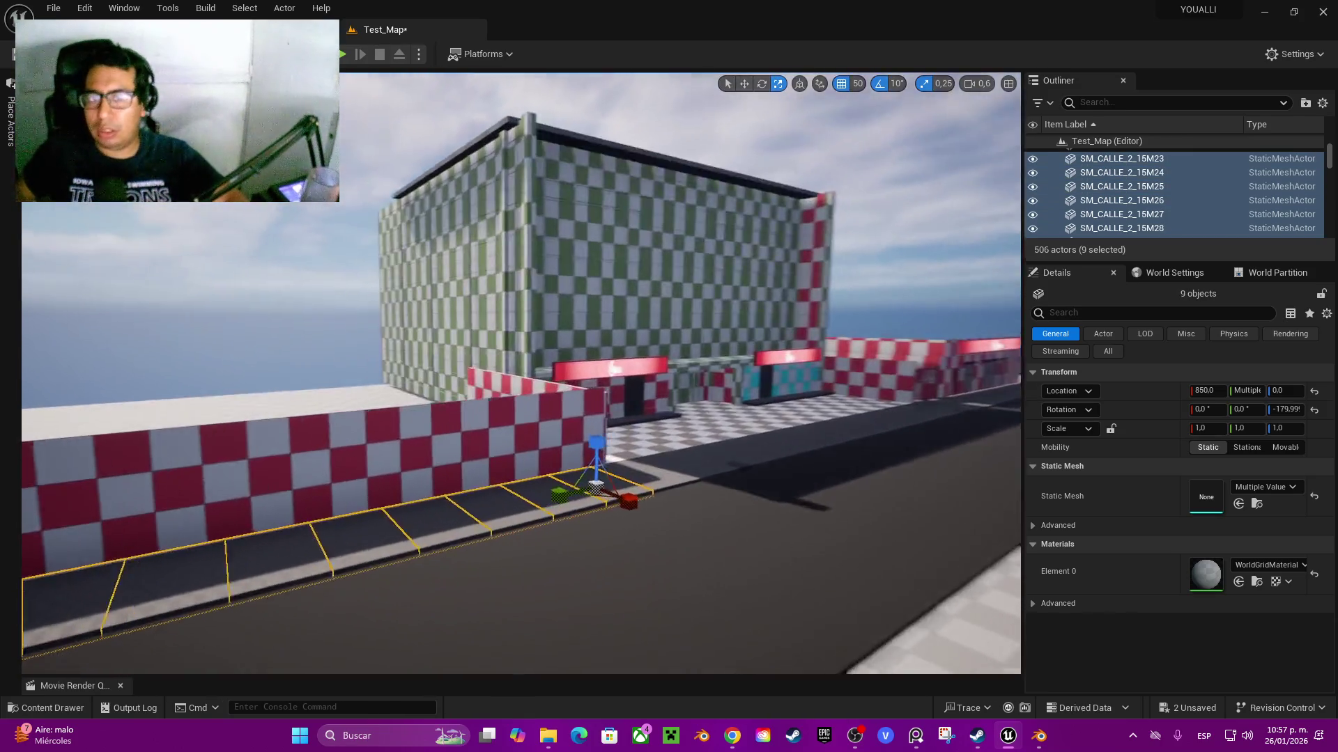
{"action": "key", "text": "a"}
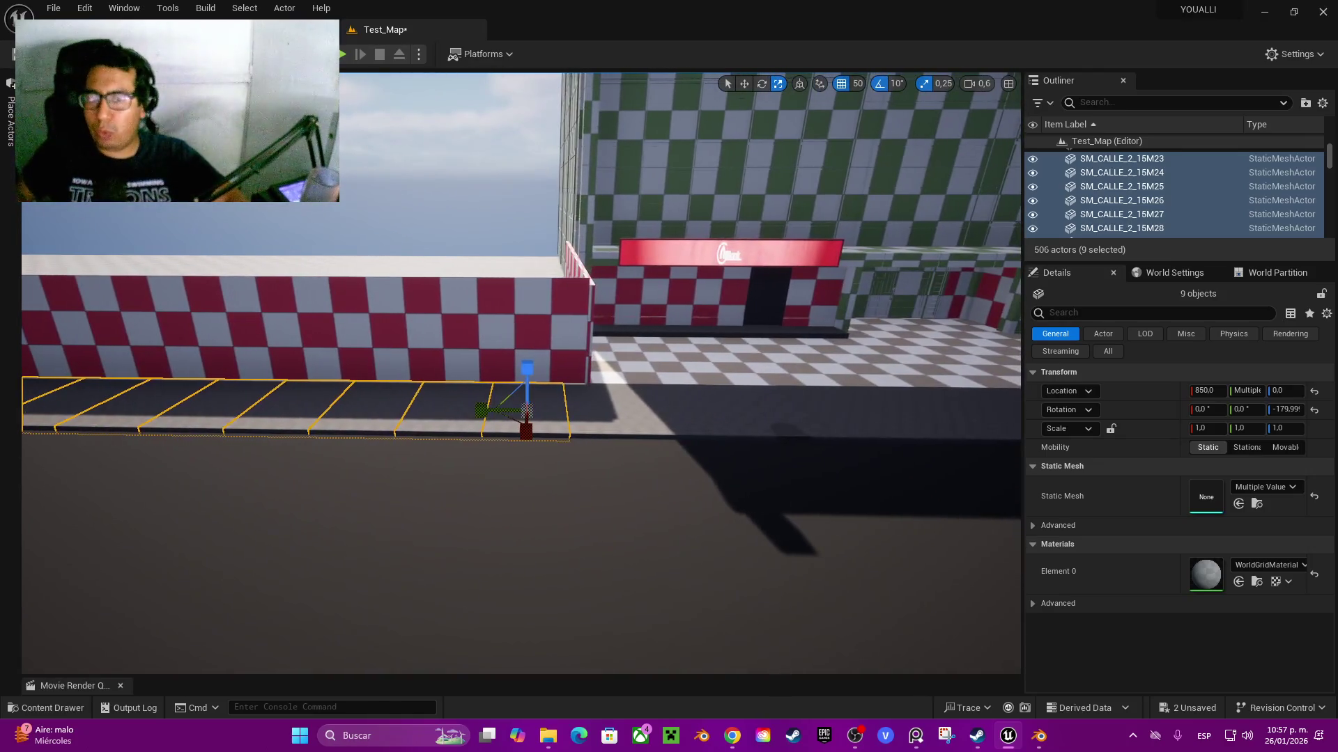
{"action": "left_click", "coordinate": [613, 411], "text": "ctrl"}
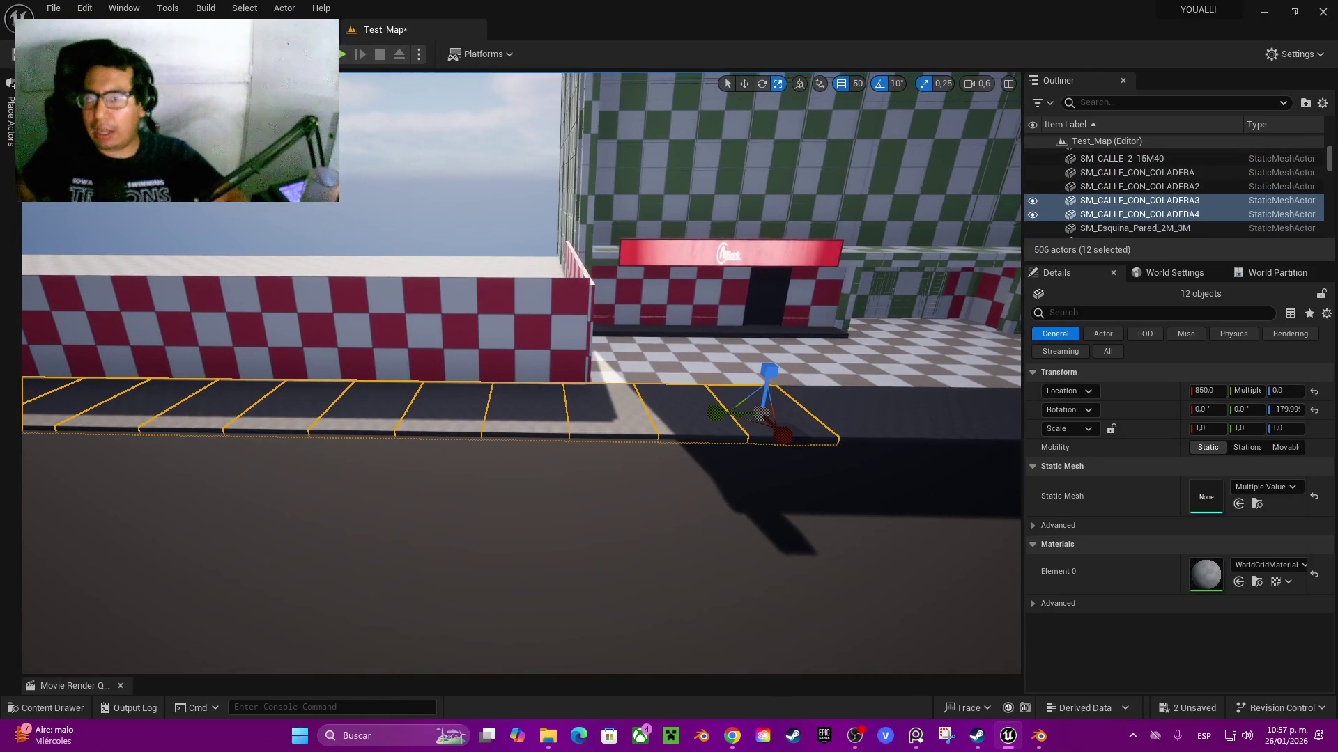
- Duplicate the selected sidewalk tiles and slide the copies further along the road
{"action": "key", "text": "ctrl+z"}
{"action": "key", "text": "w"}
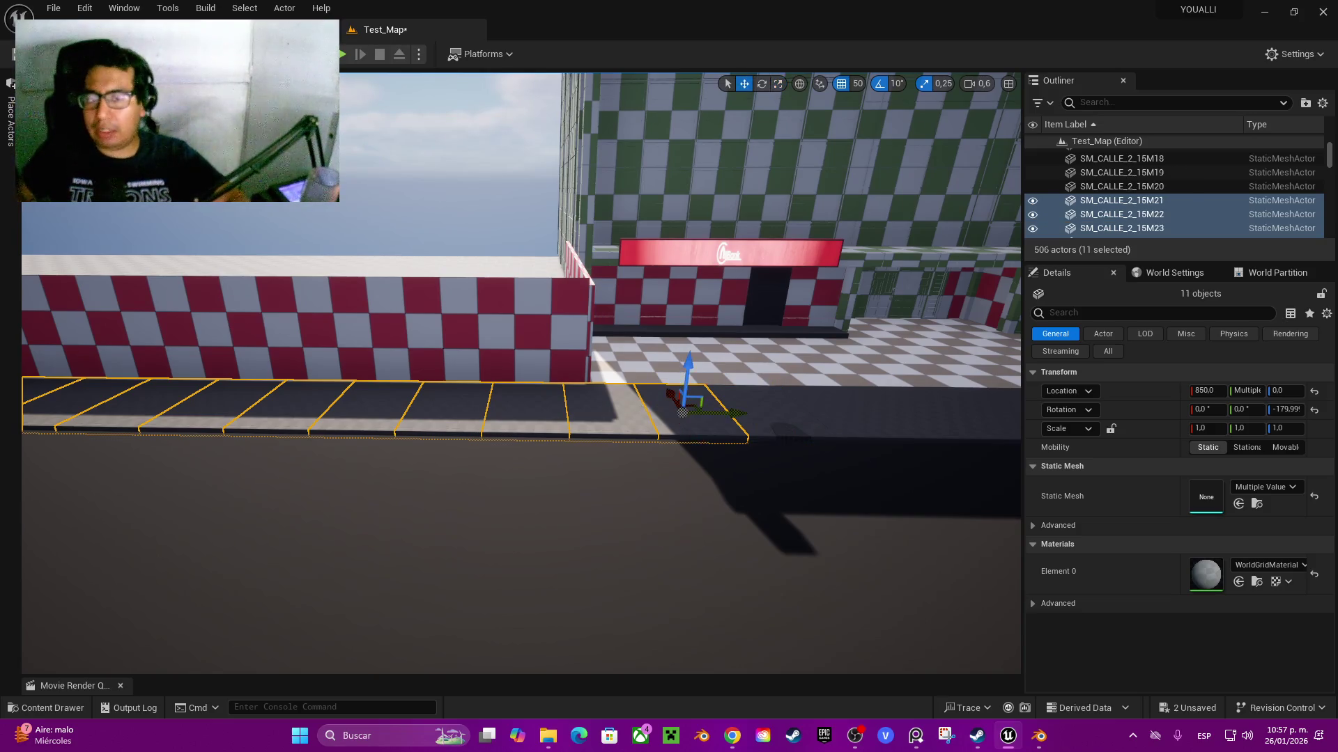
{"action": "key", "text": "f"}
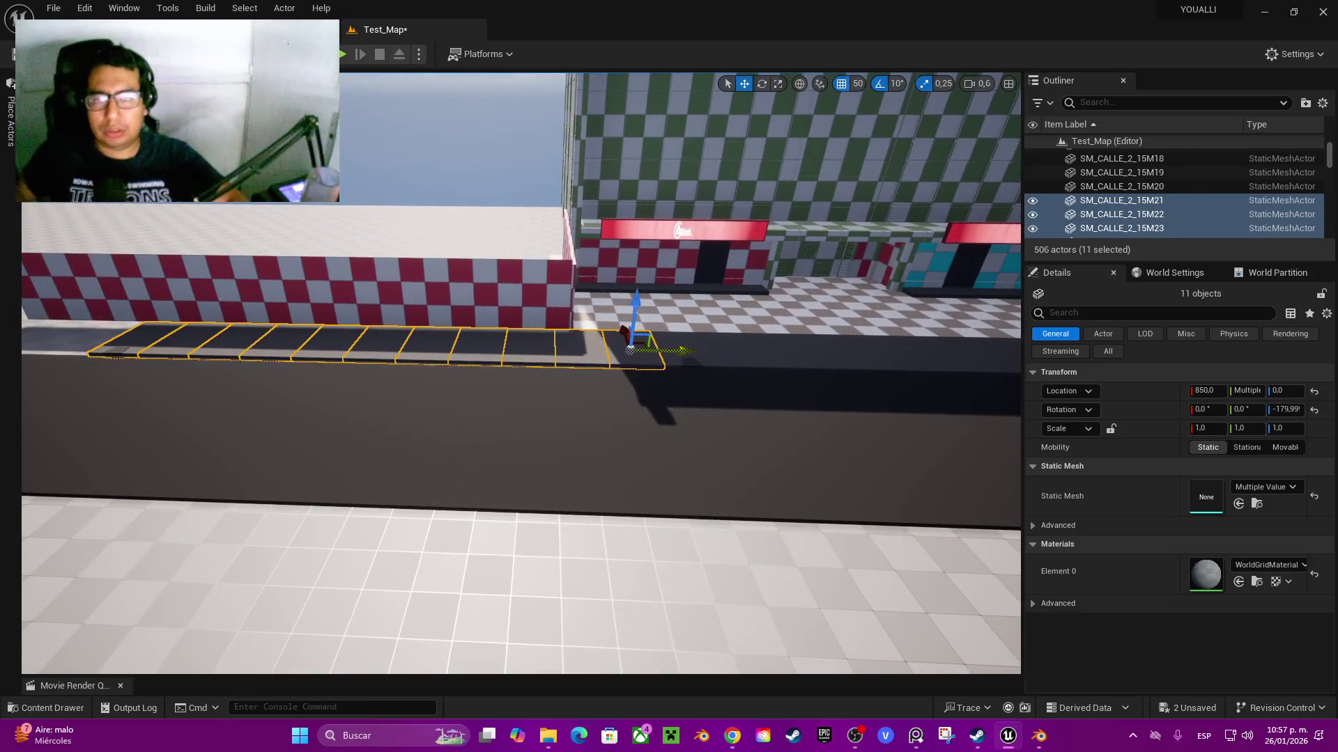
{"action": "key", "text": "ctrl+d"}
{"action": "mouse_move", "coordinate": [299, 319]}
{"action": "left_mouse_down"}
{"action": "mouse_move", "coordinate": [209, 320]}
{"action": "mouse_move", "coordinate": [450, 323]}
{"action": "mouse_move", "coordinate": [41, 341]}
{"action": "mouse_move", "coordinate": [154, 352]}
{"action": "mouse_move", "coordinate": [129, 347]}
{"action": "left_mouse_up"}
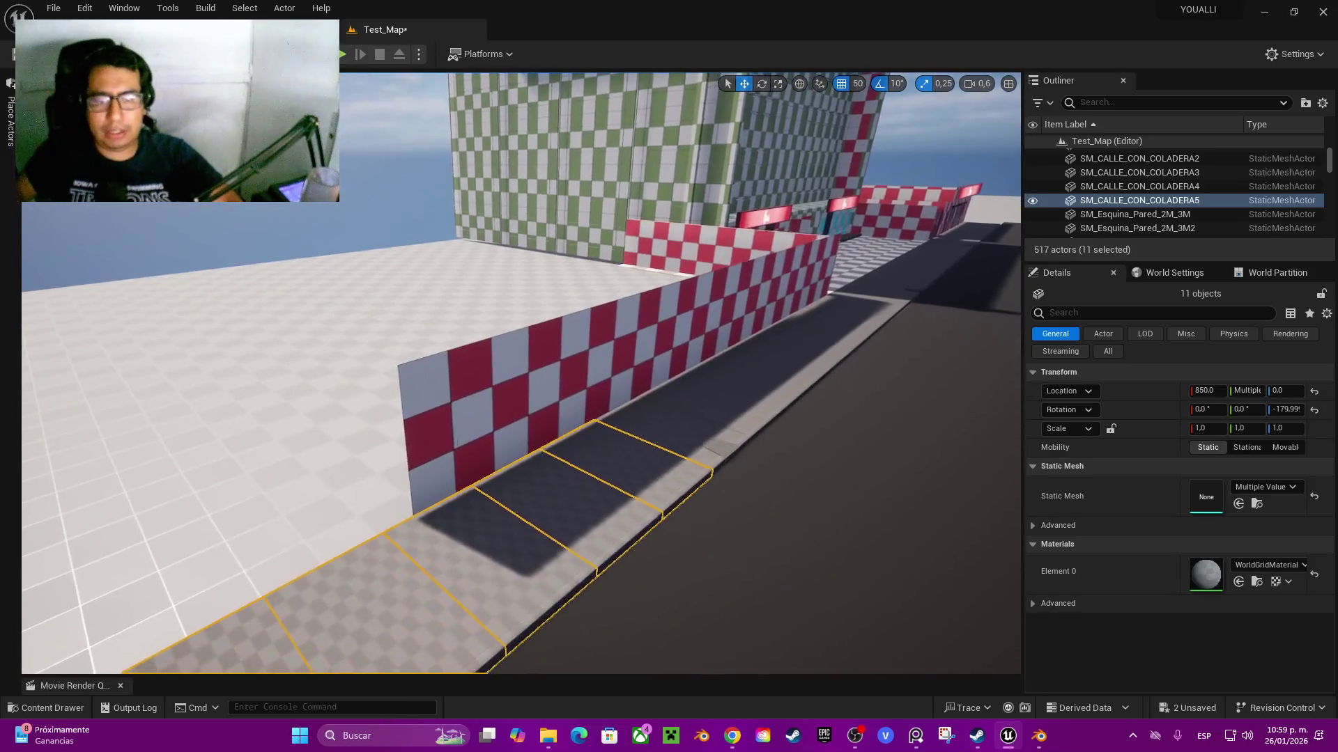
- Select twelve checkered wall segments and Alt-drag copies of them to the left
{"action": "left_click", "coordinate": [441, 478]}
{"action": "left_click", "coordinate": [523, 442], "text": "ctrl"}
{"action": "left_click", "coordinate": [621, 382], "text": "ctrl"}
{"action": "left_click", "coordinate": [584, 425], "text": "ctrl"}
{"action": "left_click", "coordinate": [663, 374], "text": "ctrl"}
{"action": "left_click", "coordinate": [693, 359], "text": "ctrl"}
{"action": "left_click", "coordinate": [729, 349], "text": "ctrl"}
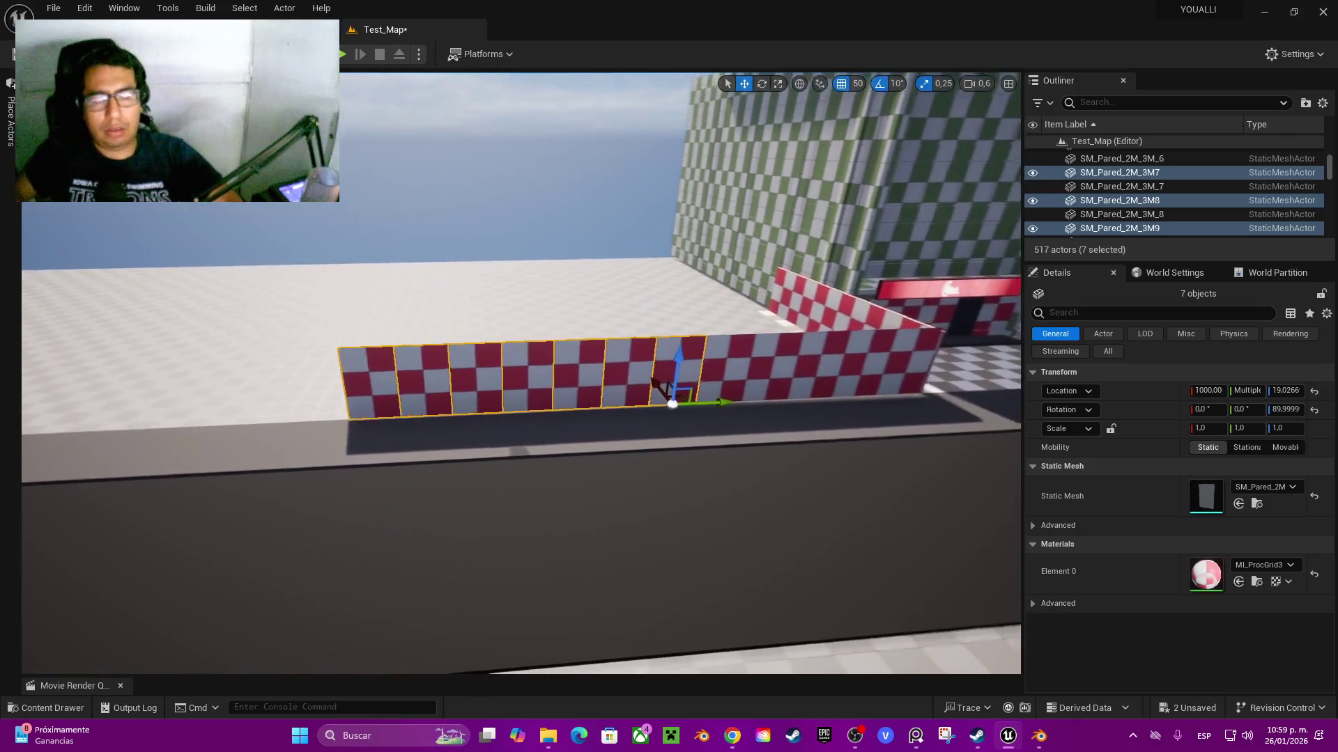
{"action": "left_click", "coordinate": [665, 390], "text": "ctrl"}
{"action": "left_click", "coordinate": [711, 391], "text": "ctrl"}
{"action": "left_click", "coordinate": [759, 387], "text": "ctrl"}
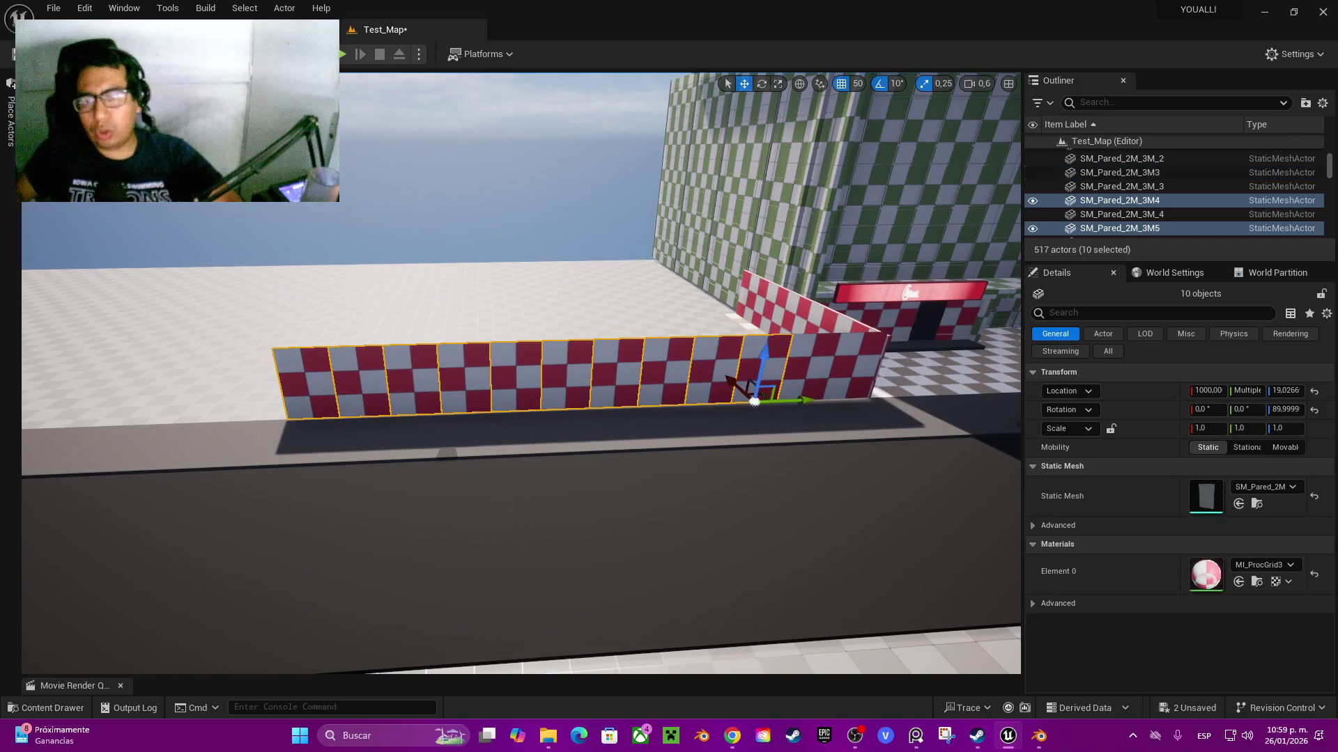
{"action": "left_click", "coordinate": [815, 370], "text": "ctrl"}
{"action": "left_click", "coordinate": [861, 366], "text": "ctrl"}
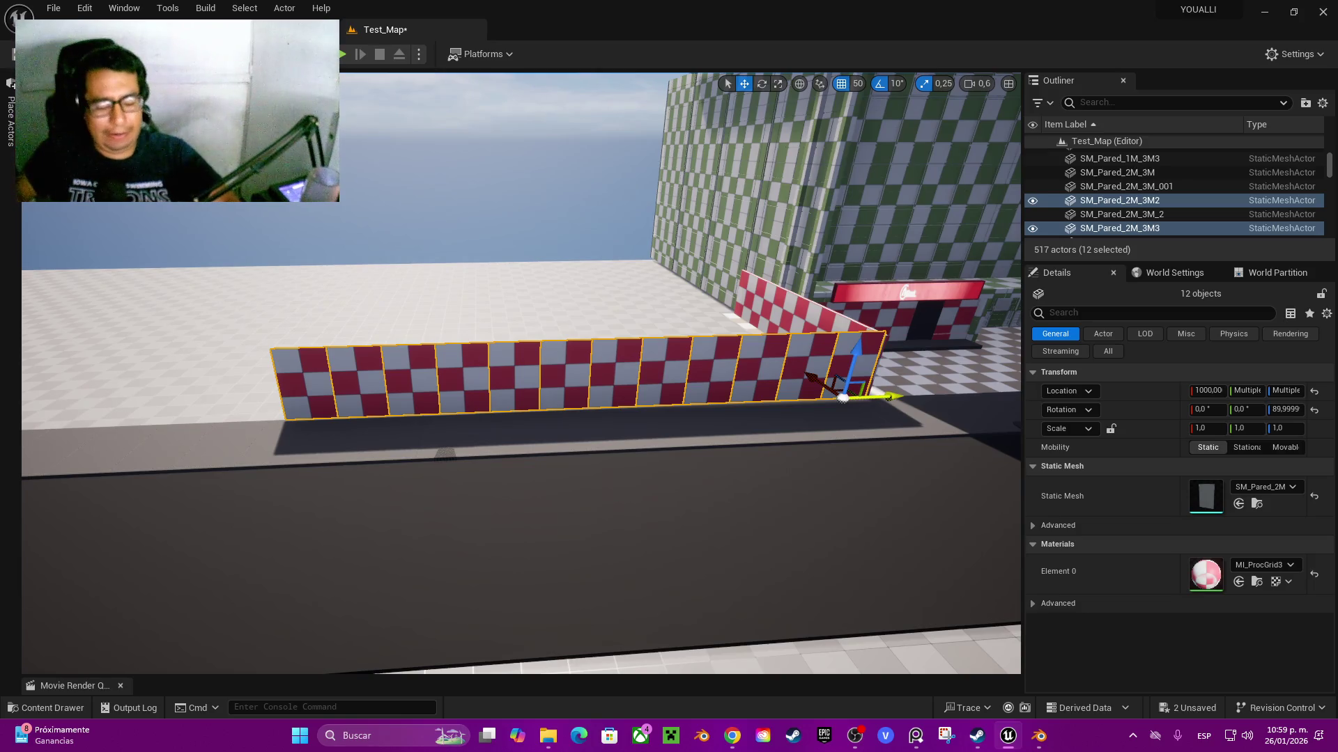
{"action": "mouse_move", "coordinate": [890, 396]}
{"action": "left_mouse_down"}
{"action": "mouse_move", "coordinate": [278, 398]}
{"action": "mouse_move", "coordinate": [238, 376]}
{"action": "left_mouse_up"}
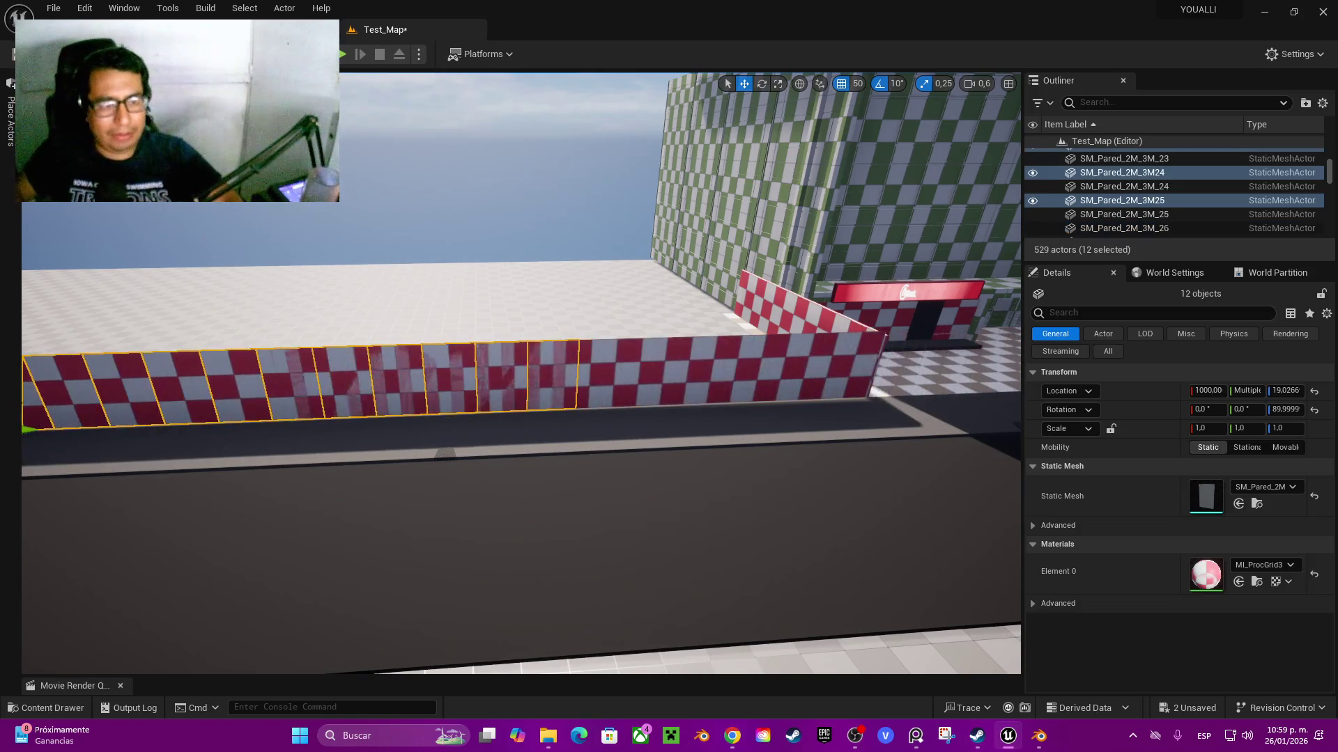
- Rotate the copied wall about 100 degrees and move it along the floor edge
{"action": "key", "text": "e"}
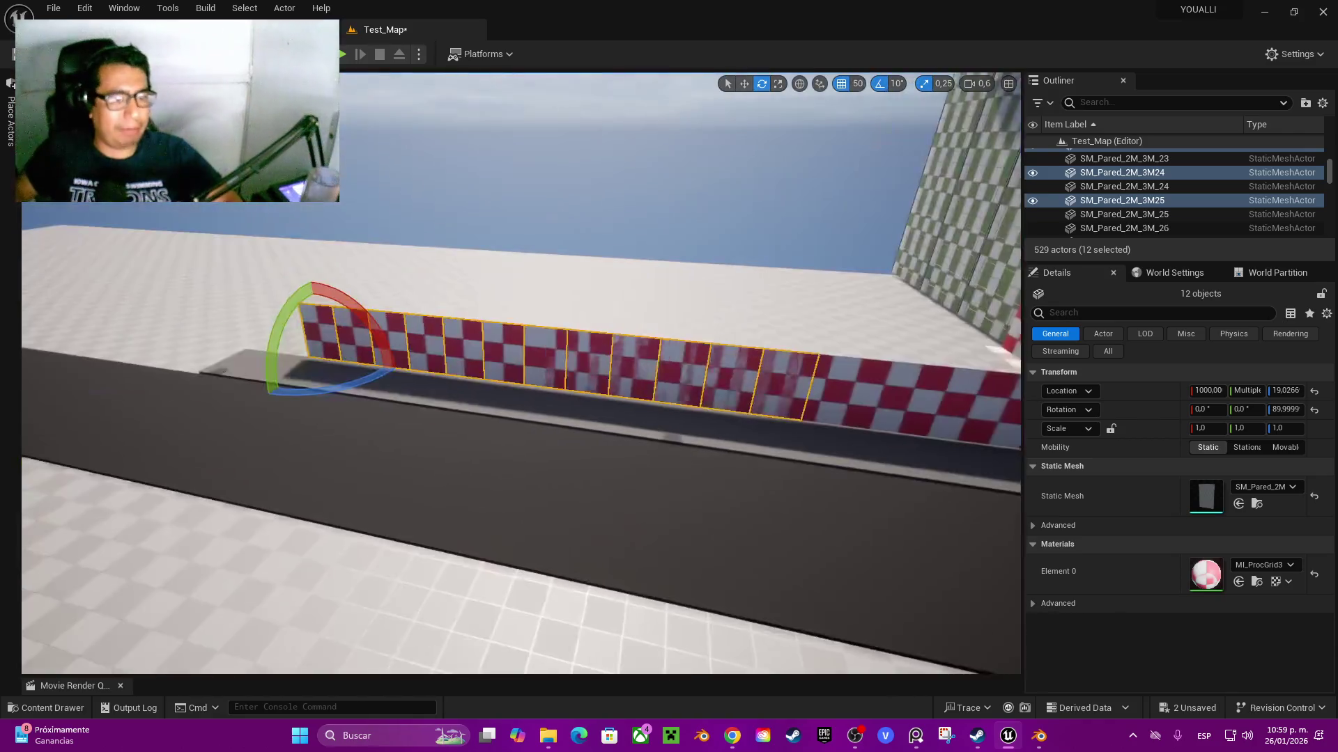
{"action": "mouse_move", "coordinate": [271, 387]}
{"action": "left_mouse_down"}
{"action": "mouse_move", "coordinate": [233, 362]}
{"action": "mouse_move", "coordinate": [251, 352]}
{"action": "left_mouse_up"}
{"action": "key", "text": "w"}
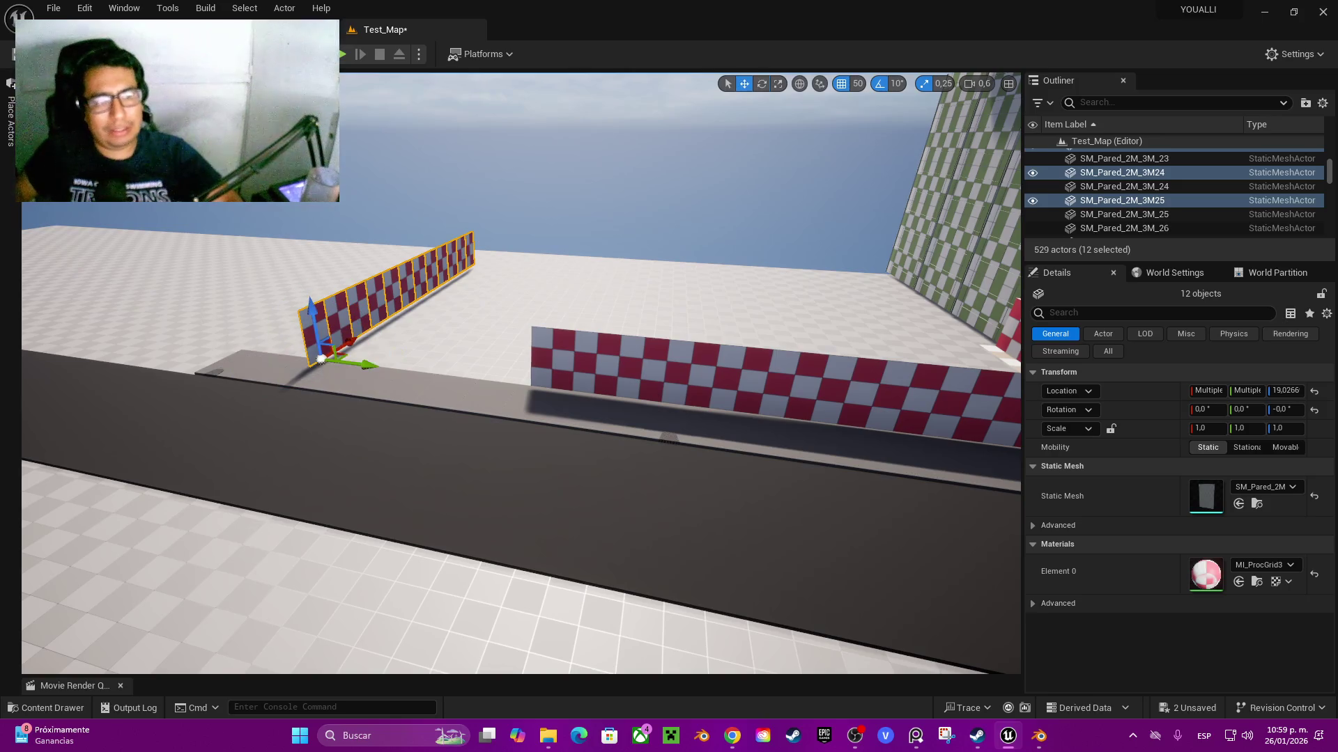
{"action": "left_click_drag", "start_coordinate": [372, 390], "coordinate": [586, 407]}
- Set the pivot on the wall's corner and snap it onto the other wall's corner
{"action": "key", "text": "w"}
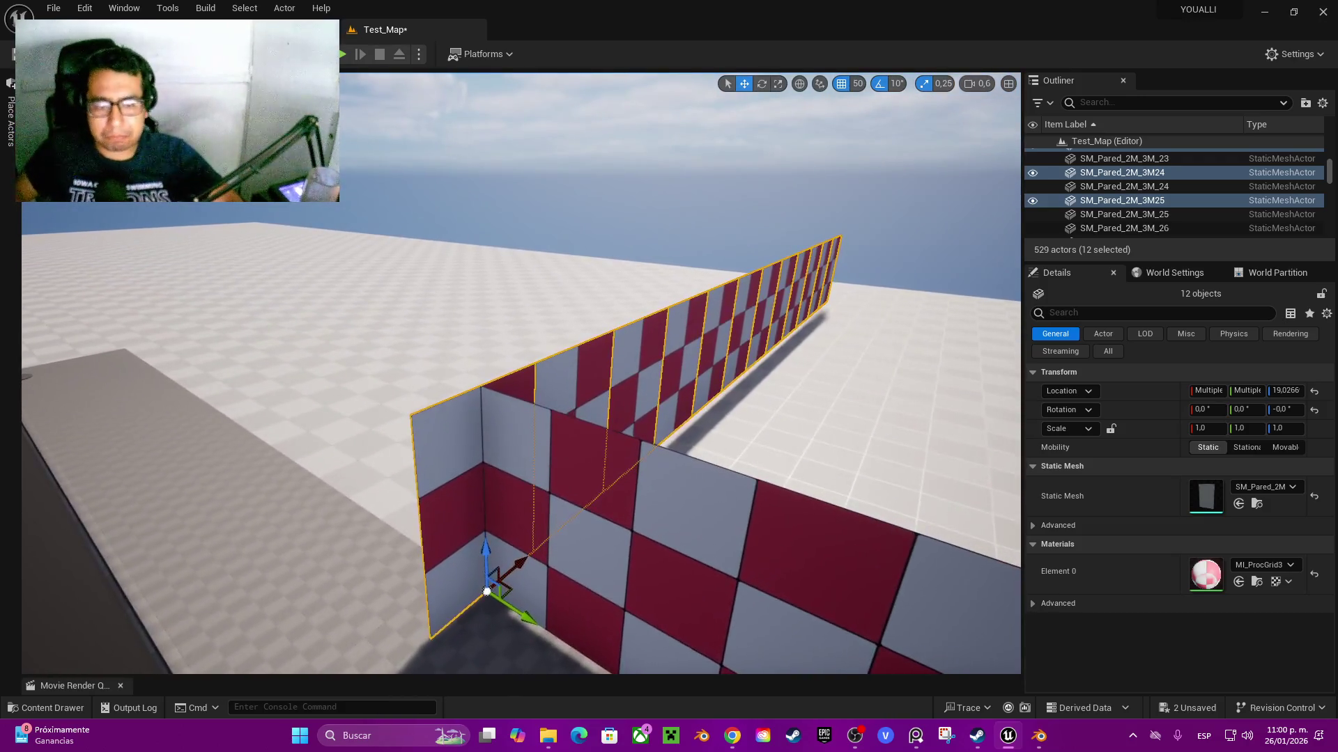
{"action": "middle_click", "coordinate": [409, 422]}
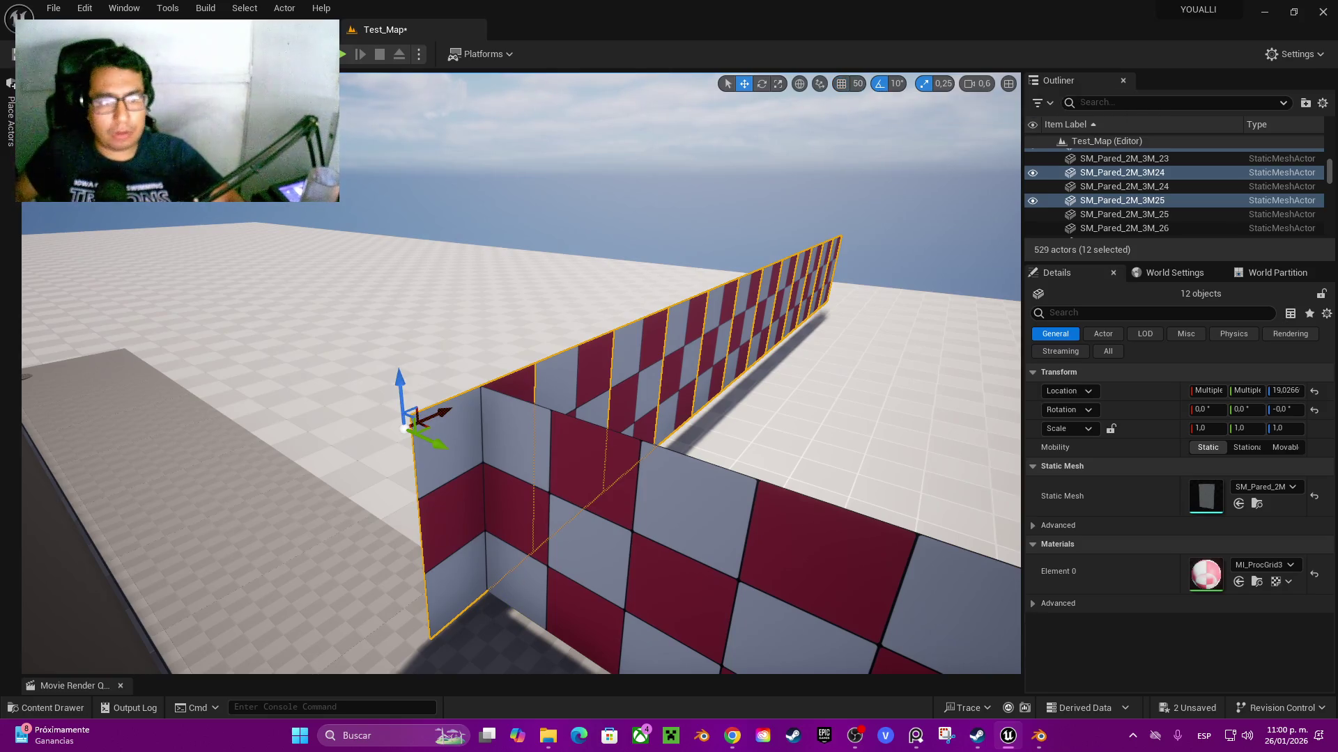
{"action": "middle_click", "coordinate": [416, 416]}
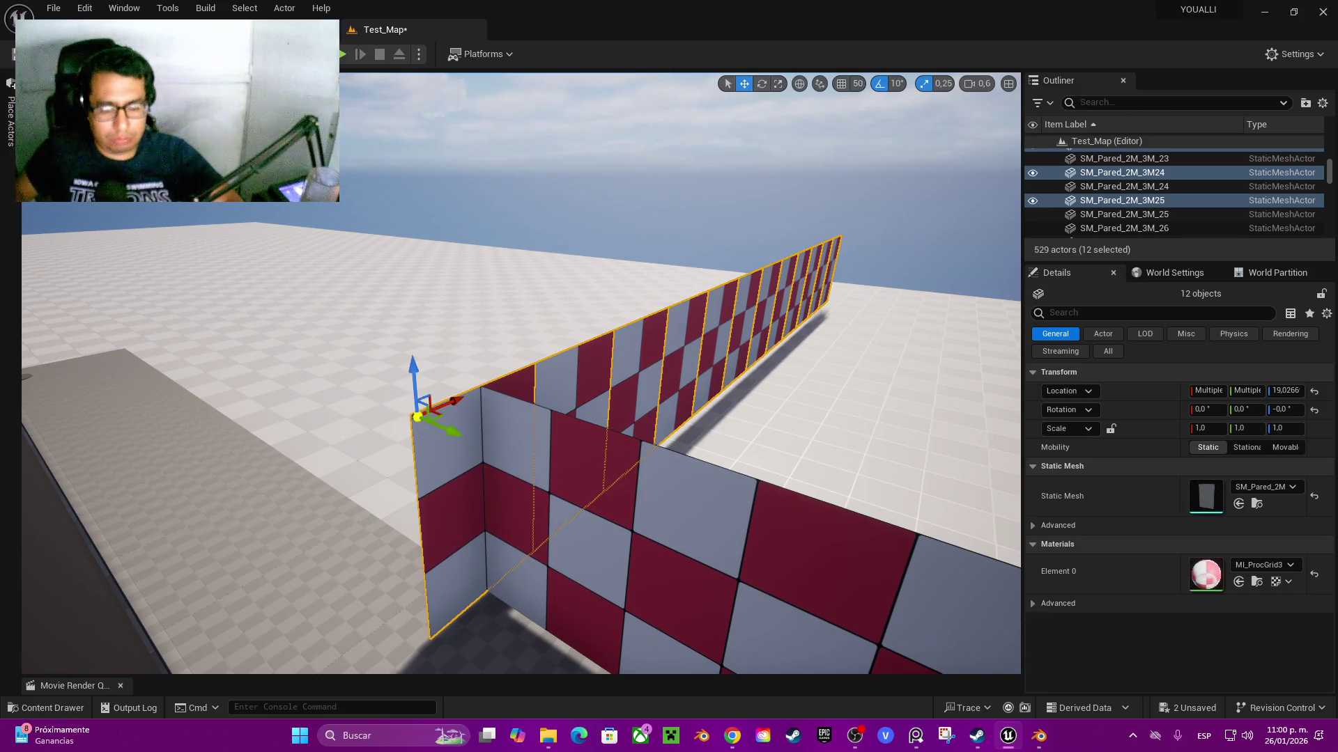
{"action": "middle_click", "coordinate": [411, 416]}
{"action": "left_click_drag", "start_coordinate": [411, 416], "coordinate": [490, 380]}
{"action": "key", "text": "s"}
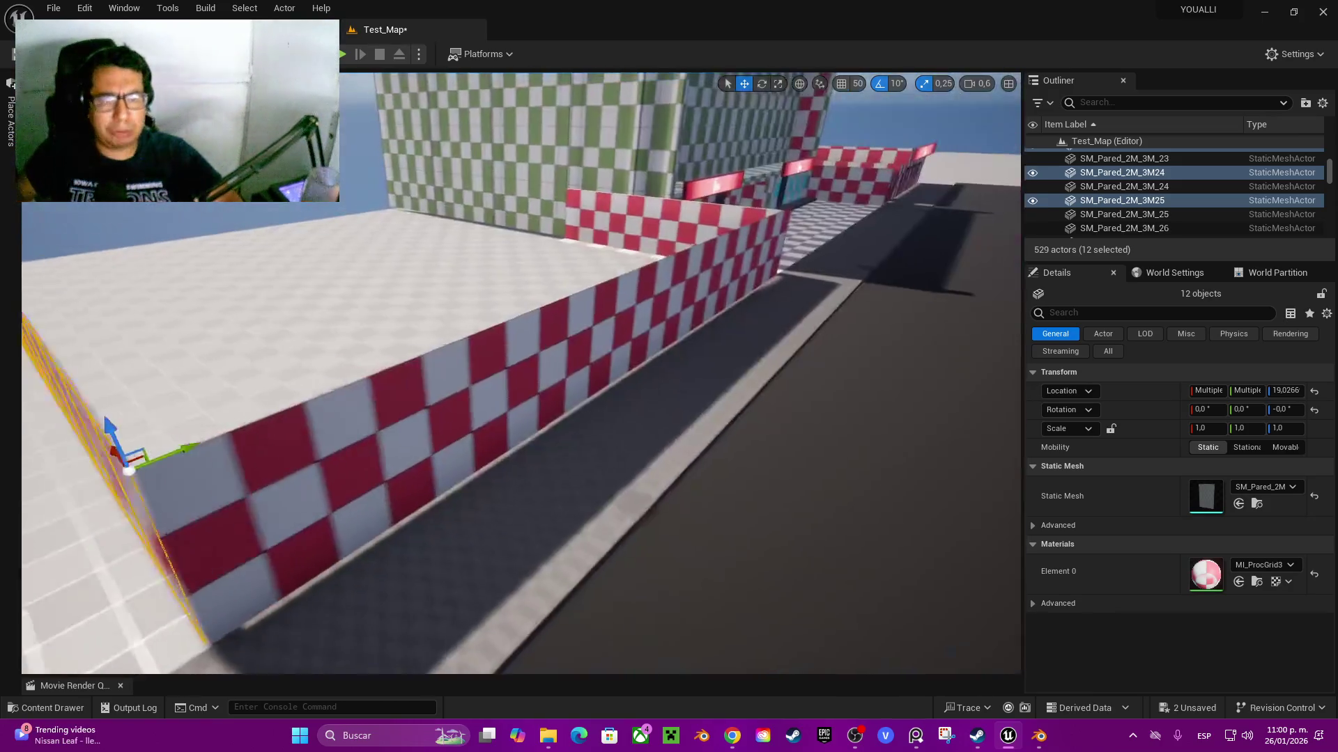
{"action": "key", "text": "q"}
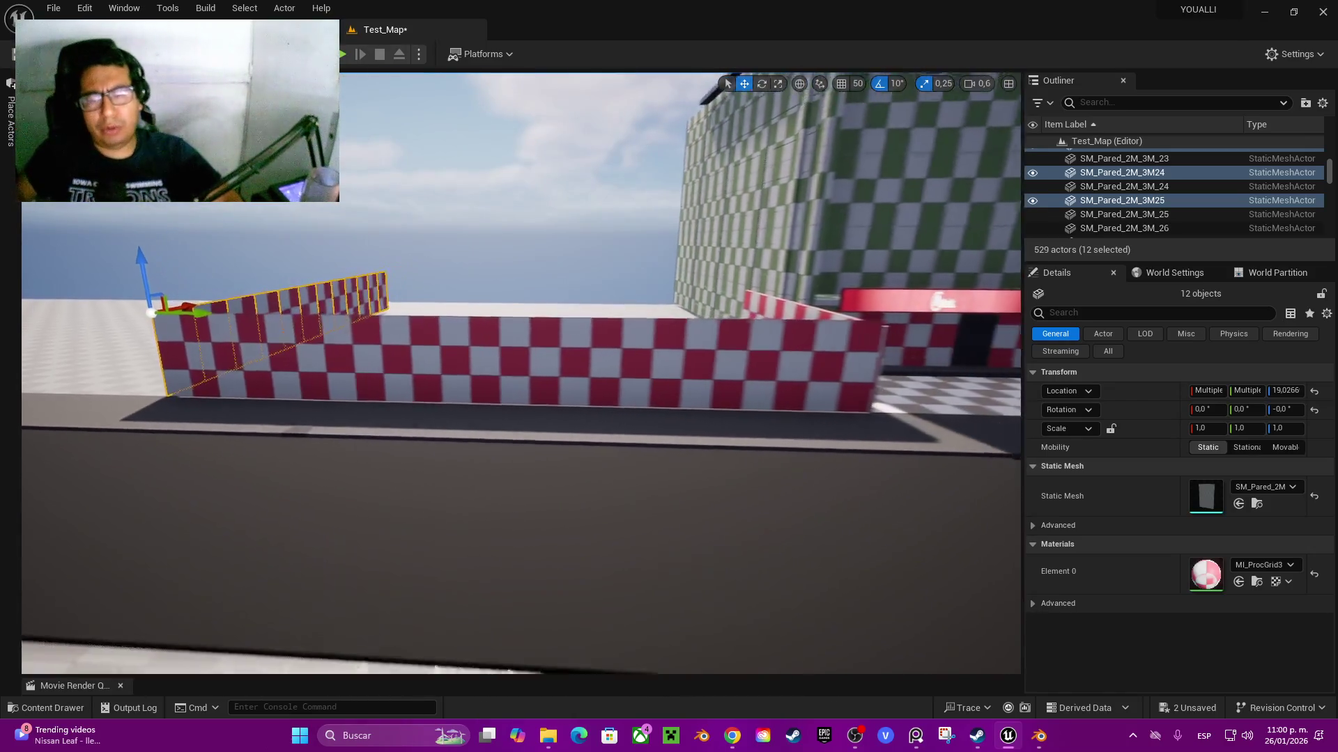
- Select two SM_SUELO floor tiles and Alt-drag copies toward the wall's far end
{"action": "left_click", "coordinate": [794, 403]}
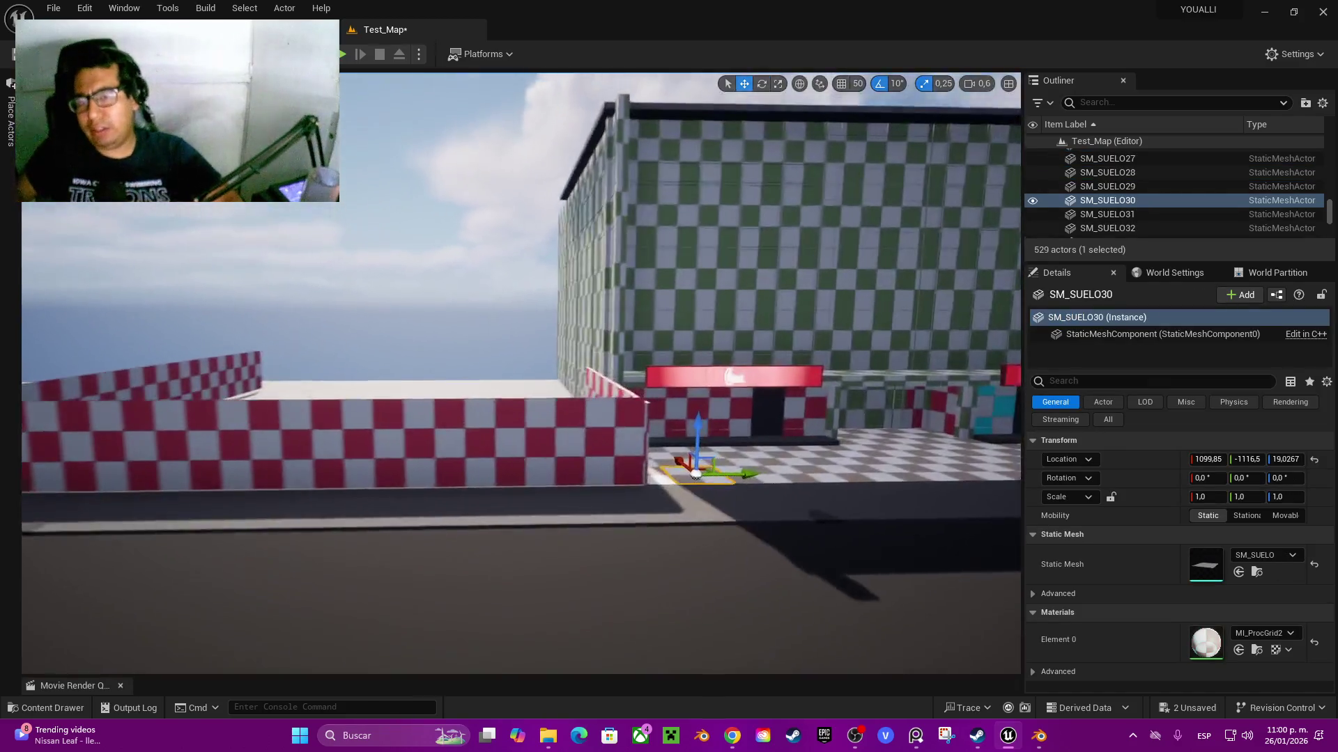
{"action": "left_click", "coordinate": [550, 481]}
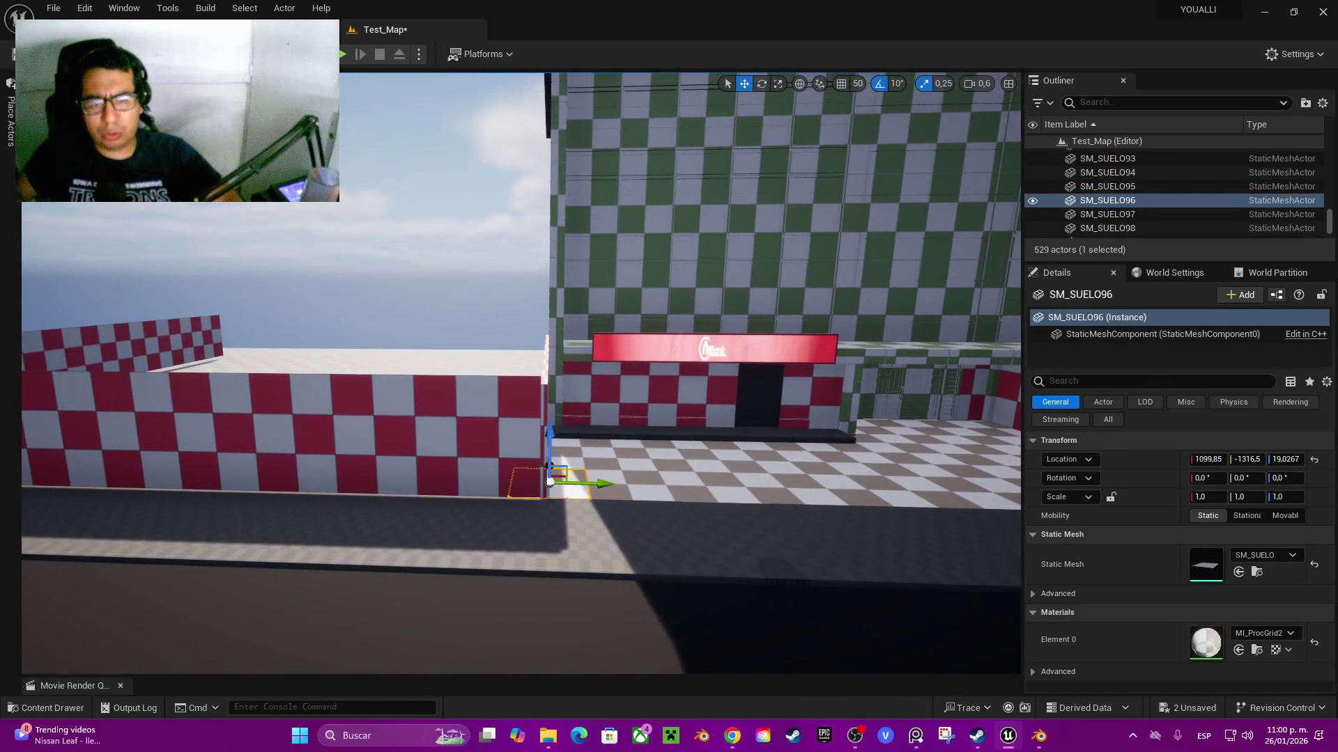
{"action": "left_click", "coordinate": [599, 479], "text": "ctrl"}
{"action": "mouse_move", "coordinate": [593, 482]}
{"action": "left_mouse_down"}
{"action": "mouse_move", "coordinate": [543, 446]}
{"action": "mouse_move", "coordinate": [38, 439]}
{"action": "left_mouse_up"}
{"action": "mouse_move", "coordinate": [521, 373]}
{"action": "left_mouse_down"}
{"action": "mouse_move", "coordinate": [445, 377]}
{"action": "mouse_move", "coordinate": [474, 377]}
{"action": "left_mouse_up"}
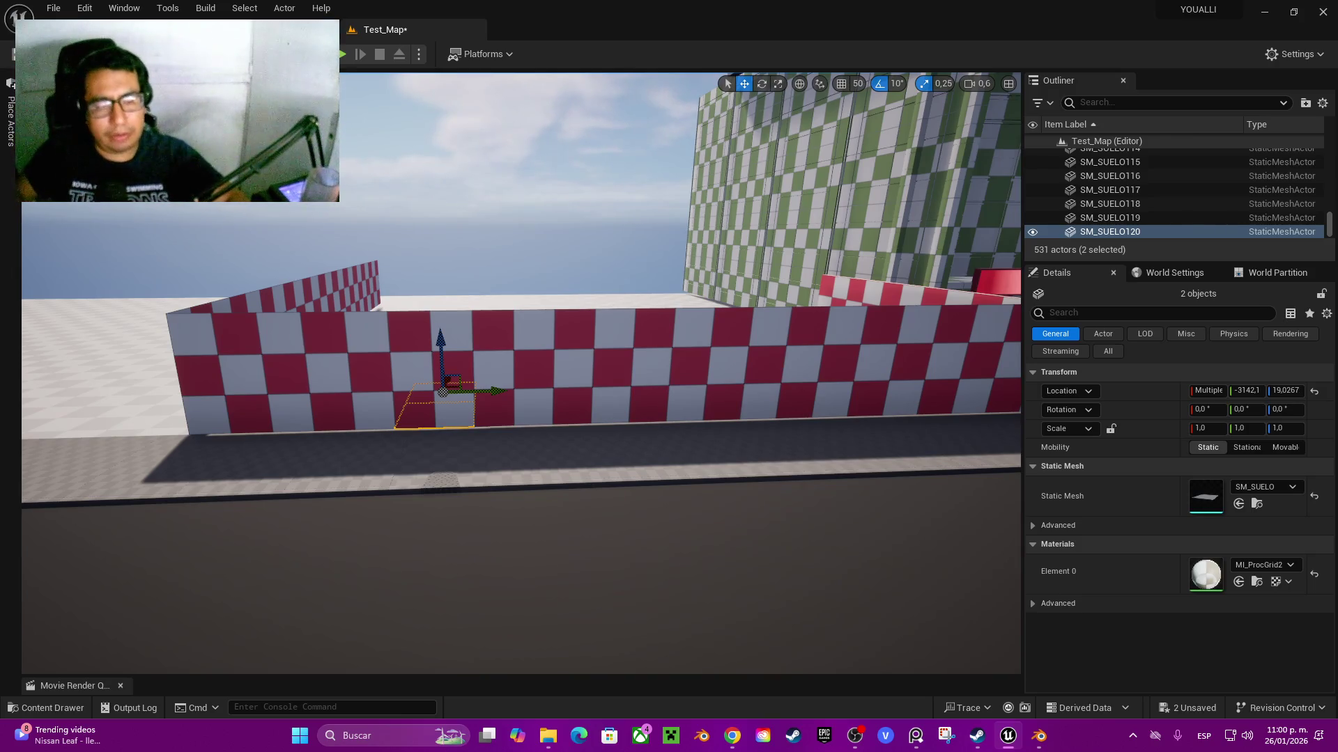
{"action": "left_click_drag", "start_coordinate": [491, 391], "coordinate": [310, 397]}
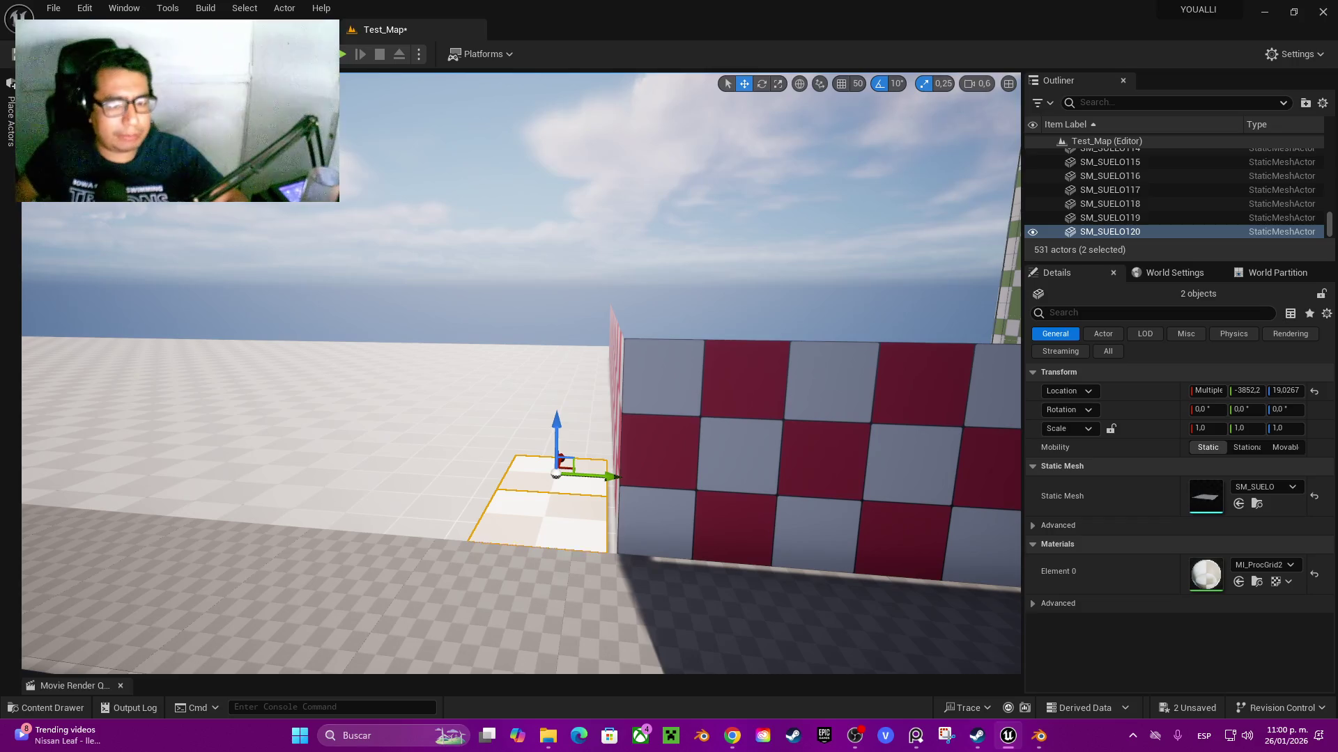
- Set the pivot at the tiles' corner and snap them flush against the wall end
{"action": "key", "text": "f"}
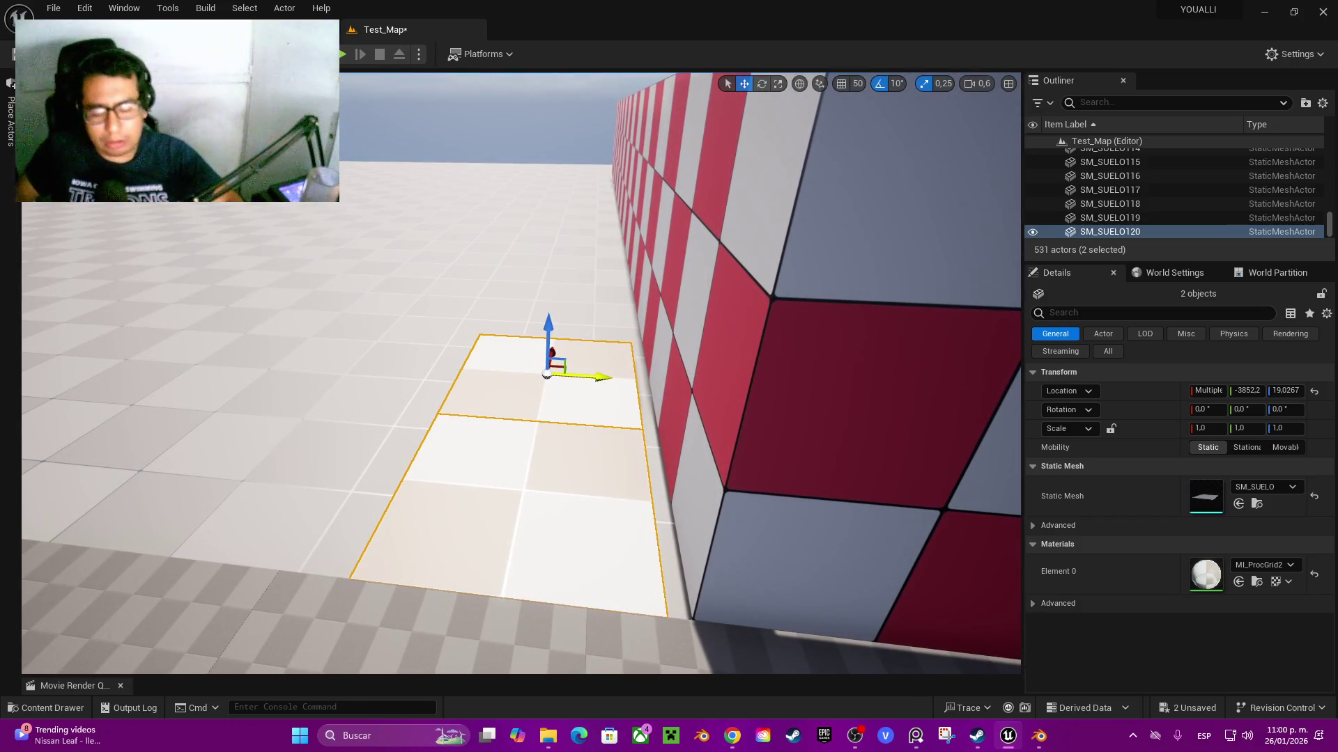
{"action": "left_click_drag", "start_coordinate": [592, 377], "coordinate": [587, 377]}
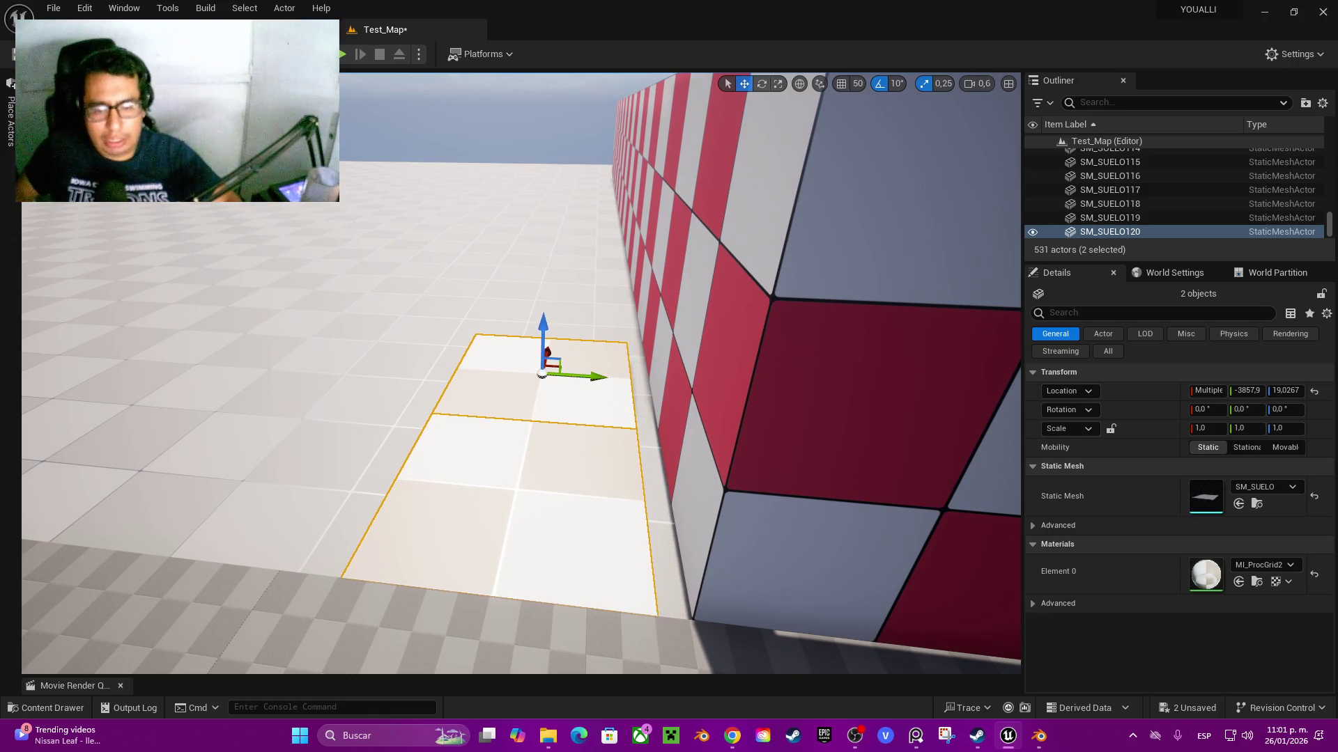
{"action": "middle_click", "coordinate": [656, 612], "text": "alt"}
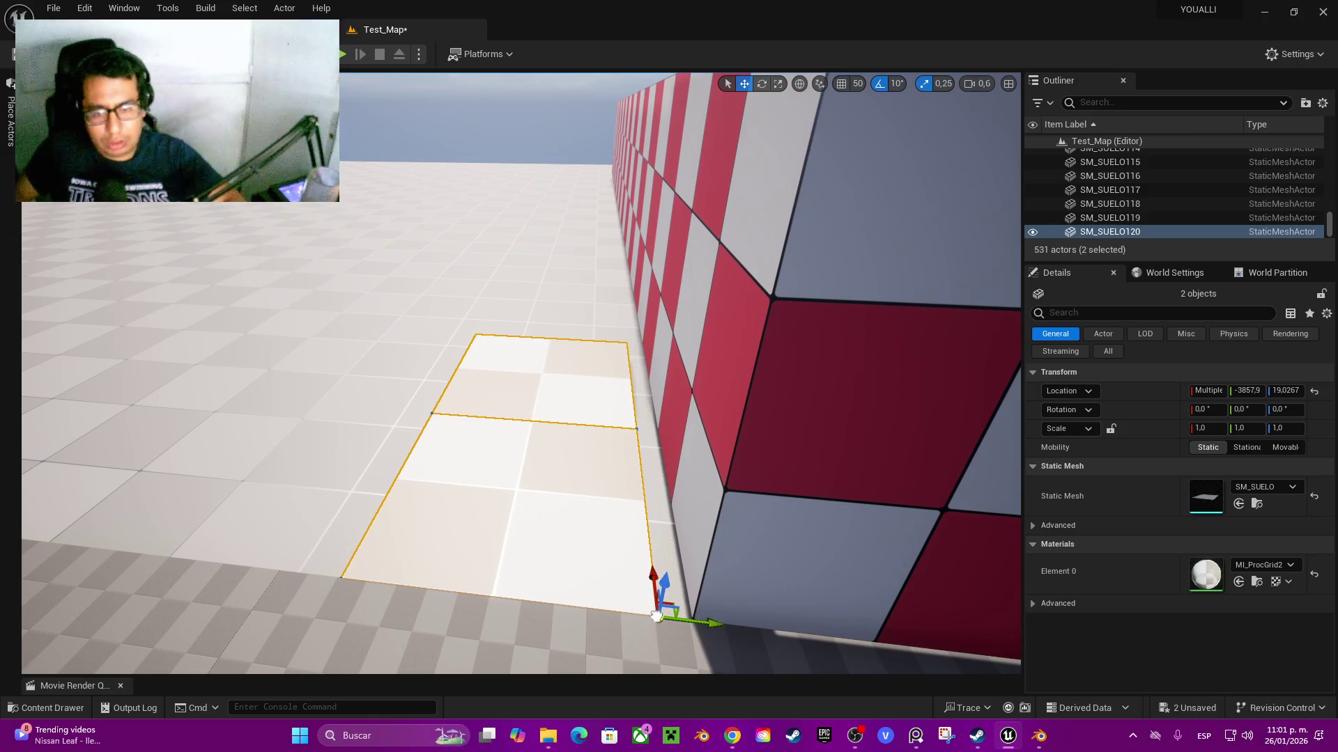
{"action": "left_click_drag", "start_coordinate": [700, 620], "coordinate": [725, 622]}
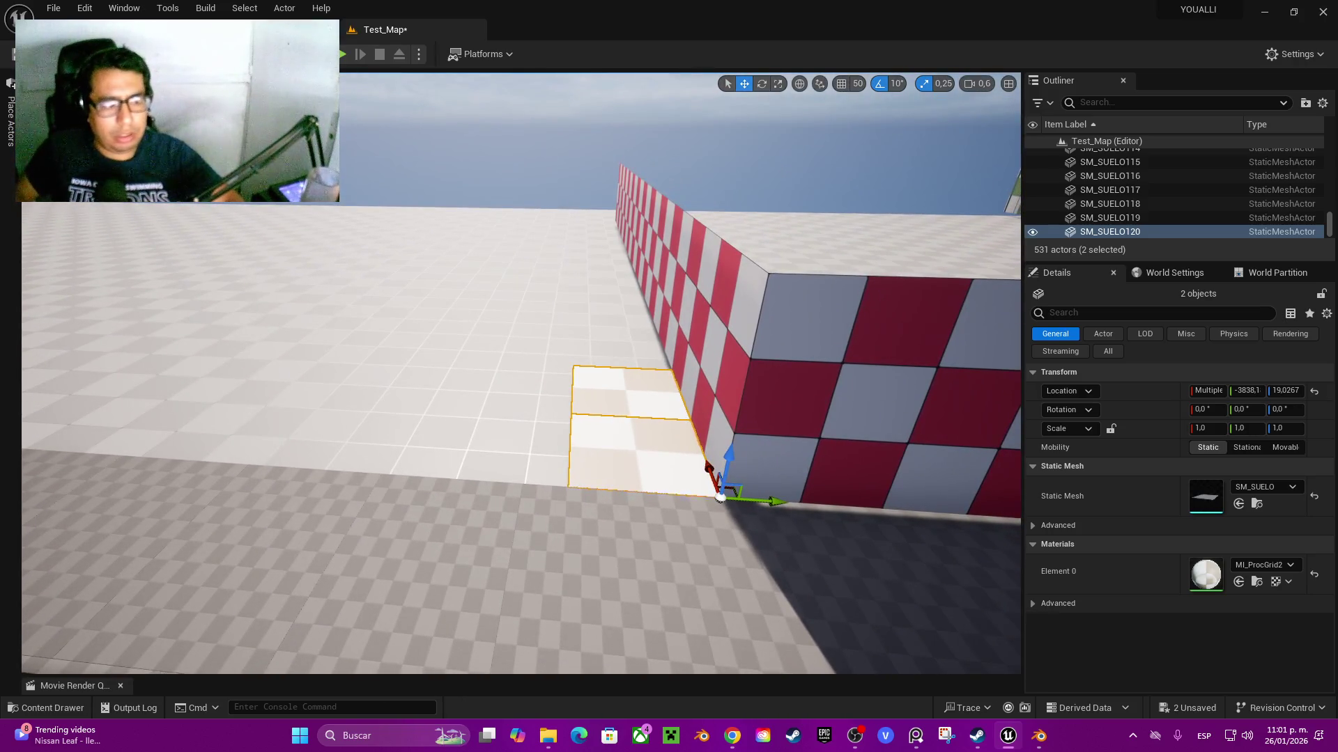
- Add another pair of tile copies outward along the wall, up to SM_SUELO122
{"action": "left_click_drag", "start_coordinate": [749, 500], "coordinate": [541, 495]}
{"action": "key", "text": "ctrl+z"}
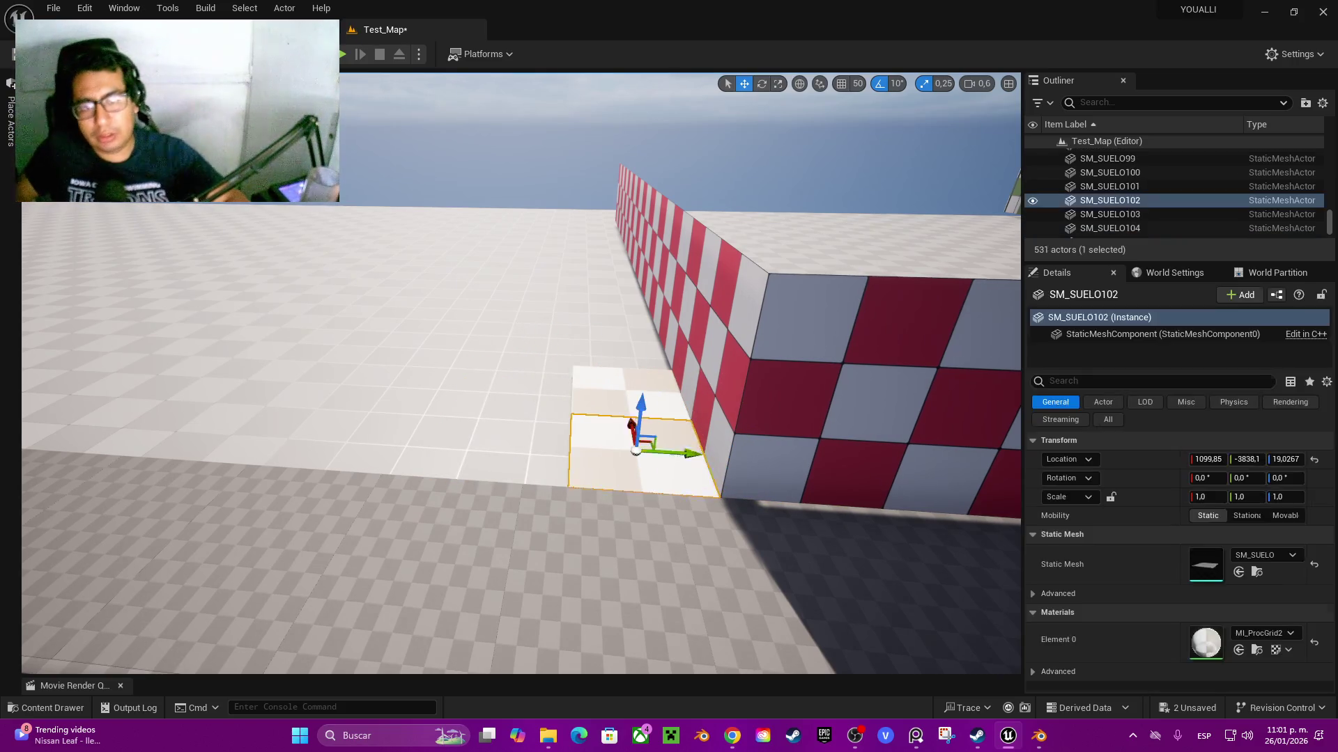
{"action": "key", "text": "ctrl+z"}
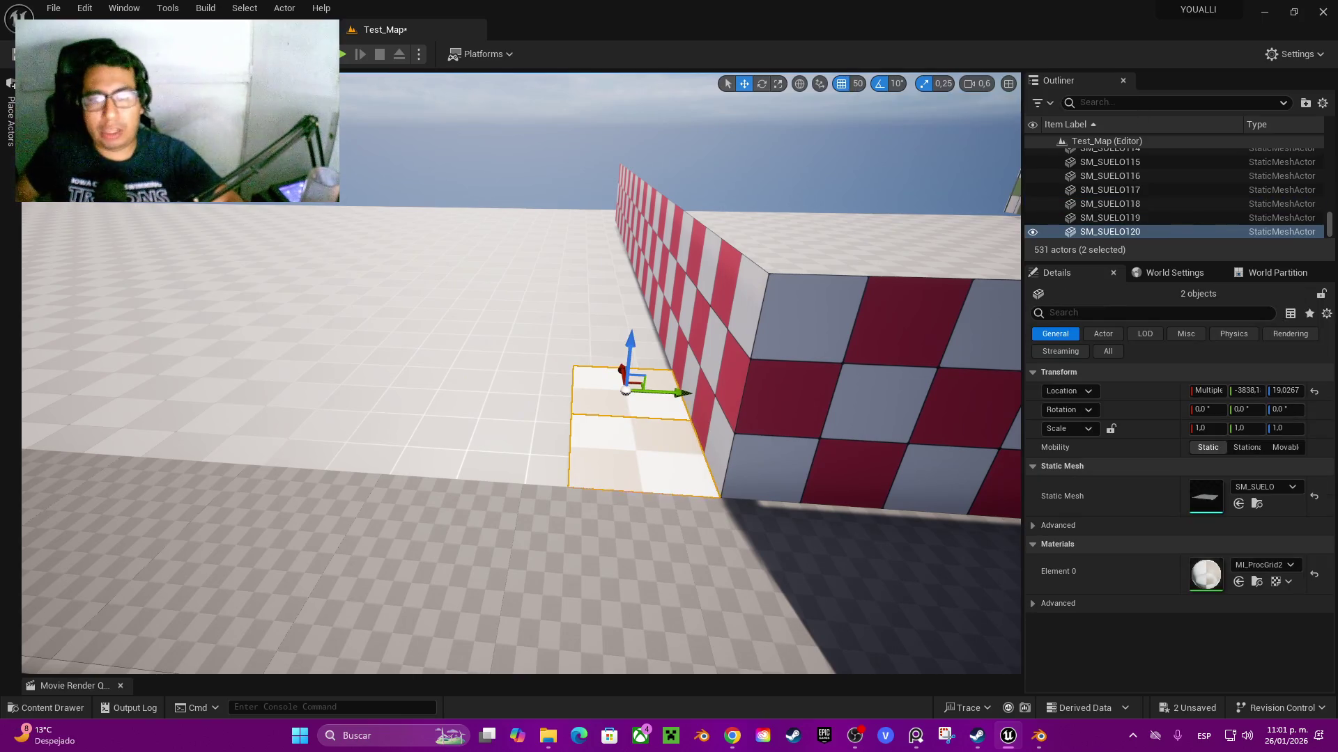
{"action": "left_click_drag", "start_coordinate": [677, 393], "coordinate": [625, 394], "text": "alt"}
- Alt-drag copies of the checkered floor tiles leftward to extend the row from the wall end
{"action": "left_click_drag", "start_coordinate": [552, 398], "coordinate": [582, 397]}
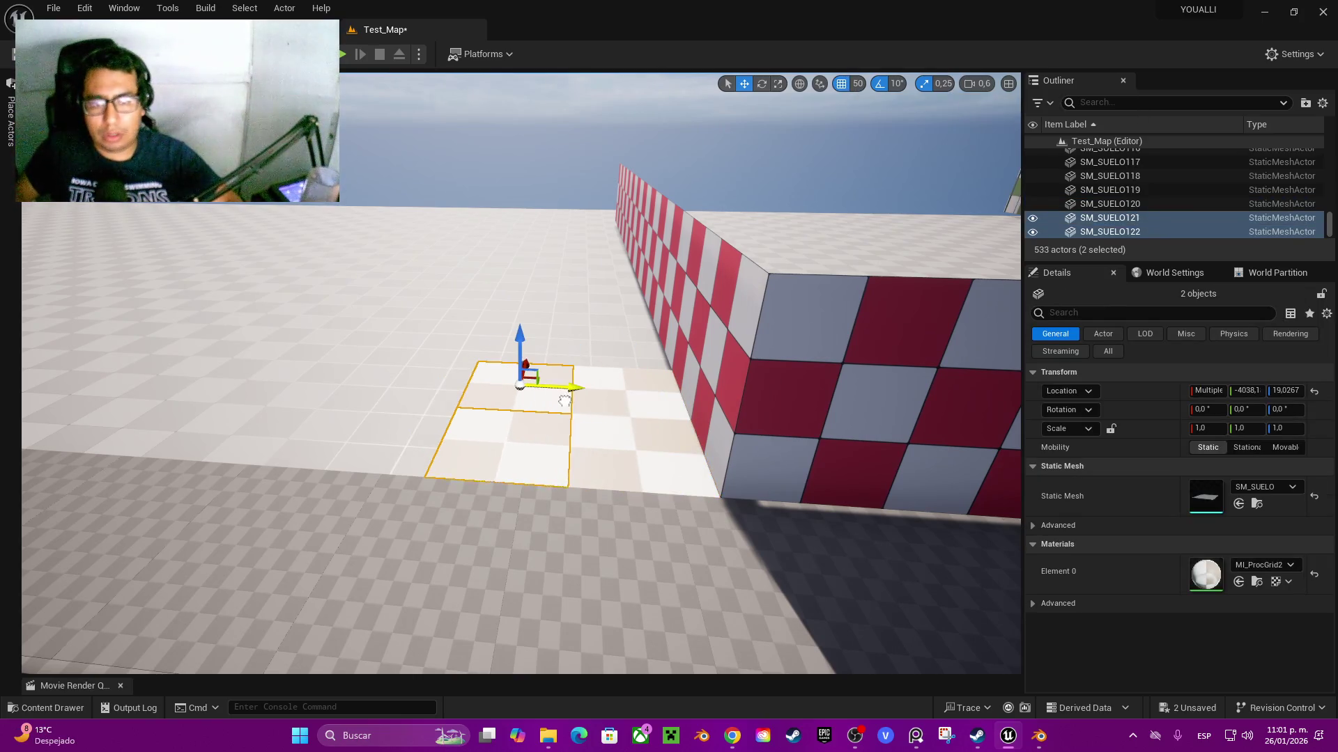
{"action": "left_click", "coordinate": [648, 452], "text": "ctrl"}
{"action": "mouse_move", "coordinate": [637, 446]}
{"action": "left_mouse_down"}
{"action": "mouse_move", "coordinate": [515, 369]}
{"action": "mouse_move", "coordinate": [328, 354]}
{"action": "mouse_move", "coordinate": [370, 369]}
{"action": "left_mouse_up"}
{"action": "scroll", "coordinate": [370, 369], "scroll_direction": "down", "scroll_amount": 5}
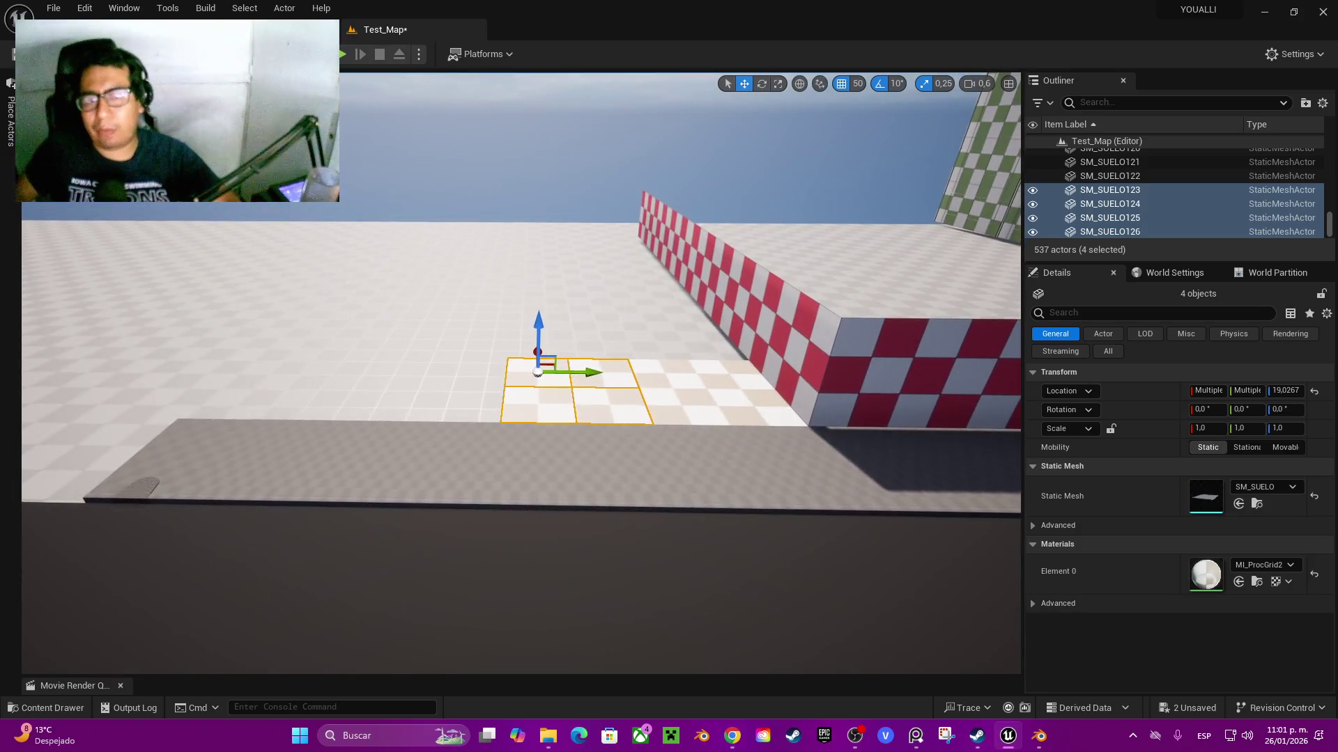
{"action": "left_click_drag", "start_coordinate": [582, 371], "coordinate": [468, 374]}
{"action": "key", "text": "Left"}
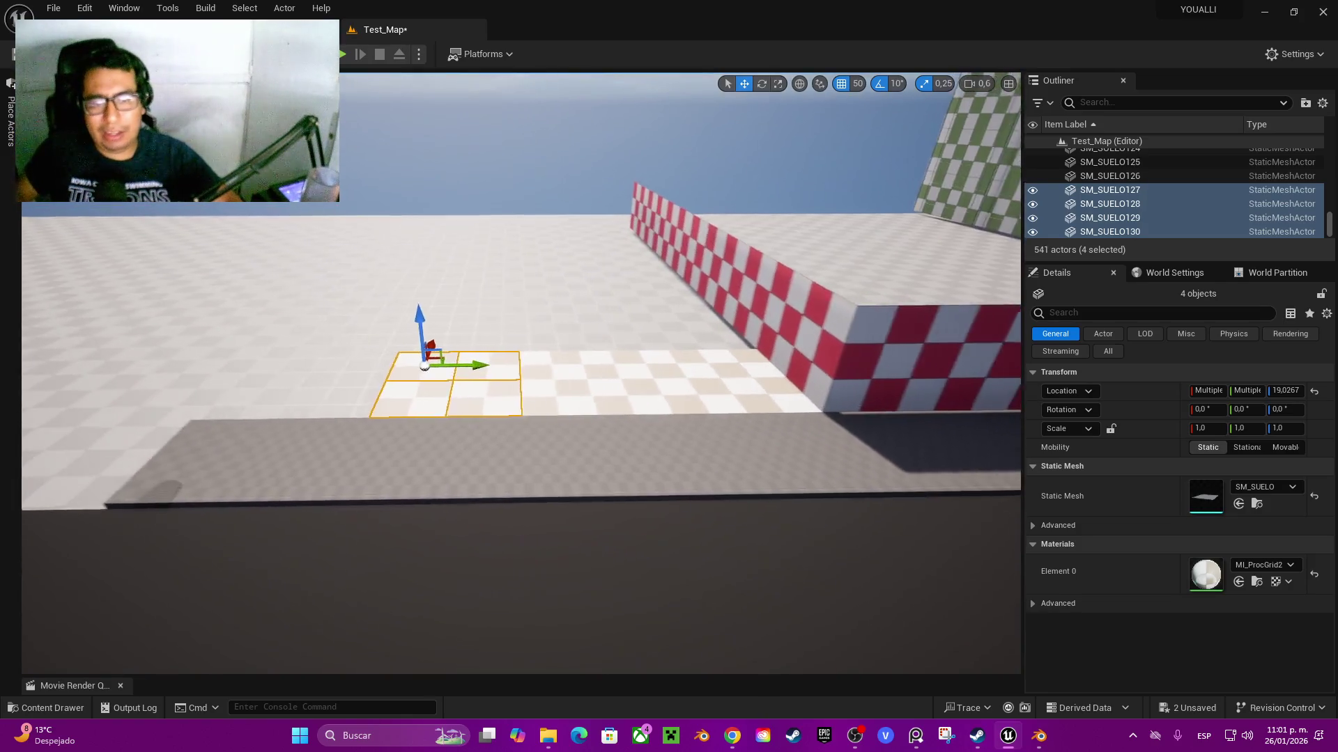
{"action": "mouse_move", "coordinate": [554, 372]}
{"action": "left_mouse_down"}
{"action": "mouse_move", "coordinate": [344, 387]}
{"action": "mouse_move", "coordinate": [442, 394]}
{"action": "mouse_move", "coordinate": [428, 413]}
{"action": "left_mouse_up"}
- Select the row of floor tiles running along the red wall
{"action": "left_click", "coordinate": [502, 402], "text": "ctrl"}
{"action": "left_click", "coordinate": [577, 403], "text": "ctrl"}
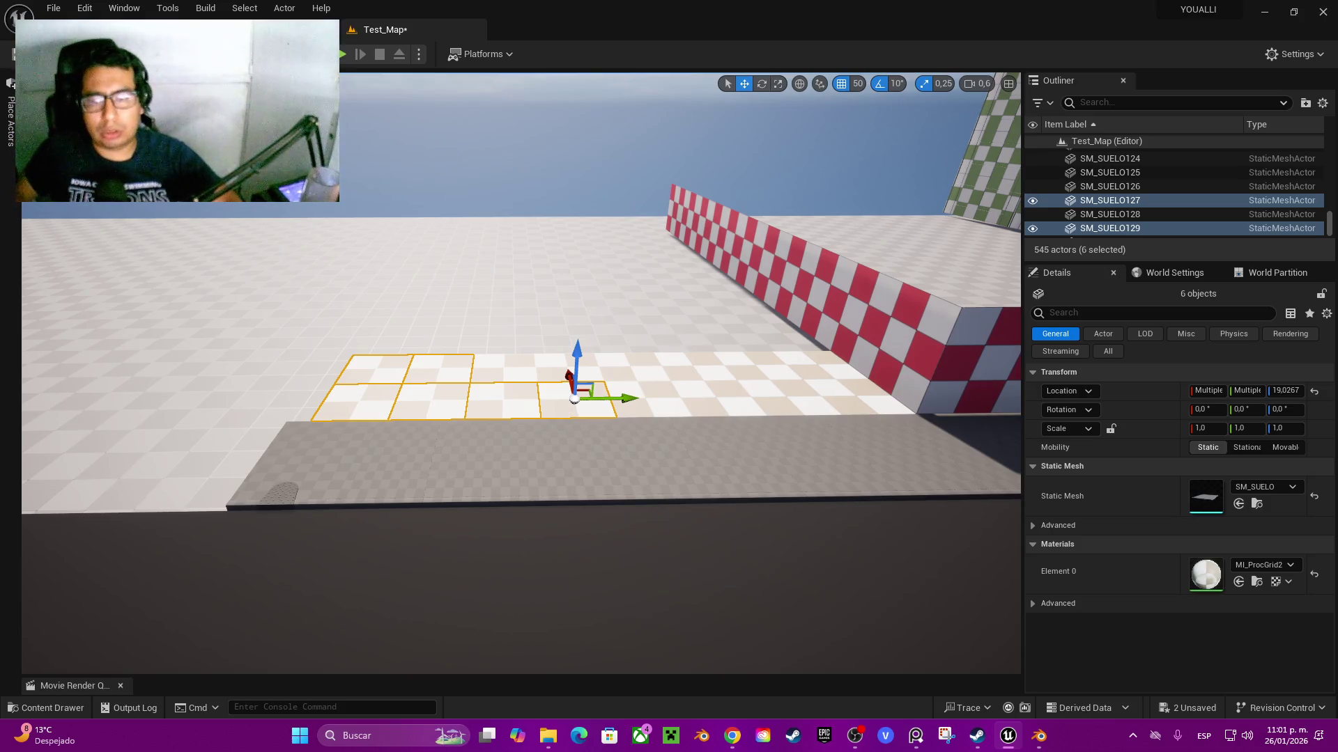
{"action": "left_click", "coordinate": [819, 364]}
{"action": "left_click", "coordinate": [758, 366], "text": "ctrl"}
{"action": "left_click", "coordinate": [696, 365], "text": "ctrl"}
{"action": "left_click", "coordinate": [631, 367], "text": "ctrl"}
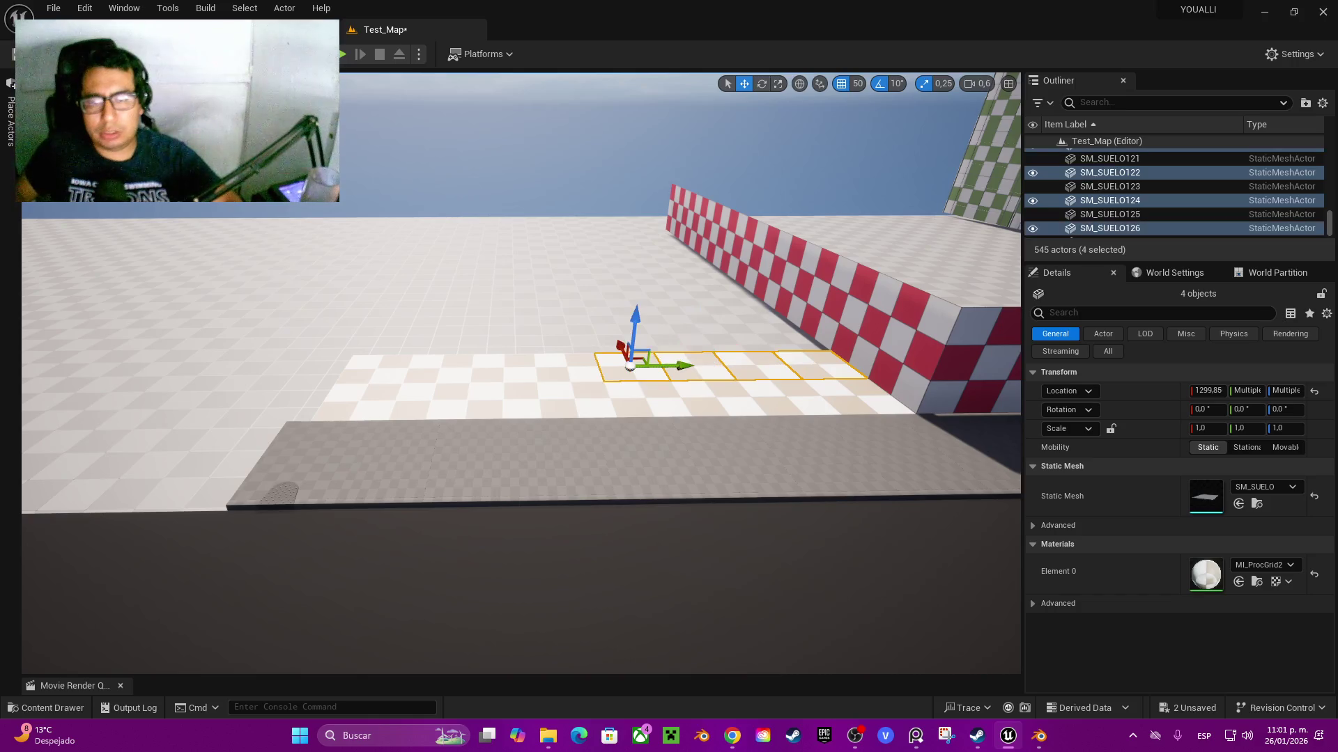
{"action": "left_click", "coordinate": [566, 366], "text": "ctrl"}
{"action": "left_click", "coordinate": [502, 366], "text": "ctrl"}
{"action": "left_click", "coordinate": [437, 367], "text": "ctrl"}
{"action": "left_click", "coordinate": [376, 368], "text": "ctrl"}
{"action": "left_click", "coordinate": [359, 402], "text": "ctrl"}
- Box-select the whole 16-tile front strip and duplicate it with Ctrl+D
{"action": "key", "text": "alt+h"}
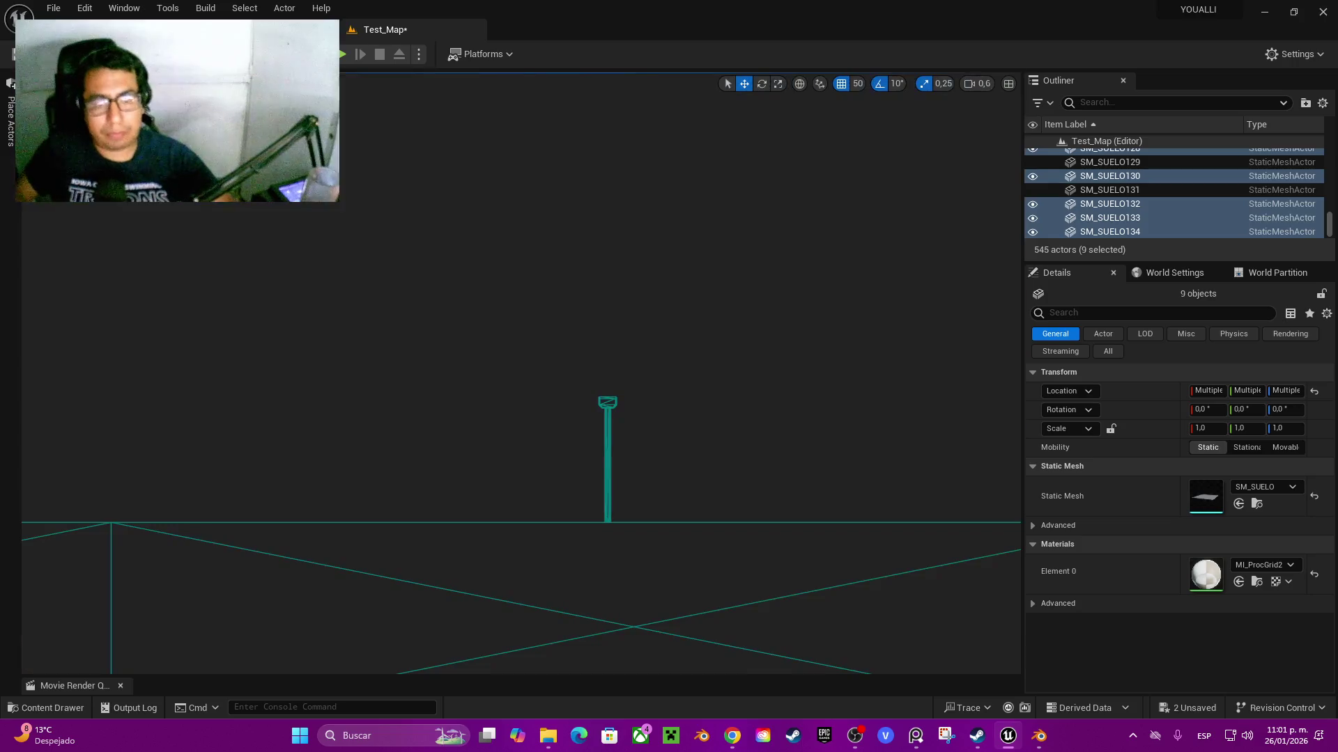
{"action": "key", "text": "alt+g"}
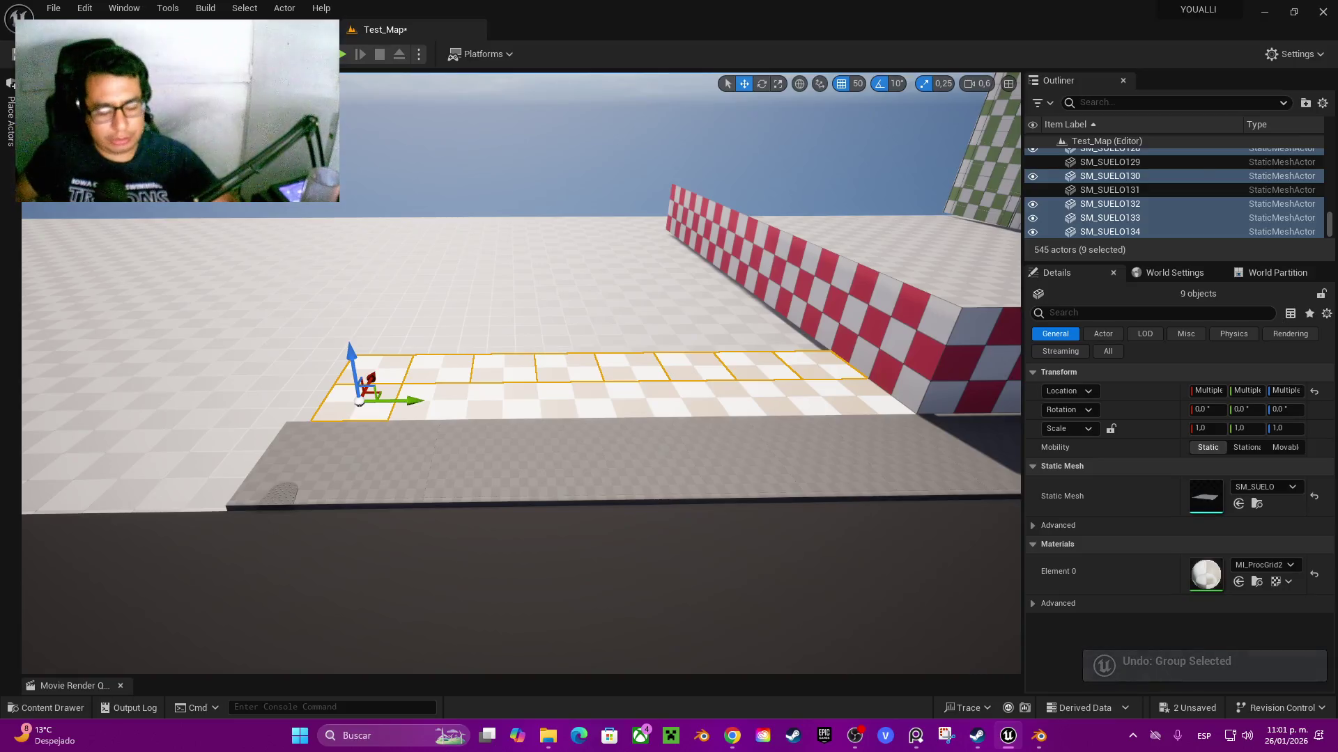
{"action": "left_click_drag", "start_coordinate": [449, 384], "coordinate": [839, 396]}
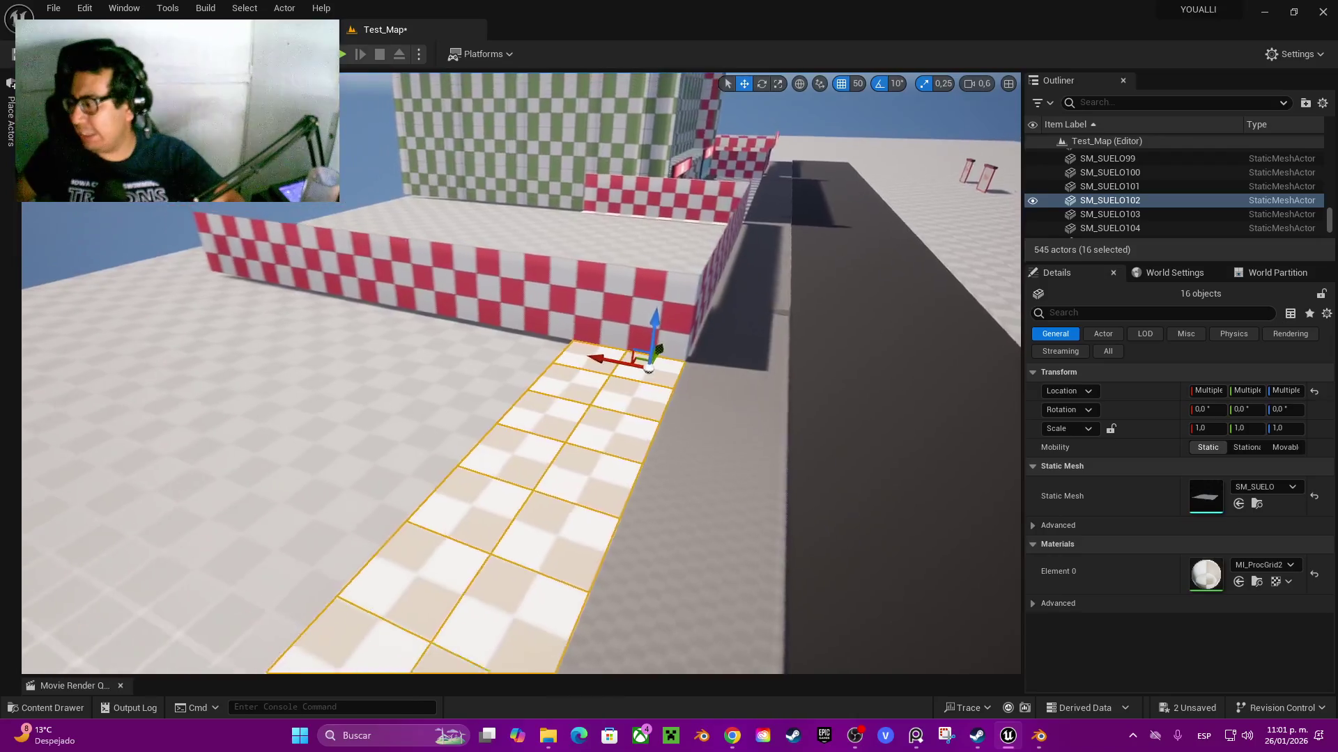
{"action": "key", "text": "ctrl+d"}
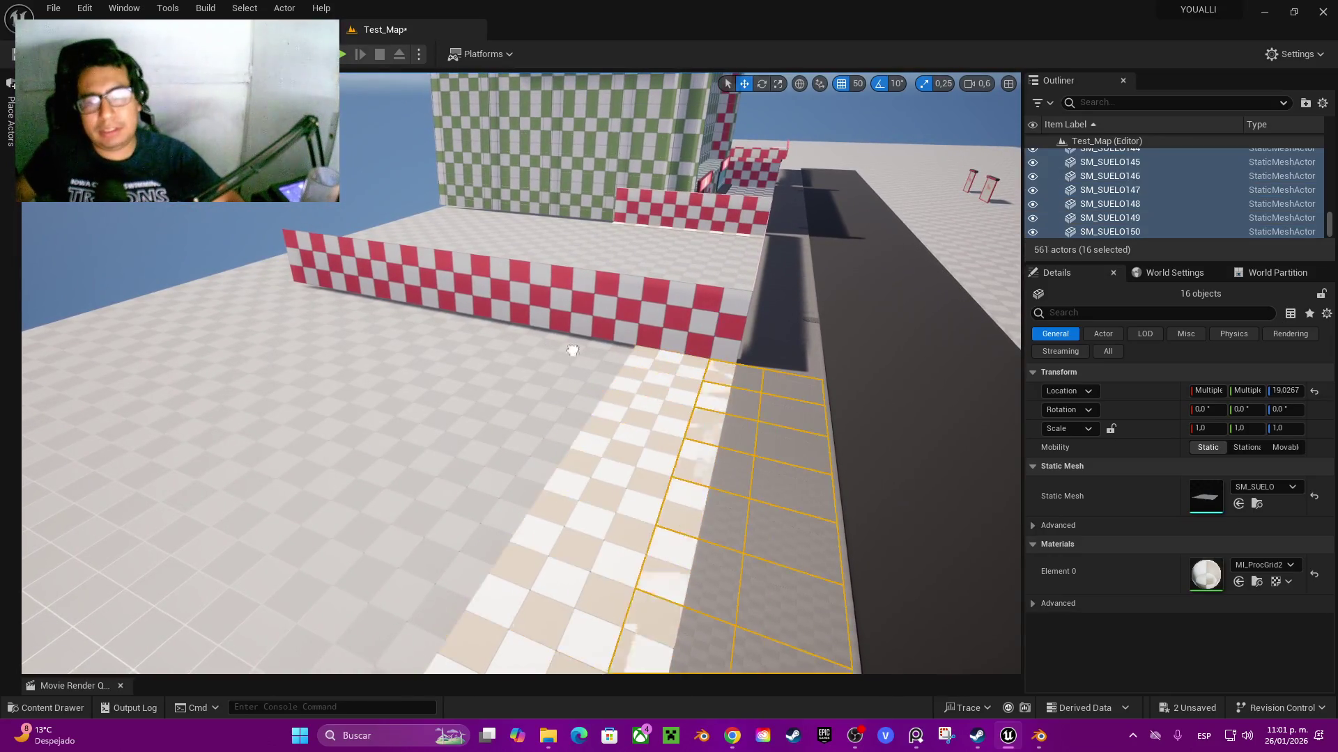
- Place the duplicated floor strips flush alongside the existing checkered floor
{"action": "mouse_move", "coordinate": [342, 332]}
{"action": "left_mouse_down"}
{"action": "mouse_move", "coordinate": [77, 307]}
{"action": "mouse_move", "coordinate": [179, 358]}
{"action": "left_mouse_up"}
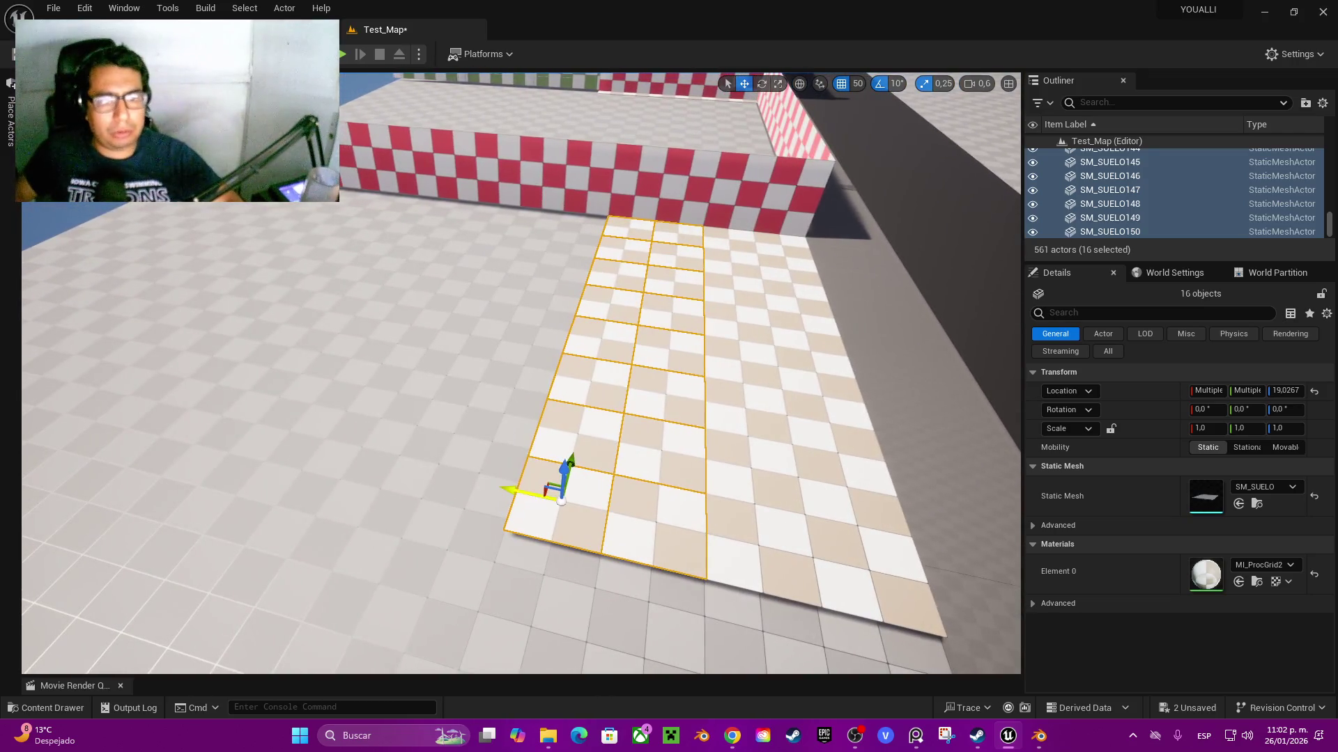
{"action": "key", "text": "ctrl+d"}
{"action": "mouse_move", "coordinate": [351, 468]}
{"action": "left_mouse_down"}
{"action": "mouse_move", "coordinate": [309, 466]}
{"action": "mouse_move", "coordinate": [372, 474]}
{"action": "left_mouse_up"}
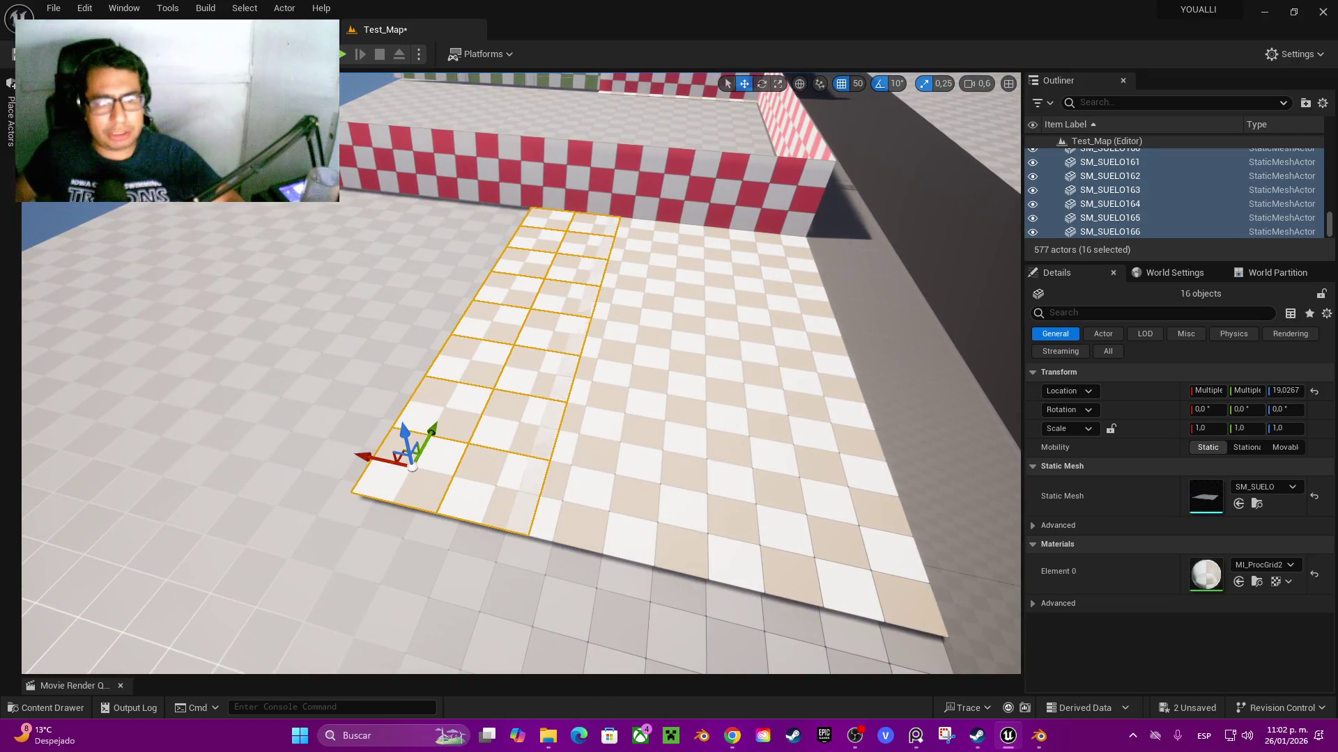
{"action": "key", "text": "a"}
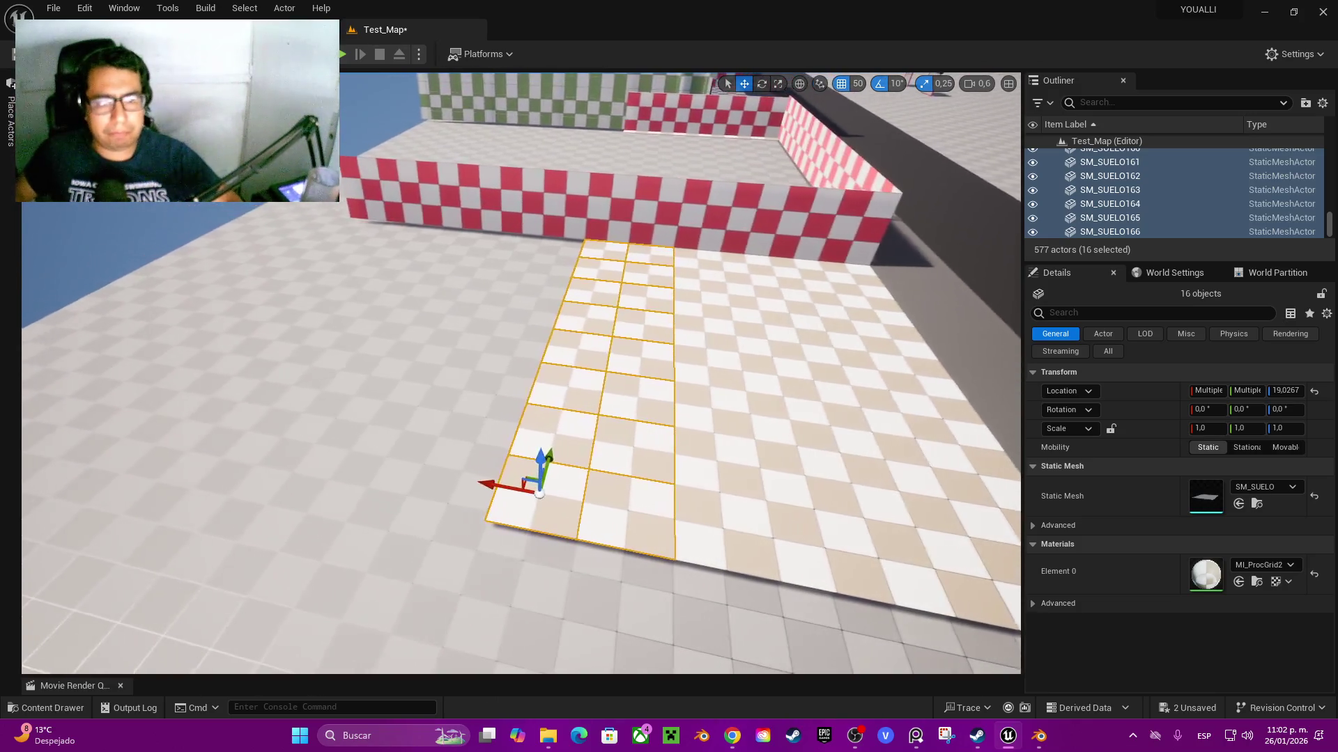
{"action": "left_click_drag", "start_coordinate": [512, 487], "coordinate": [367, 479], "text": "alt"}
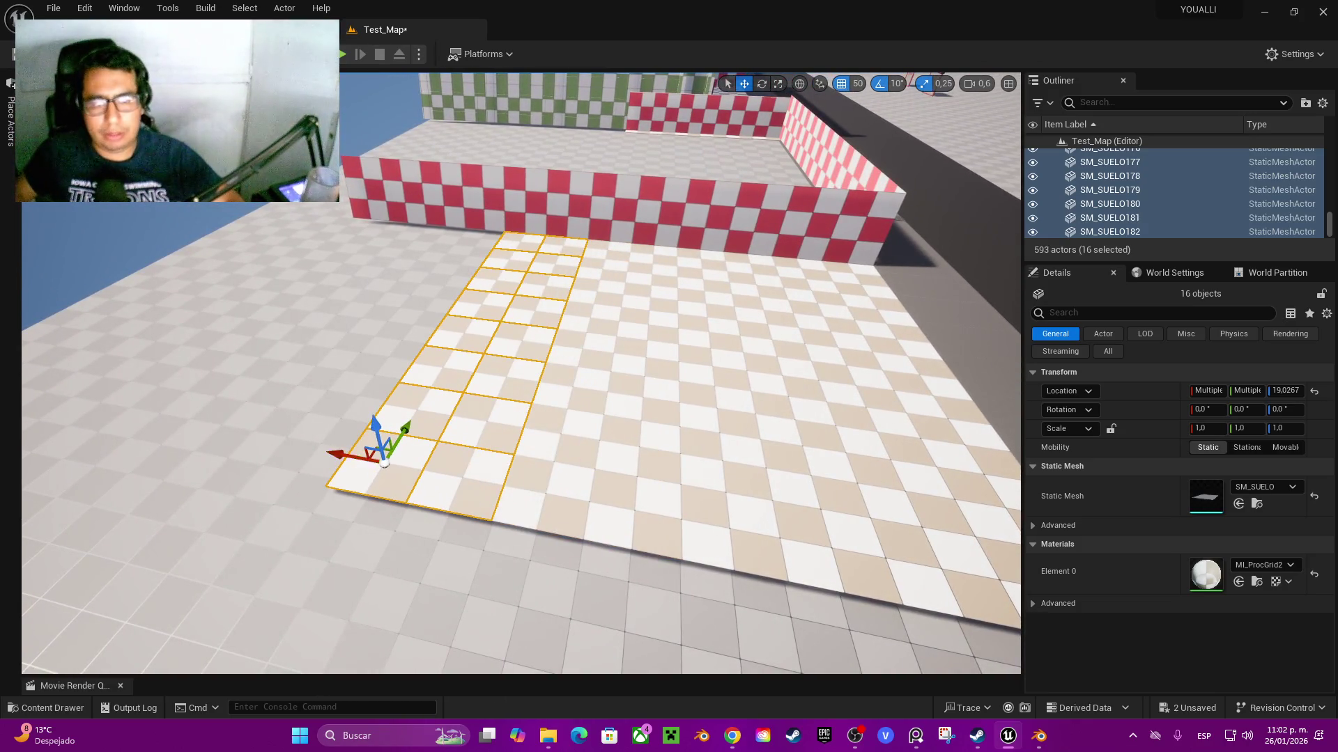
{"action": "key", "text": "a"}
{"action": "key", "text": "a"}
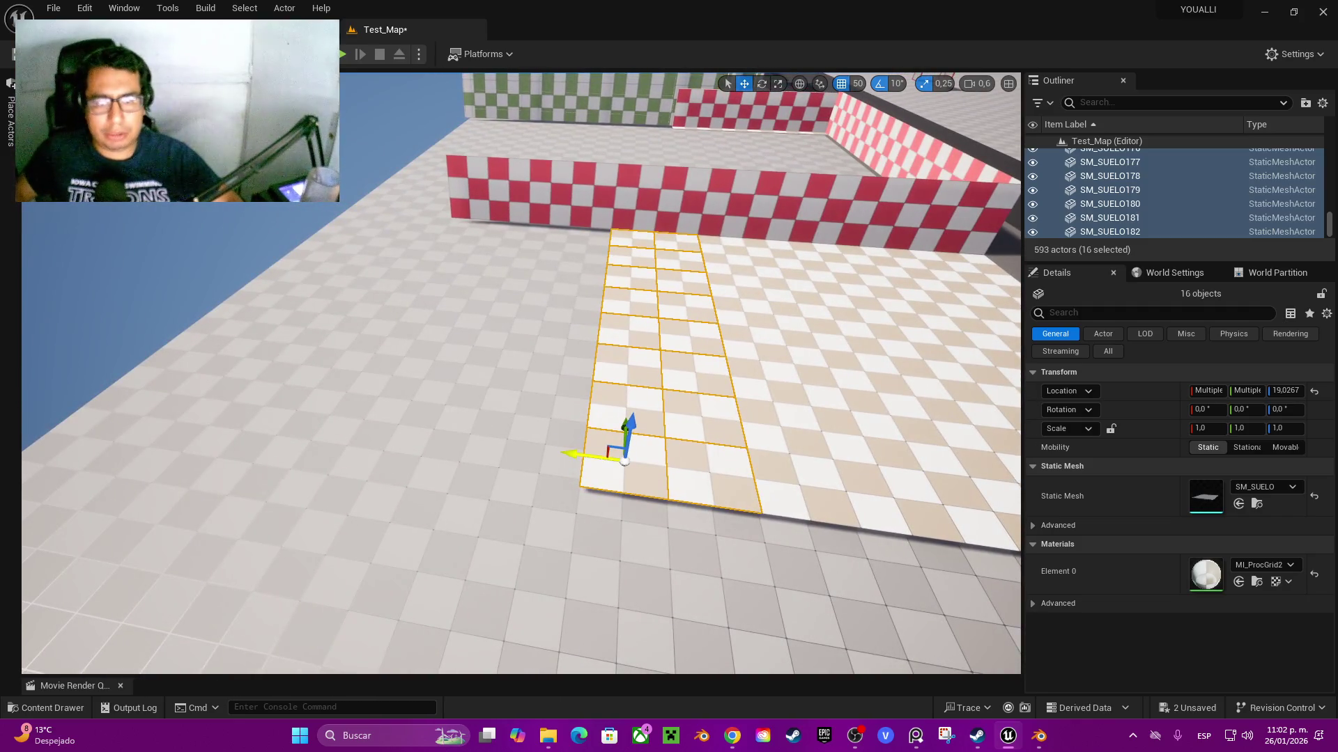
{"action": "key", "text": "d"}
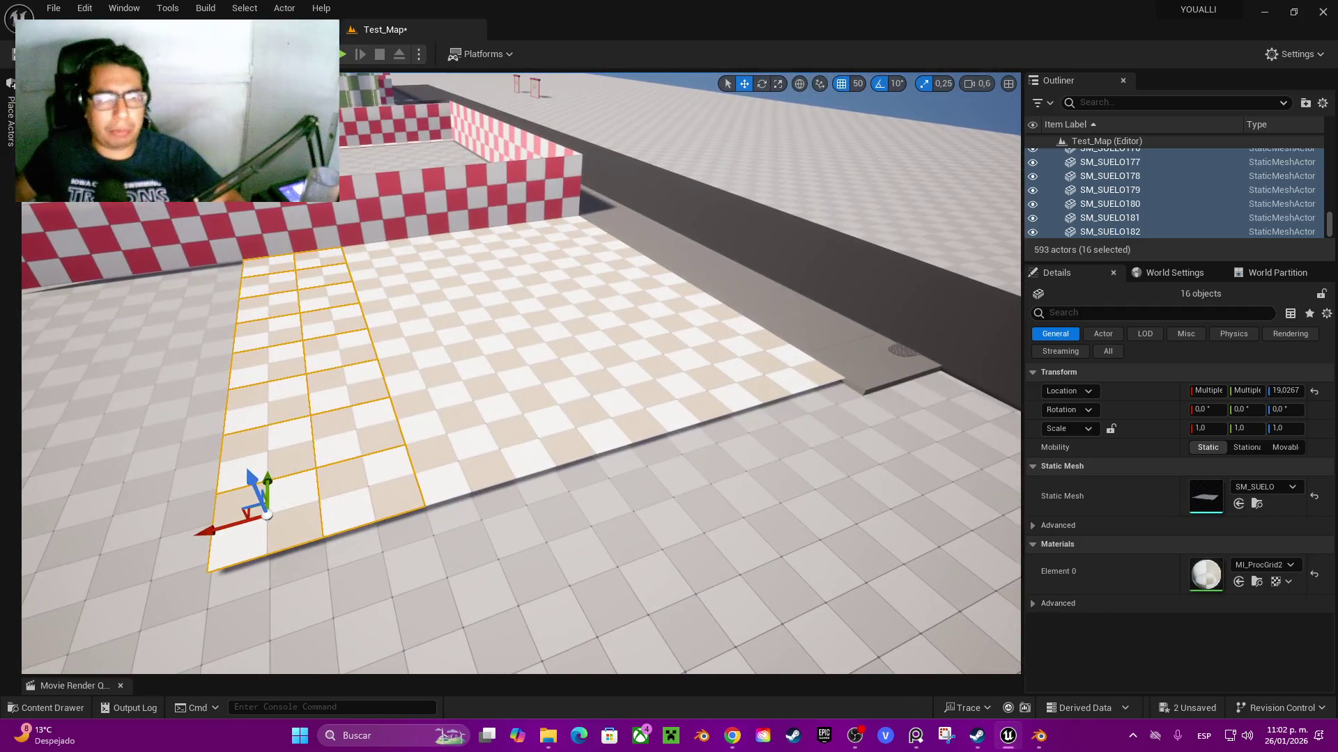
- Select the block of surplus floor tiles near the wall and delete them
{"action": "left_click", "coordinate": [271, 450]}
{"action": "left_click", "coordinate": [268, 523], "text": "ctrl"}
{"action": "left_click", "coordinate": [372, 485], "text": "ctrl"}
{"action": "left_click", "coordinate": [355, 426], "text": "ctrl"}
{"action": "left_click", "coordinate": [432, 414], "text": "ctrl"}
{"action": "left_click", "coordinate": [463, 465], "text": "ctrl"}
{"action": "left_click", "coordinate": [474, 456], "text": "ctrl"}
{"action": "left_click", "coordinate": [446, 404], "text": "ctrl"}
{"action": "left_click", "coordinate": [558, 432], "text": "ctrl"}
{"action": "left_click", "coordinate": [530, 383], "text": "ctrl"}
{"action": "left_click", "coordinate": [655, 414], "text": "ctrl"}
{"action": "left_click", "coordinate": [627, 362], "text": "ctrl"}
{"action": "left_click", "coordinate": [704, 401], "text": "ctrl"}
{"action": "left_click", "coordinate": [686, 355], "text": "ctrl"}
{"action": "left_click", "coordinate": [742, 341], "text": "ctrl"}
{"action": "left_click", "coordinate": [790, 377], "text": "ctrl"}
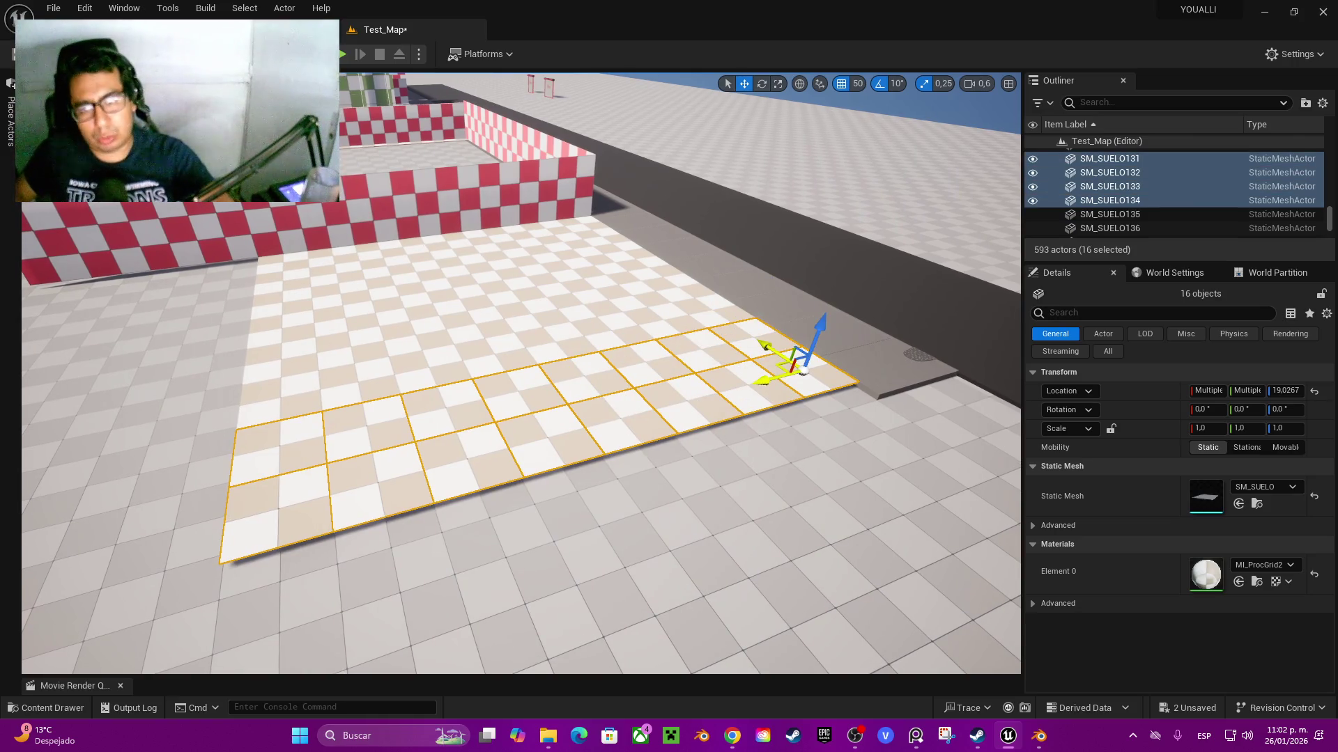
{"action": "key", "text": "Delete"}
- Delete eight more floor tiles in the column beside the red-white wall
{"action": "key", "text": "w"}
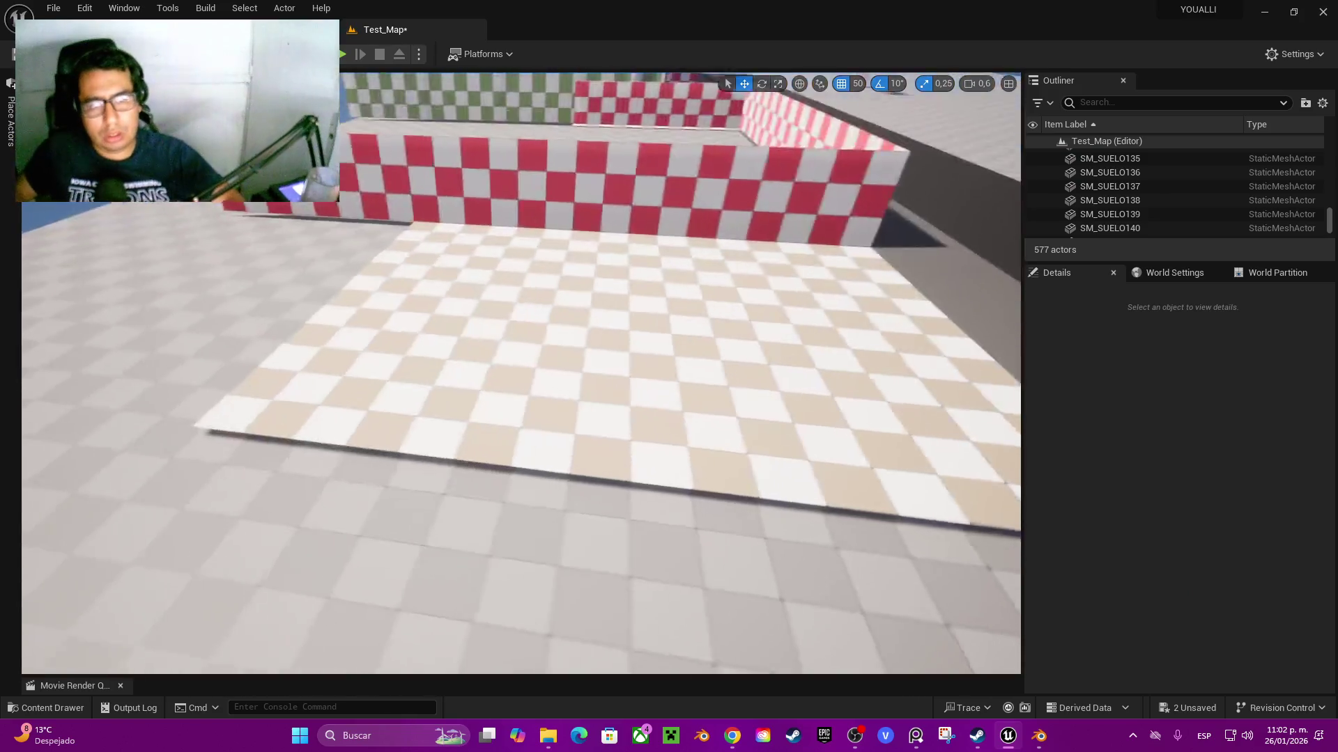
{"action": "key", "text": "e"}
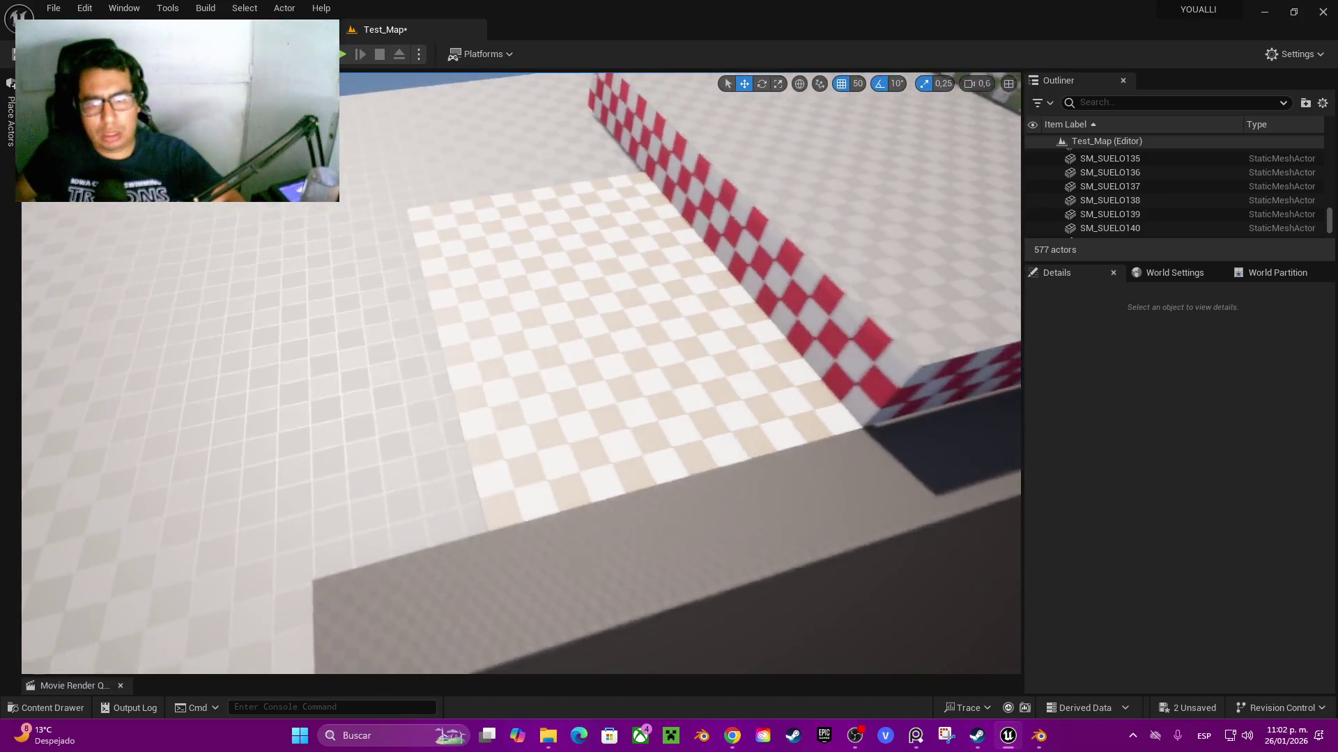
{"action": "left_click", "coordinate": [632, 425]}
{"action": "left_click", "coordinate": [695, 431], "text": "ctrl"}
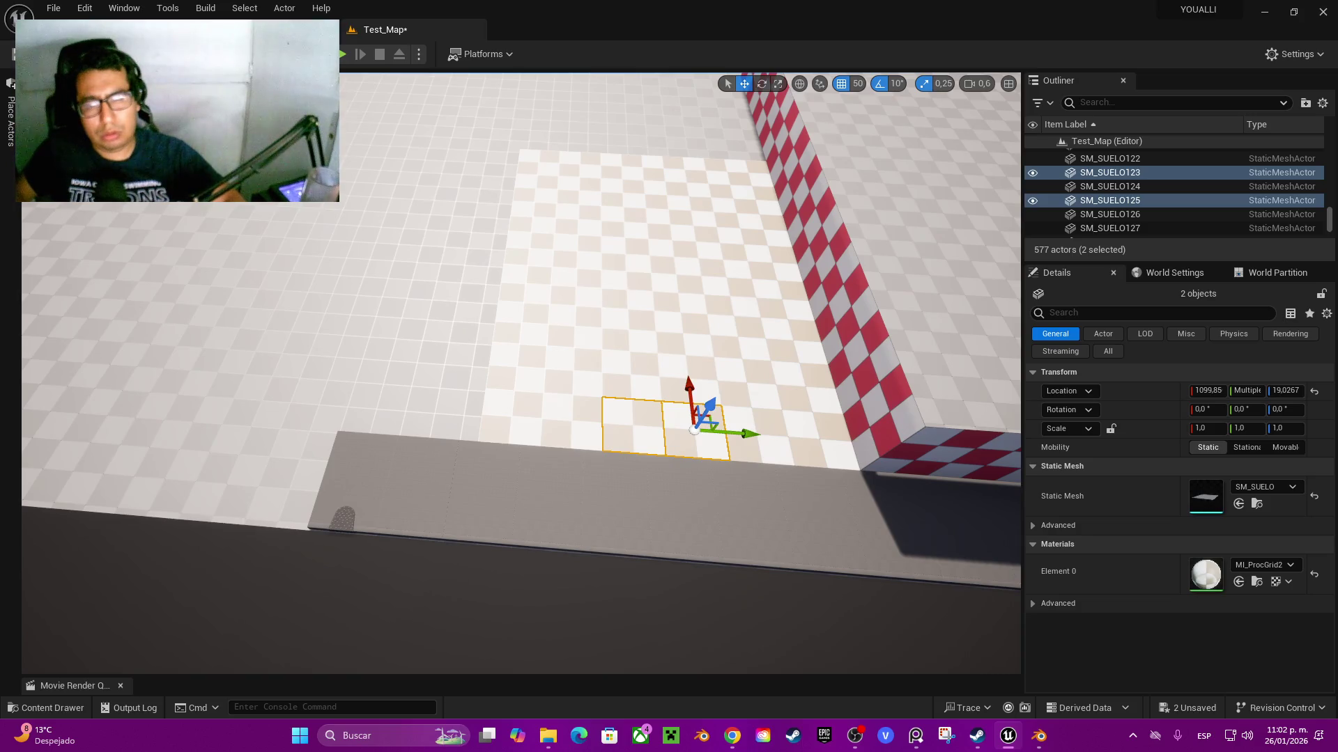
{"action": "left_click", "coordinate": [511, 416]}
{"action": "left_click", "coordinate": [517, 367], "text": "ctrl"}
{"action": "left_click", "coordinate": [574, 328], "text": "ctrl"}
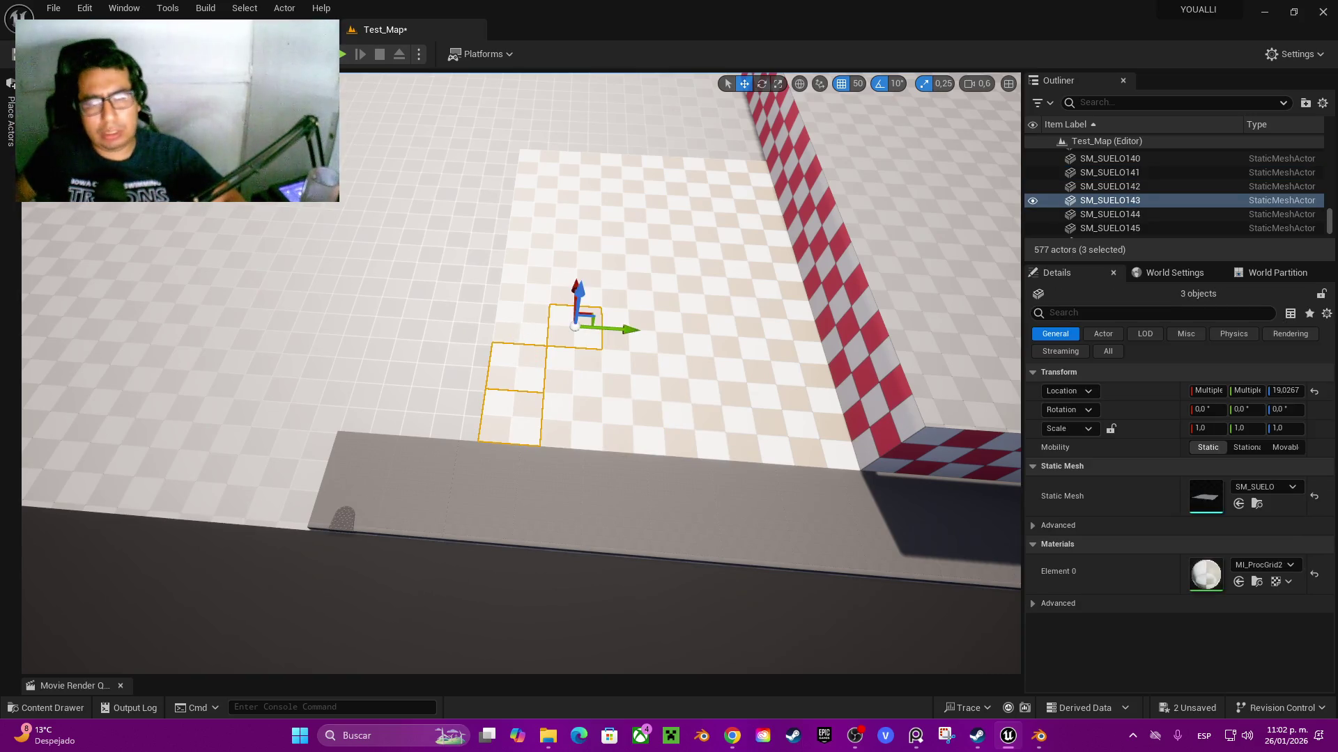
{"action": "left_click", "coordinate": [524, 324], "text": "ctrl"}
{"action": "left_click", "coordinate": [579, 329], "text": "ctrl"}
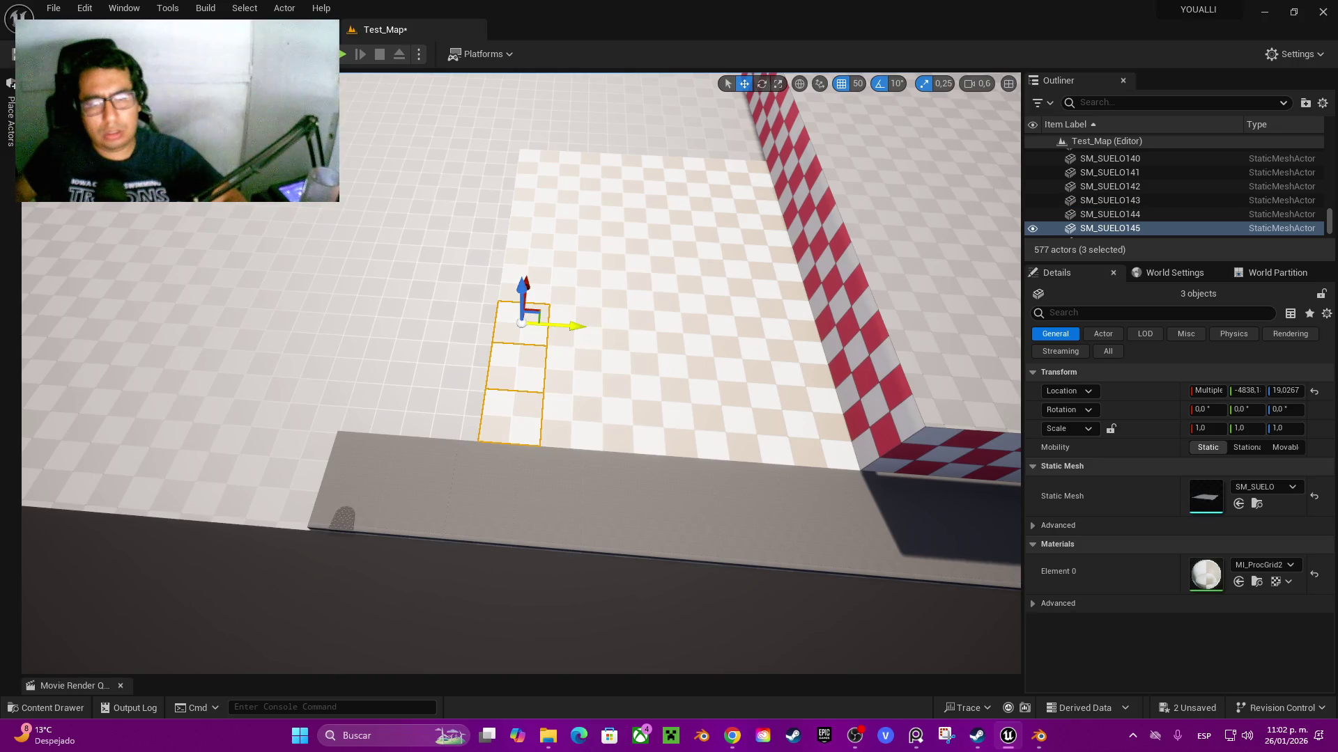
{"action": "left_click", "coordinate": [524, 284], "text": "ctrl"}
{"action": "left_click", "coordinate": [529, 249], "text": "ctrl"}
{"action": "left_click", "coordinate": [535, 183], "text": "ctrl"}
{"action": "left_click", "coordinate": [533, 214], "text": "ctrl"}
{"action": "left_click", "coordinate": [539, 160], "text": "ctrl"}
{"action": "key", "text": "Delete"}
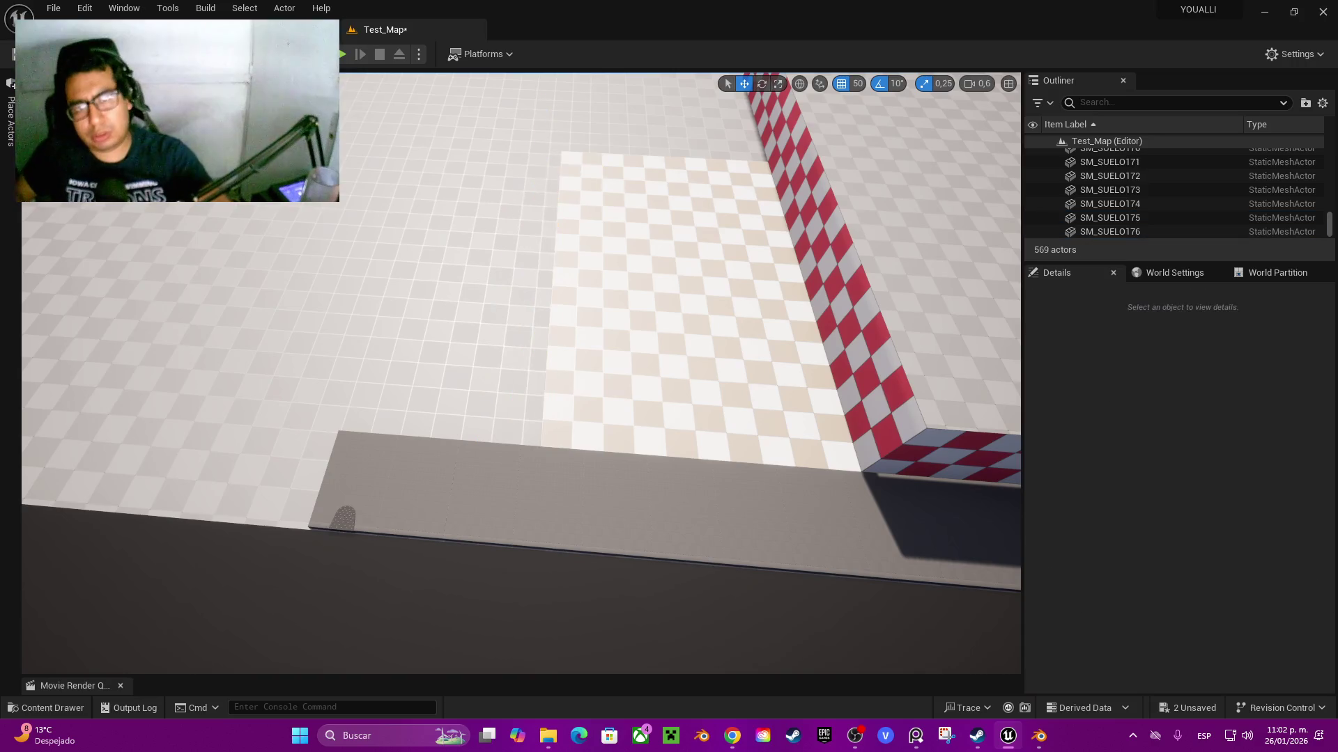
- Alt-drag a copy of a five-tile column and snap it flush against the floor edge
{"action": "left_click", "coordinate": [759, 436]}
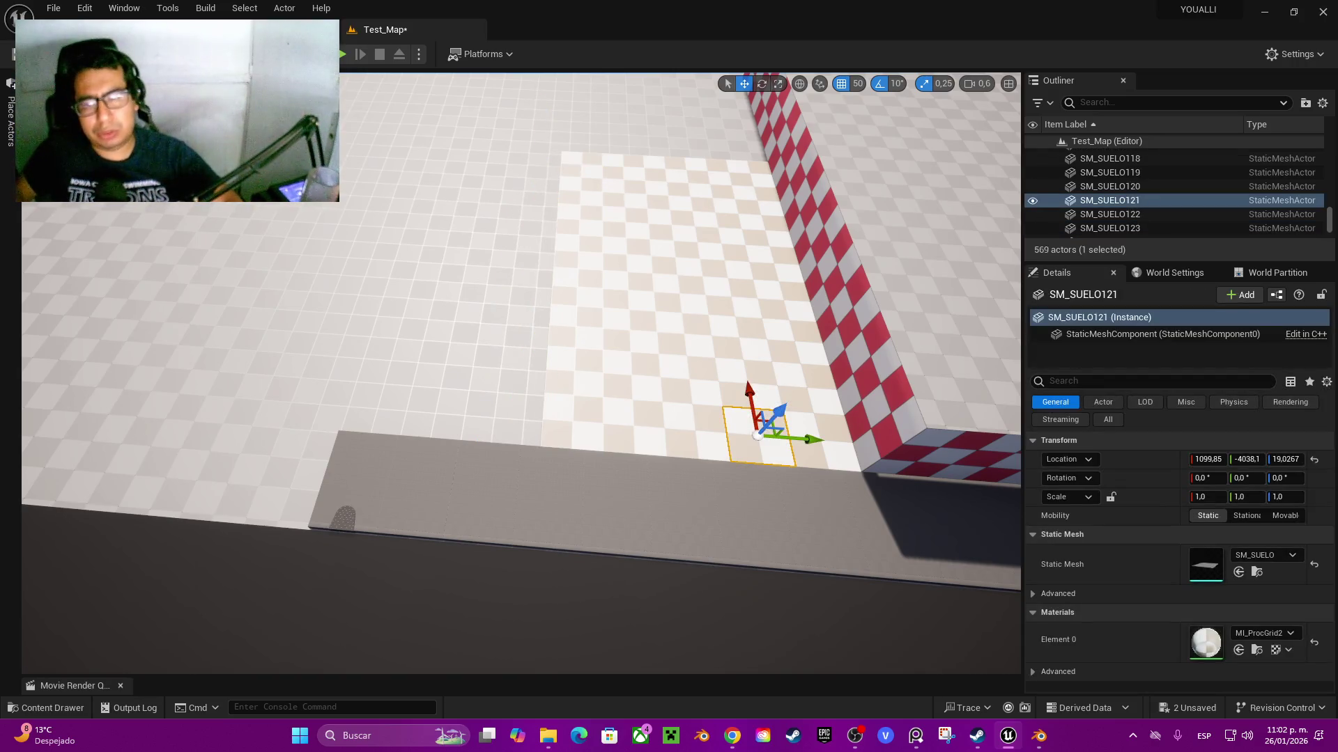
{"action": "left_click_drag", "start_coordinate": [760, 436], "coordinate": [669, 469]}
{"action": "left_click", "coordinate": [383, 422]}
{"action": "left_click", "coordinate": [387, 377], "text": "ctrl"}
{"action": "left_click", "coordinate": [392, 334], "text": "ctrl"}
{"action": "left_click", "coordinate": [399, 298], "text": "ctrl"}
{"action": "left_click", "coordinate": [392, 269], "text": "ctrl"}
{"action": "mouse_move", "coordinate": [366, 271]}
{"action": "left_mouse_down"}
{"action": "mouse_move", "coordinate": [318, 286]}
{"action": "mouse_move", "coordinate": [338, 282]}
{"action": "left_mouse_up"}
{"action": "left_click_drag", "start_coordinate": [515, 418], "coordinate": [356, 413]}
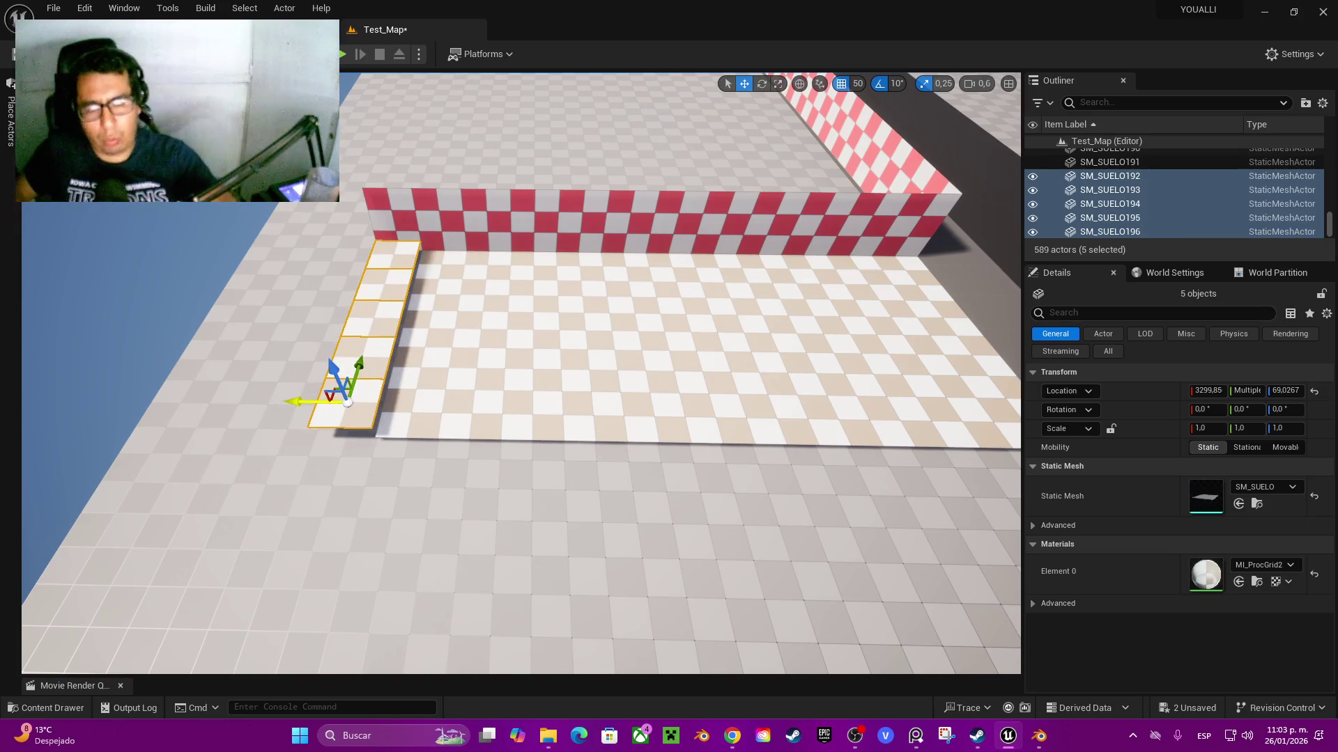
- Delete the stray column and Alt-drag a five-tile column one tile further along X
{"action": "key", "text": "Delete"}
{"action": "left_click", "coordinate": [413, 418]}
{"action": "left_click", "coordinate": [422, 376], "text": "ctrl"}
{"action": "left_click", "coordinate": [428, 336], "text": "ctrl"}
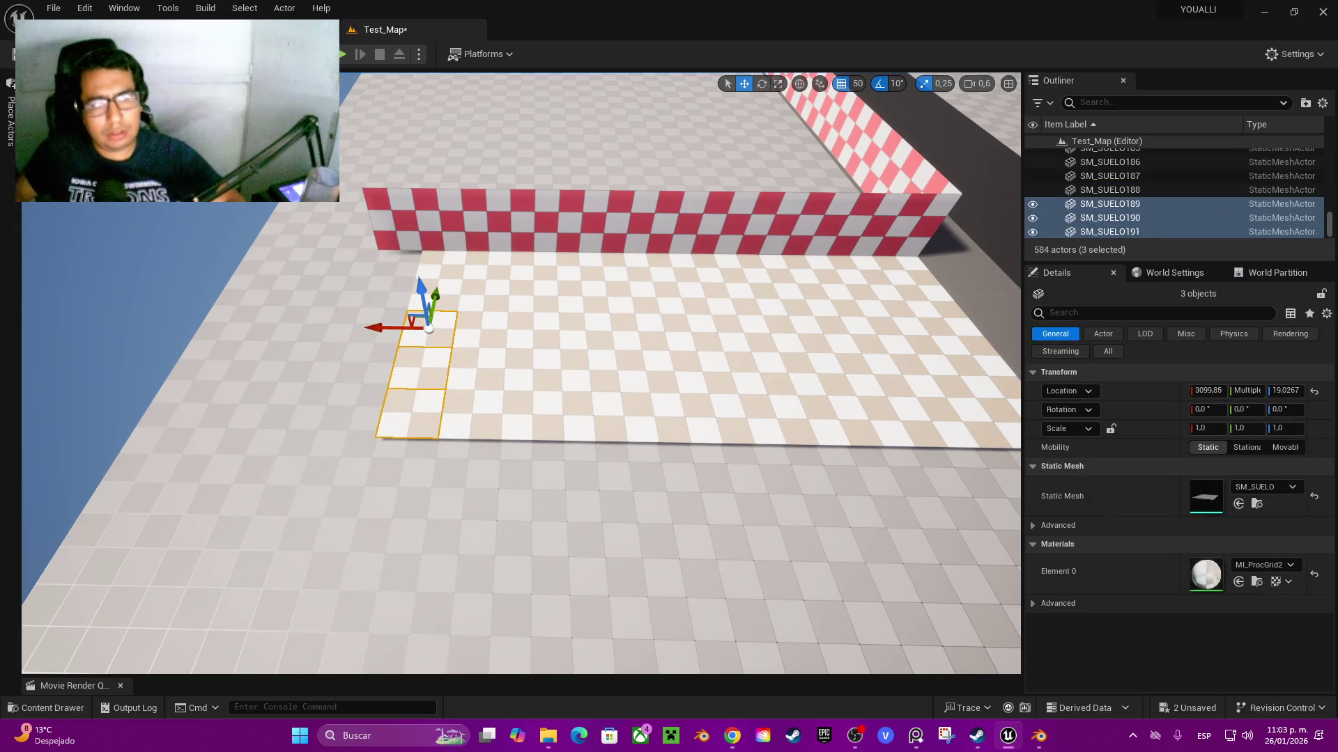
{"action": "left_click", "coordinate": [437, 298], "text": "ctrl"}
{"action": "left_click", "coordinate": [443, 265], "text": "ctrl"}
{"action": "left_click_drag", "start_coordinate": [403, 266], "coordinate": [352, 270]}
- Copy a red-white wall piece, rotate it -90°, and move it across the strip's far end
{"action": "mouse_move", "coordinate": [352, 411]}
{"action": "left_mouse_down"}
{"action": "mouse_move", "coordinate": [516, 390]}
{"action": "mouse_move", "coordinate": [446, 372]}
{"action": "mouse_move", "coordinate": [397, 327]}
{"action": "mouse_move", "coordinate": [501, 362]}
{"action": "mouse_move", "coordinate": [538, 393]}
{"action": "left_mouse_up"}
{"action": "scroll", "coordinate": [446, 348], "scroll_direction": "up", "scroll_amount": 1}
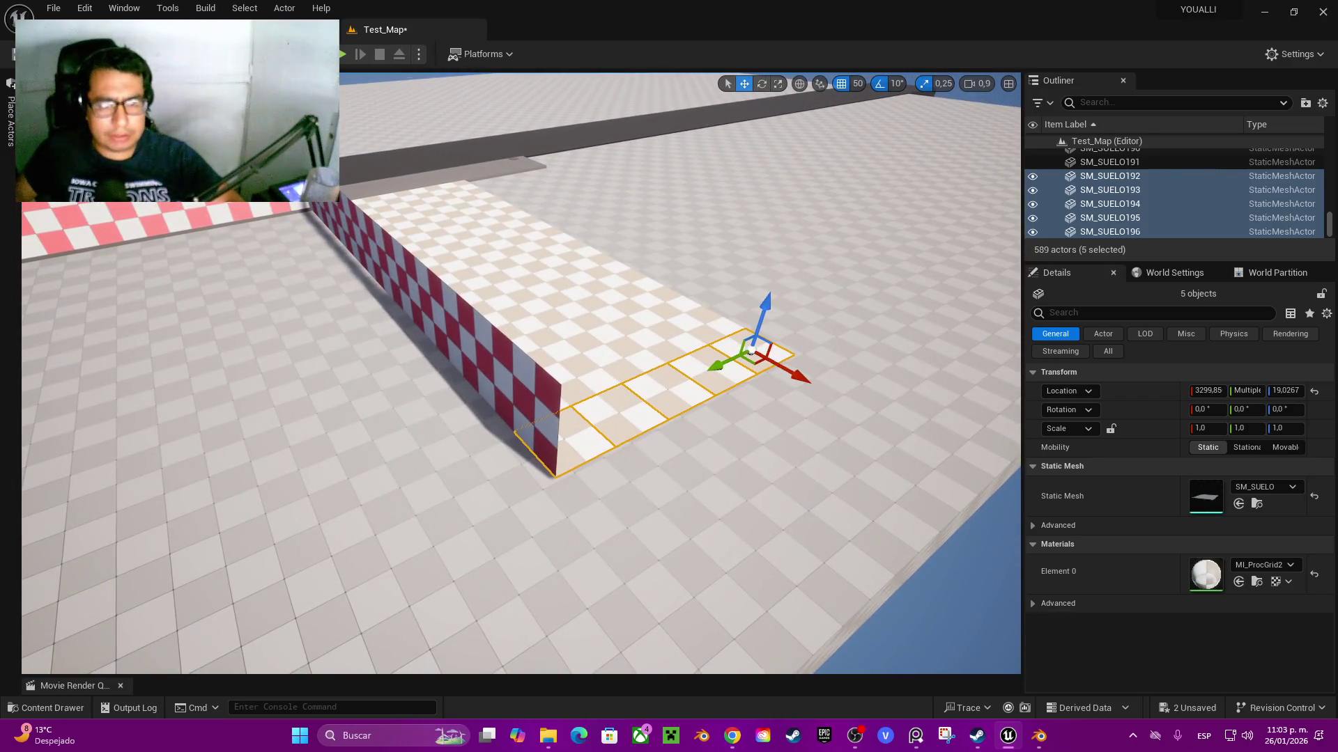
{"action": "left_click", "coordinate": [558, 438]}
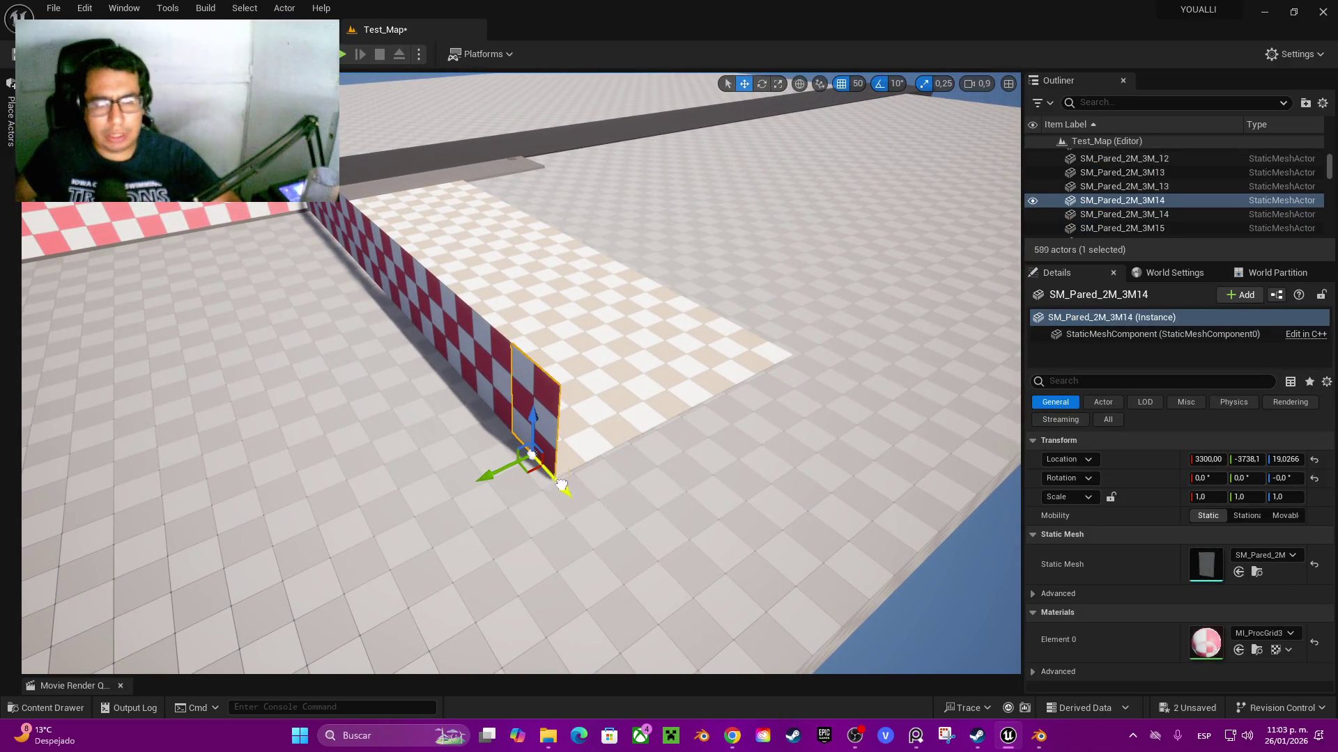
{"action": "left_click_drag", "start_coordinate": [561, 485], "coordinate": [589, 539], "text": "alt"}
{"action": "key", "text": "e"}
{"action": "mouse_move", "coordinate": [631, 581]}
{"action": "left_mouse_down"}
{"action": "mouse_move", "coordinate": [652, 592]}
{"action": "mouse_move", "coordinate": [638, 568]}
{"action": "mouse_move", "coordinate": [627, 580]}
{"action": "left_mouse_up"}
{"action": "key", "text": "w"}
{"action": "mouse_move", "coordinate": [537, 532]}
{"action": "left_mouse_down"}
{"action": "mouse_move", "coordinate": [608, 500]}
{"action": "mouse_move", "coordinate": [658, 460]}
{"action": "mouse_move", "coordinate": [607, 469]}
{"action": "mouse_move", "coordinate": [683, 438]}
{"action": "mouse_move", "coordinate": [745, 384]}
{"action": "left_mouse_up"}
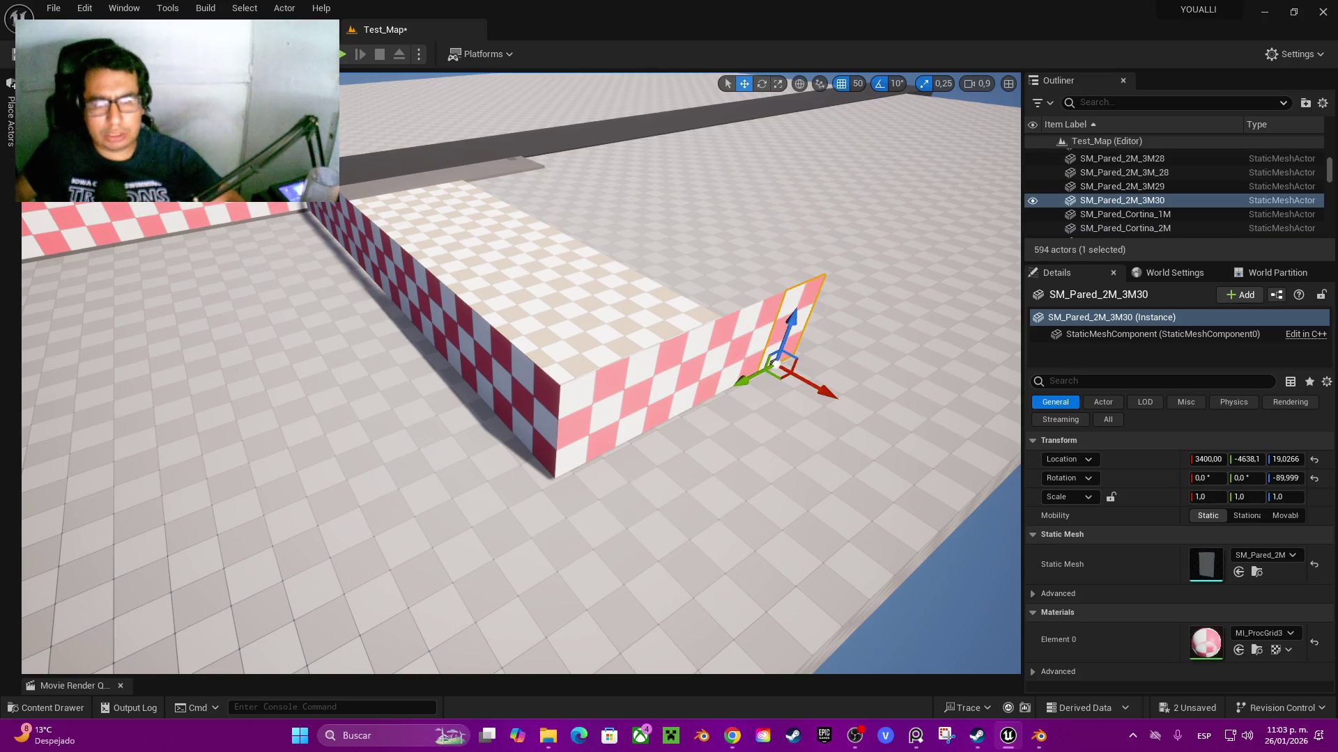
- Select three wall panels at the floor's near end
{"action": "left_click", "coordinate": [533, 432]}
{"action": "left_click", "coordinate": [493, 412], "text": "ctrl"}
{"action": "left_click", "coordinate": [460, 376], "text": "ctrl"}
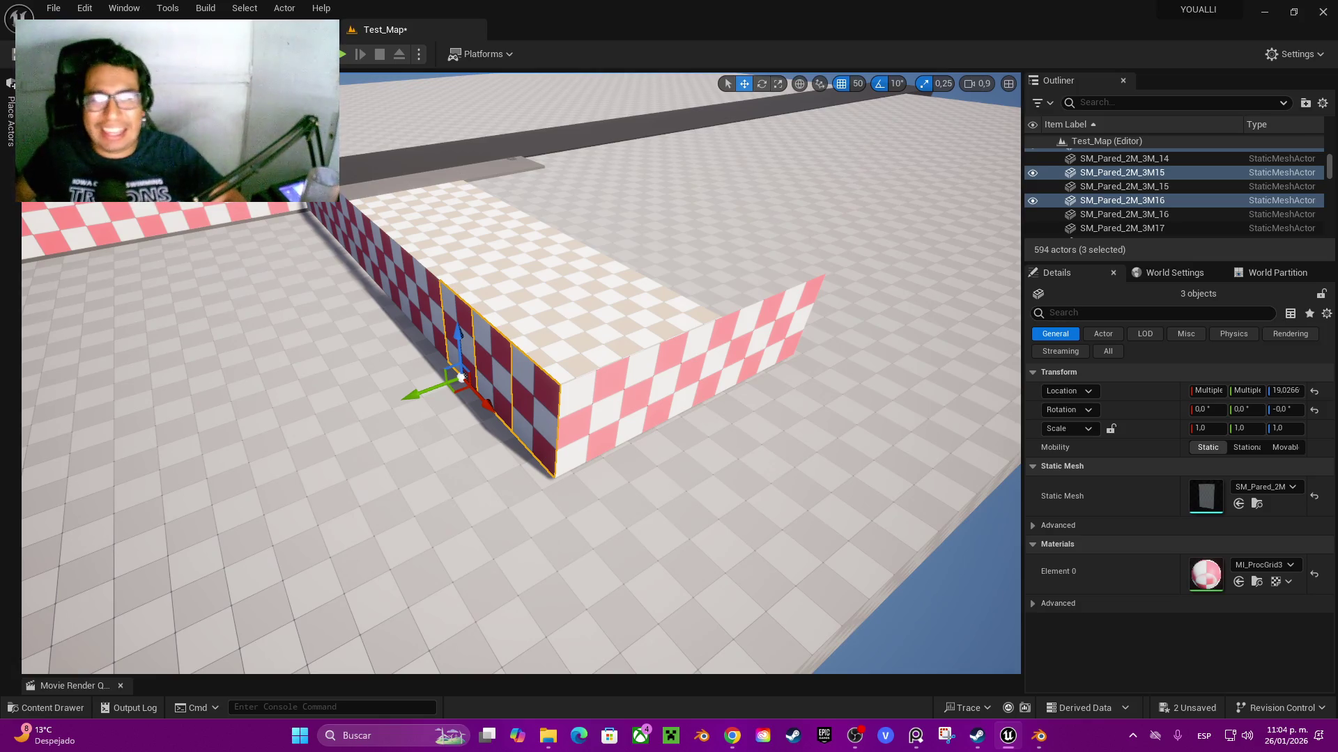
- Ctrl-click the remaining wall panels so all twelve along the long side are selected
{"action": "left_click", "coordinate": [423, 306], "text": "ctrl"}
{"action": "left_click", "coordinate": [394, 285], "text": "ctrl"}
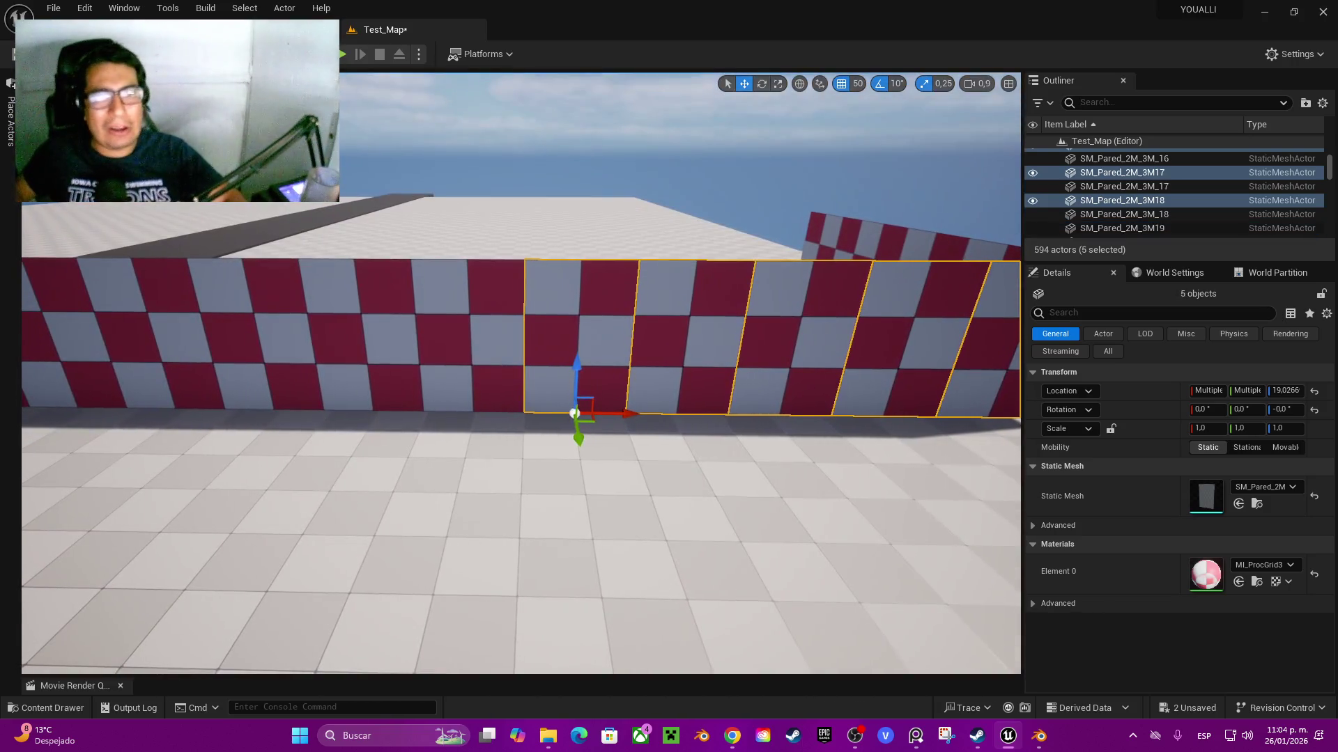
{"action": "left_click", "coordinate": [474, 334], "text": "ctrl"}
{"action": "left_click", "coordinate": [362, 335], "text": "ctrl"}
{"action": "left_click", "coordinate": [244, 334], "text": "ctrl"}
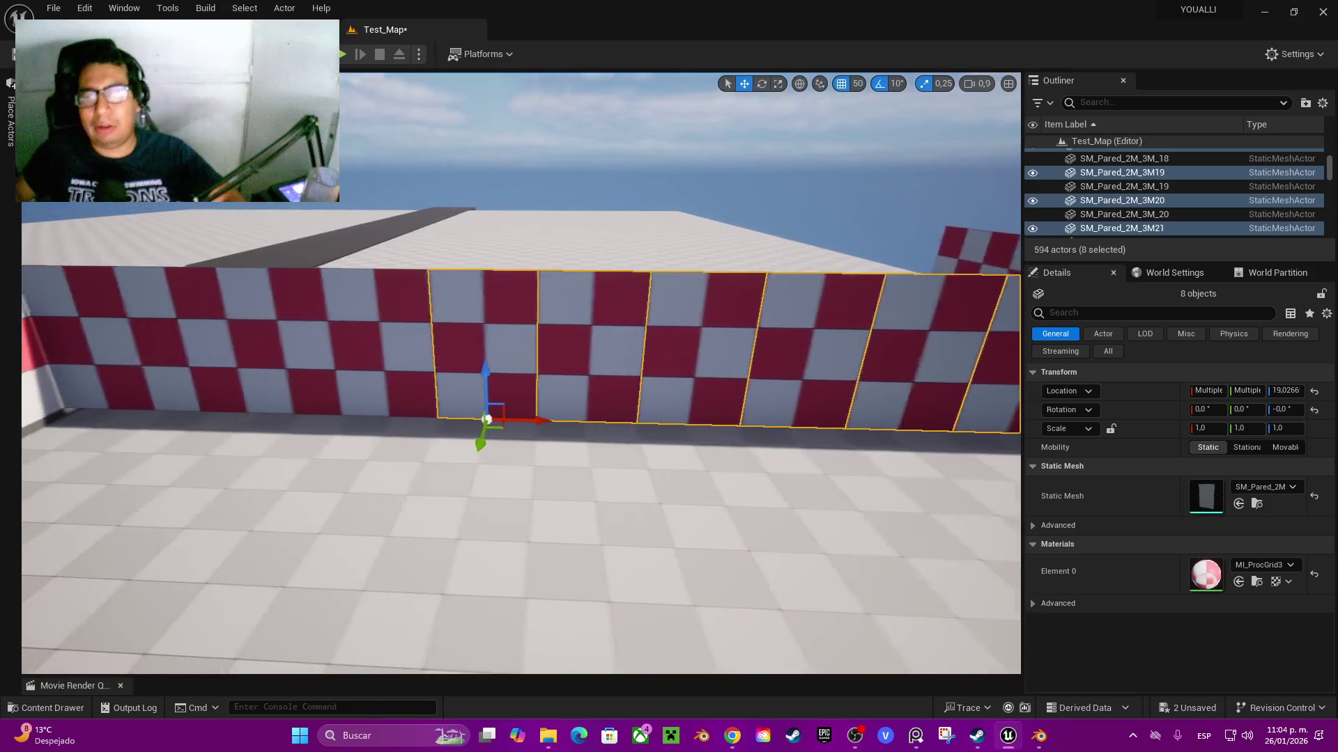
{"action": "left_click", "coordinate": [397, 335], "text": "ctrl"}
{"action": "left_click", "coordinate": [293, 341], "text": "ctrl"}
{"action": "left_click", "coordinate": [202, 342], "text": "ctrl"}
{"action": "left_click", "coordinate": [112, 341], "text": "ctrl"}
{"action": "scroll", "coordinate": [521, 373], "scroll_direction": "down", "scroll_amount": 10}
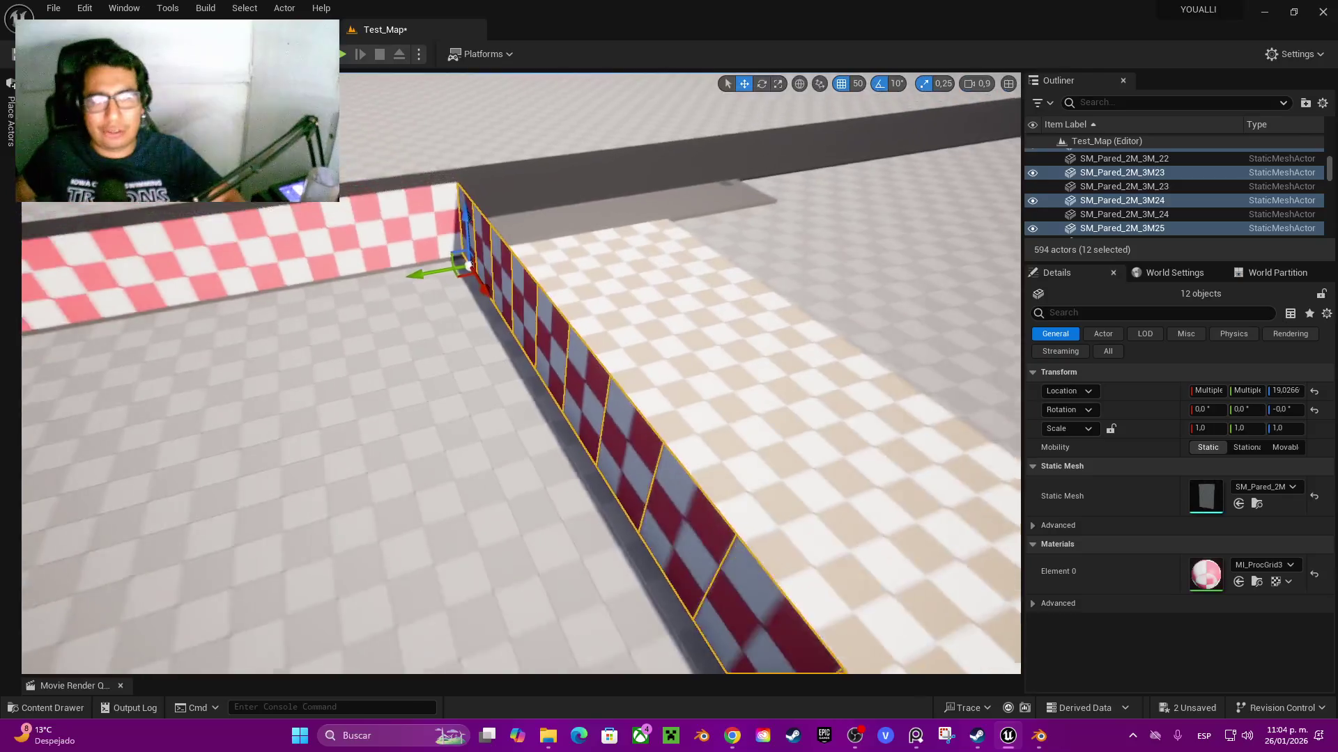
- Alt-drag a copy of the twelve panels and move it along Y onto the floor's far edge
{"action": "left_click_drag", "start_coordinate": [481, 294], "coordinate": [685, 301], "text": "alt"}
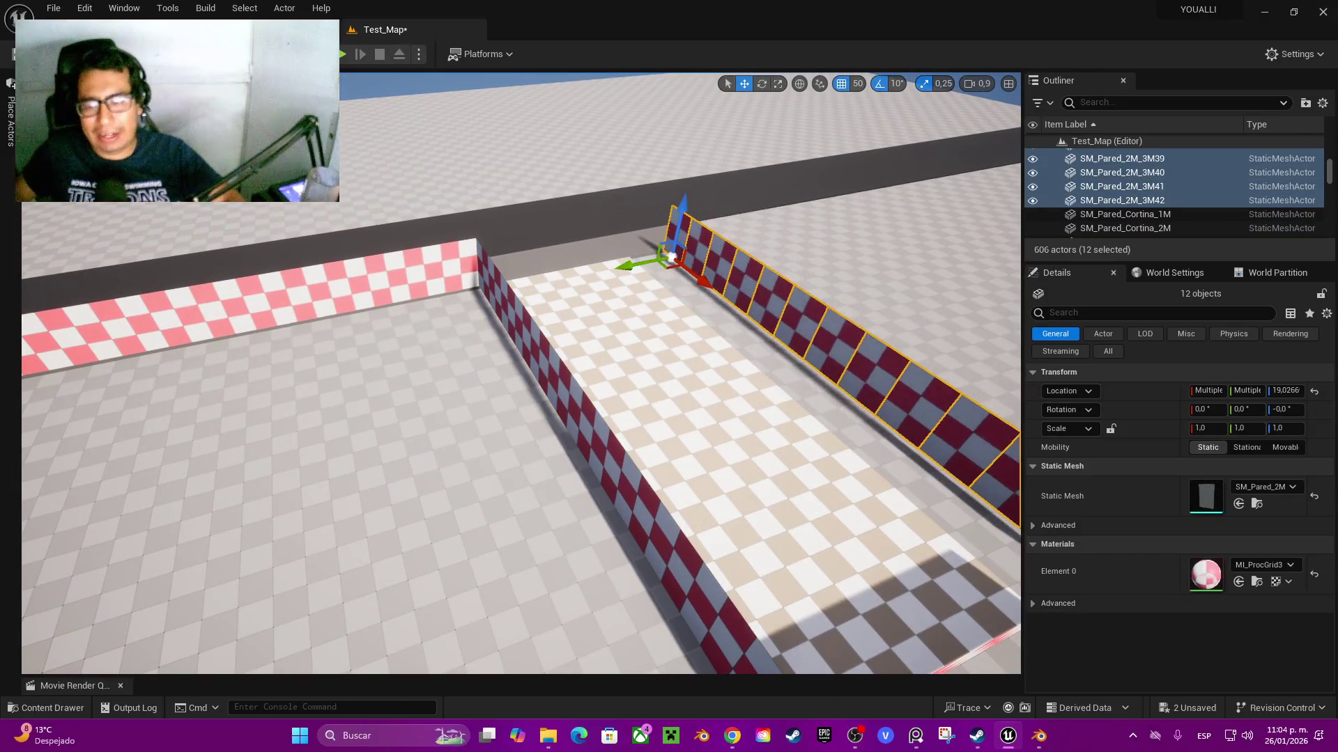
{"action": "scroll", "coordinate": [521, 372], "scroll_direction": "up", "scroll_amount": 3}
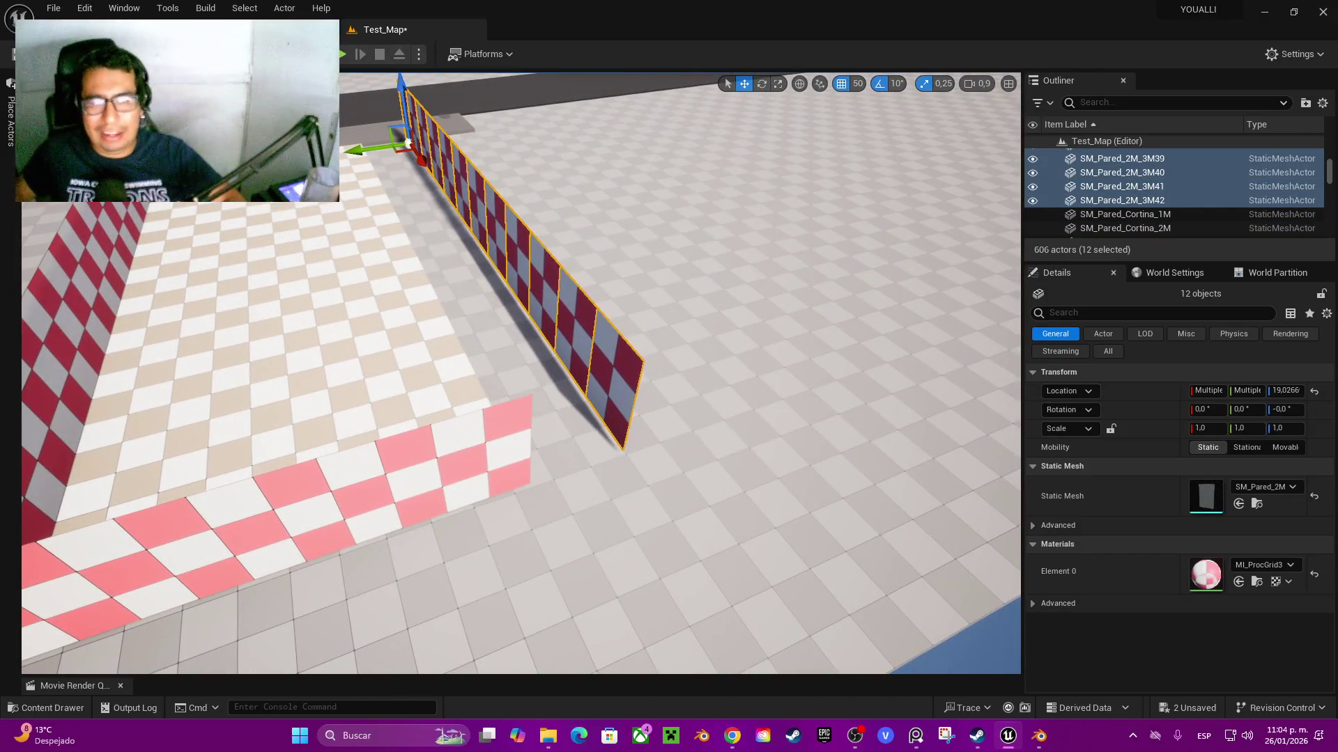
{"action": "left_click_drag", "start_coordinate": [348, 148], "coordinate": [318, 149]}
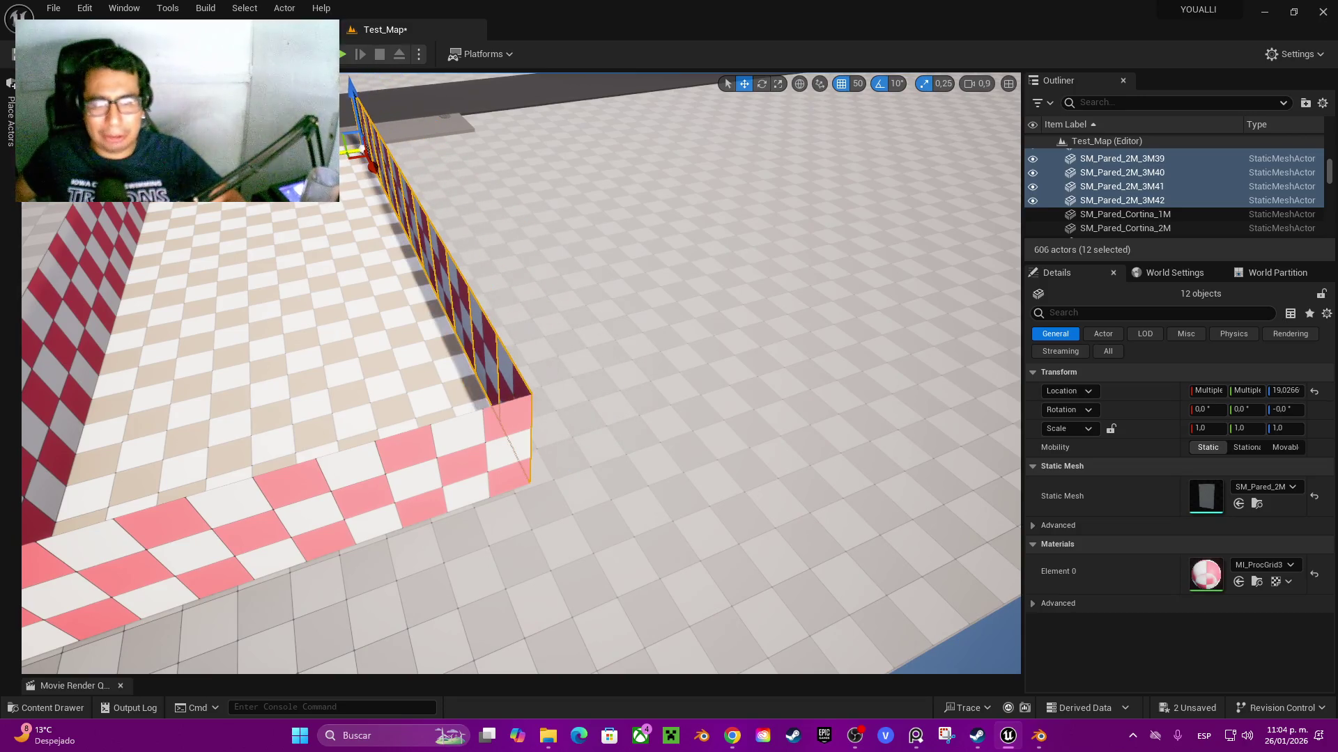
{"action": "key", "text": "w"}
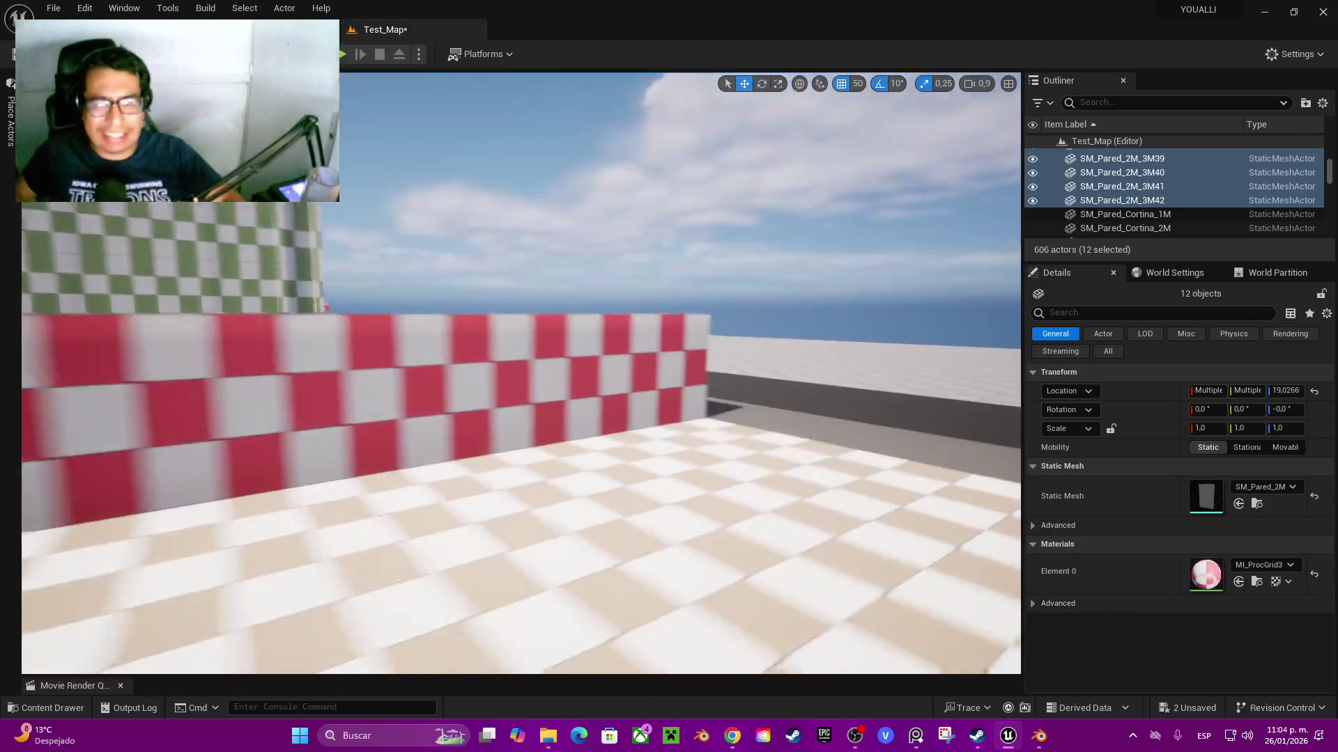
{"action": "key", "text": "s"}
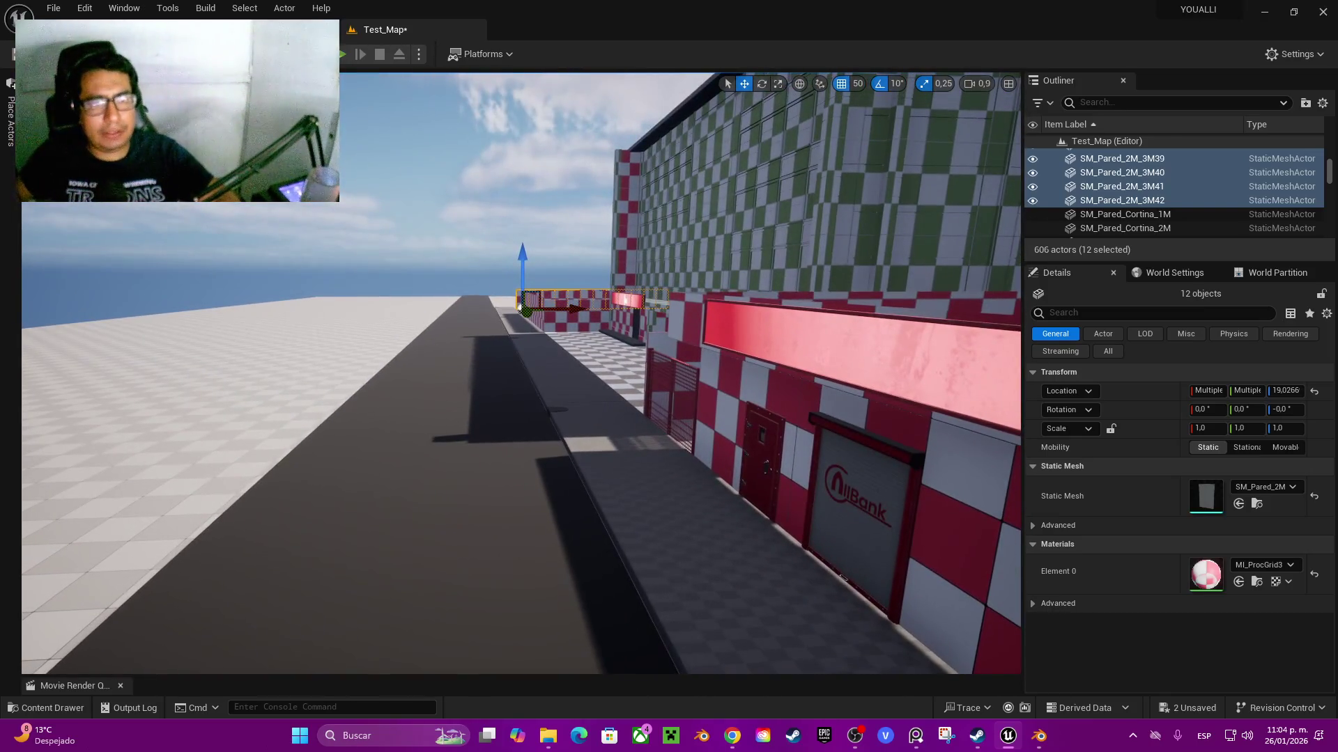
{"action": "key", "text": "alt+p"}
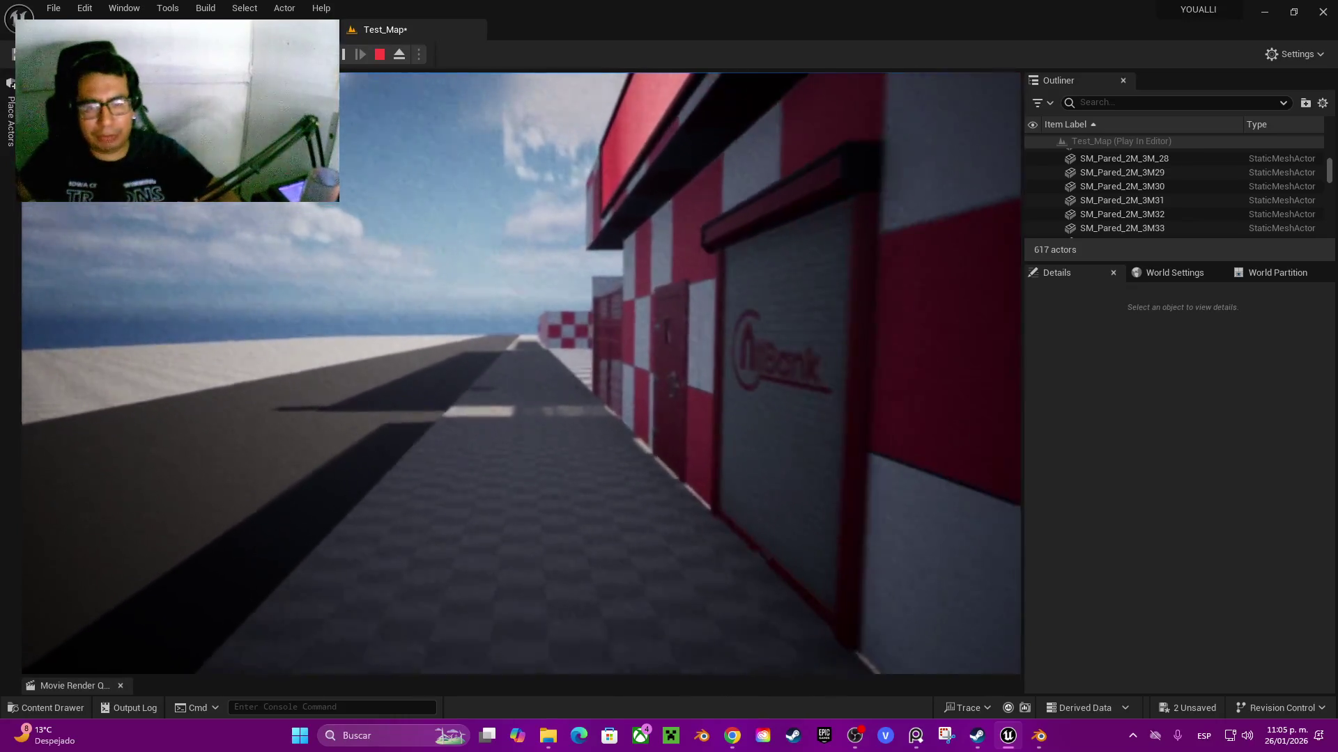
{"action": "key", "text": "d"}
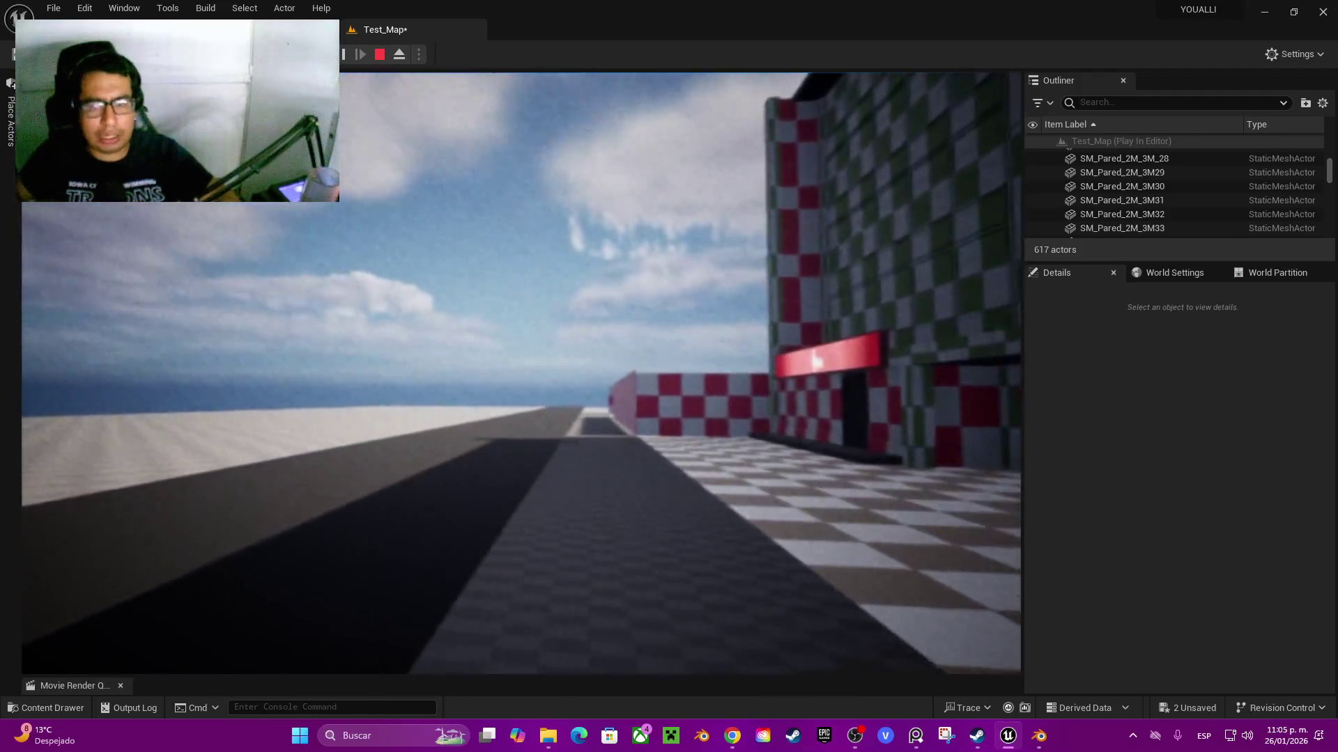
{"action": "key", "text": "w"}
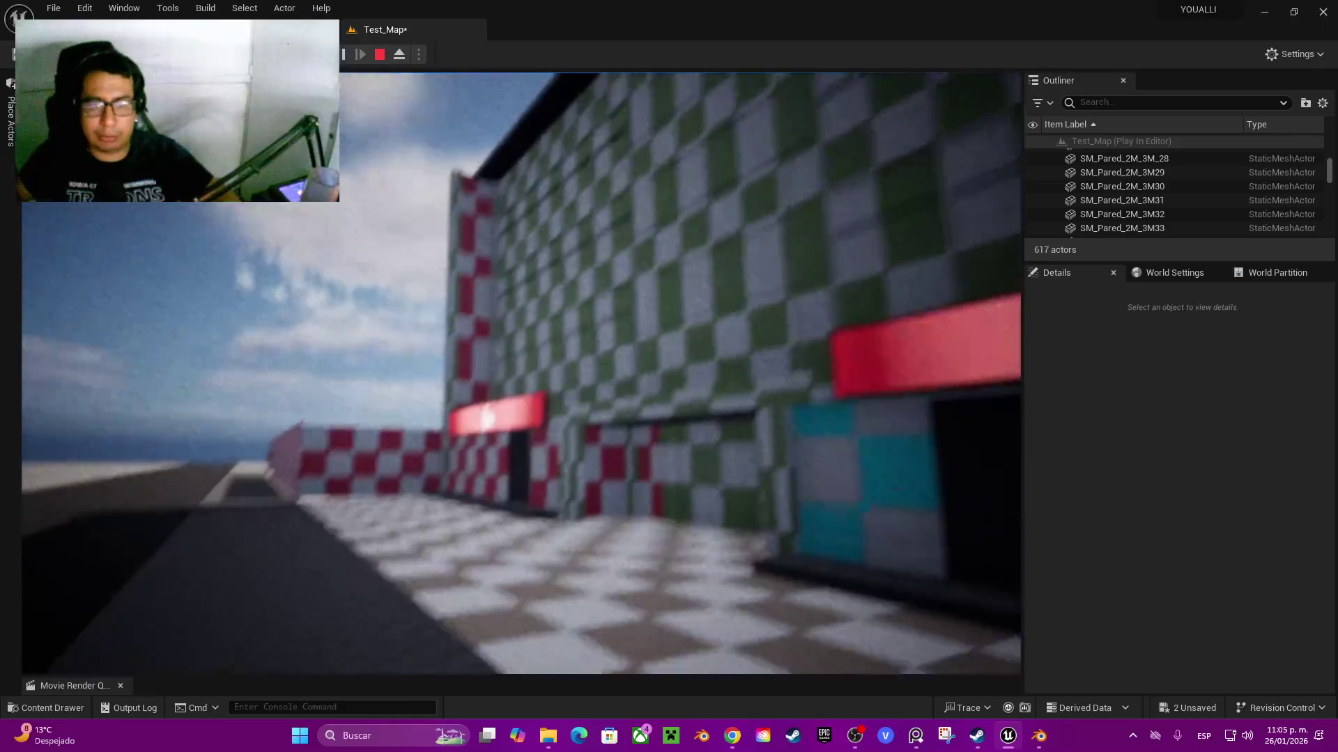
{"action": "key", "text": "a"}
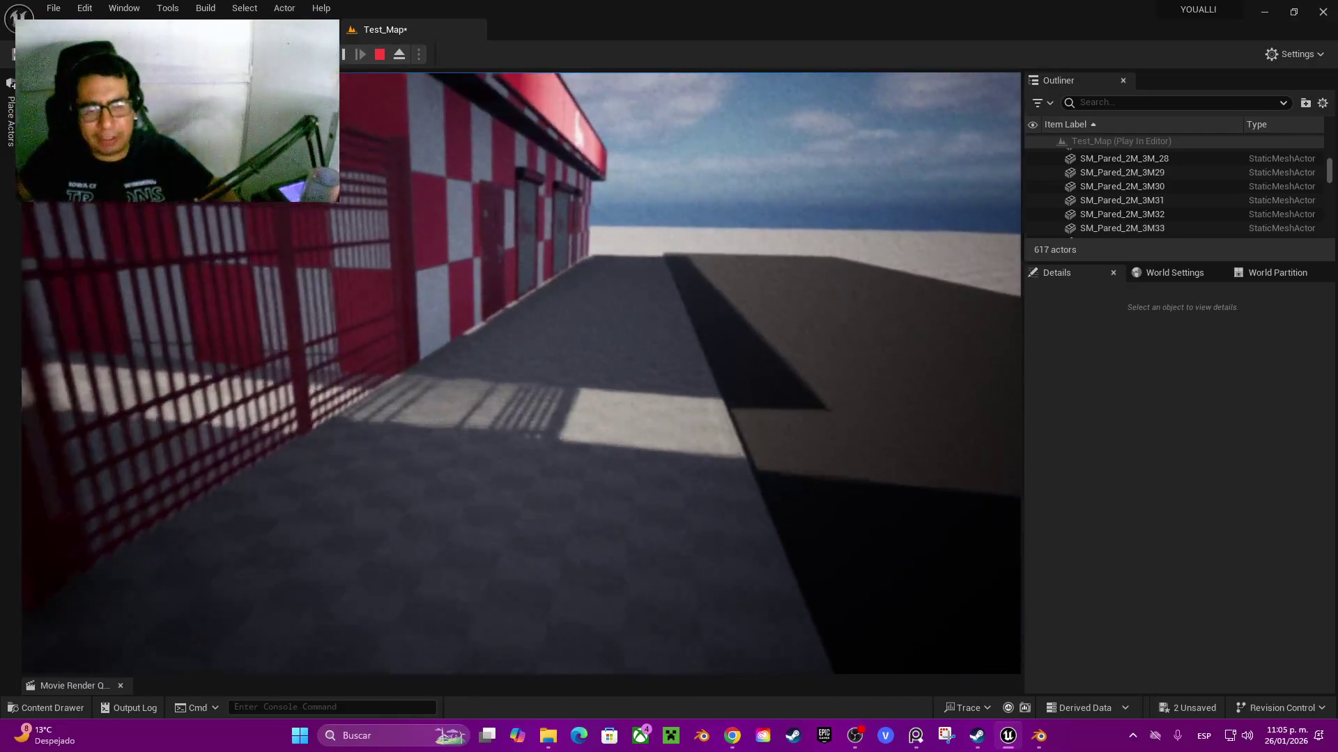
{"action": "key", "text": "w"}
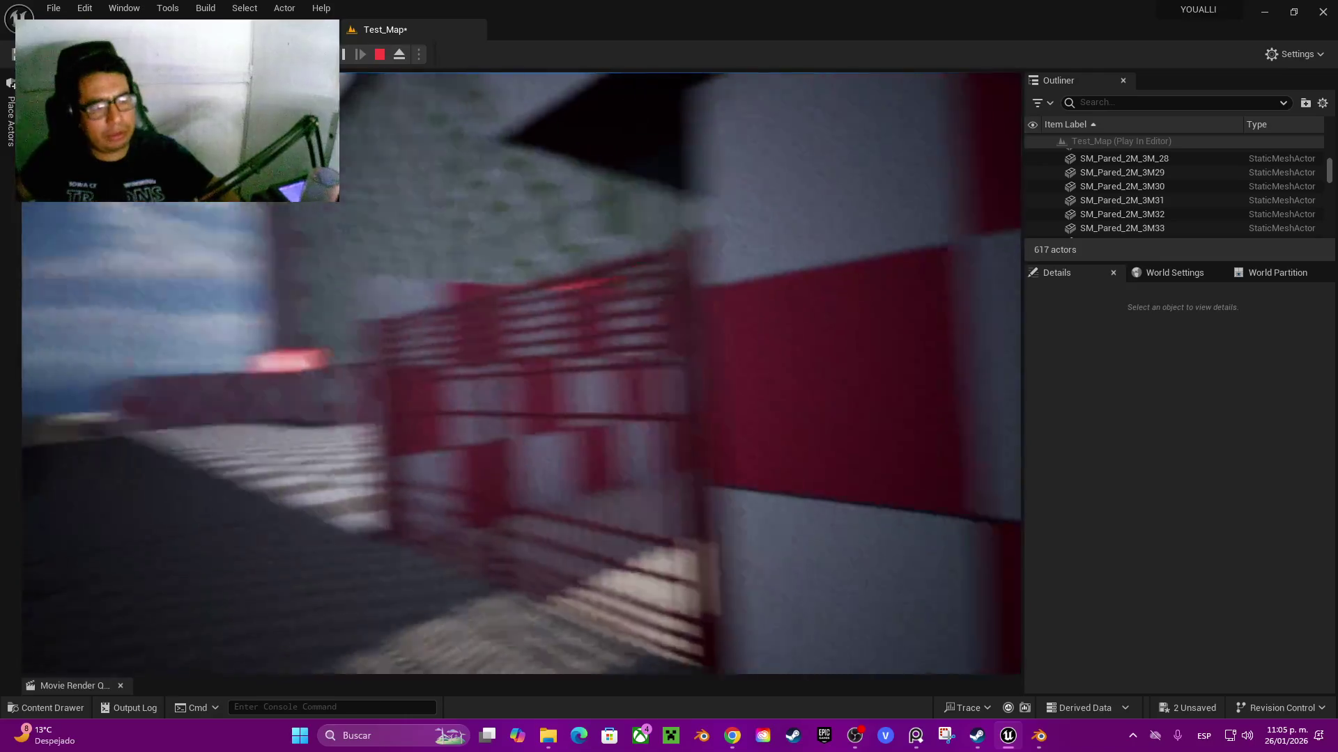
{"action": "key", "text": "w"}
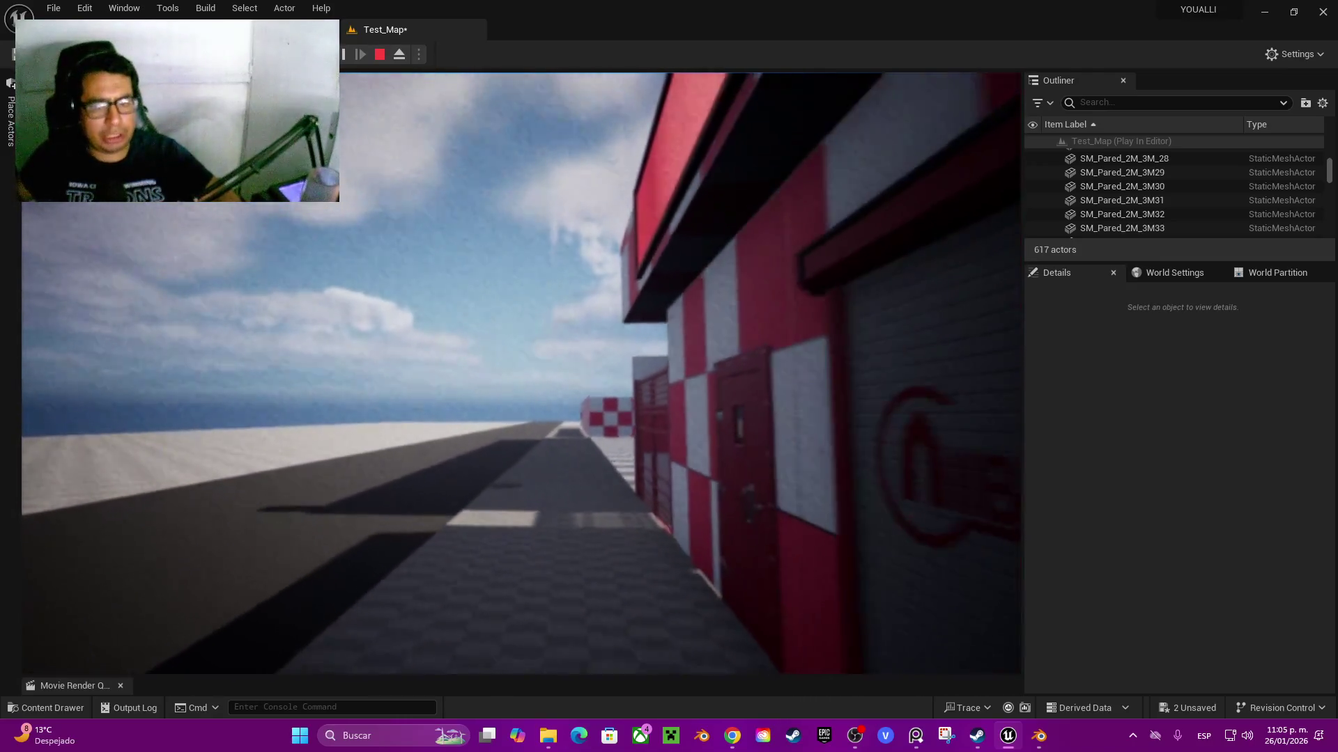
{"action": "key", "text": "w"}
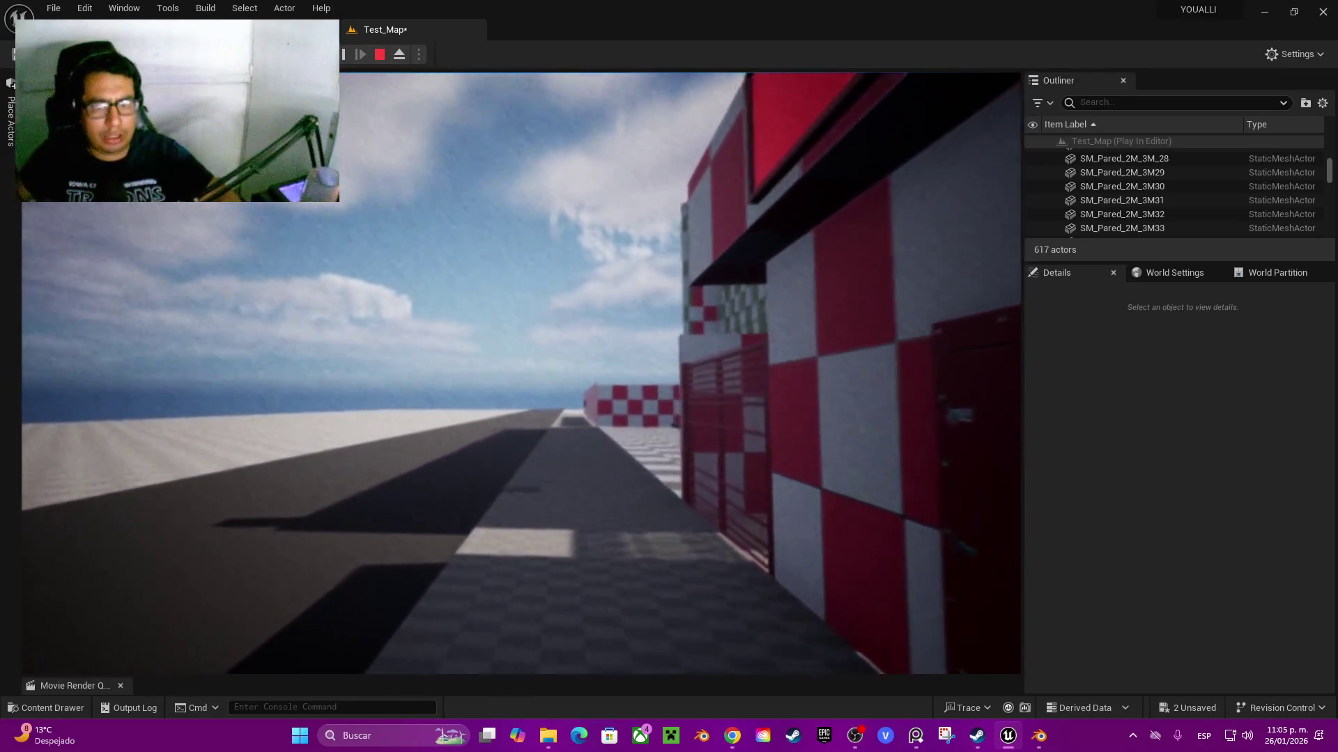
{"action": "key", "text": "w"}
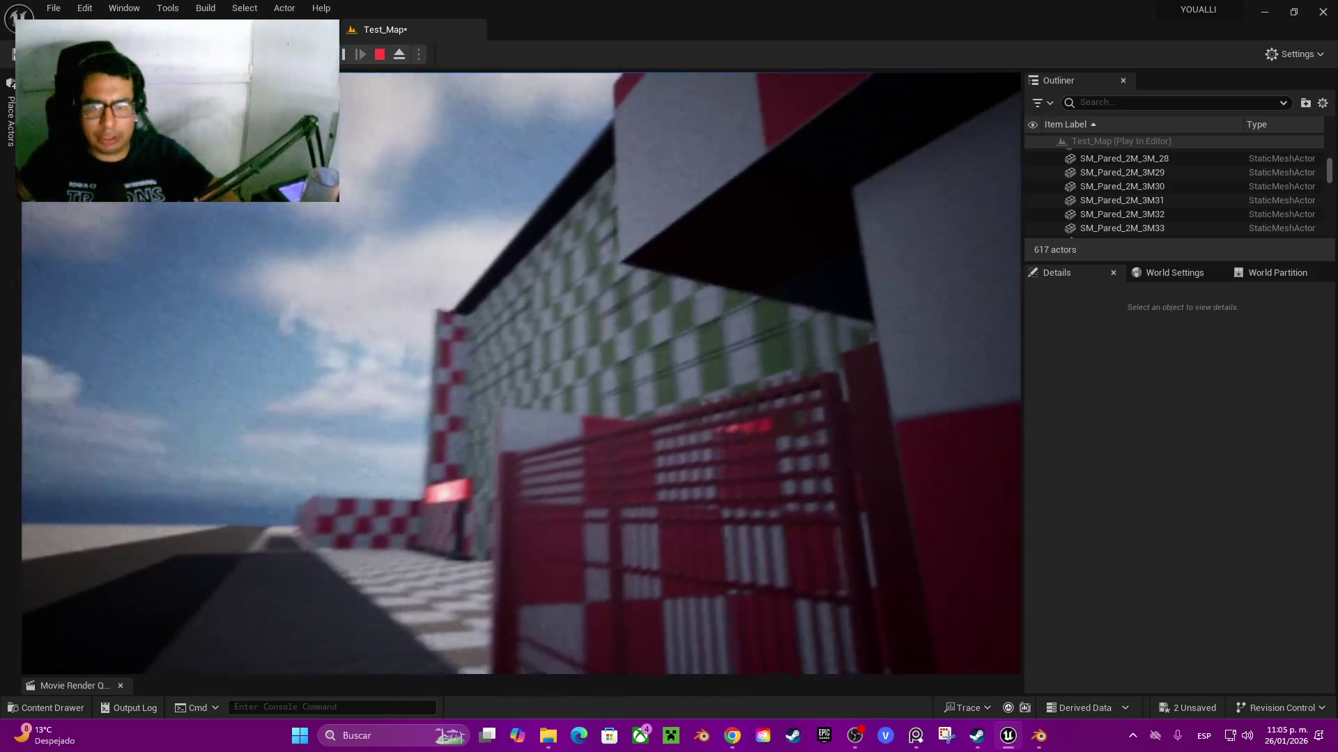
{"action": "key", "text": "w"}
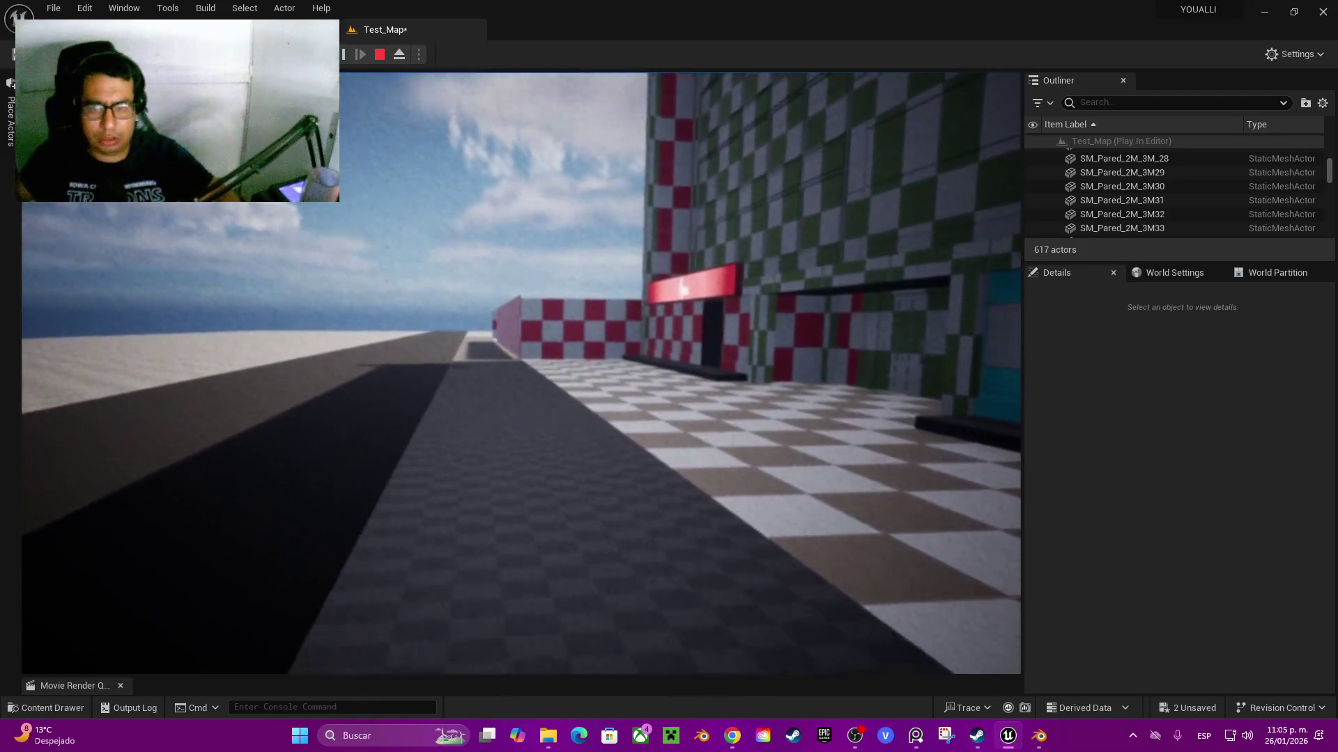
{"action": "key", "text": "w"}
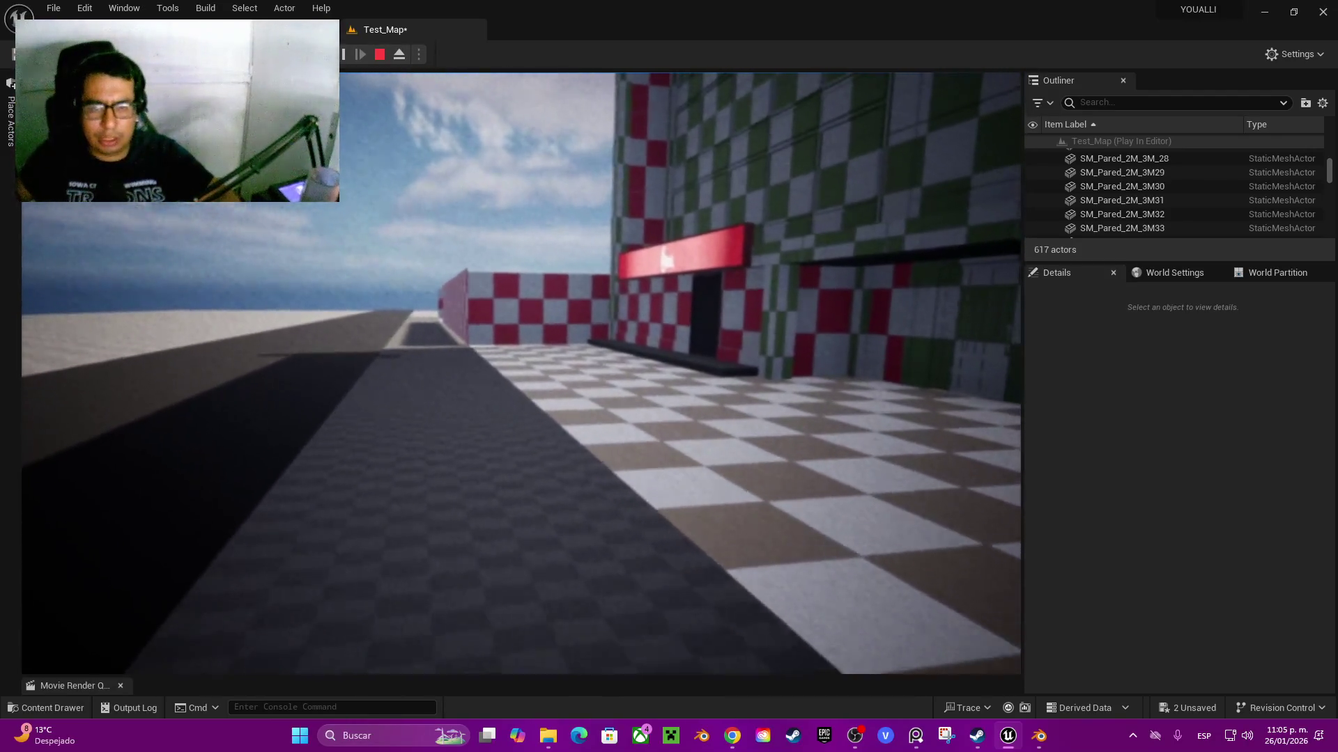
{"action": "key", "text": "d"}
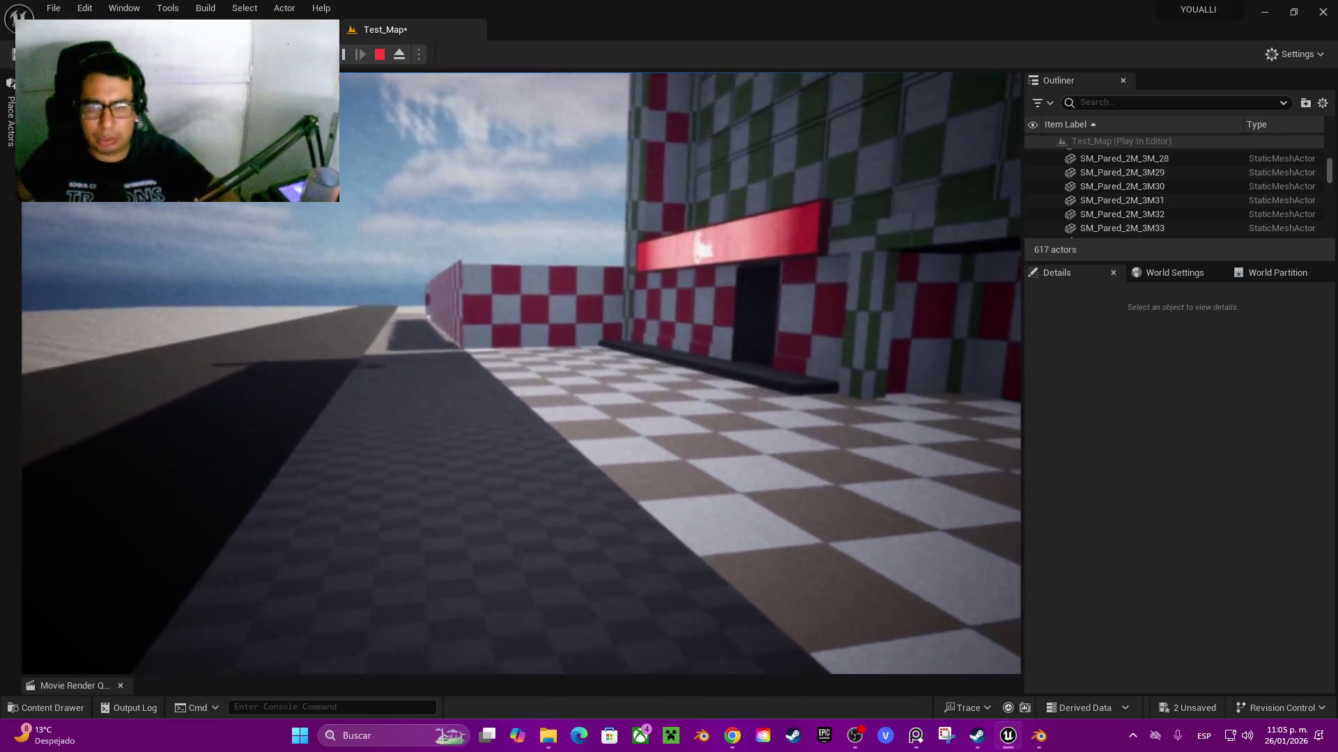
{"action": "key", "text": "w"}
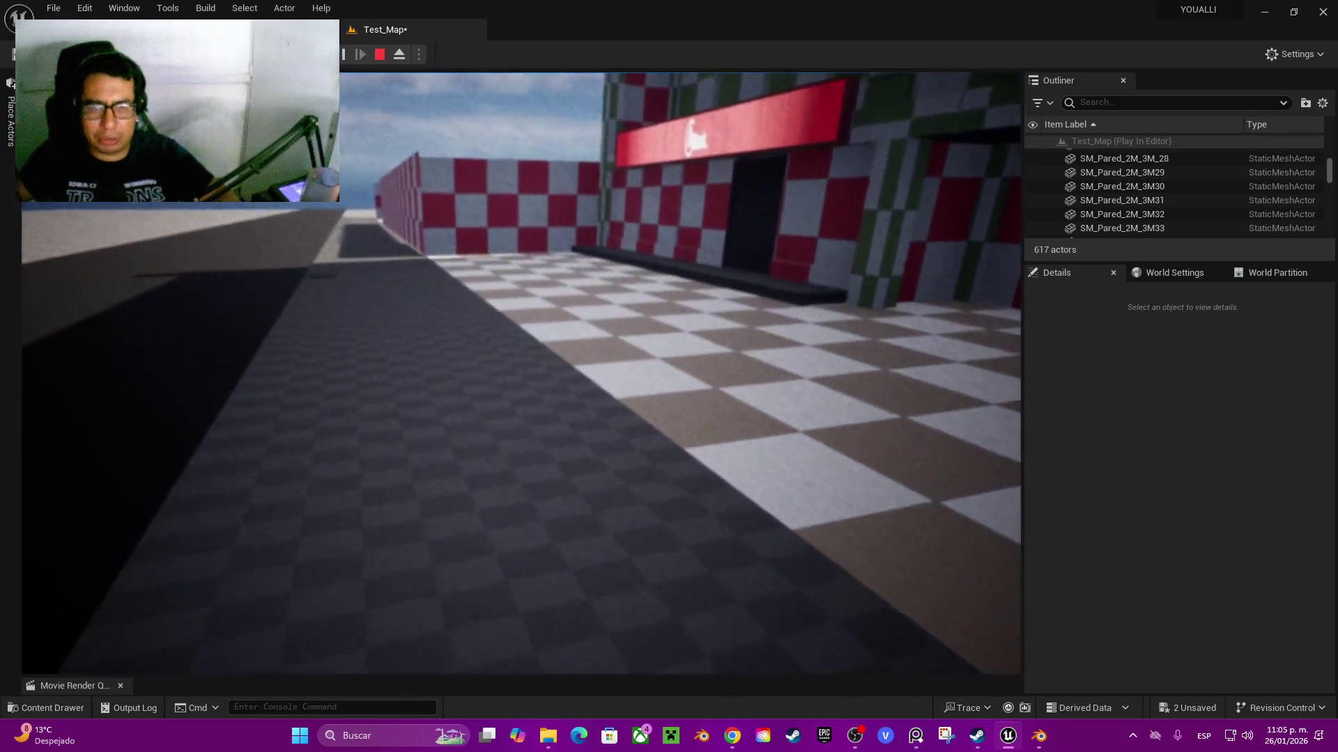
{"action": "key", "text": "w"}
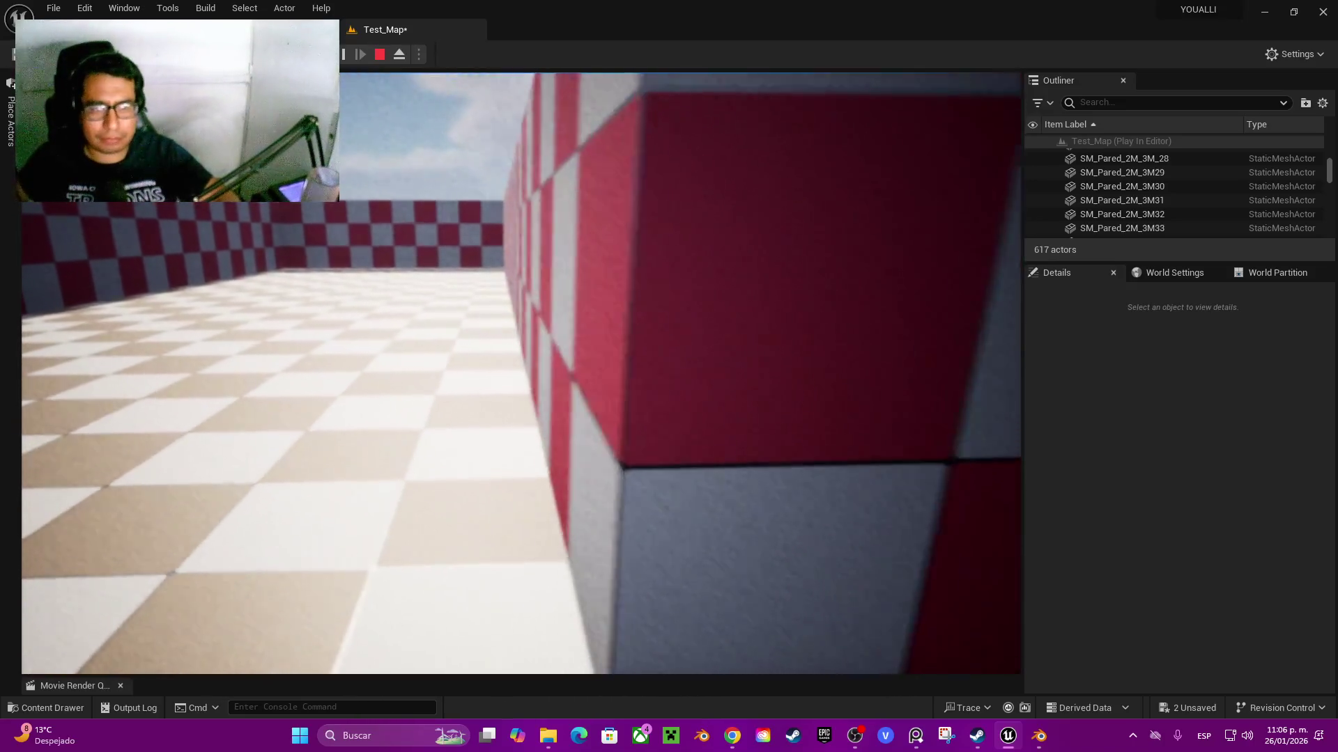
{"action": "key", "text": "Escape"}
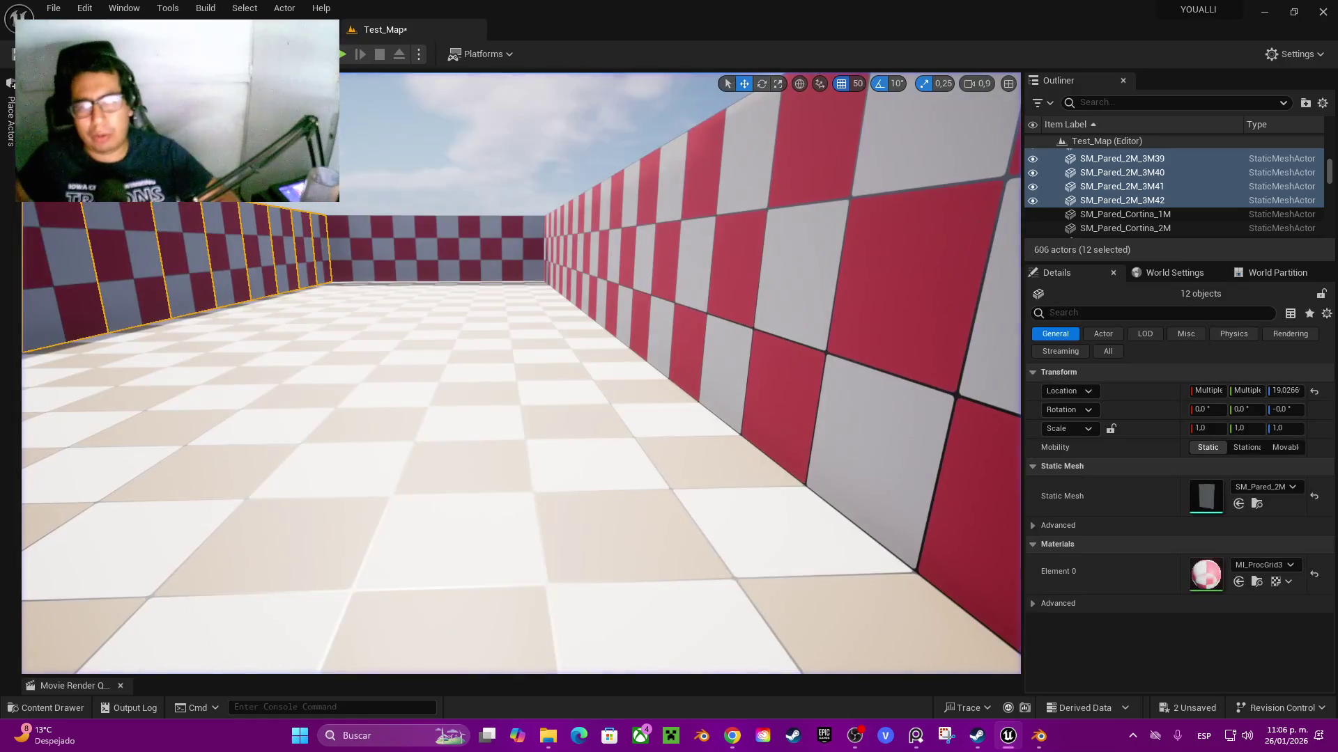
{"action": "key", "text": "f"}
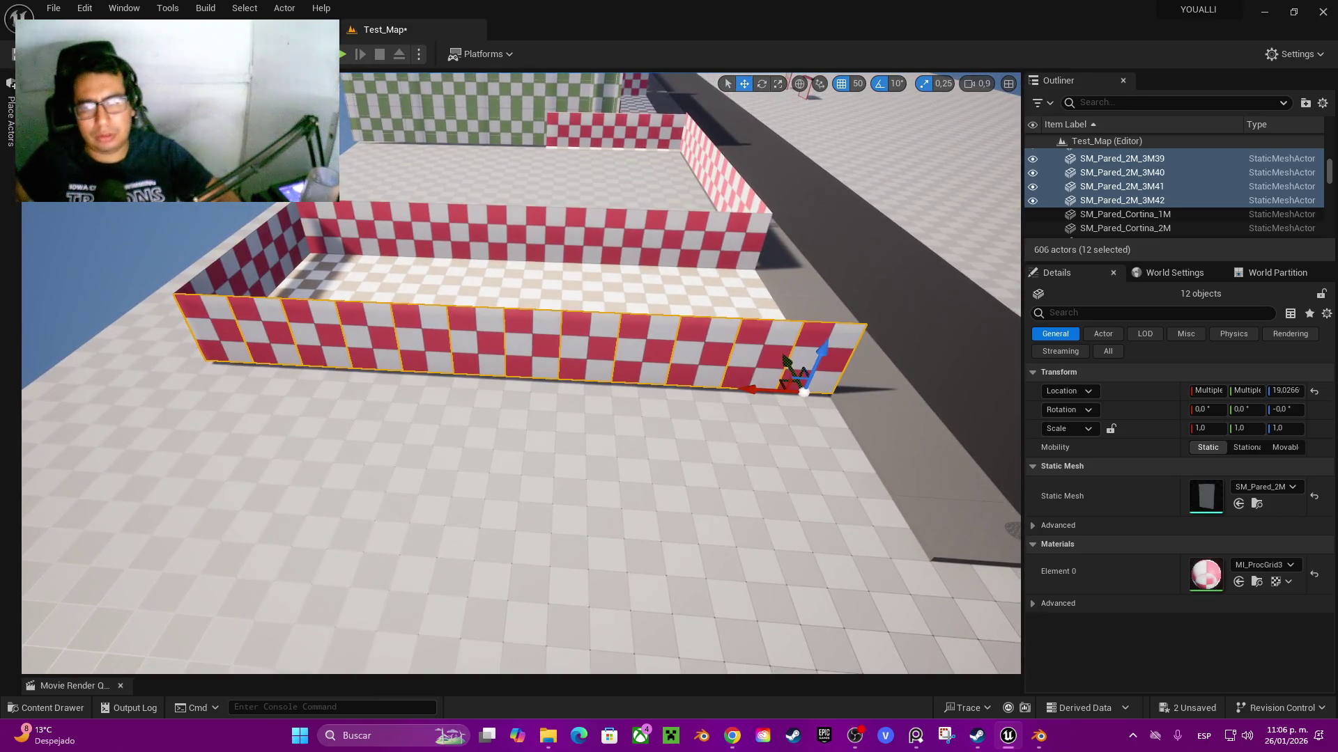
{"action": "key", "text": "ctrl+z"}
{"action": "key", "text": "ctrl+y"}
{"action": "key", "text": "ctrl+y"}
{"action": "key", "text": "ctrl+y"}
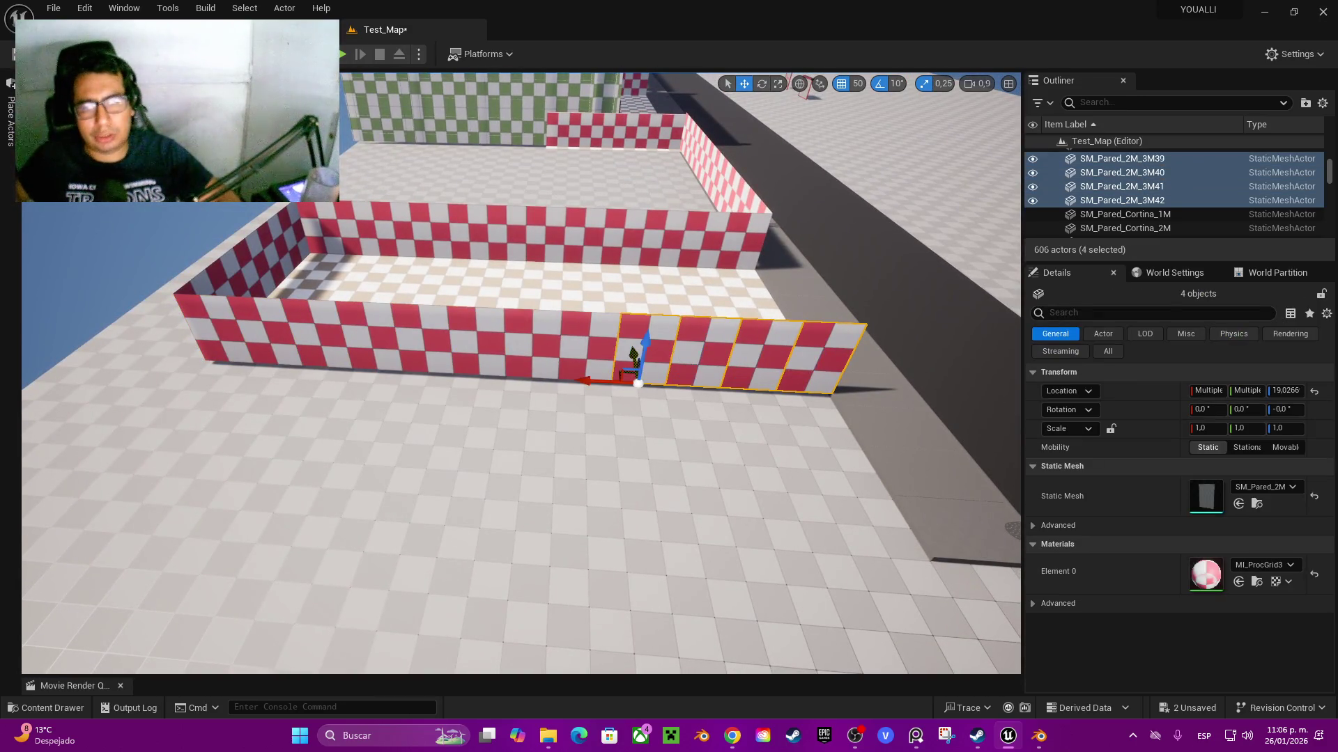
{"action": "key", "text": "ctrl+y"}
{"action": "key", "text": "ctrl+y"}
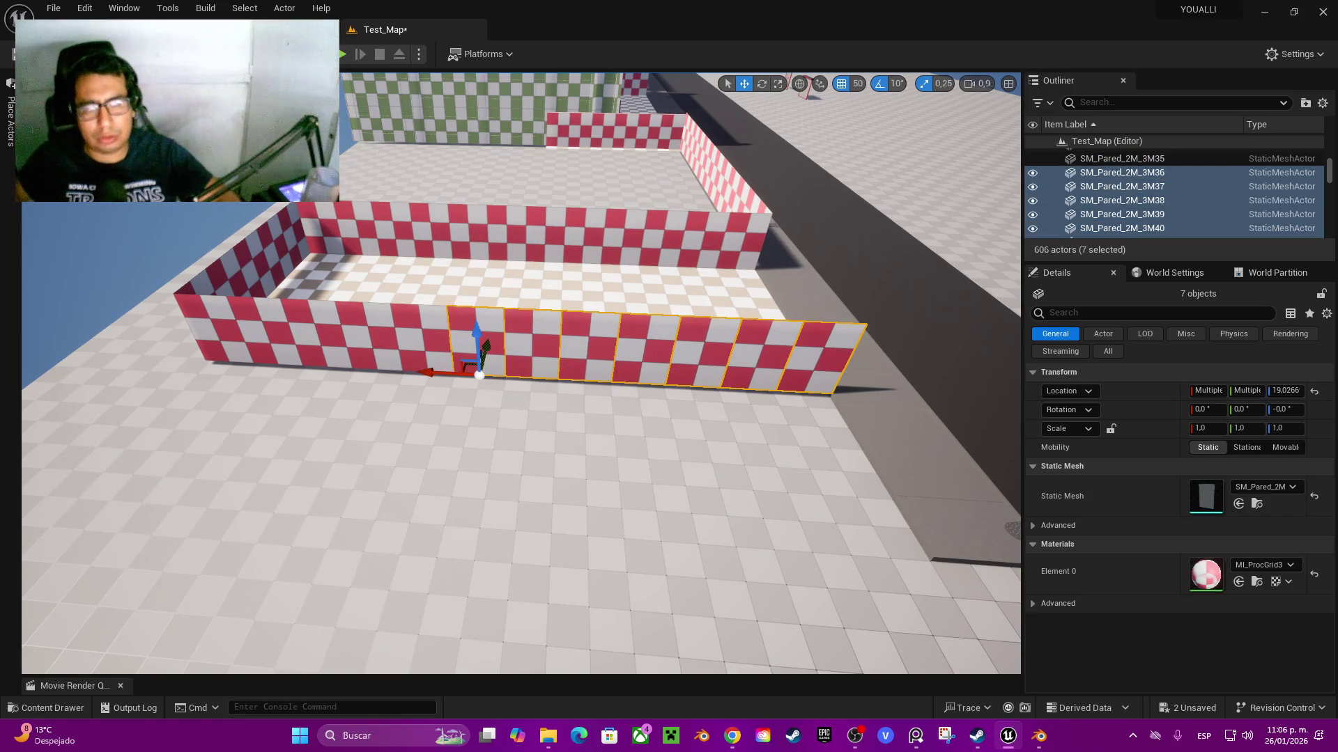
{"action": "key", "text": "ctrl+y"}
{"action": "key", "text": "ctrl+y"}
{"action": "key", "text": "ctrl+y"}
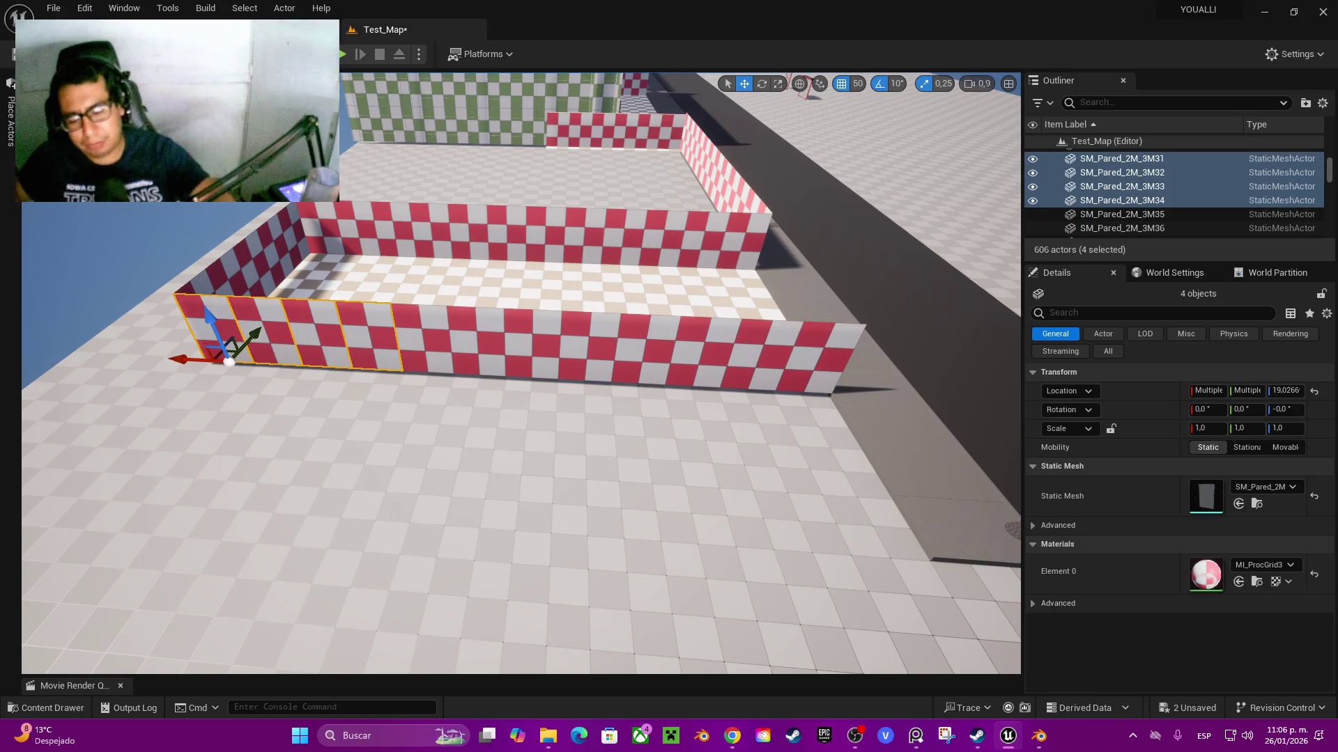
{"action": "key", "text": "ctrl+y"}
{"action": "key", "text": "ctrl+y"}
{"action": "key", "text": "ctrl+y"}
{"action": "key", "text": "ctrl+y"}
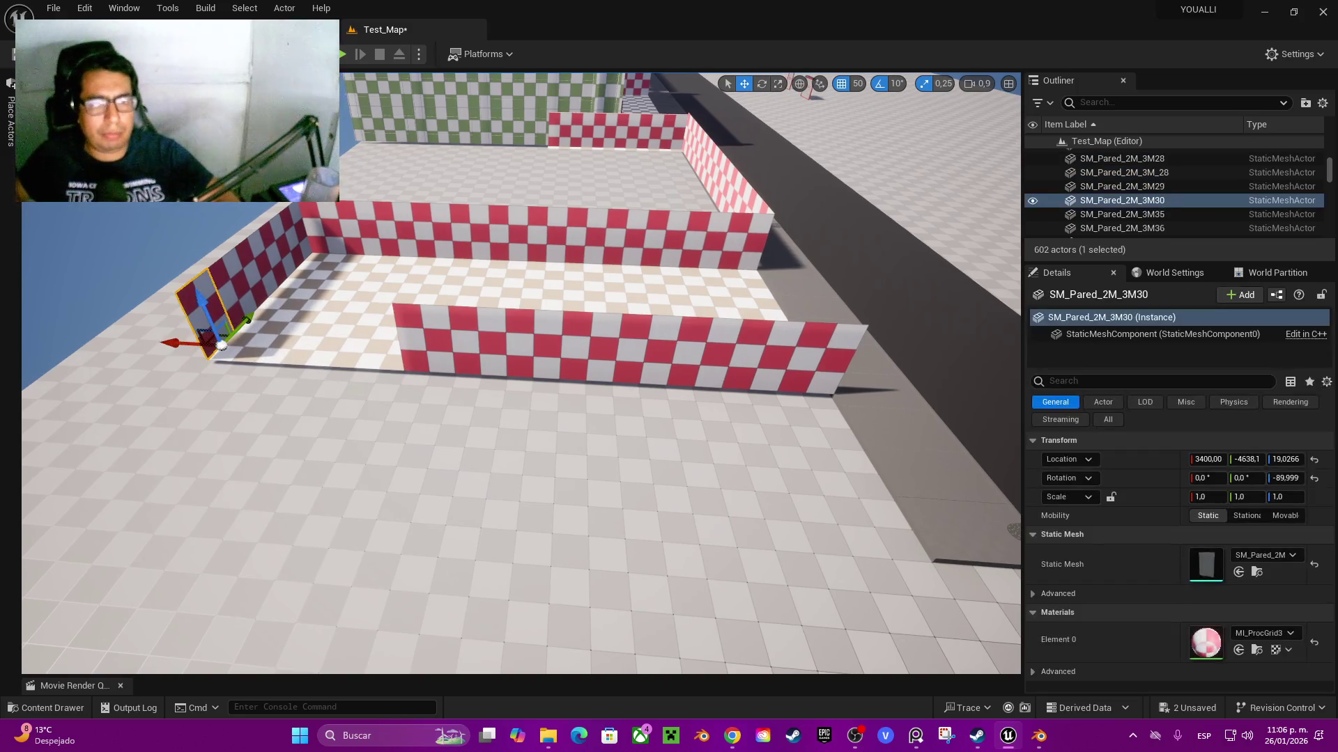
{"action": "key", "text": "ctrl+y"}
{"action": "key", "text": "ctrl+y"}
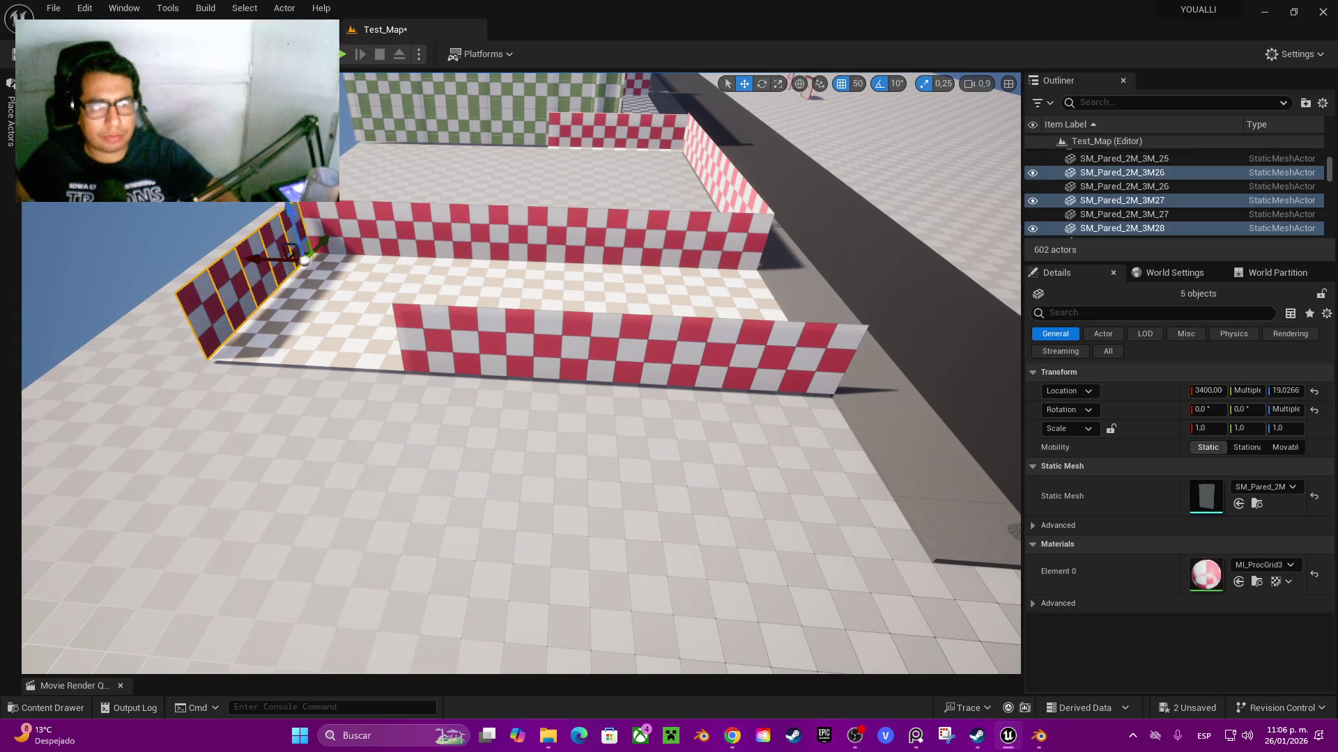
{"action": "left_click_drag", "start_coordinate": [417, 316], "coordinate": [348, 285]}
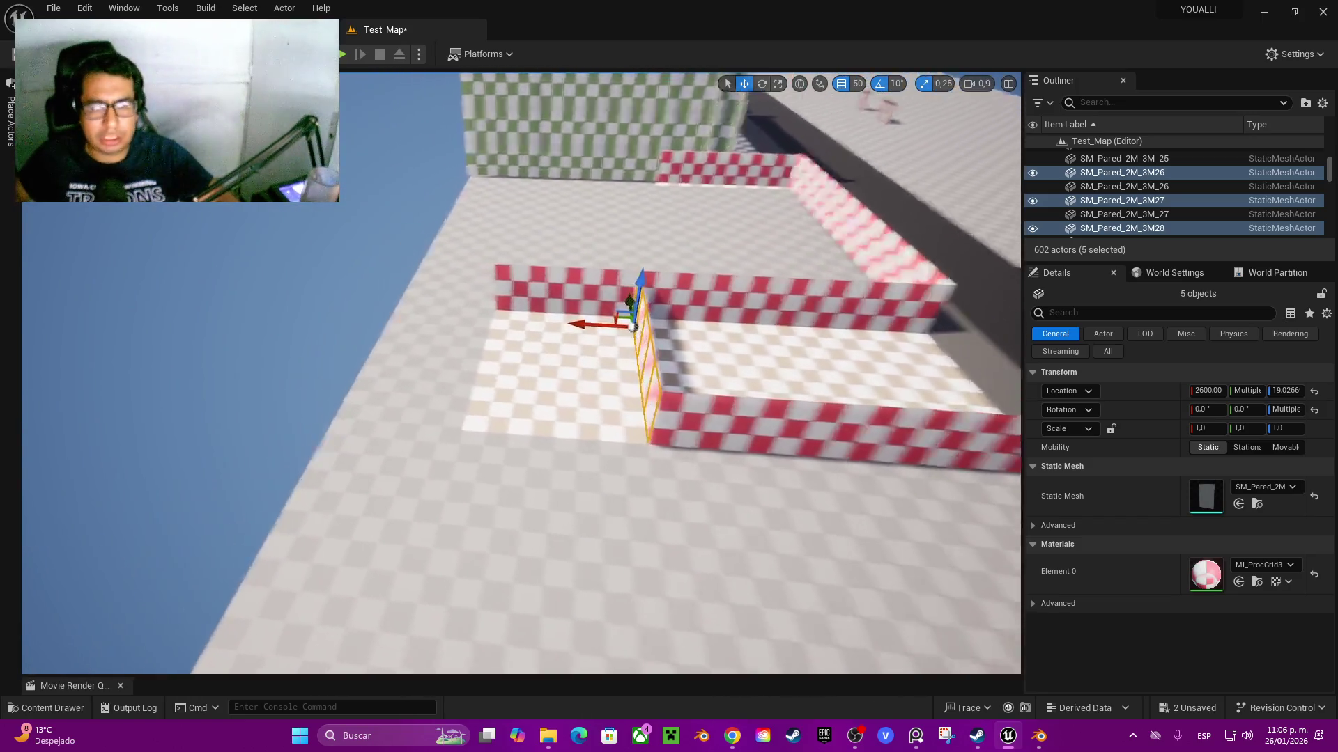
{"action": "key", "text": "ctrl+z"}
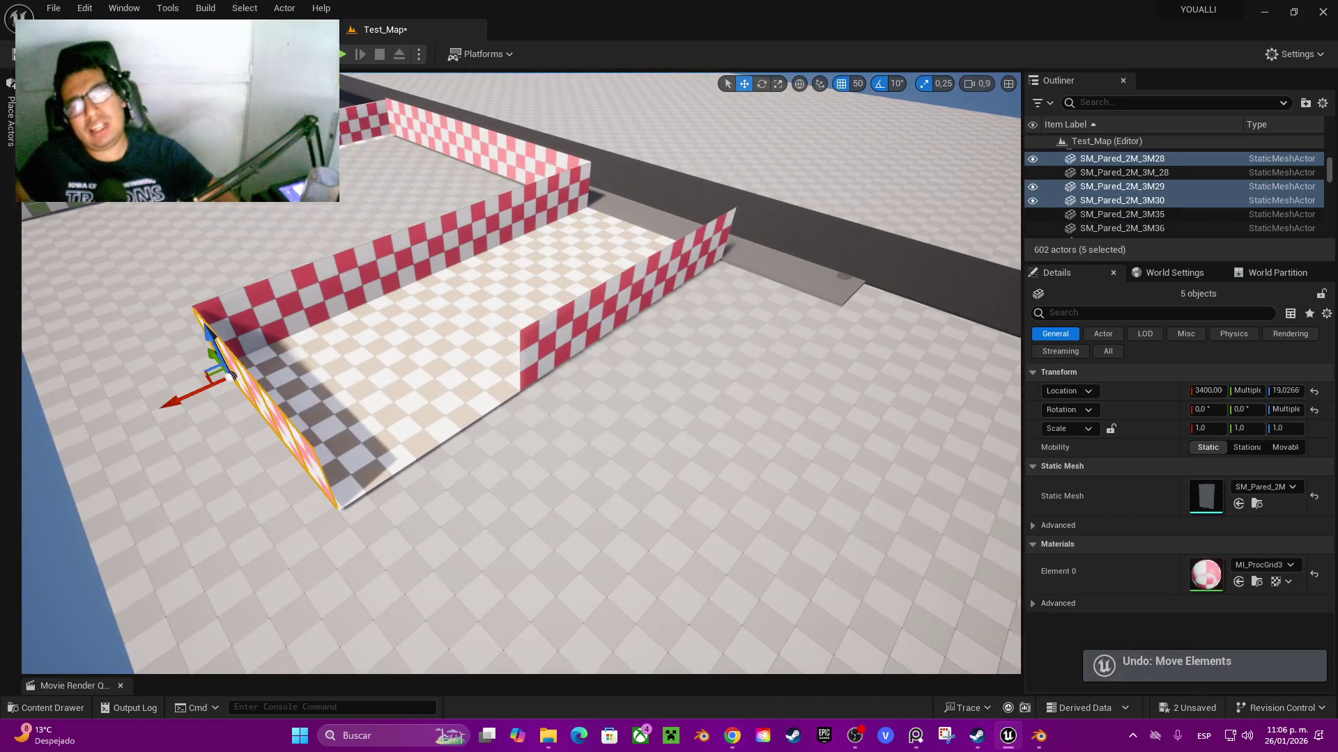
{"action": "key", "text": "ctrl+z"}
{"action": "key", "text": "ctrl+z"}
{"action": "key", "text": "ctrl+z"}
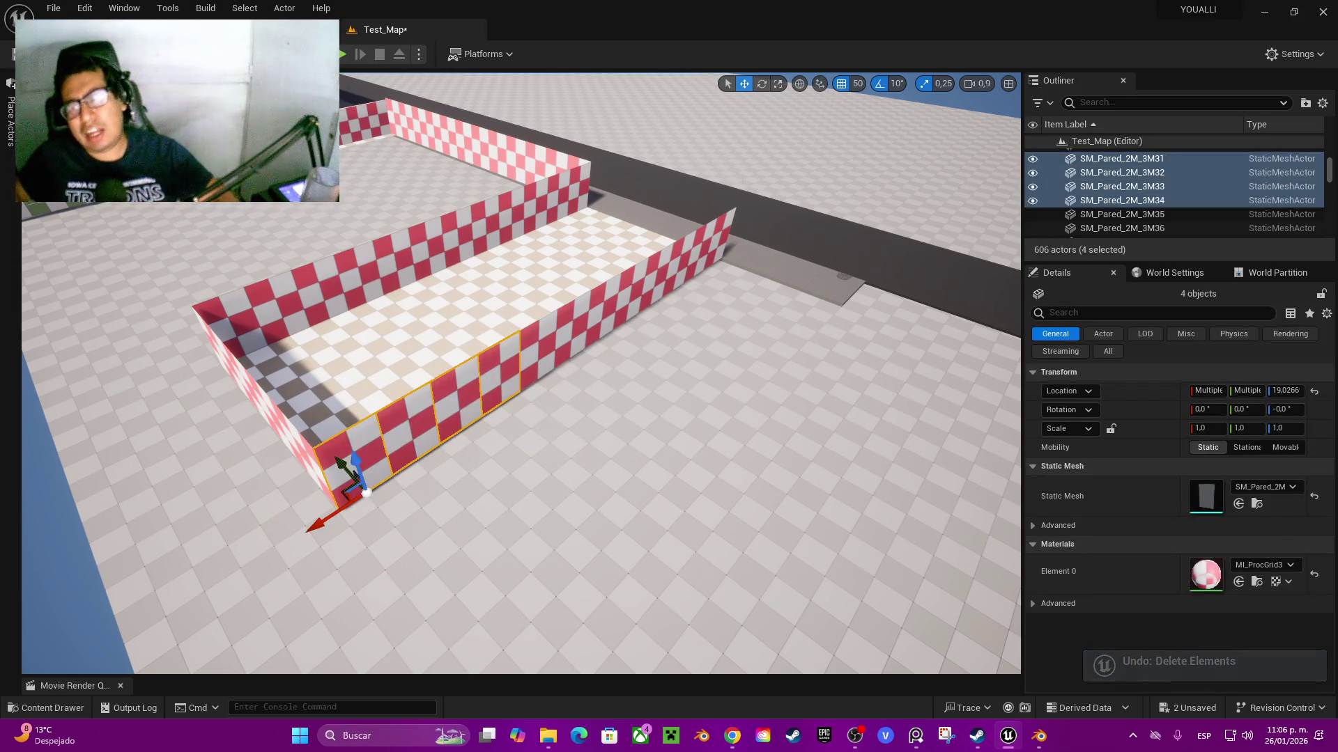
{"action": "left_click_drag", "start_coordinate": [349, 286], "coordinate": [196, 307]}
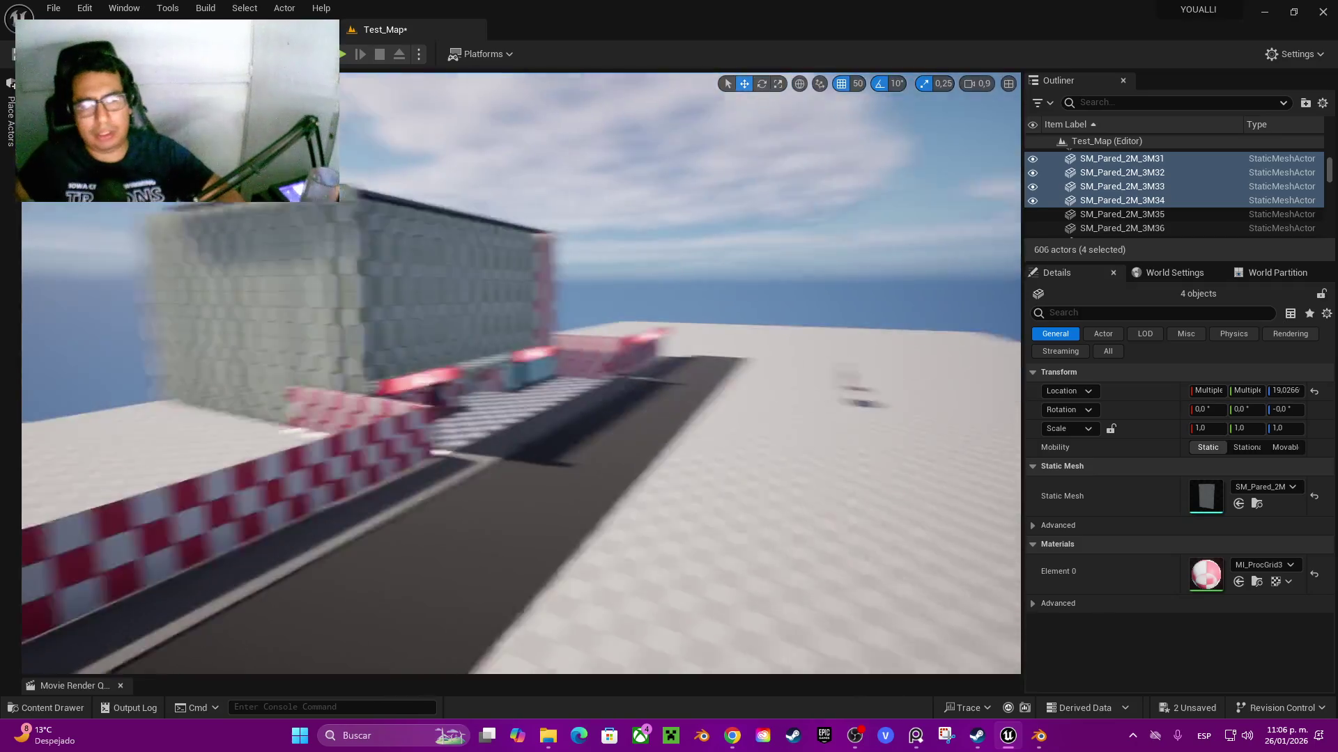
{"action": "scroll", "coordinate": [521, 373], "scroll_direction": "up", "scroll_amount": 2}
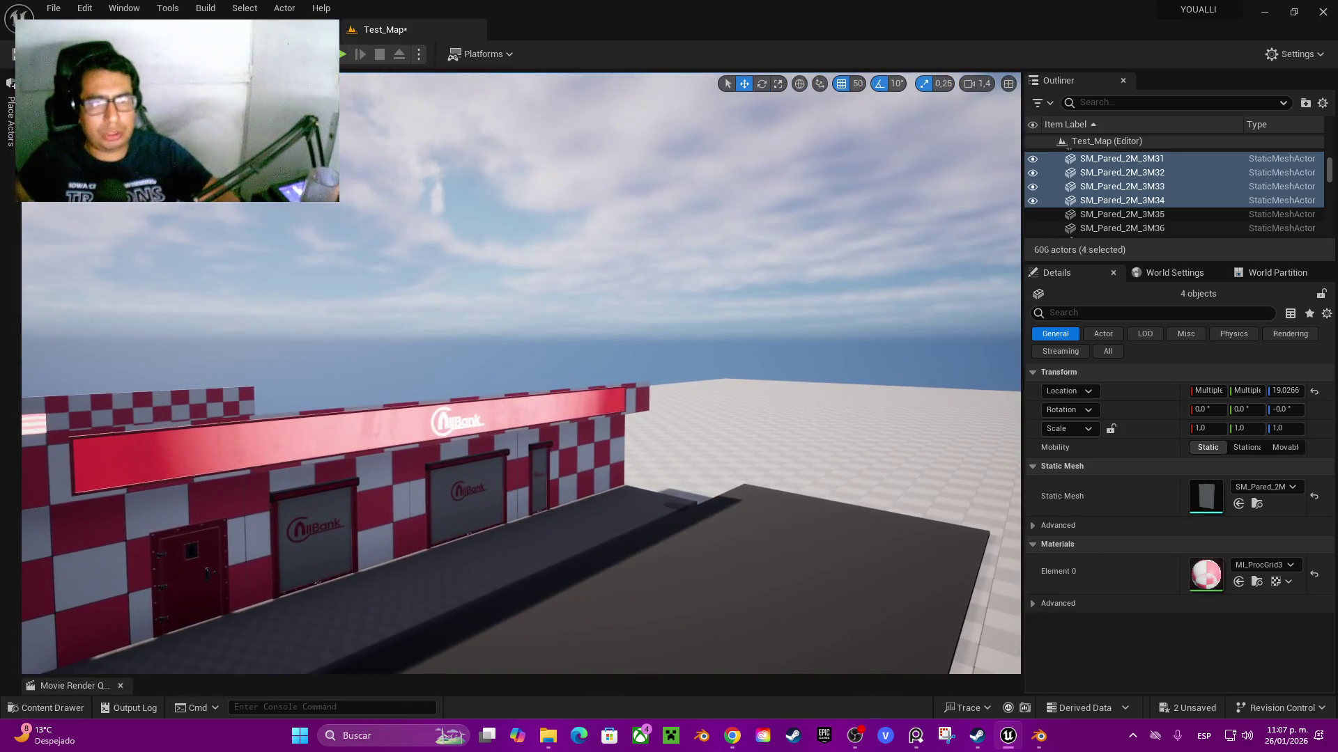
{"action": "key", "text": "alt+p"}
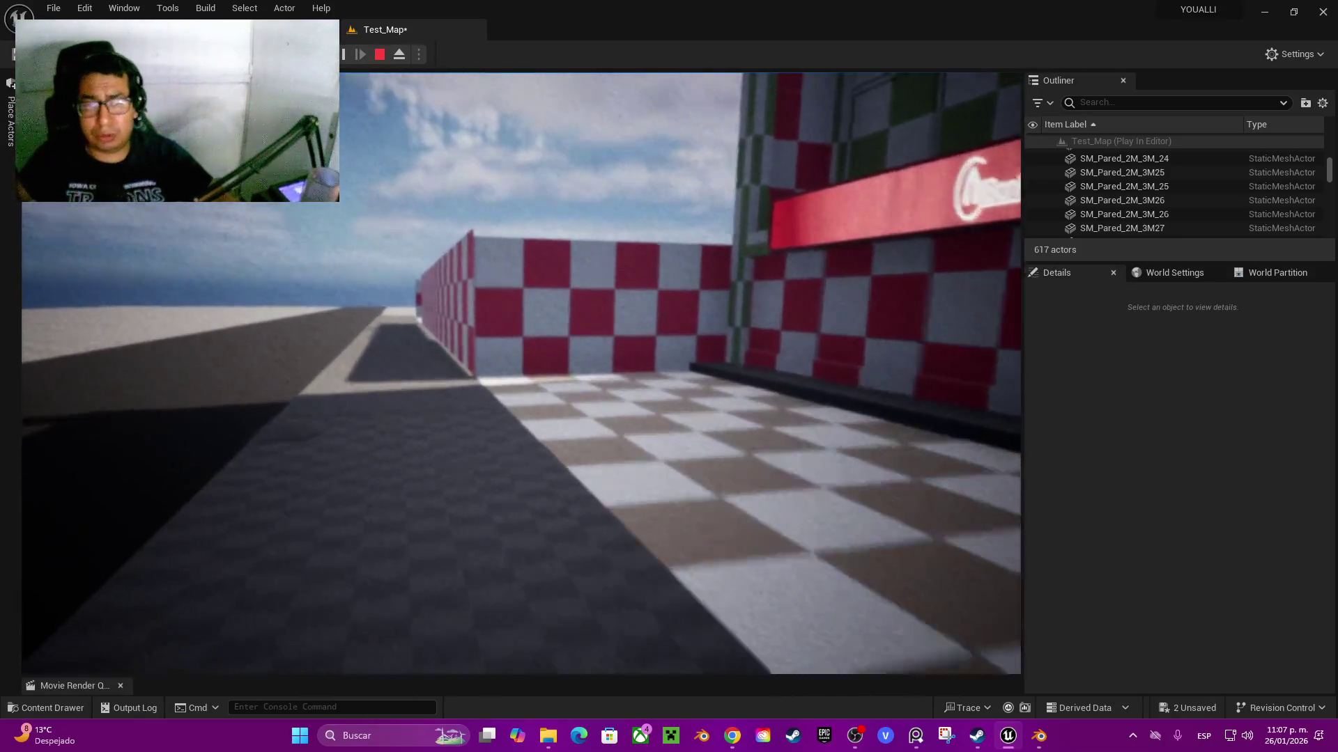
{"action": "key", "text": "Escape"}
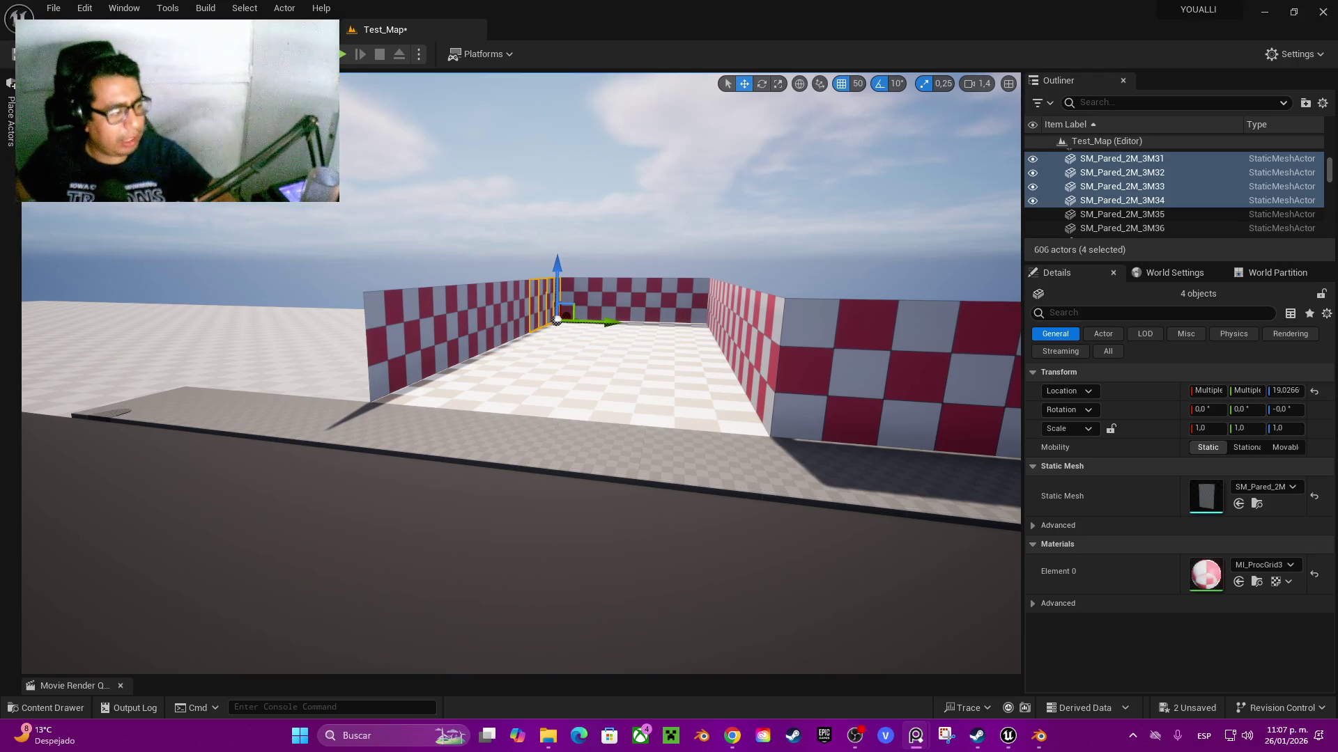
{"action": "mouse_move", "coordinate": [523, 376]}
{"action": "left_mouse_down"}
{"action": "mouse_move", "coordinate": [430, 330]}
{"action": "mouse_move", "coordinate": [430, 374]}
{"action": "left_mouse_up"}
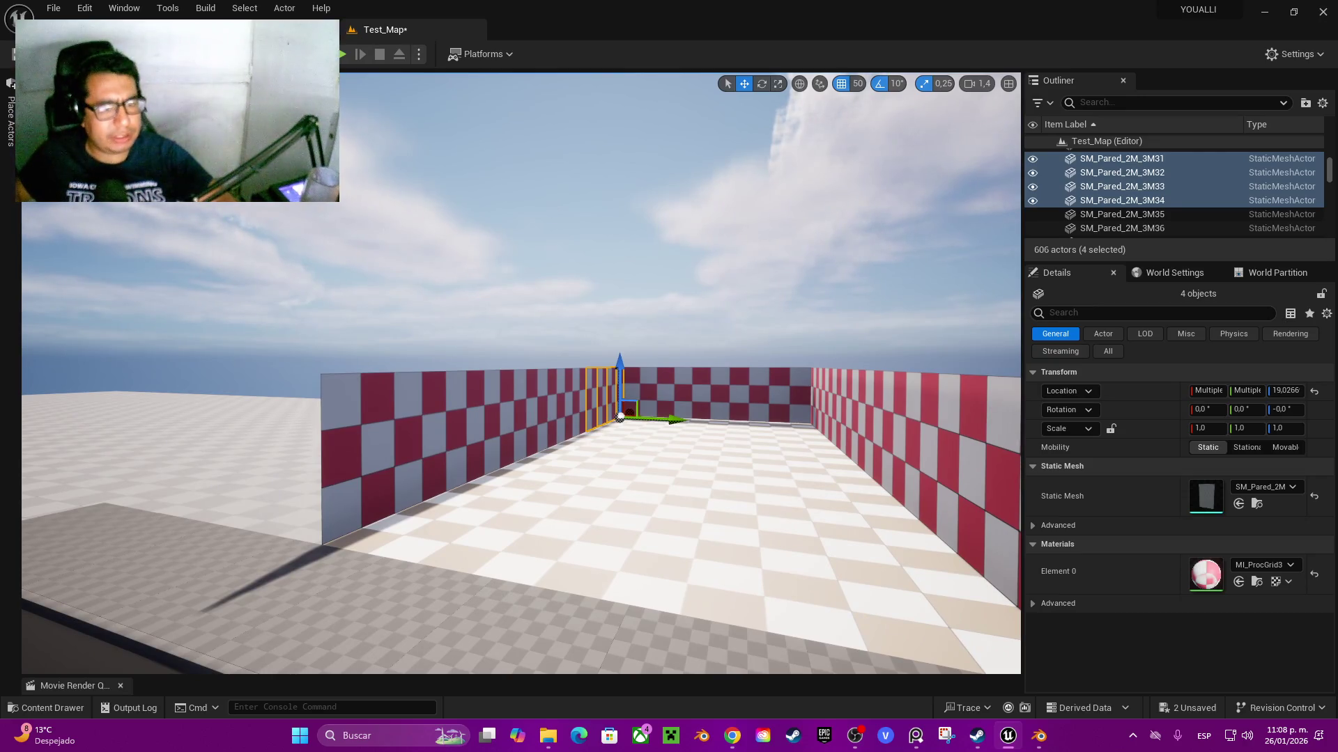
- Alt-drag copies of an enclosure wall panel along Y beside the street
{"action": "double_click", "coordinate": [1122, 200]}
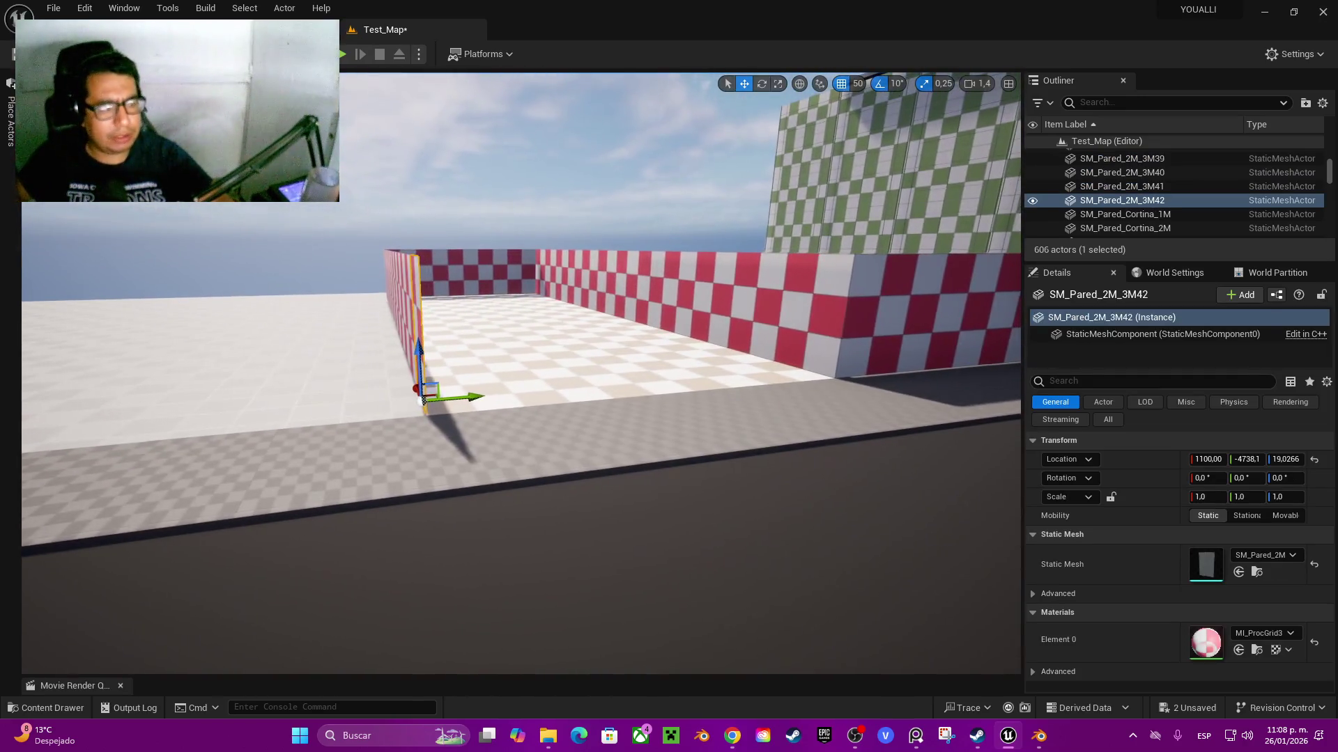
{"action": "key", "text": "e"}
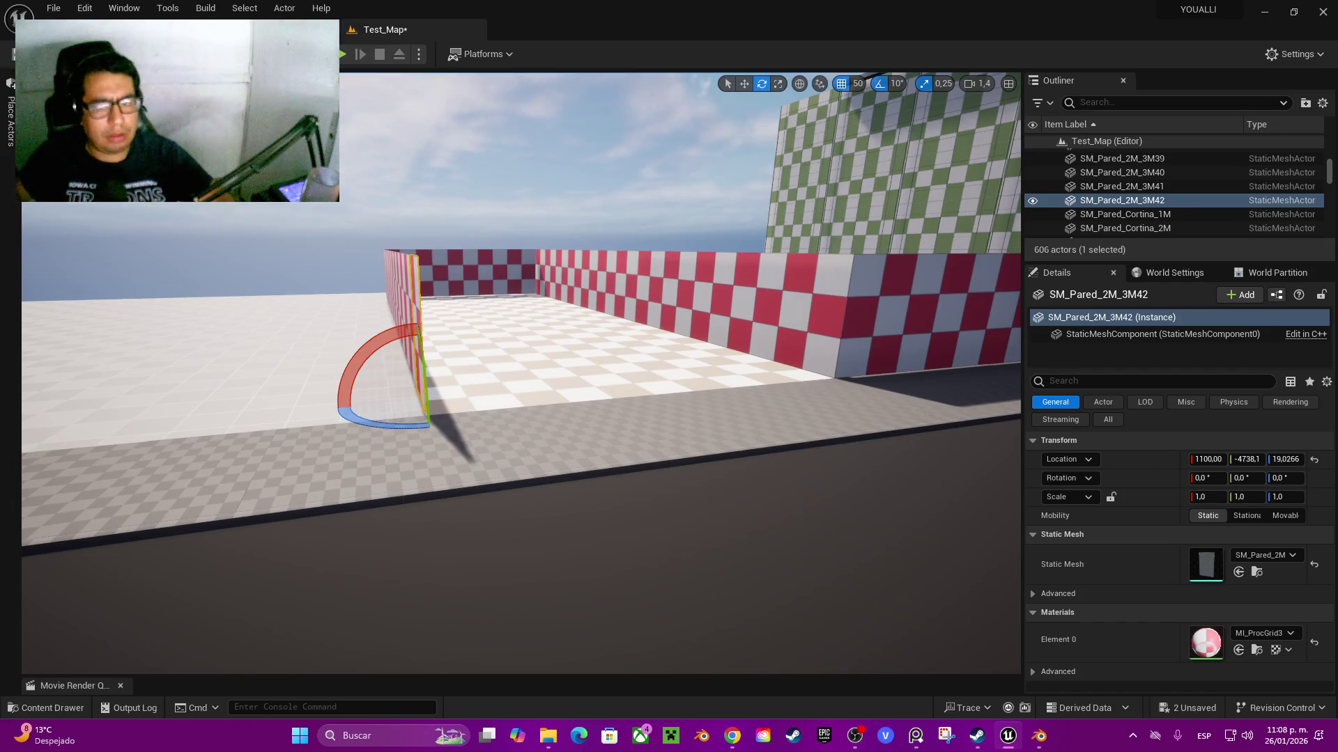
{"action": "left_click", "coordinate": [878, 314]}
{"action": "key", "text": "w"}
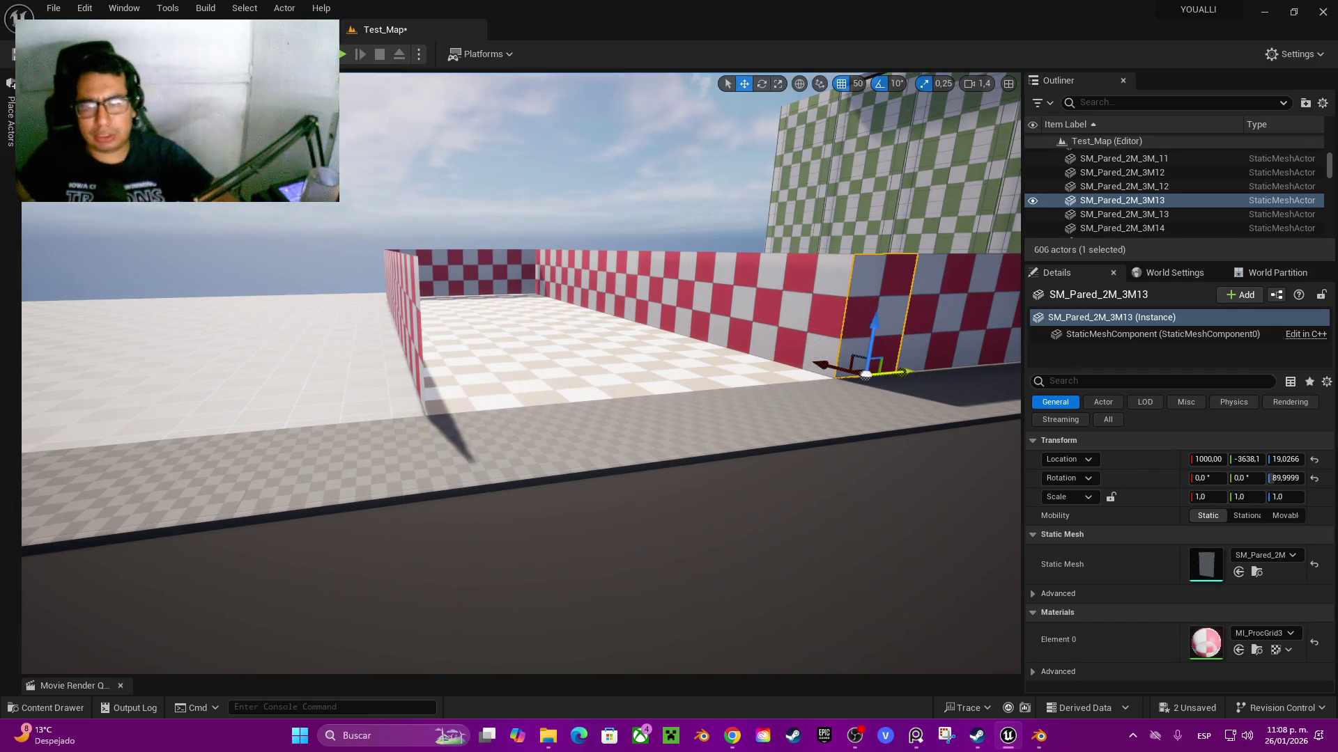
{"action": "left_click_drag", "start_coordinate": [897, 373], "coordinate": [411, 402]}
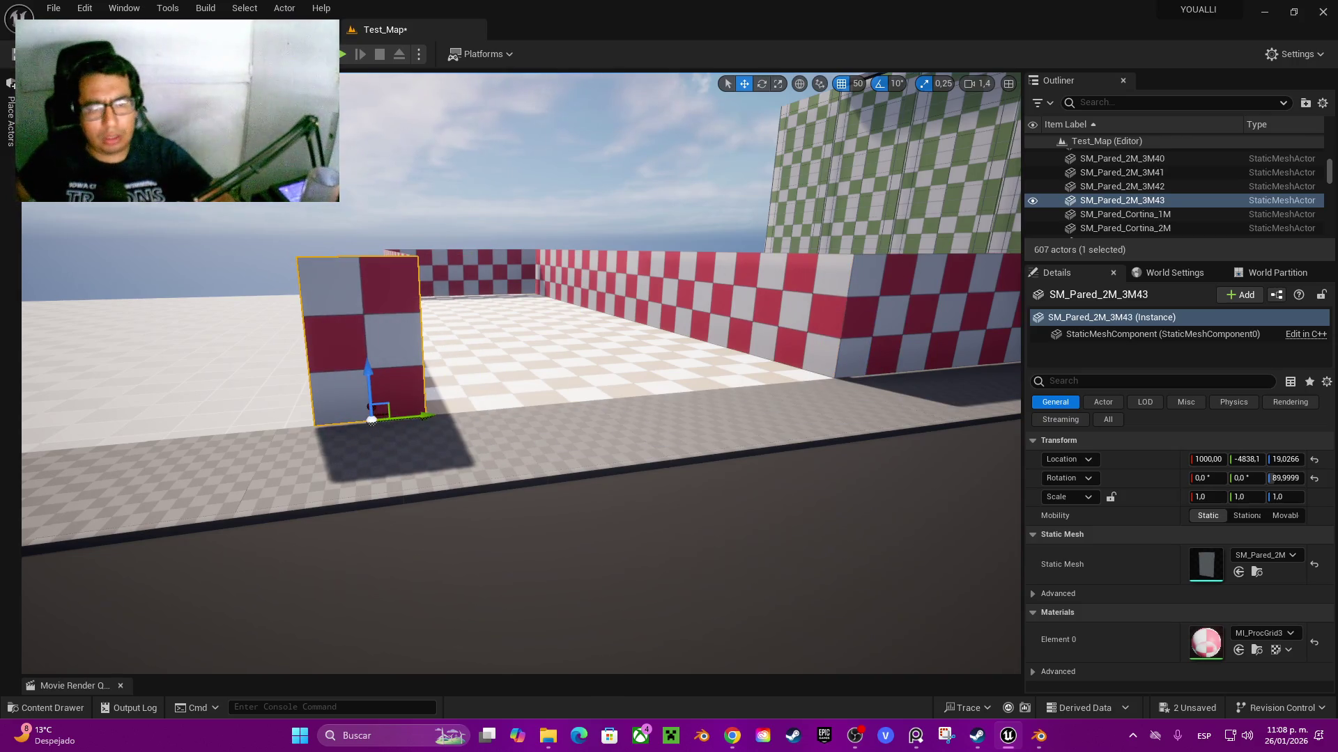
{"action": "scroll", "coordinate": [521, 373], "scroll_direction": "down", "scroll_amount": 5}
{"action": "mouse_move", "coordinate": [555, 388]}
{"action": "left_mouse_down"}
{"action": "mouse_move", "coordinate": [522, 391]}
{"action": "mouse_move", "coordinate": [536, 400]}
{"action": "mouse_move", "coordinate": [514, 409]}
{"action": "mouse_move", "coordinate": [502, 389]}
{"action": "mouse_move", "coordinate": [439, 387]}
{"action": "left_mouse_up"}
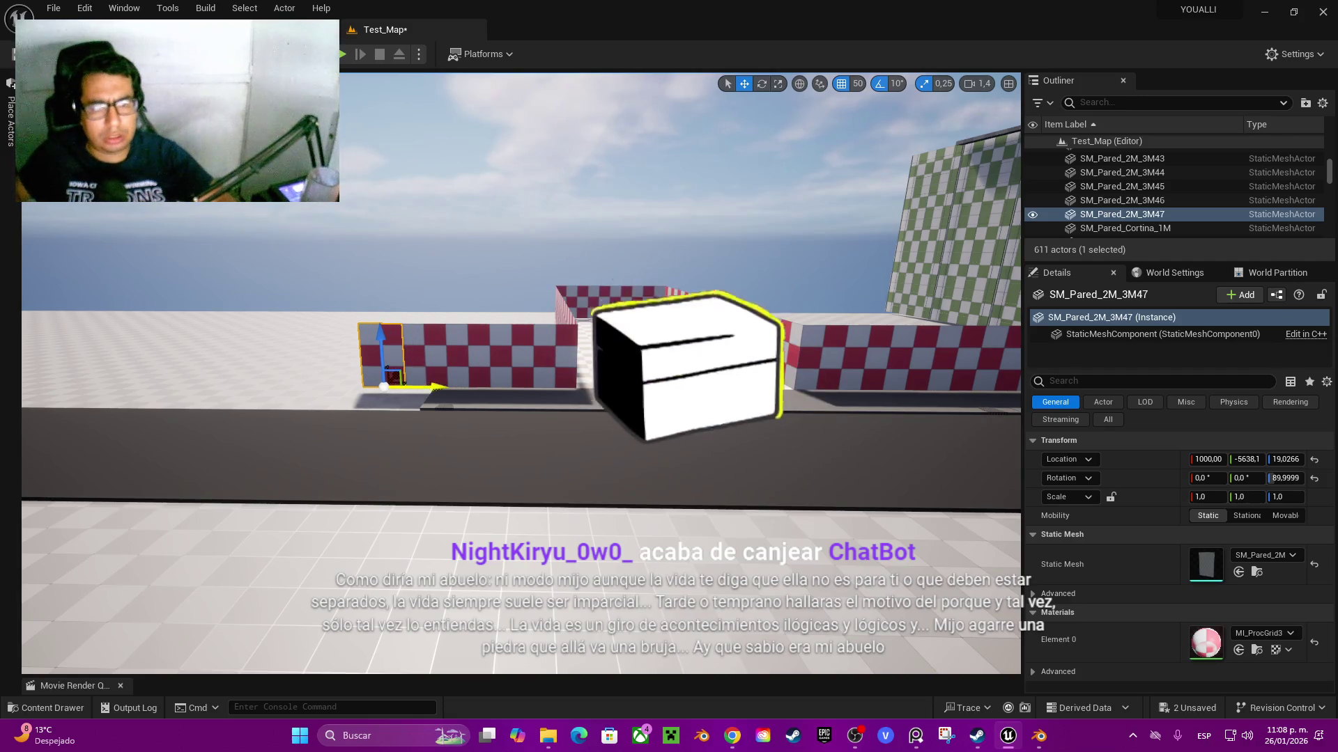
- Select the five new panels and Alt-drag a duplicate to extend the row
{"action": "left_click", "coordinate": [425, 376], "text": "ctrl"}
{"action": "left_click", "coordinate": [468, 376], "text": "ctrl"}
{"action": "left_click", "coordinate": [512, 376], "text": "ctrl"}
{"action": "left_click", "coordinate": [554, 379], "text": "ctrl"}
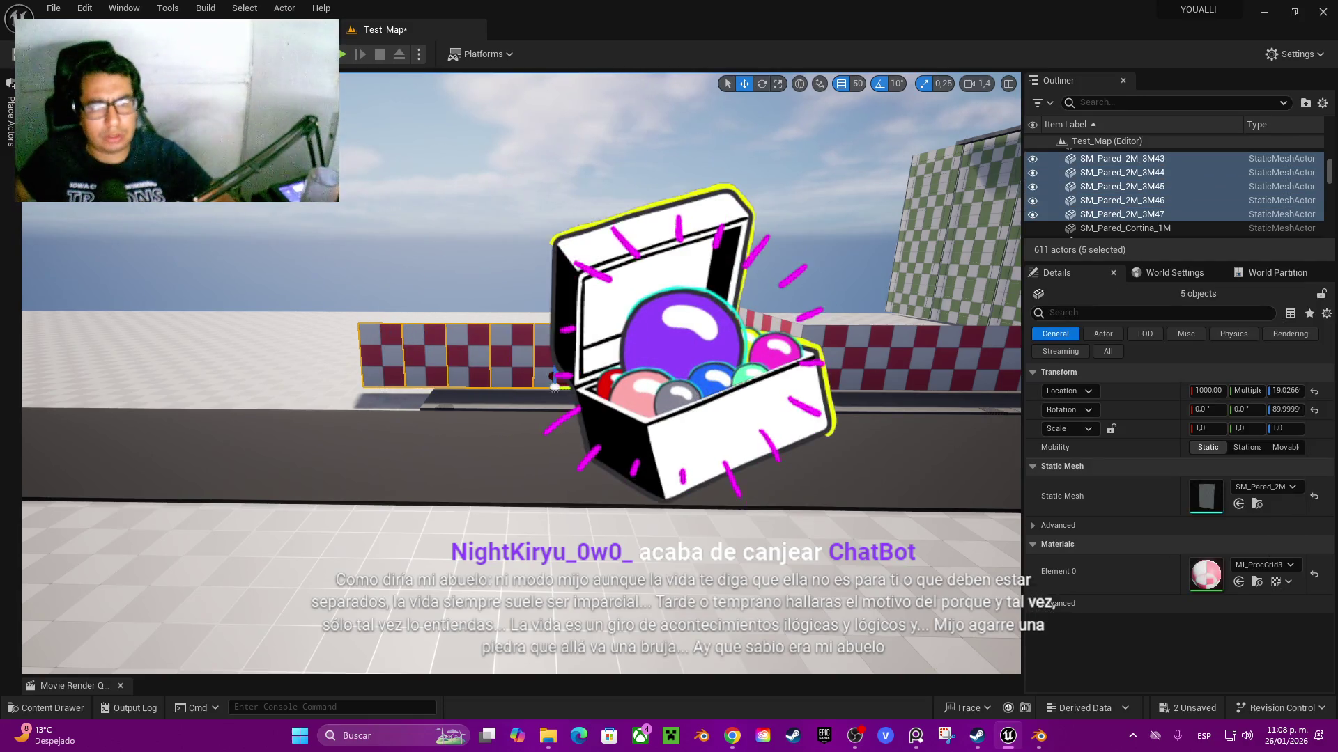
{"action": "mouse_move", "coordinate": [555, 386]}
{"action": "left_mouse_down"}
{"action": "mouse_move", "coordinate": [378, 404]}
{"action": "mouse_move", "coordinate": [317, 439]}
{"action": "left_mouse_up"}
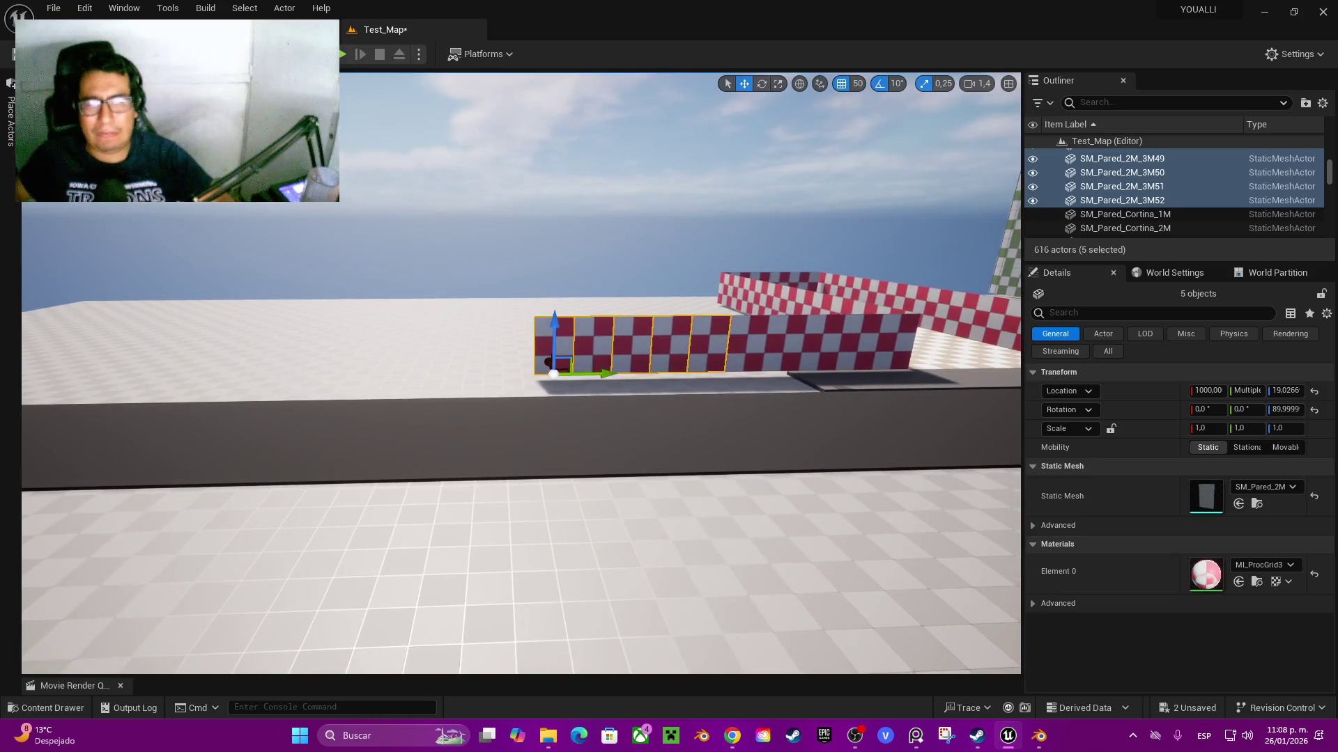
- Lengthen the street wall with more copied panels and begin selecting its segments
{"action": "mouse_move", "coordinate": [401, 395]}
{"action": "left_mouse_down"}
{"action": "mouse_move", "coordinate": [402, 452]}
{"action": "mouse_move", "coordinate": [401, 376]}
{"action": "mouse_move", "coordinate": [401, 449]}
{"action": "mouse_move", "coordinate": [418, 439]}
{"action": "mouse_move", "coordinate": [390, 431]}
{"action": "mouse_move", "coordinate": [432, 432]}
{"action": "left_mouse_up"}
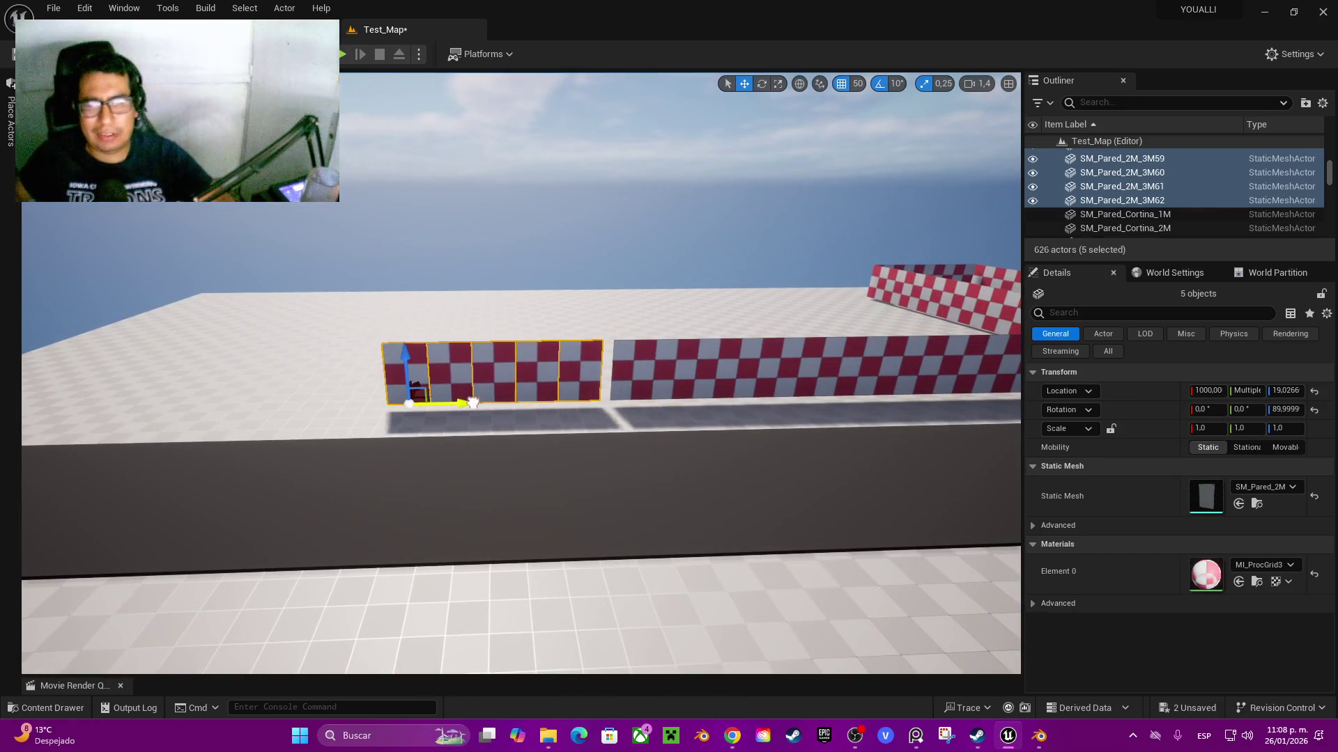
{"action": "mouse_move", "coordinate": [431, 432]}
{"action": "left_mouse_down"}
{"action": "mouse_move", "coordinate": [508, 418]}
{"action": "mouse_move", "coordinate": [481, 431]}
{"action": "mouse_move", "coordinate": [456, 425]}
{"action": "mouse_move", "coordinate": [498, 407]}
{"action": "mouse_move", "coordinate": [460, 408]}
{"action": "left_mouse_up"}
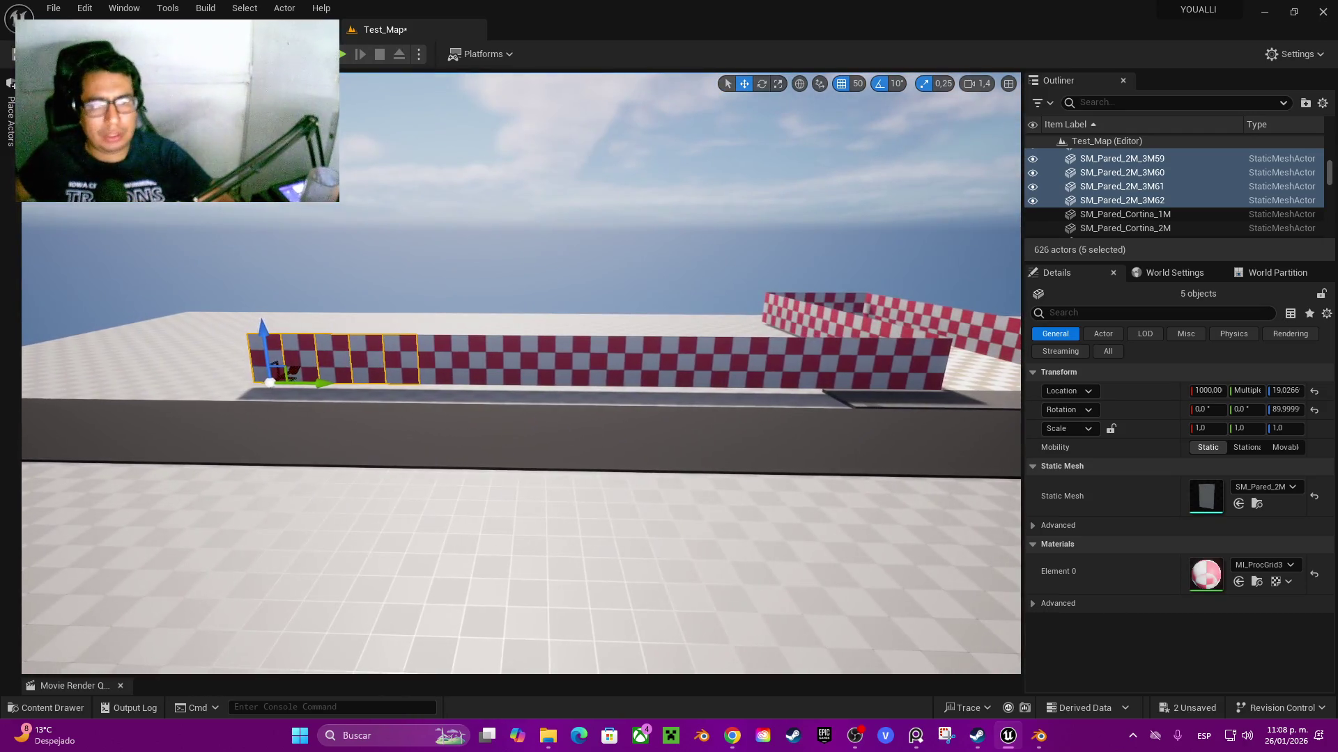
{"action": "left_click", "coordinate": [435, 359], "text": "ctrl"}
{"action": "left_click", "coordinate": [503, 359], "text": "ctrl"}
{"action": "left_click", "coordinate": [469, 359], "text": "ctrl"}
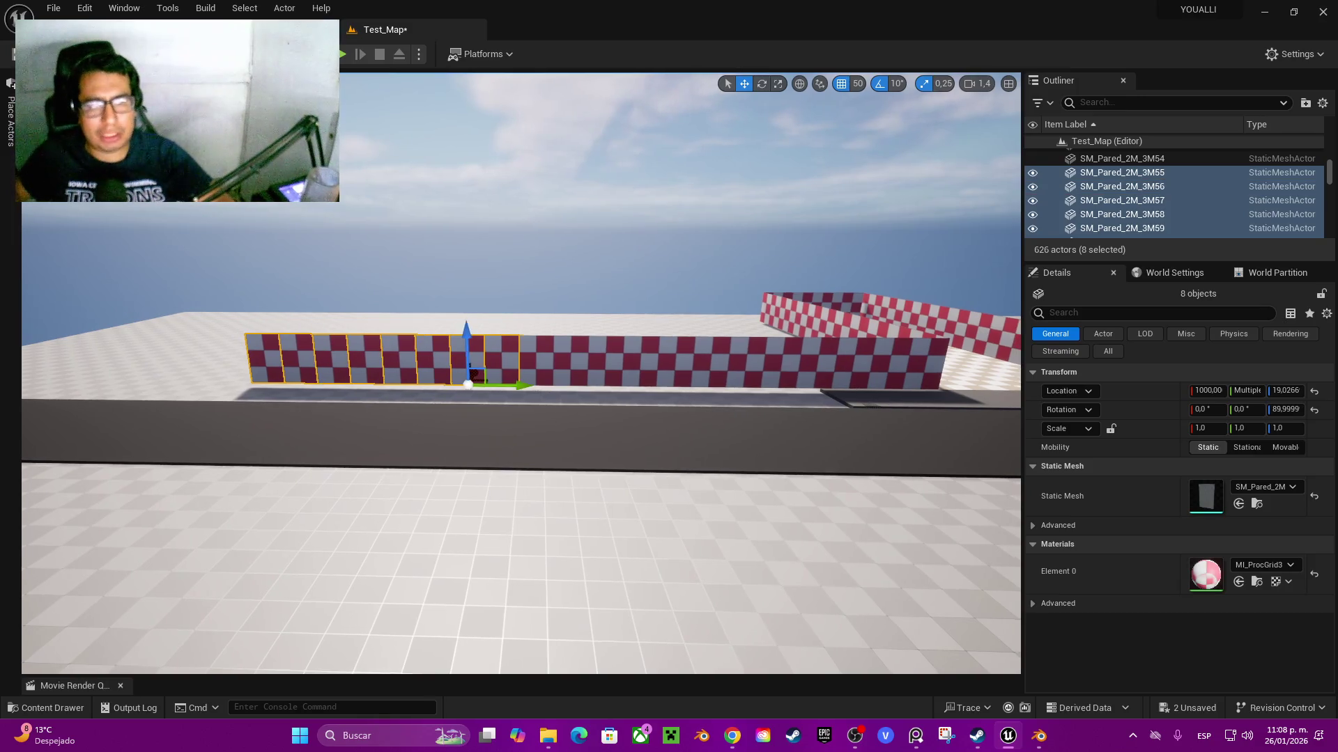
{"action": "left_click", "coordinate": [537, 359], "text": "ctrl"}
{"action": "left_click", "coordinate": [604, 359], "text": "ctrl"}
{"action": "left_click", "coordinate": [572, 366], "text": "ctrl"}
{"action": "left_click", "coordinate": [676, 366], "text": "ctrl"}
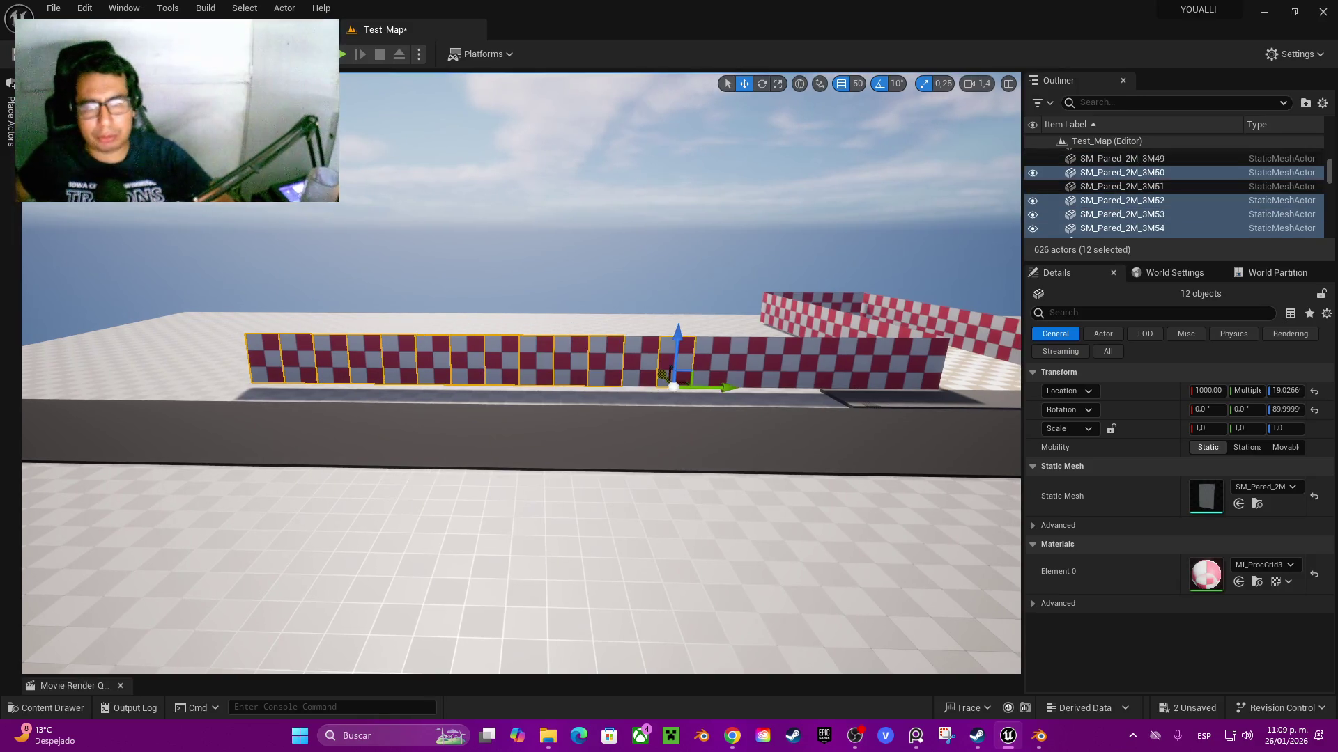
- Finish selecting all 20 wall segments and Alt-drag a copy across the road
{"action": "left_click", "coordinate": [641, 365], "text": "ctrl"}
{"action": "left_click", "coordinate": [710, 366], "text": "ctrl"}
{"action": "left_click", "coordinate": [746, 370], "text": "ctrl"}
{"action": "left_click", "coordinate": [783, 370], "text": "ctrl"}
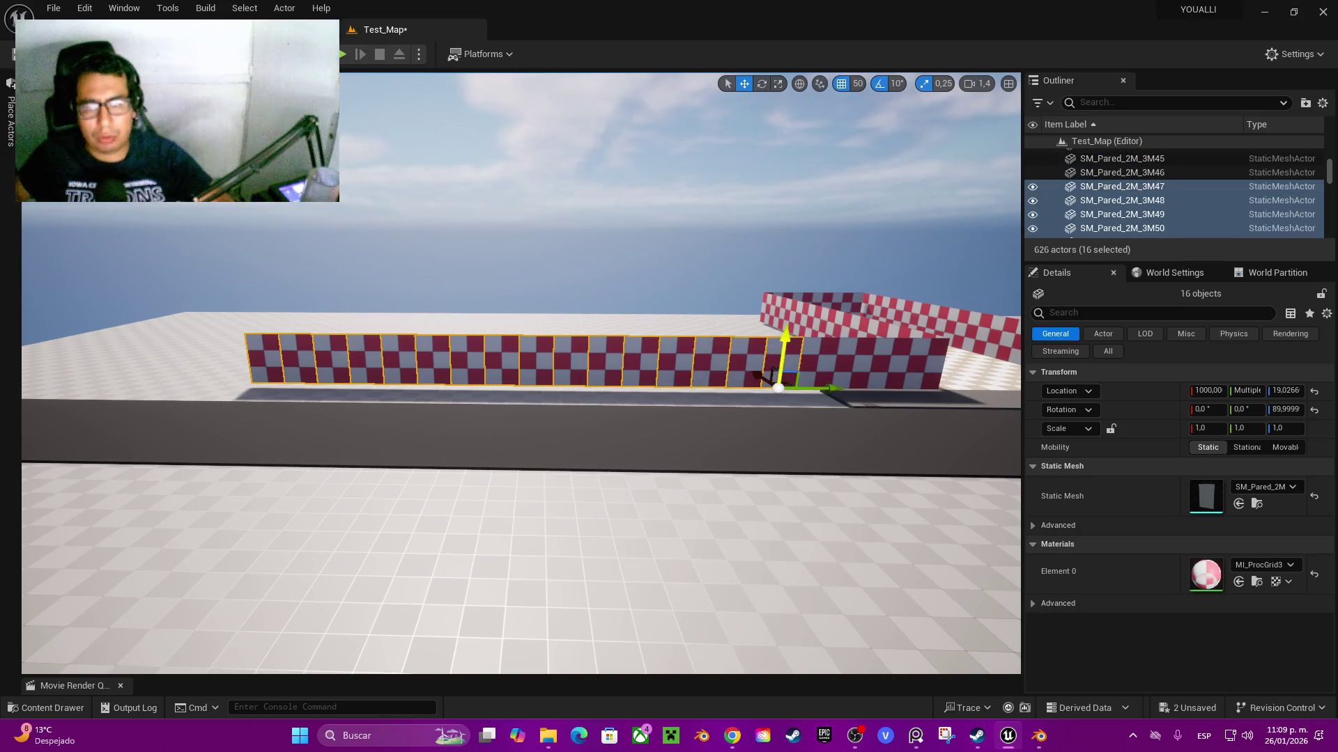
{"action": "left_click", "coordinate": [821, 370], "text": "ctrl"}
{"action": "left_click", "coordinate": [854, 369], "text": "ctrl"}
{"action": "left_click", "coordinate": [892, 363], "text": "ctrl"}
{"action": "left_click", "coordinate": [926, 359], "text": "ctrl"}
{"action": "mouse_move", "coordinate": [927, 359]}
{"action": "left_mouse_down"}
{"action": "mouse_move", "coordinate": [802, 432]}
{"action": "mouse_move", "coordinate": [759, 414]}
{"action": "mouse_move", "coordinate": [492, 441]}
{"action": "left_mouse_up"}
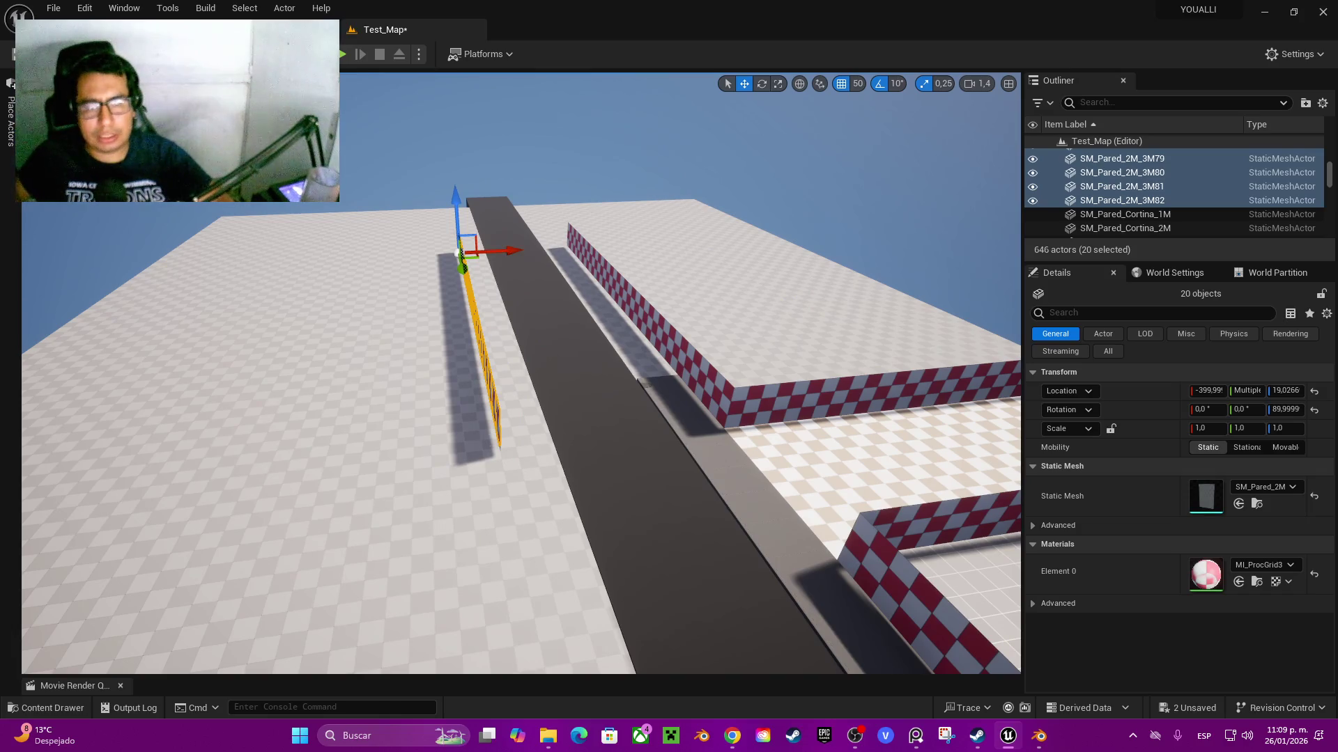
- Select the five street pieces beside the walled area and frame them in the view
{"action": "left_click", "coordinate": [673, 401]}
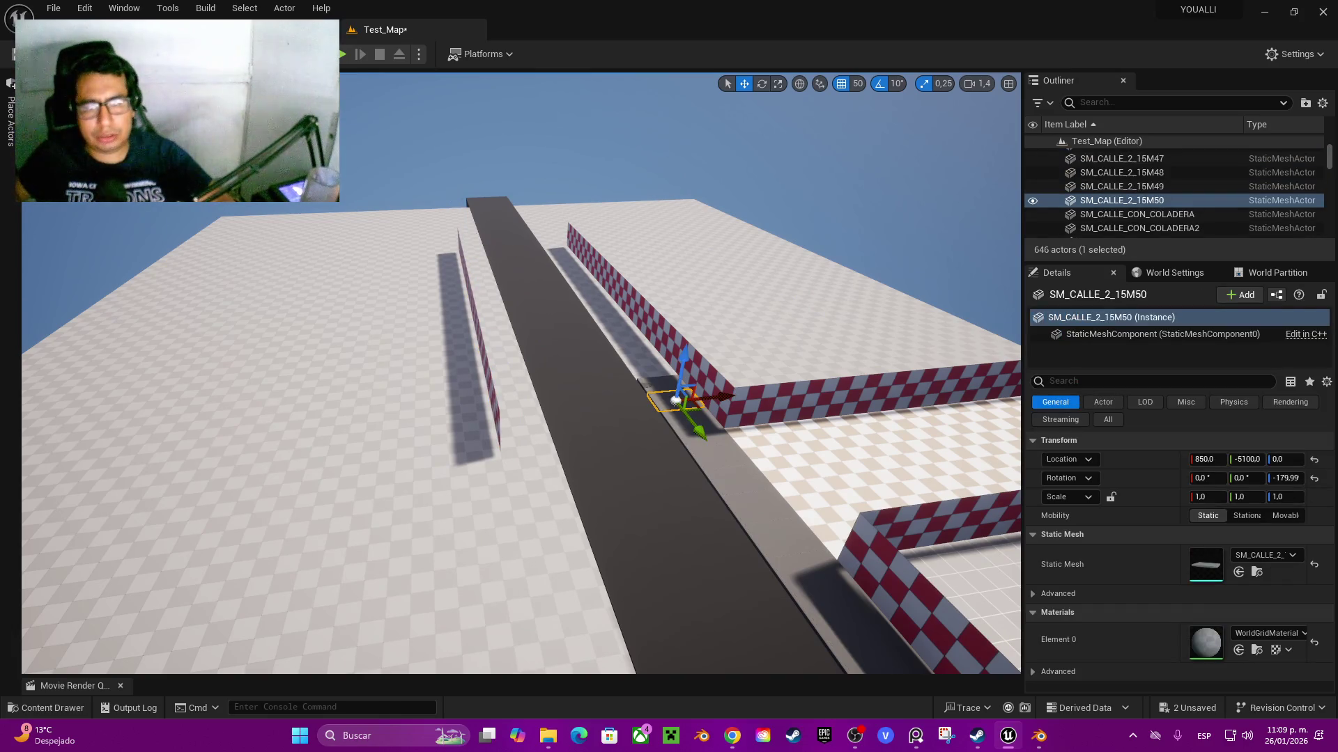
{"action": "left_click", "coordinate": [666, 387], "text": "ctrl"}
{"action": "left_click", "coordinate": [686, 420], "text": "ctrl"}
{"action": "left_click", "coordinate": [700, 437], "text": "ctrl"}
{"action": "left_click", "coordinate": [715, 457], "text": "ctrl"}
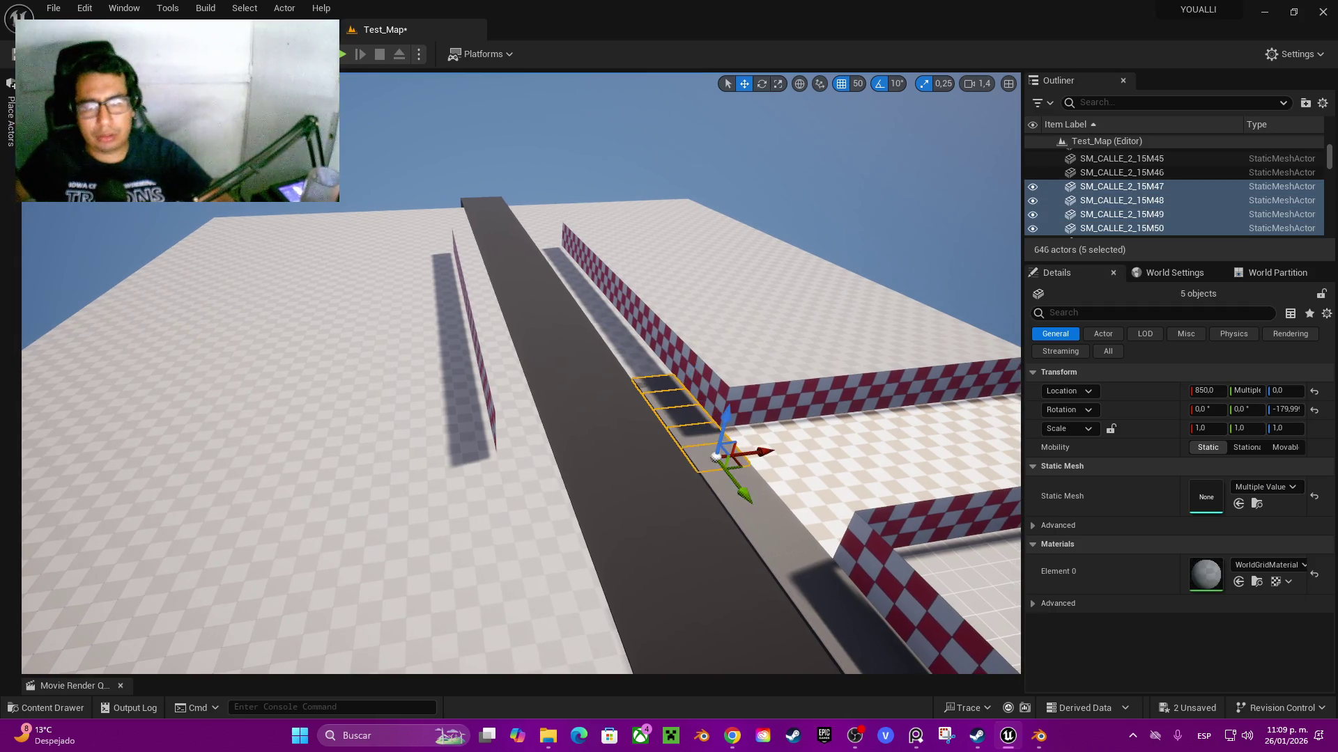
{"action": "key", "text": "f"}
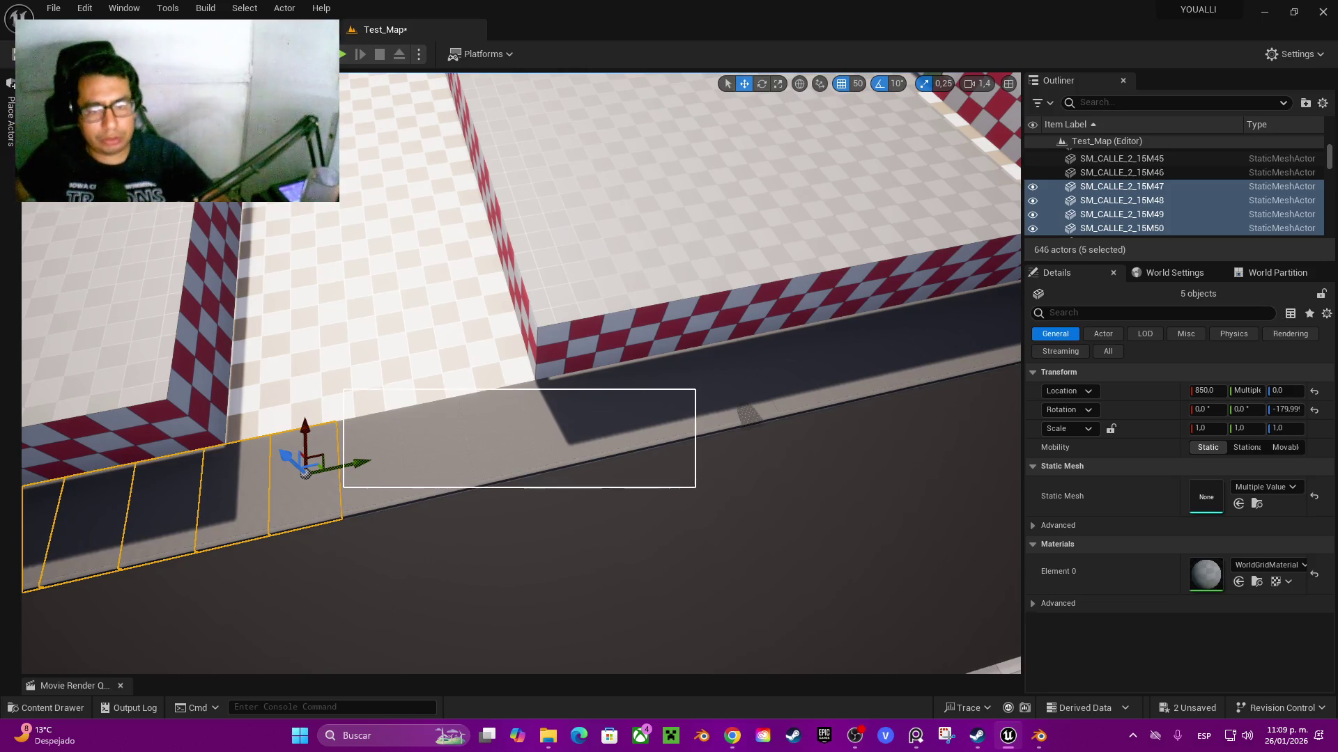
- Box-select the remaining sidewalk tiles, excluding the large floor, until 45 tiles are selected
{"action": "left_click_drag", "start_coordinate": [343, 418], "coordinate": [418, 487]}
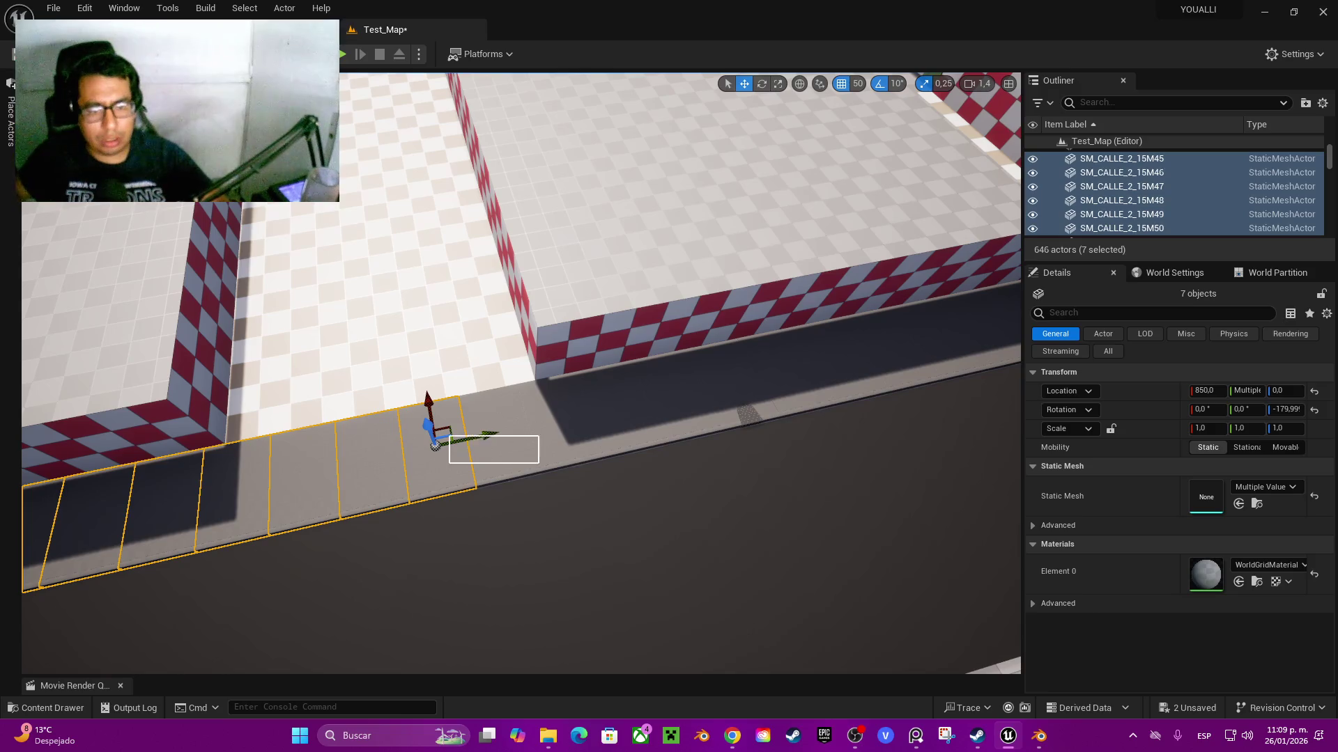
{"action": "left_click_drag", "start_coordinate": [539, 464], "coordinate": [565, 446]}
{"action": "left_click_drag", "start_coordinate": [660, 415], "coordinate": [743, 409]}
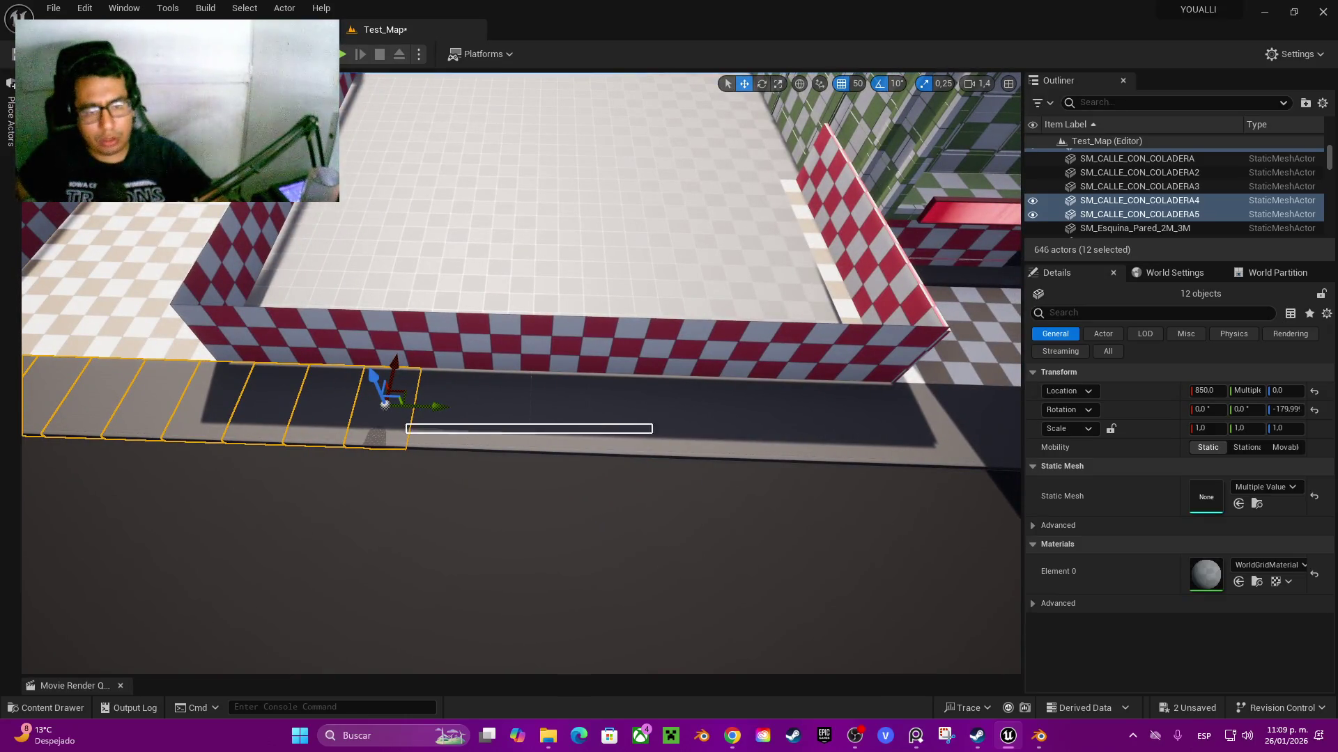
{"action": "left_click_drag", "start_coordinate": [406, 428], "coordinate": [860, 422]}
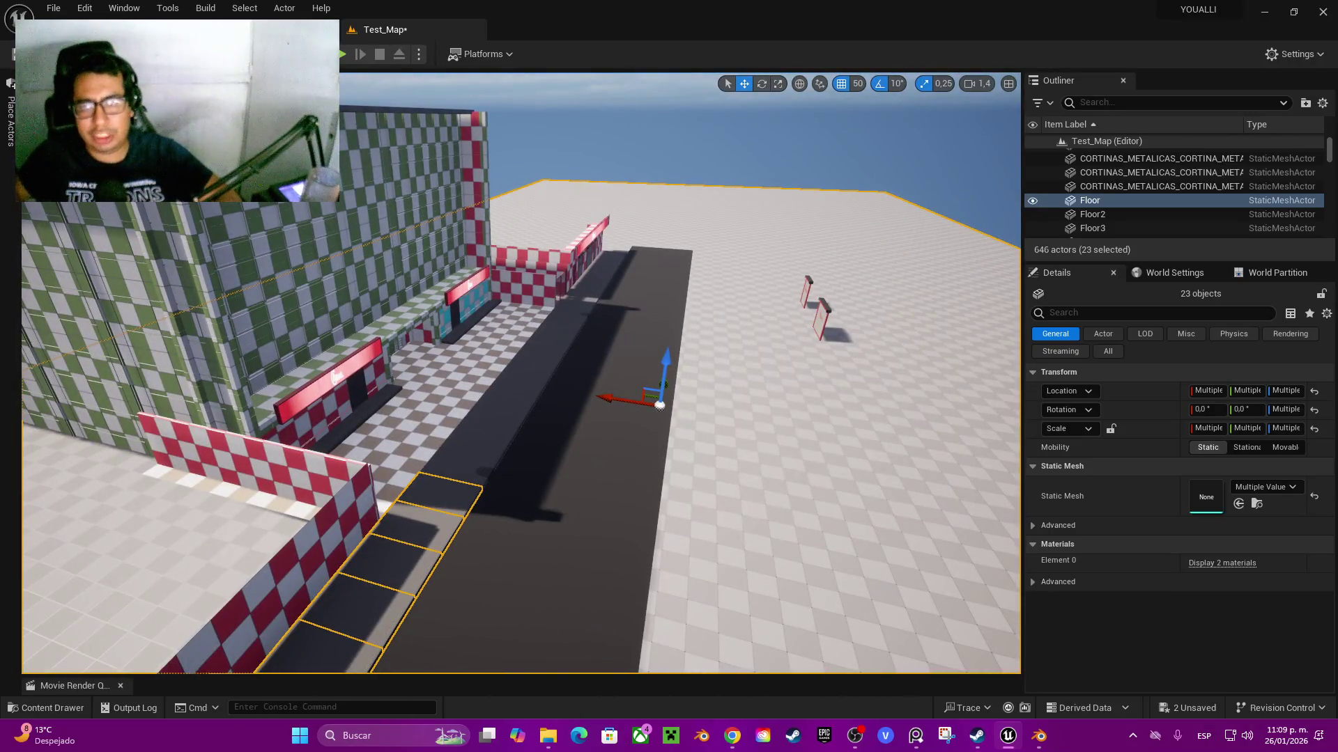
{"action": "left_click", "coordinate": [659, 404], "text": "ctrl"}
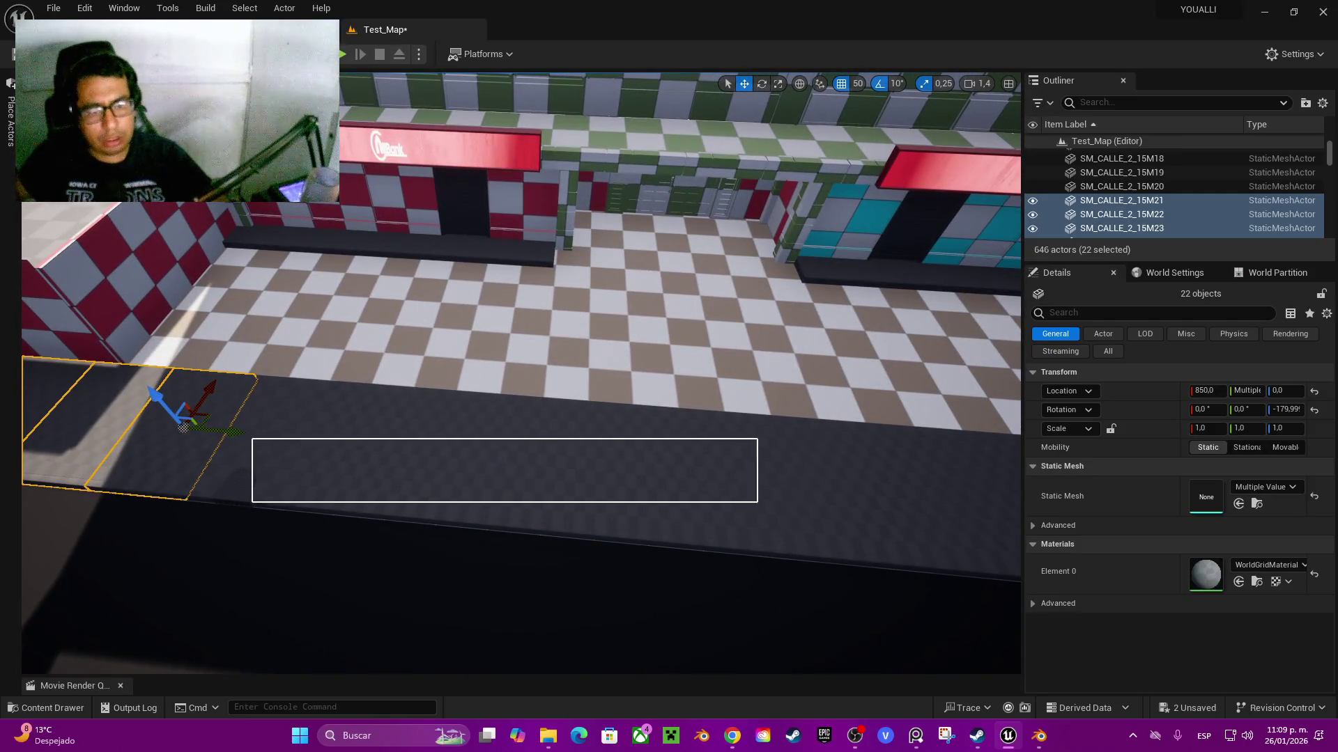
{"action": "left_click_drag", "start_coordinate": [800, 484], "coordinate": [800, 484]}
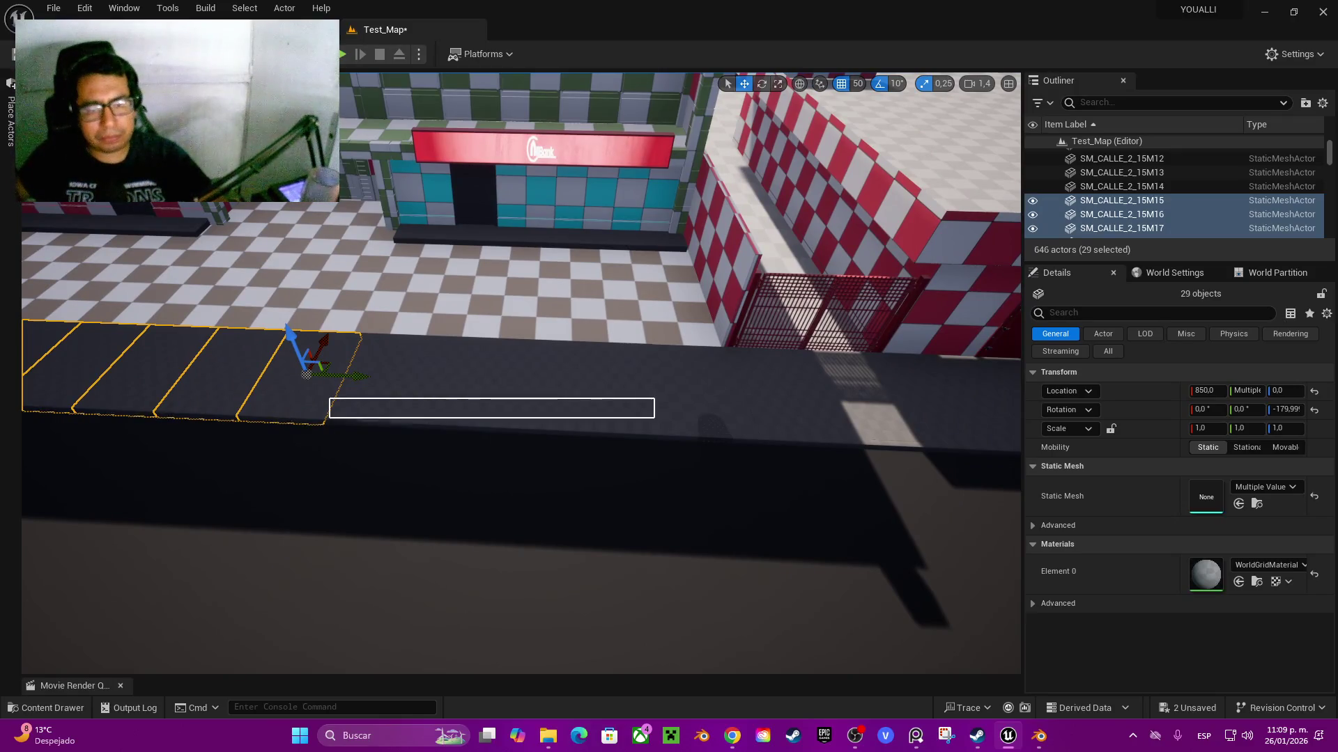
{"action": "left_click_drag", "start_coordinate": [830, 399], "coordinate": [830, 399]}
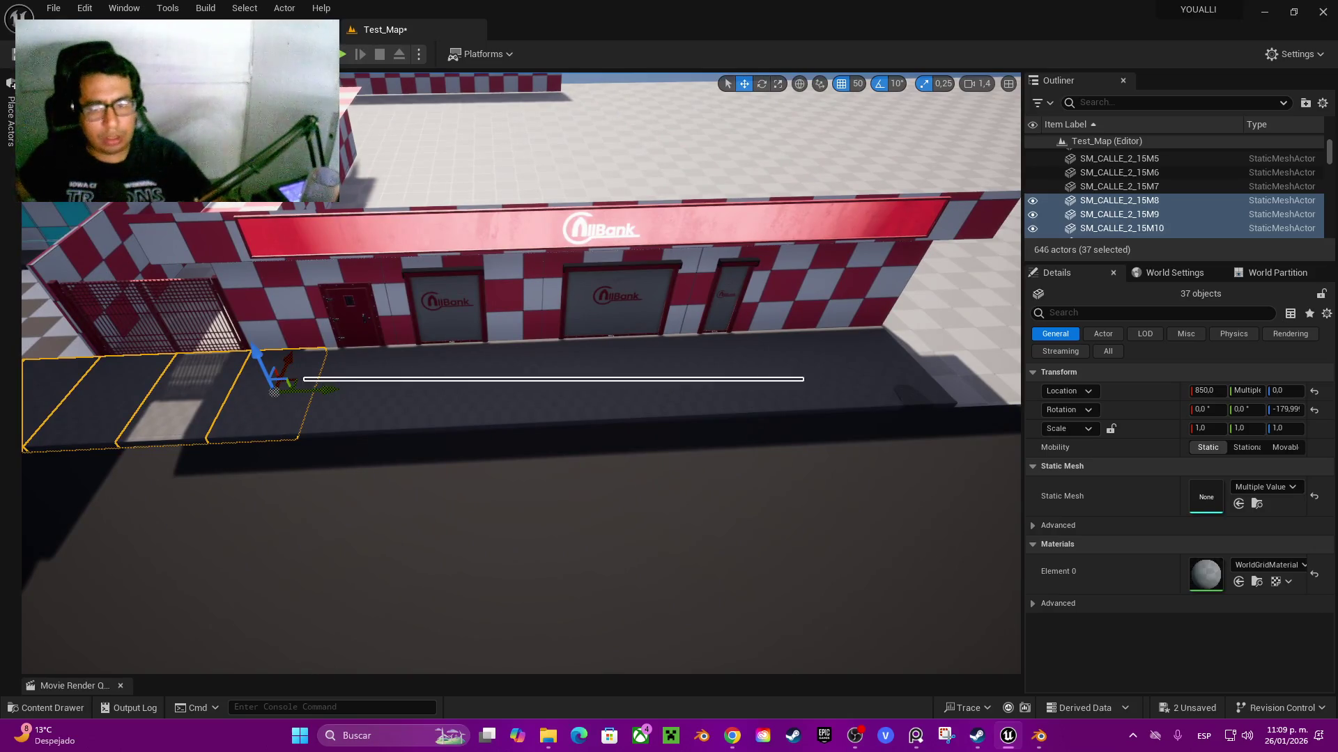
{"action": "left_click_drag", "start_coordinate": [887, 376], "coordinate": [887, 376]}
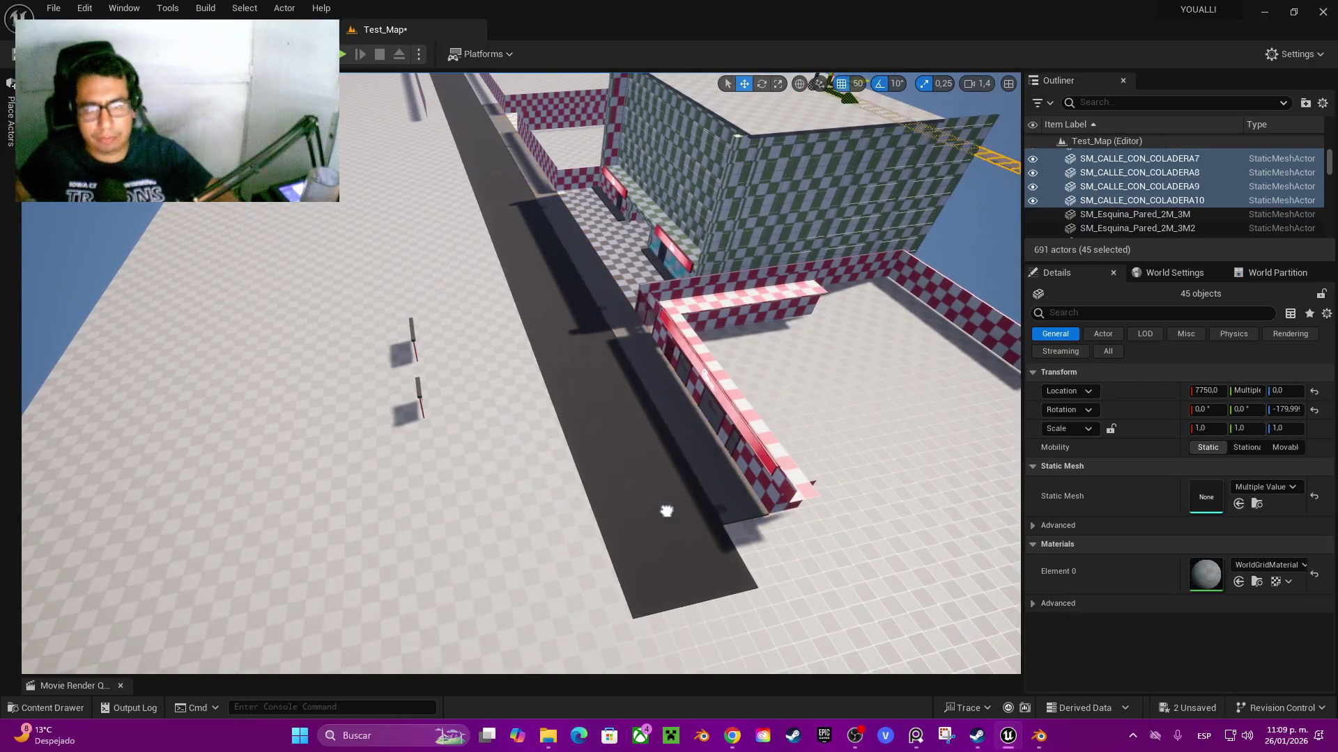
- Paste a copy of the sidewalk strip and rotate it around Z to face the street
{"action": "key", "text": "ctrl+v"}
{"action": "left_click_drag", "start_coordinate": [476, 511], "coordinate": [494, 508]}
{"action": "key", "text": "e"}
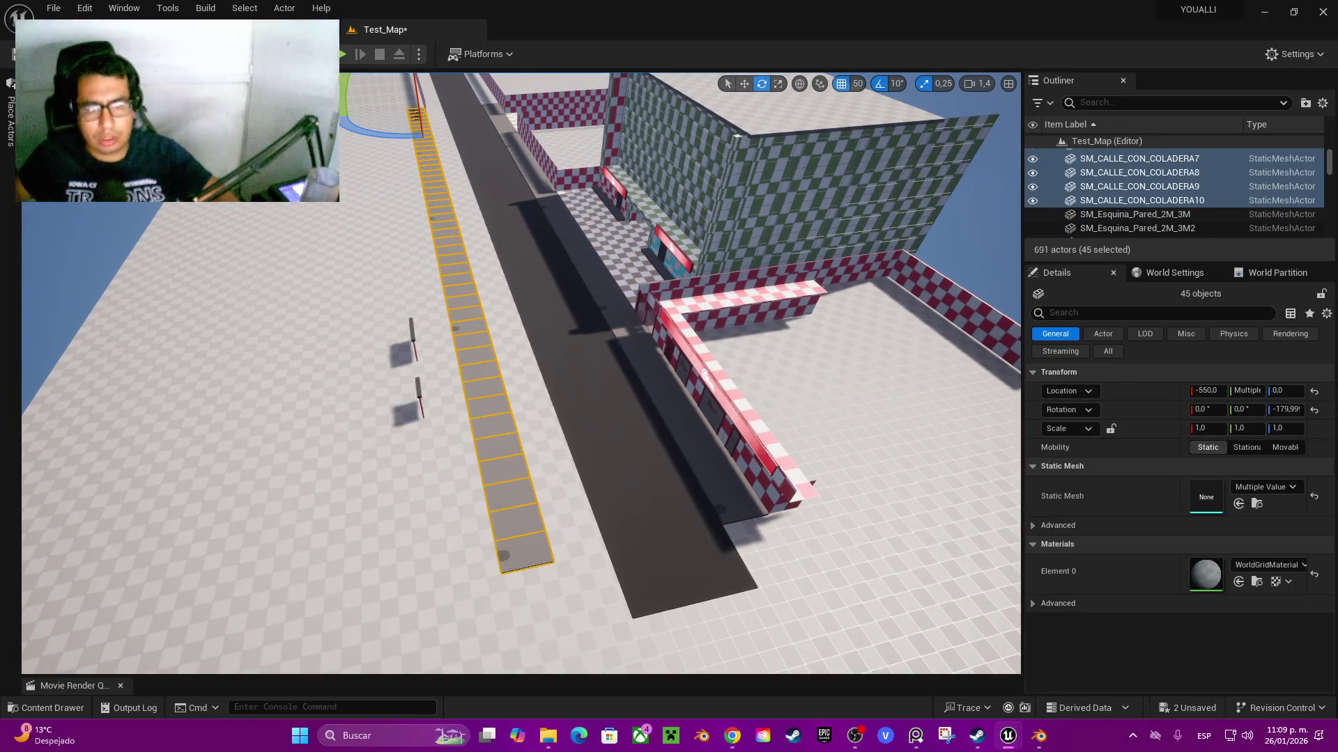
{"action": "left_click_drag", "start_coordinate": [390, 131], "coordinate": [488, 110]}
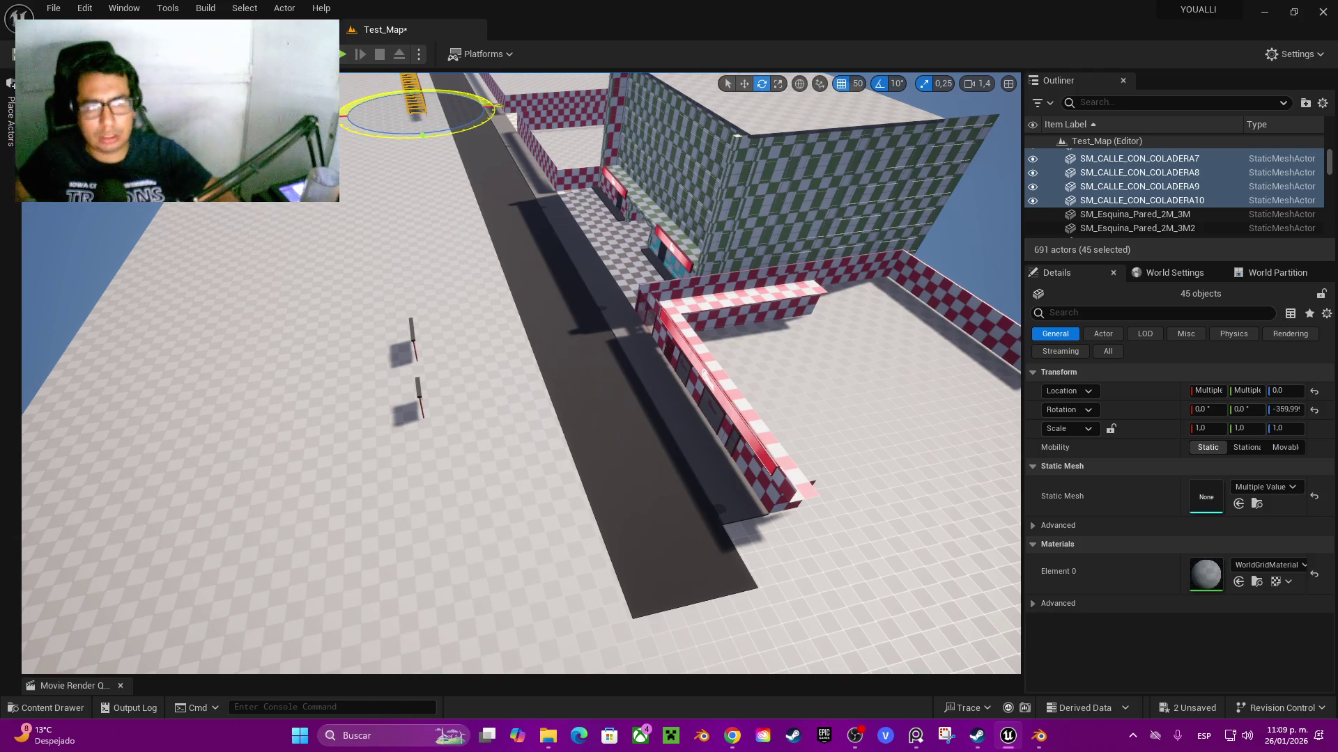
- Slide the copied strip along the street's opposite side, beside the checkered wall
{"action": "left_click_drag", "start_coordinate": [452, 223], "coordinate": [531, 519]}
{"action": "scroll", "coordinate": [464, 427], "scroll_direction": "up", "scroll_amount": 3}
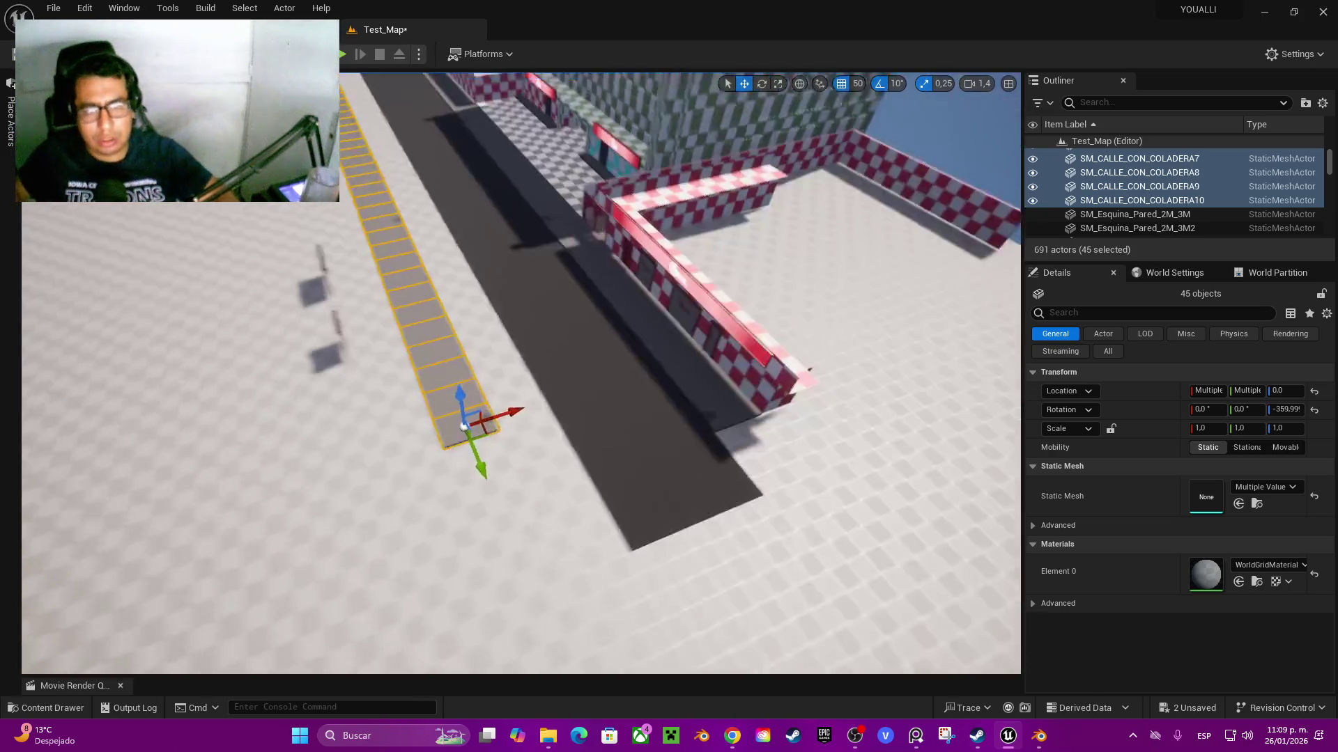
{"action": "mouse_move", "coordinate": [481, 419]}
{"action": "left_mouse_down"}
{"action": "mouse_move", "coordinate": [521, 417]}
{"action": "mouse_move", "coordinate": [524, 517]}
{"action": "left_mouse_up"}
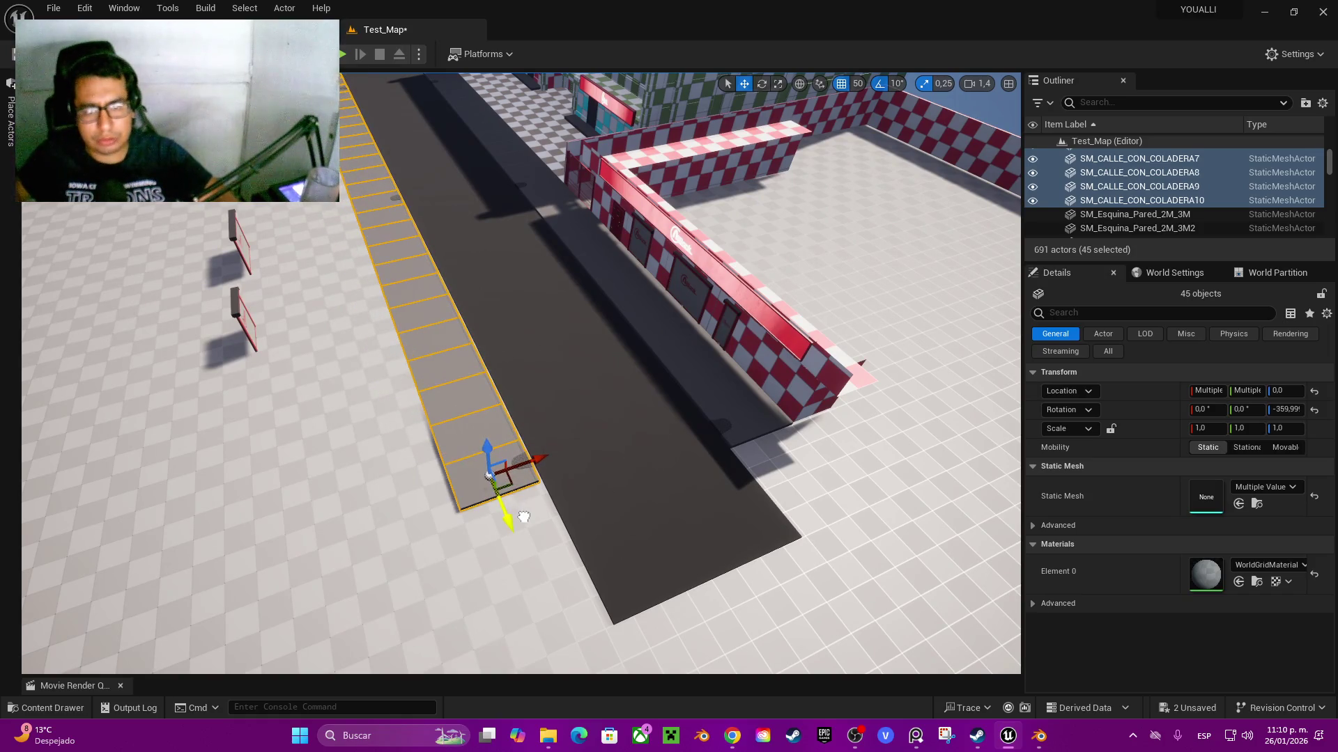
{"action": "scroll", "coordinate": [489, 476], "scroll_direction": "up", "scroll_amount": 5}
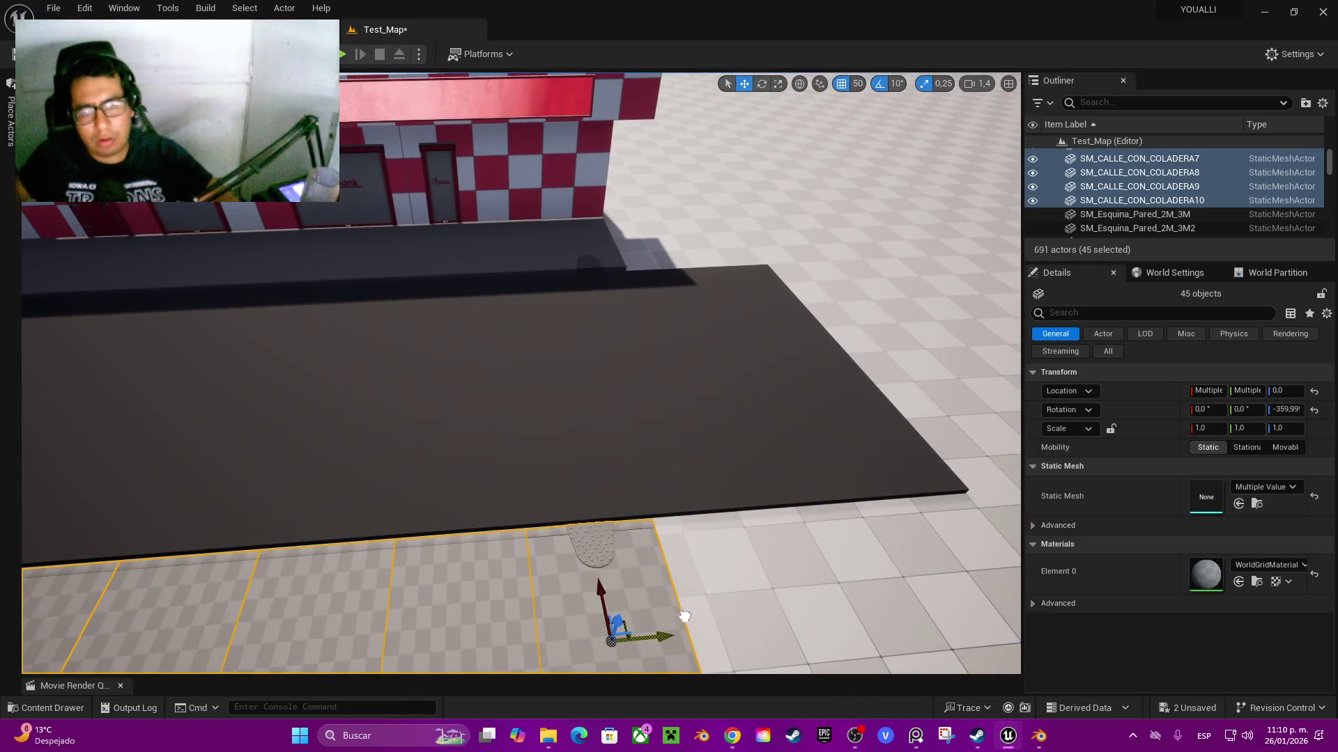
{"action": "mouse_move", "coordinate": [684, 617]}
{"action": "left_mouse_down"}
{"action": "mouse_move", "coordinate": [568, 481]}
{"action": "mouse_move", "coordinate": [613, 488]}
{"action": "mouse_move", "coordinate": [622, 469]}
{"action": "left_mouse_up"}
{"action": "scroll", "coordinate": [521, 374], "scroll_direction": "up", "scroll_amount": 2}
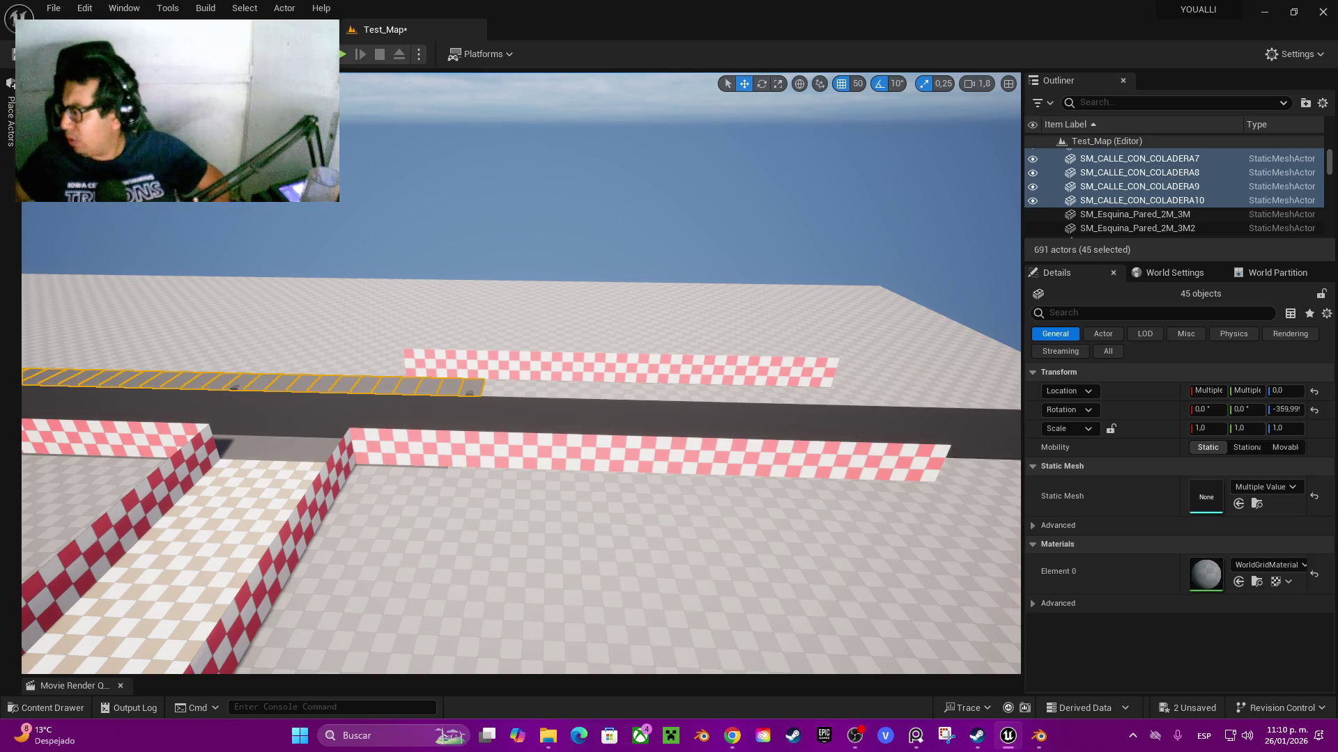
{"action": "mouse_move", "coordinate": [622, 469]}
{"action": "left_mouse_down"}
{"action": "mouse_move", "coordinate": [578, 475]}
{"action": "mouse_move", "coordinate": [630, 470]}
{"action": "mouse_move", "coordinate": [585, 474]}
{"action": "mouse_move", "coordinate": [613, 473]}
{"action": "left_mouse_up"}
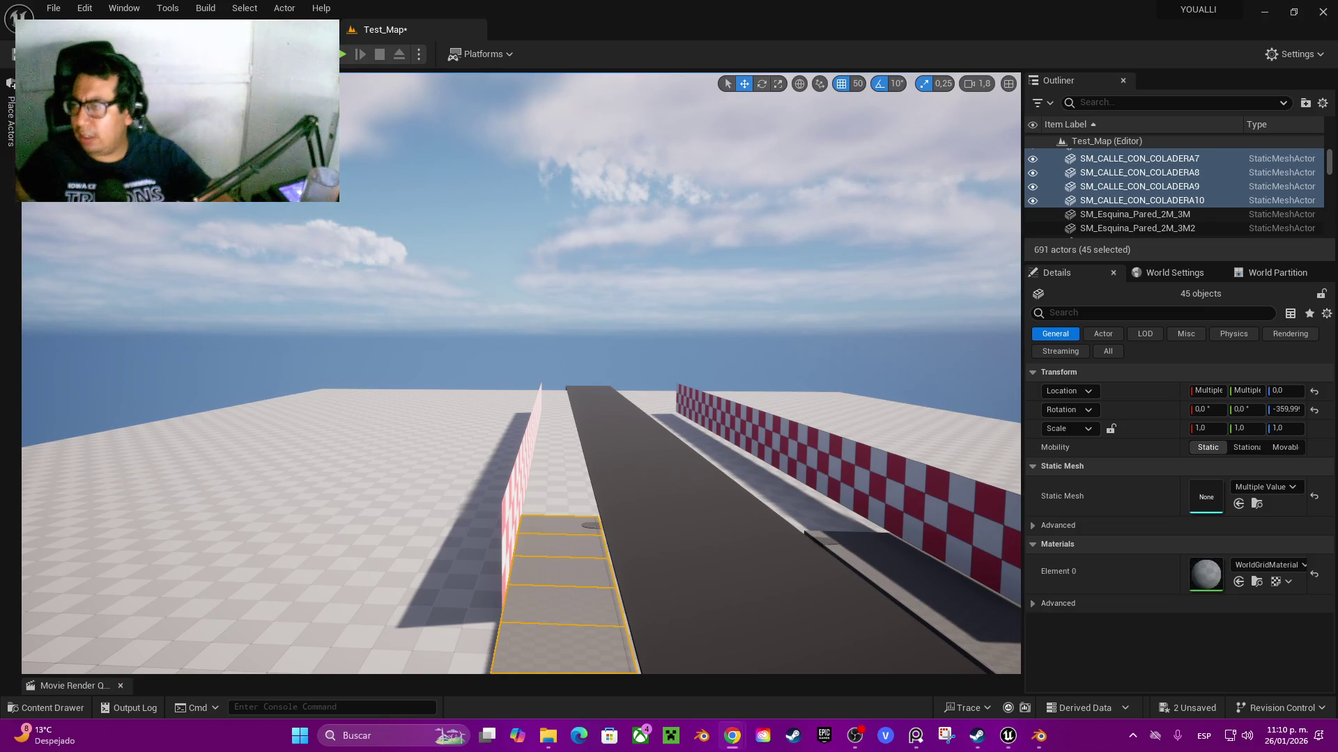
{"action": "mouse_move", "coordinate": [613, 473]}
{"action": "left_mouse_down"}
{"action": "mouse_move", "coordinate": [704, 464]}
{"action": "mouse_move", "coordinate": [675, 405]}
{"action": "mouse_move", "coordinate": [579, 571]}
{"action": "left_mouse_up"}
- Select the five neighbouring road segments
{"action": "left_click", "coordinate": [565, 580]}
{"action": "left_click", "coordinate": [627, 546], "text": "ctrl"}
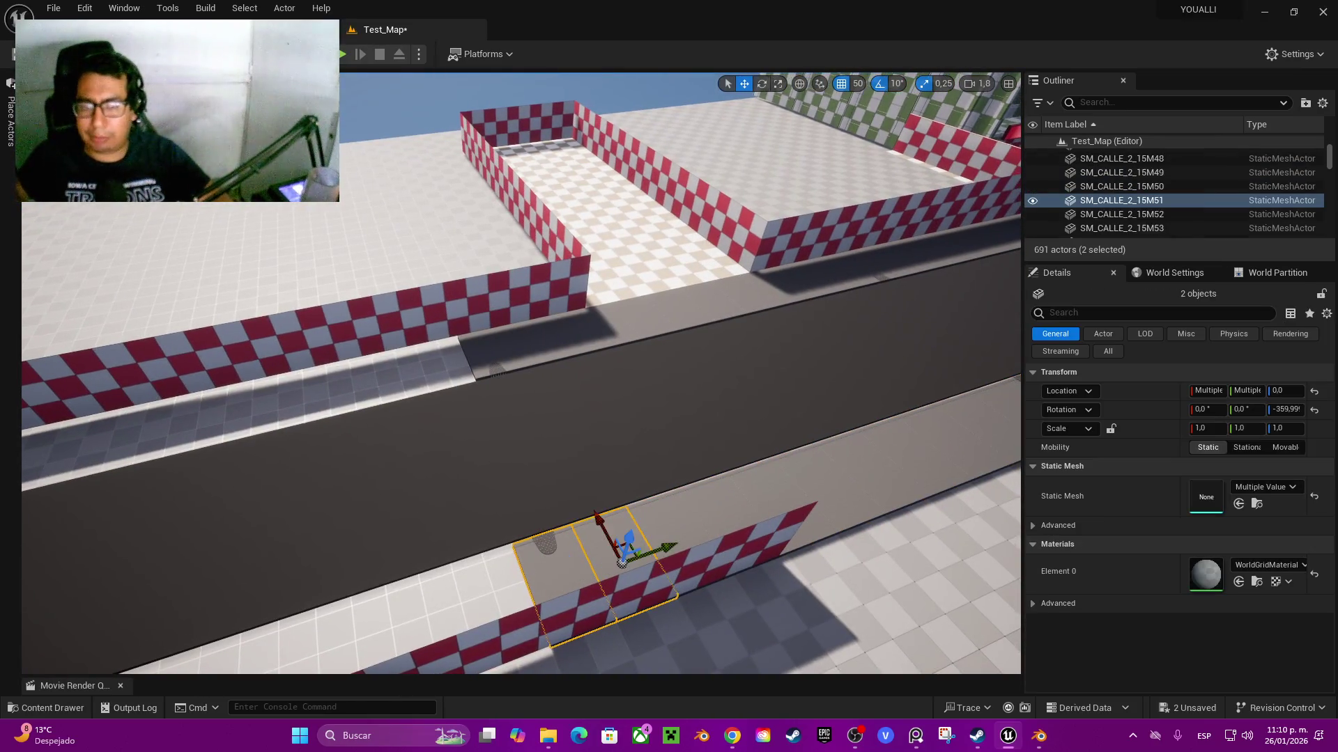
{"action": "left_click", "coordinate": [732, 493], "text": "ctrl"}
{"action": "left_click", "coordinate": [680, 525], "text": "ctrl"}
{"action": "left_click", "coordinate": [820, 483], "text": "ctrl"}
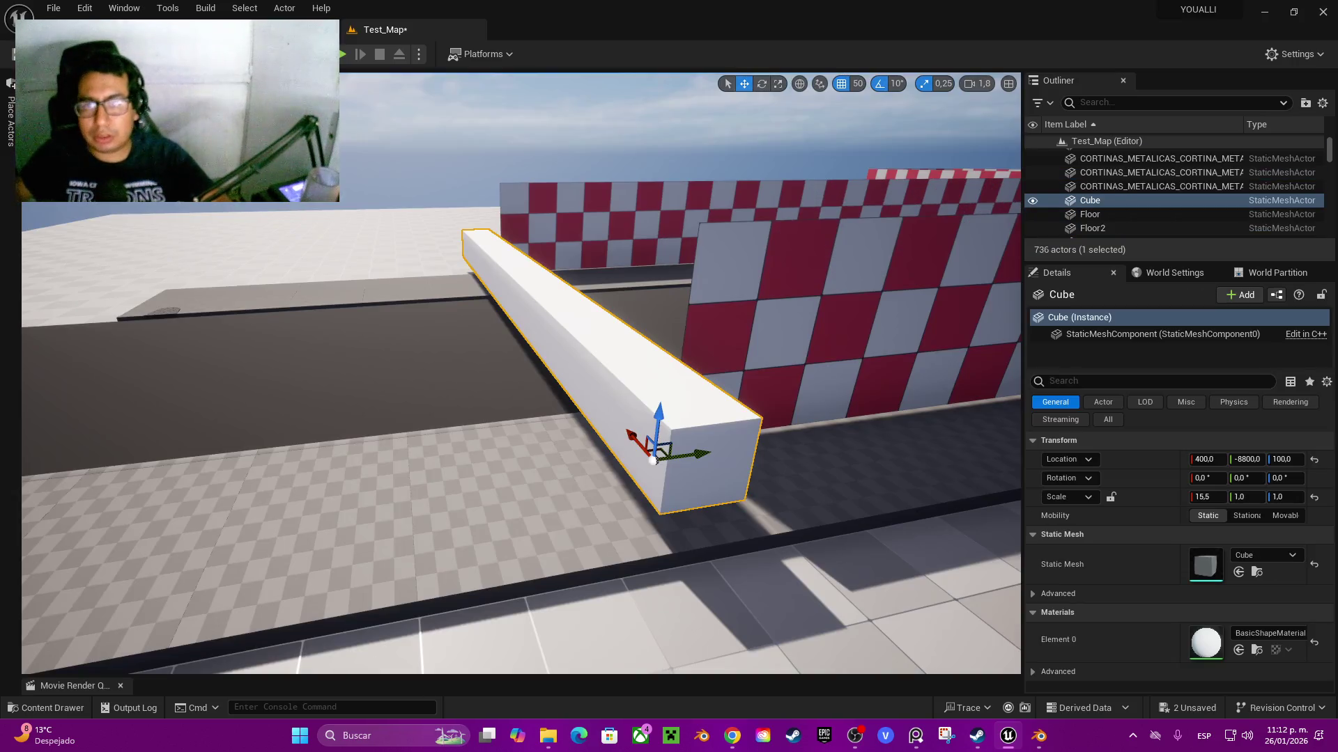
- Raise the 15.5-long white bar to height 369 and slide it across the road's end
{"action": "left_click_drag", "start_coordinate": [523, 376], "coordinate": [523, 390]}
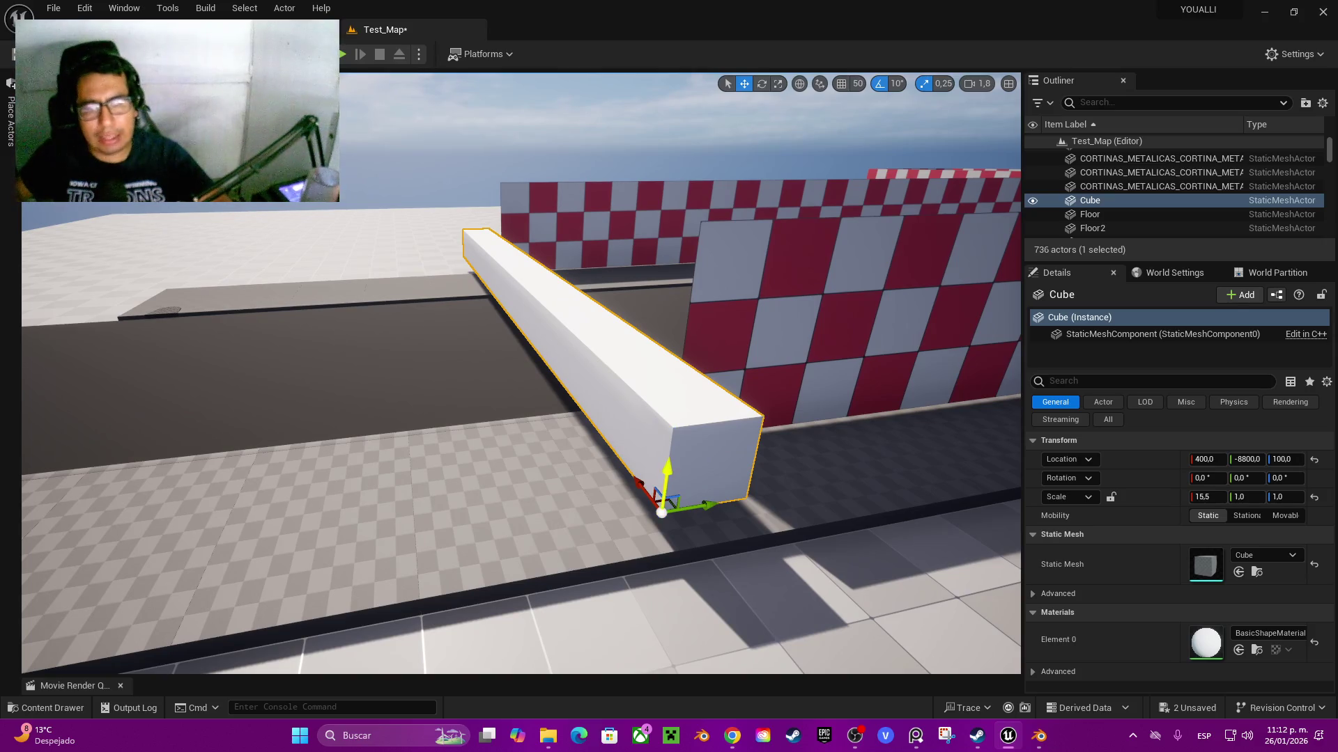
{"action": "left_click_drag", "start_coordinate": [669, 474], "coordinate": [667, 491]}
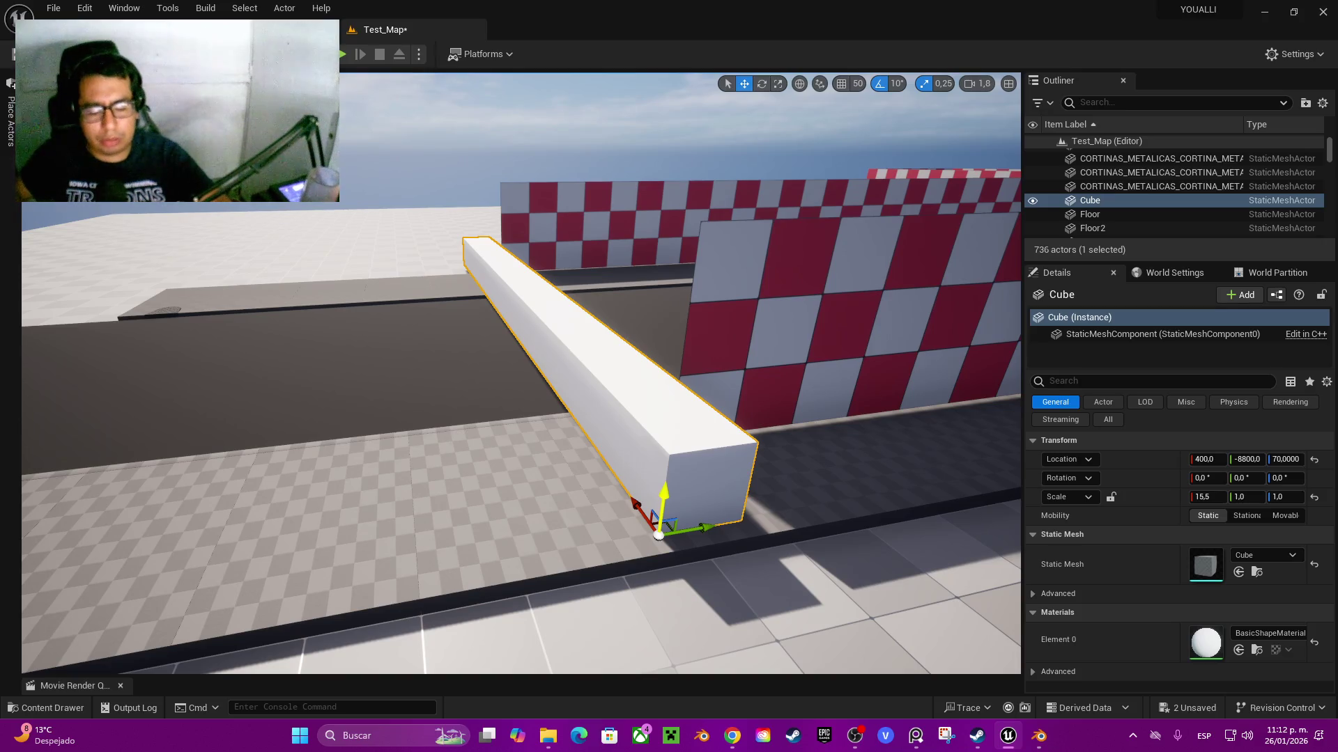
{"action": "mouse_move", "coordinate": [666, 499]}
{"action": "left_mouse_down"}
{"action": "mouse_move", "coordinate": [707, 283]}
{"action": "mouse_move", "coordinate": [697, 251]}
{"action": "mouse_move", "coordinate": [664, 262]}
{"action": "left_mouse_up"}
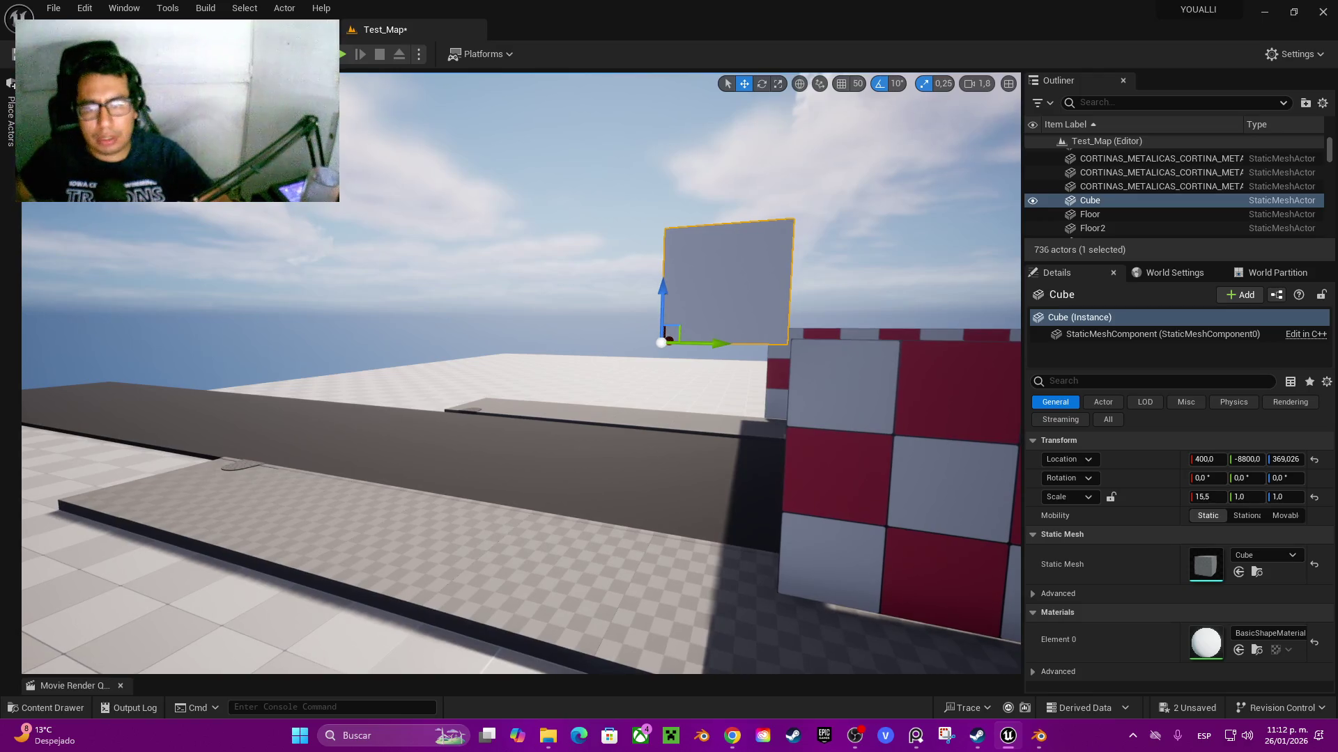
{"action": "mouse_move", "coordinate": [725, 346]}
{"action": "left_mouse_down"}
{"action": "mouse_move", "coordinate": [854, 370]}
{"action": "mouse_move", "coordinate": [887, 395]}
{"action": "left_mouse_up"}
{"action": "mouse_move", "coordinate": [522, 369]}
{"action": "left_mouse_down"}
{"action": "mouse_move", "coordinate": [488, 418]}
{"action": "mouse_move", "coordinate": [474, 474]}
{"action": "mouse_move", "coordinate": [537, 383]}
{"action": "mouse_move", "coordinate": [551, 377]}
{"action": "mouse_move", "coordinate": [550, 390]}
{"action": "left_mouse_up"}
{"action": "left_click", "coordinate": [523, 390]}
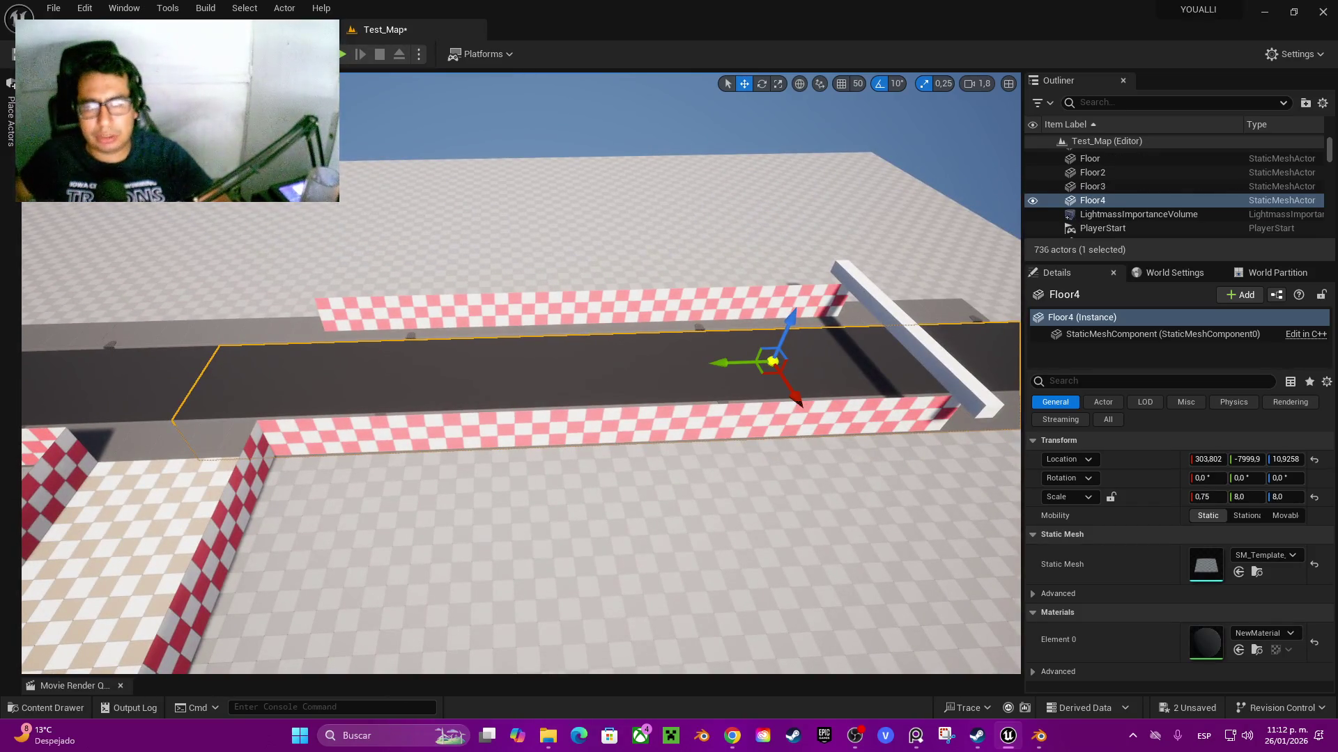
{"action": "left_click_drag", "start_coordinate": [798, 302], "coordinate": [812, 292]}
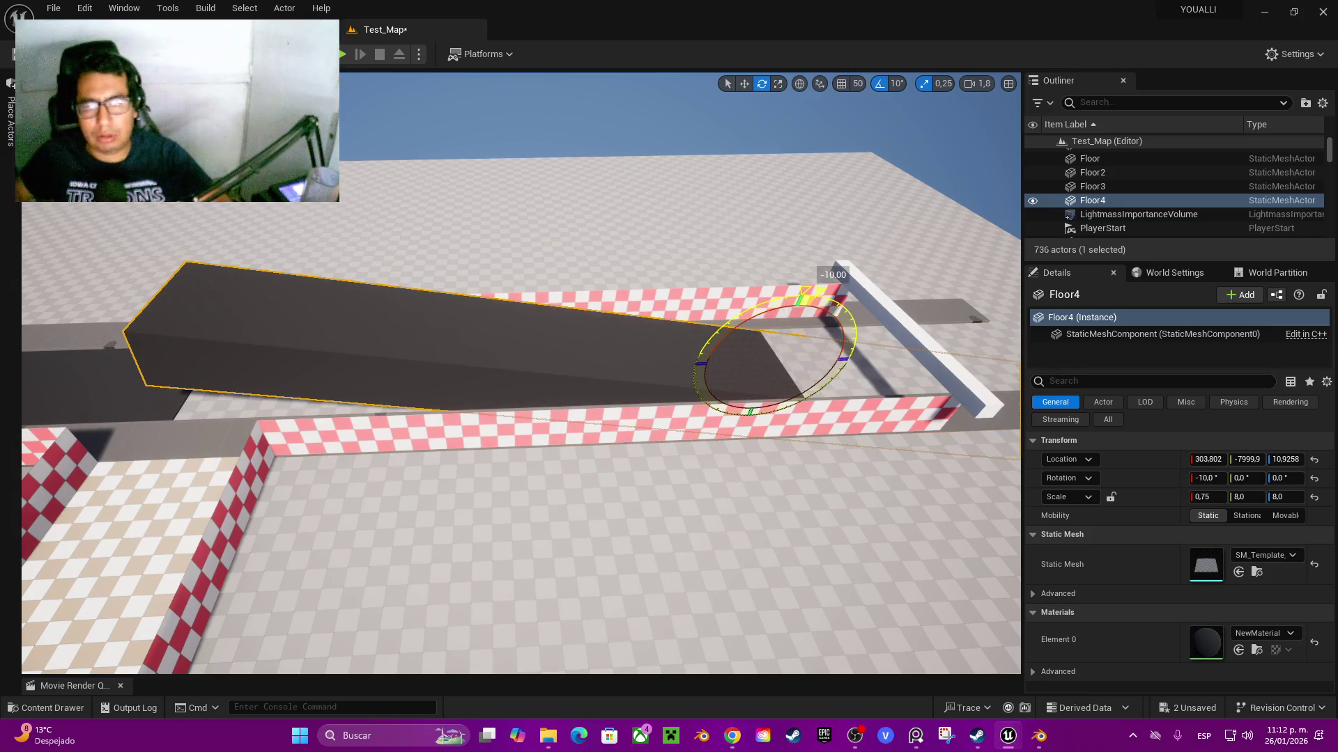
{"action": "mouse_move", "coordinate": [812, 293]}
{"action": "left_mouse_down"}
{"action": "mouse_move", "coordinate": [756, 406]}
{"action": "mouse_move", "coordinate": [763, 395]}
{"action": "left_mouse_up"}
{"action": "key", "text": "w"}
{"action": "left_click_drag", "start_coordinate": [757, 402], "coordinate": [758, 393]}
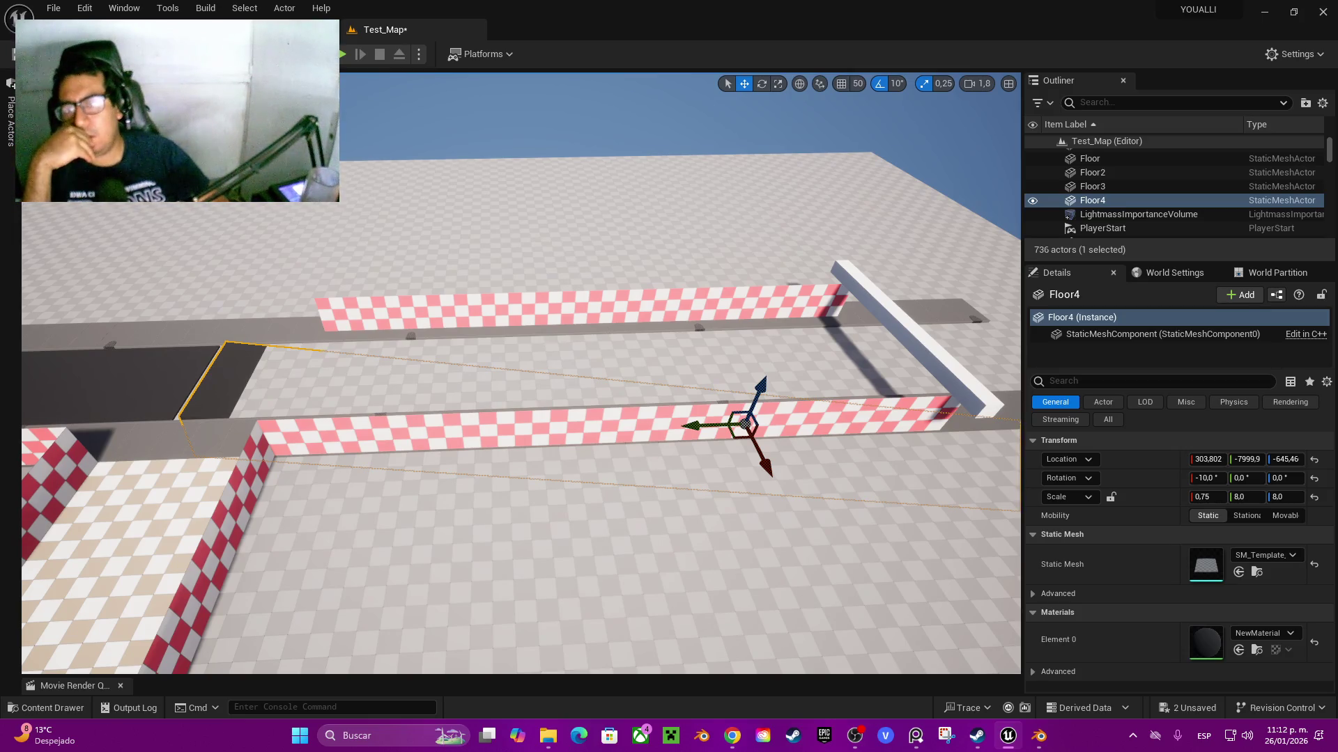
{"action": "key", "text": "ctrl+z"}
{"action": "key", "text": "ctrl+z"}
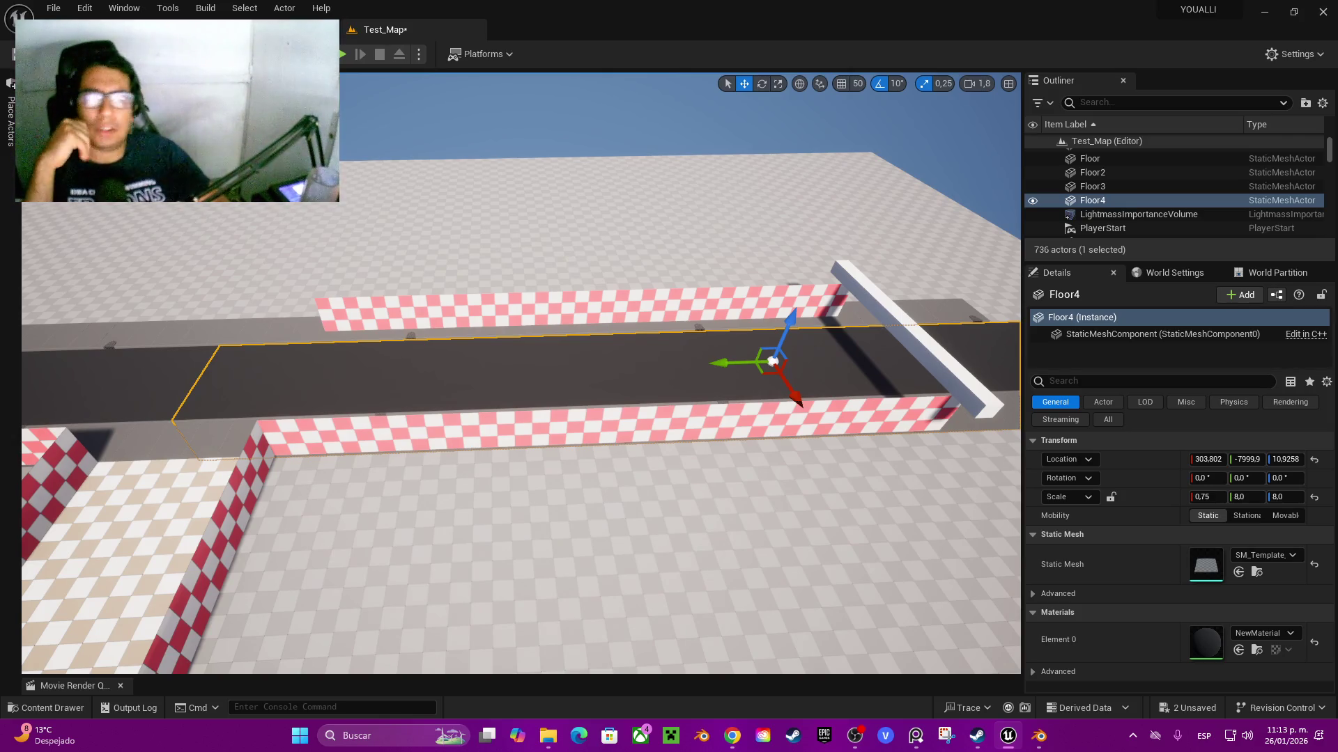
{"action": "mouse_move", "coordinate": [521, 488]}
{"action": "left_mouse_down"}
{"action": "mouse_move", "coordinate": [501, 432]}
{"action": "mouse_move", "coordinate": [502, 404]}
{"action": "mouse_move", "coordinate": [516, 407]}
{"action": "mouse_move", "coordinate": [478, 418]}
{"action": "left_mouse_up"}
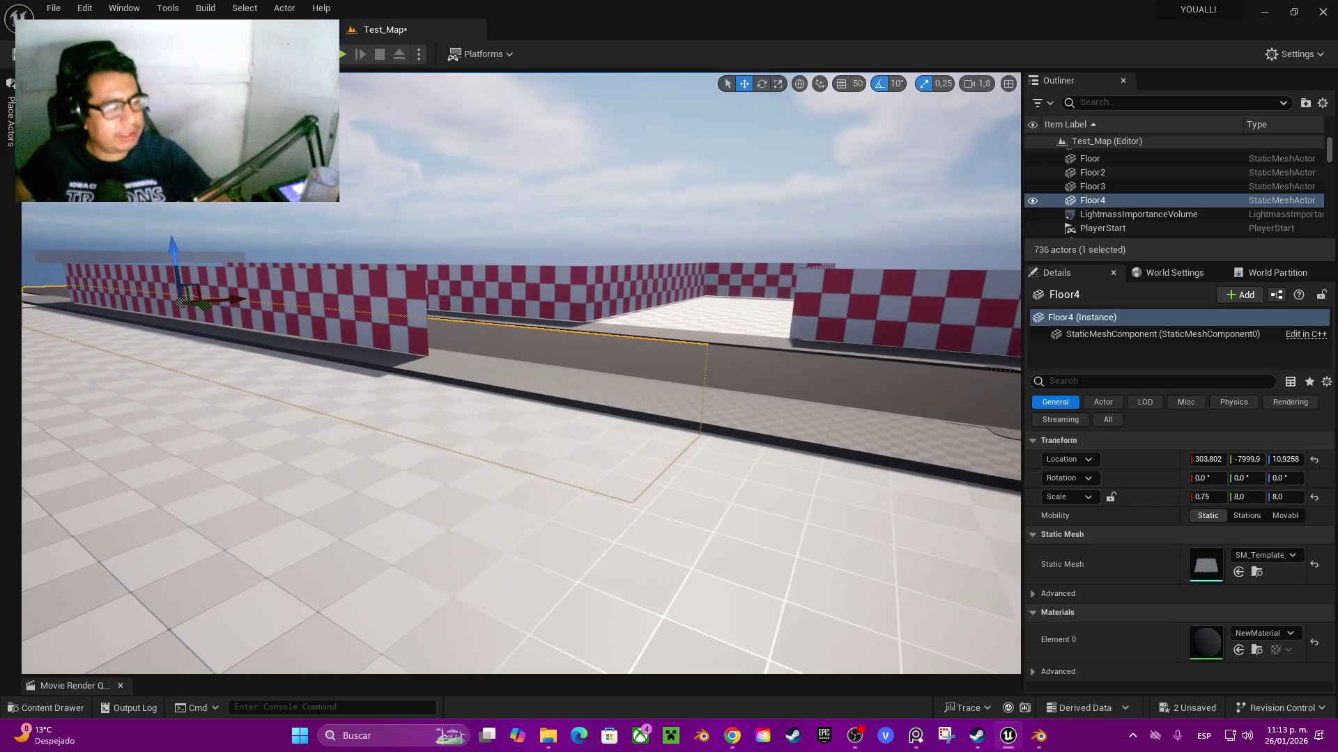
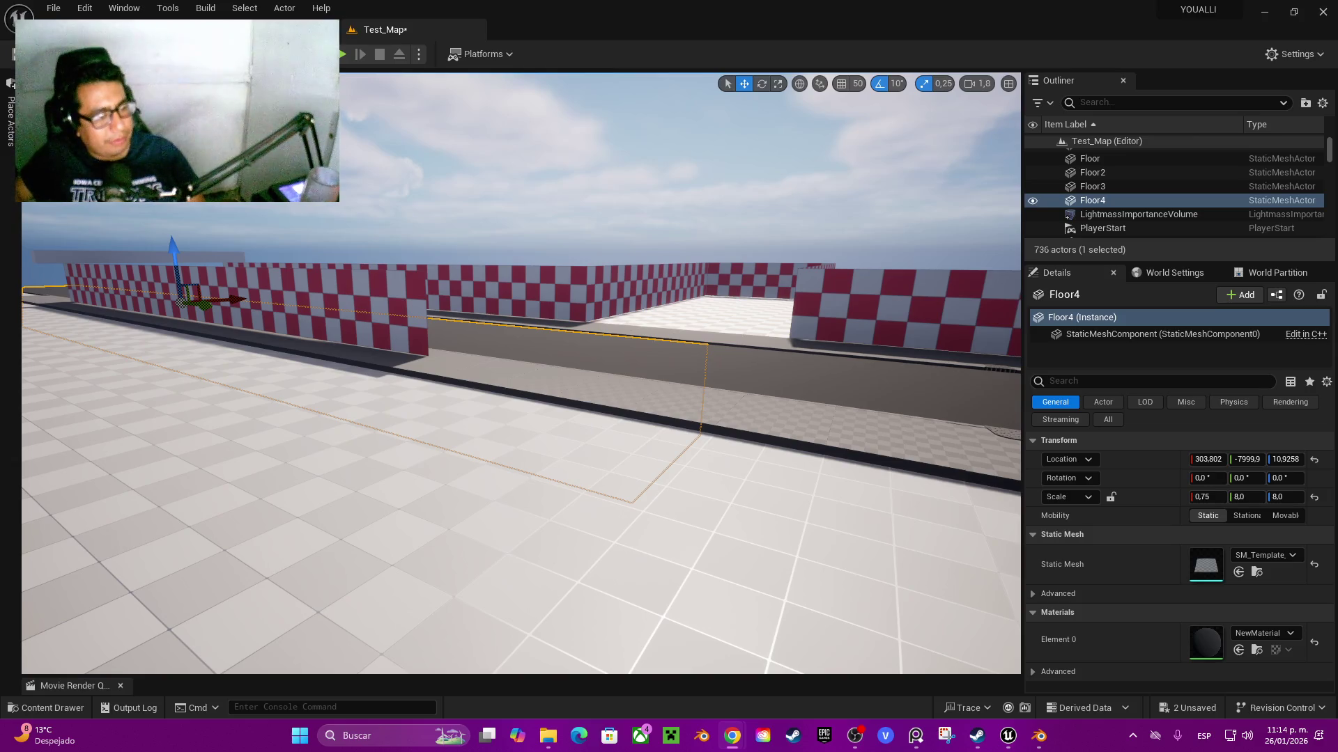
- Look over the reference screenshots and the book render shared in the Discord chat
{"action": "key", "text": "alt+Tab"}
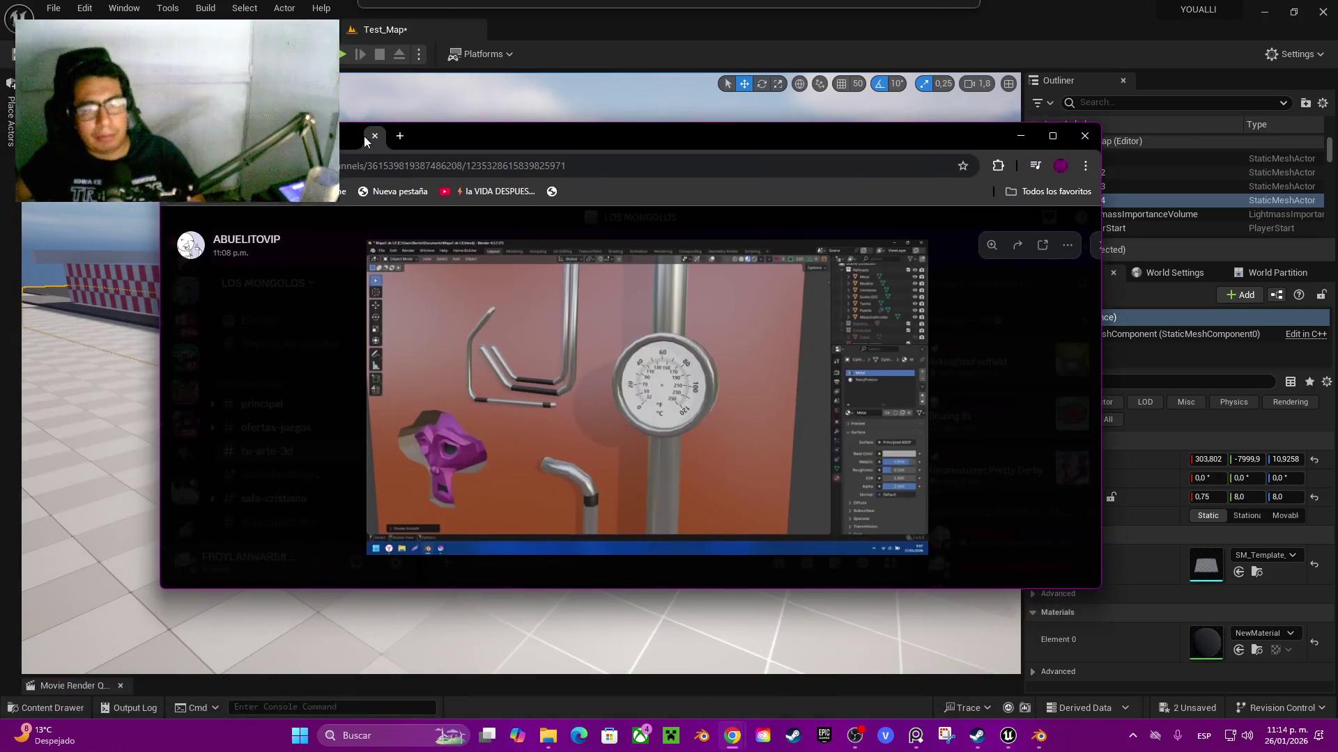
{"action": "left_click", "coordinate": [1052, 135]}
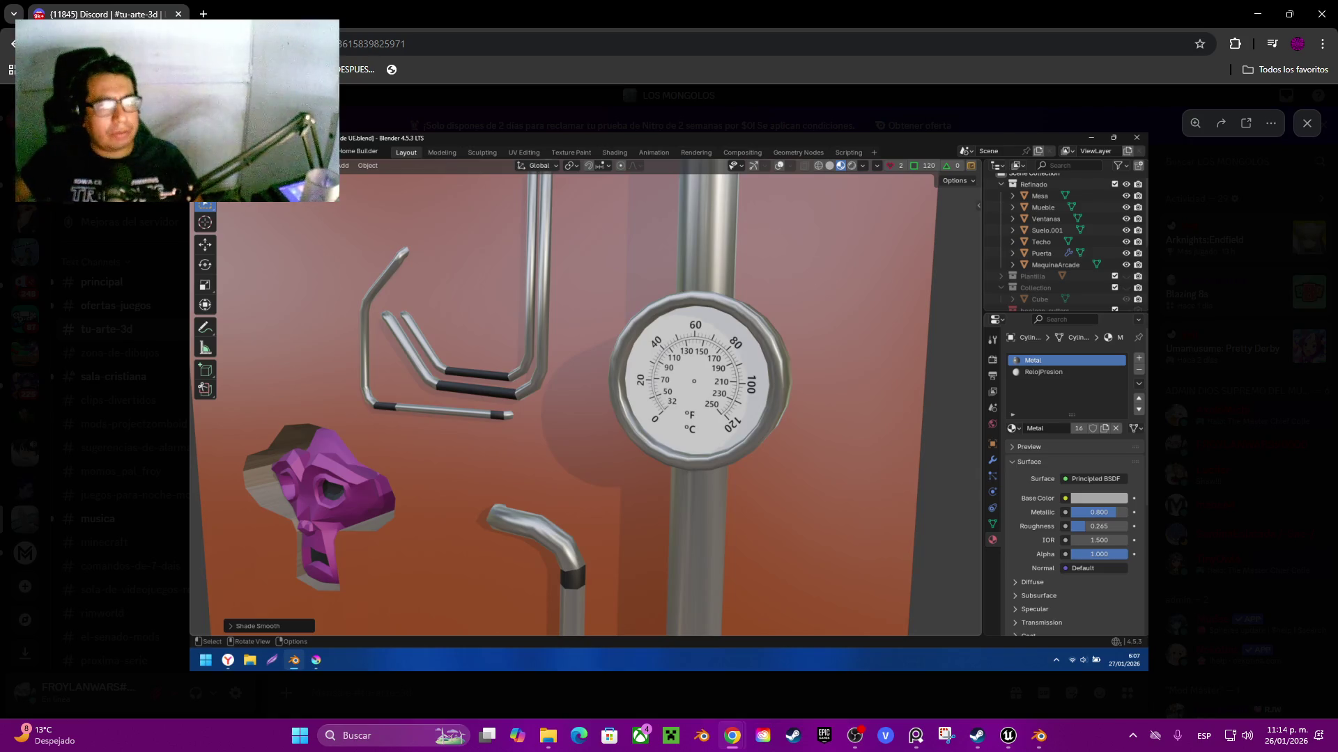
{"action": "key", "text": "Escape"}
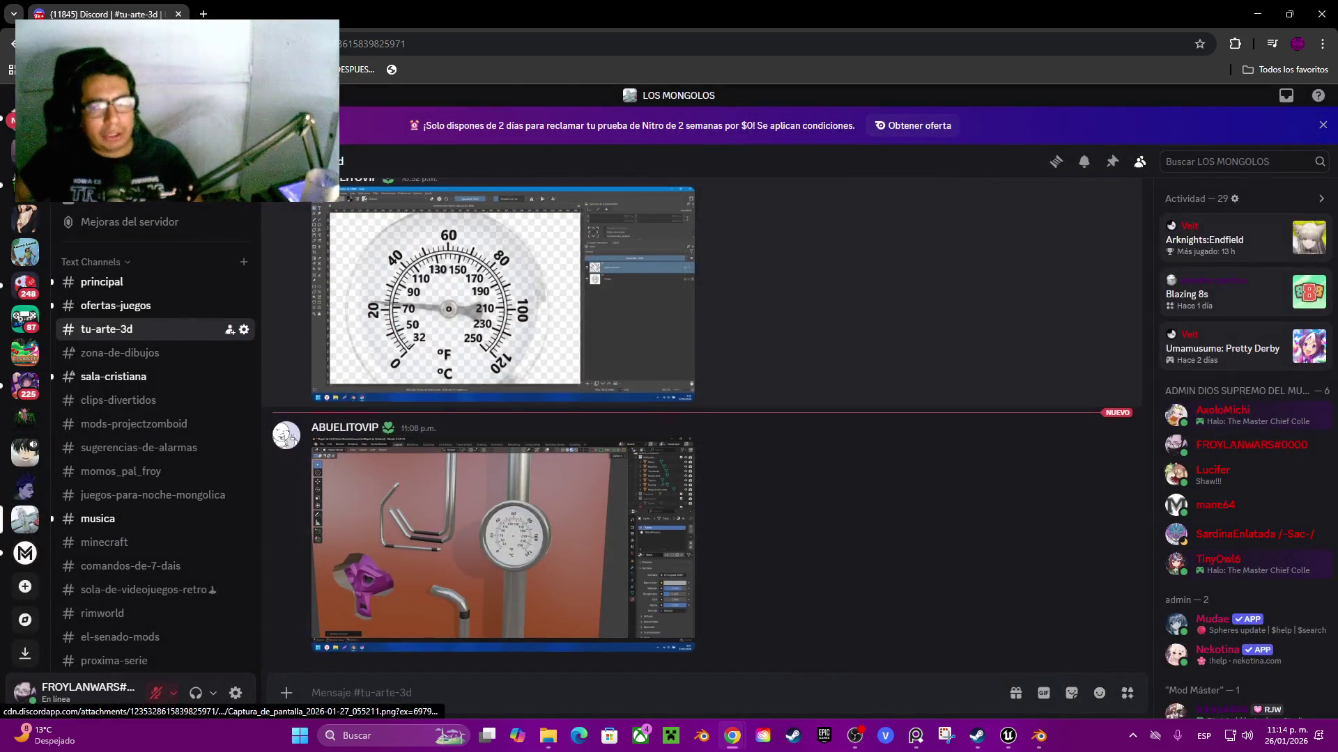
{"action": "scroll", "coordinate": [700, 425], "scroll_direction": "up", "scroll_amount": 5}
{"action": "scroll", "coordinate": [701, 425], "scroll_direction": "up", "scroll_amount": 3}
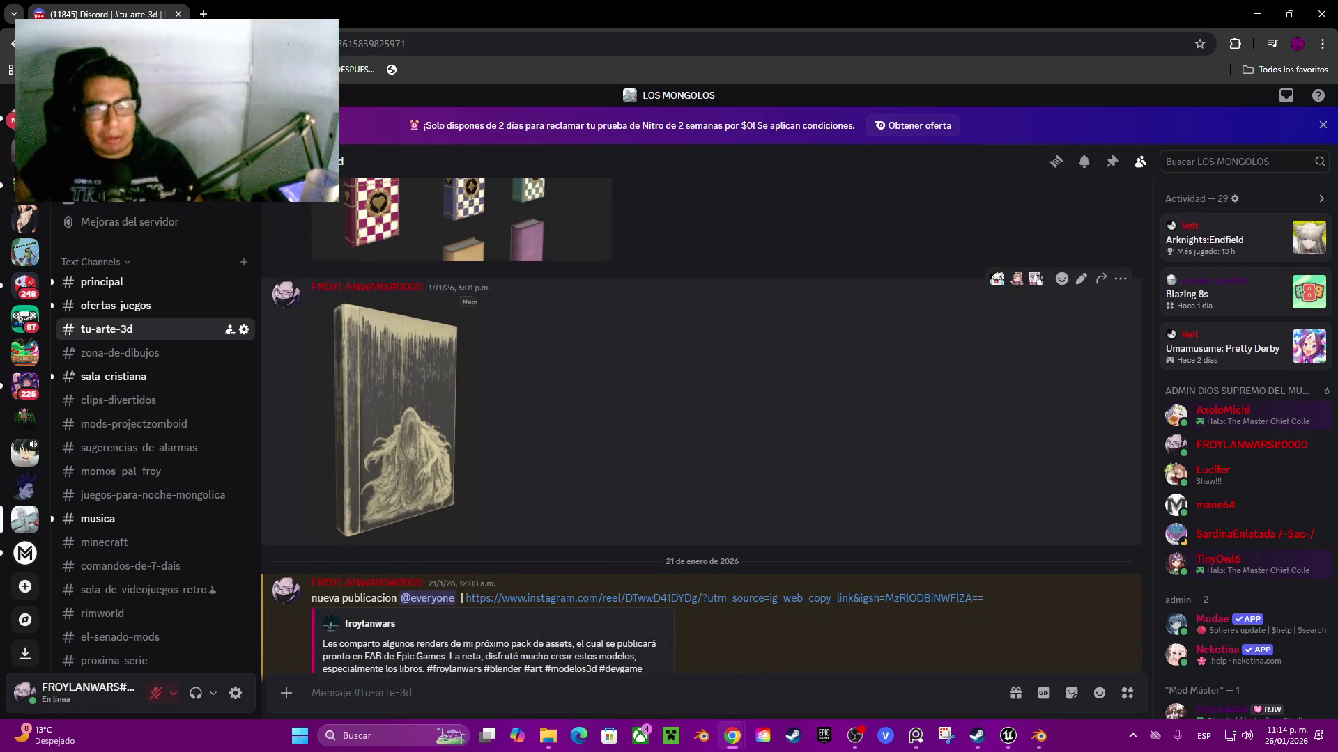
{"action": "left_click", "coordinate": [395, 420]}
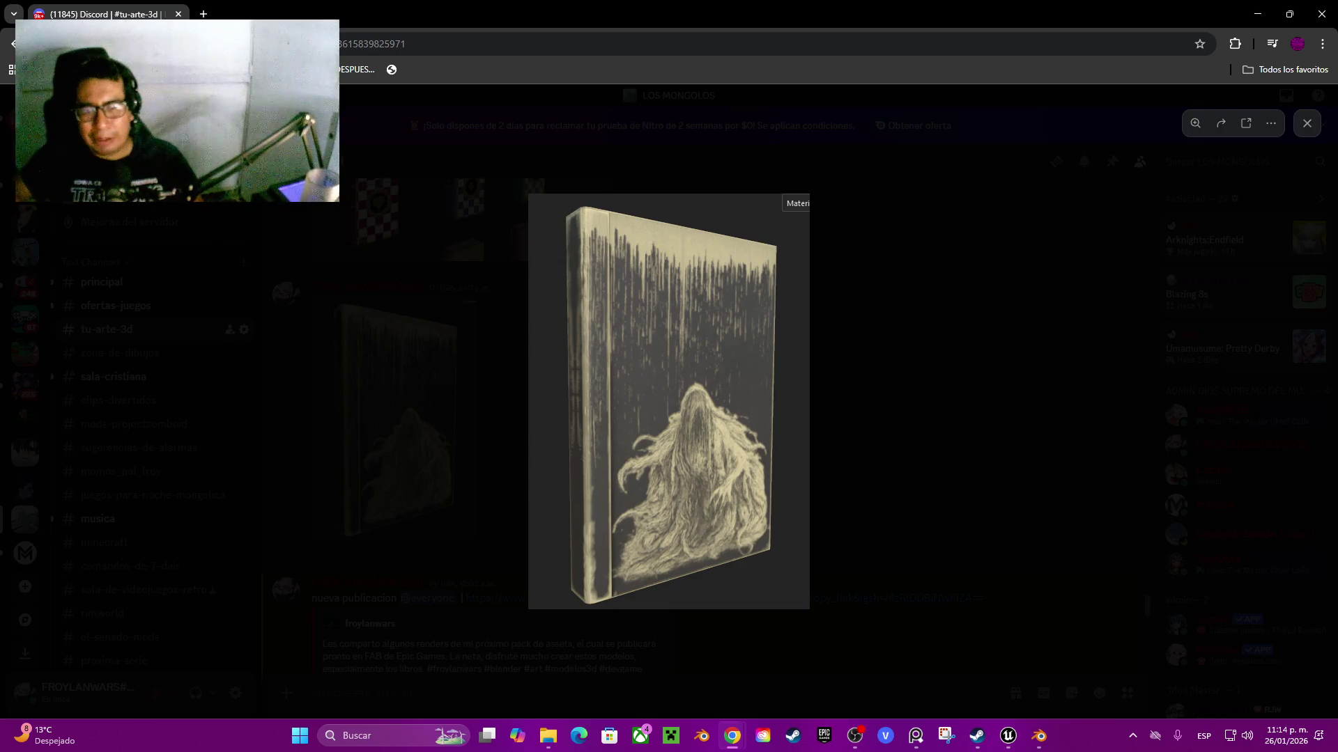
{"action": "key", "text": "Escape"}
{"action": "scroll", "coordinate": [701, 425], "scroll_direction": "down", "scroll_amount": 10}
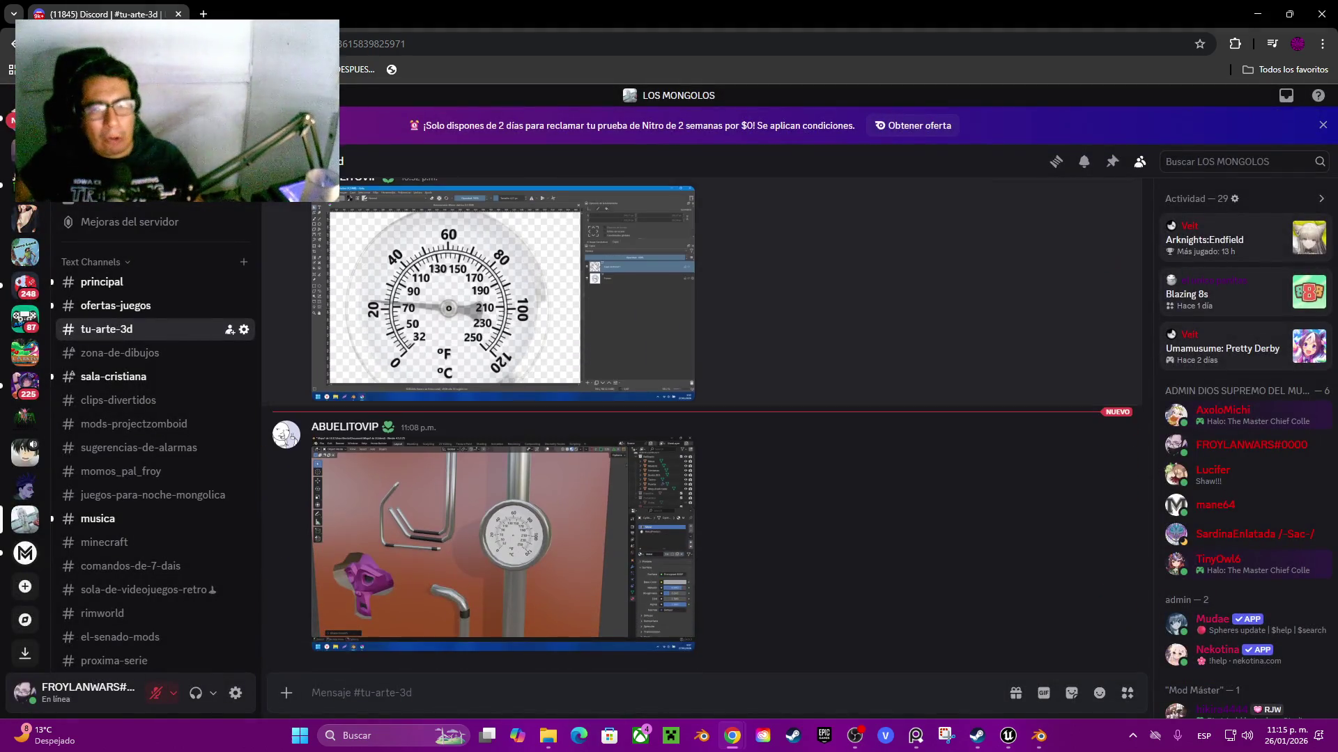
{"action": "key", "text": "alt+Tab"}
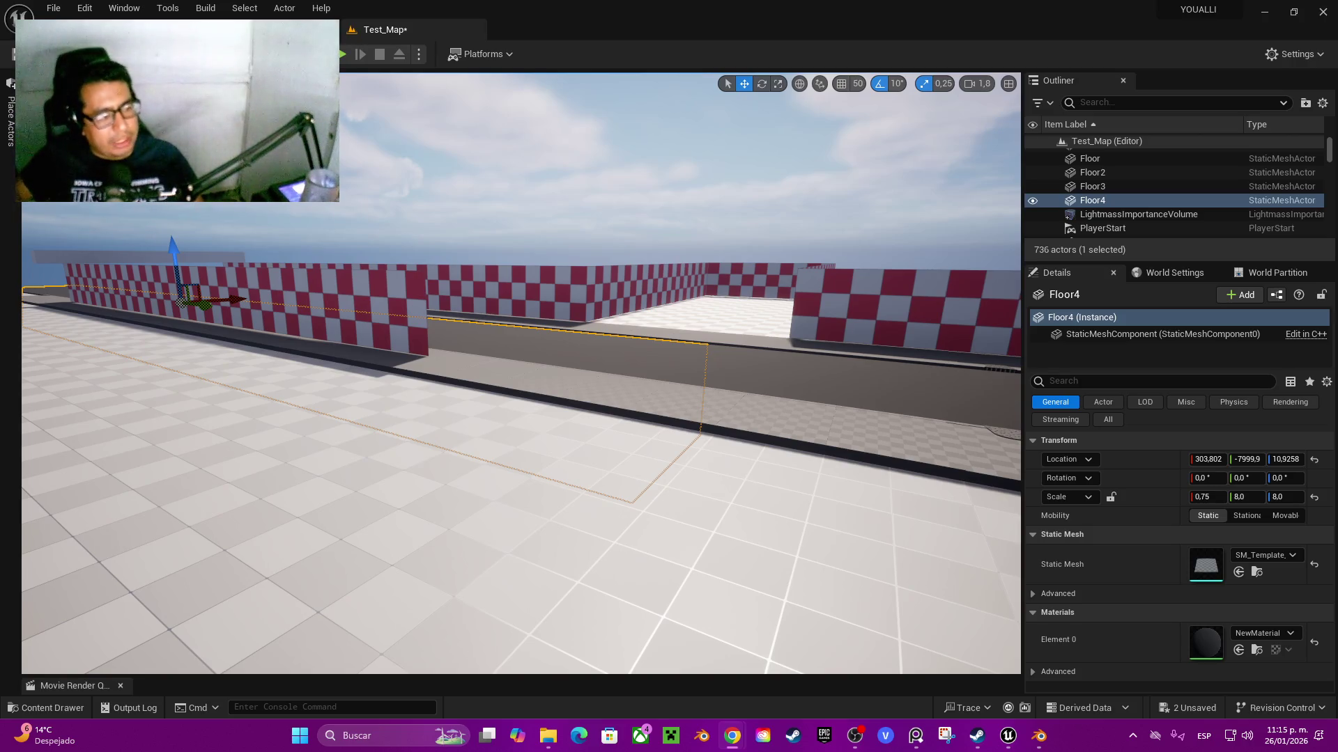
- Study the Blender screenshot in Discord, then bring Unreal back into view
{"action": "key", "text": "alt+Tab"}
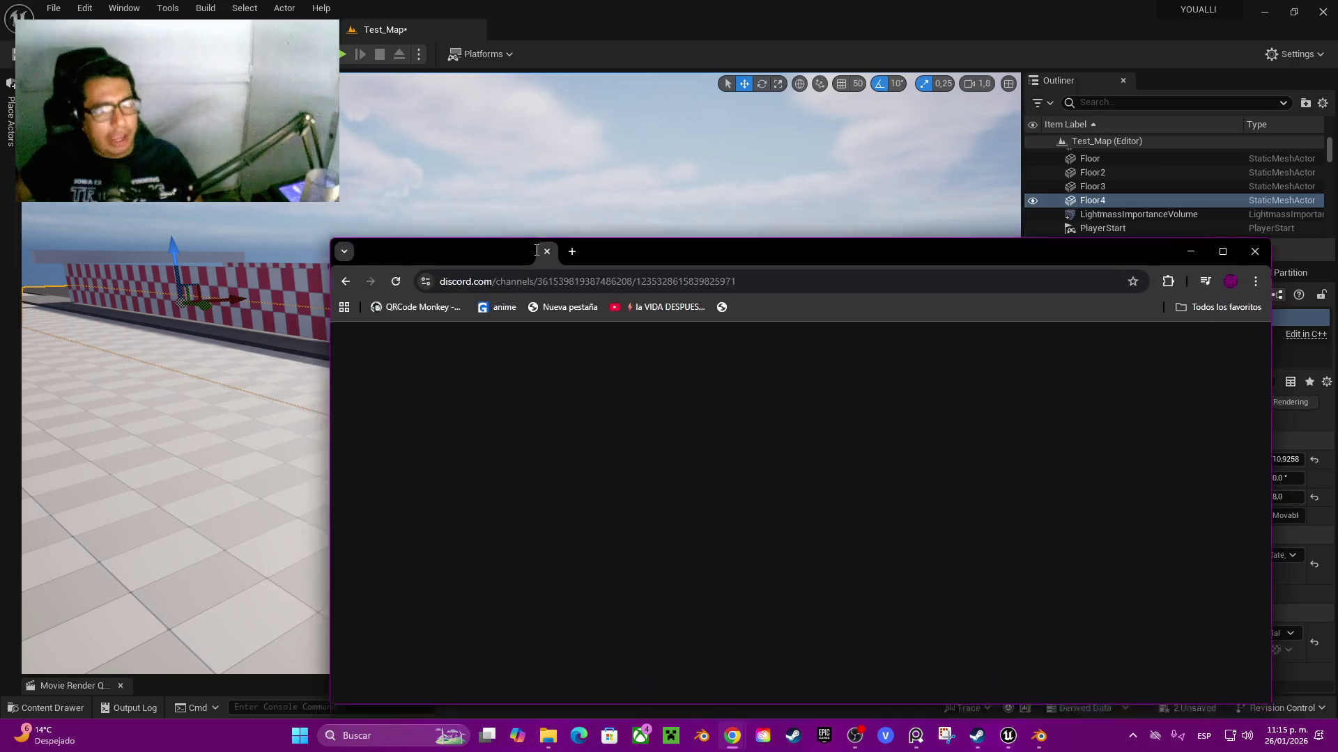
{"action": "left_click", "coordinate": [1069, 157]}
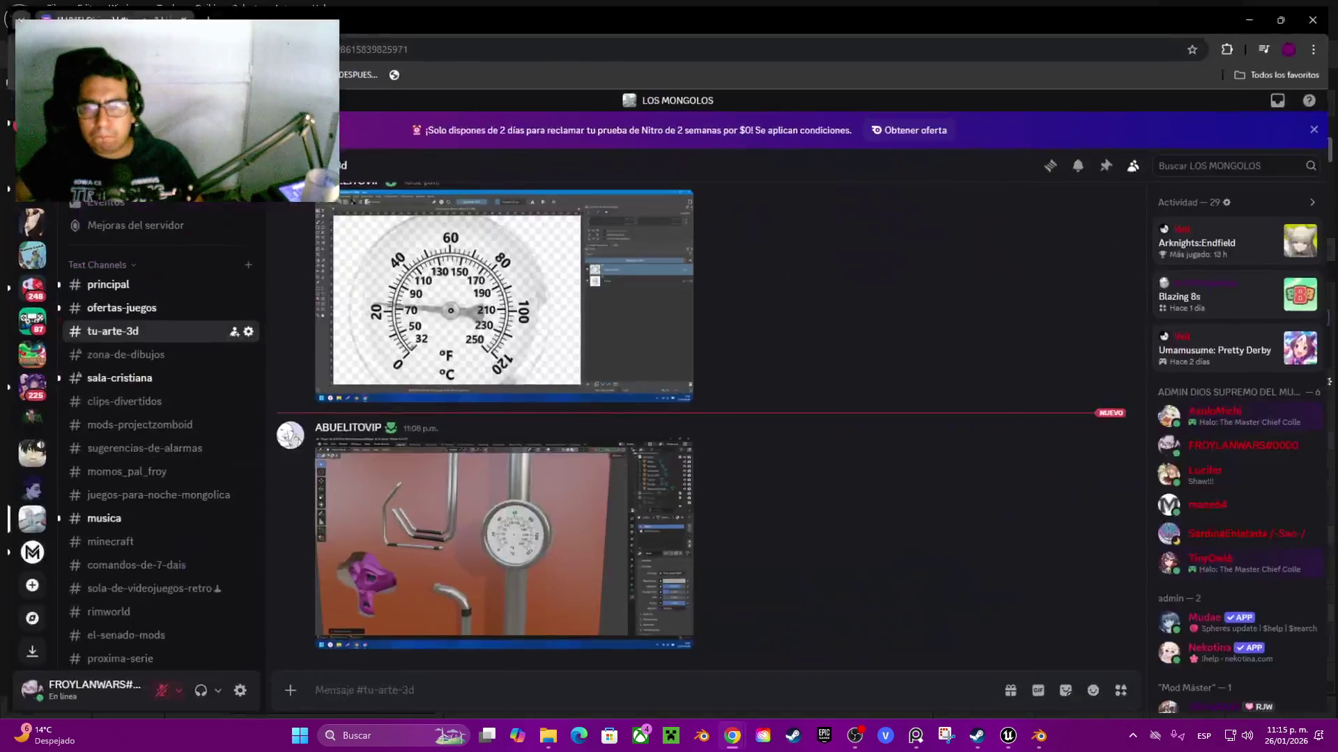
{"action": "left_click", "coordinate": [502, 541]}
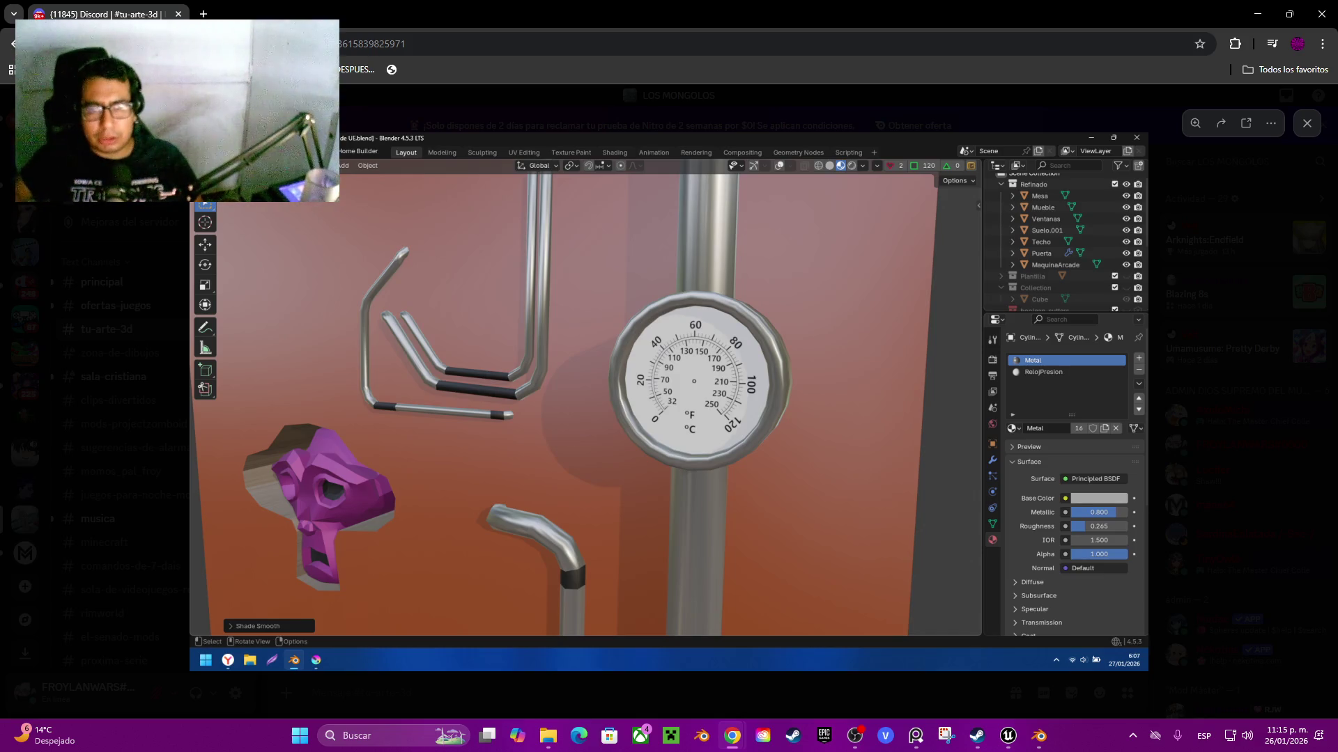
{"action": "key", "text": "Escape"}
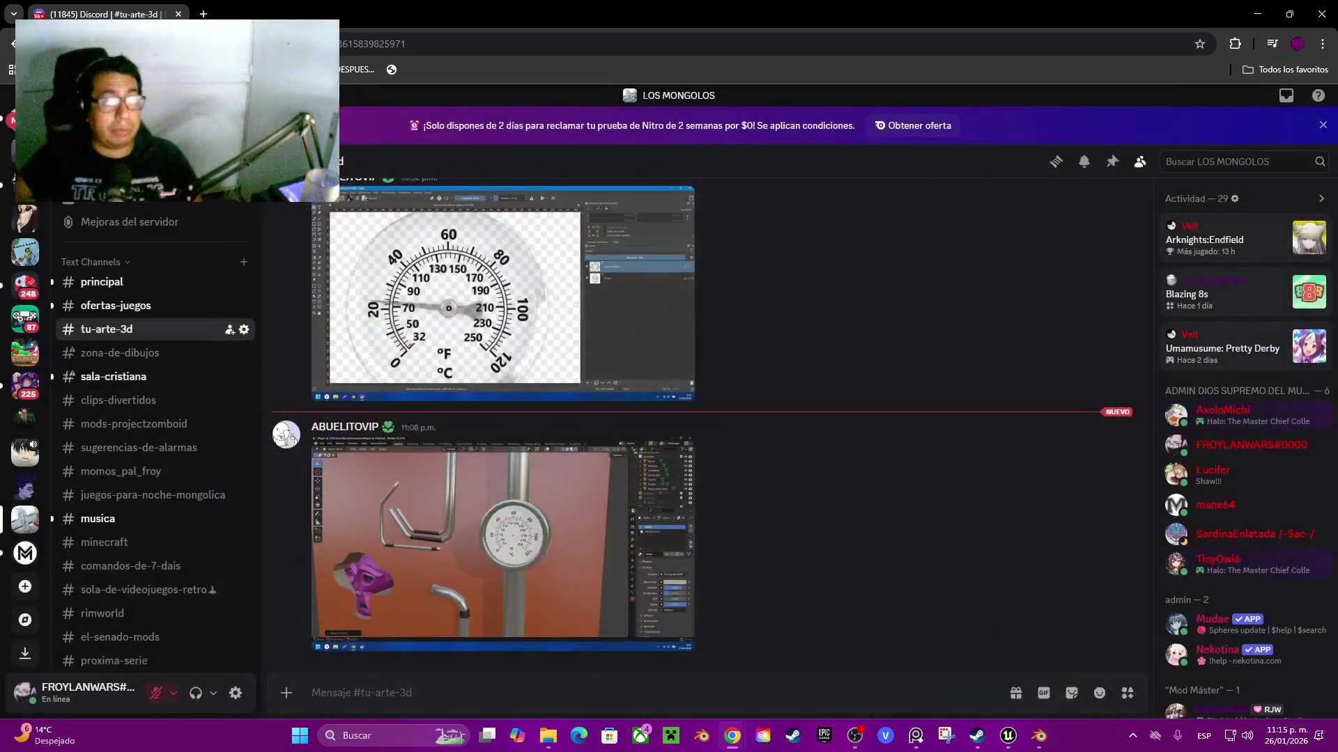
{"action": "key", "text": "super+Down"}
{"action": "key", "text": "super+Down"}
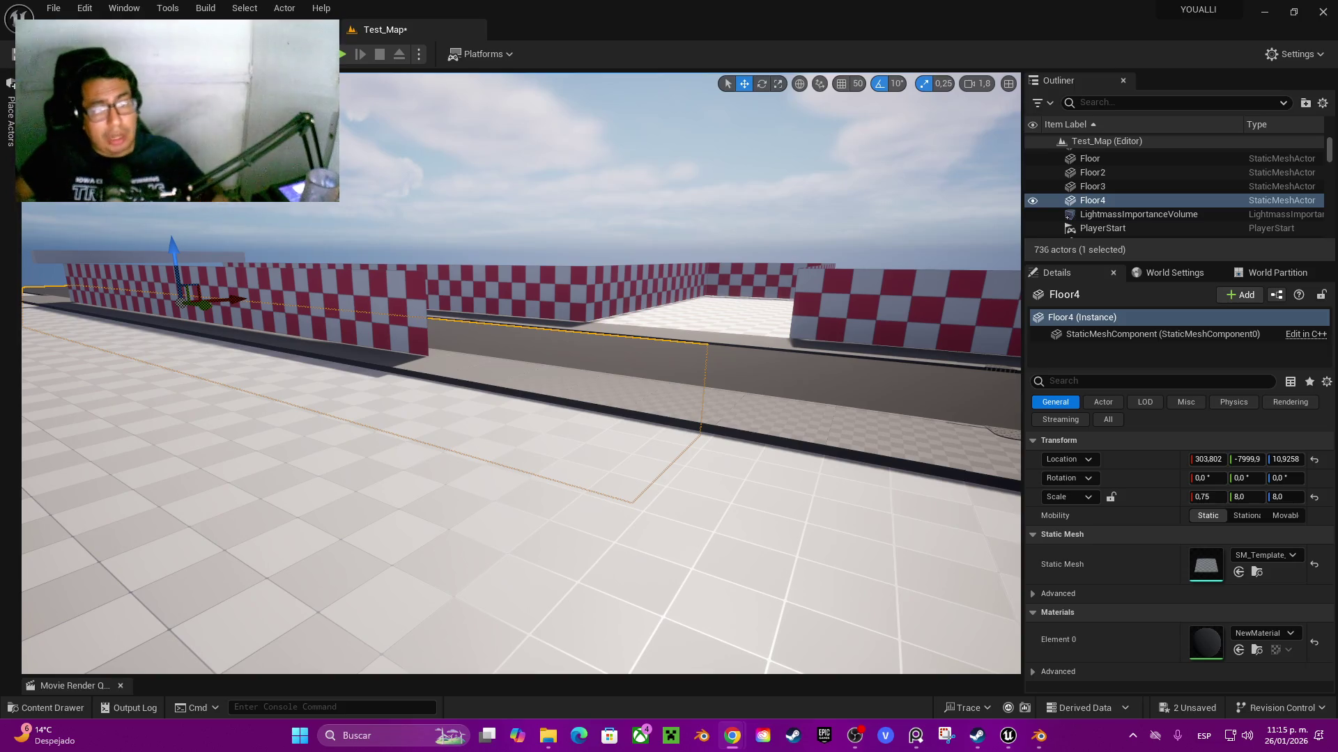
- Duplicate the floor strips as Floor5 and Floor6 and slide them along the road to X ≈ -575
{"action": "key", "text": "f"}
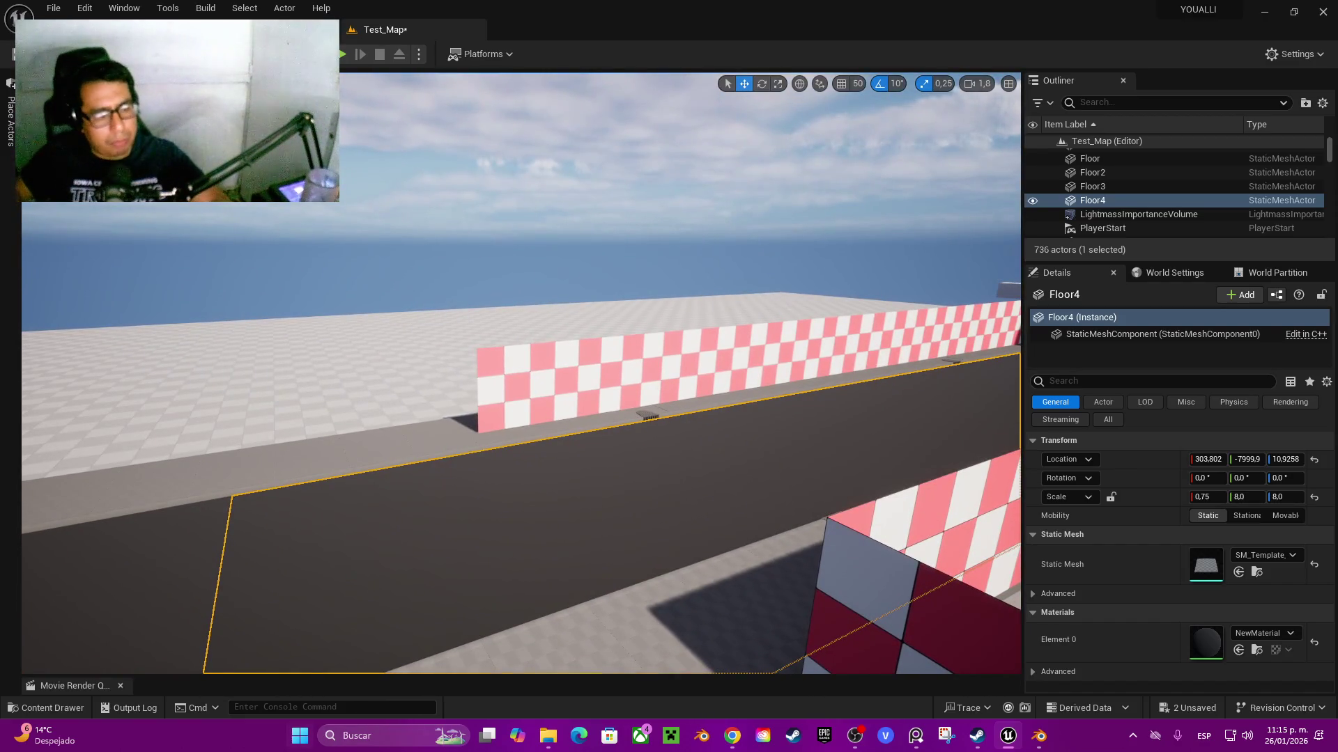
{"action": "key", "text": "f"}
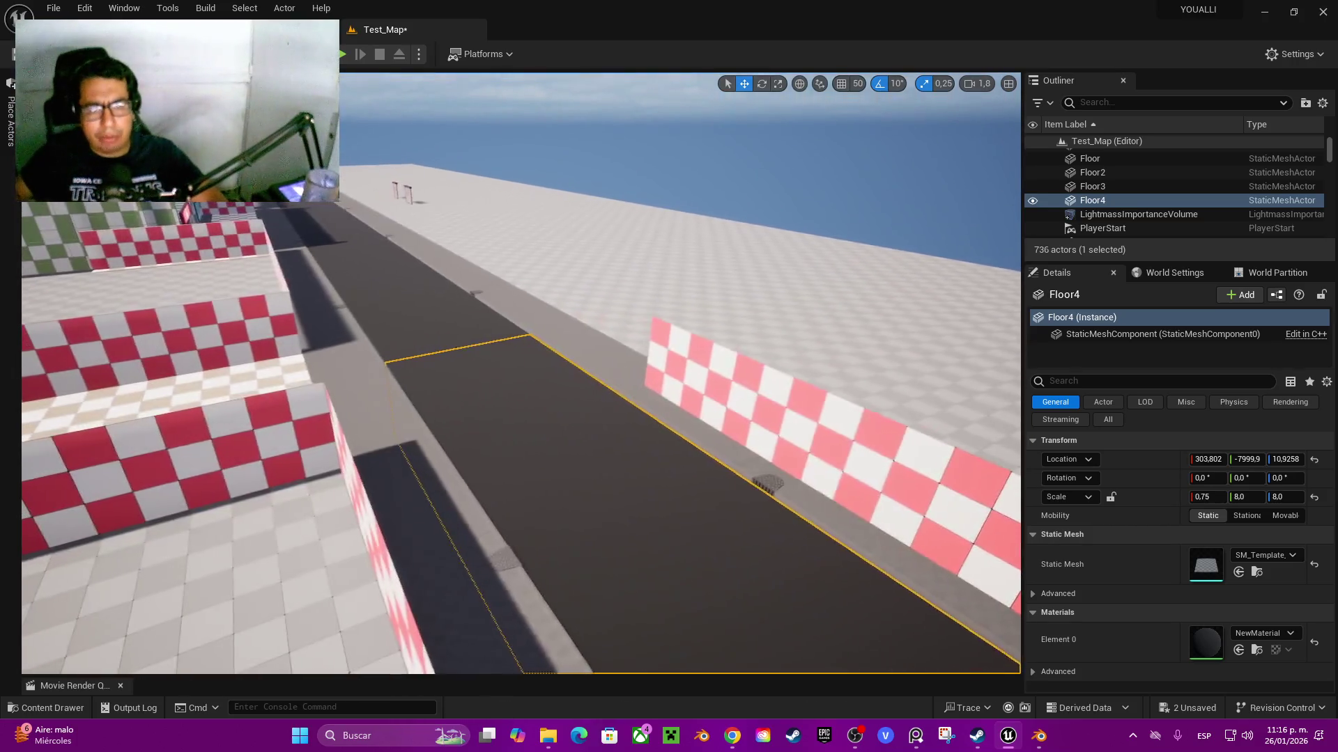
{"action": "key", "text": "ctrl+d"}
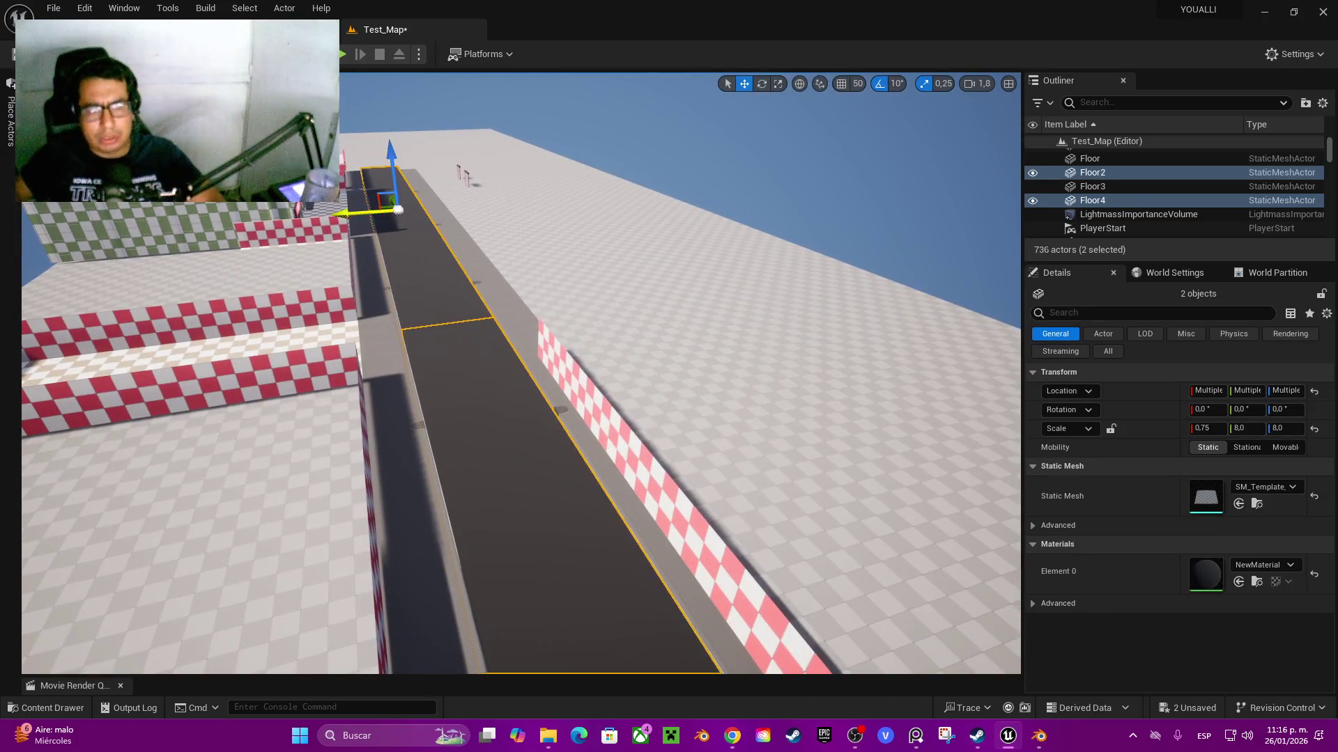
{"action": "left_click_drag", "start_coordinate": [433, 228], "coordinate": [550, 232]}
{"action": "mouse_move", "coordinate": [109, 251]}
{"action": "left_mouse_down"}
{"action": "mouse_move", "coordinate": [409, 323]}
{"action": "mouse_move", "coordinate": [501, 317]}
{"action": "mouse_move", "coordinate": [489, 310]}
{"action": "left_mouse_up"}
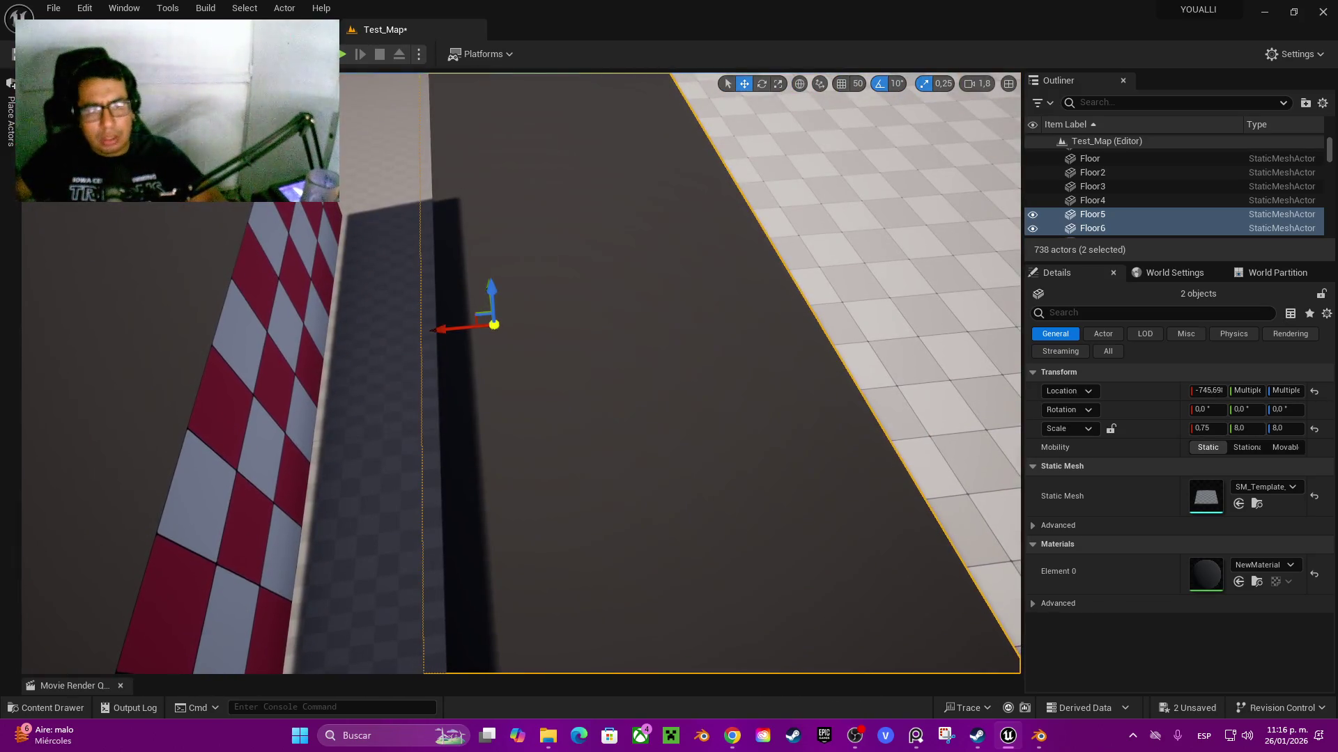
{"action": "mouse_move", "coordinate": [461, 332]}
{"action": "left_mouse_down"}
{"action": "mouse_move", "coordinate": [365, 346]}
{"action": "mouse_move", "coordinate": [460, 317]}
{"action": "left_mouse_up"}
{"action": "key", "text": "ctrl+space"}
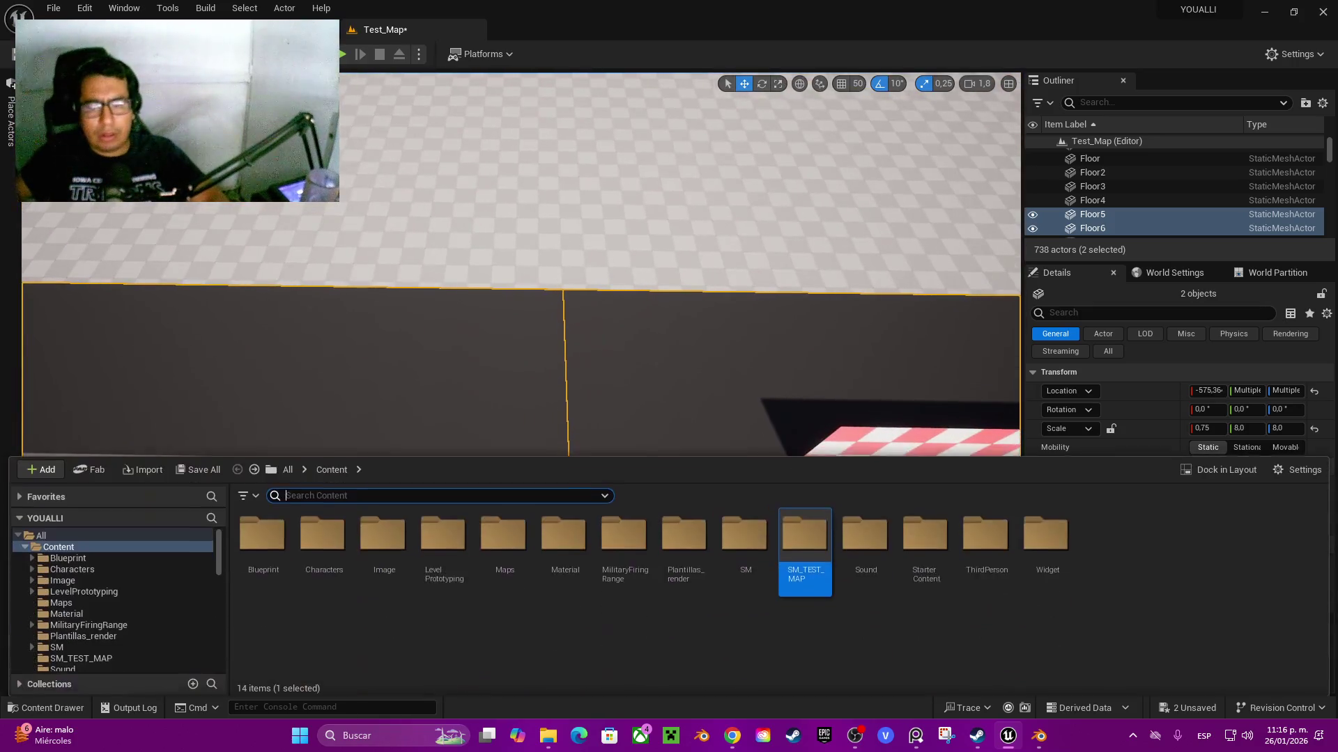
- Select Floor6 and duplicate its material NewMaterial into NewMaterial1
{"action": "left_click", "coordinate": [1093, 228]}
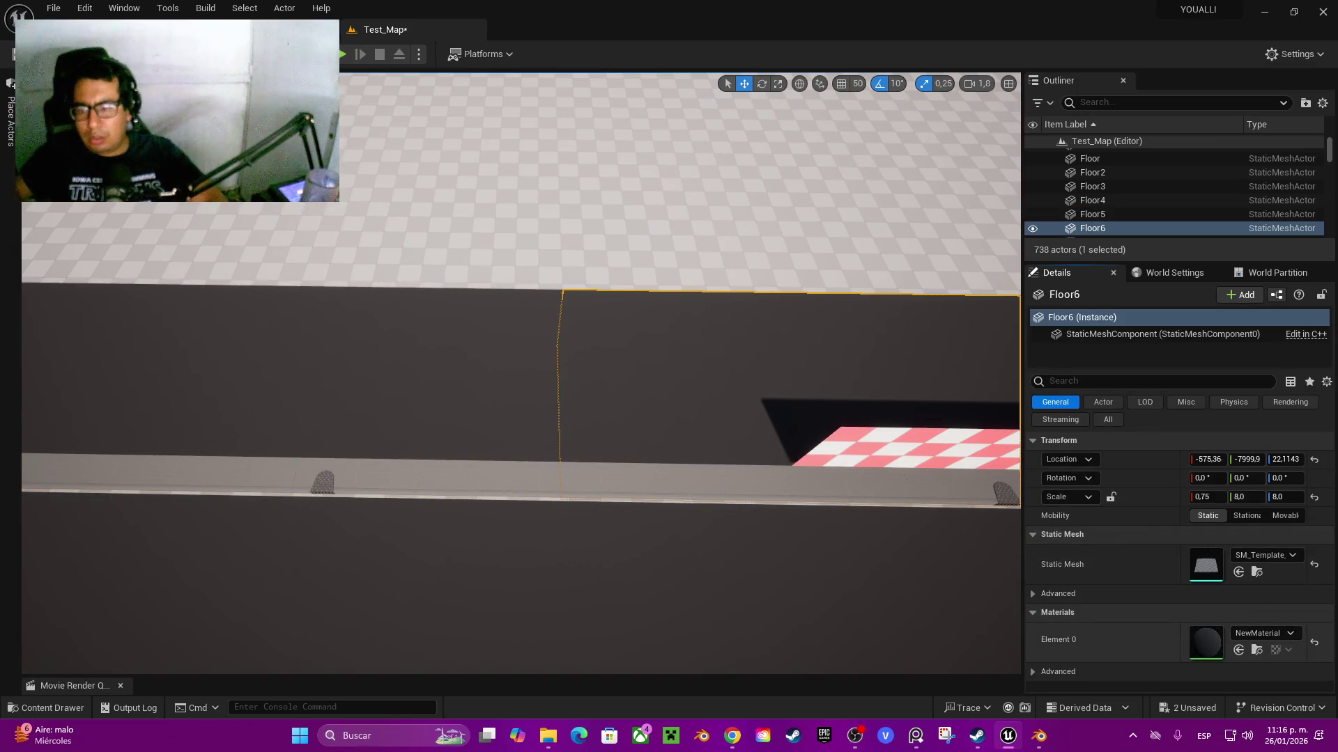
{"action": "left_click", "coordinate": [1256, 650]}
{"action": "right_click", "coordinate": [733, 551]}
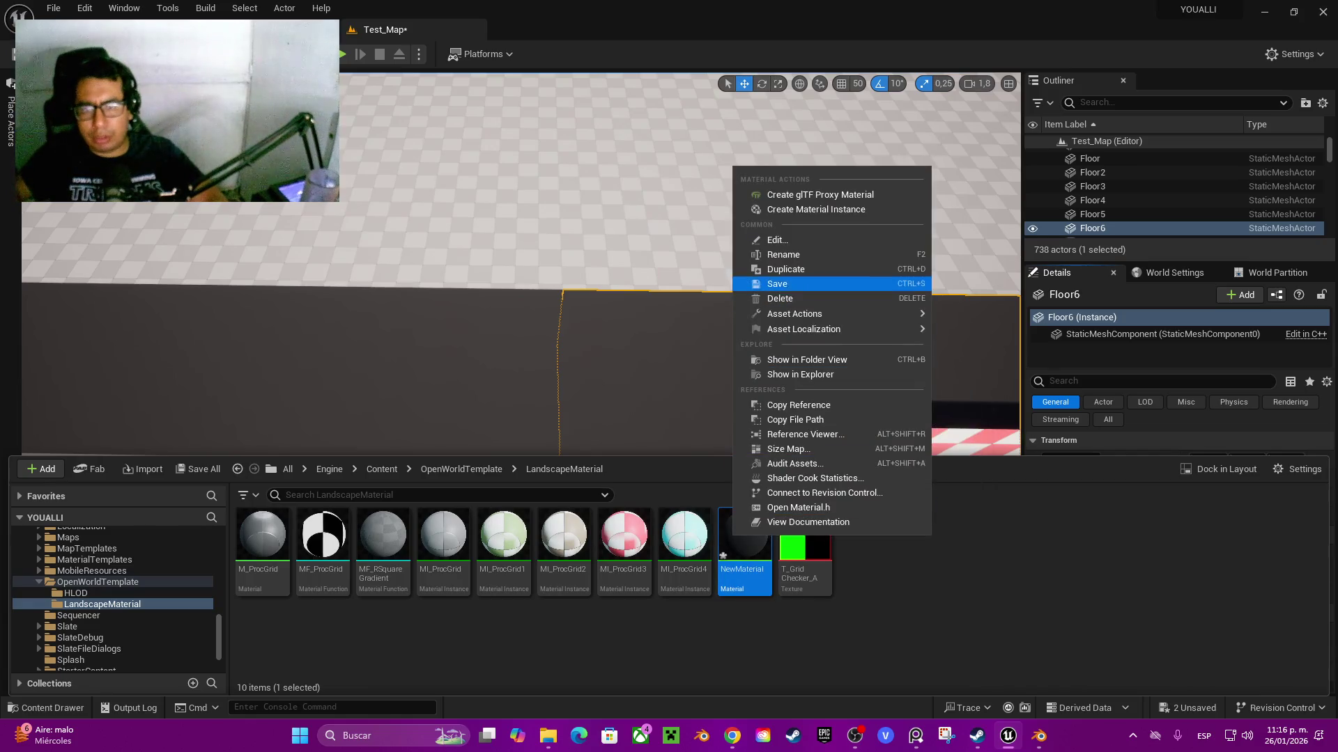
{"action": "left_click", "coordinate": [786, 269]}
{"action": "double_click", "coordinate": [802, 540]}
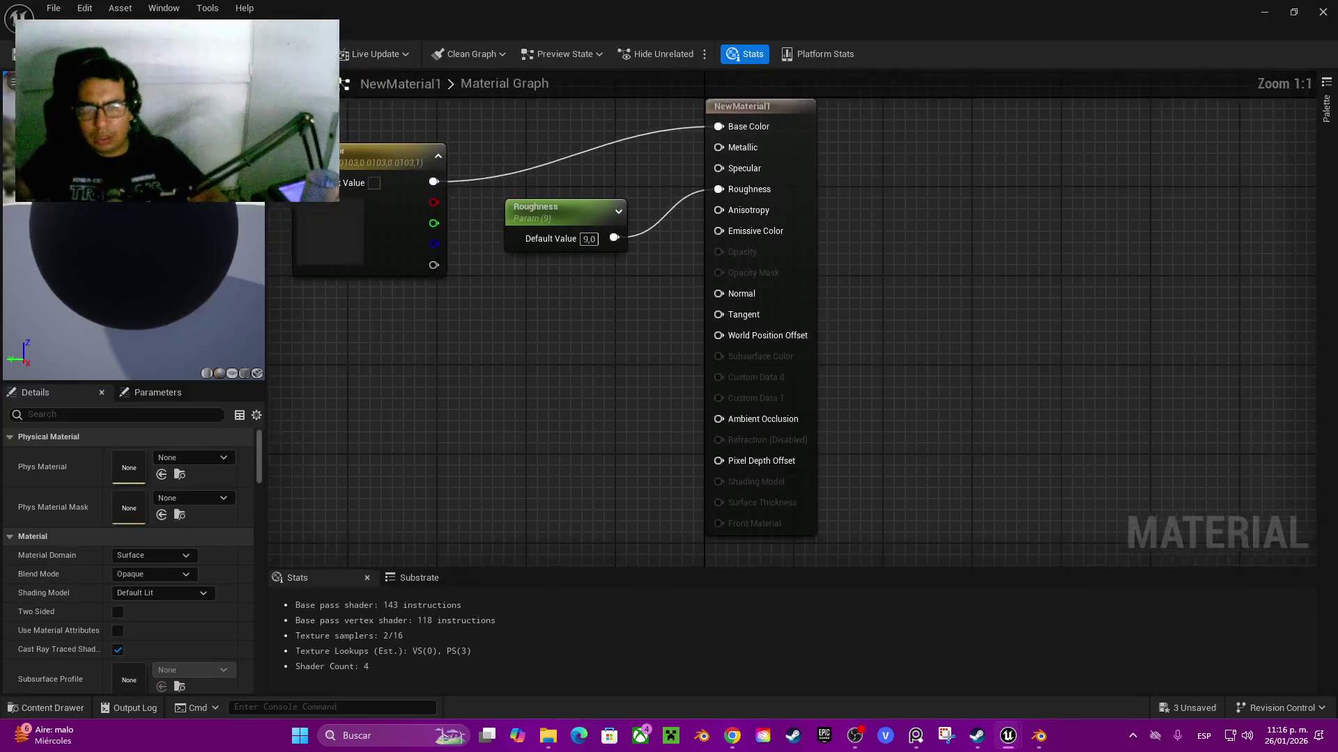
- Set NewMaterial1's Base Color to dark green and save it
{"action": "left_click", "coordinate": [401, 230]}
{"action": "left_click", "coordinate": [405, 184]}
{"action": "left_click_drag", "start_coordinate": [246, 468], "coordinate": [195, 474]}
{"action": "left_click", "coordinate": [592, 391]}
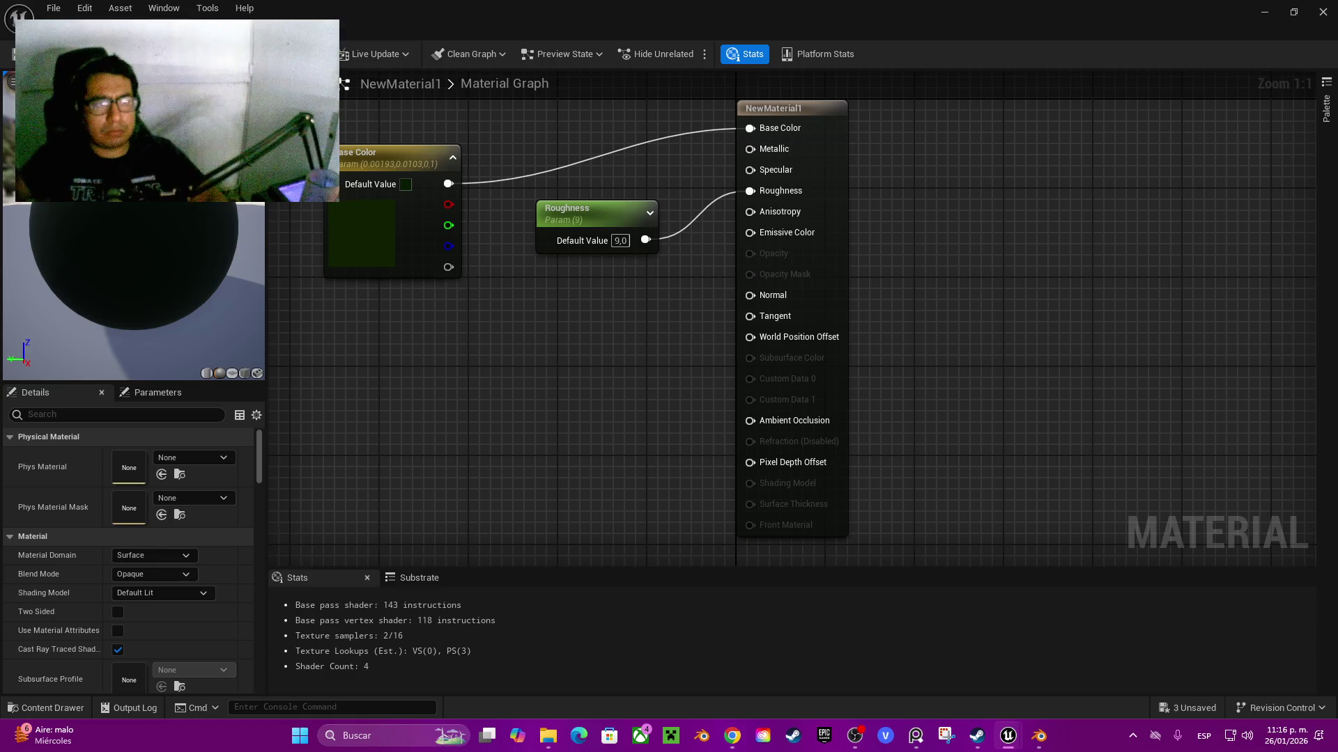
{"action": "key", "text": "ctrl+s"}
{"action": "key", "text": "ctrl+w"}
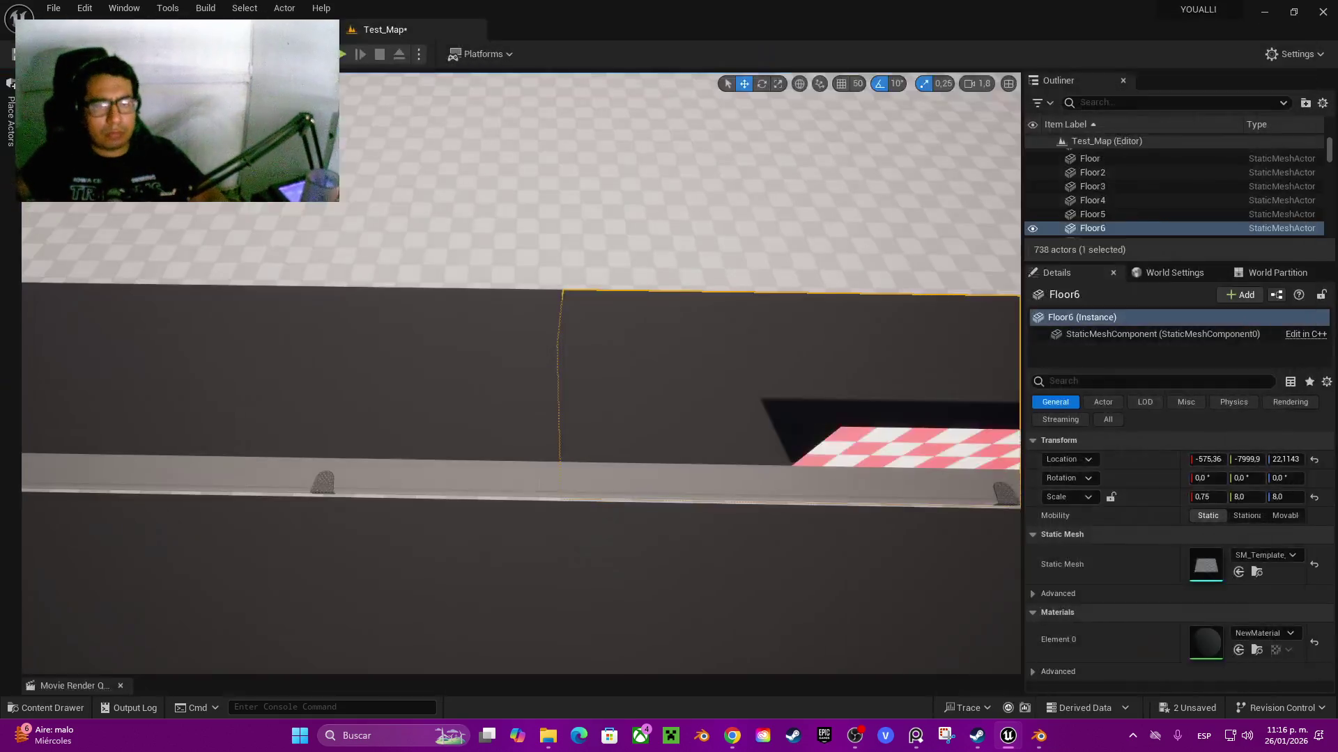
- Apply NewMaterial1 to Floor6 and the left floor strip
{"action": "key", "text": "ctrl+space"}
{"action": "left_click_drag", "start_coordinate": [805, 655], "coordinate": [767, 376]}
{"action": "key", "text": "ctrl+space"}
{"action": "left_click_drag", "start_coordinate": [805, 550], "coordinate": [498, 401]}
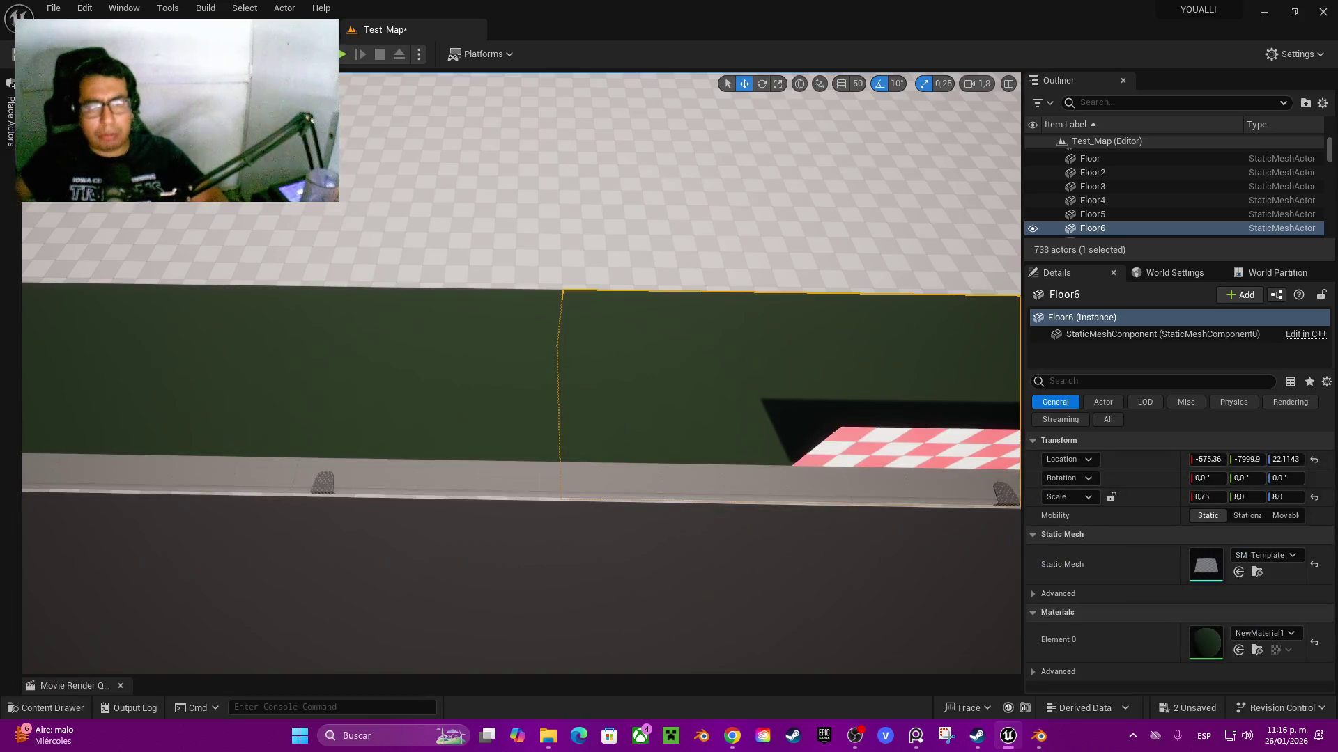
- Brighten NewMaterial1's Base Color to a bright green
{"action": "key", "text": "ctrl+space"}
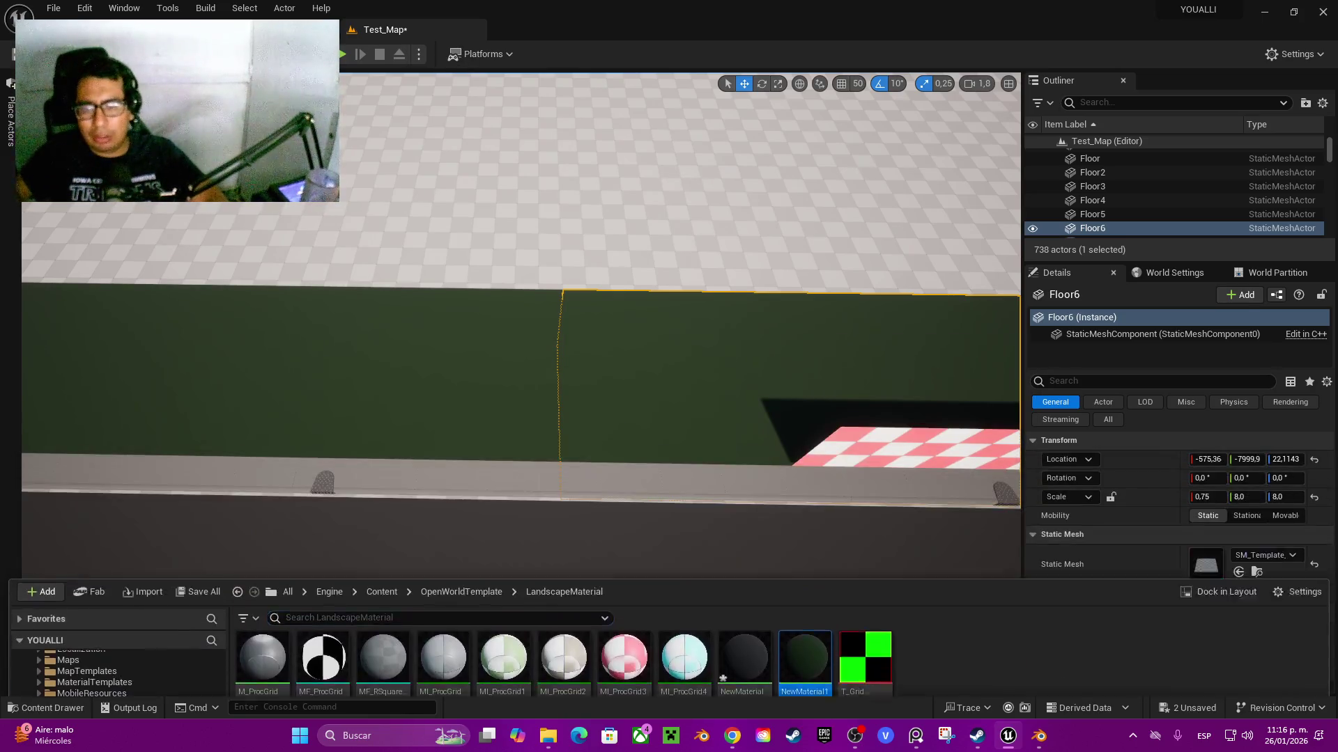
{"action": "double_click", "coordinate": [805, 547]}
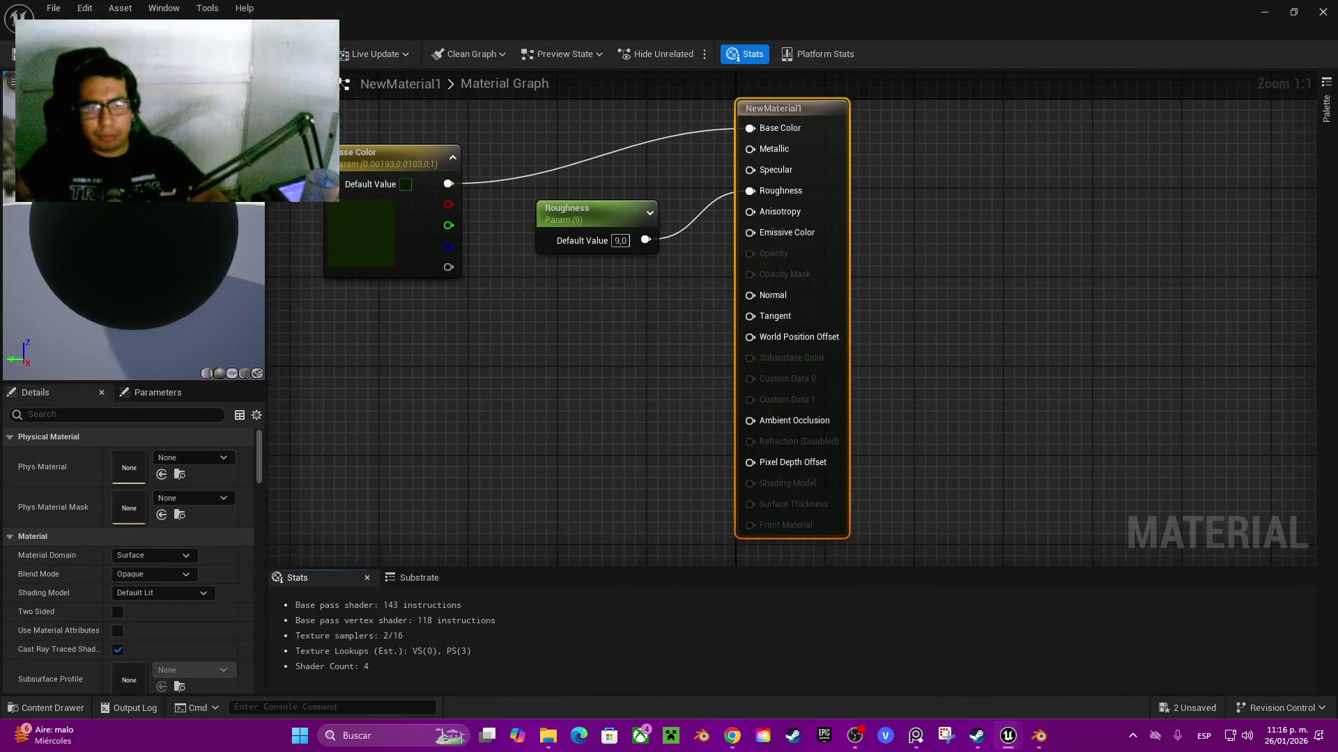
{"action": "double_click", "coordinate": [366, 258]}
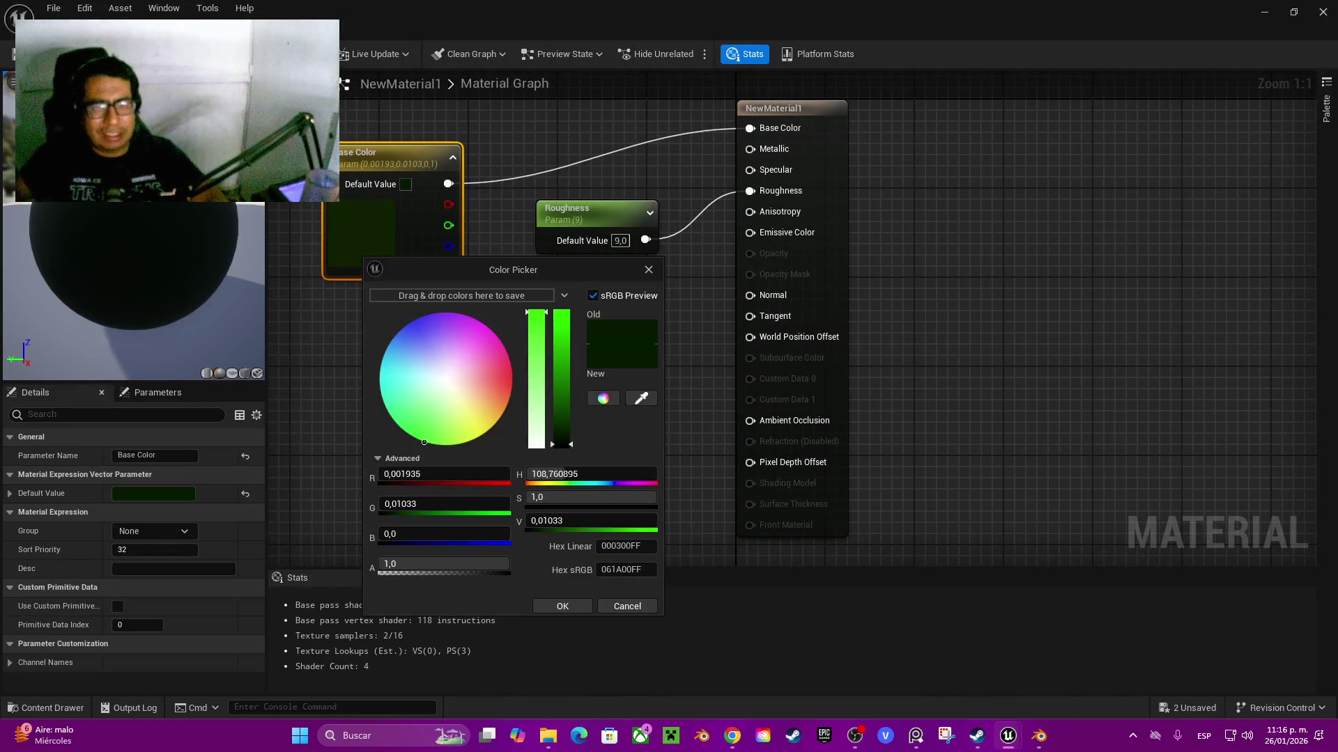
{"action": "mouse_move", "coordinate": [563, 446]}
{"action": "left_mouse_down"}
{"action": "mouse_move", "coordinate": [563, 379]}
{"action": "mouse_move", "coordinate": [563, 396]}
{"action": "left_mouse_up"}
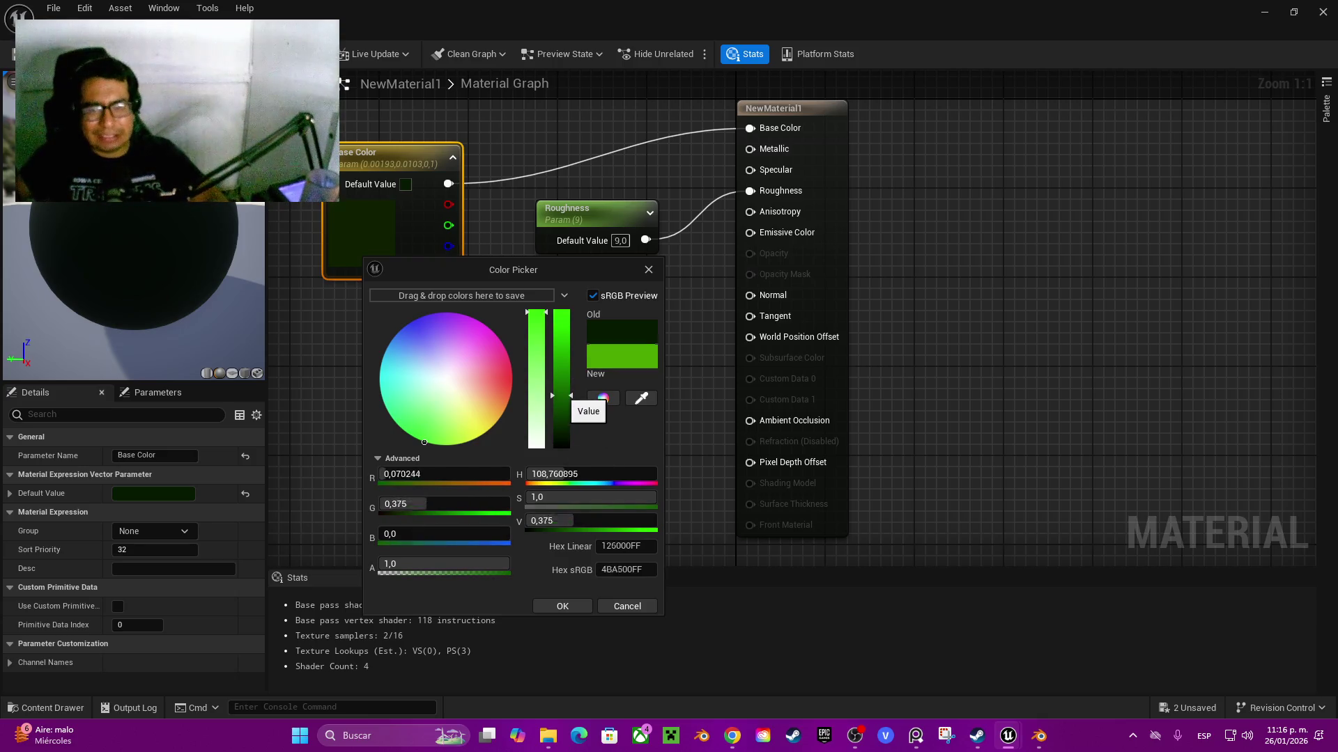
{"action": "left_click", "coordinate": [562, 607]}
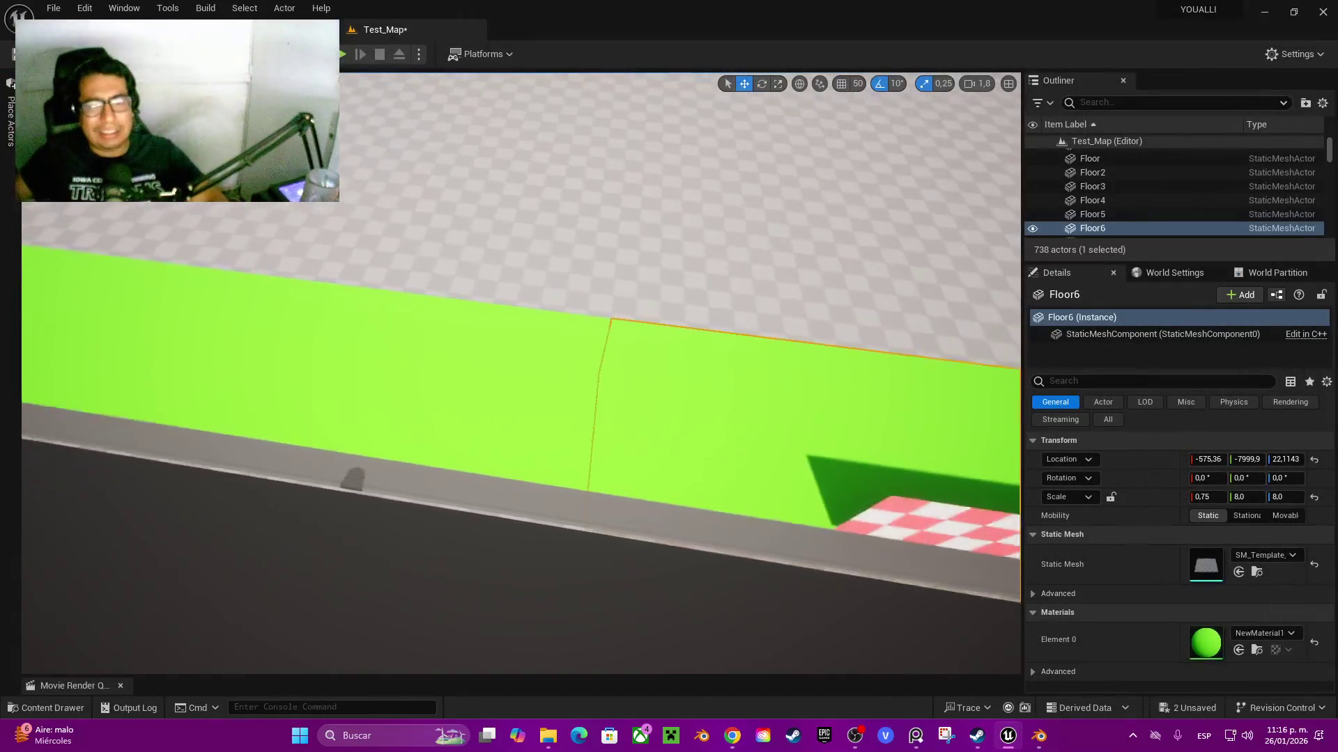
{"action": "key", "text": "w"}
{"action": "key", "text": "w"}
{"action": "key", "text": "w"}
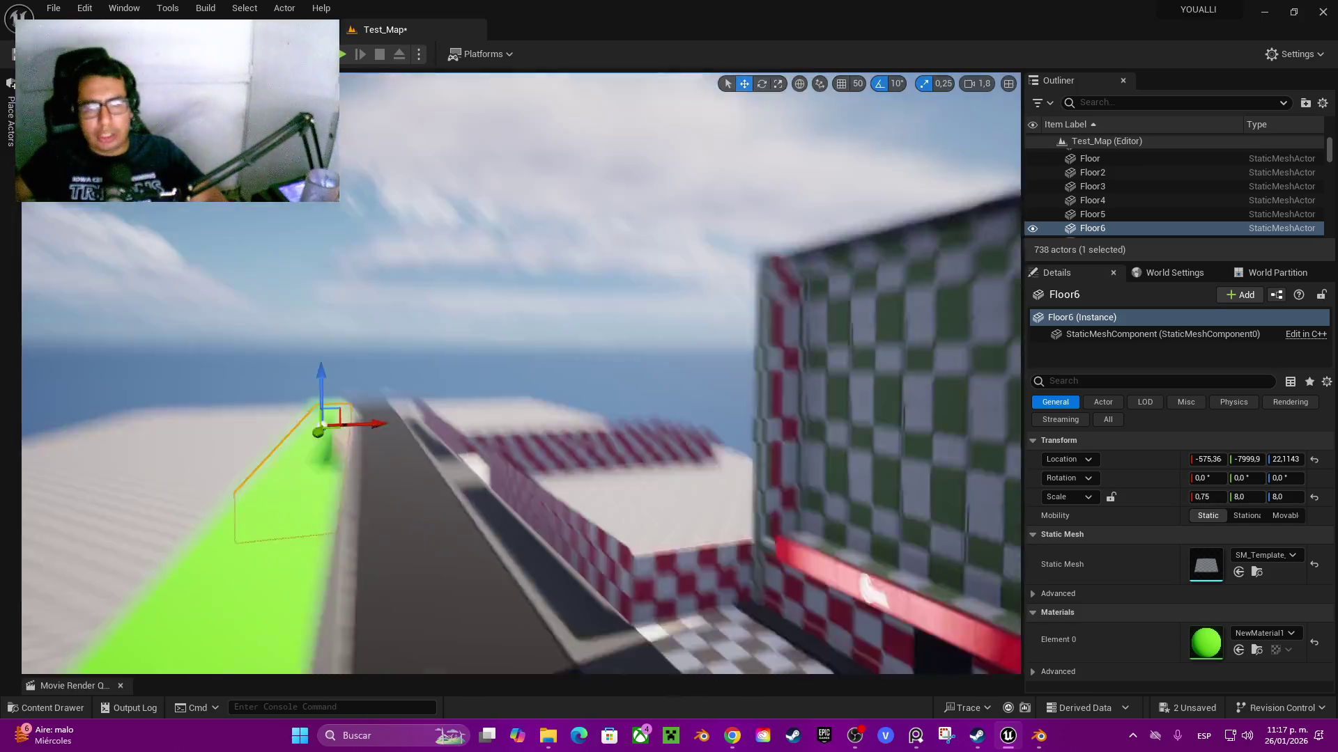
{"action": "key", "text": "alt+Tab"}
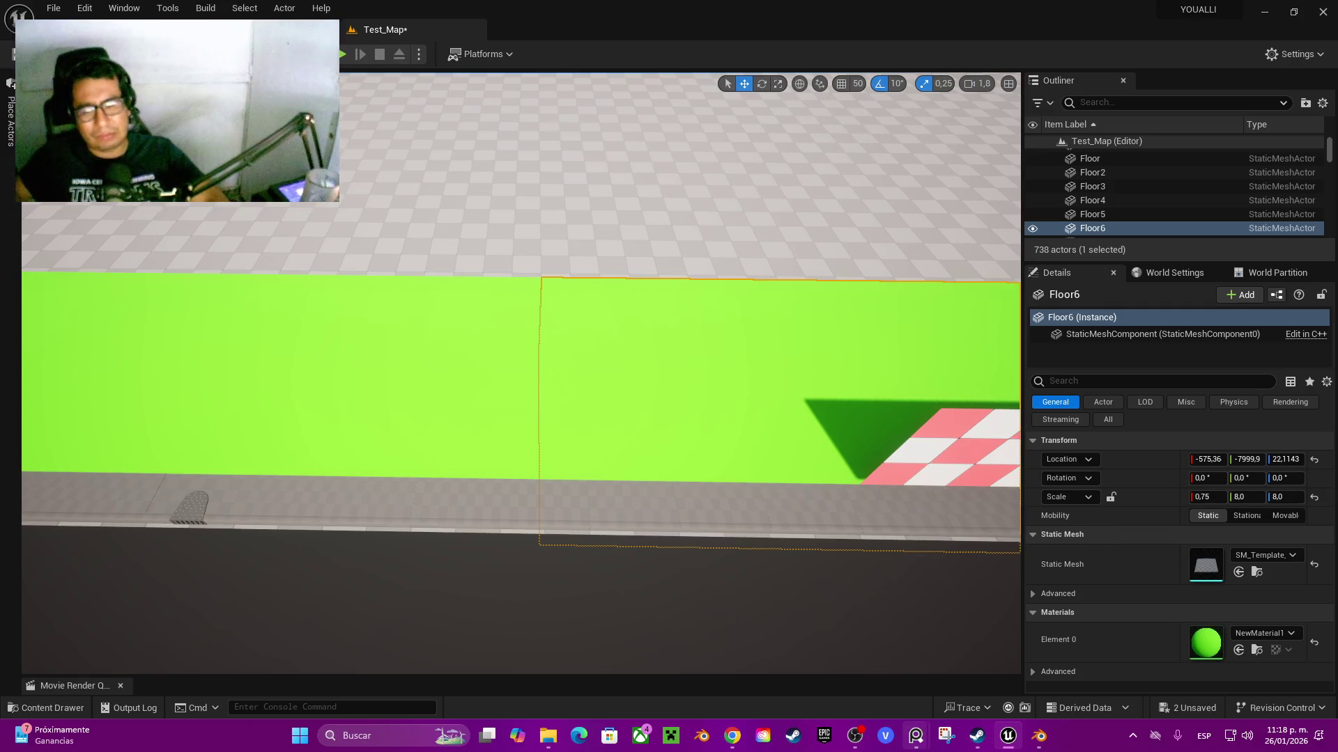
- Select Floor5 with Floor6, scale both to X 4.0 and shift them to about X -2200
{"action": "mouse_move", "coordinate": [915, 735]}
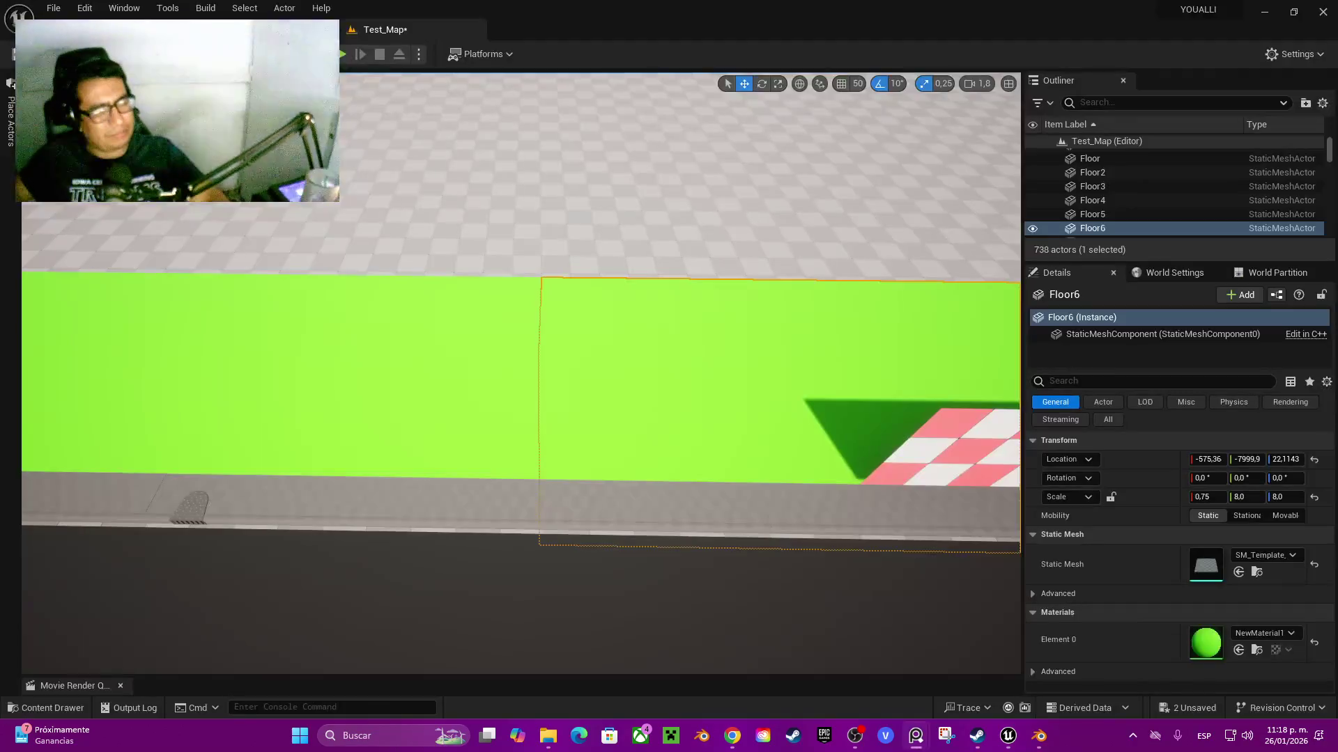
{"action": "mouse_move", "coordinate": [1008, 735]}
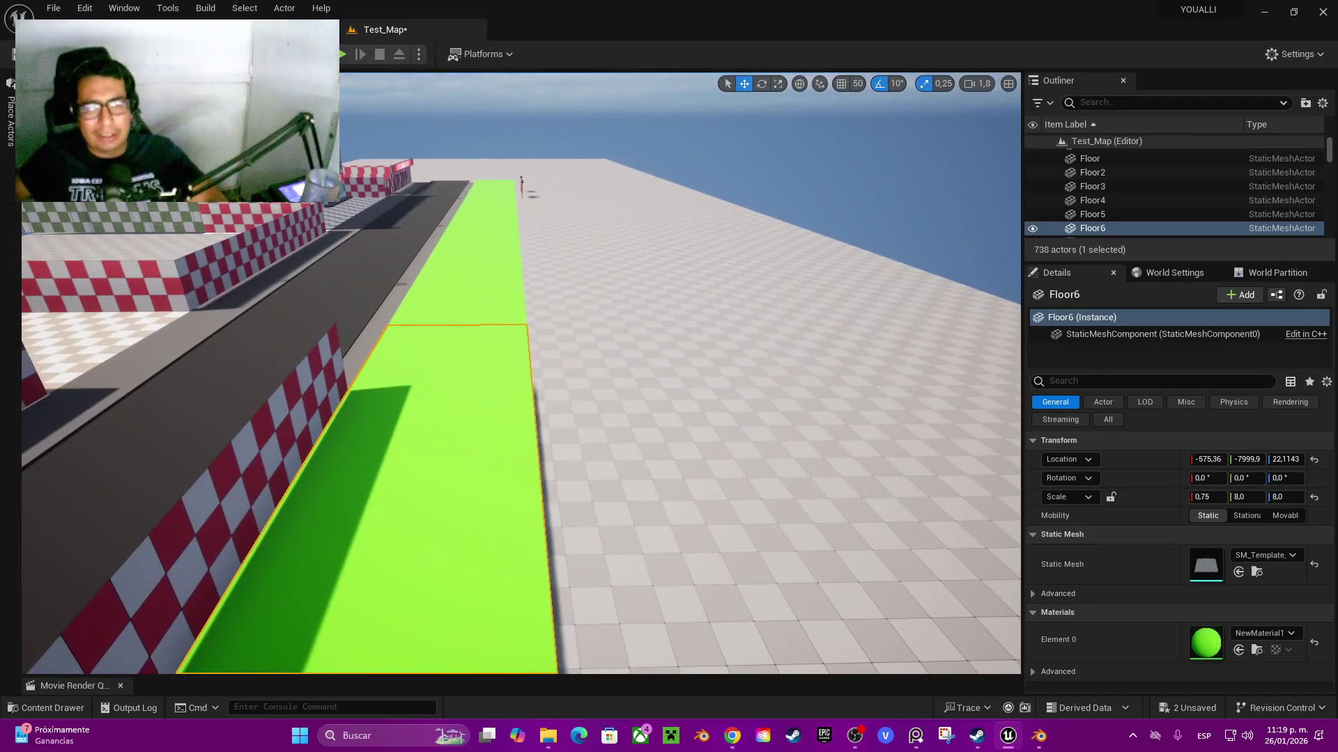
{"action": "left_click", "coordinate": [460, 265], "text": "ctrl"}
{"action": "mouse_move", "coordinate": [453, 212]}
{"action": "left_mouse_down"}
{"action": "mouse_move", "coordinate": [537, 209]}
{"action": "mouse_move", "coordinate": [573, 188]}
{"action": "mouse_move", "coordinate": [508, 211]}
{"action": "mouse_move", "coordinate": [564, 238]}
{"action": "mouse_move", "coordinate": [474, 223]}
{"action": "mouse_move", "coordinate": [468, 390]}
{"action": "mouse_move", "coordinate": [441, 414]}
{"action": "left_mouse_up"}
{"action": "key", "text": "e"}
{"action": "key", "text": "r"}
{"action": "key", "text": "w"}
{"action": "mouse_move", "coordinate": [438, 418]}
{"action": "left_mouse_down"}
{"action": "mouse_move", "coordinate": [440, 529]}
{"action": "mouse_move", "coordinate": [446, 376]}
{"action": "mouse_move", "coordinate": [415, 487]}
{"action": "left_mouse_up"}
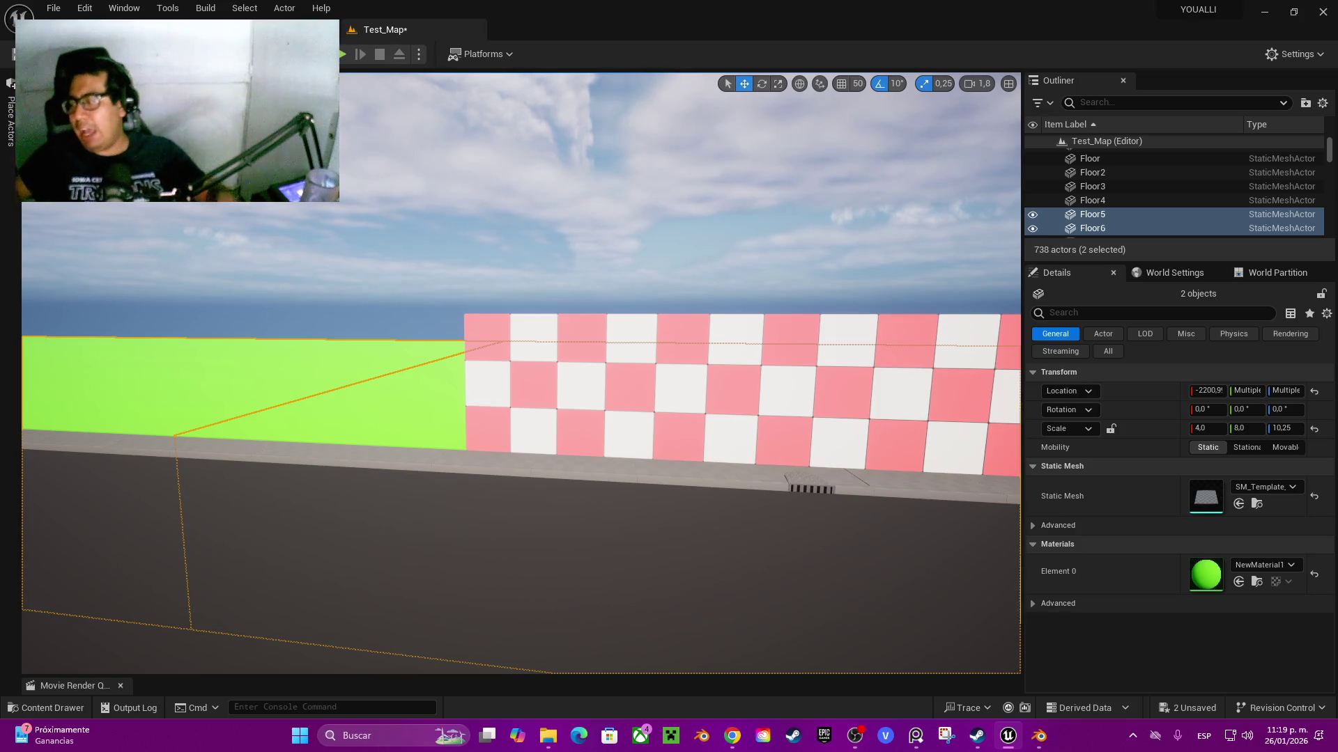
{"action": "left_click_drag", "start_coordinate": [415, 488], "coordinate": [356, 496]}
- Lower NewMaterial1's Base Color value to a darker green and apply it to the original material
{"action": "double_click", "coordinate": [1205, 573]}
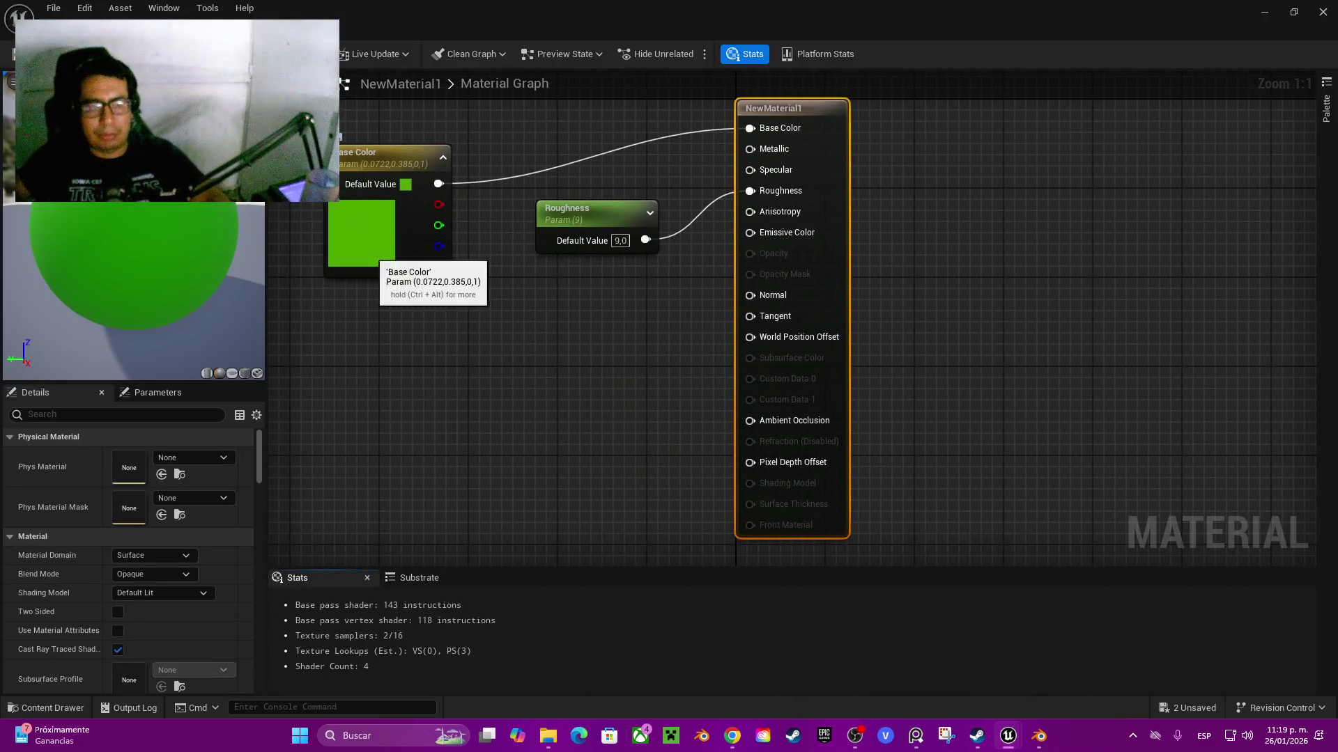
{"action": "left_click", "coordinate": [369, 255]}
{"action": "left_click", "coordinate": [153, 493]}
{"action": "left_click_drag", "start_coordinate": [379, 485], "coordinate": [380, 514]}
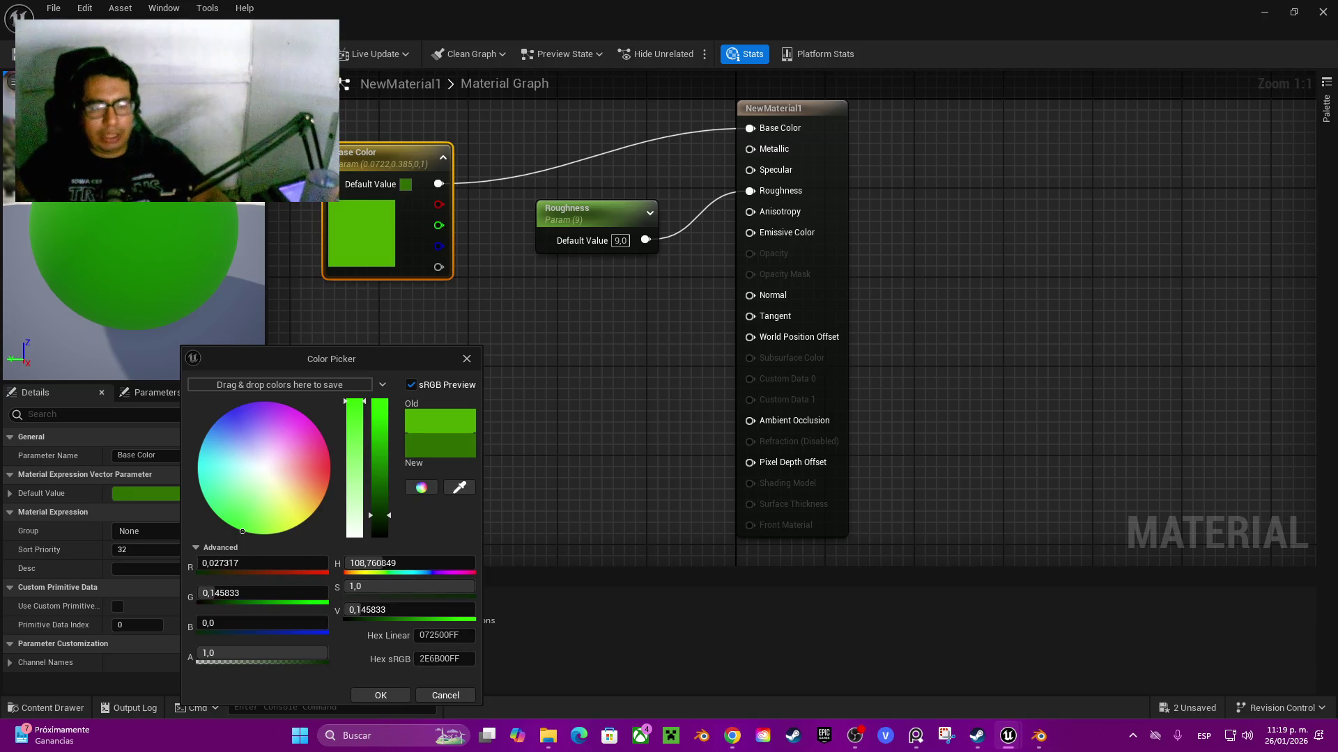
{"action": "left_click", "coordinate": [380, 695]}
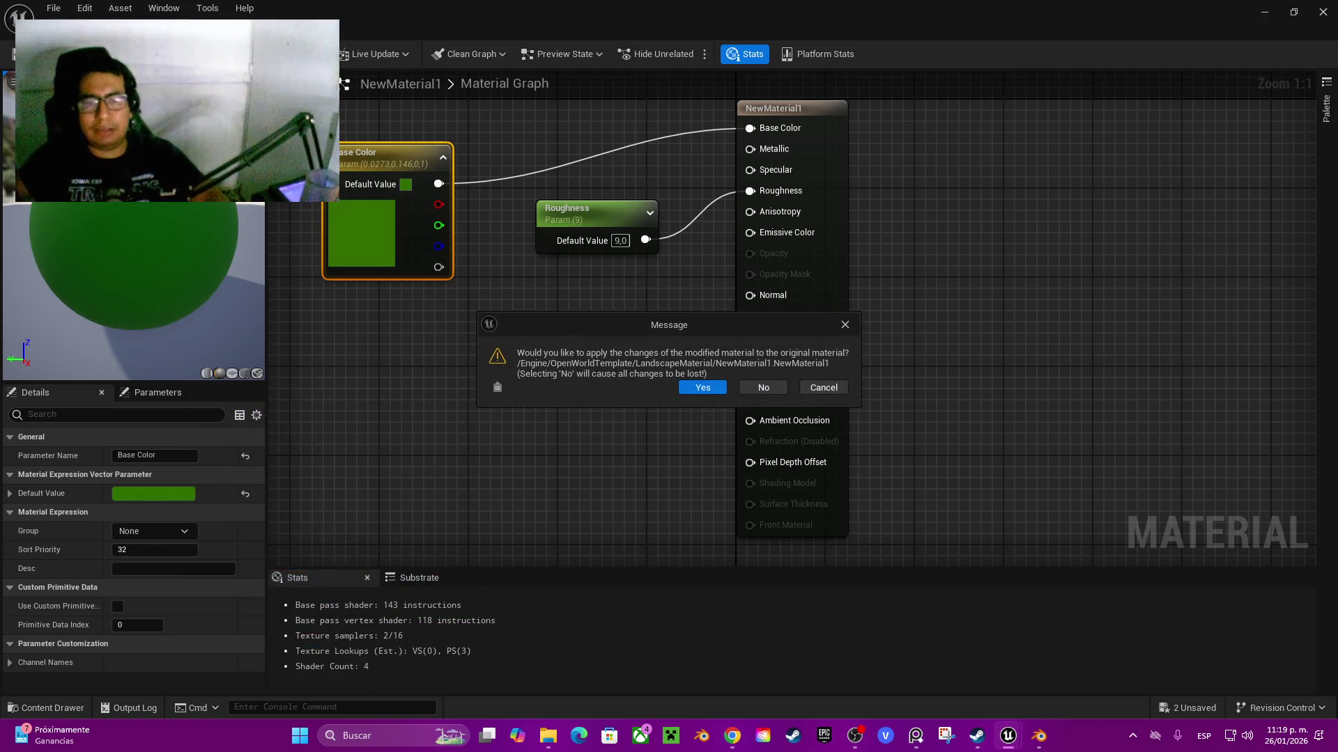
{"action": "left_click", "coordinate": [703, 387]}
{"action": "mouse_move", "coordinate": [522, 373]}
{"action": "left_mouse_down"}
{"action": "mouse_move", "coordinate": [537, 404]}
{"action": "mouse_move", "coordinate": [508, 384]}
{"action": "mouse_move", "coordinate": [449, 392]}
{"action": "mouse_move", "coordinate": [474, 352]}
{"action": "mouse_move", "coordinate": [480, 397]}
{"action": "mouse_move", "coordinate": [516, 404]}
{"action": "mouse_move", "coordinate": [474, 418]}
{"action": "left_mouse_up"}
{"action": "key", "text": "ctrl+space"}
{"action": "key", "text": "ctrl+space"}
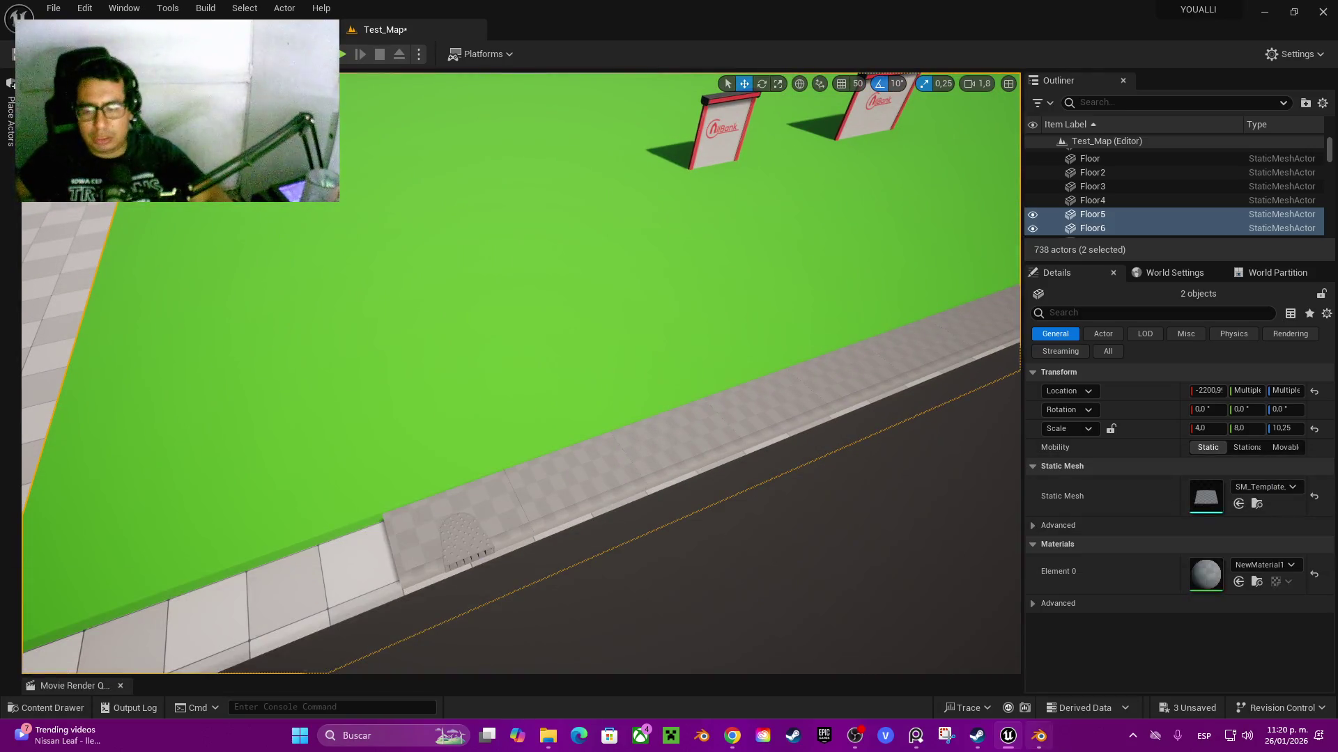
{"action": "key", "text": "alt+Tab"}
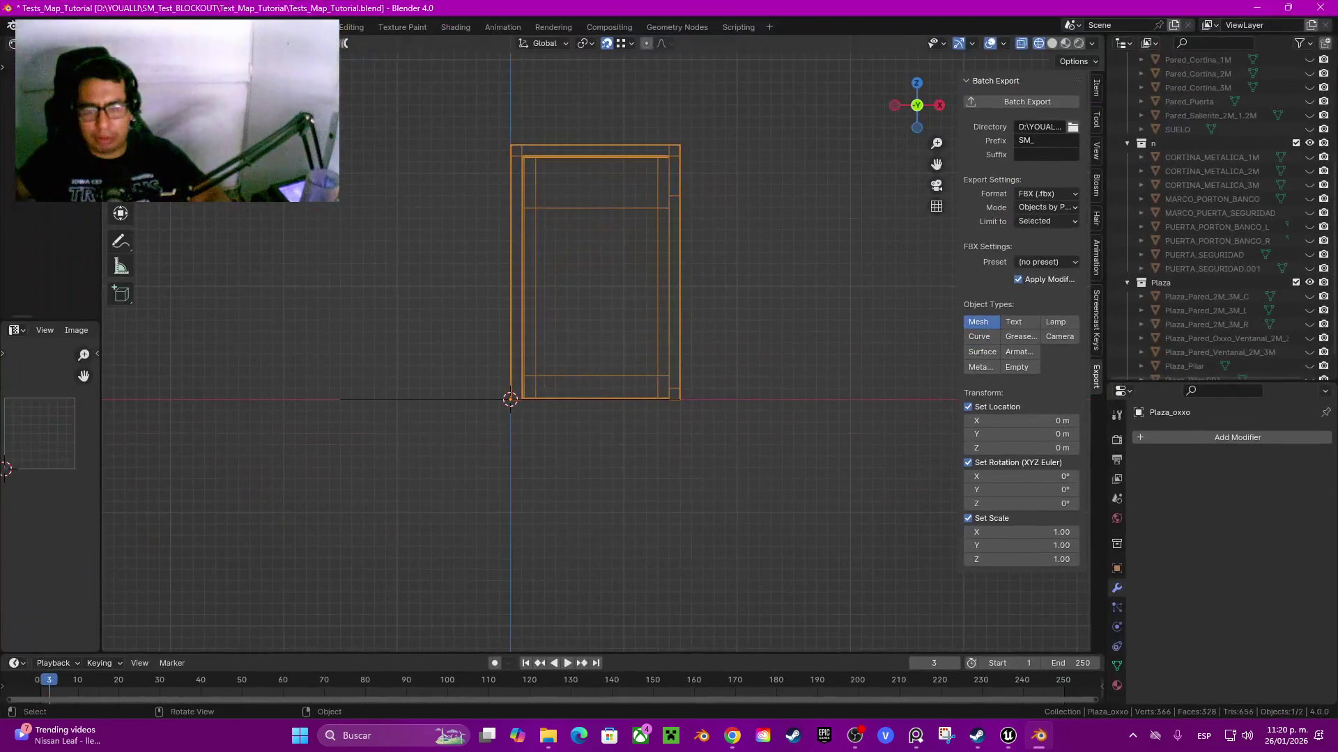
- Delete the old frame object and add a 2 m plane
{"action": "key", "text": "Tab"}
{"action": "key", "text": "Tab"}
{"action": "key", "text": "Delete"}
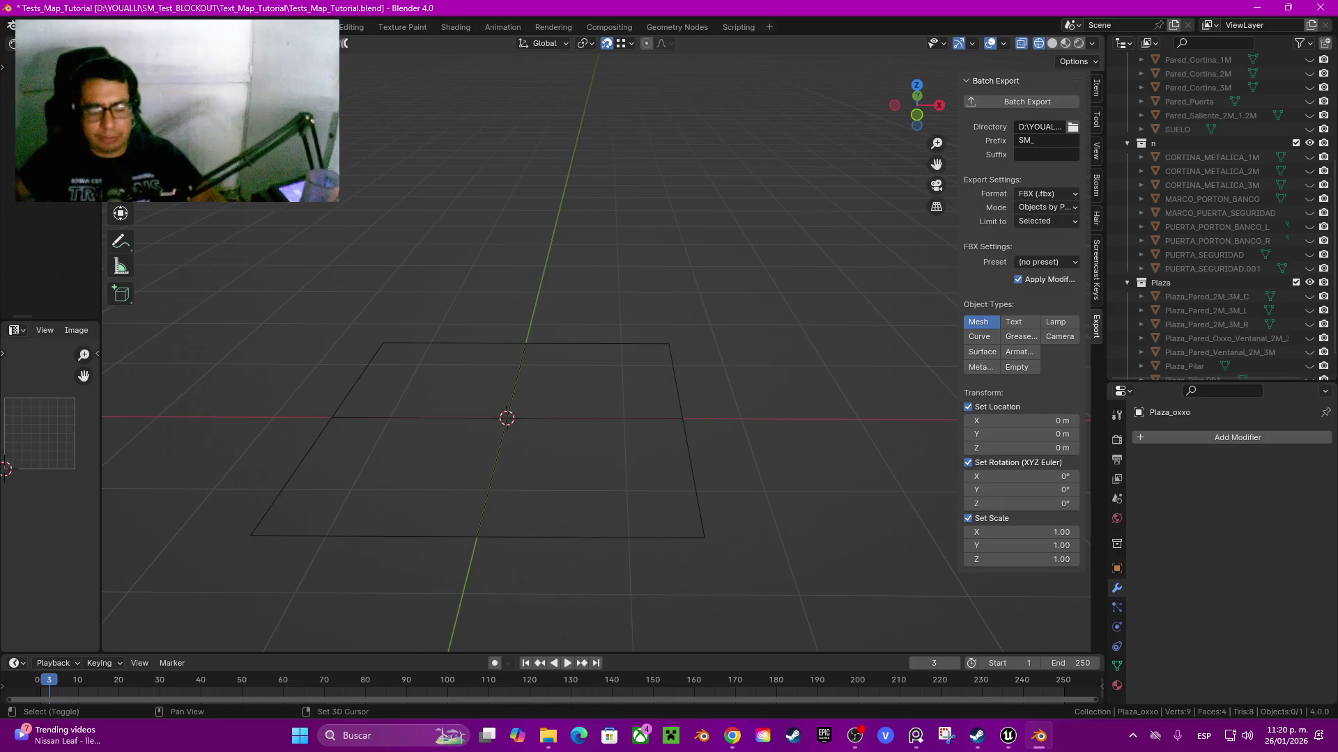
{"action": "key", "text": "shift+a"}
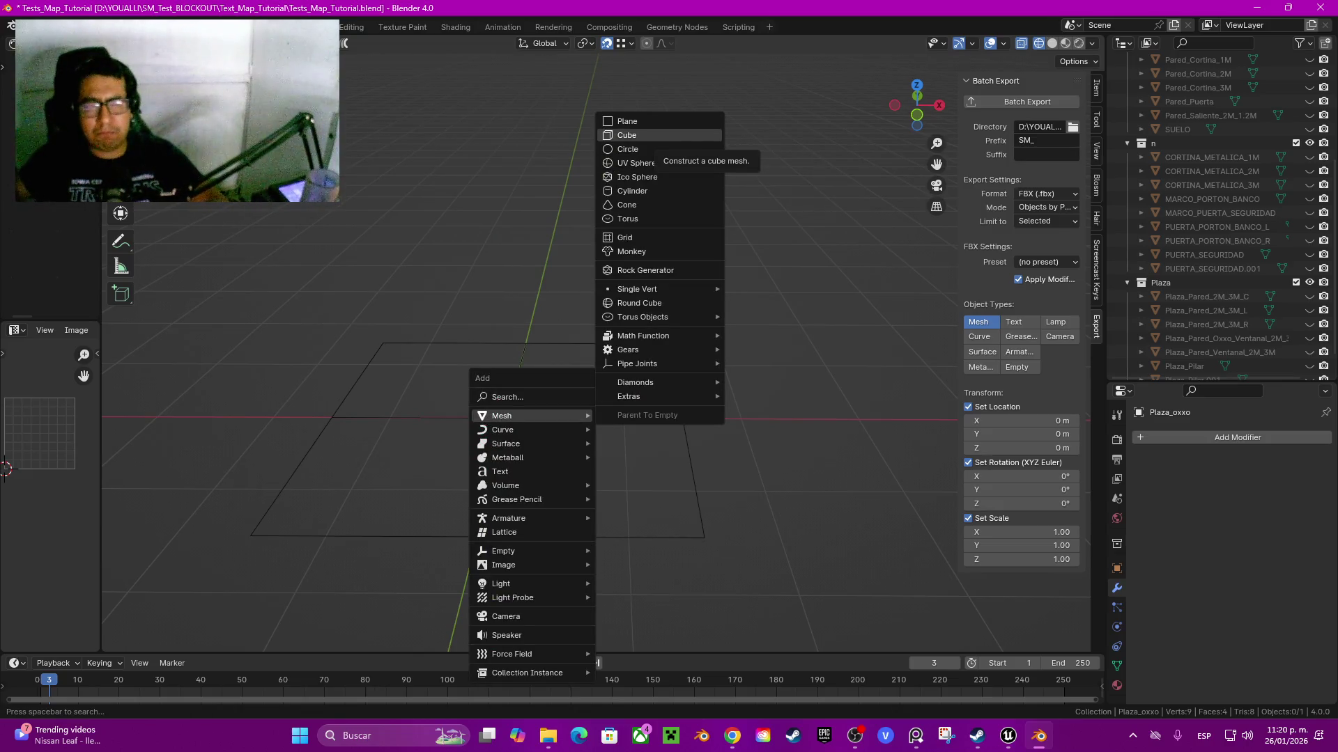
{"action": "left_click", "coordinate": [627, 121]}
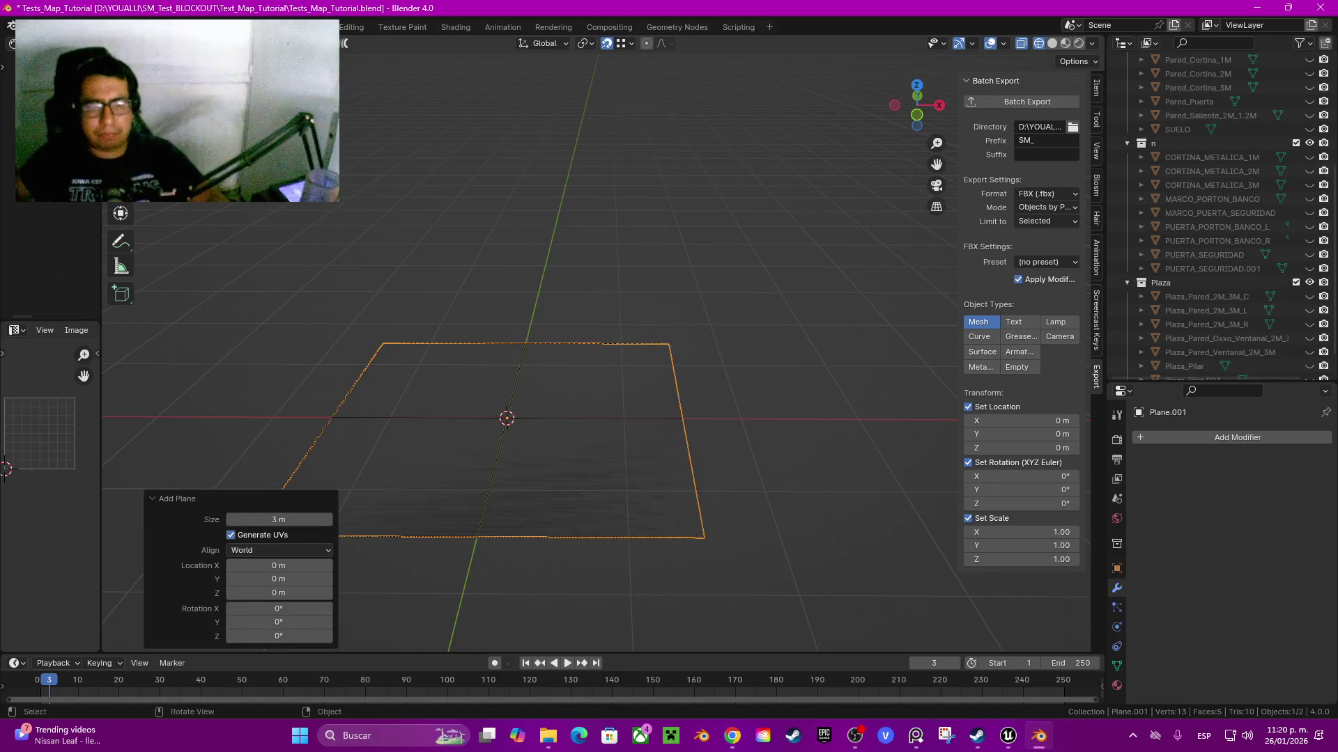
{"action": "left_click", "coordinate": [279, 520]}
{"action": "type", "text": "2"}
{"action": "key", "text": "Return"}
- Move the plane along X, undo it back to the origin, and enter Edit Mode
{"action": "key", "text": "g"}
{"action": "key", "text": "z"}
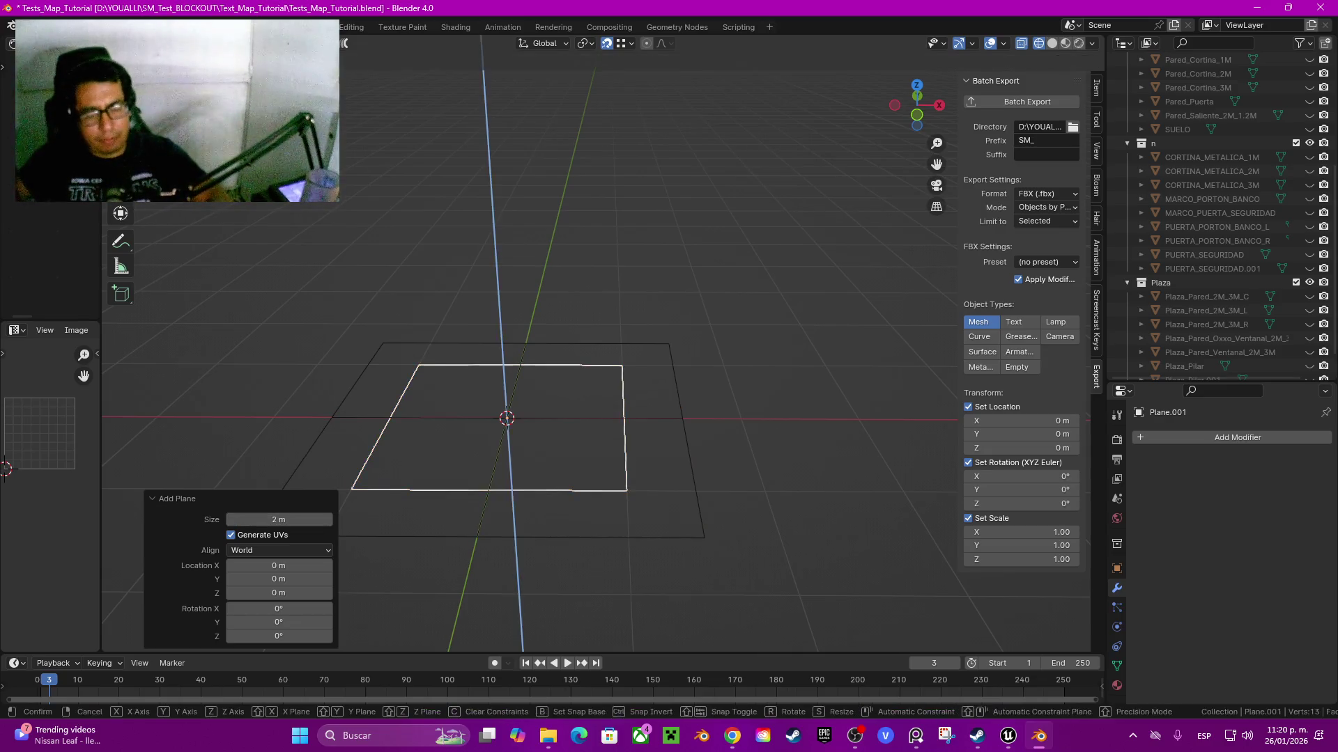
{"action": "key", "text": "x"}
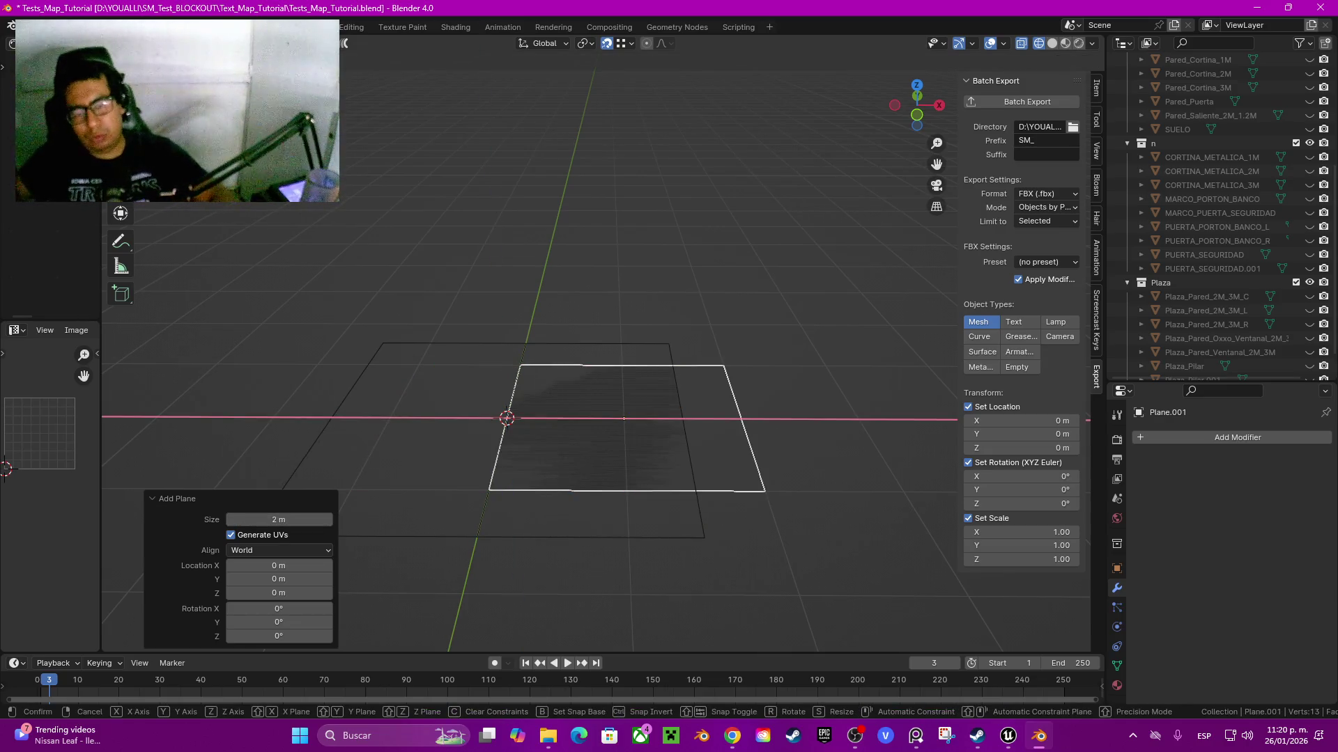
{"action": "key", "text": "Return"}
{"action": "key", "text": "ctrl+z"}
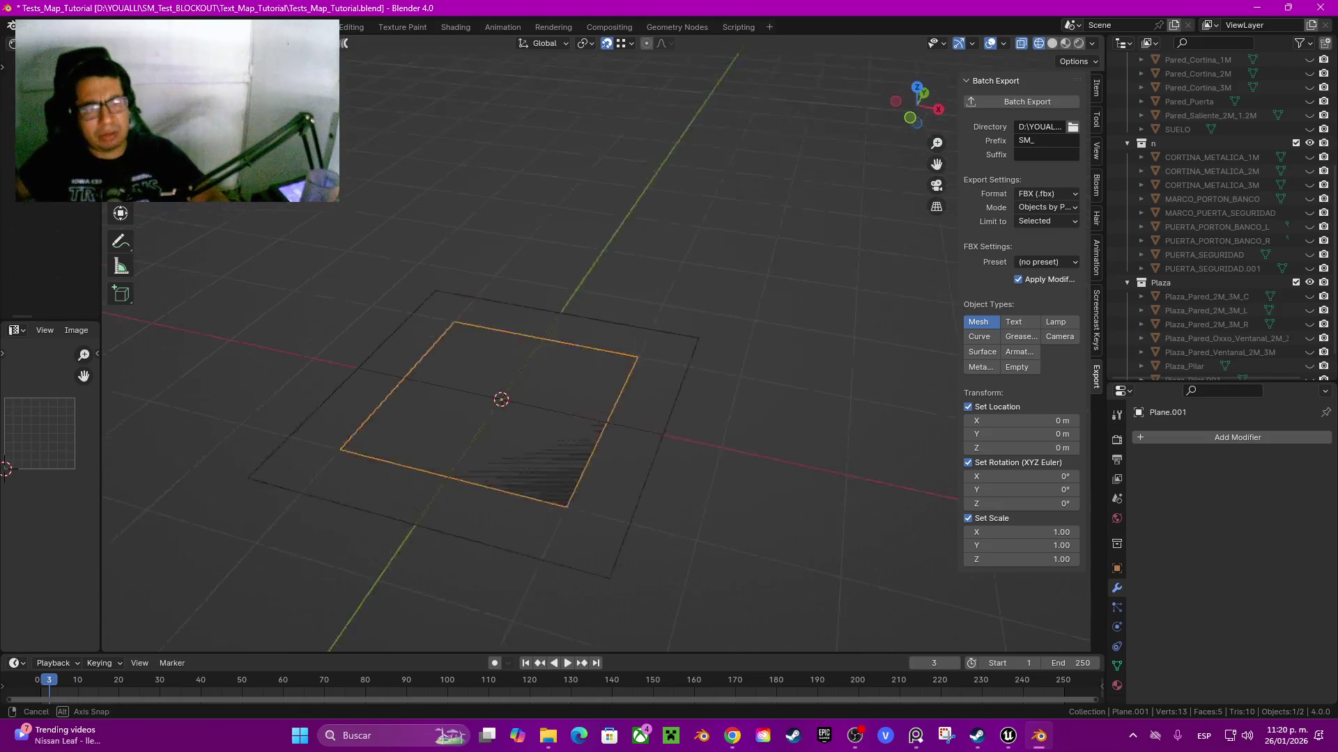
{"action": "key", "text": "Tab"}
- Scale the plane along Y twice to make a narrow strip
{"action": "key", "text": "s"}
{"action": "key", "text": "y"}
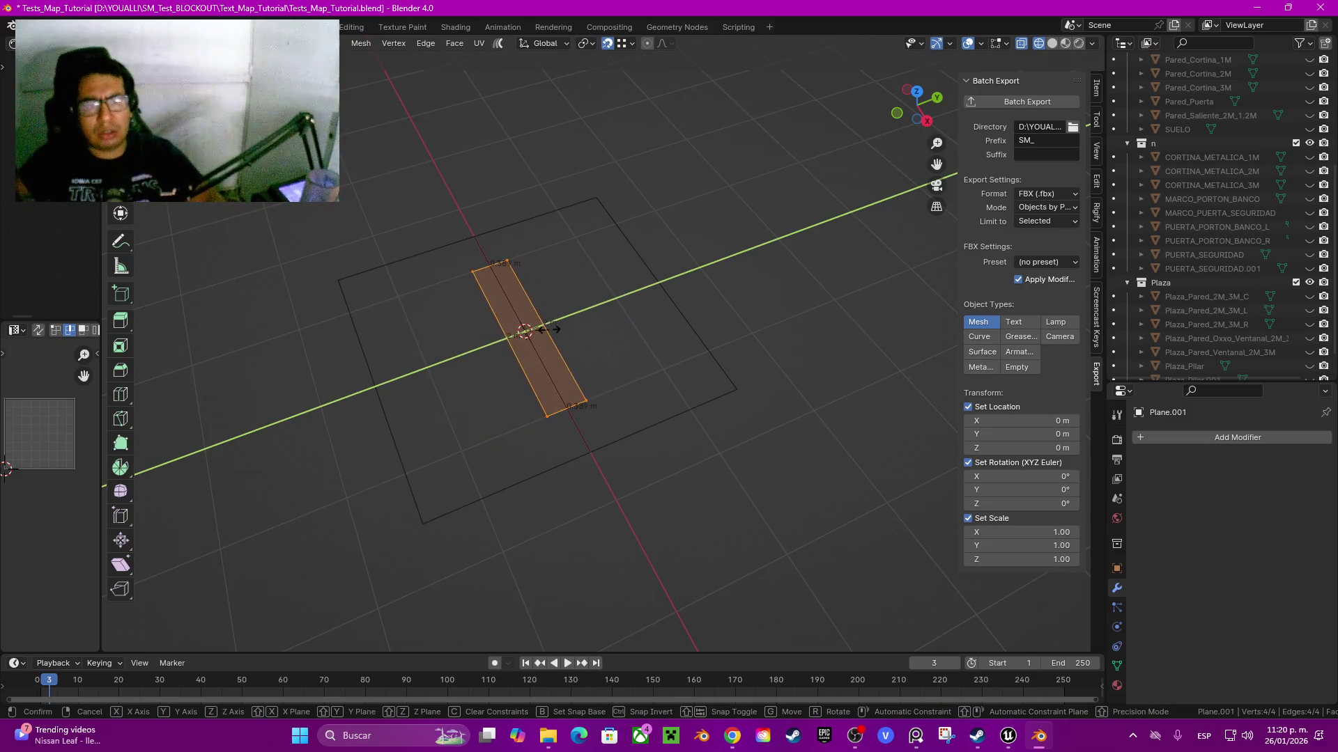
{"action": "left_click", "coordinate": [542, 291]}
{"action": "scroll", "coordinate": [542, 291], "scroll_direction": "up", "scroll_amount": 2}
{"action": "scroll", "coordinate": [596, 341], "scroll_direction": "up", "scroll_amount": 2}
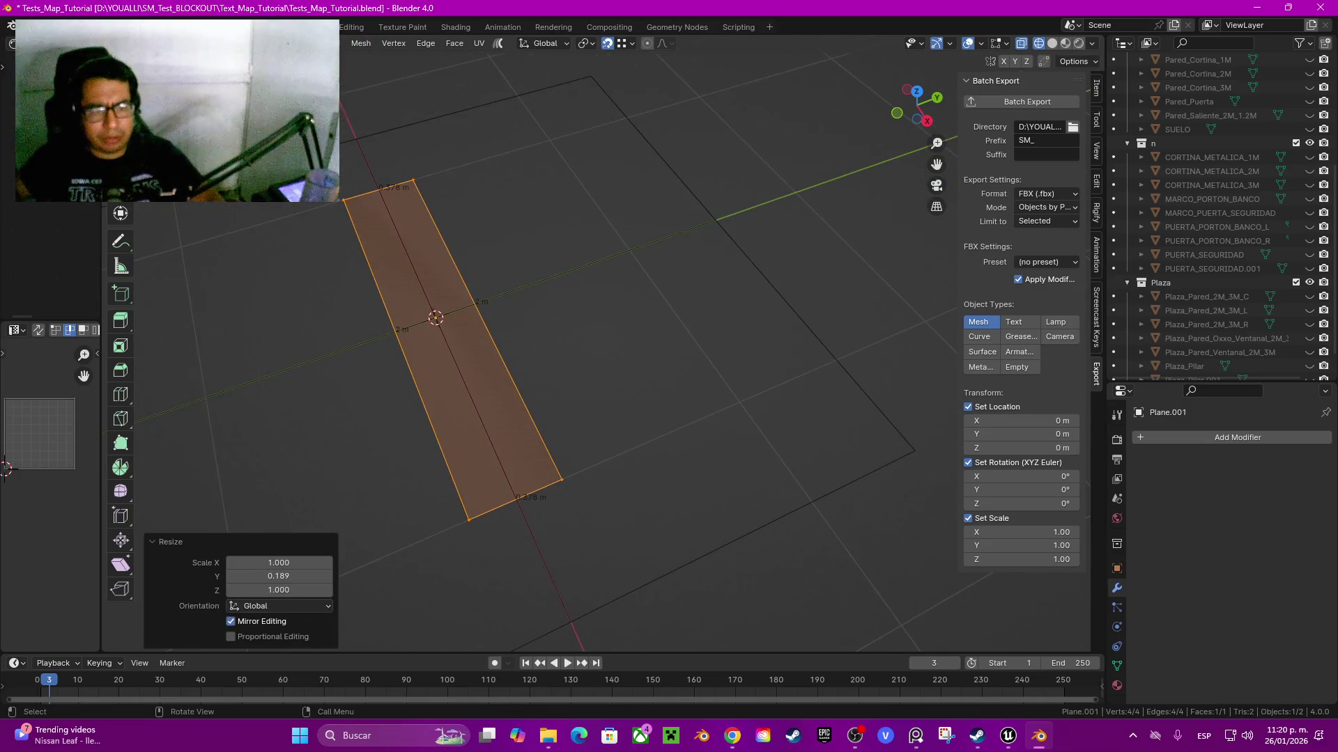
{"action": "key", "text": "s"}
{"action": "key", "text": "y"}
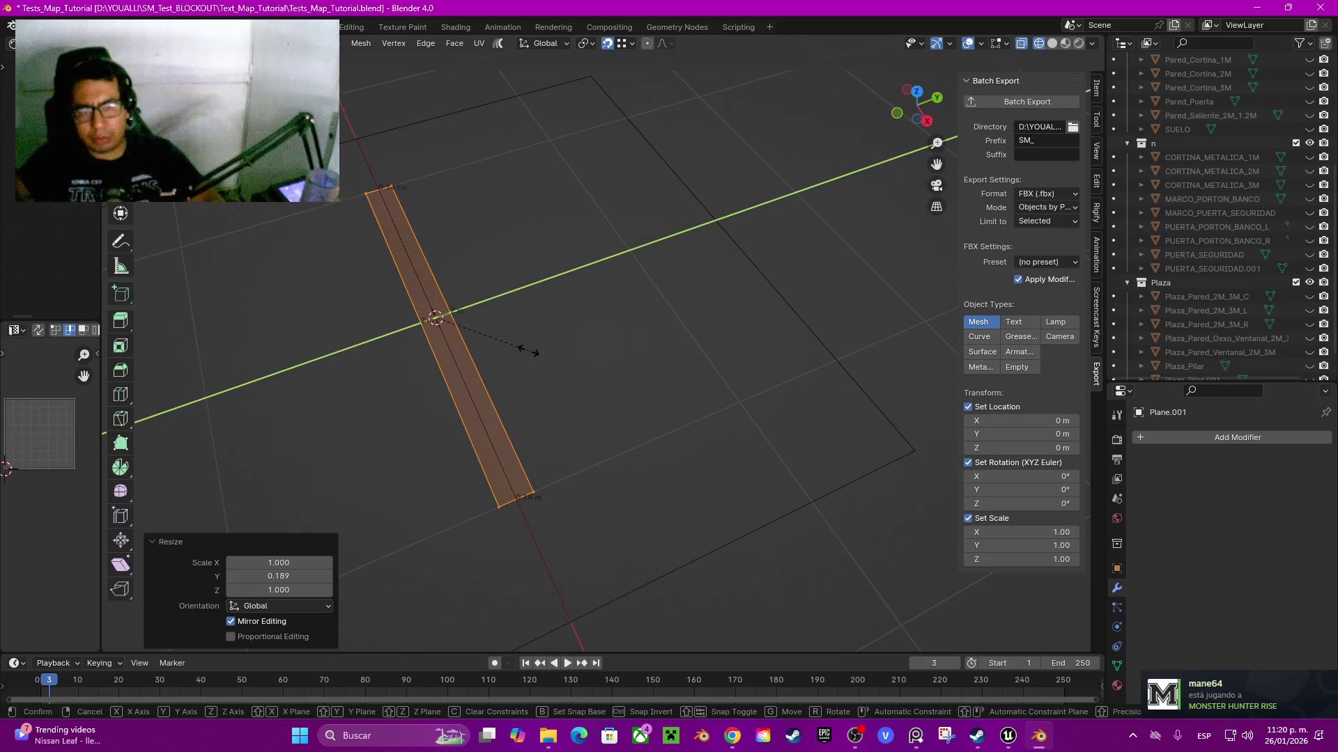
{"action": "left_click", "coordinate": [567, 371]}
{"action": "mouse_move", "coordinate": [568, 372]}
{"action": "left_mouse_down"}
{"action": "mouse_move", "coordinate": [487, 379]}
{"action": "mouse_move", "coordinate": [496, 420]}
{"action": "left_mouse_up"}
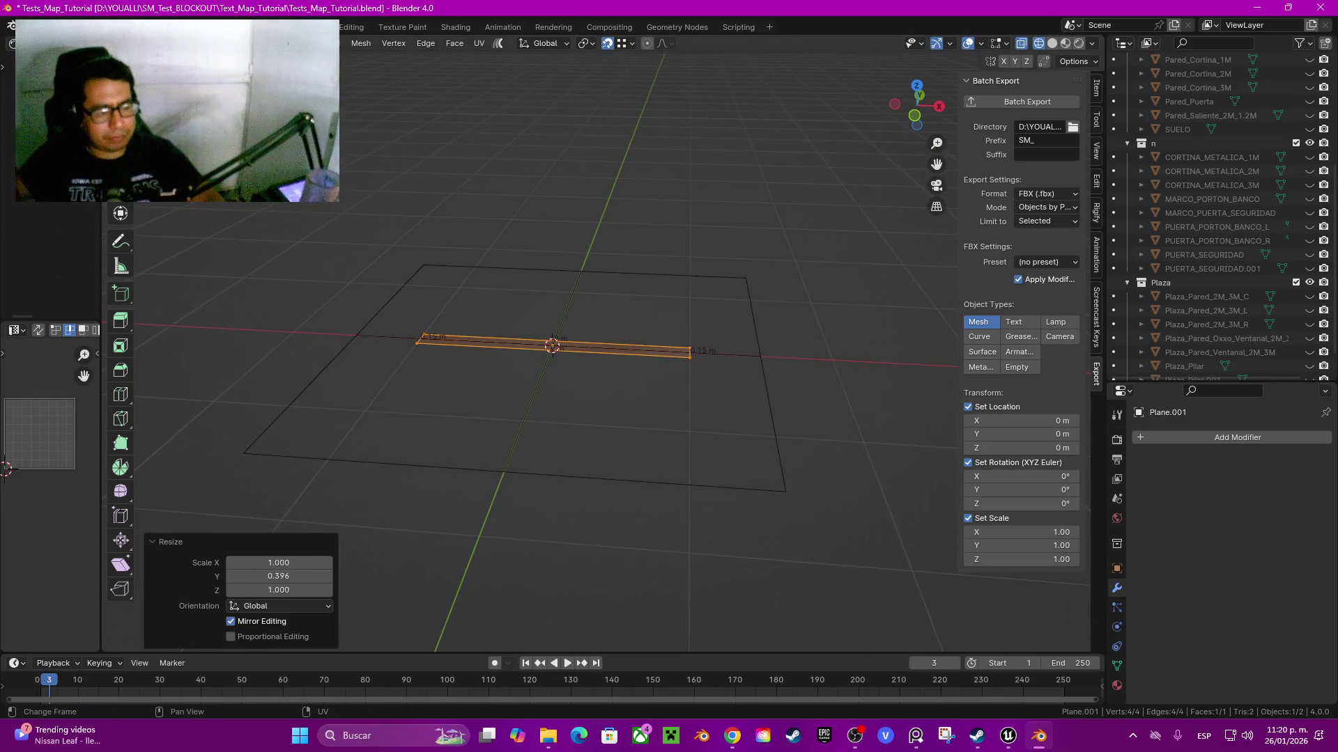
{"action": "left_click_drag", "start_coordinate": [551, 348], "coordinate": [581, 382]}
- Extrude the strip's face 2.5 m upward into a thin wall
{"action": "key", "text": "e"}
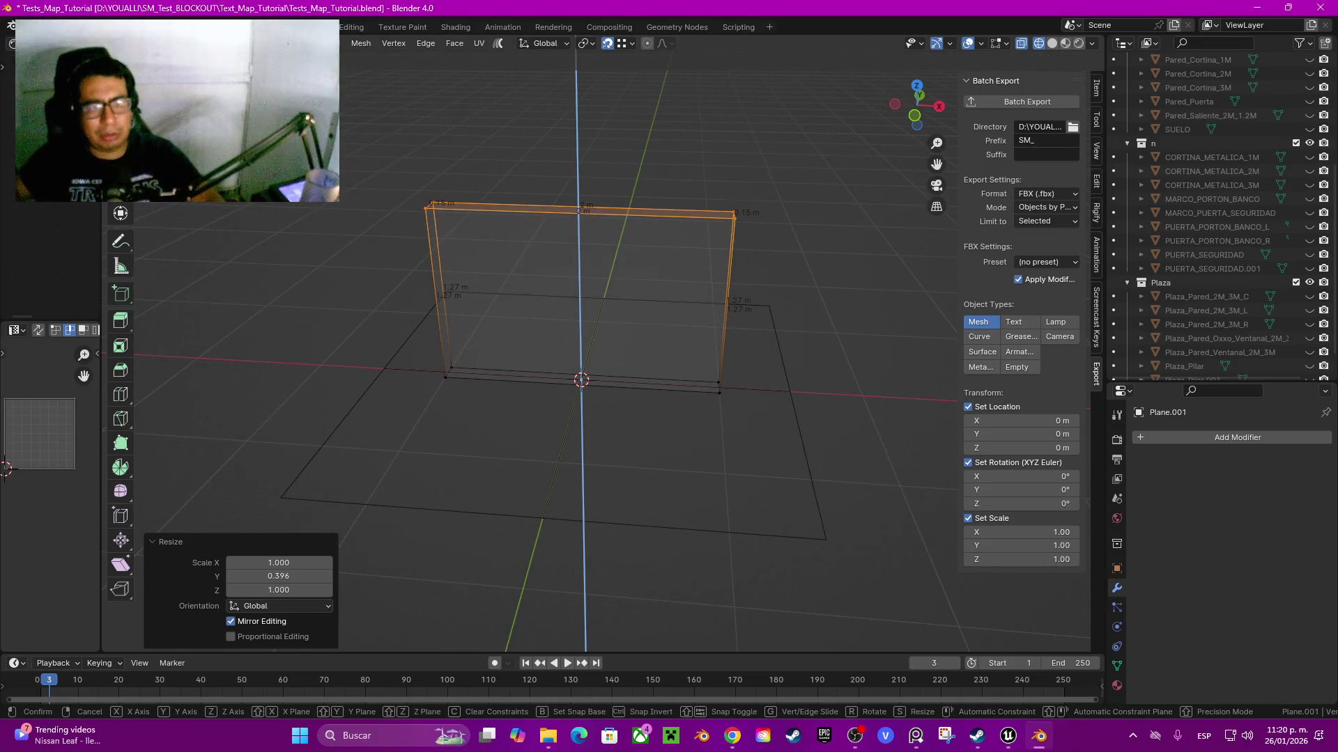
{"action": "key", "text": "Return"}
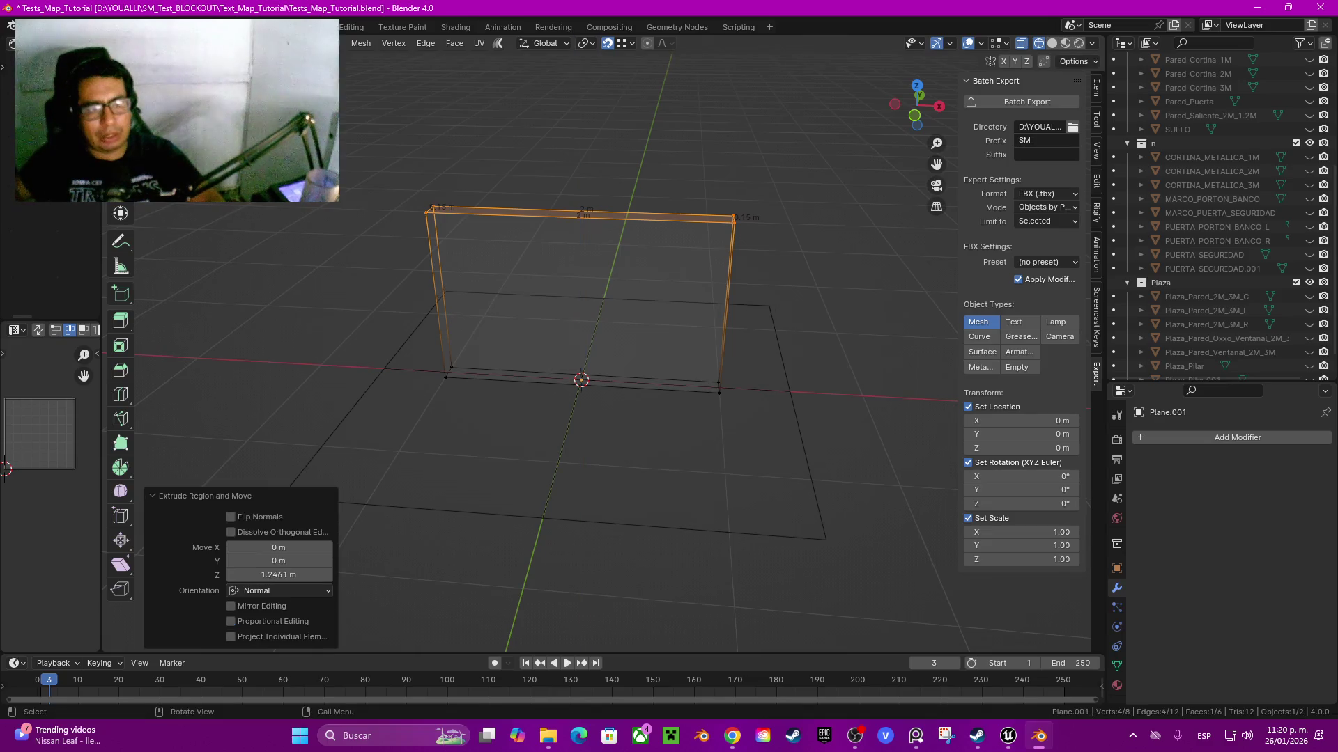
{"action": "left_click", "coordinate": [251, 575]}
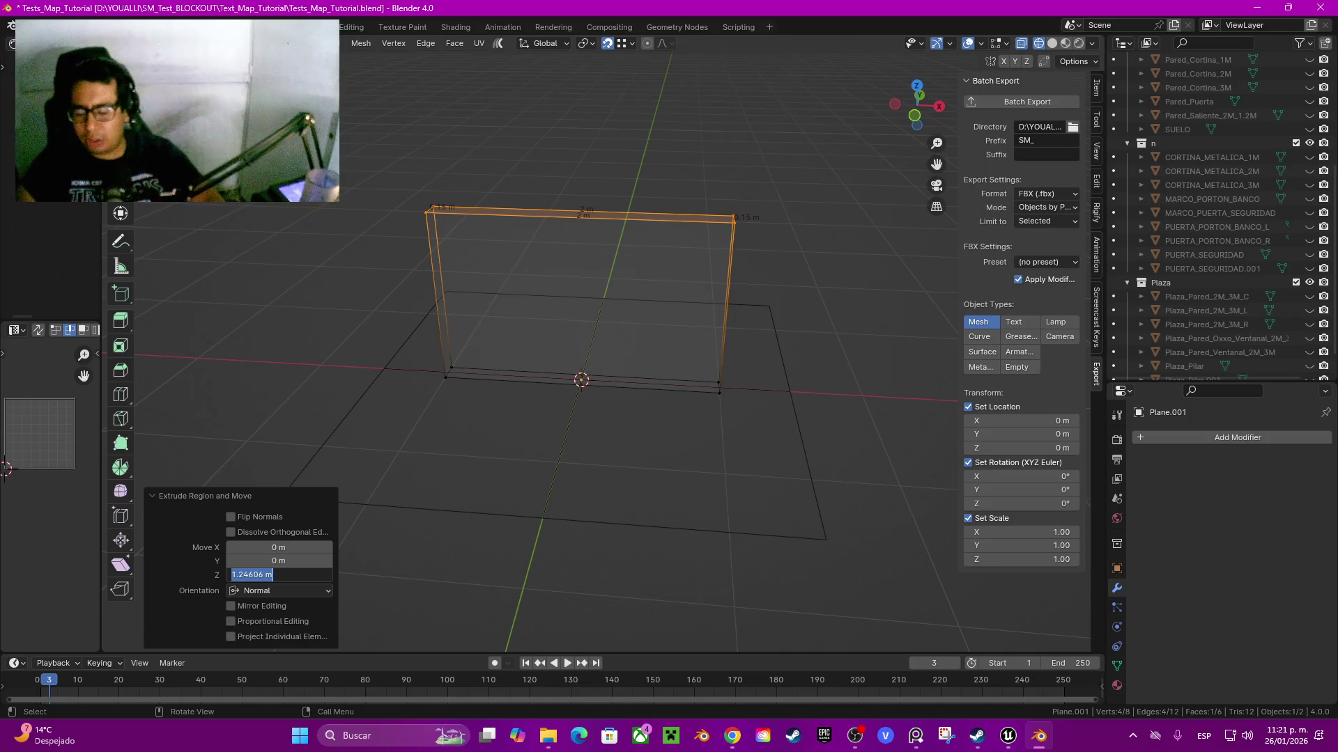
{"action": "type", "text": "2.5"}
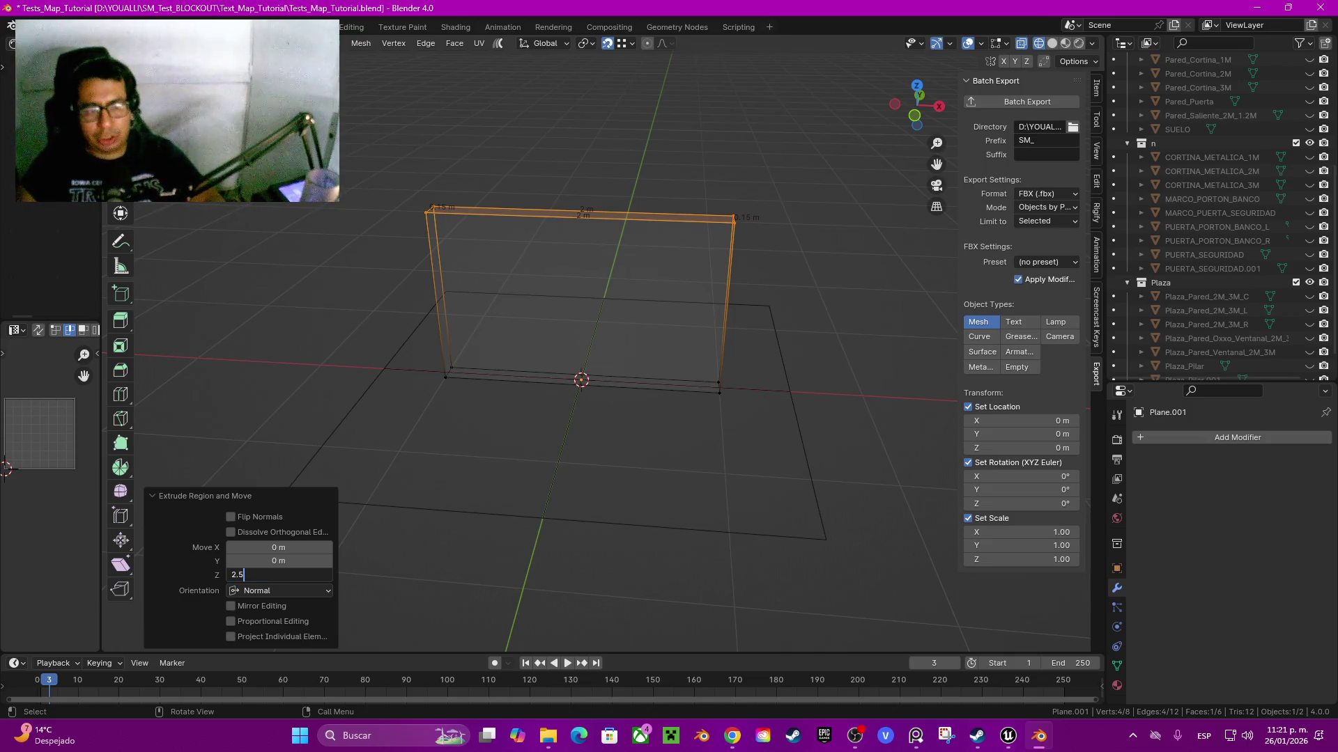
{"action": "key", "text": "Return"}
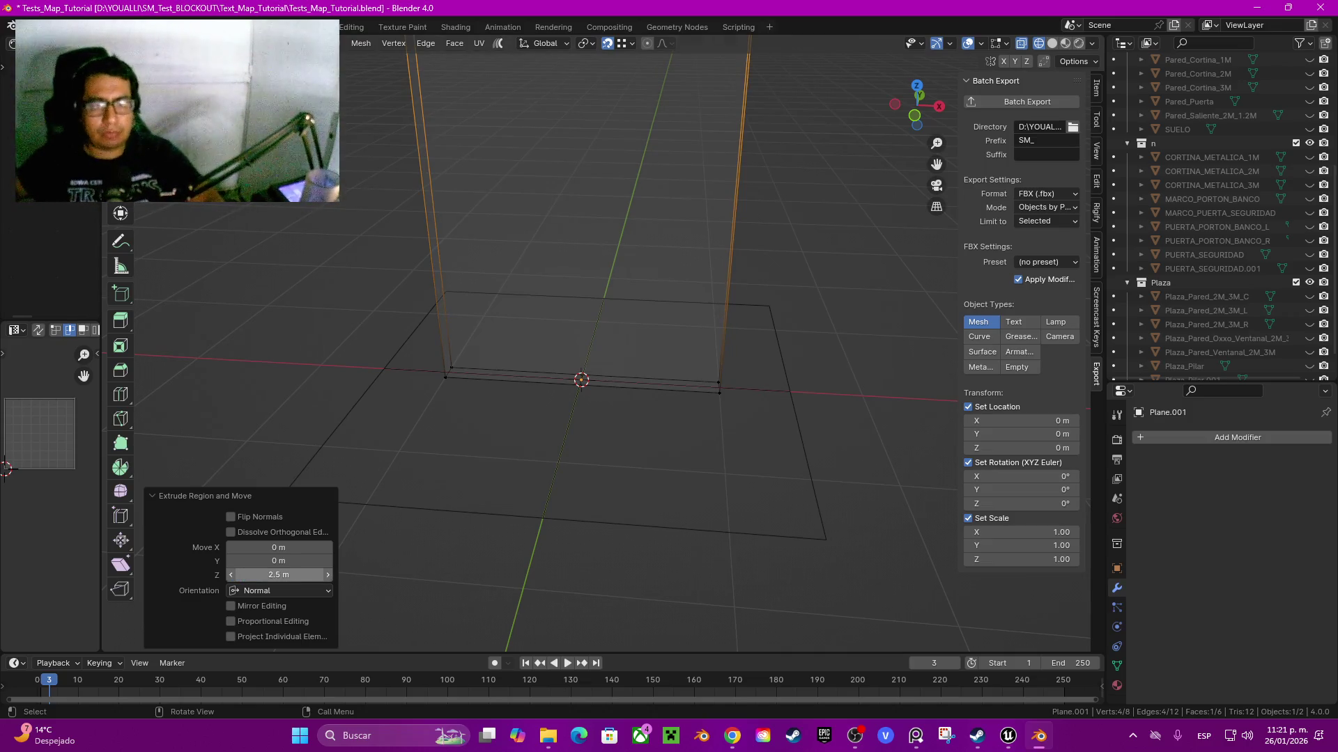
{"action": "scroll", "coordinate": [595, 348], "scroll_direction": "down", "scroll_amount": 5}
{"action": "scroll", "coordinate": [613, 334], "scroll_direction": "up", "scroll_amount": 3}
{"action": "key", "text": "ctrl+r"}
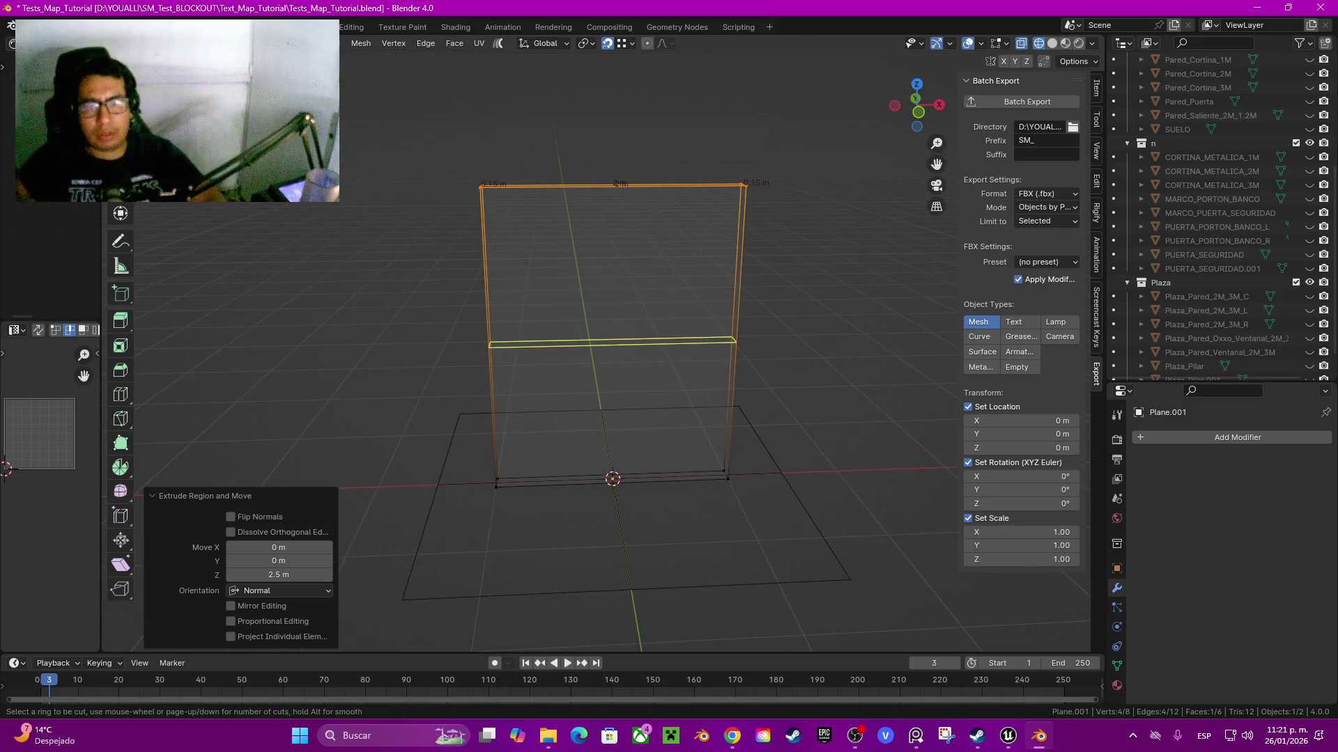
- Add a horizontal loop cut near the top of the wall and adjust its height
{"action": "left_click", "coordinate": [737, 307]}
{"action": "left_click", "coordinate": [813, 245]}
{"action": "scroll", "coordinate": [813, 245], "scroll_direction": "up", "scroll_amount": 2}
{"action": "scroll", "coordinate": [599, 349], "scroll_direction": "up", "scroll_amount": 5}
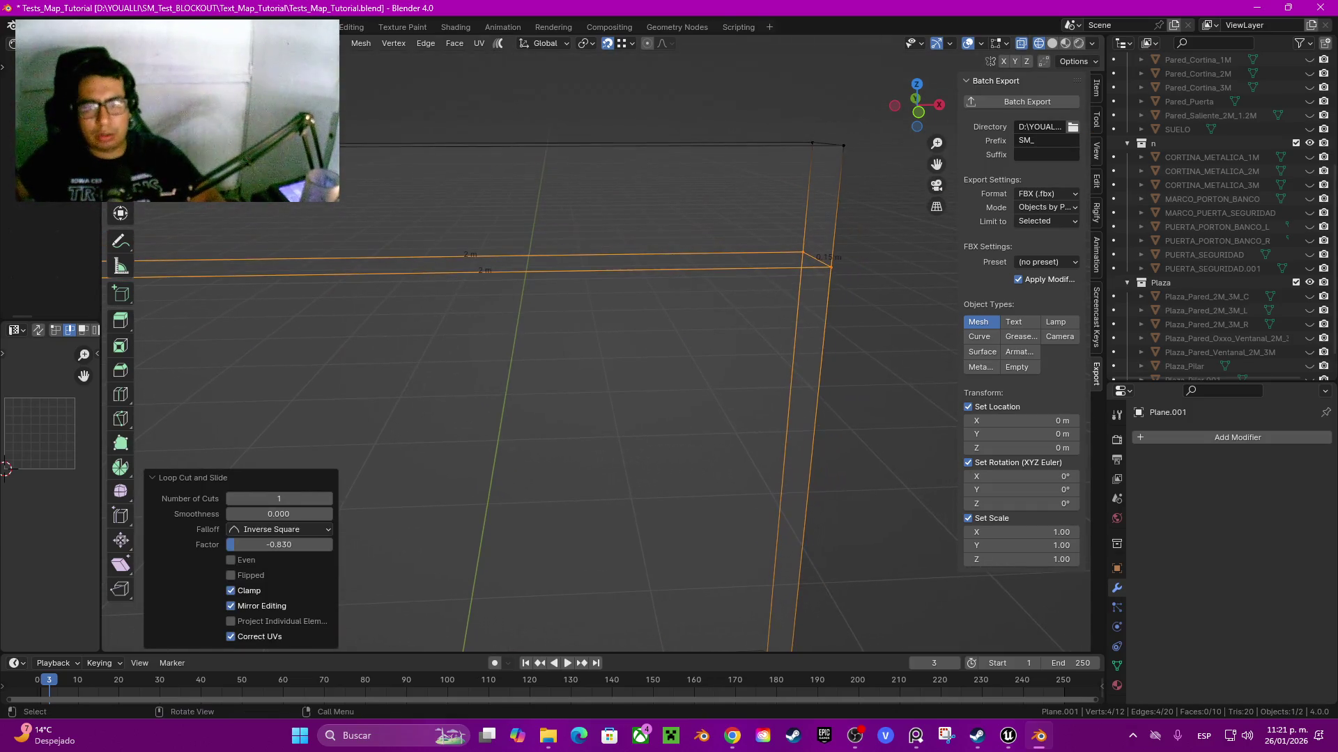
{"action": "key", "text": "g"}
{"action": "key", "text": "z"}
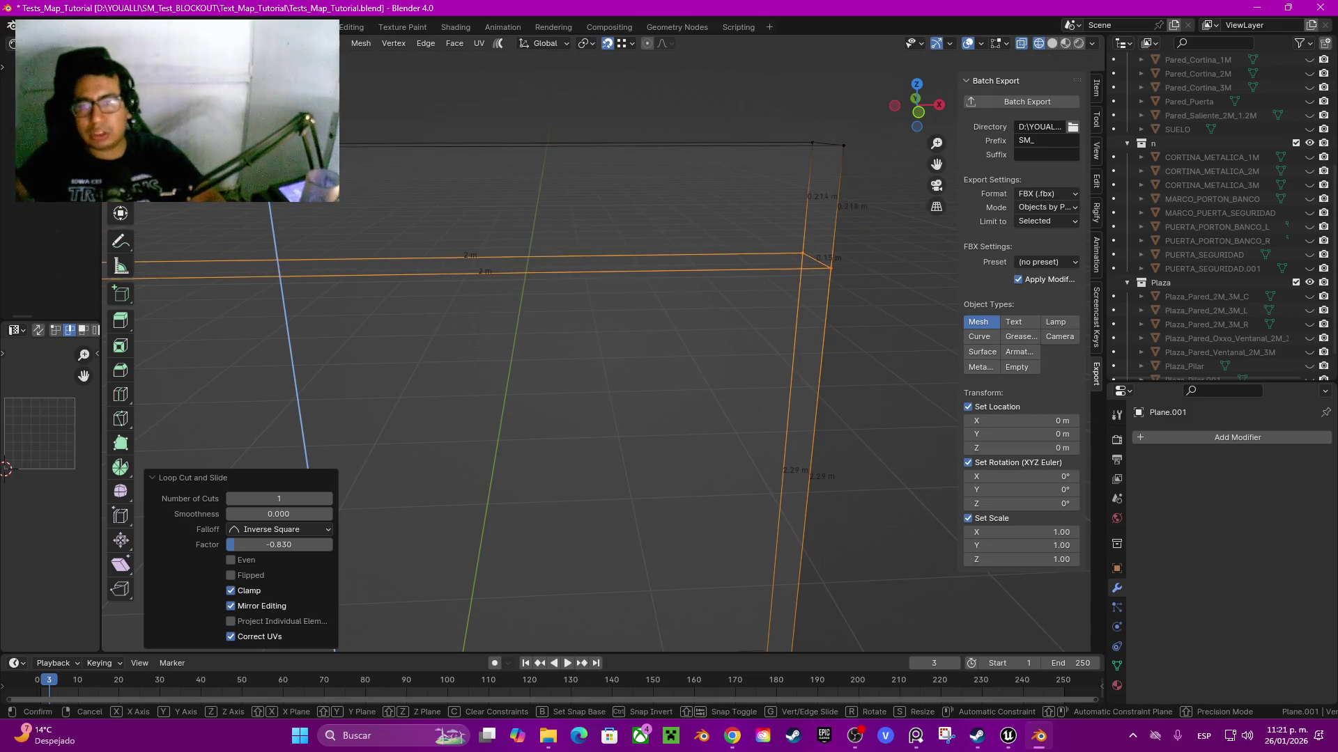
{"action": "key", "text": "Return"}
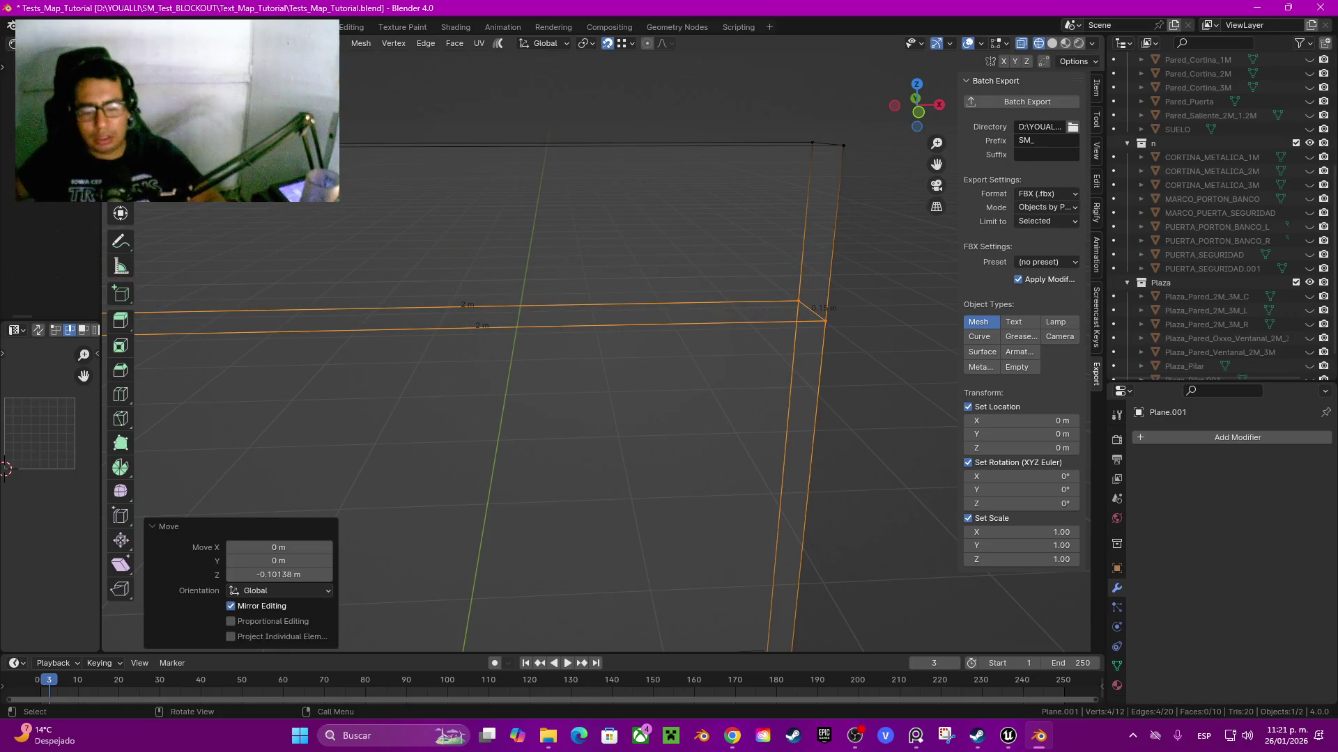
{"action": "key", "text": "g"}
{"action": "key", "text": "z"}
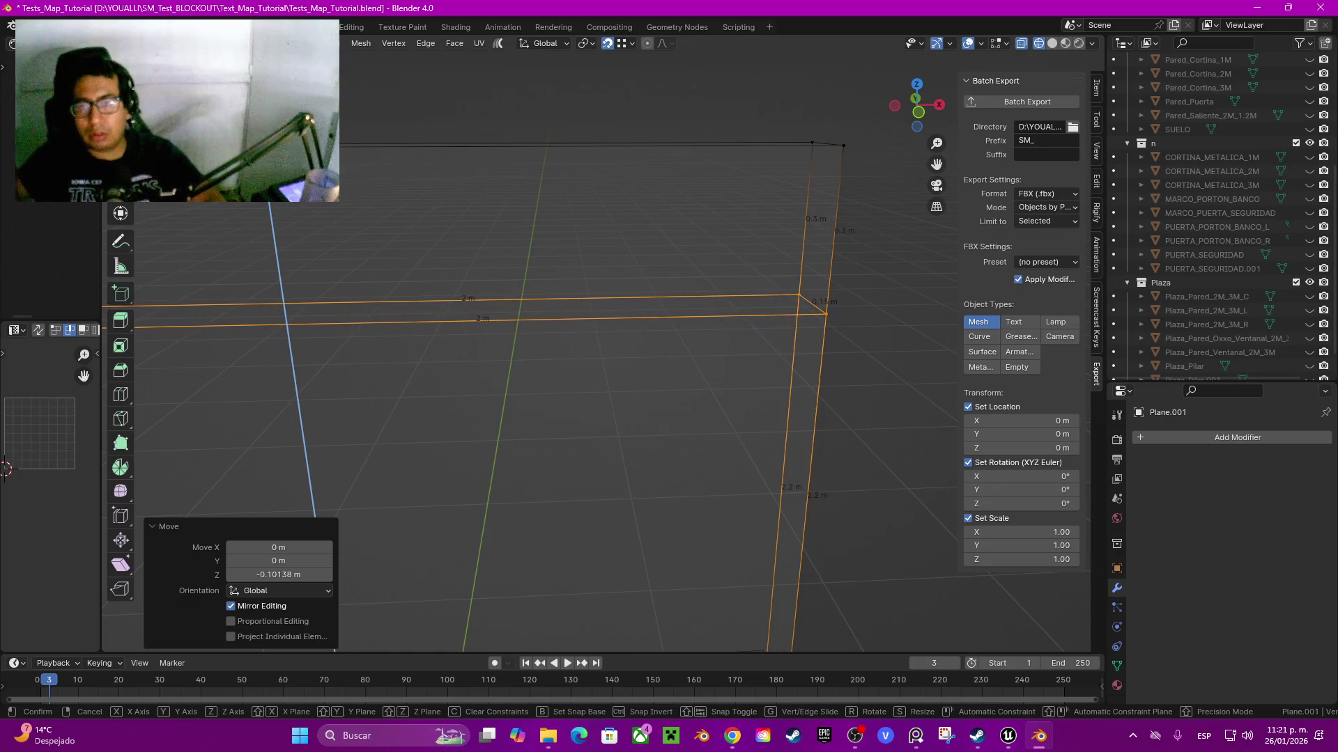
{"action": "key", "text": "Escape"}
{"action": "key", "text": "alt+a"}
- Extrude the top band's faces along their normals by 0.03 m
{"action": "scroll", "coordinate": [473, 397], "scroll_direction": "down", "scroll_amount": 3}
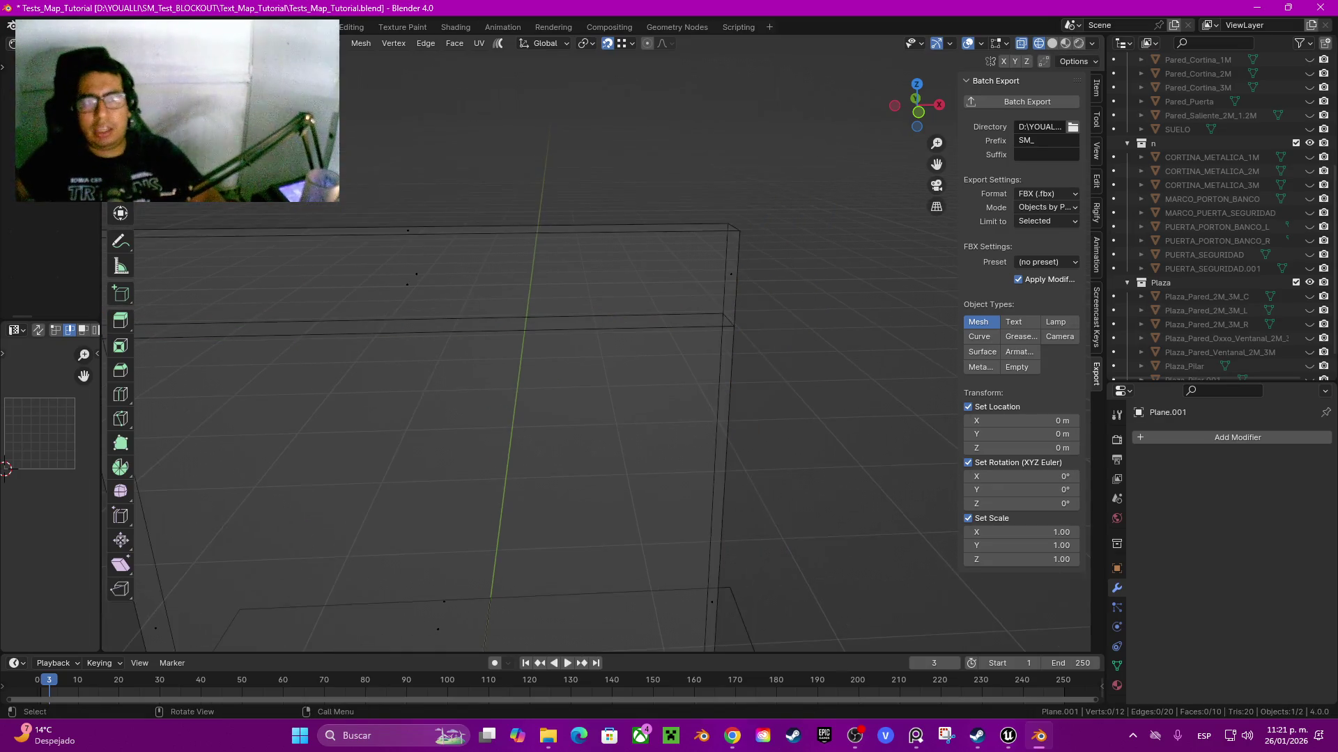
{"action": "left_click", "coordinate": [432, 282]}
{"action": "key", "text": "KP_Decimal"}
{"action": "scroll", "coordinate": [488, 296], "scroll_direction": "down", "scroll_amount": 2}
{"action": "key", "text": "alt+e"}
{"action": "left_click", "coordinate": [492, 299]}
{"action": "left_click", "coordinate": [486, 293]}
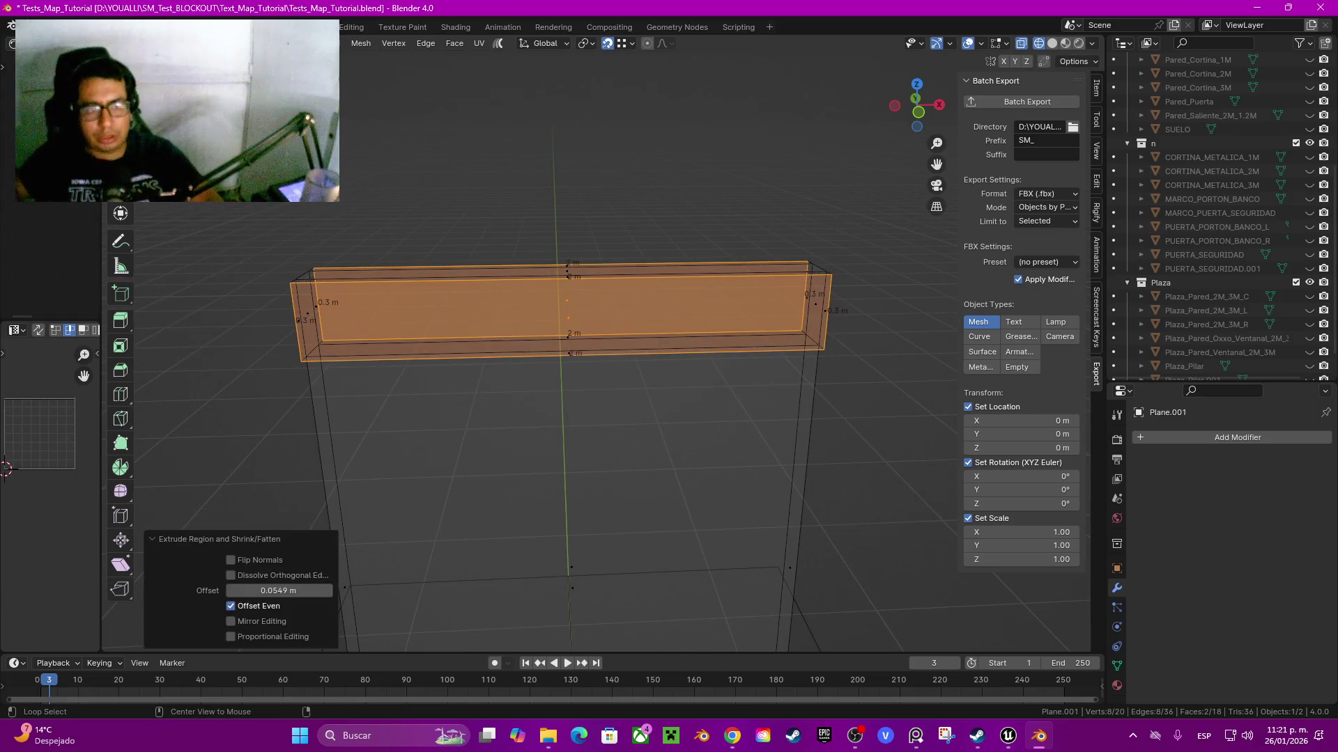
{"action": "left_click", "coordinate": [255, 591]}
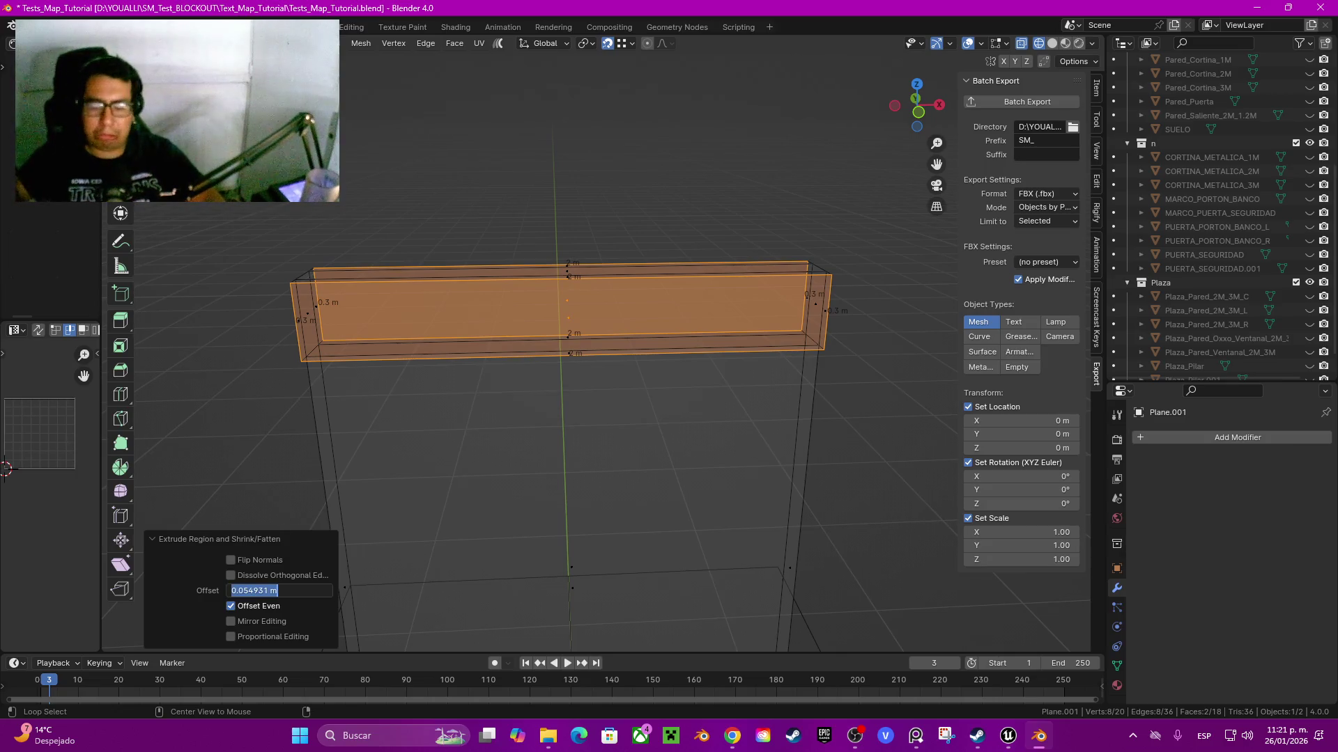
{"action": "type", "text": "0.03"}
{"action": "key", "text": "Return"}
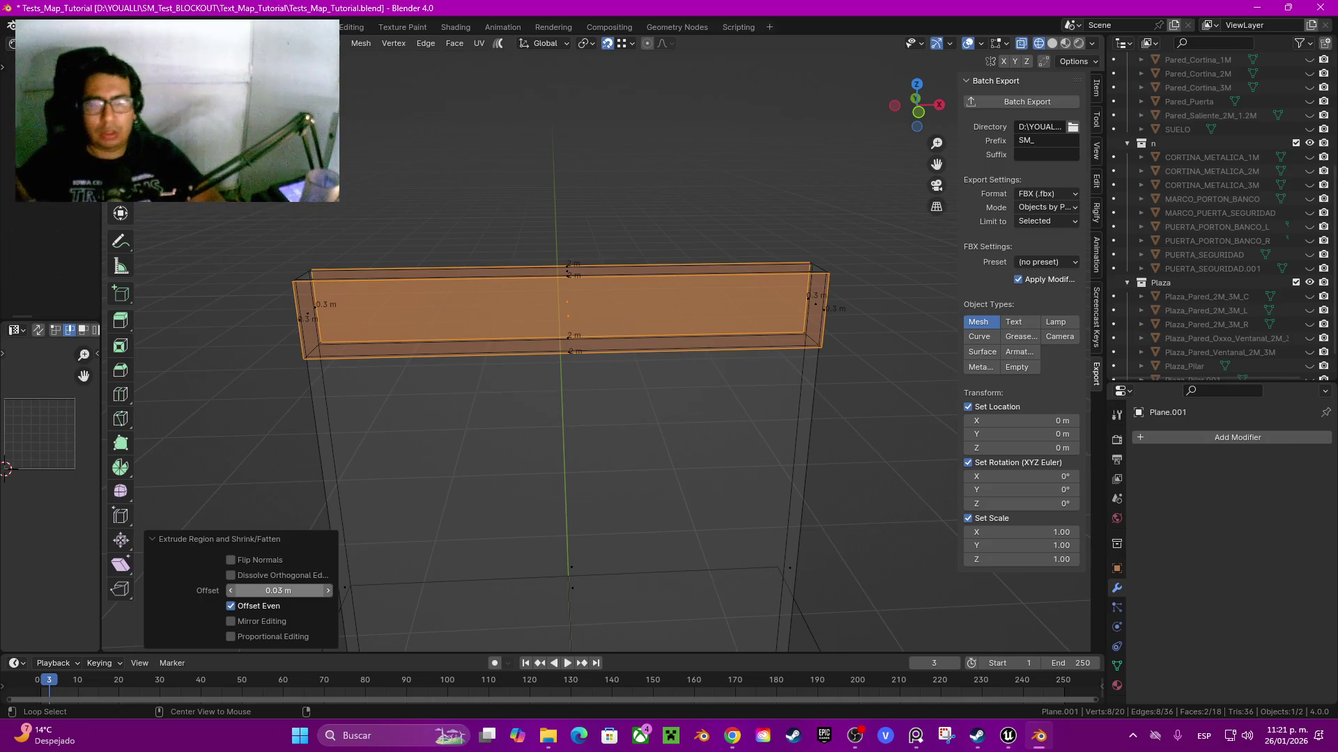
- Switch to Solid shading, orbit the wall, and select its front face
{"action": "key", "text": "alt+a"}
{"action": "key", "text": "z"}
{"action": "left_click", "coordinate": [752, 433]}
{"action": "scroll", "coordinate": [561, 446], "scroll_direction": "down", "scroll_amount": 3}
{"action": "mouse_move", "coordinate": [917, 104]}
{"action": "left_mouse_down"}
{"action": "mouse_move", "coordinate": [933, 95]}
{"action": "mouse_move", "coordinate": [917, 118]}
{"action": "mouse_move", "coordinate": [899, 97]}
{"action": "left_mouse_up"}
{"action": "scroll", "coordinate": [561, 446], "scroll_direction": "up", "scroll_amount": 3}
{"action": "scroll", "coordinate": [660, 418], "scroll_direction": "down", "scroll_amount": 2}
{"action": "left_click", "coordinate": [603, 369]}
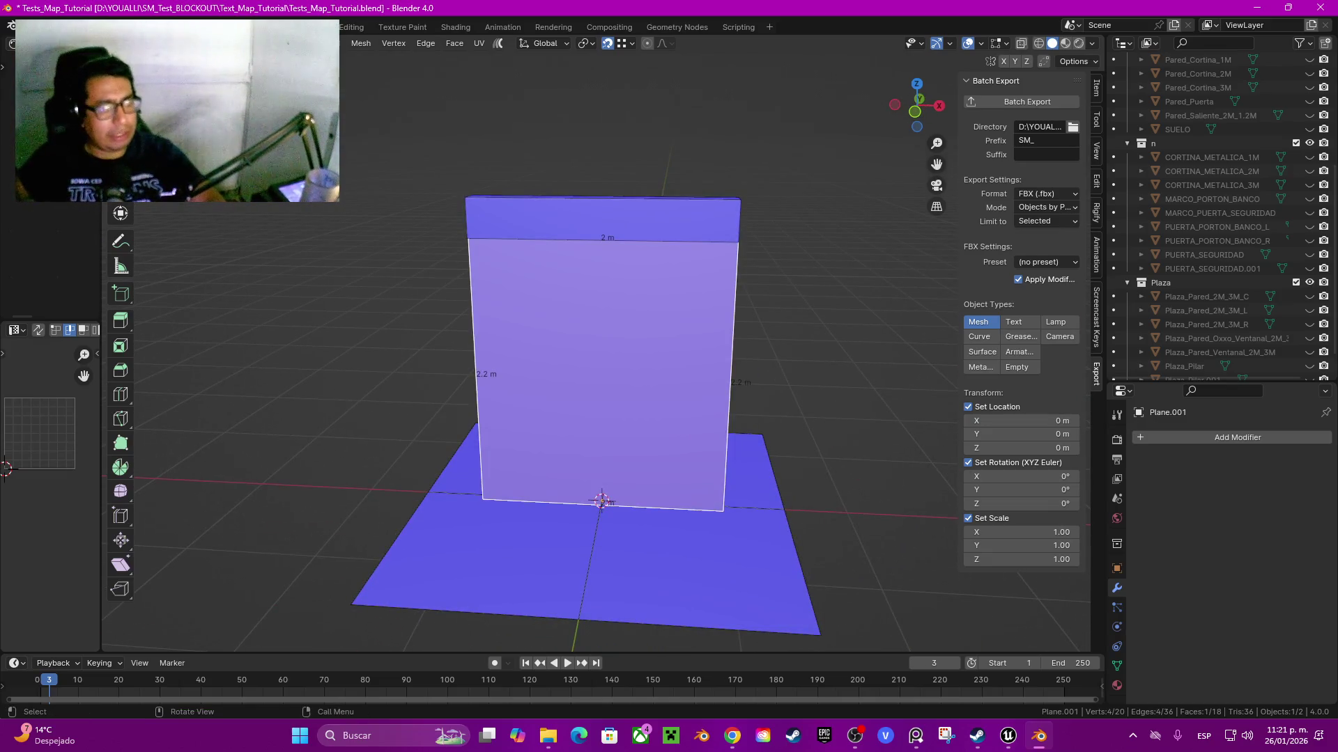
- Recentre the view on the wall, duplicate it, then undo the copy
{"action": "left_click_drag", "start_coordinate": [936, 164], "coordinate": [1038, 153]}
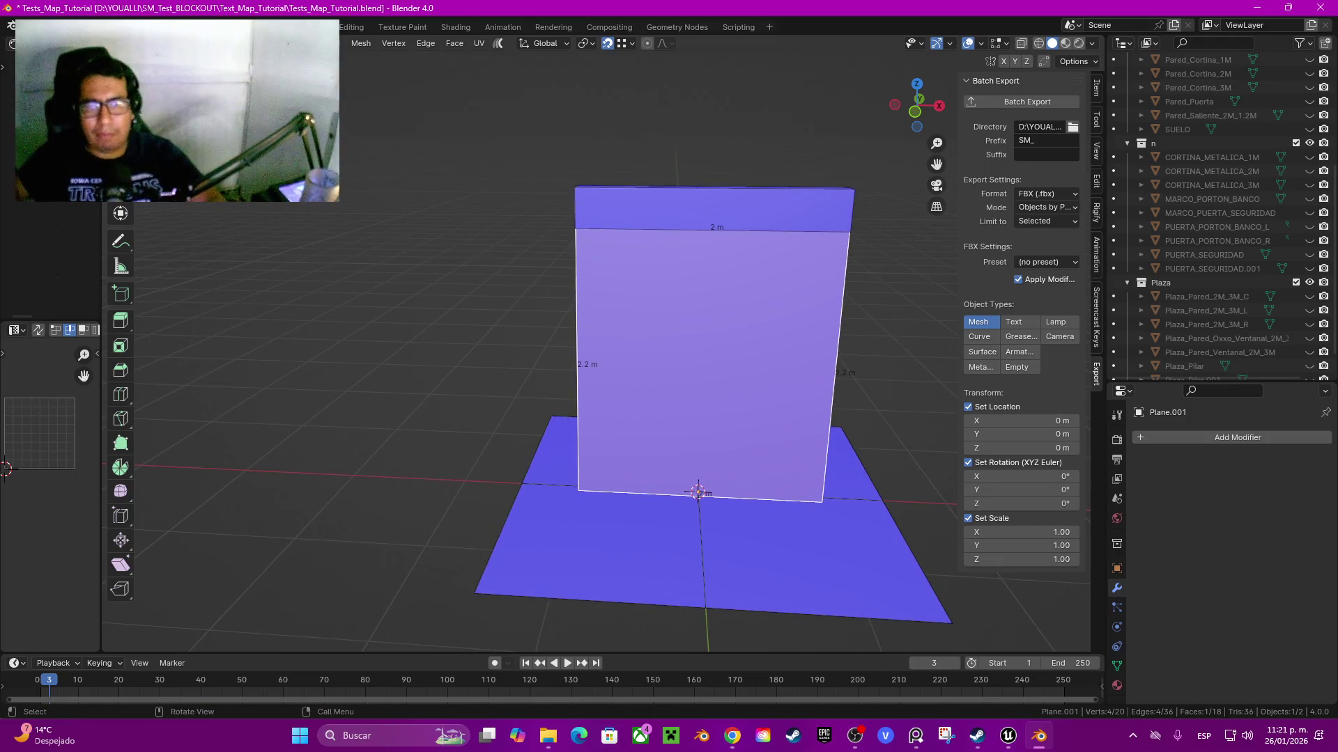
{"action": "left_click_drag", "start_coordinate": [917, 104], "coordinate": [899, 104]}
{"action": "key", "text": "Tab"}
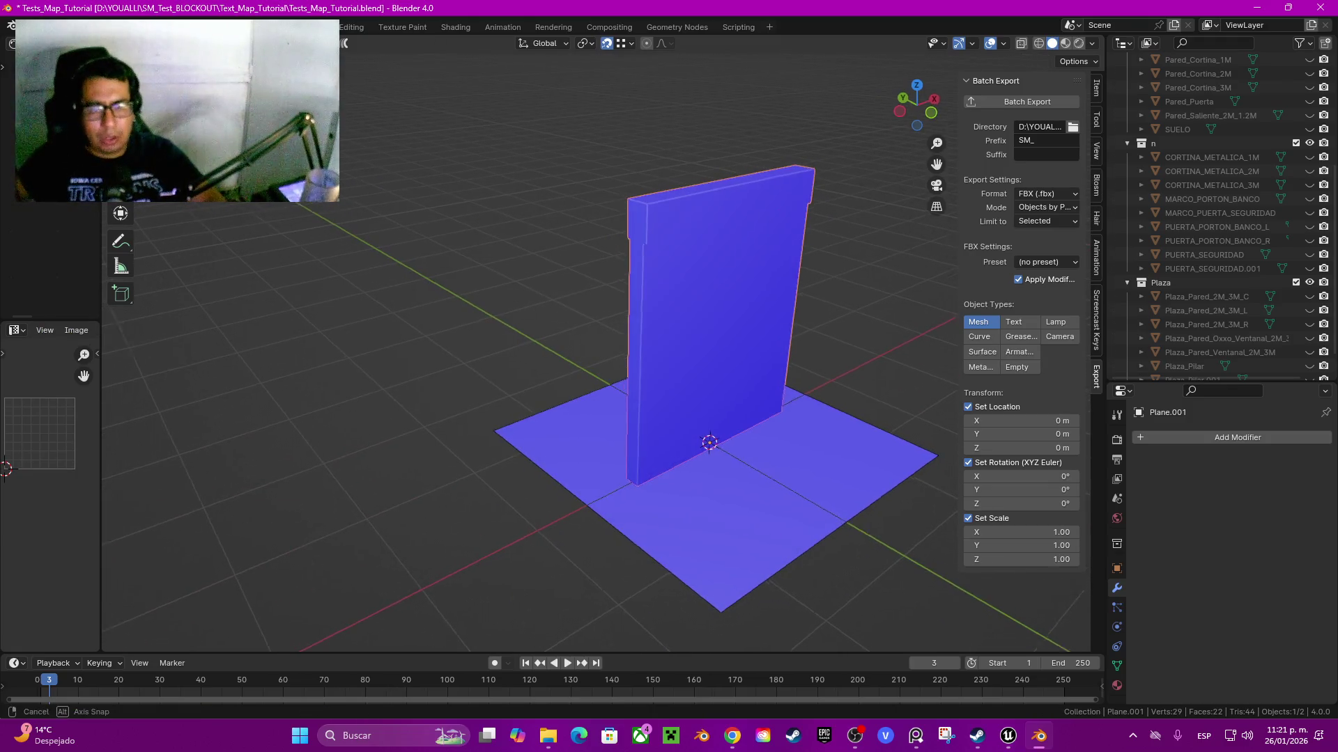
{"action": "key", "text": "shift+d"}
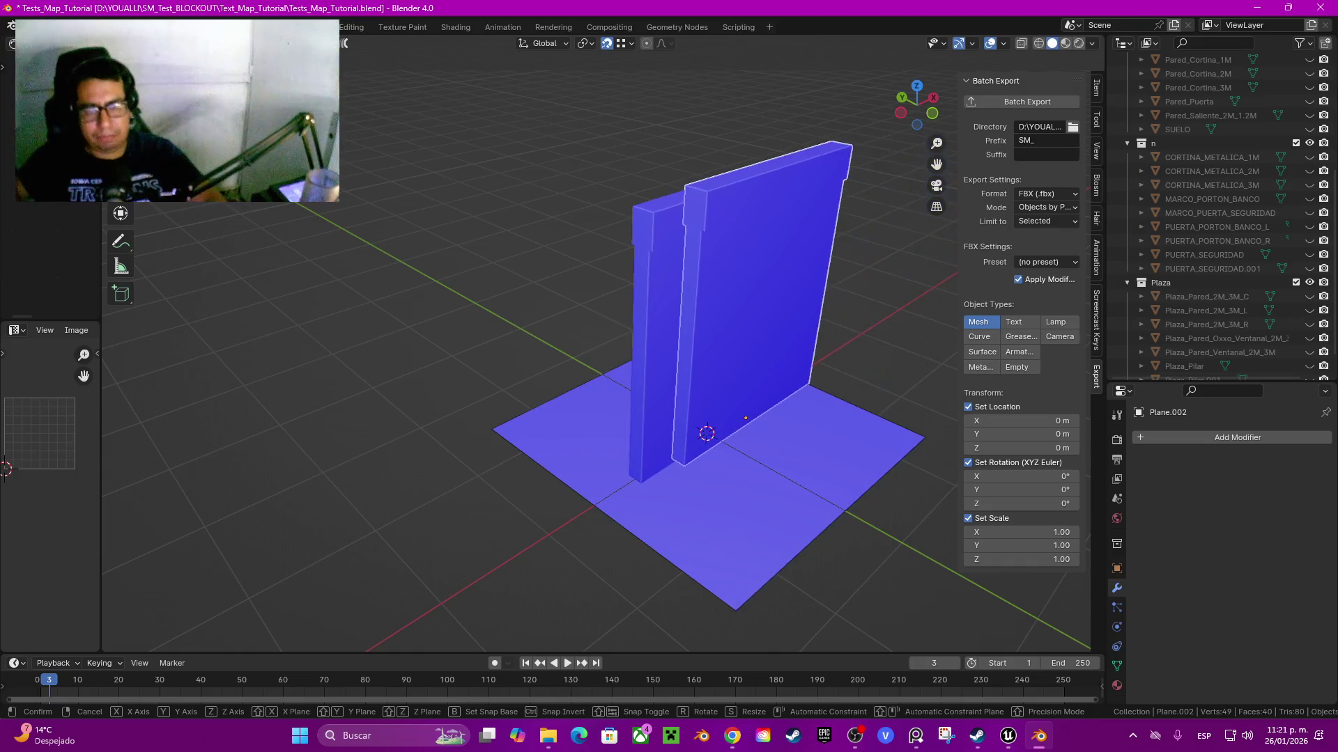
{"action": "key", "text": "Escape"}
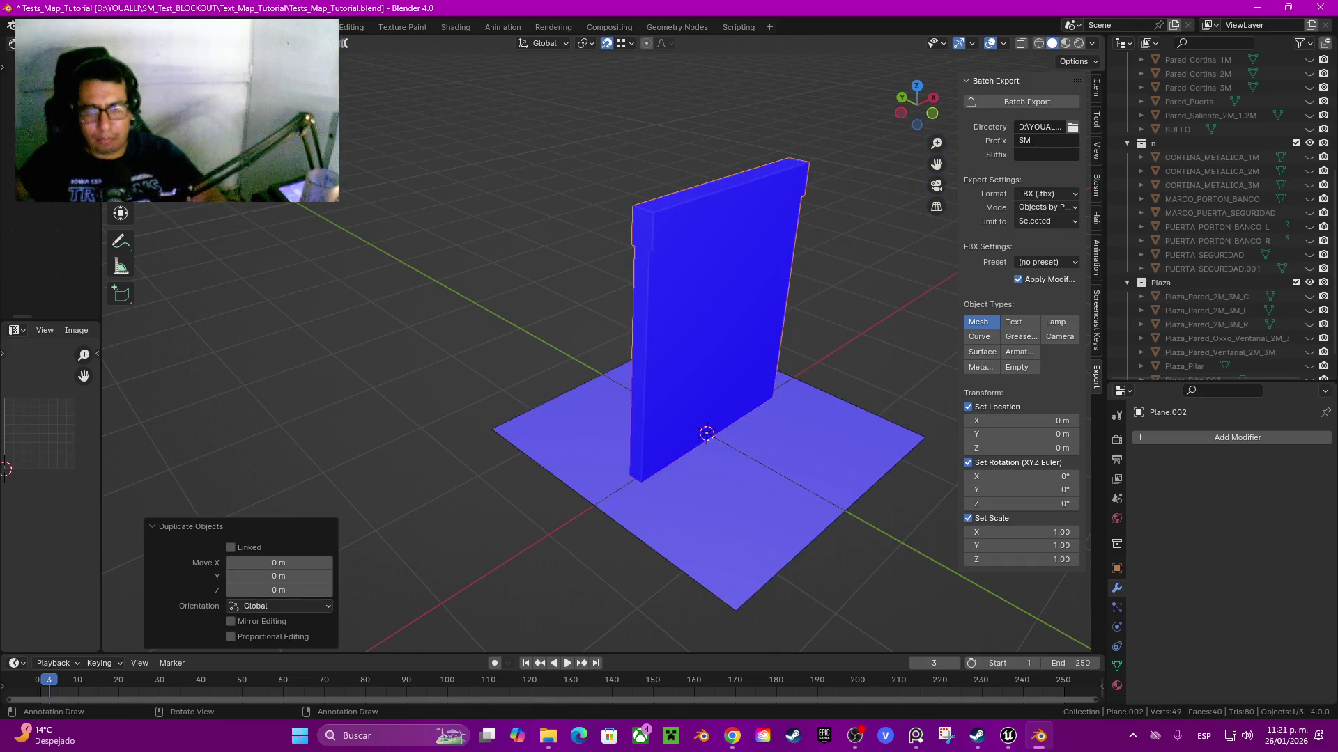
{"action": "key", "text": "ctrl+z"}
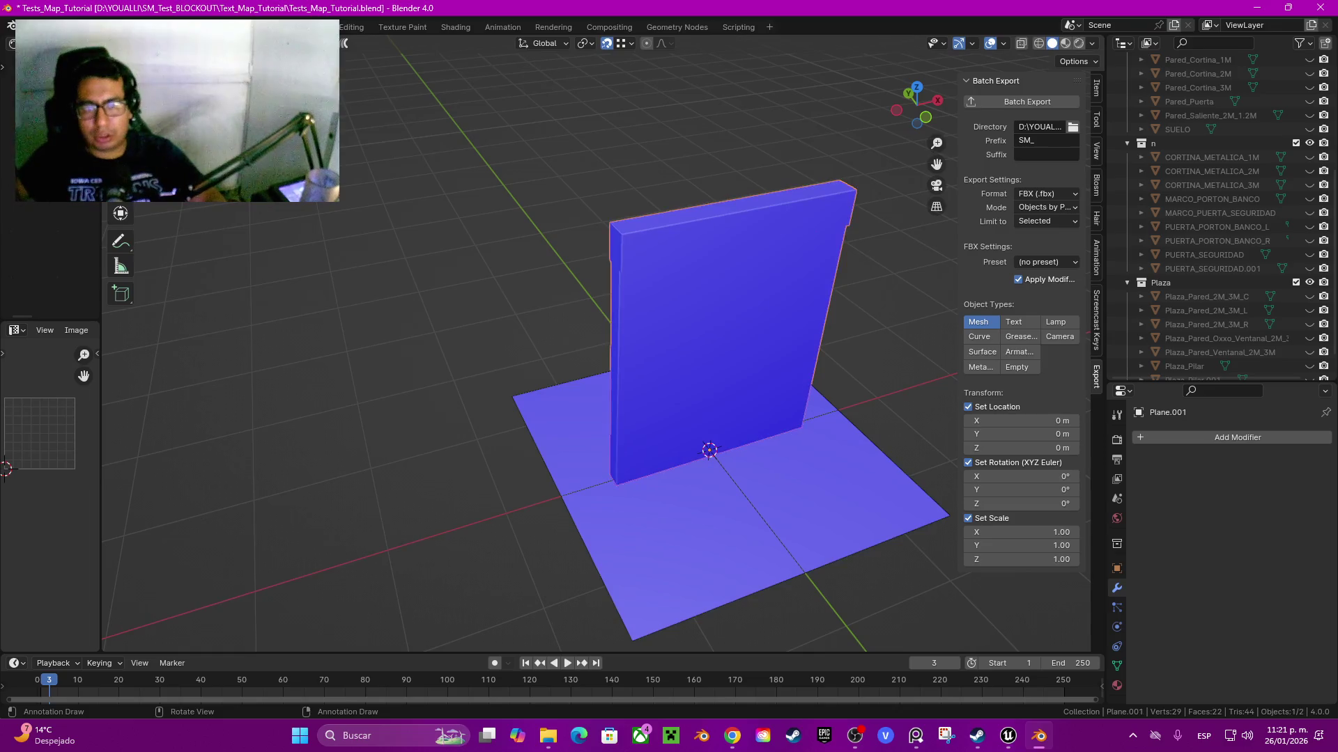
- In front wireframe view, select the top strip face and lower it along Z
{"action": "left_click", "coordinate": [925, 117]}
{"action": "key", "text": "z"}
{"action": "key", "text": "4"}
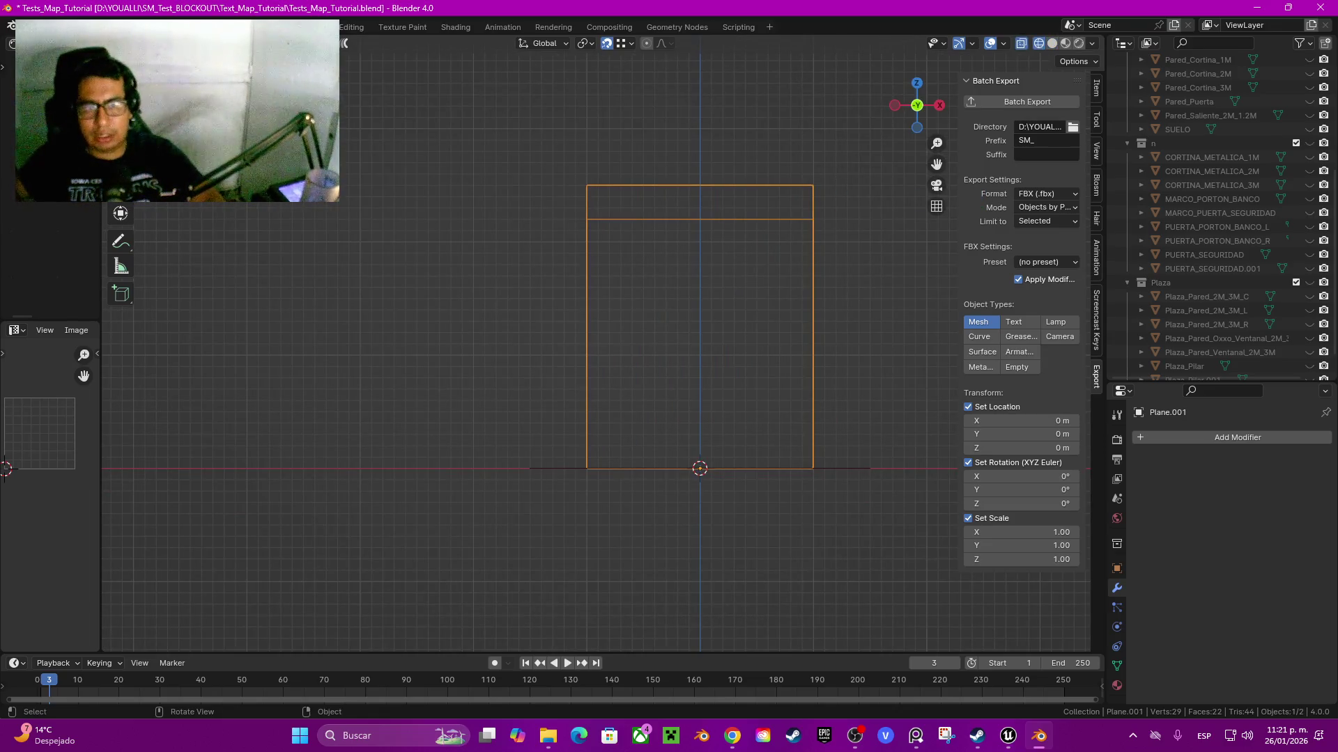
{"action": "key", "text": "Tab"}
{"action": "left_click", "coordinate": [700, 202]}
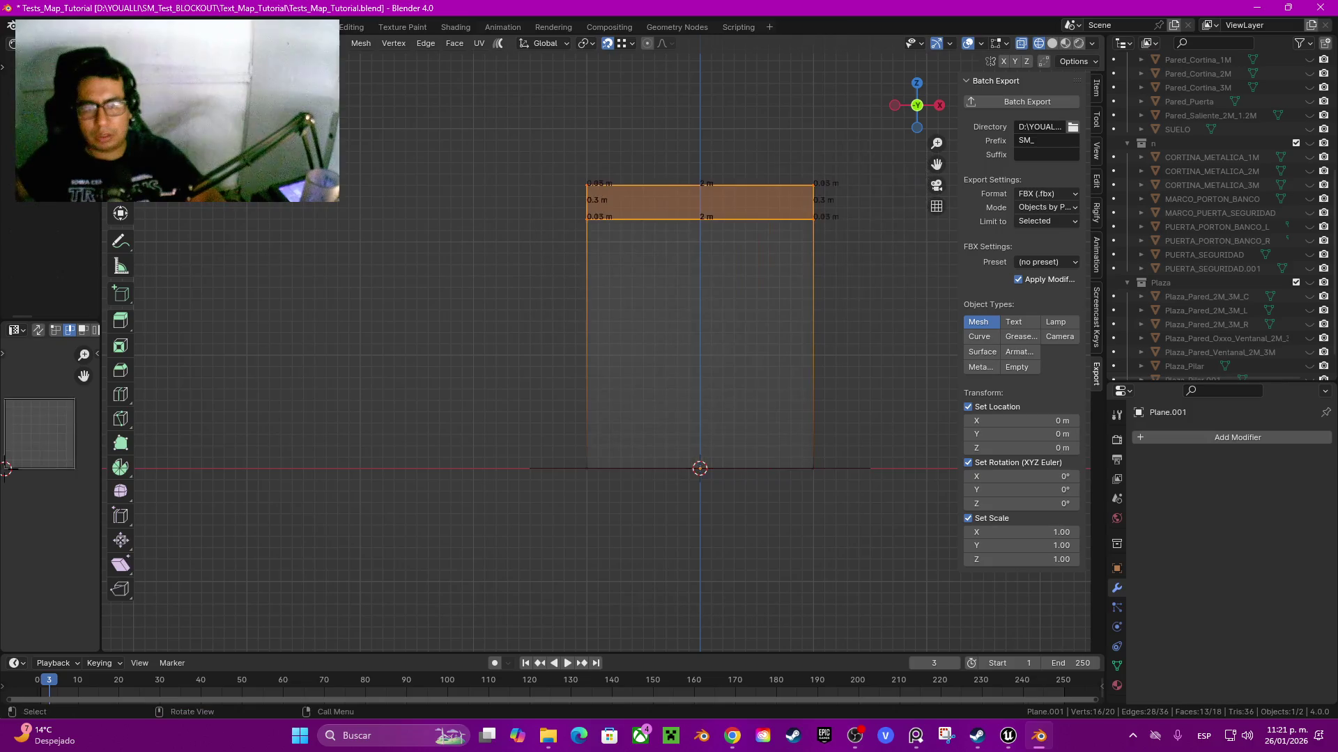
{"action": "key", "text": "g"}
{"action": "key", "text": "z"}
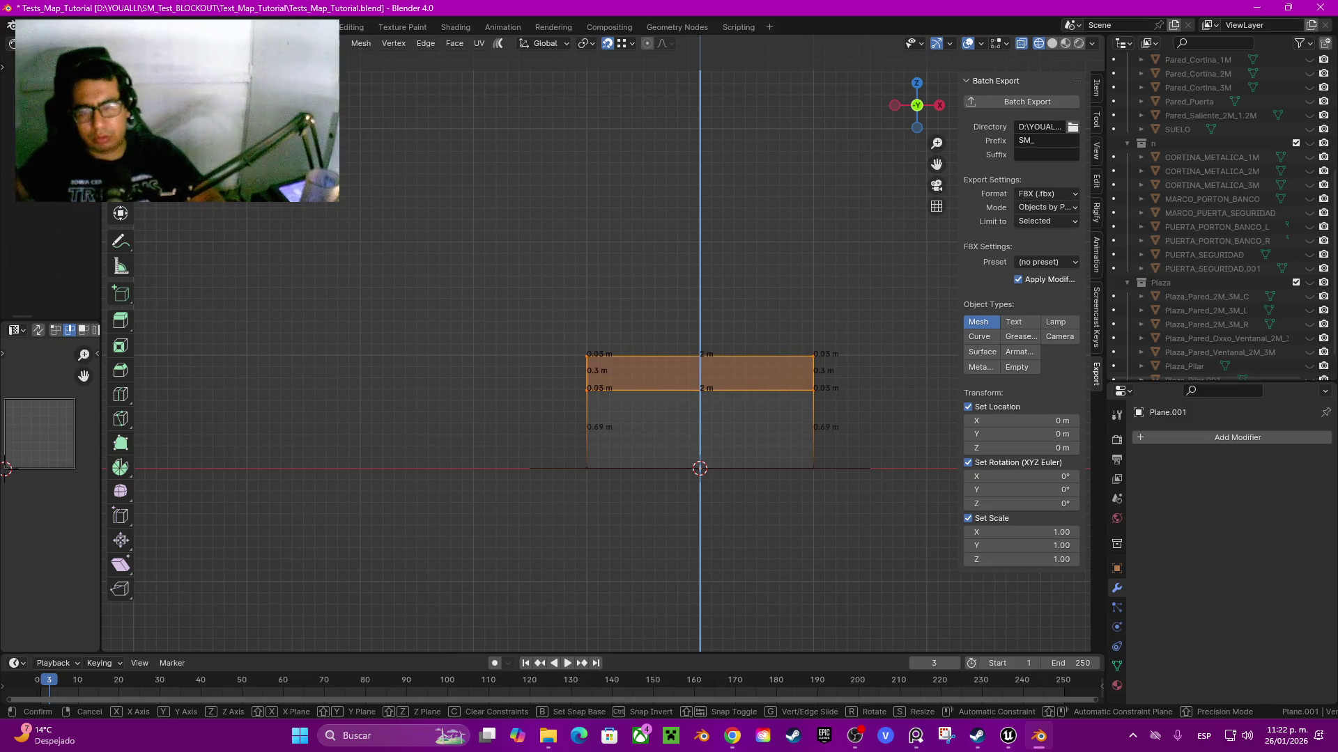
- Confirm the lowered strip, try 13 loop cuts with a bevel, then undo to the plain box
{"action": "key", "text": "Return"}
{"action": "scroll", "coordinate": [684, 404], "scroll_direction": "down", "scroll_amount": 1}
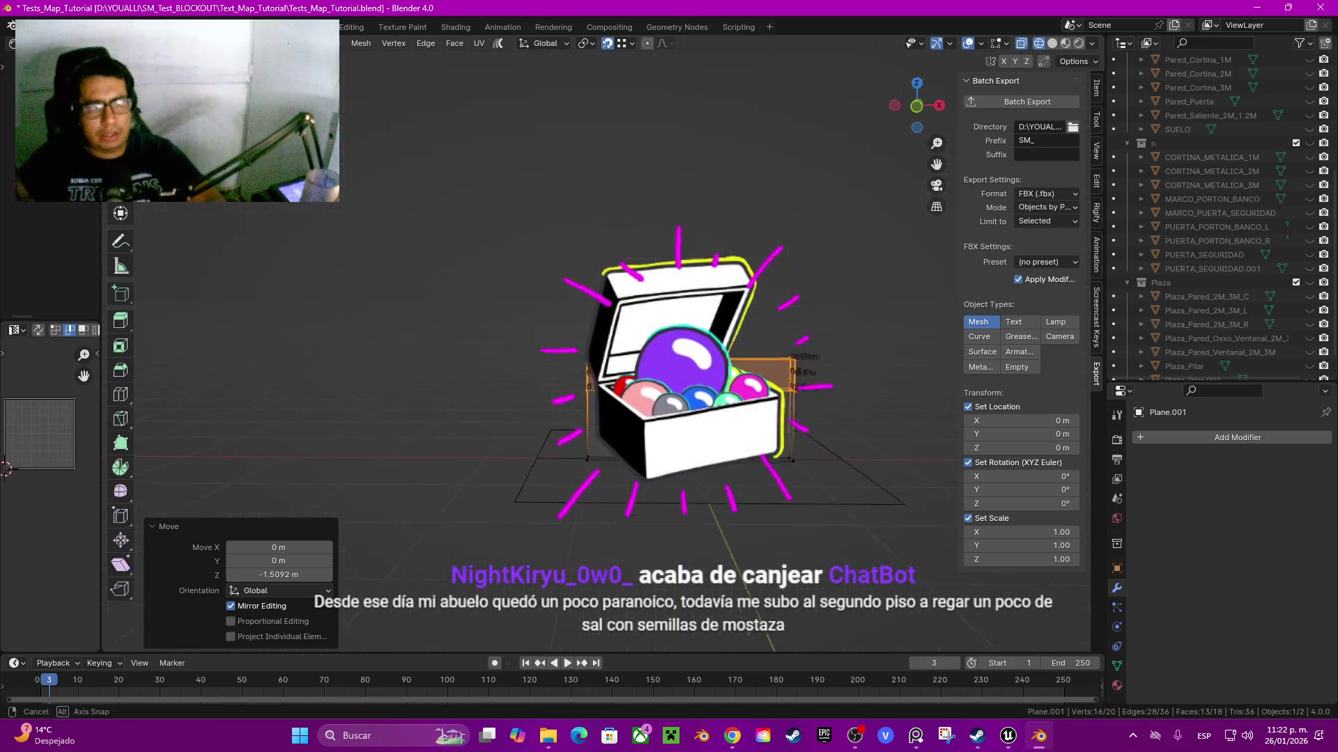
{"action": "key", "text": "KP_8"}
{"action": "key", "text": "KP_8"}
{"action": "key", "text": "KP_8"}
{"action": "key", "text": "ctrl+KP_4"}
{"action": "key", "text": "ctrl+KP_4"}
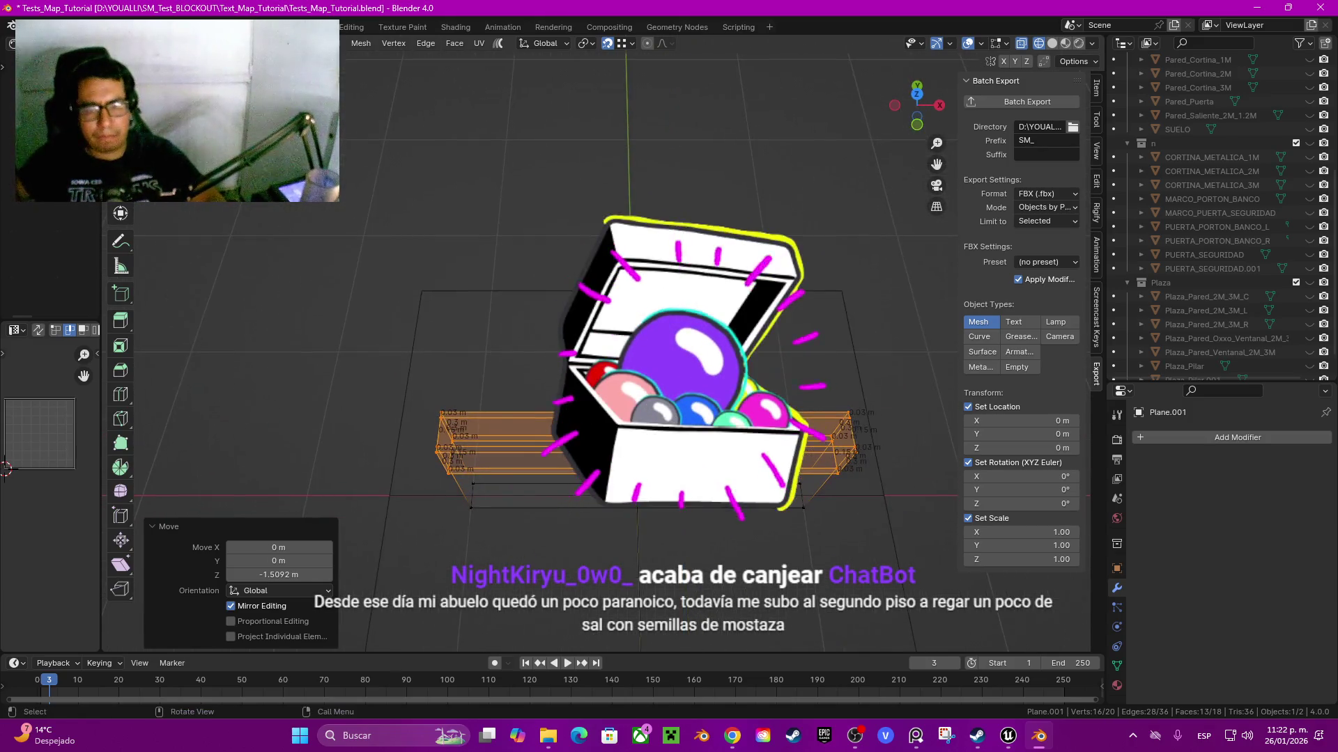
{"action": "key", "text": "ctrl+r"}
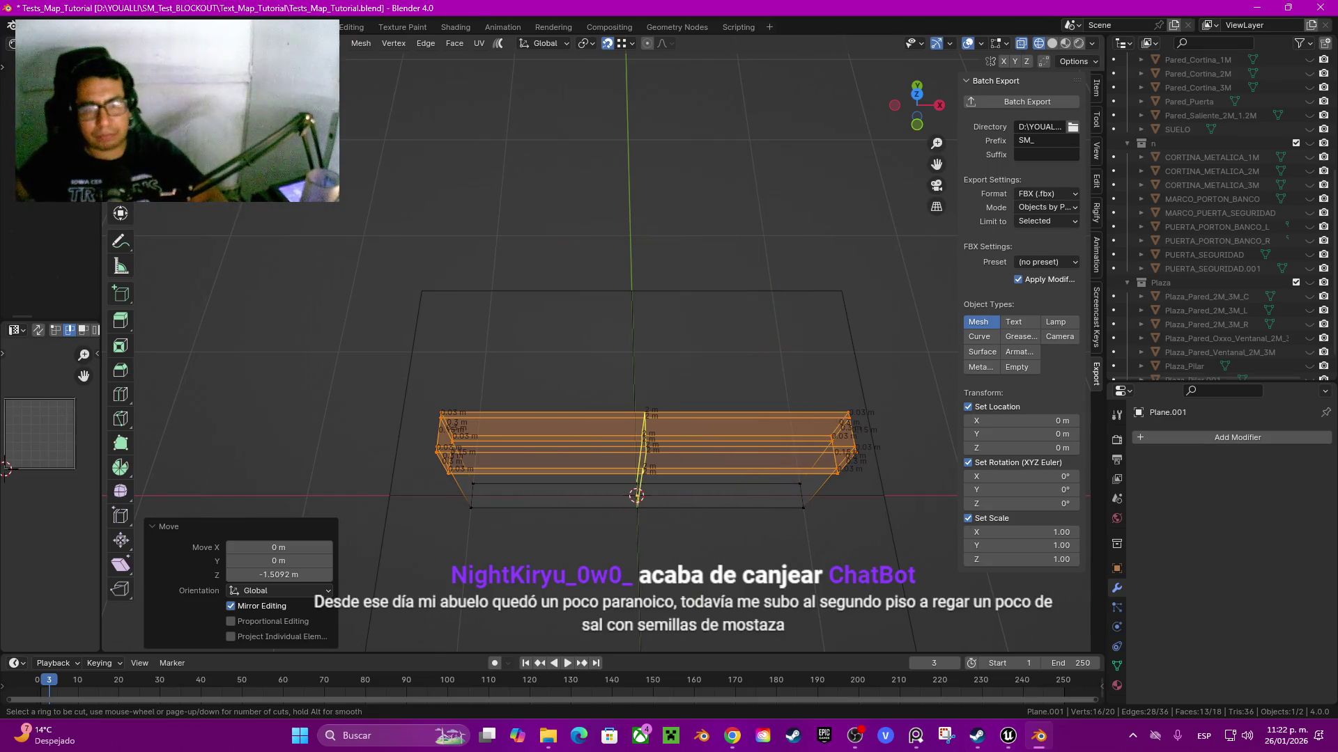
{"action": "scroll", "coordinate": [627, 446], "scroll_direction": "up", "scroll_amount": 7}
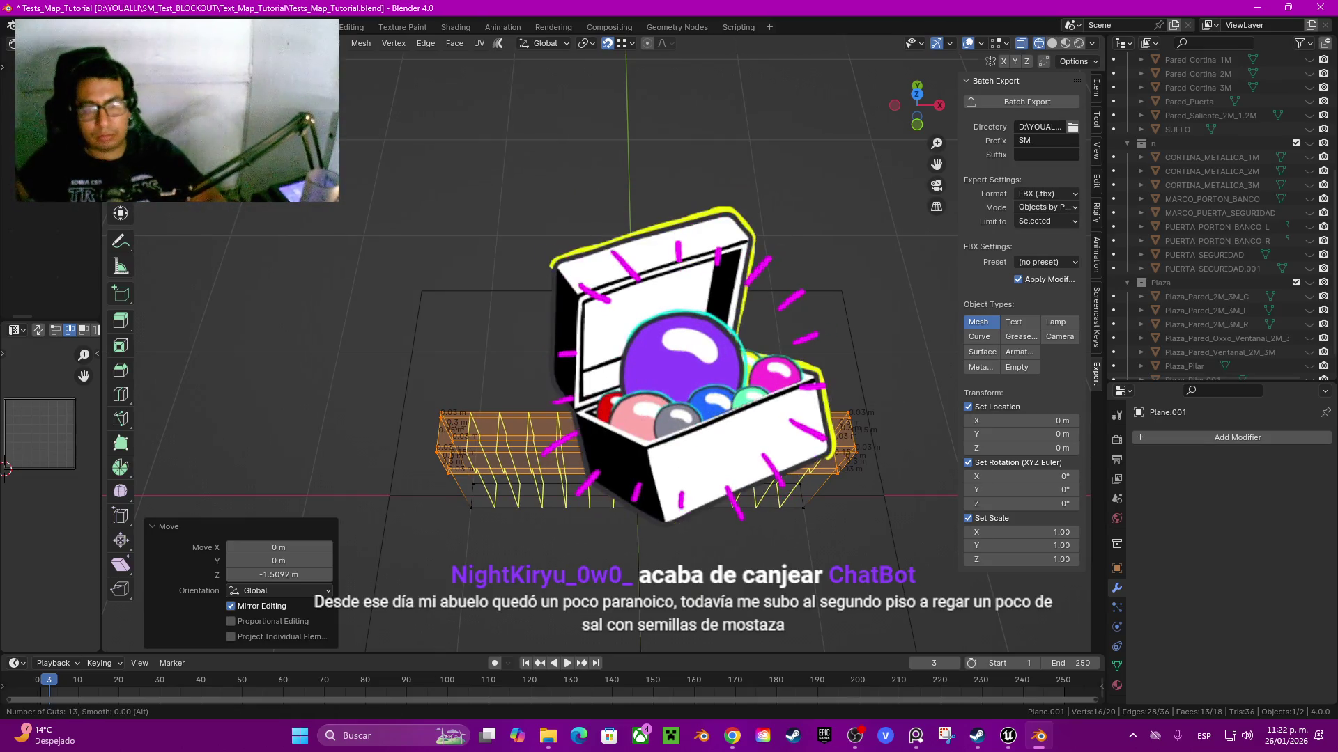
{"action": "key", "text": "Return"}
{"action": "key", "text": "Return"}
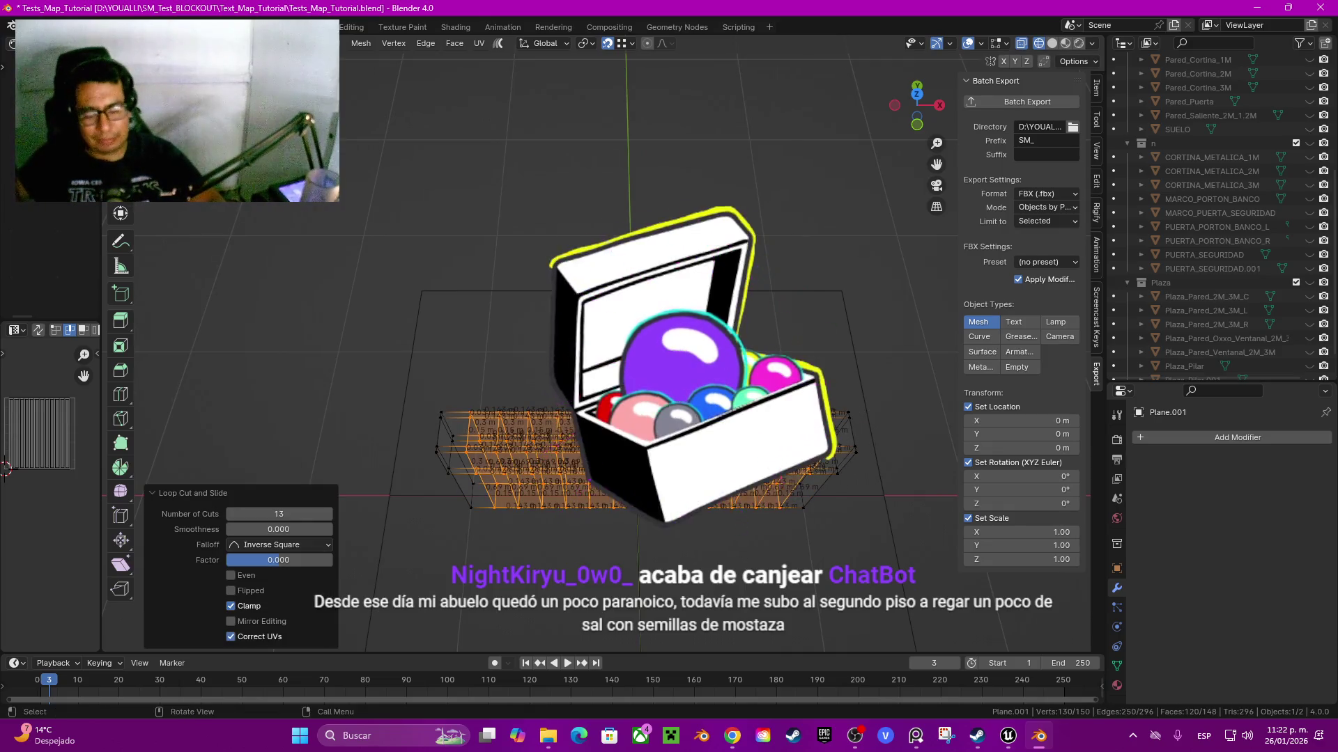
{"action": "key", "text": "ctrl+b"}
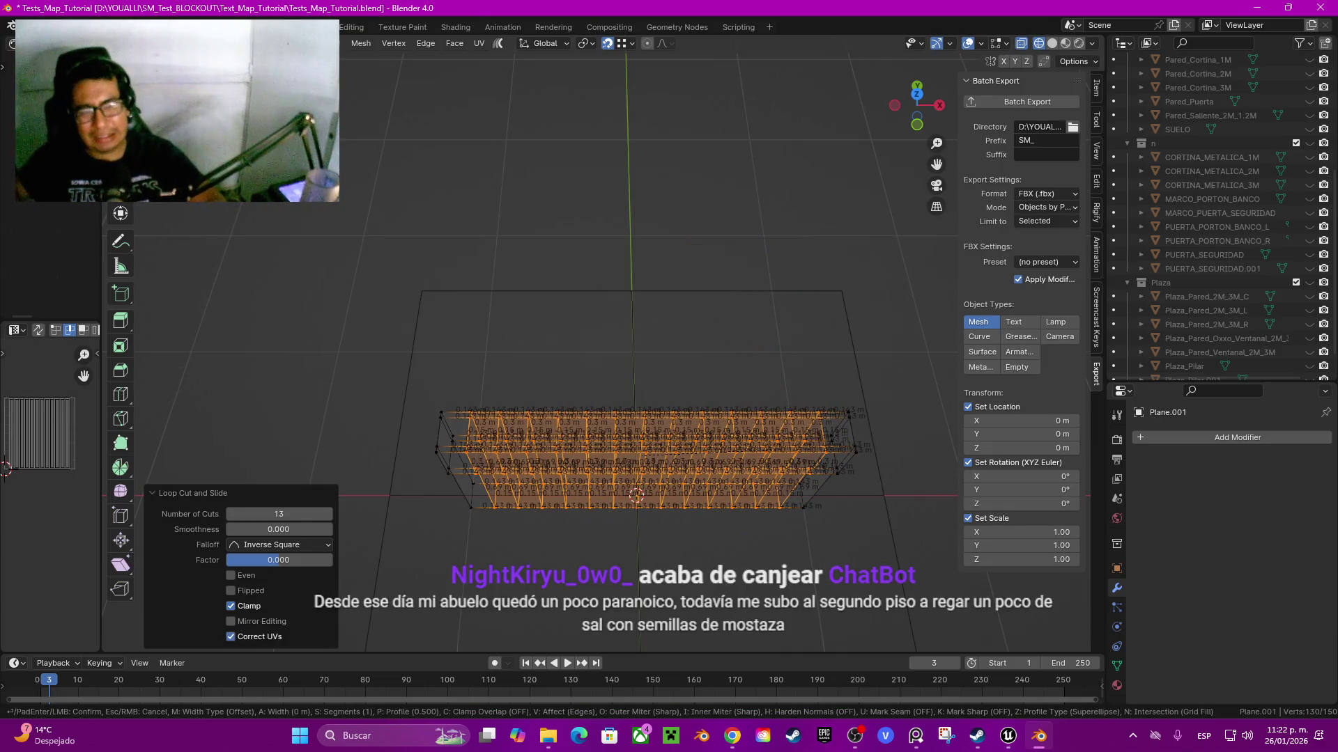
{"action": "key", "text": "Escape"}
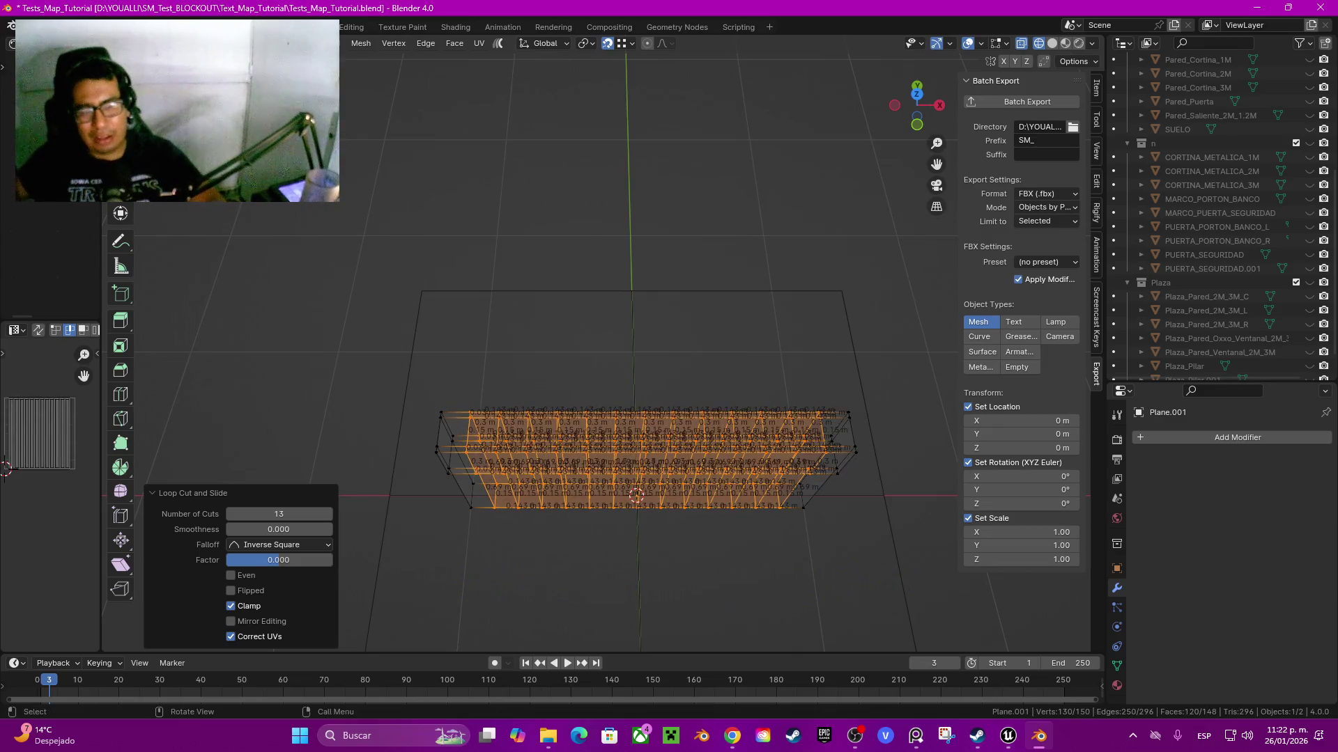
{"action": "scroll", "coordinate": [697, 348], "scroll_direction": "up", "scroll_amount": 5}
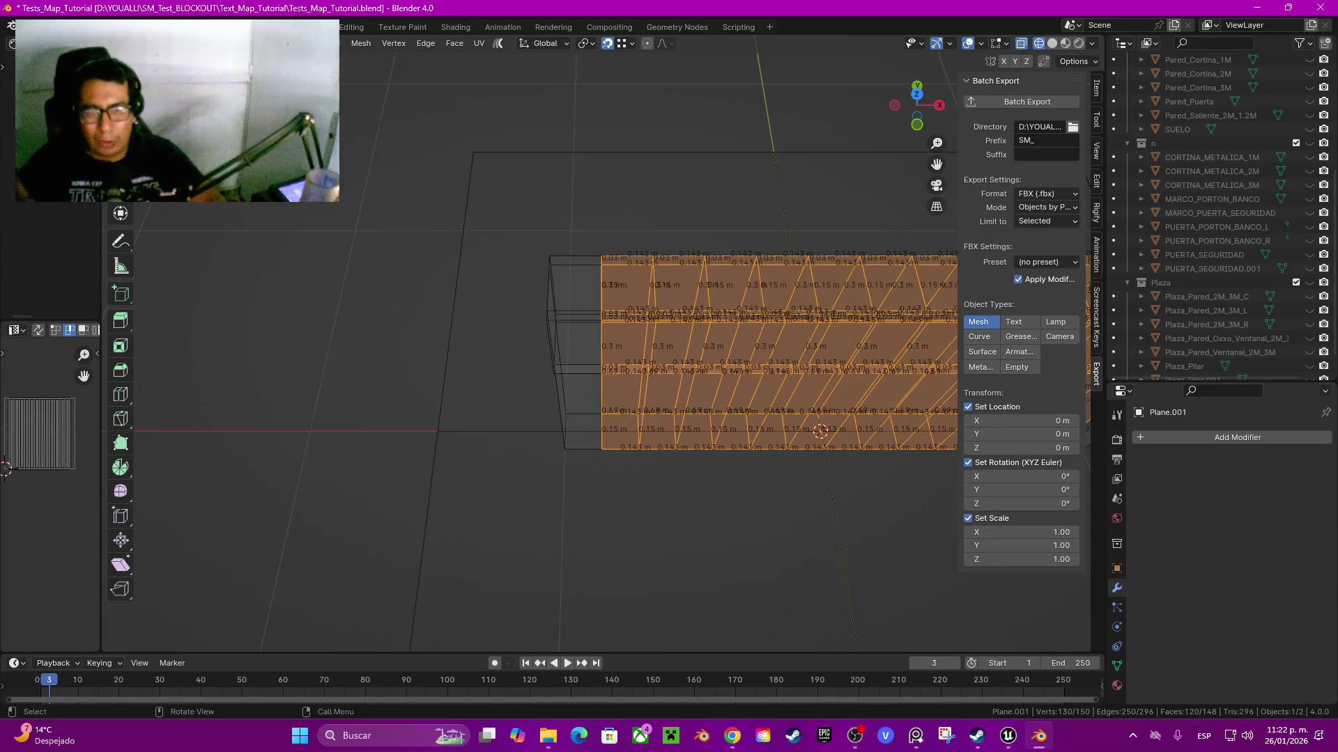
{"action": "key", "text": "ctrl+z"}
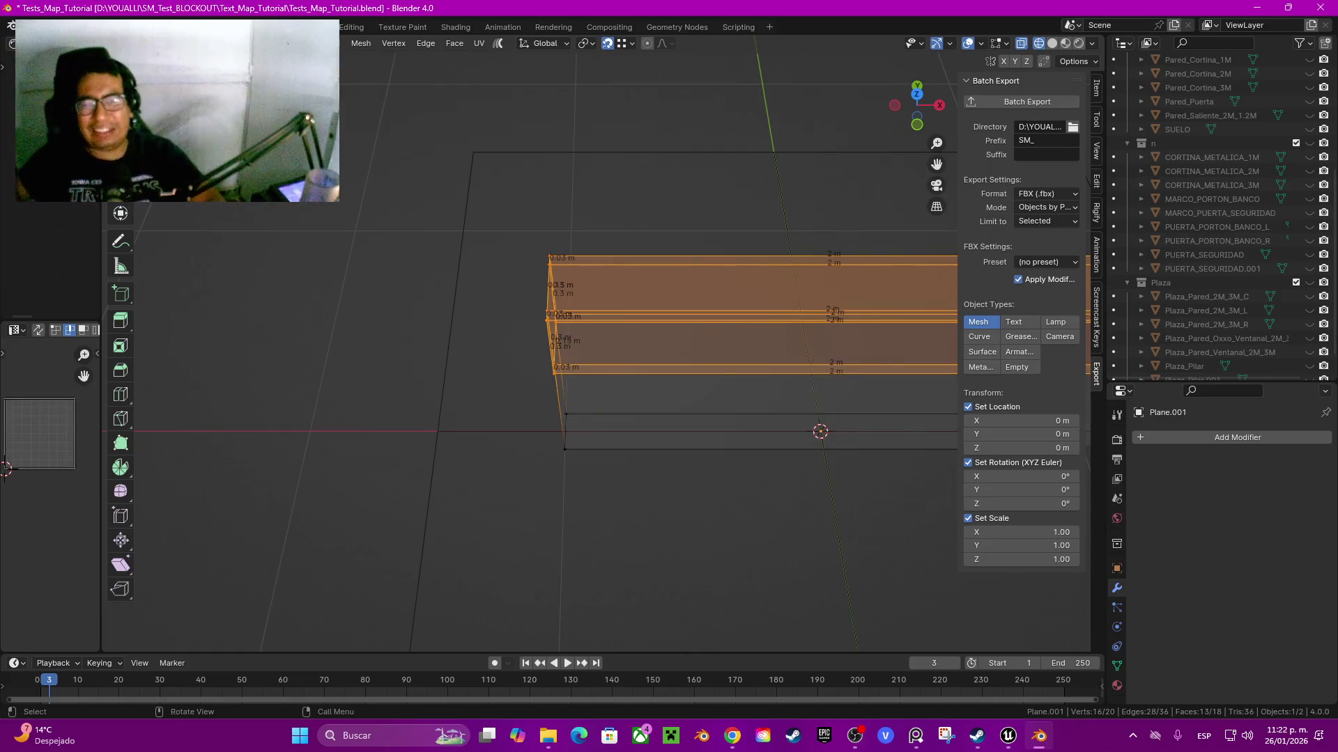
- Add 10 evenly spaced loop cuts along the block and bevel them 0.05 m wide
{"action": "scroll", "coordinate": [696, 349], "scroll_direction": "down", "scroll_amount": 3}
{"action": "key", "text": "ctrl+r"}
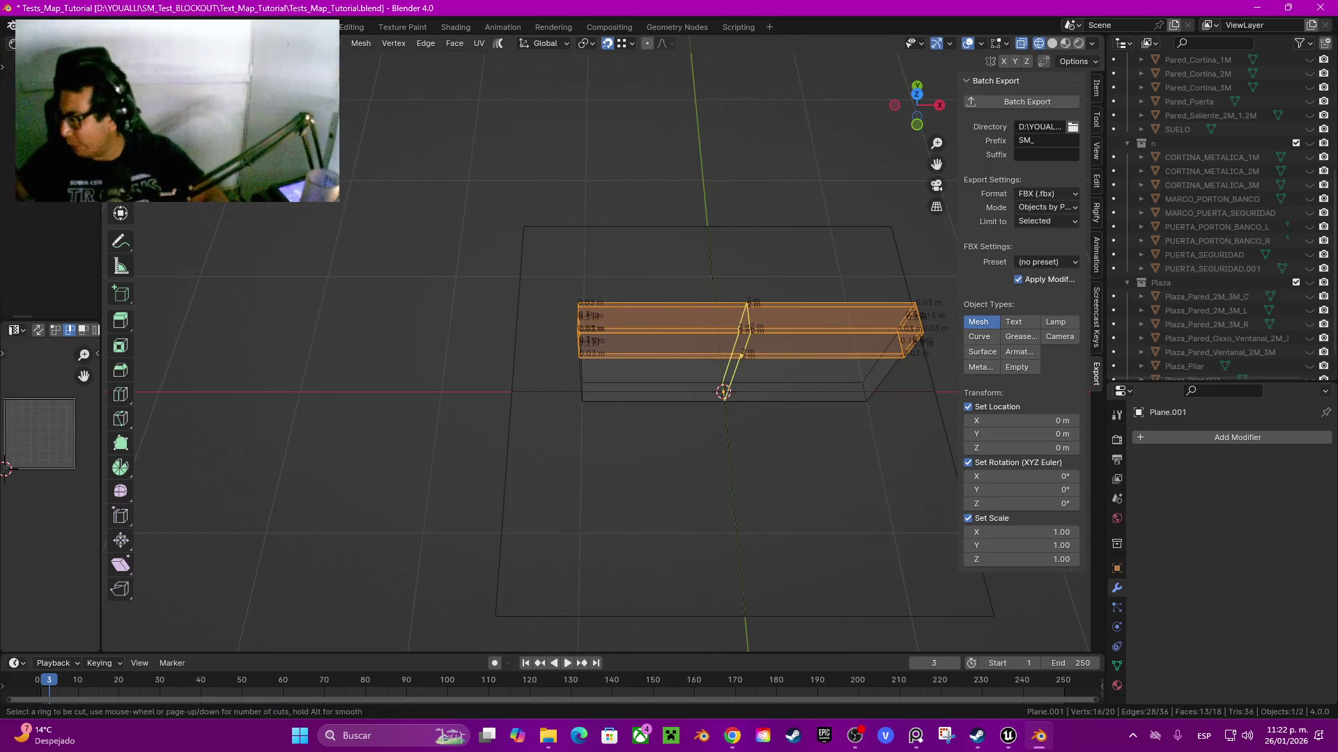
{"action": "scroll", "coordinate": [742, 331], "scroll_direction": "up", "scroll_amount": 9}
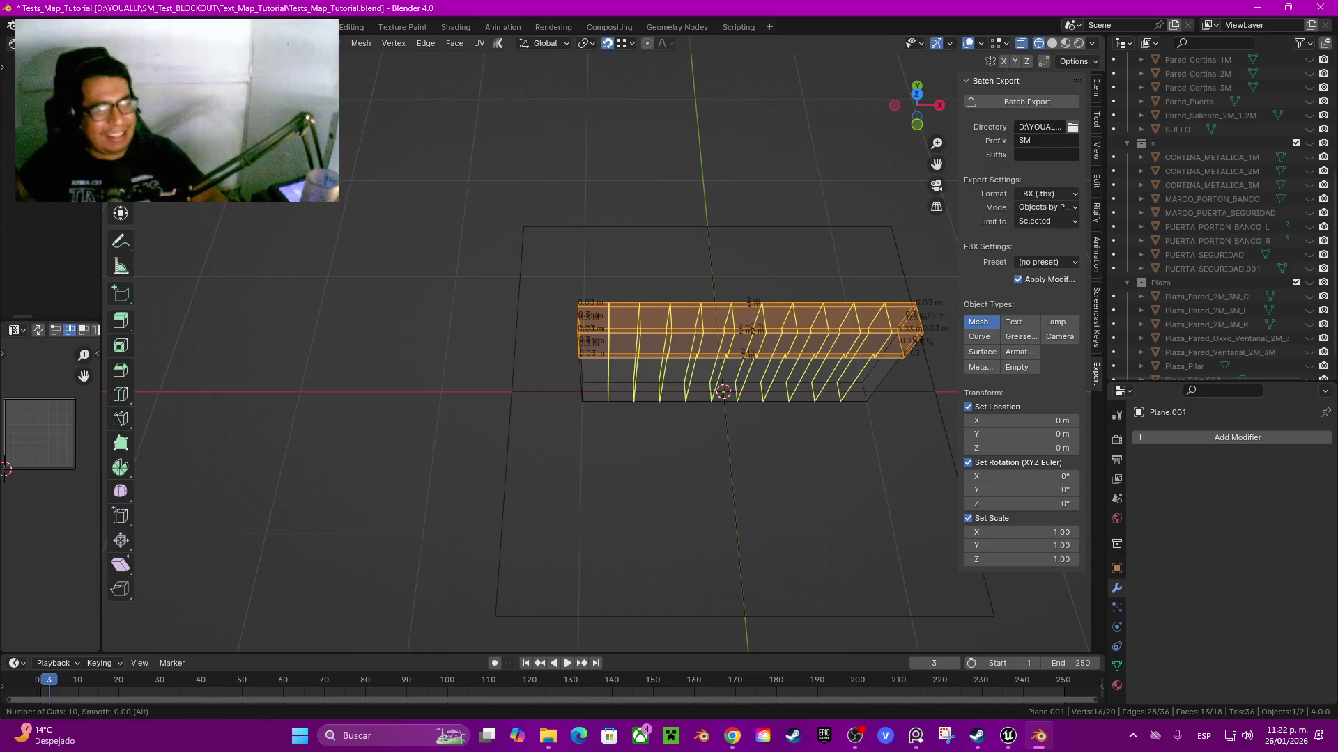
{"action": "key", "text": "Return"}
{"action": "key", "text": "Return"}
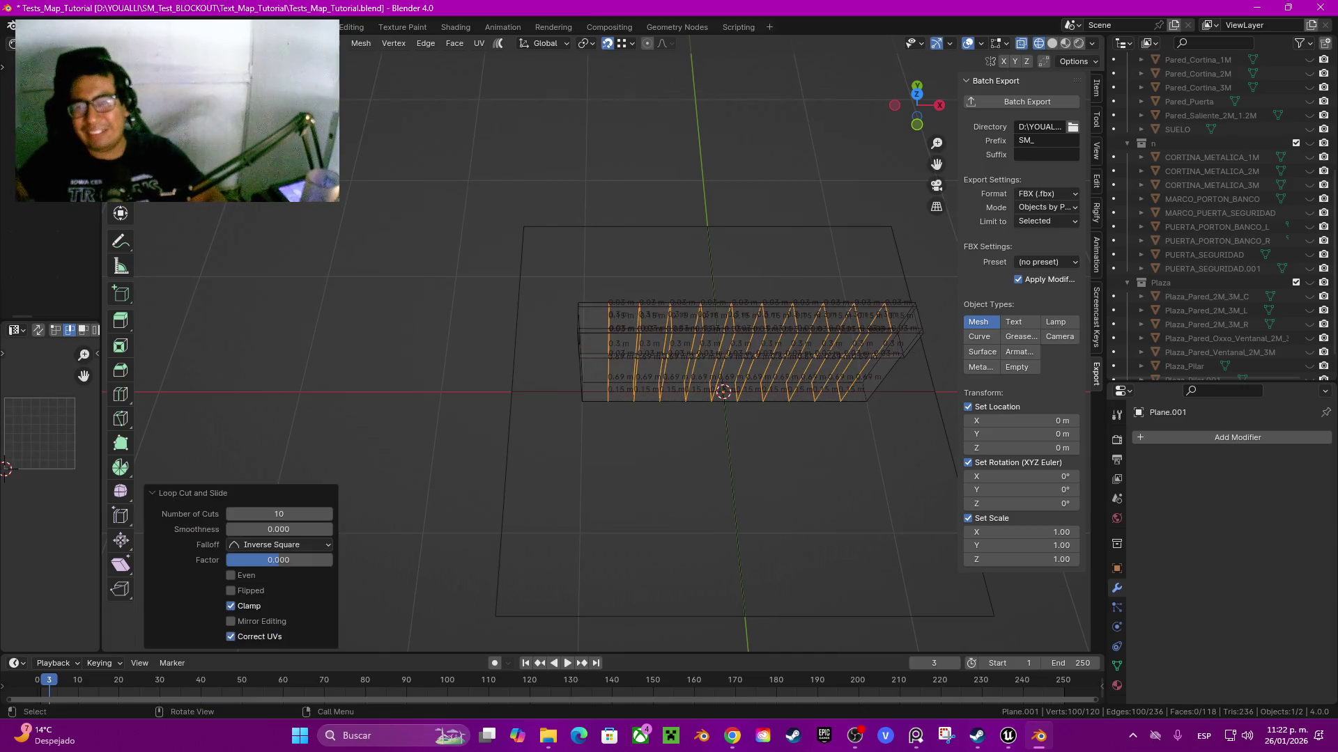
{"action": "key", "text": "ctrl+b"}
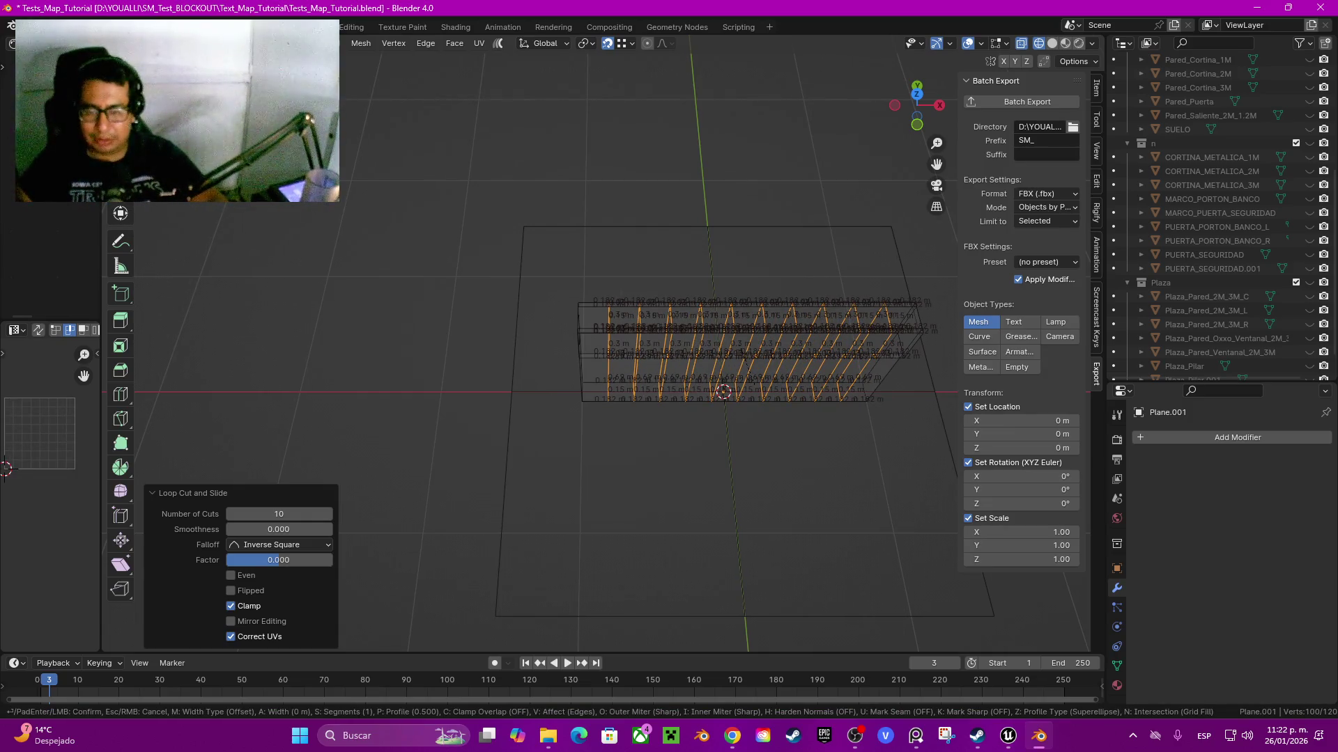
{"action": "key", "text": "Return"}
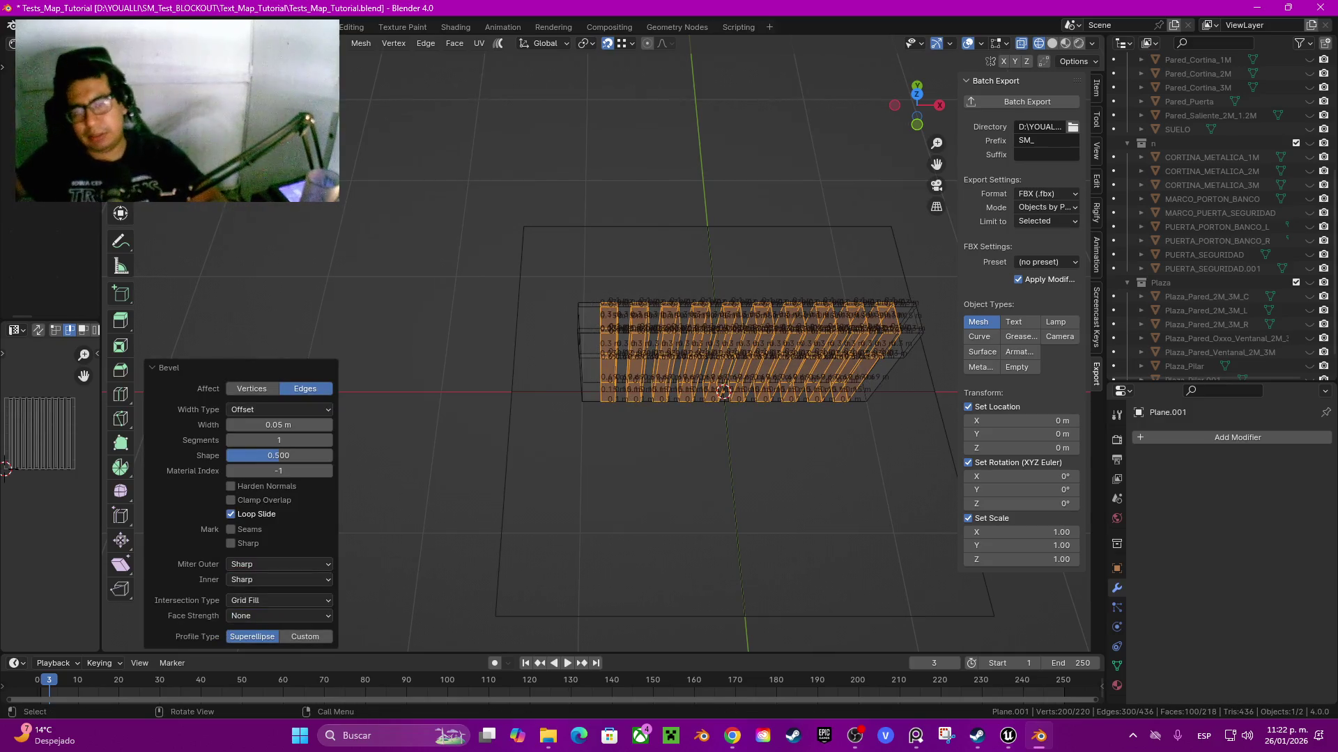
- Add one more centred loop cut along the wall and bevel it 0.05 m as well
{"action": "key", "text": "ctrl+r"}
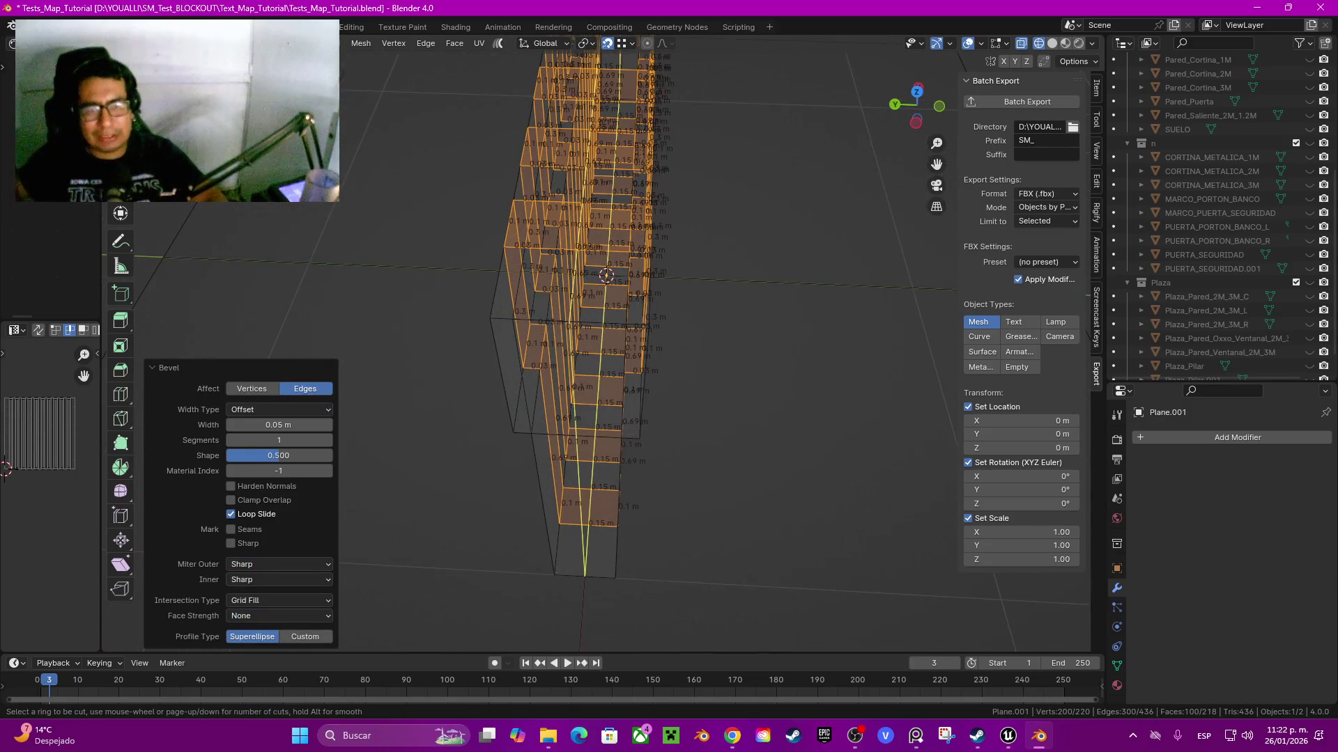
{"action": "left_click", "coordinate": [589, 390]}
{"action": "right_click", "coordinate": [588, 390]}
{"action": "key", "text": "ctrl+b"}
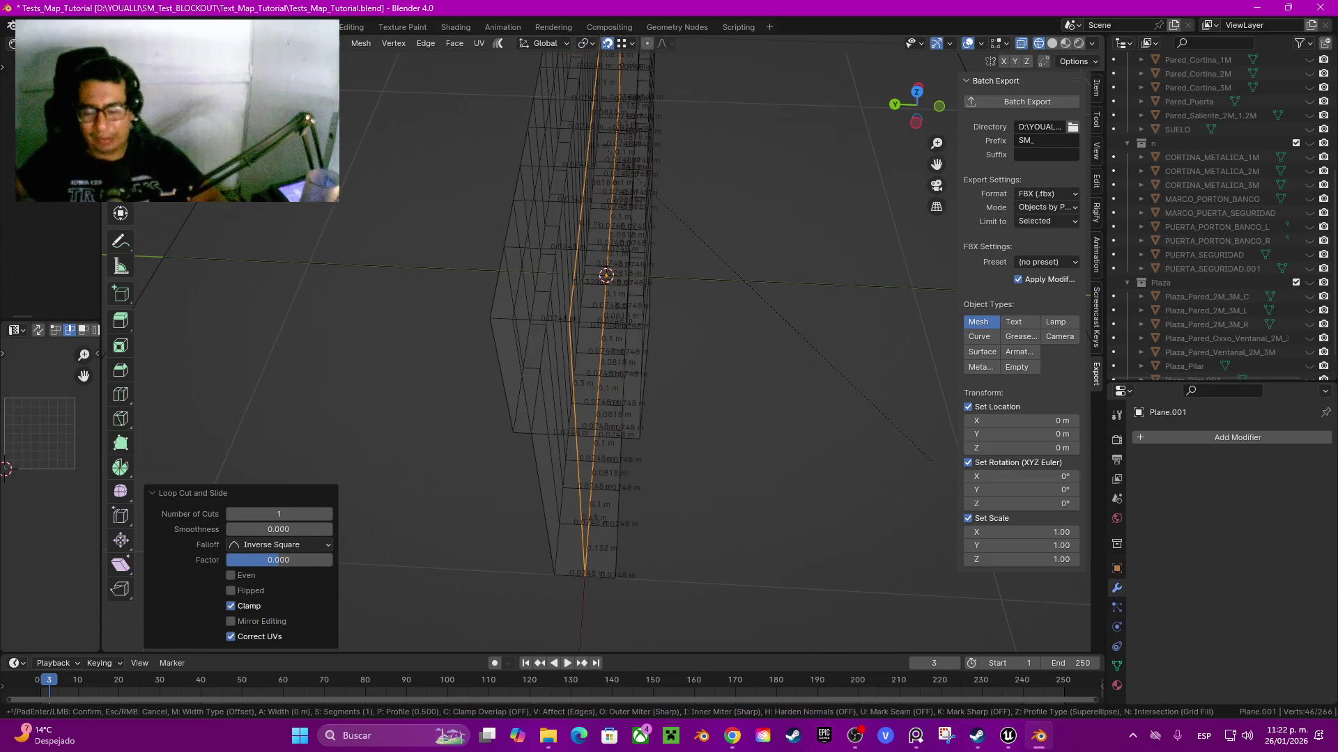
{"action": "left_click", "coordinate": [932, 461]}
- Switch to solid shading and orbit to view the wall's top ledge
{"action": "key", "text": "z"}
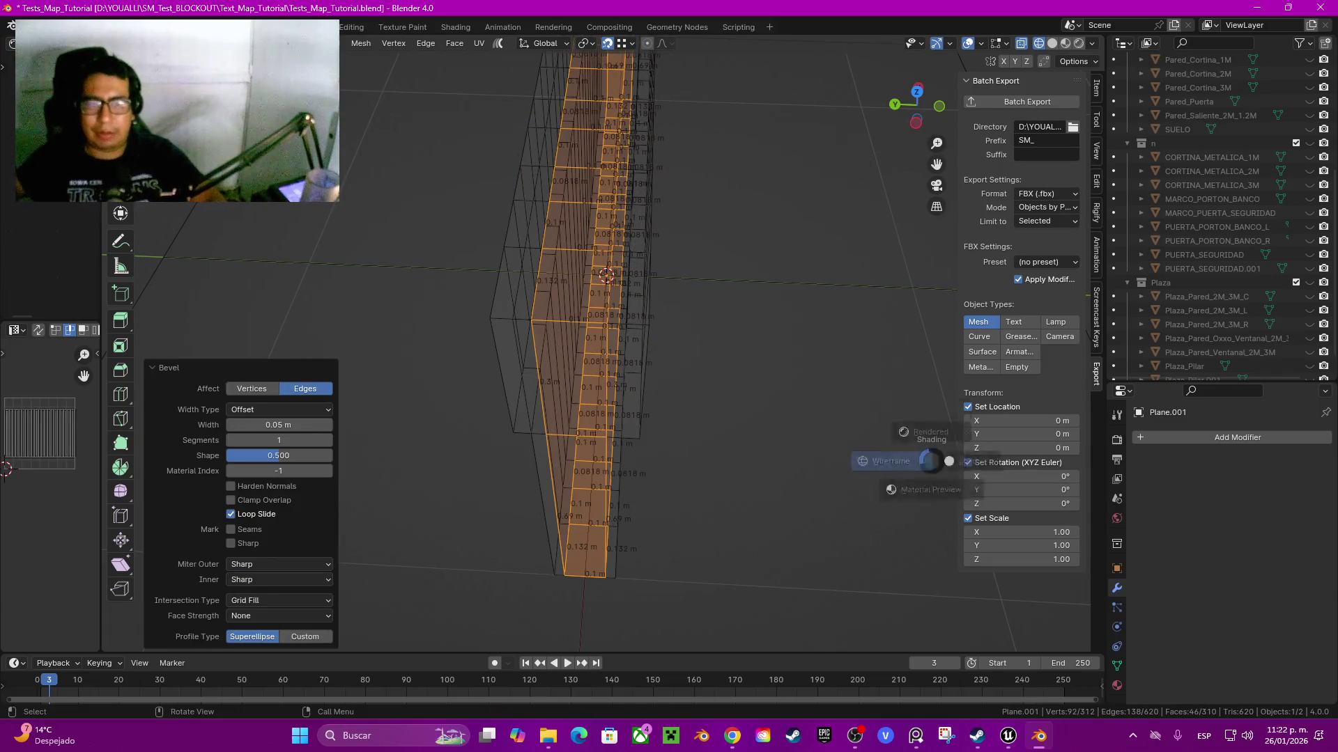
{"action": "left_click", "coordinate": [1033, 461]}
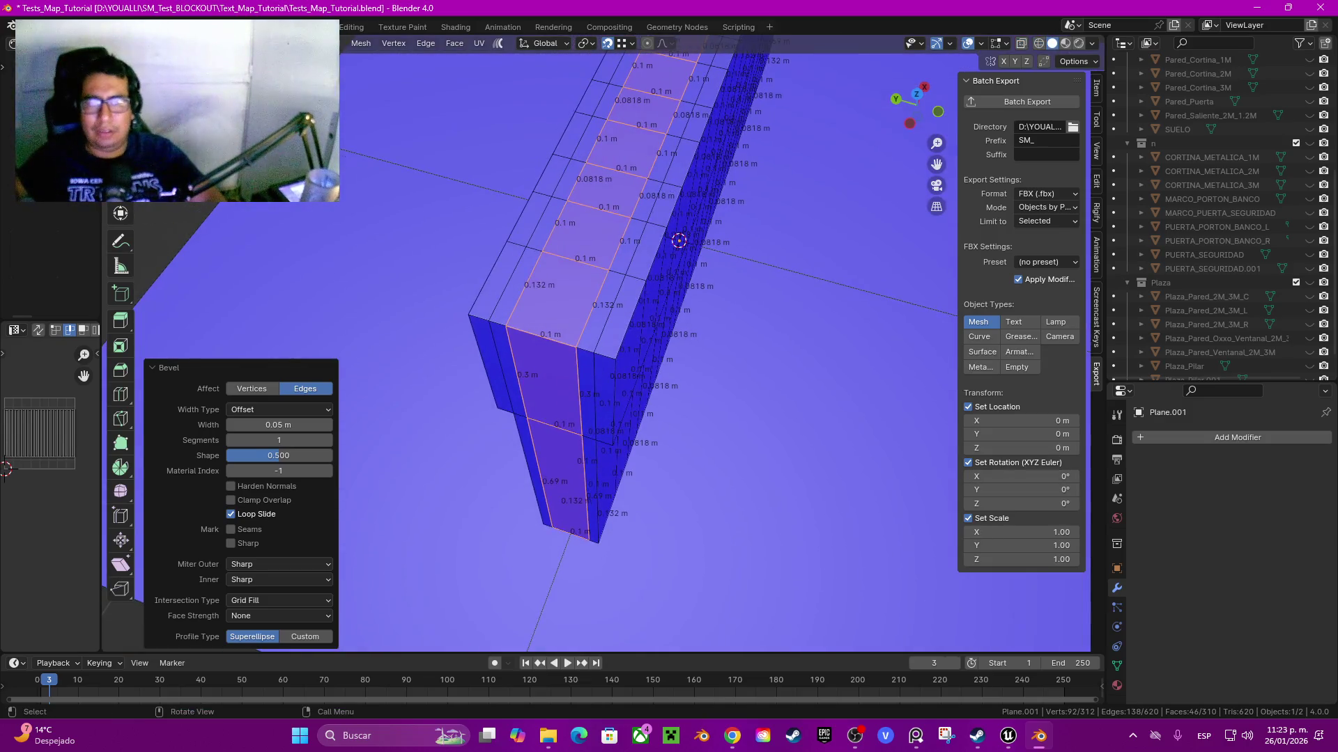
{"action": "left_click", "coordinate": [599, 233]}
{"action": "mouse_move", "coordinate": [599, 233]}
{"action": "left_mouse_down"}
{"action": "mouse_move", "coordinate": [529, 279]}
{"action": "mouse_move", "coordinate": [521, 244]}
{"action": "left_mouse_up"}
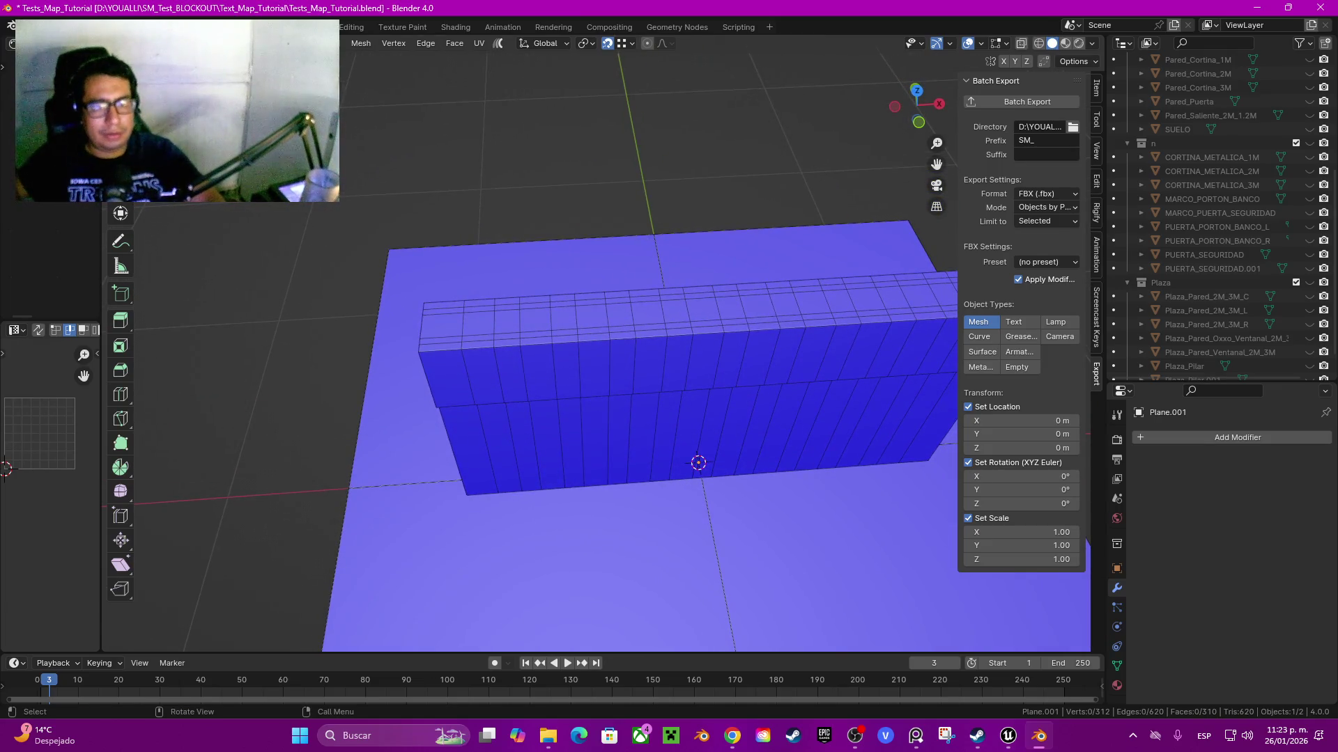
{"action": "left_click_drag", "start_coordinate": [530, 349], "coordinate": [473, 349]}
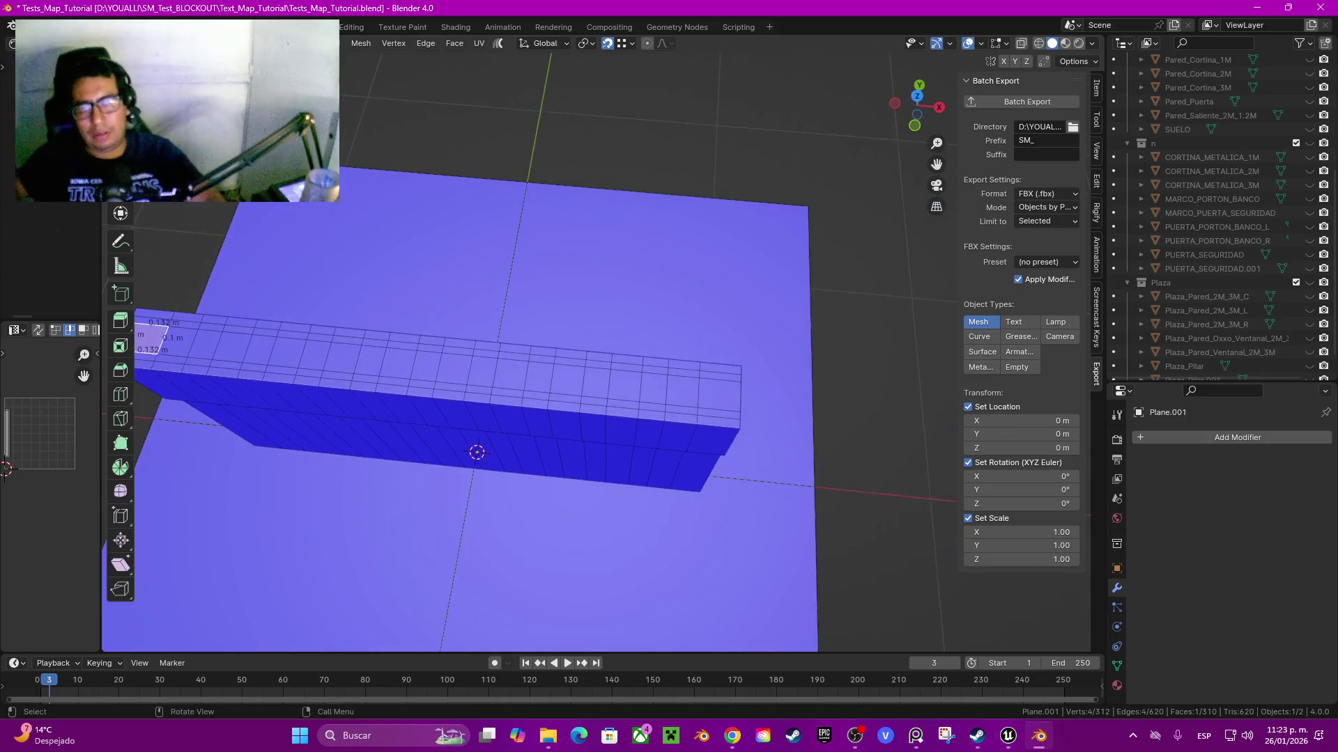
- Duplicate the wall's top faces, inset them individually and extrude them 1.5 m up into bars
{"action": "left_click", "coordinate": [728, 387], "text": "ctrl"}
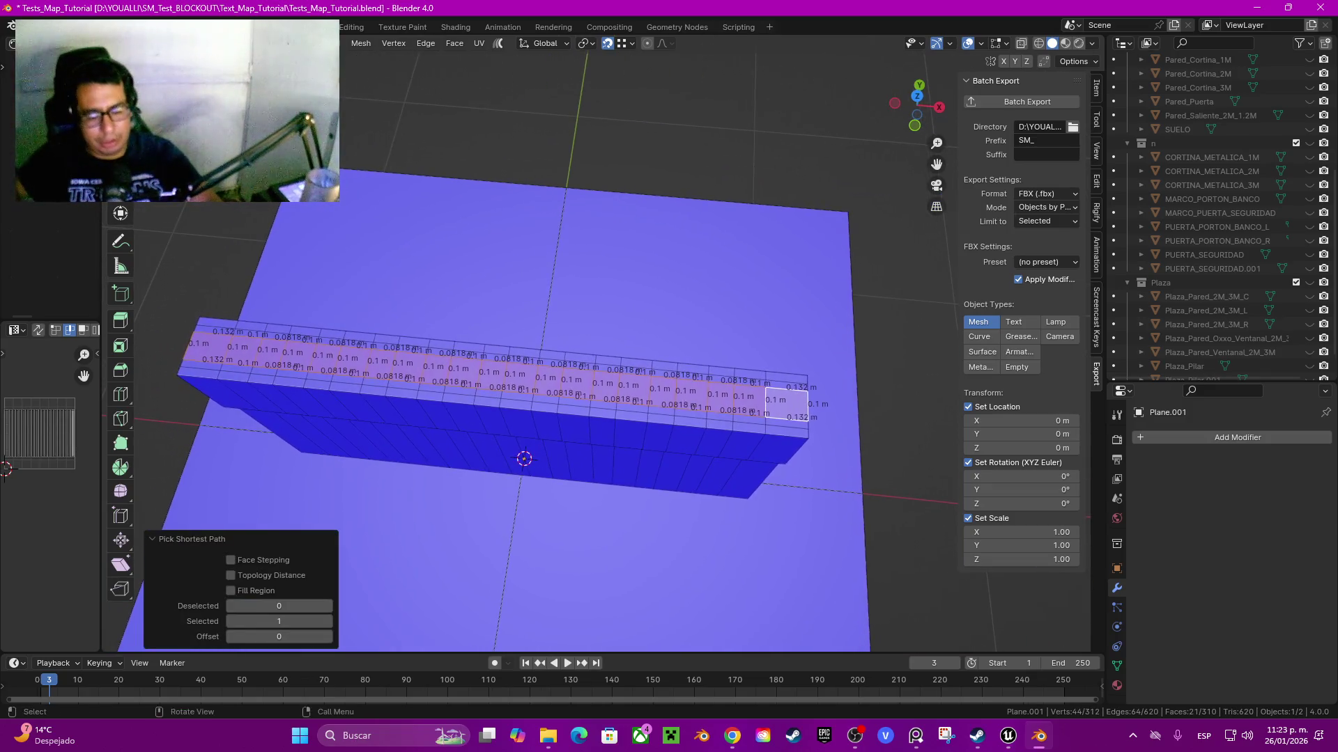
{"action": "key", "text": "shift+d"}
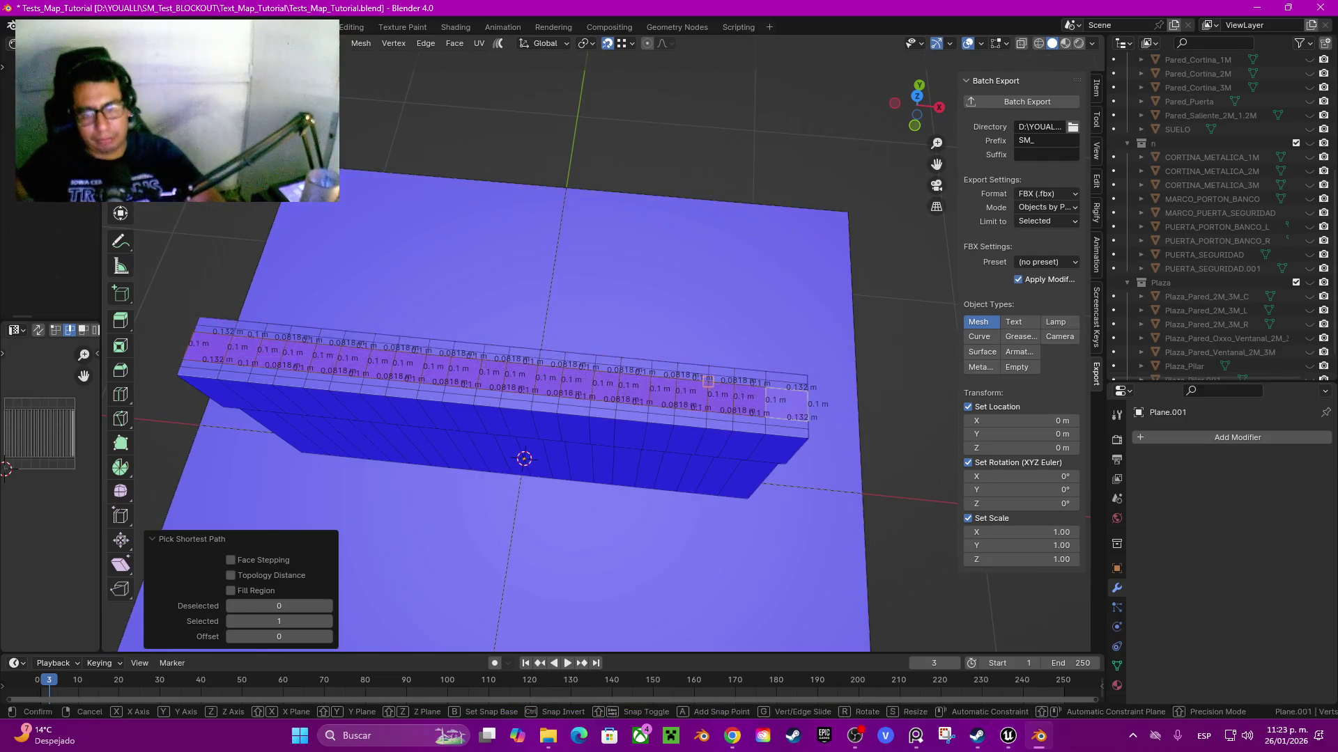
{"action": "key", "text": "Escape"}
{"action": "key", "text": "i"}
{"action": "key", "text": "i"}
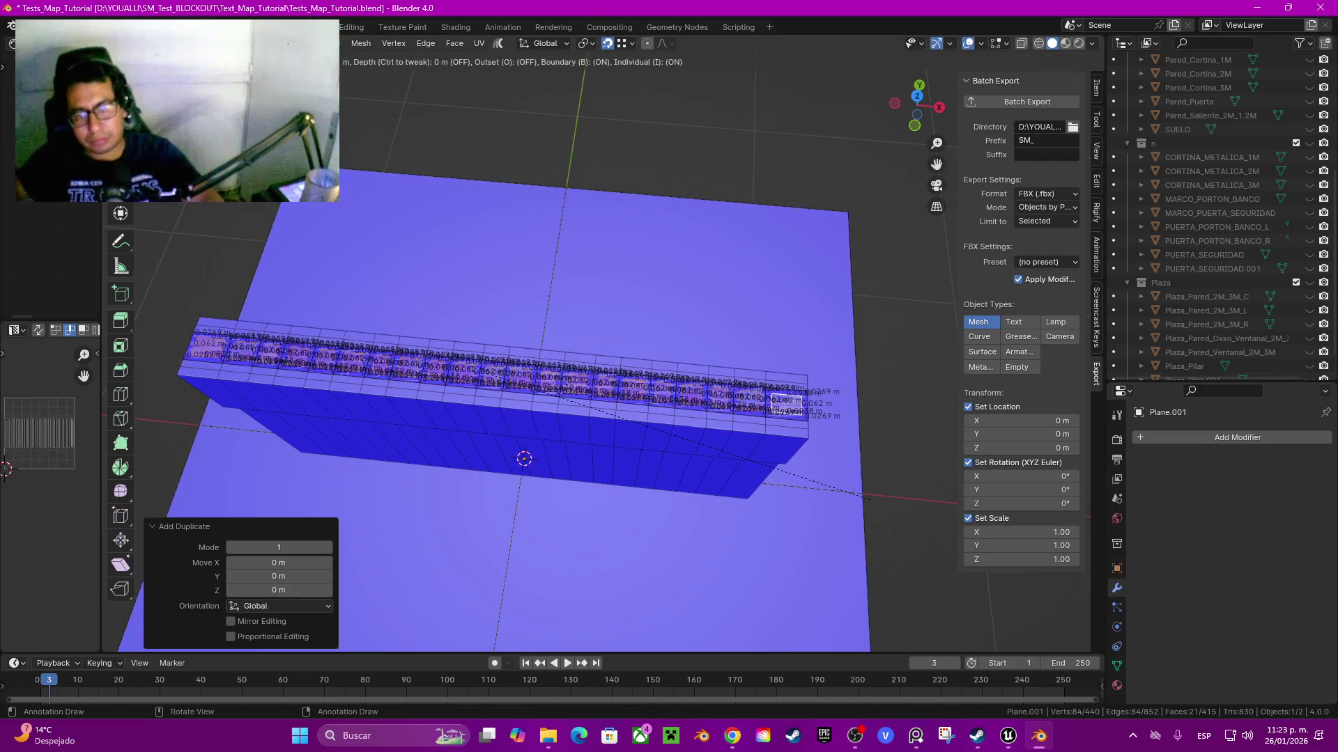
{"action": "key", "text": "Return"}
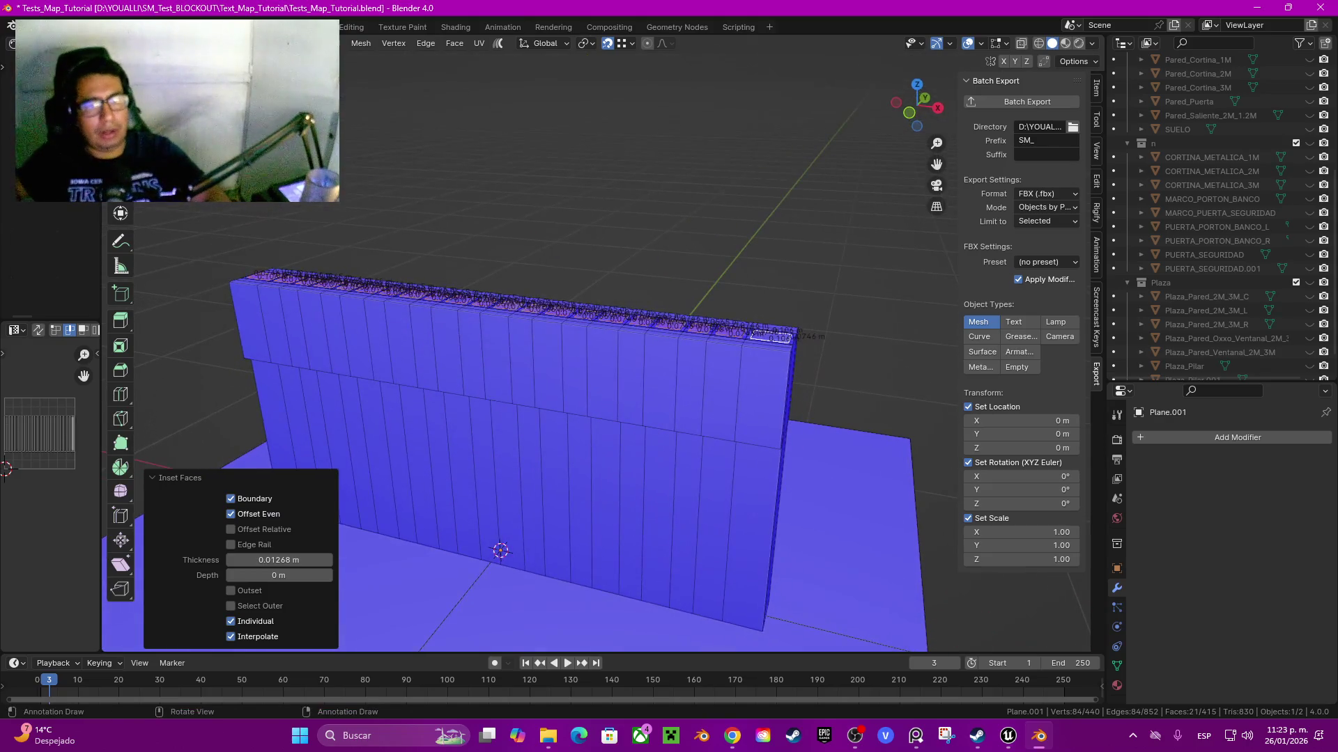
{"action": "key", "text": "e"}
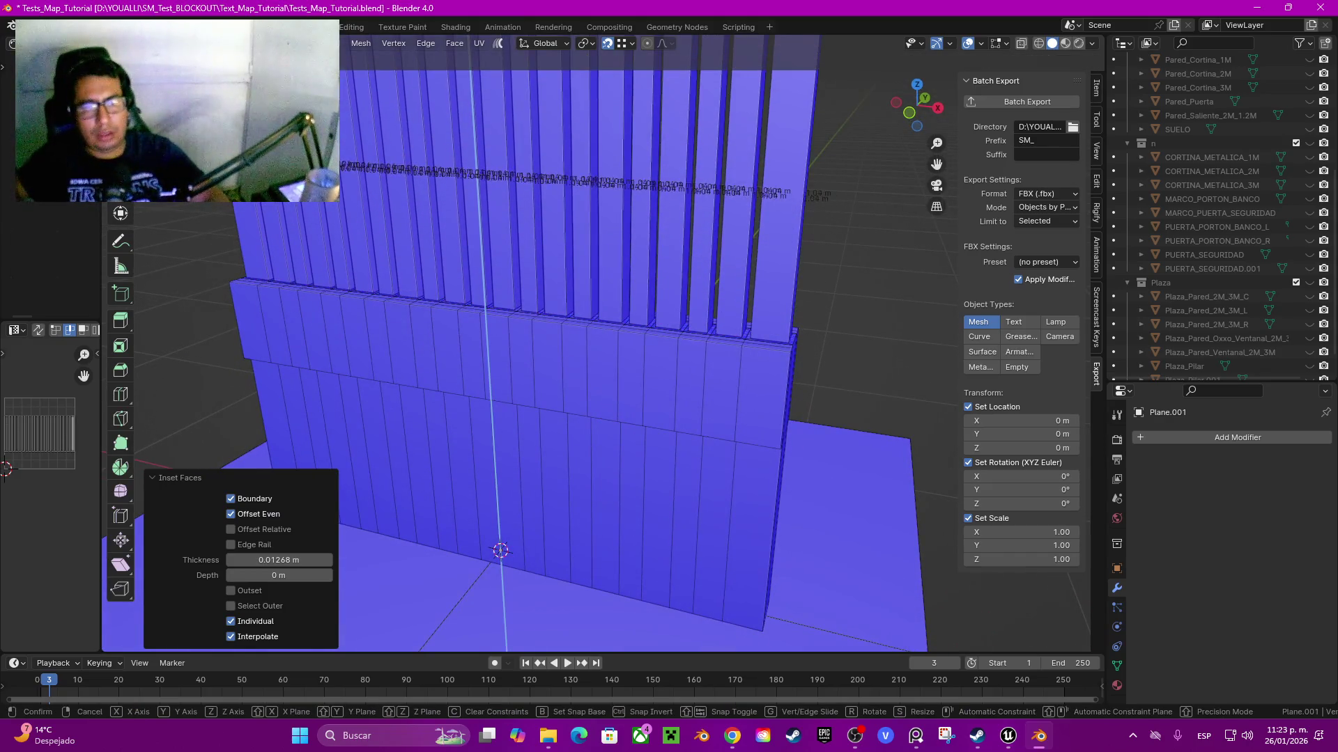
{"action": "key", "text": "Return"}
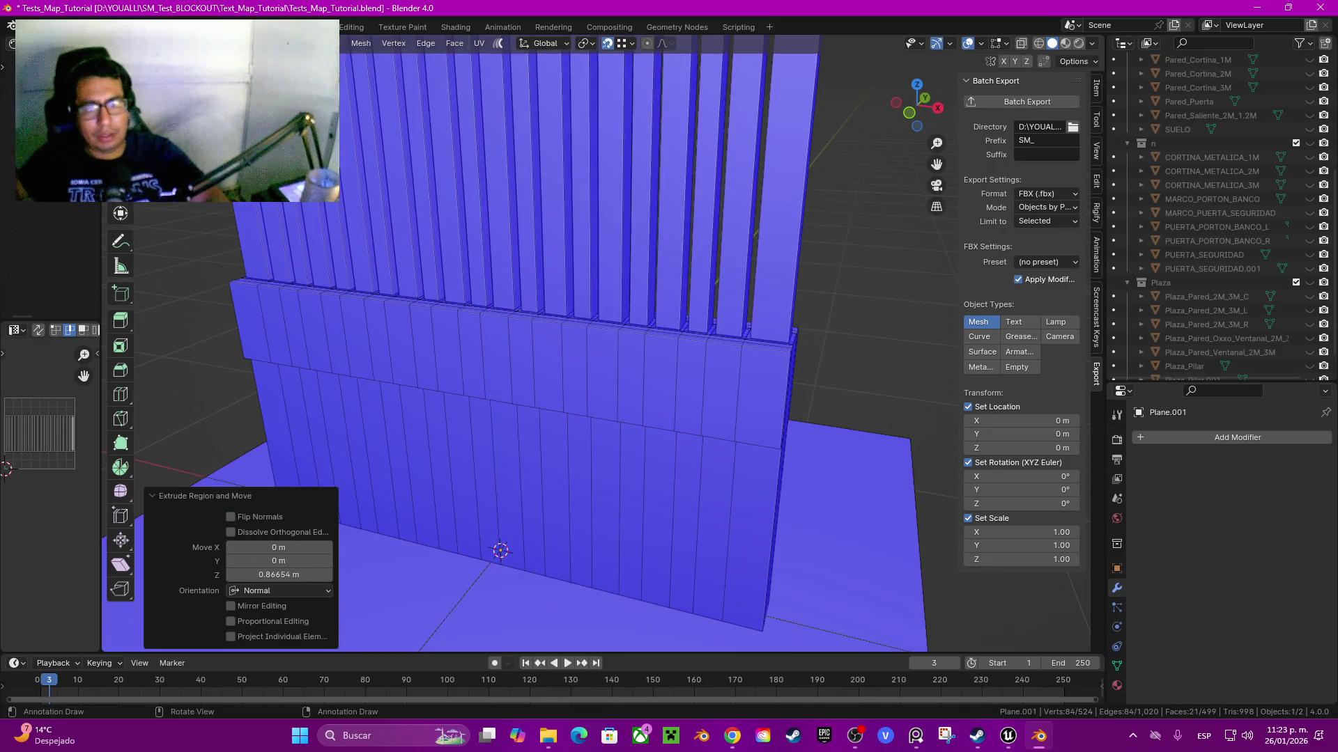
{"action": "scroll", "coordinate": [561, 348], "scroll_direction": "down", "scroll_amount": 3}
{"action": "left_click", "coordinate": [911, 112]}
{"action": "type", "text": "1.5"}
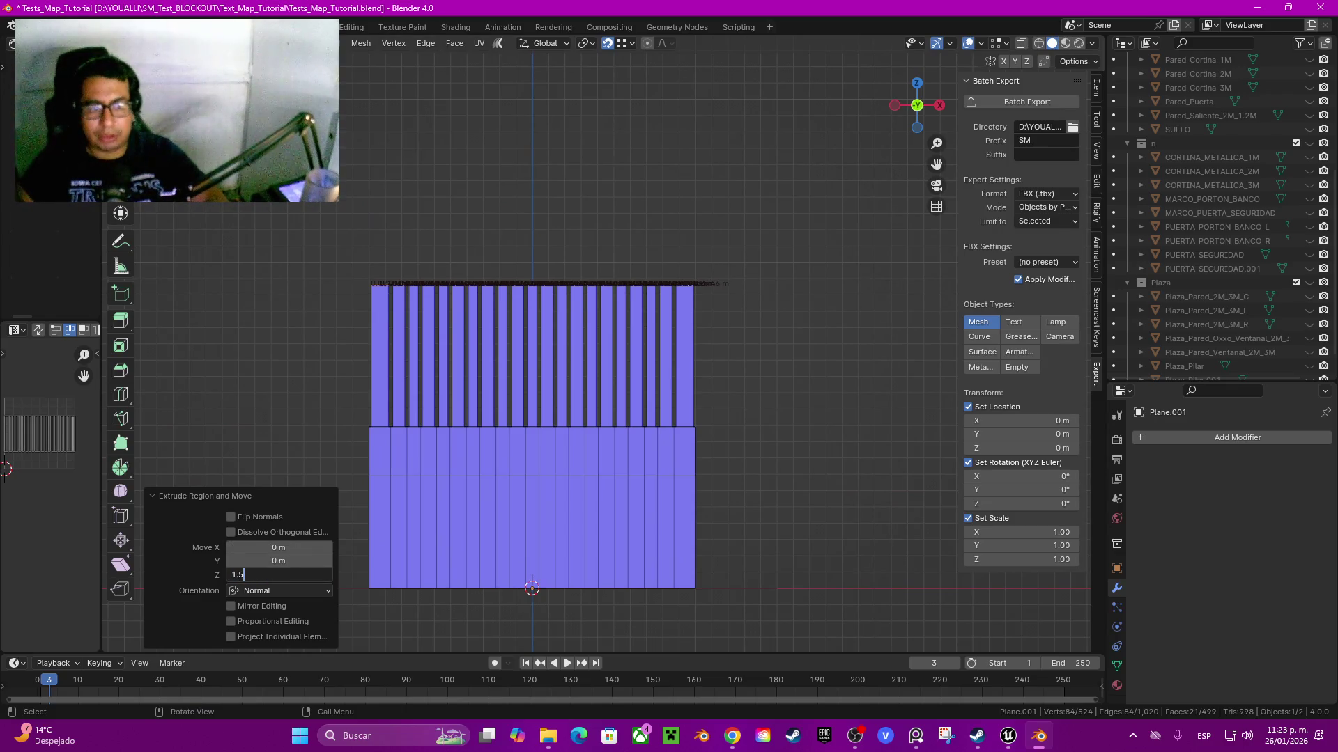
{"action": "key", "text": "Return"}
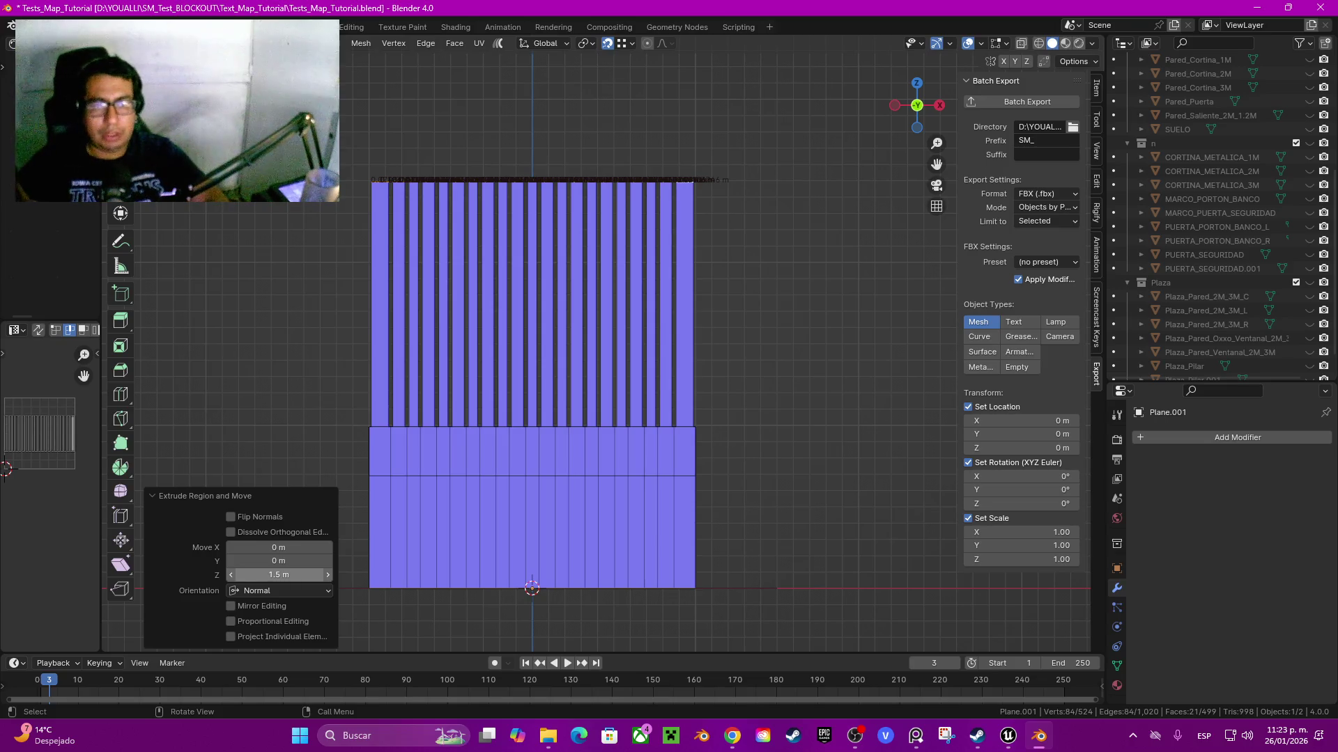
- Hide the bar side faces and return to Object Mode
{"action": "left_click_drag", "start_coordinate": [917, 105], "coordinate": [895, 87]}
{"action": "key", "text": "ctrl+KP_Add"}
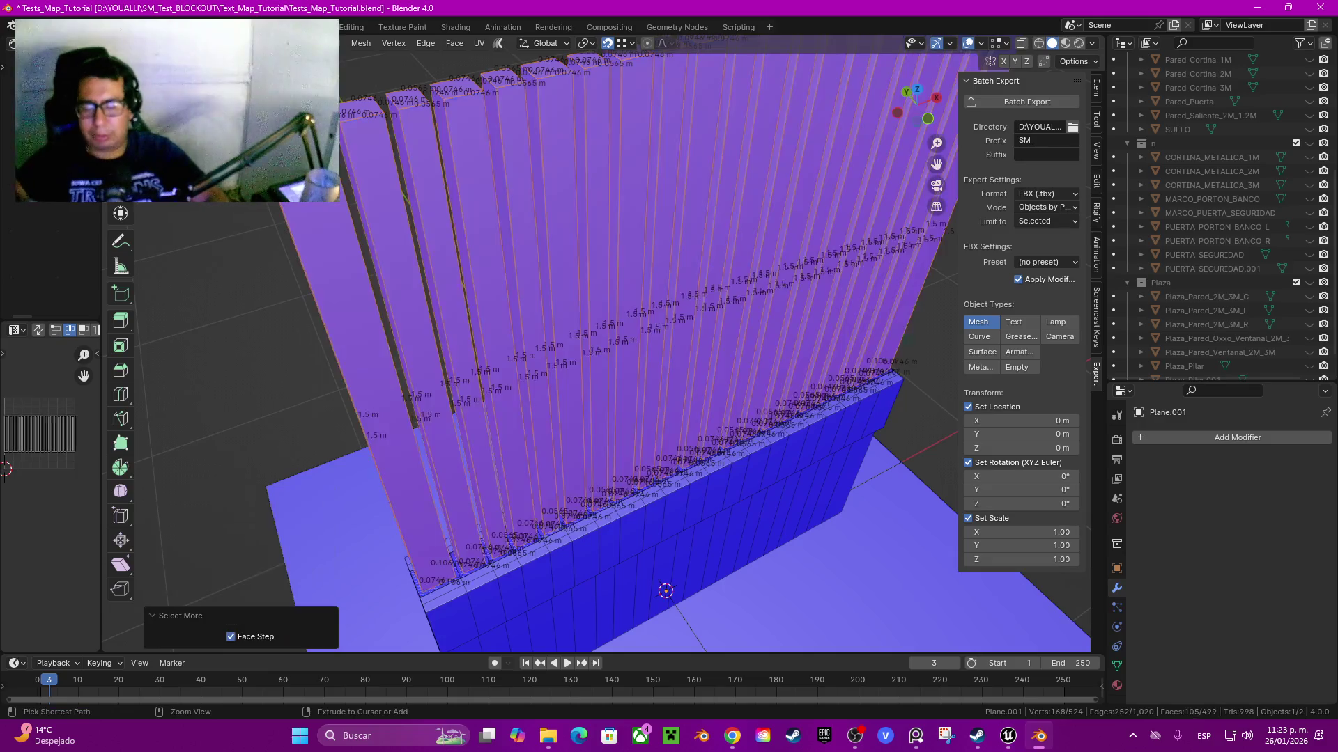
{"action": "key", "text": "h"}
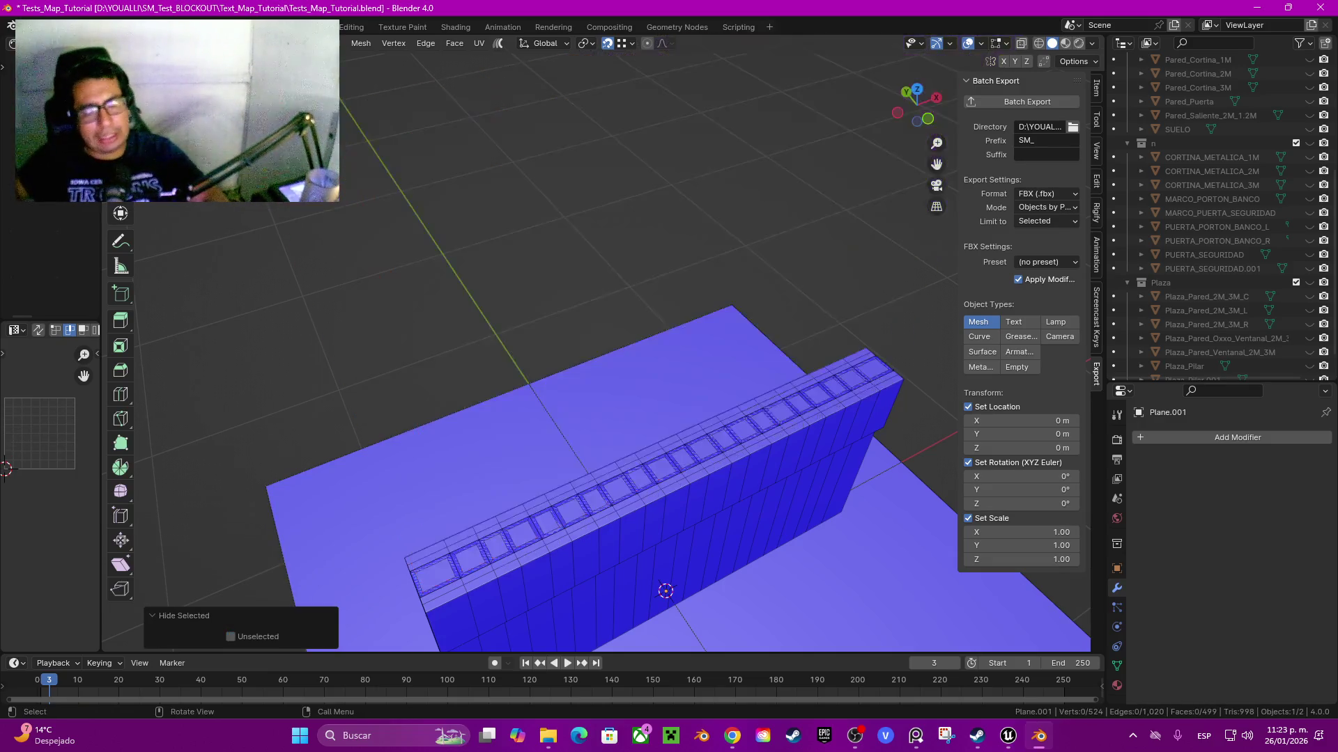
{"action": "left_click_drag", "start_coordinate": [665, 488], "coordinate": [728, 348]}
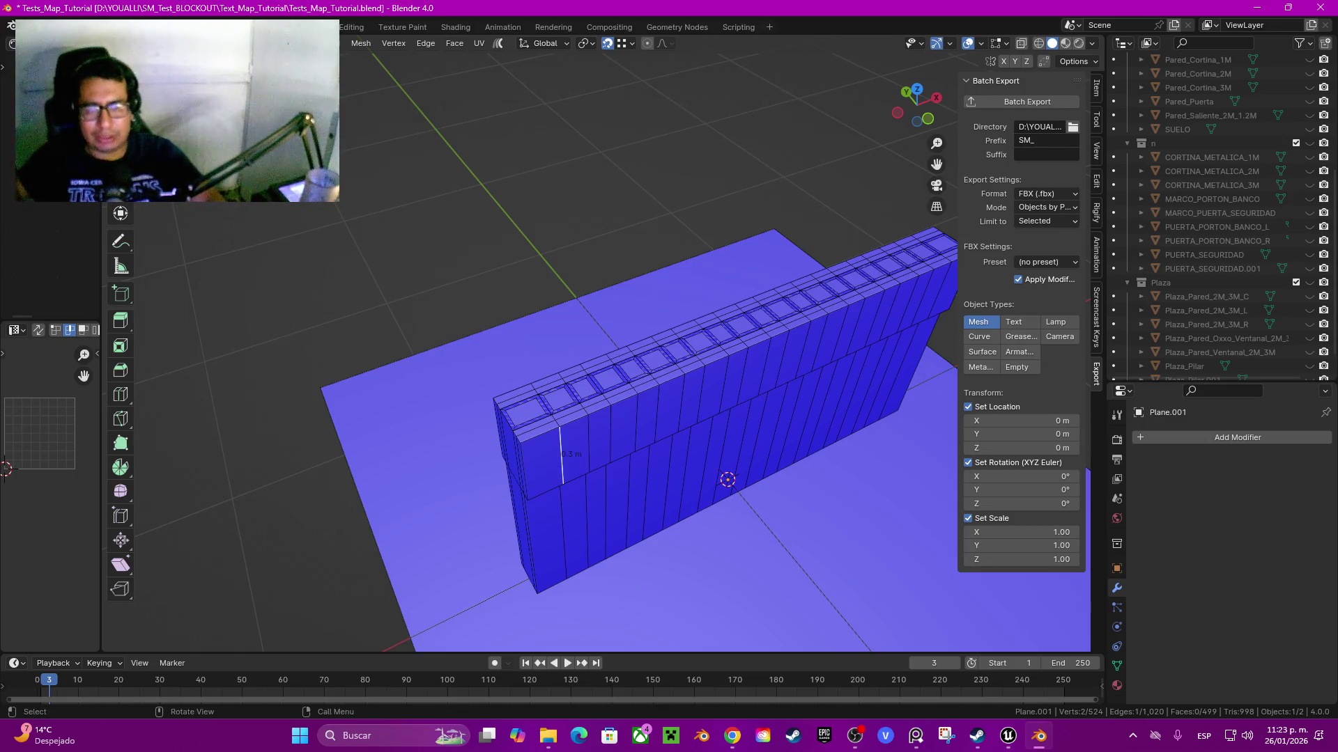
{"action": "key", "text": "Tab"}
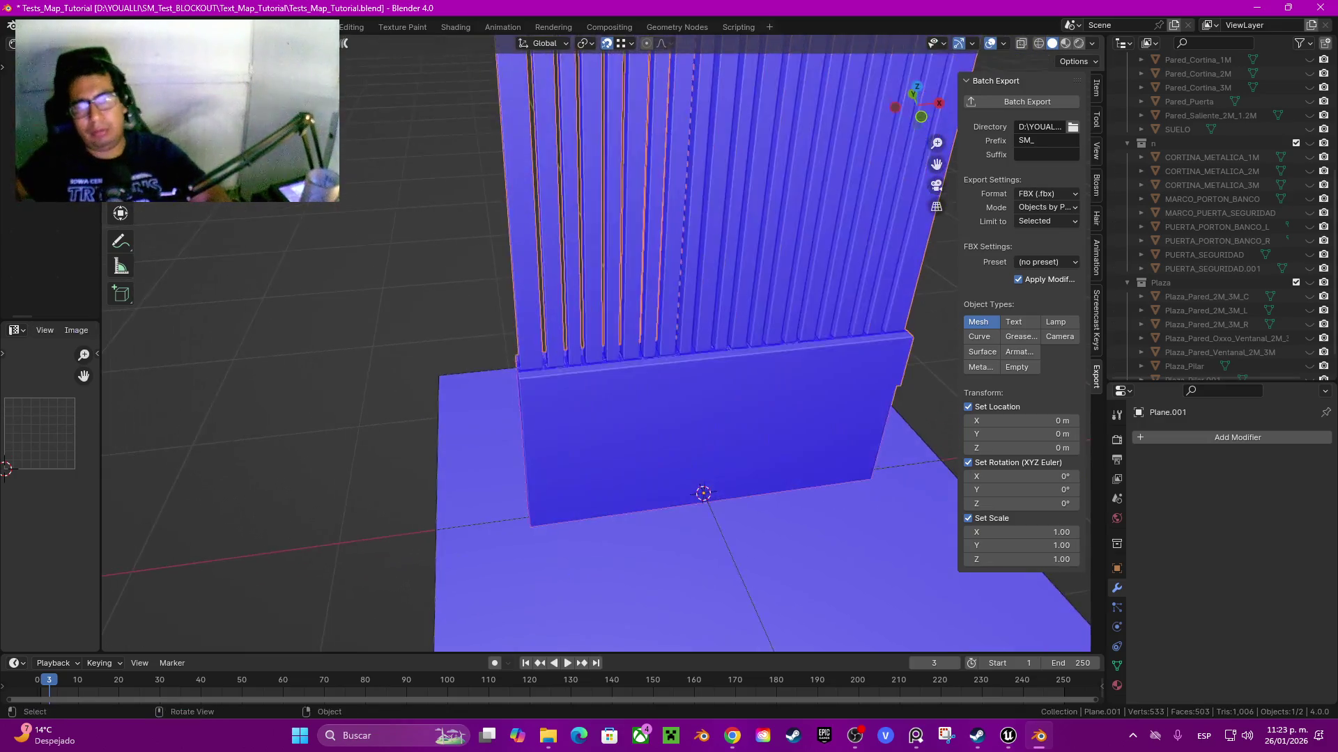
- Unhide Plane.002, toggle collections 2 and 1, and begin renaming Plane.001
{"action": "mouse_move", "coordinate": [662, 418]}
{"action": "left_mouse_down"}
{"action": "mouse_move", "coordinate": [696, 307]}
{"action": "mouse_move", "coordinate": [686, 435]}
{"action": "left_mouse_up"}
{"action": "scroll", "coordinate": [1220, 296], "scroll_direction": "down", "scroll_amount": 1}
{"action": "scroll", "coordinate": [1220, 292], "scroll_direction": "up", "scroll_amount": 8}
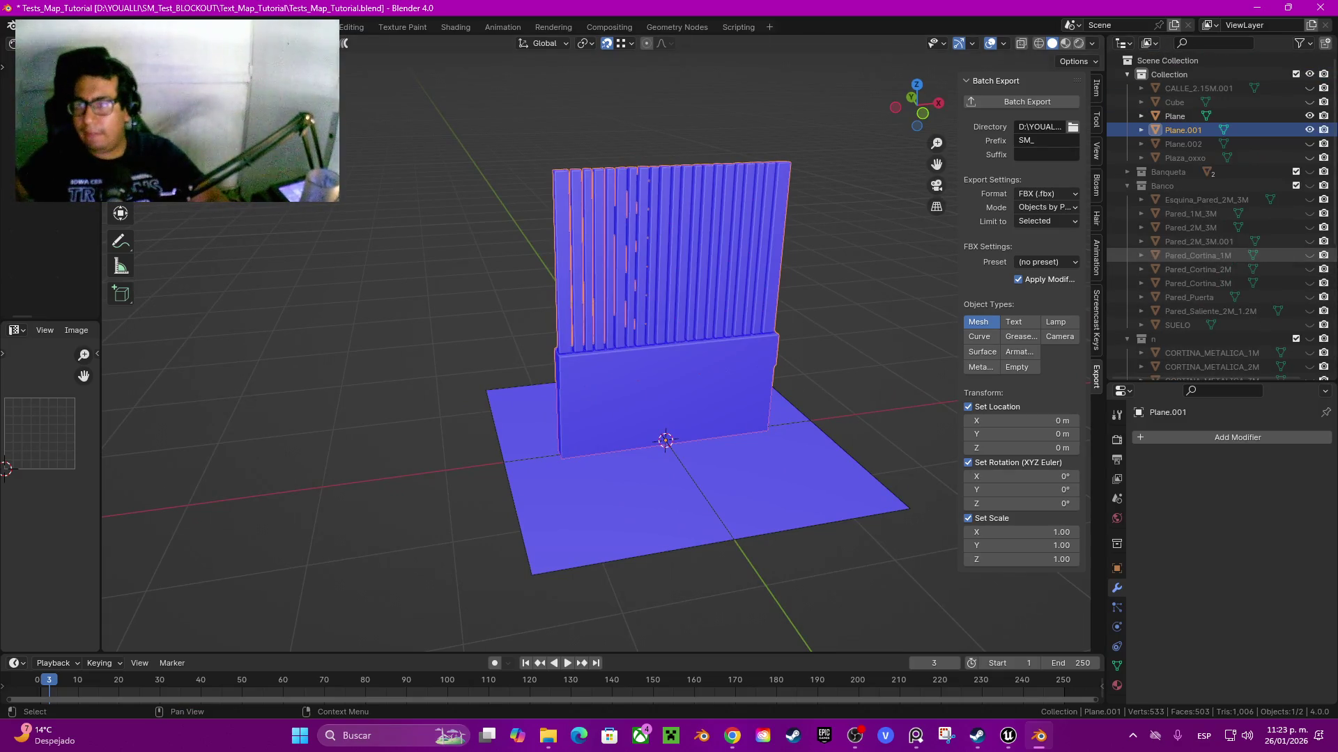
{"action": "left_click", "coordinate": [1309, 144]}
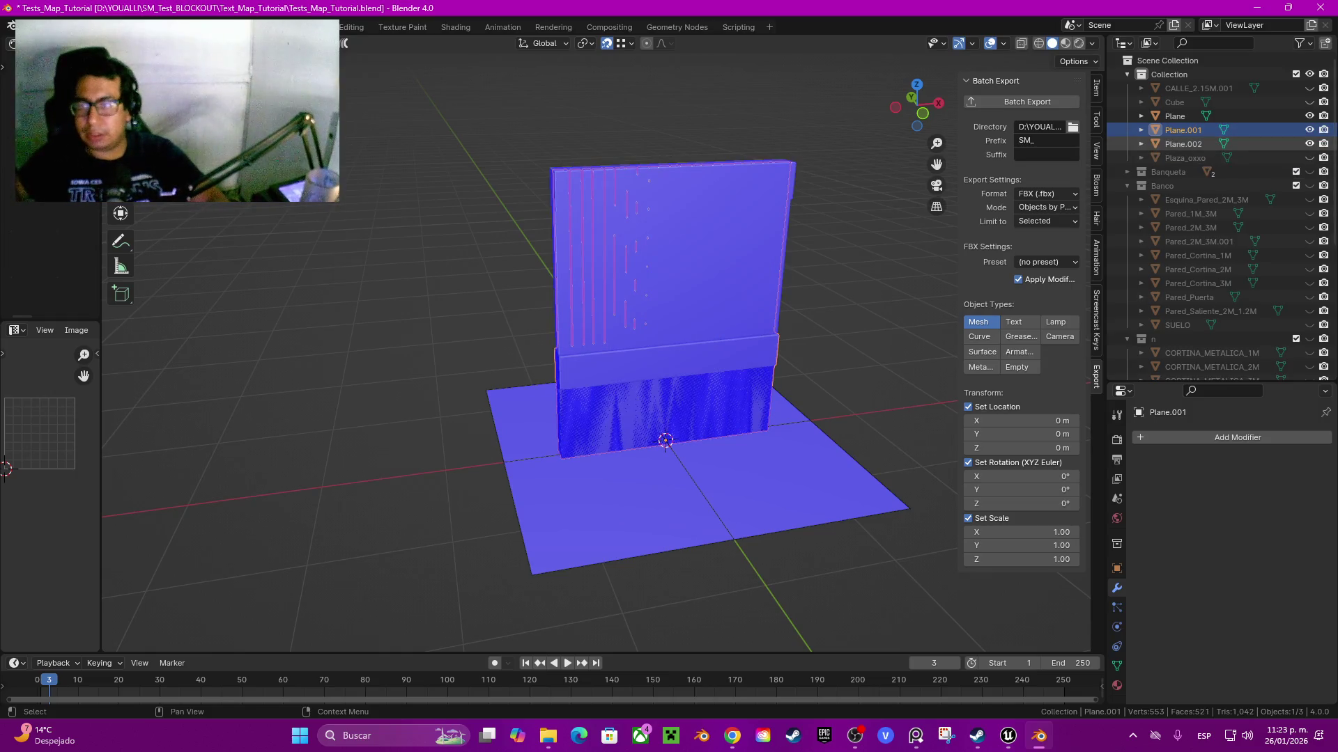
{"action": "key", "text": "2"}
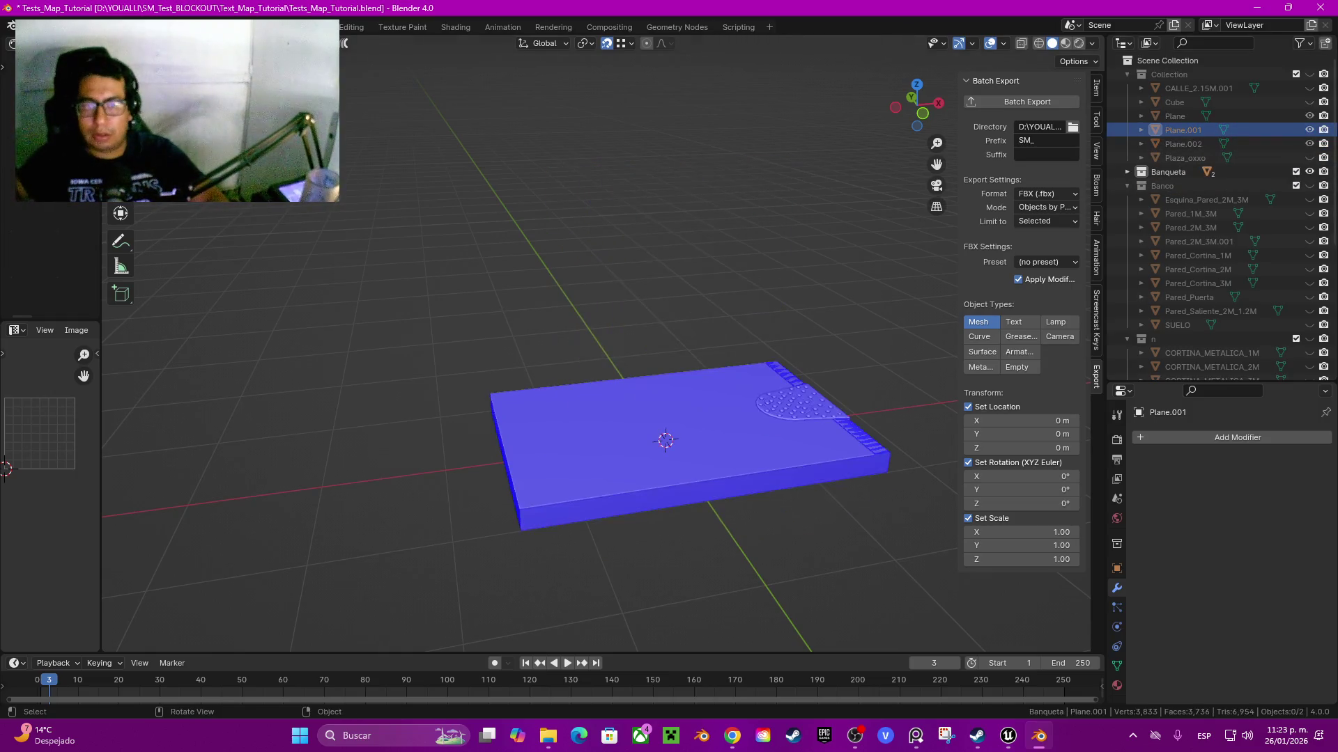
{"action": "key", "text": "1"}
{"action": "key", "text": "F2"}
{"action": "type", "text": "Reja"}
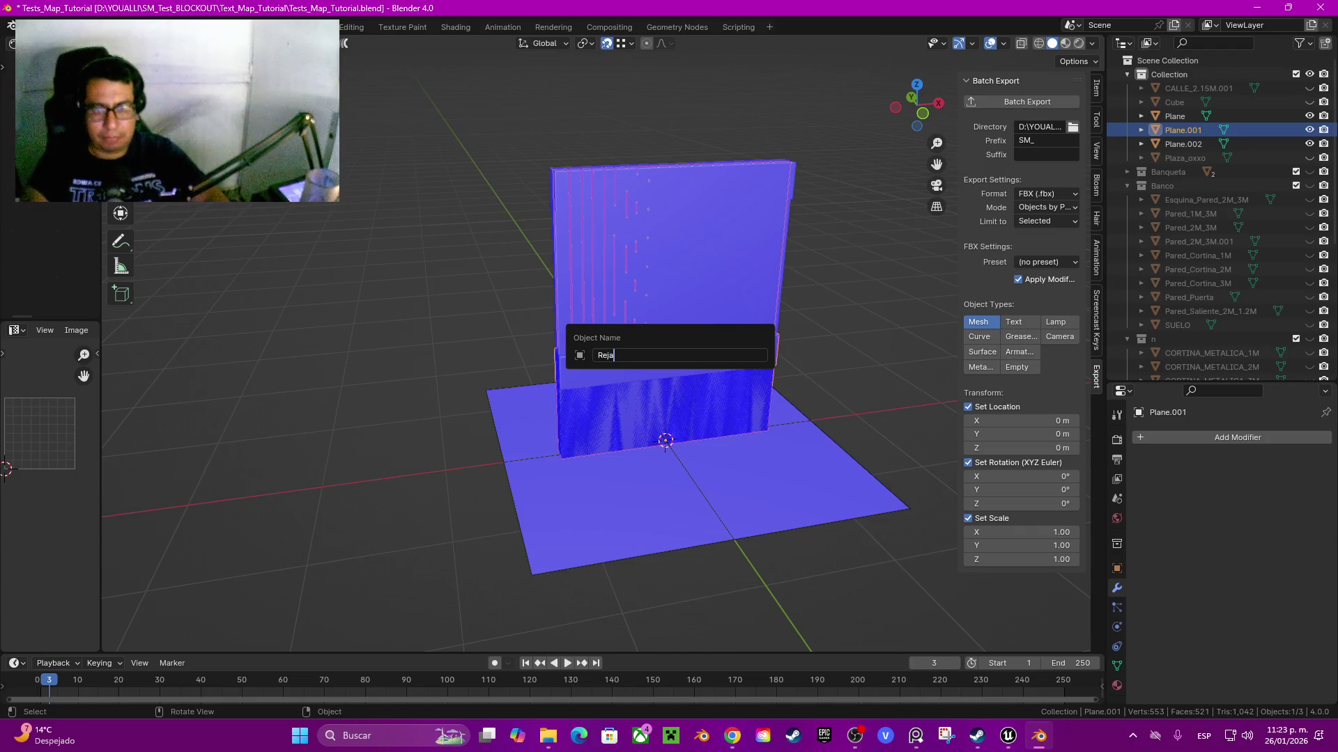
- Name the bars mesh Reja and the wall mesh Pared_Reja
{"action": "key", "text": "Return"}
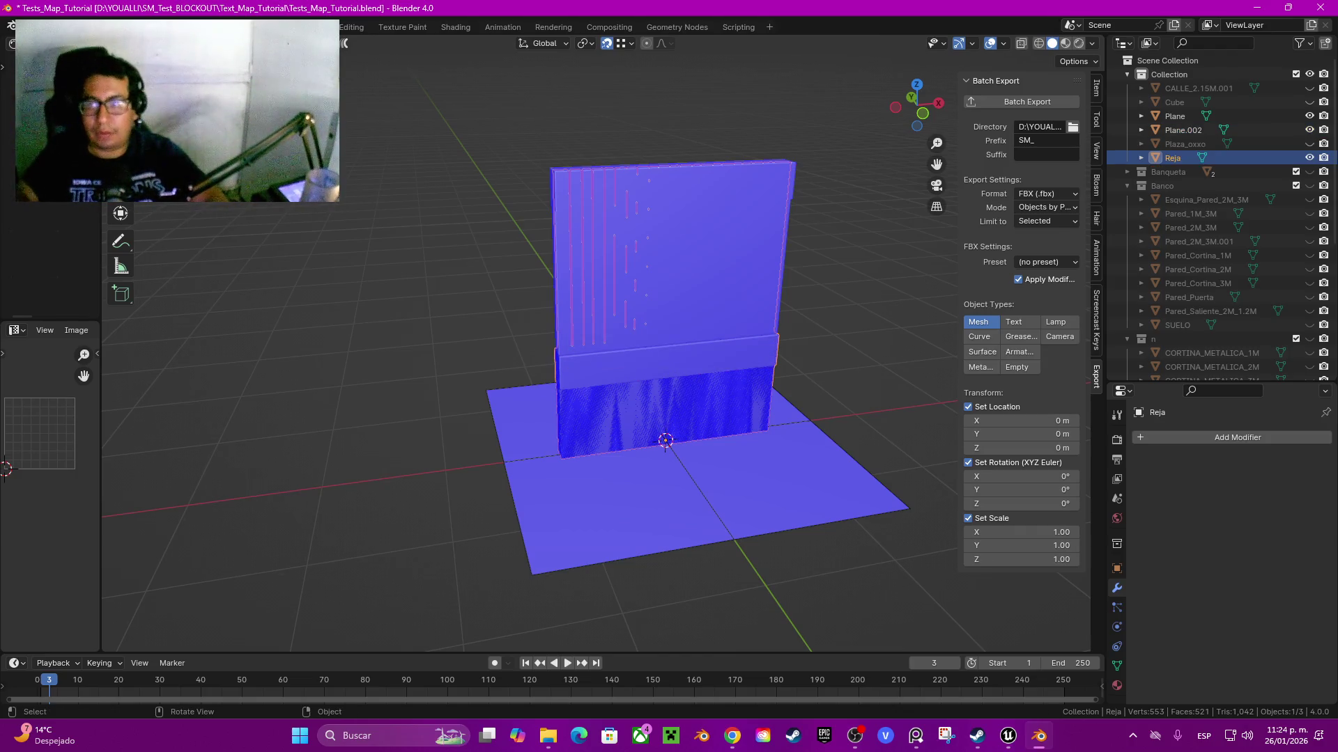
{"action": "left_click", "coordinate": [1183, 129]}
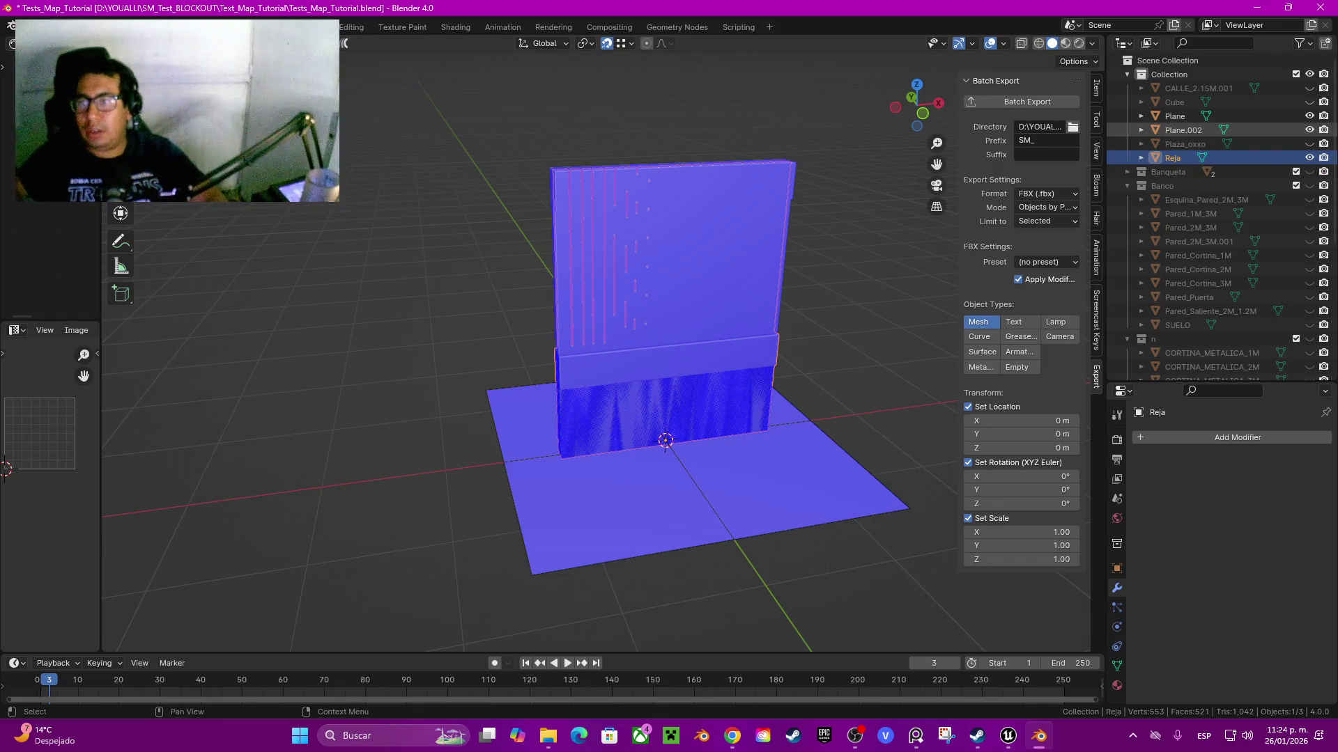
{"action": "key", "text": "F2"}
{"action": "type", "text": "Pared_Reja"}
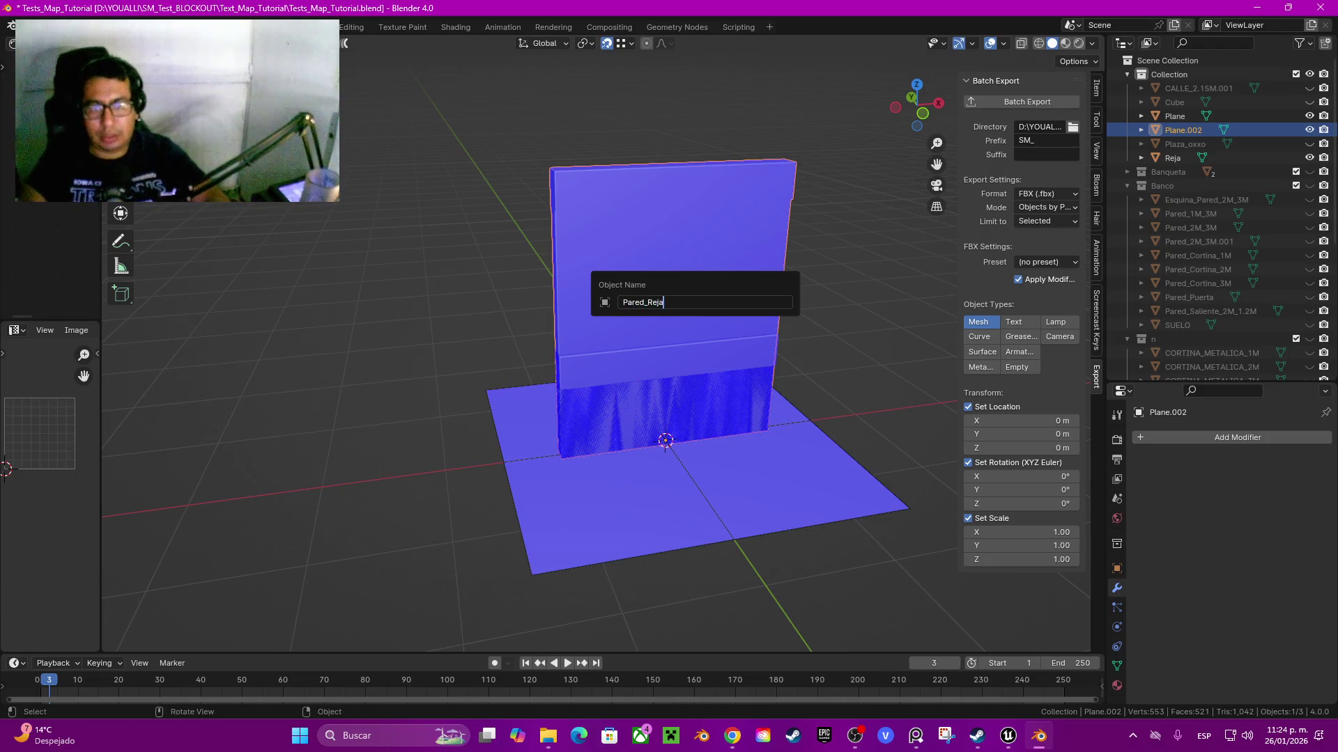
{"action": "key", "text": "Return"}
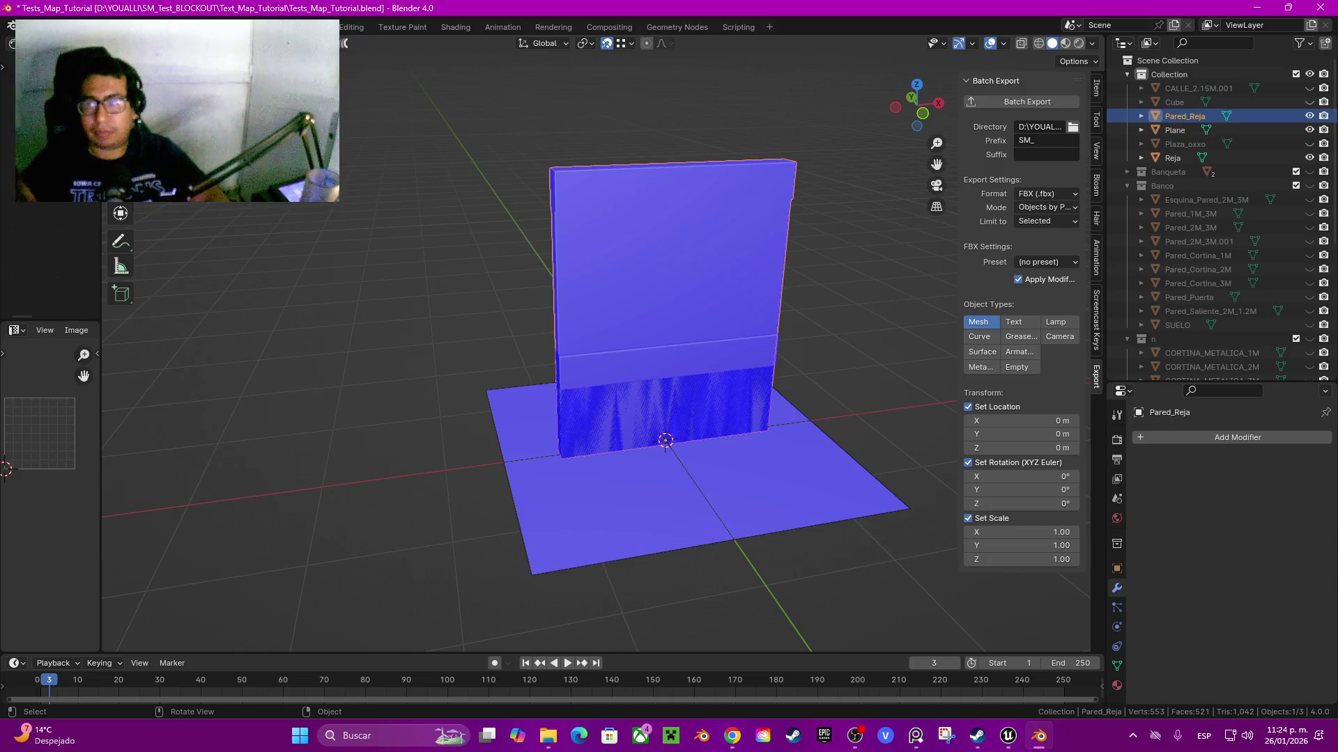
- Select Reja and Pared_Reja together and batch export them as FBX
{"action": "left_click_drag", "start_coordinate": [566, 301], "coordinate": [611, 362]}
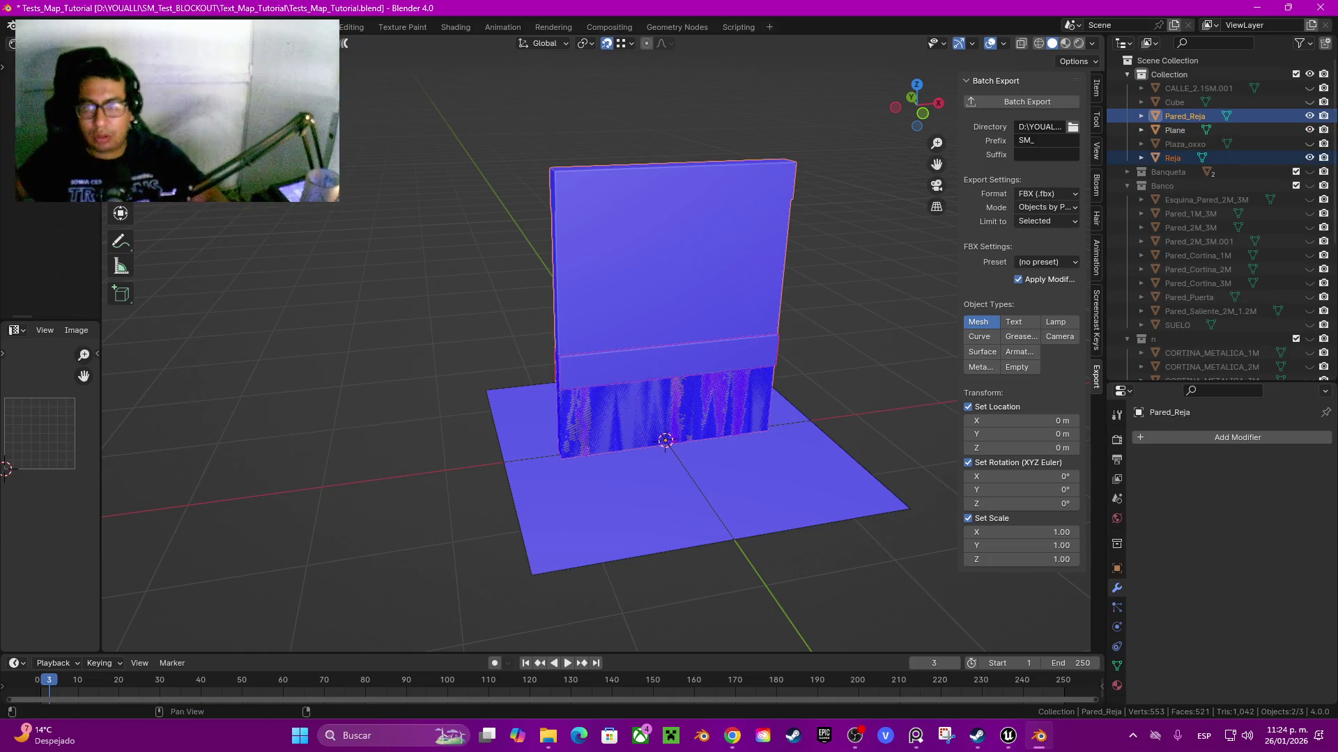
{"action": "left_click", "coordinate": [976, 102]}
{"action": "key", "text": "alt+Tab"}
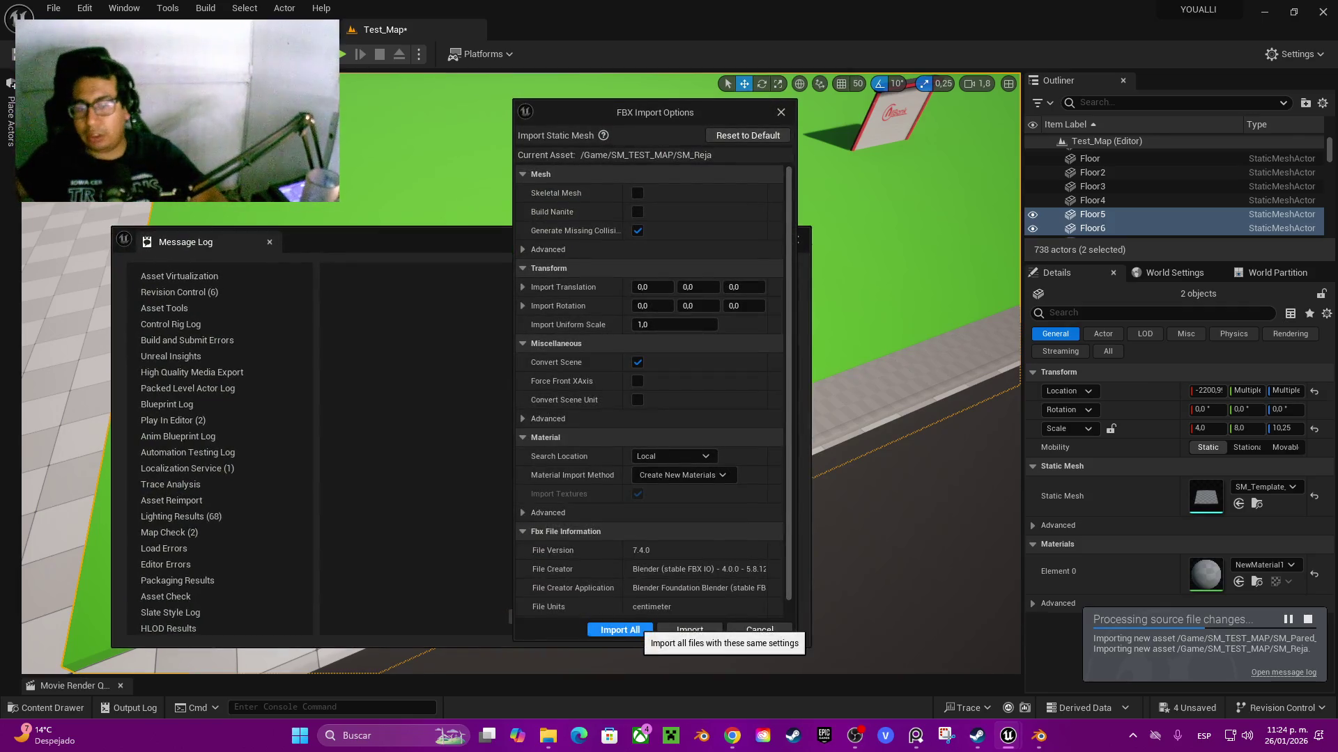
- Import all FBX meshes into SM_TEST_MAP, clear the Message Log, and show the Content folder
{"action": "left_click", "coordinate": [620, 630]}
{"action": "left_click", "coordinate": [761, 616]}
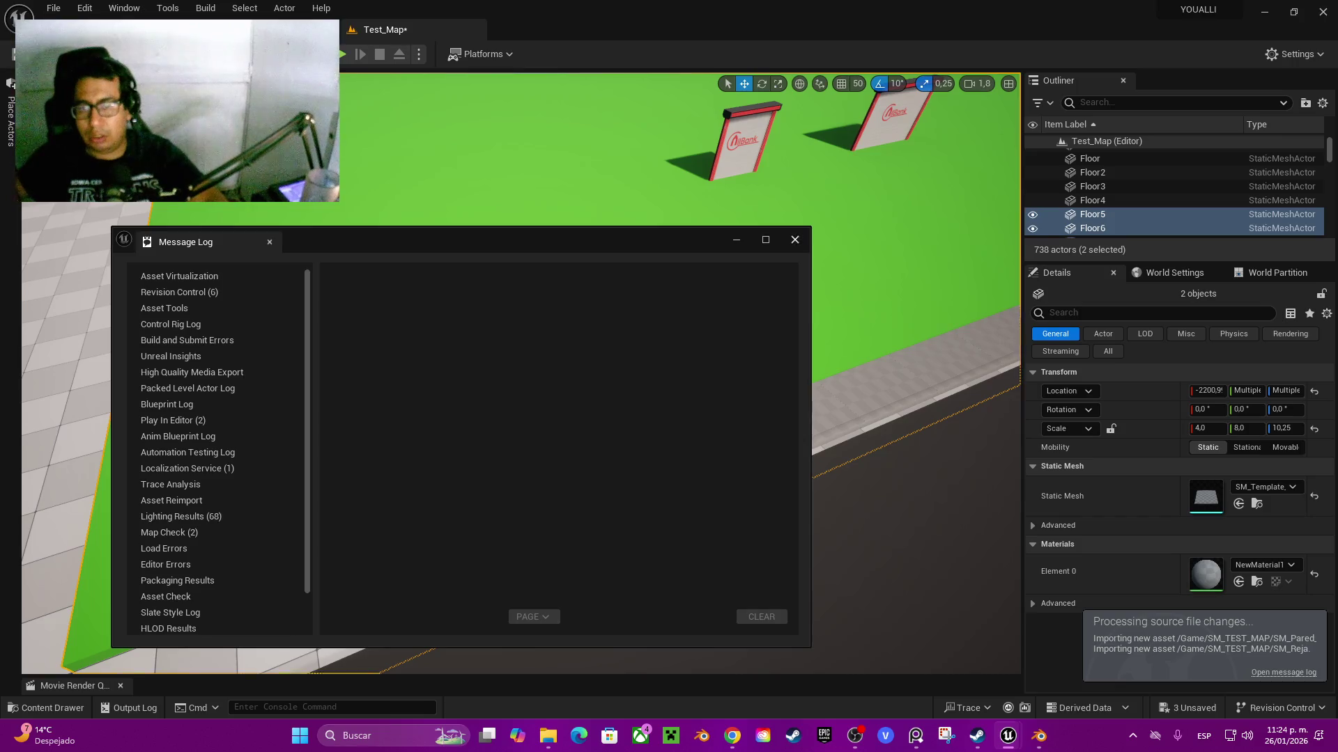
{"action": "key", "text": "alt+F4"}
{"action": "key", "text": "f"}
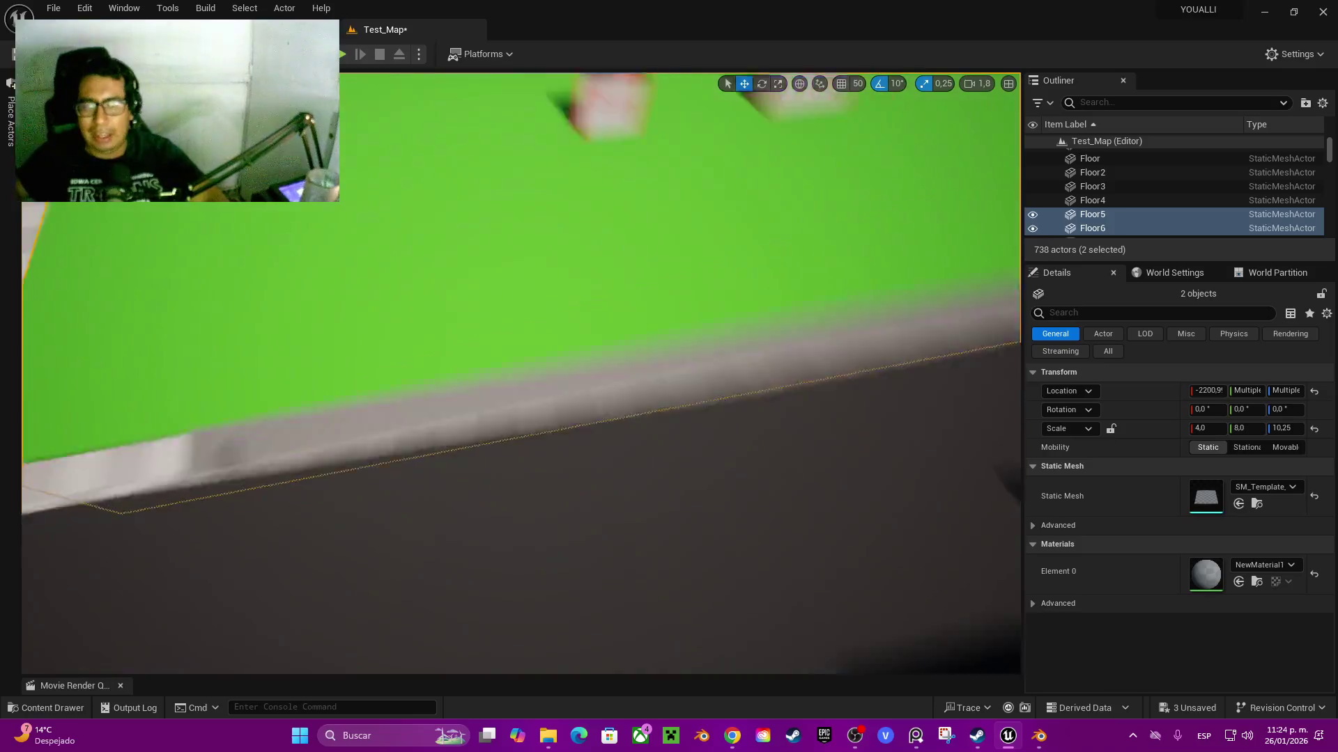
{"action": "key", "text": "ctrl+space"}
{"action": "key", "text": "alt+Left"}
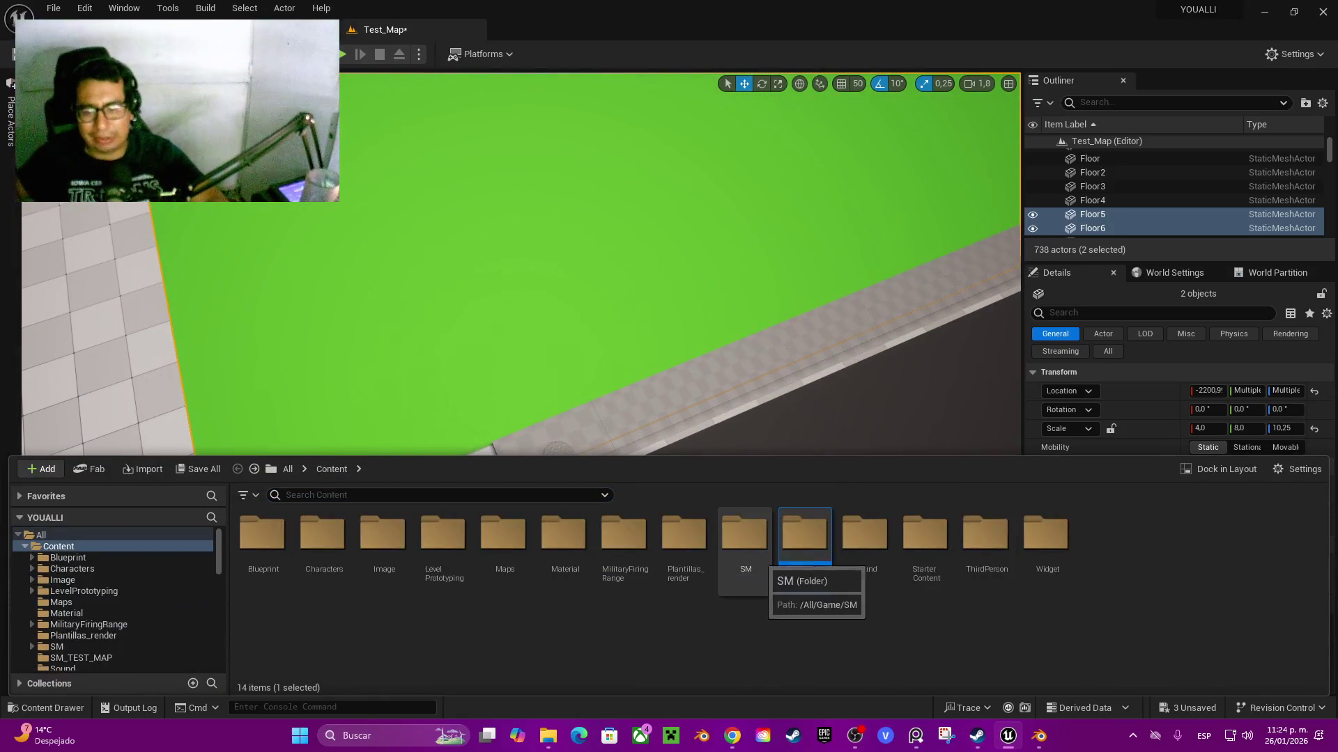
- Open the SM_TEST_MAP folder and select the imported SM_Reja mesh
{"action": "double_click", "coordinate": [744, 540]}
{"action": "key", "text": "alt+Left"}
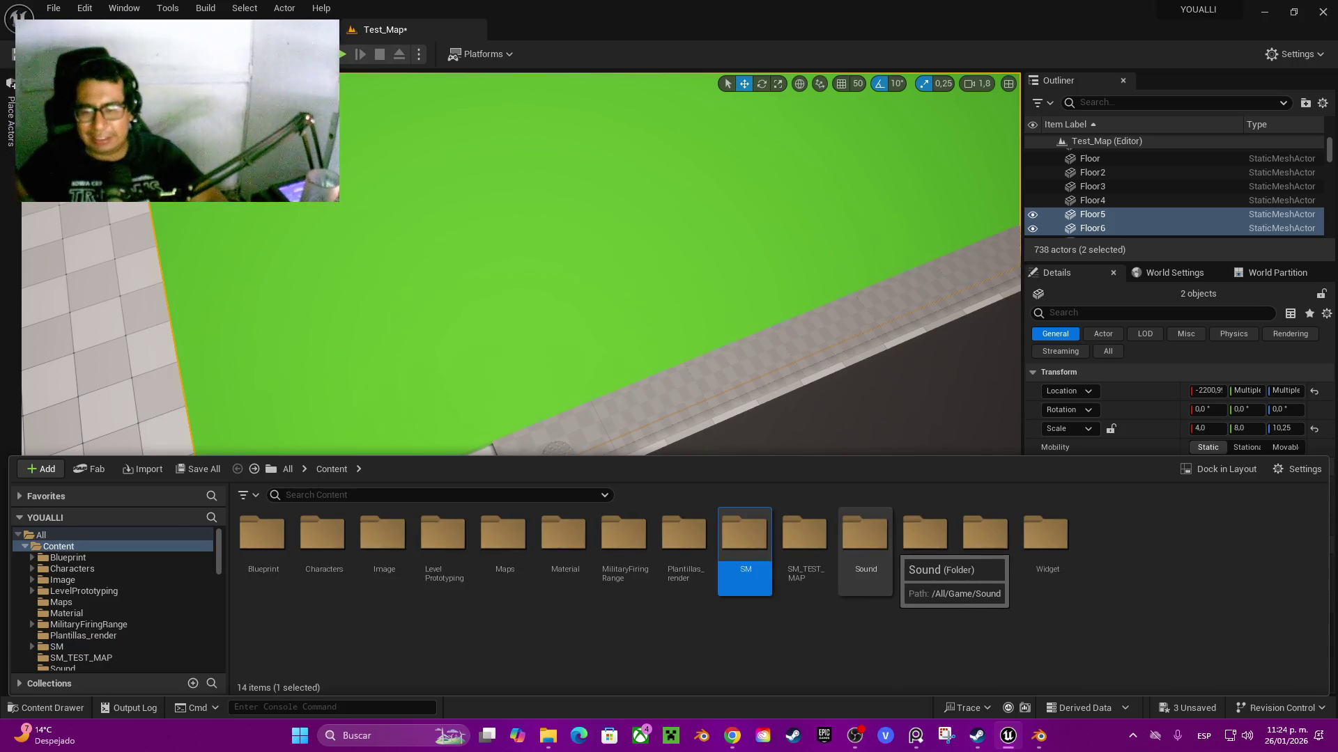
{"action": "left_click", "coordinate": [812, 547]}
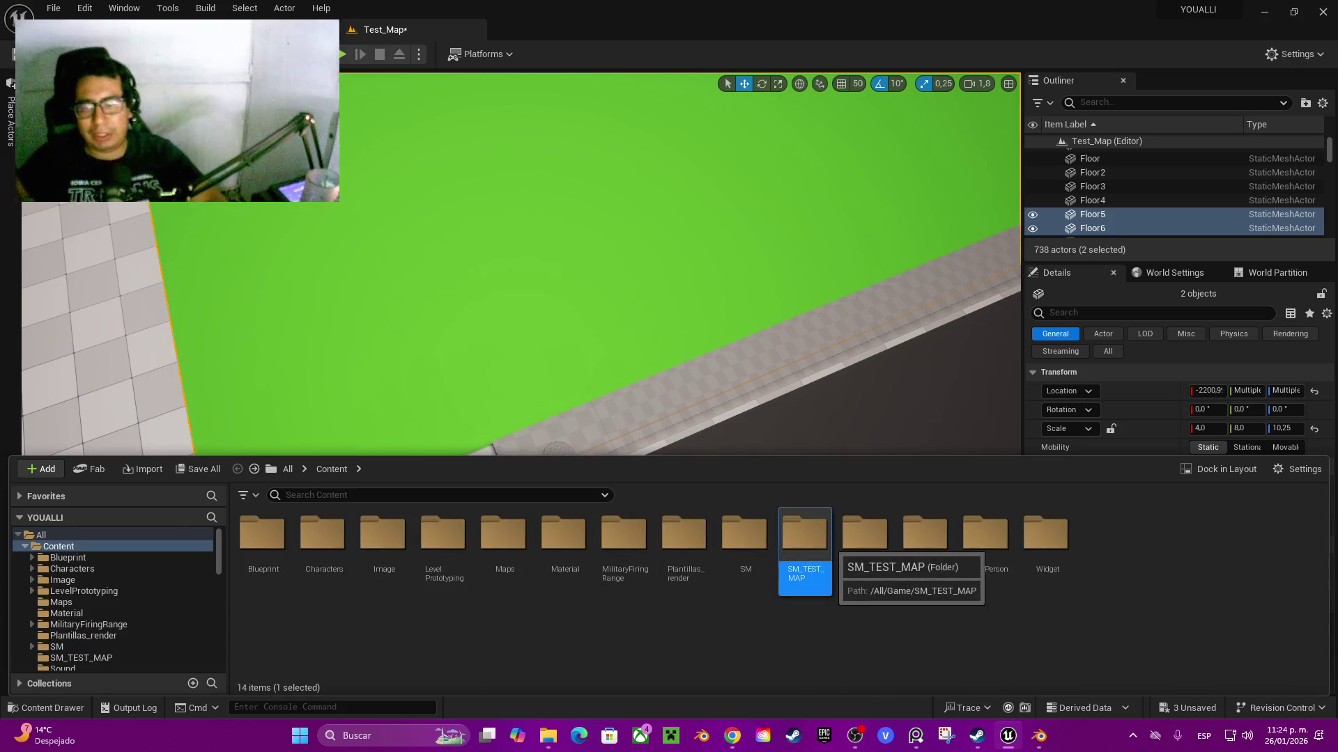
{"action": "double_click", "coordinate": [805, 543]}
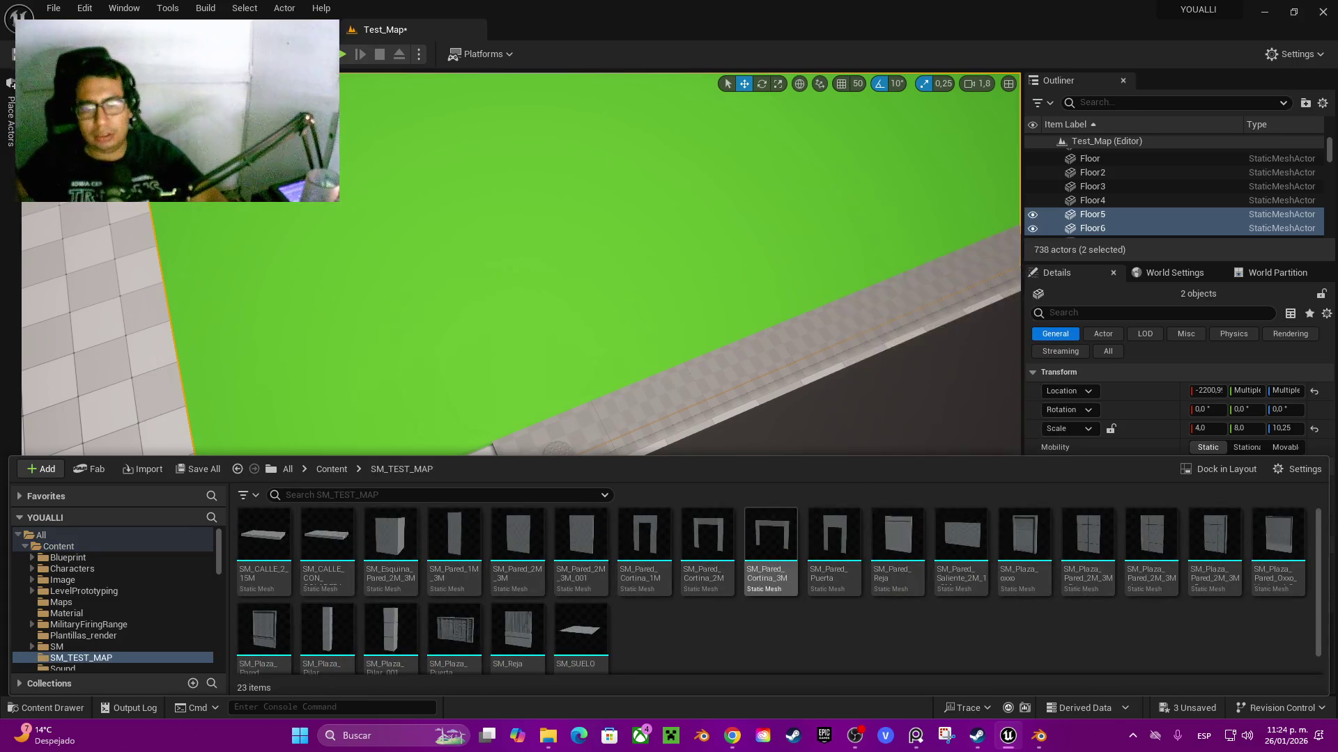
{"action": "left_click", "coordinate": [518, 630]}
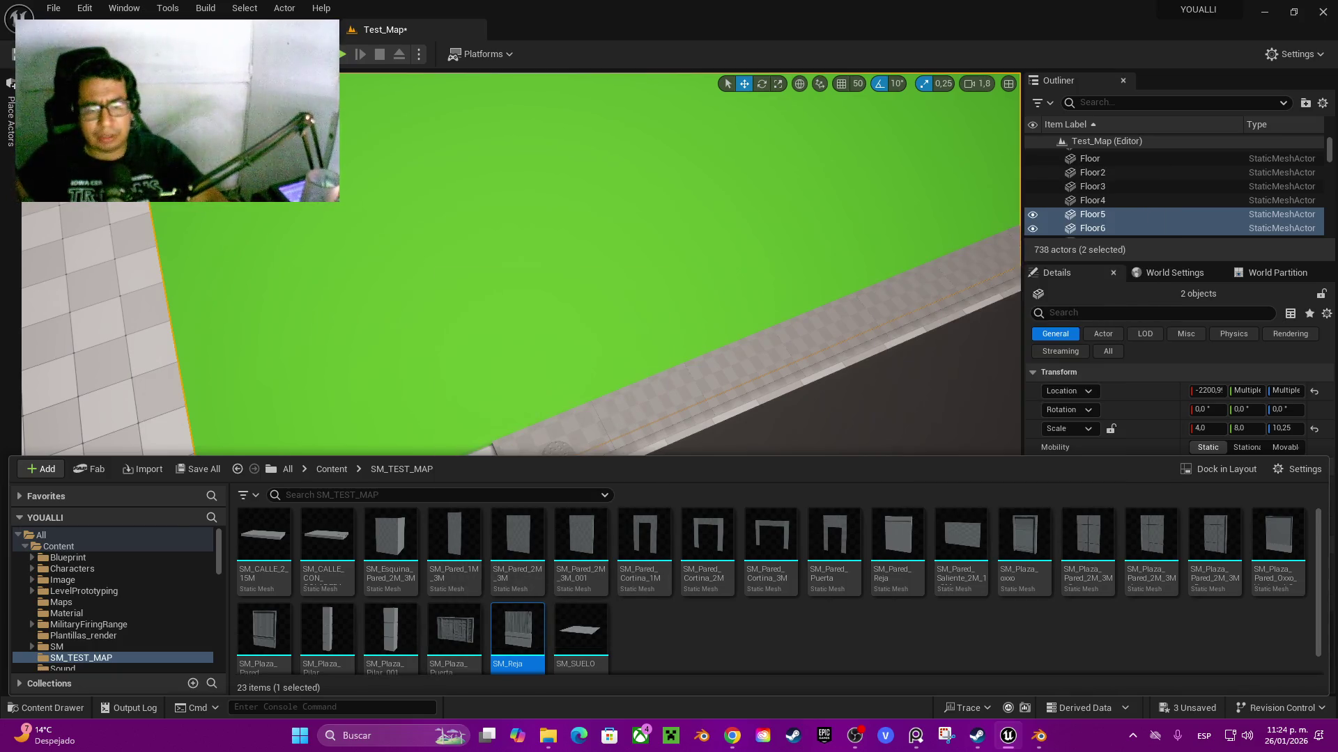
{"action": "scroll", "coordinate": [780, 590], "scroll_direction": "down", "scroll_amount": 1}
{"action": "scroll", "coordinate": [779, 590], "scroll_direction": "up", "scroll_amount": 1}
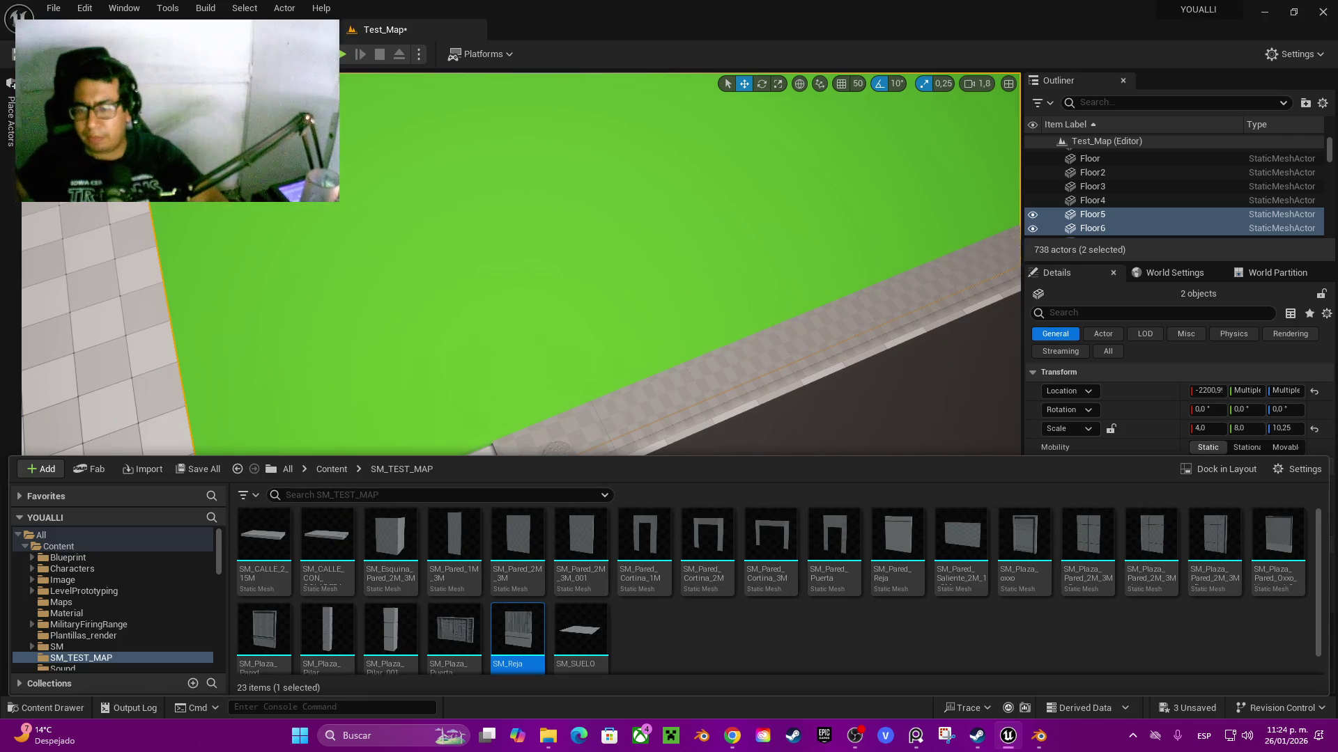
- Place SM_Pared_Reja in the scene, rotate it 90° and slide it along X to the curb
{"action": "left_click_drag", "start_coordinate": [897, 543], "coordinate": [589, 429]}
{"action": "key", "text": "e"}
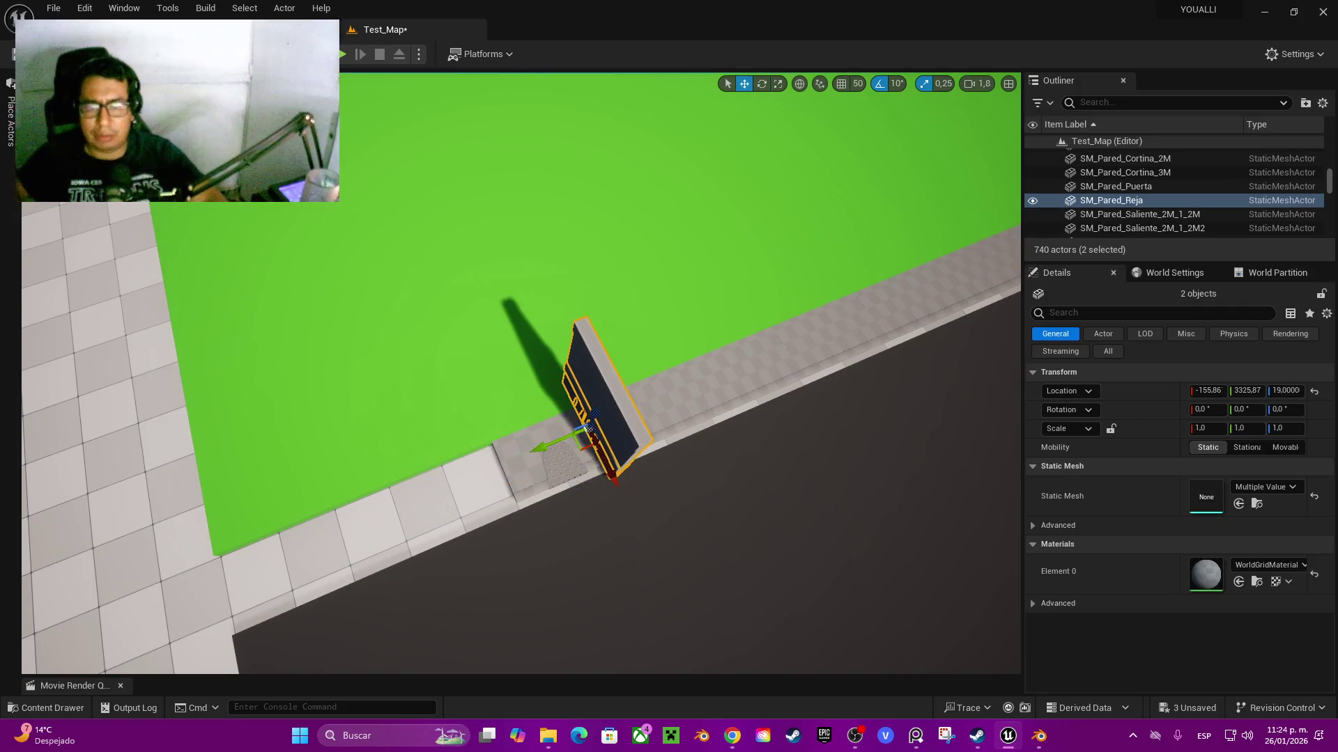
{"action": "mouse_move", "coordinate": [623, 503]}
{"action": "left_mouse_down"}
{"action": "mouse_move", "coordinate": [515, 461]}
{"action": "mouse_move", "coordinate": [557, 337]}
{"action": "left_mouse_up"}
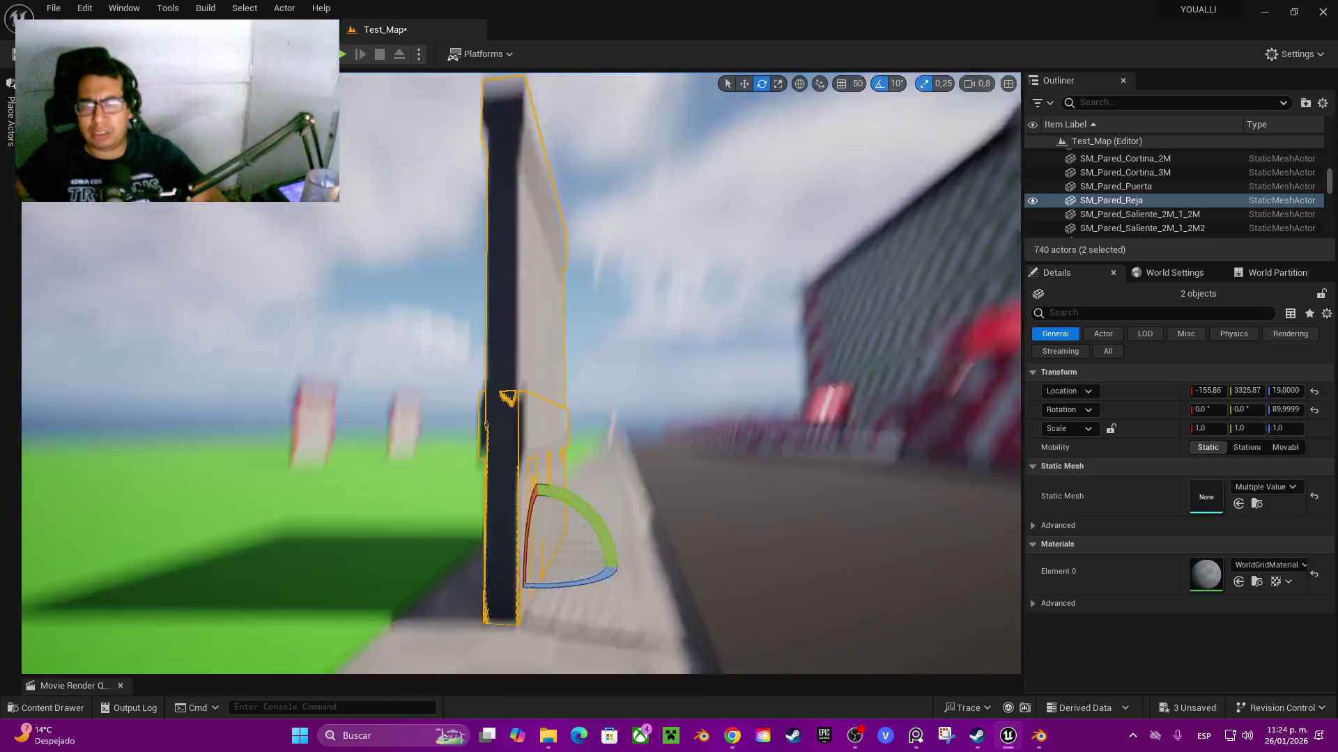
{"action": "key", "text": "w"}
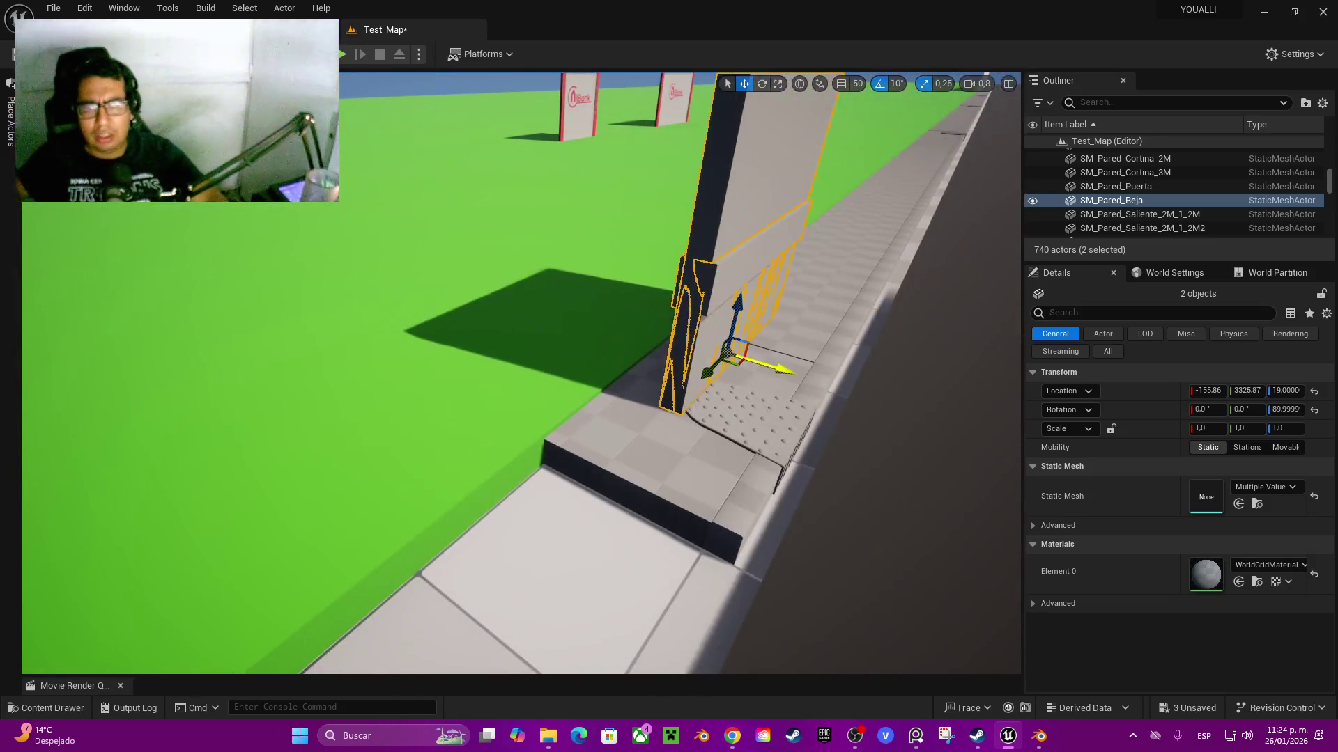
{"action": "left_click_drag", "start_coordinate": [725, 345], "coordinate": [682, 341]}
{"action": "left_click_drag", "start_coordinate": [523, 488], "coordinate": [542, 452]}
{"action": "mouse_move", "coordinate": [783, 392]}
{"action": "left_mouse_down"}
{"action": "mouse_move", "coordinate": [544, 480]}
{"action": "mouse_move", "coordinate": [562, 472]}
{"action": "mouse_move", "coordinate": [550, 425]}
{"action": "mouse_move", "coordinate": [547, 487]}
{"action": "mouse_move", "coordinate": [521, 528]}
{"action": "left_mouse_up"}
{"action": "key", "text": "f"}
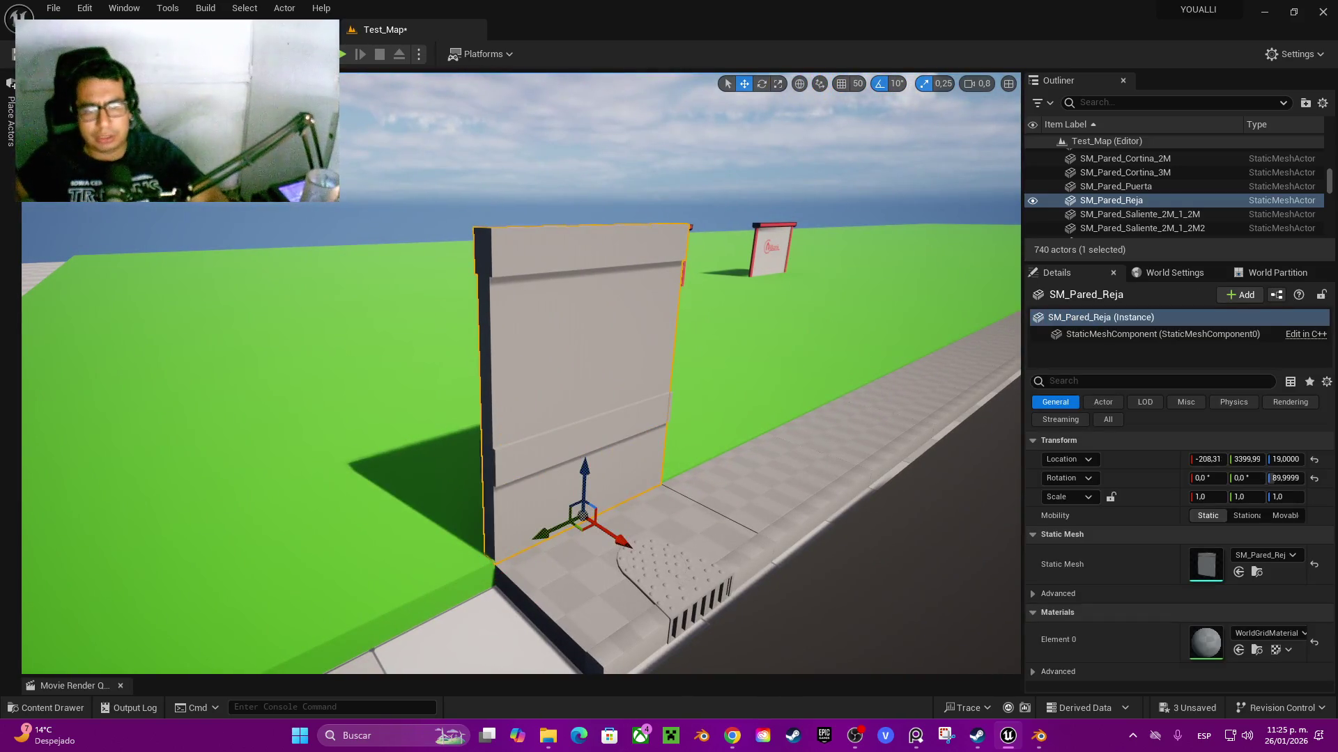
{"action": "left_click", "coordinate": [482, 349]}
- Enable grid snapping and move the SM_Reja fence to a snapped position on the wall
{"action": "mouse_move", "coordinate": [540, 535]}
{"action": "left_mouse_down"}
{"action": "mouse_move", "coordinate": [658, 491]}
{"action": "mouse_move", "coordinate": [665, 476]}
{"action": "left_mouse_up"}
{"action": "key", "text": "ctrl+z"}
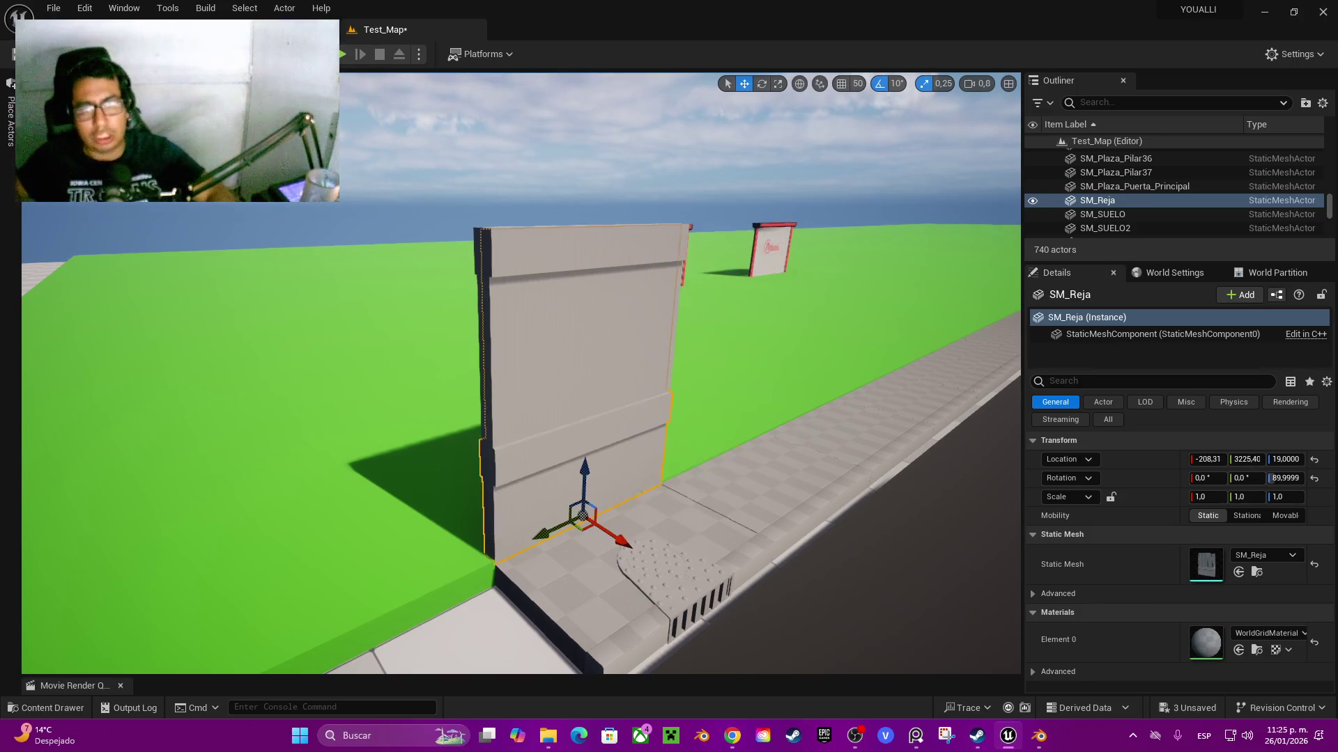
{"action": "left_click", "coordinate": [841, 83]}
{"action": "mouse_move", "coordinate": [542, 533]}
{"action": "left_mouse_down"}
{"action": "mouse_move", "coordinate": [681, 479]}
{"action": "mouse_move", "coordinate": [529, 487]}
{"action": "left_mouse_up"}
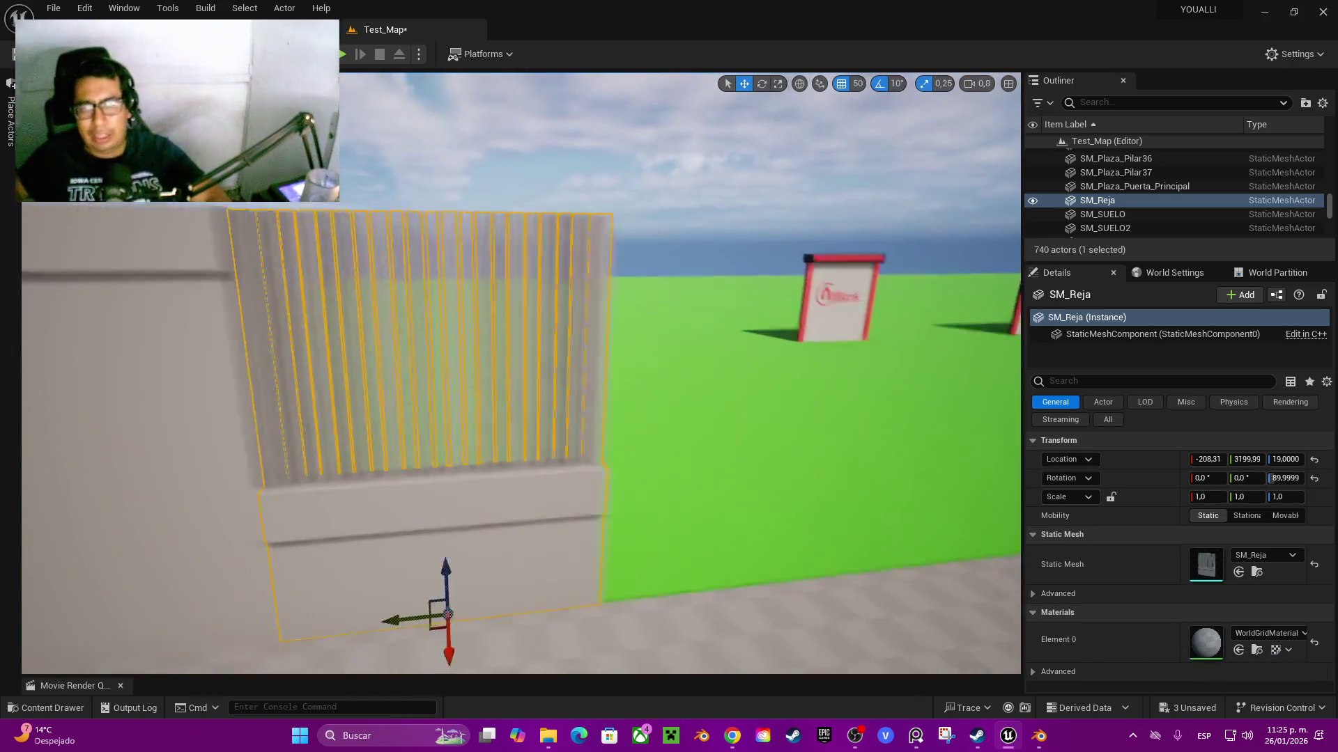
{"action": "scroll", "coordinate": [533, 604], "scroll_direction": "down", "scroll_amount": 6}
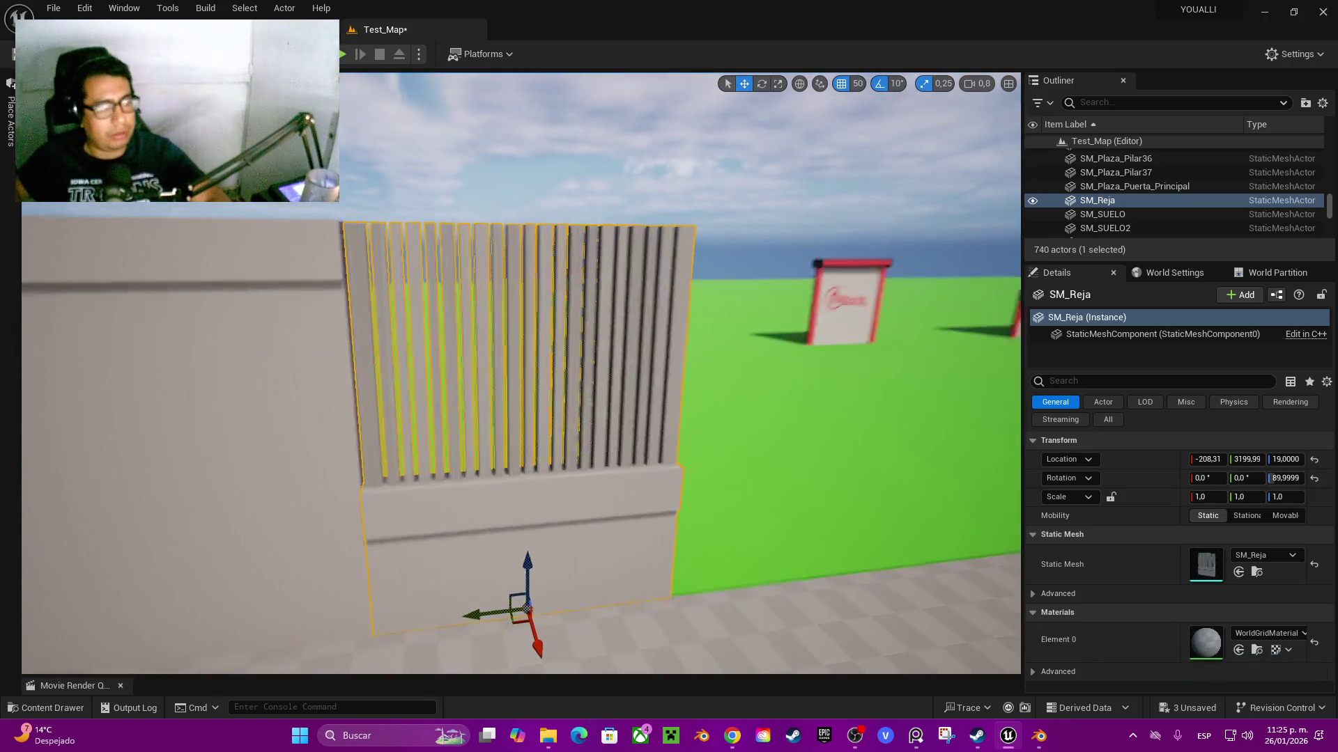
- Alt-drag copies of the wall and fence along the sidewalk to start the row
{"action": "left_click", "coordinate": [426, 455]}
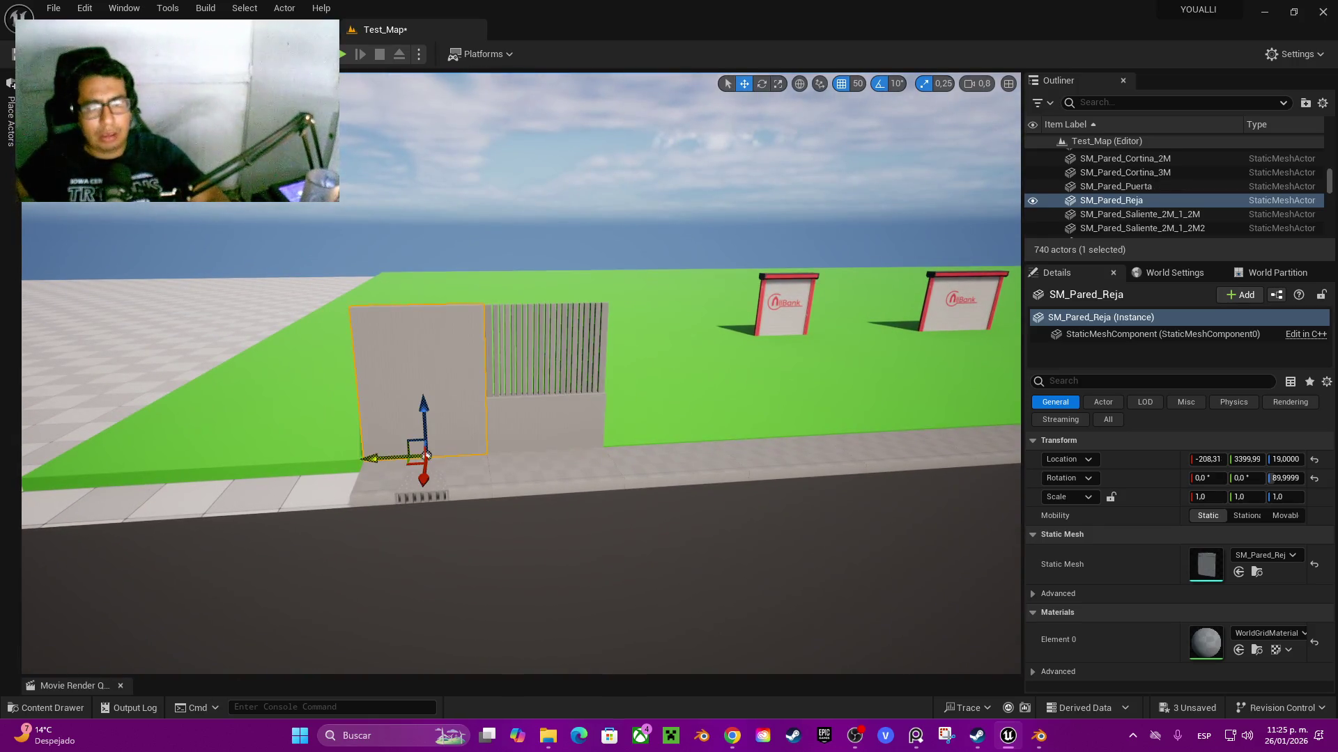
{"action": "mouse_move", "coordinate": [394, 464]}
{"action": "left_mouse_down"}
{"action": "mouse_move", "coordinate": [630, 457]}
{"action": "mouse_move", "coordinate": [623, 466]}
{"action": "left_mouse_up"}
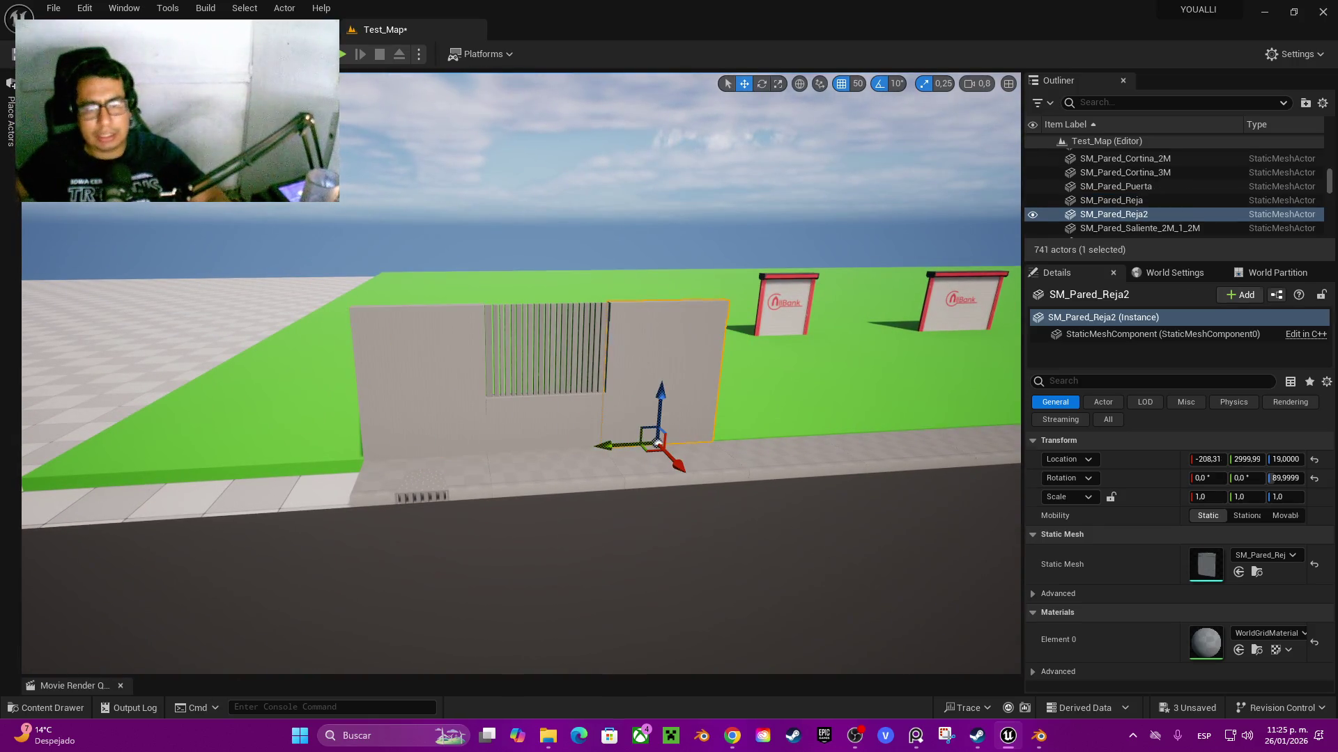
{"action": "left_click", "coordinate": [545, 449], "text": "ctrl"}
{"action": "left_click_drag", "start_coordinate": [504, 454], "coordinate": [864, 432]}
{"action": "left_click", "coordinate": [662, 390], "text": "ctrl"}
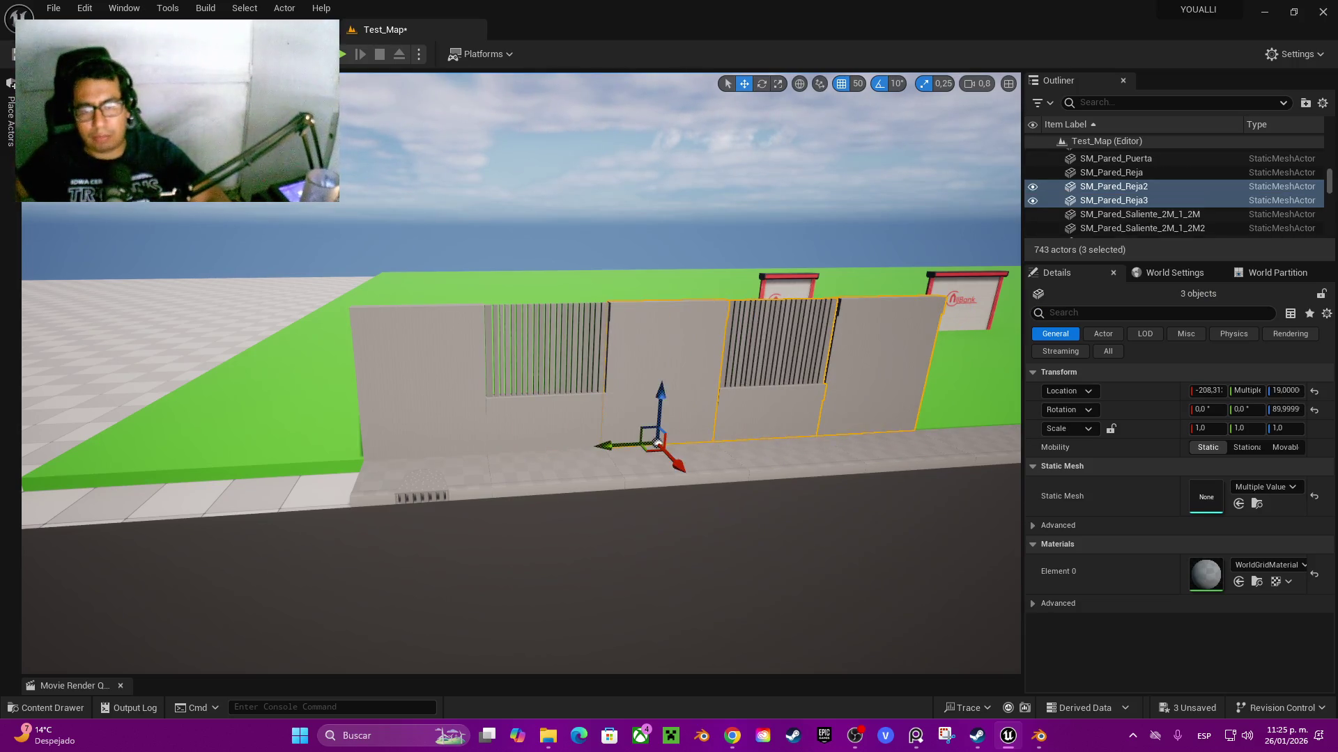
{"action": "left_click", "coordinate": [544, 363], "text": "ctrl"}
{"action": "scroll", "coordinate": [529, 418], "scroll_direction": "down", "scroll_amount": 3}
{"action": "mouse_move", "coordinate": [519, 431]}
{"action": "left_mouse_down"}
{"action": "mouse_move", "coordinate": [519, 488]}
{"action": "mouse_move", "coordinate": [501, 508]}
{"action": "mouse_move", "coordinate": [453, 495]}
{"action": "mouse_move", "coordinate": [432, 411]}
{"action": "mouse_move", "coordinate": [376, 411]}
{"action": "mouse_move", "coordinate": [395, 383]}
{"action": "mouse_move", "coordinate": [385, 387]}
{"action": "left_mouse_up"}
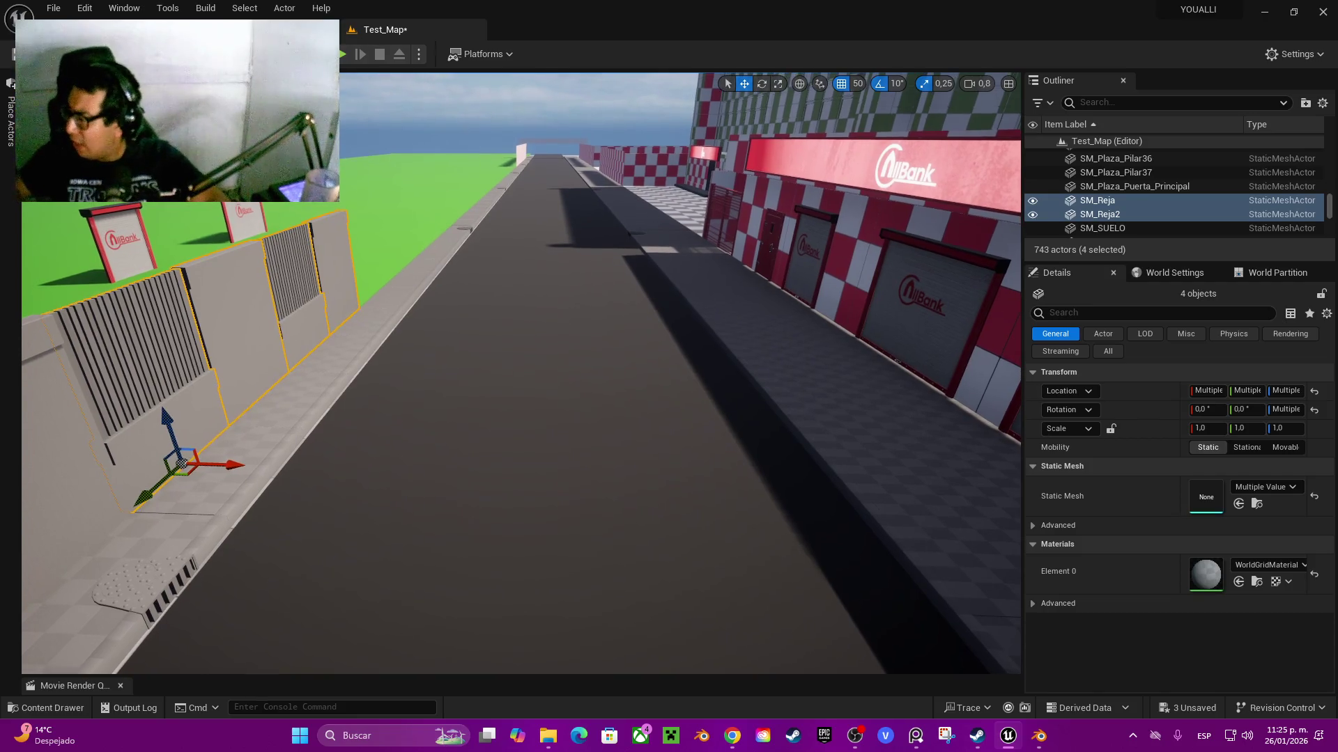
{"action": "key", "text": "f"}
{"action": "left_click_drag", "start_coordinate": [384, 387], "coordinate": [384, 425]}
- Duplicate groups of walls and fences along Y until the row reaches SM_Pared_Reja22 at Y -4800
{"action": "mouse_move", "coordinate": [468, 475]}
{"action": "left_mouse_down"}
{"action": "mouse_move", "coordinate": [851, 392]}
{"action": "mouse_move", "coordinate": [926, 348]}
{"action": "mouse_move", "coordinate": [796, 370]}
{"action": "mouse_move", "coordinate": [828, 390]}
{"action": "mouse_move", "coordinate": [828, 446]}
{"action": "left_mouse_up"}
{"action": "left_click", "coordinate": [613, 322], "text": "ctrl"}
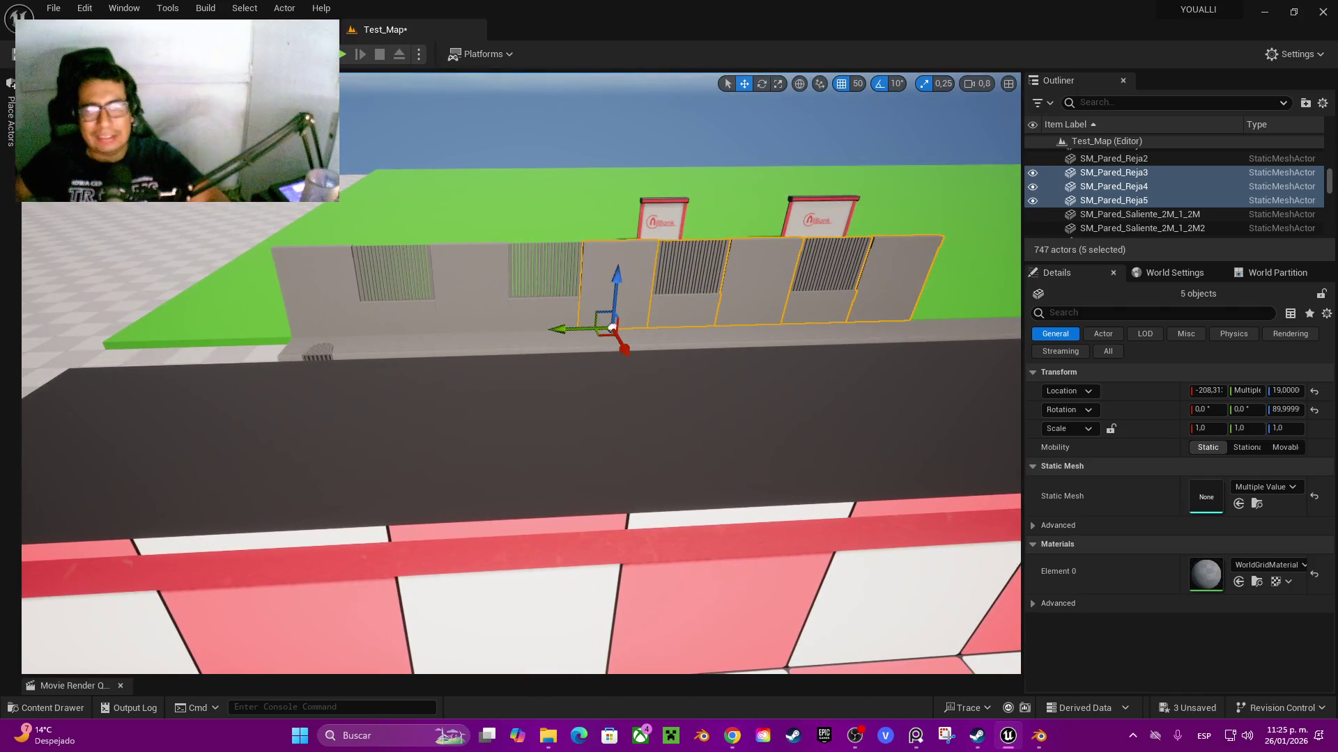
{"action": "left_click", "coordinate": [545, 324], "text": "ctrl"}
{"action": "left_click", "coordinate": [472, 332], "text": "ctrl"}
{"action": "left_click", "coordinate": [382, 335], "text": "ctrl"}
{"action": "mouse_move", "coordinate": [382, 334]}
{"action": "left_mouse_down"}
{"action": "mouse_move", "coordinate": [896, 323]}
{"action": "mouse_move", "coordinate": [981, 299]}
{"action": "left_mouse_up"}
{"action": "scroll", "coordinate": [981, 300], "scroll_direction": "down", "scroll_amount": 3}
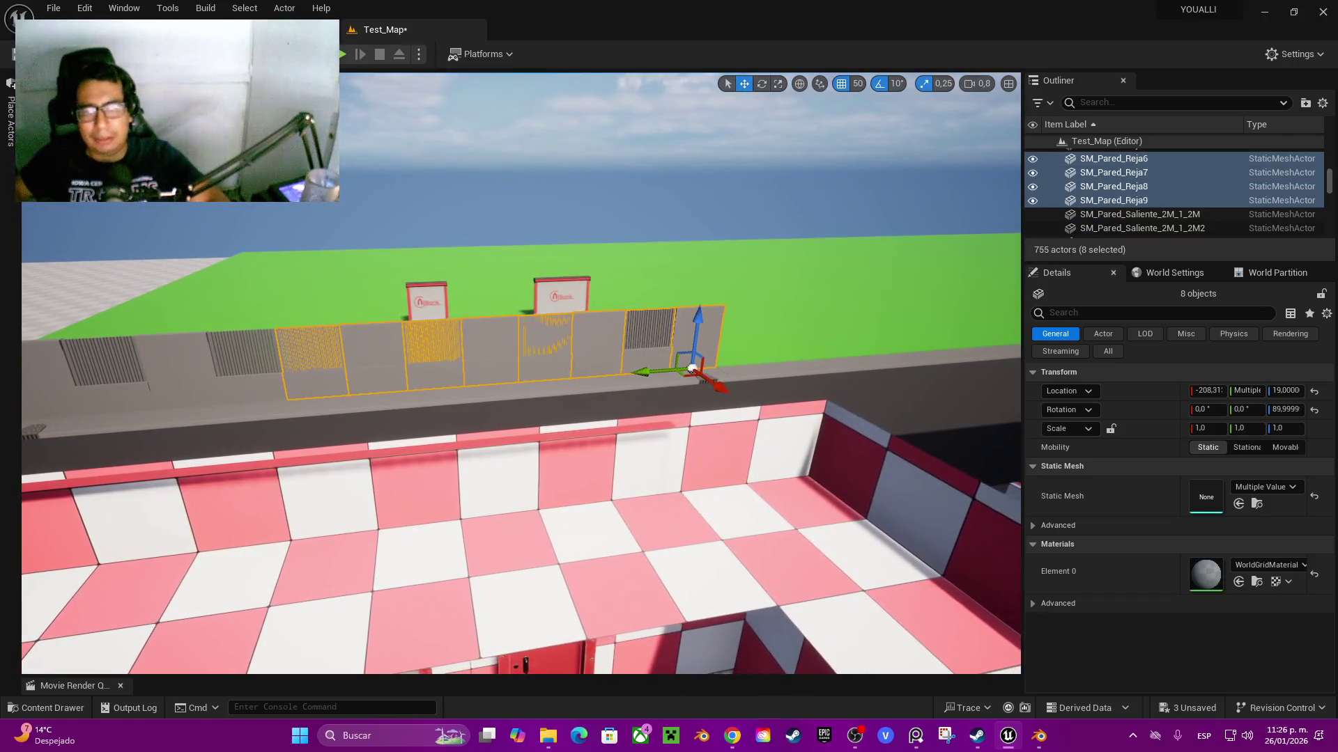
{"action": "mouse_move", "coordinate": [692, 370]}
{"action": "left_mouse_down"}
{"action": "mouse_move", "coordinate": [955, 374]}
{"action": "mouse_move", "coordinate": [861, 390]}
{"action": "left_mouse_up"}
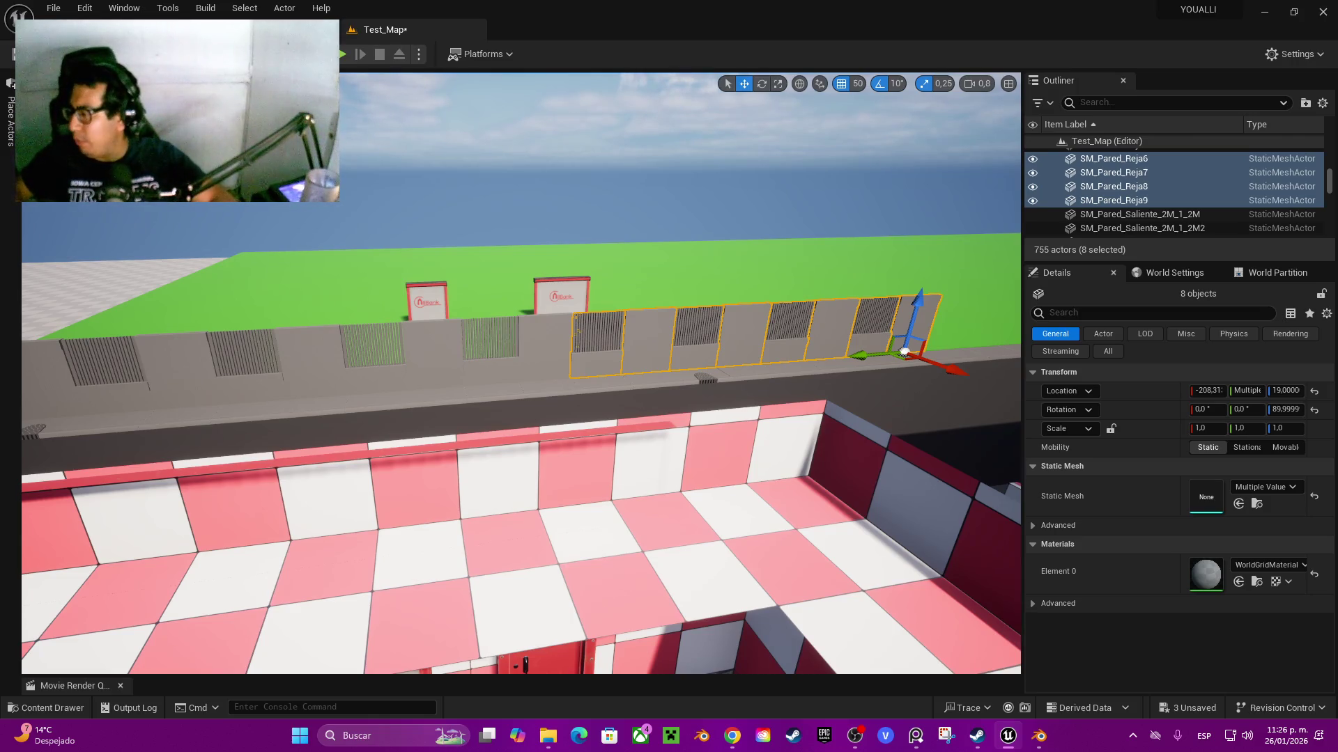
{"action": "key", "text": "w"}
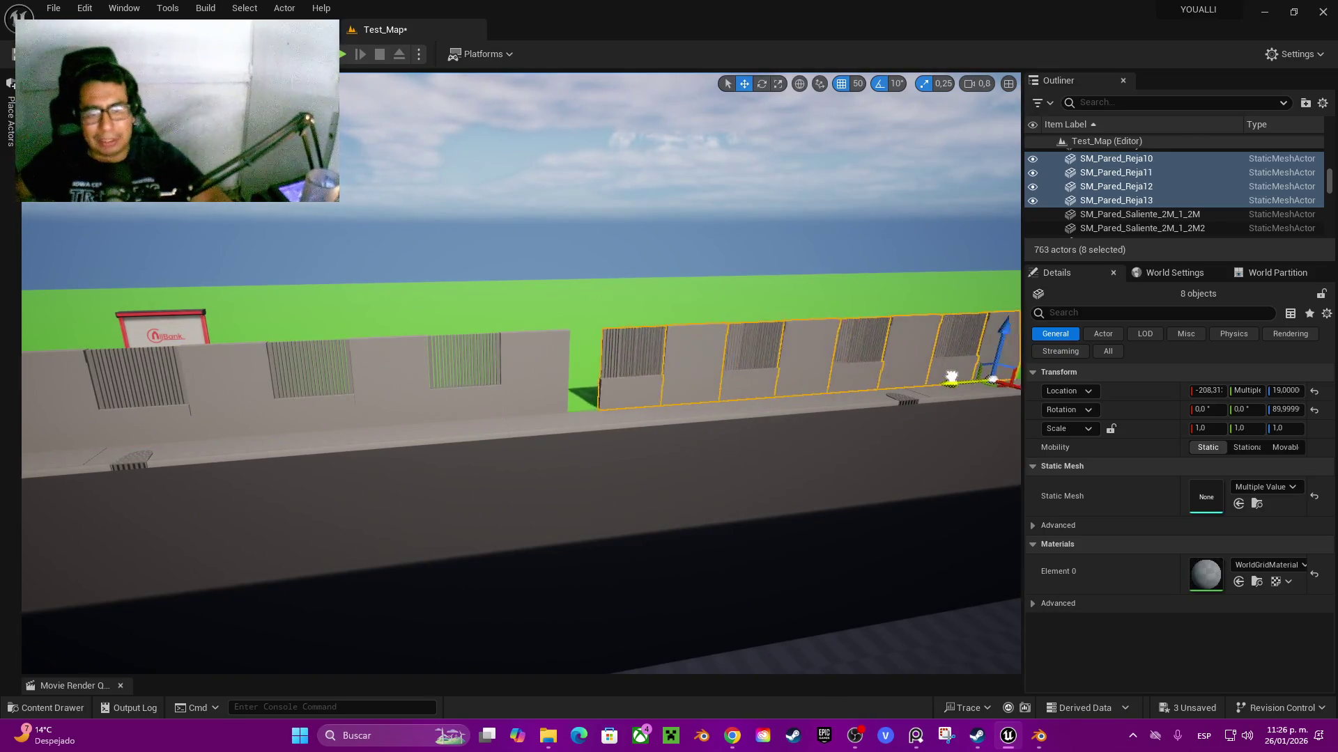
{"action": "mouse_move", "coordinate": [970, 381]}
{"action": "left_mouse_down"}
{"action": "mouse_move", "coordinate": [597, 492]}
{"action": "mouse_move", "coordinate": [607, 373]}
{"action": "mouse_move", "coordinate": [592, 374]}
{"action": "mouse_move", "coordinate": [752, 407]}
{"action": "mouse_move", "coordinate": [899, 390]}
{"action": "mouse_move", "coordinate": [867, 376]}
{"action": "mouse_move", "coordinate": [735, 402]}
{"action": "mouse_move", "coordinate": [949, 379]}
{"action": "mouse_move", "coordinate": [950, 358]}
{"action": "mouse_move", "coordinate": [717, 463]}
{"action": "mouse_move", "coordinate": [733, 441]}
{"action": "mouse_move", "coordinate": [702, 447]}
{"action": "mouse_move", "coordinate": [682, 334]}
{"action": "mouse_move", "coordinate": [669, 327]}
{"action": "mouse_move", "coordinate": [643, 347]}
{"action": "left_mouse_up"}
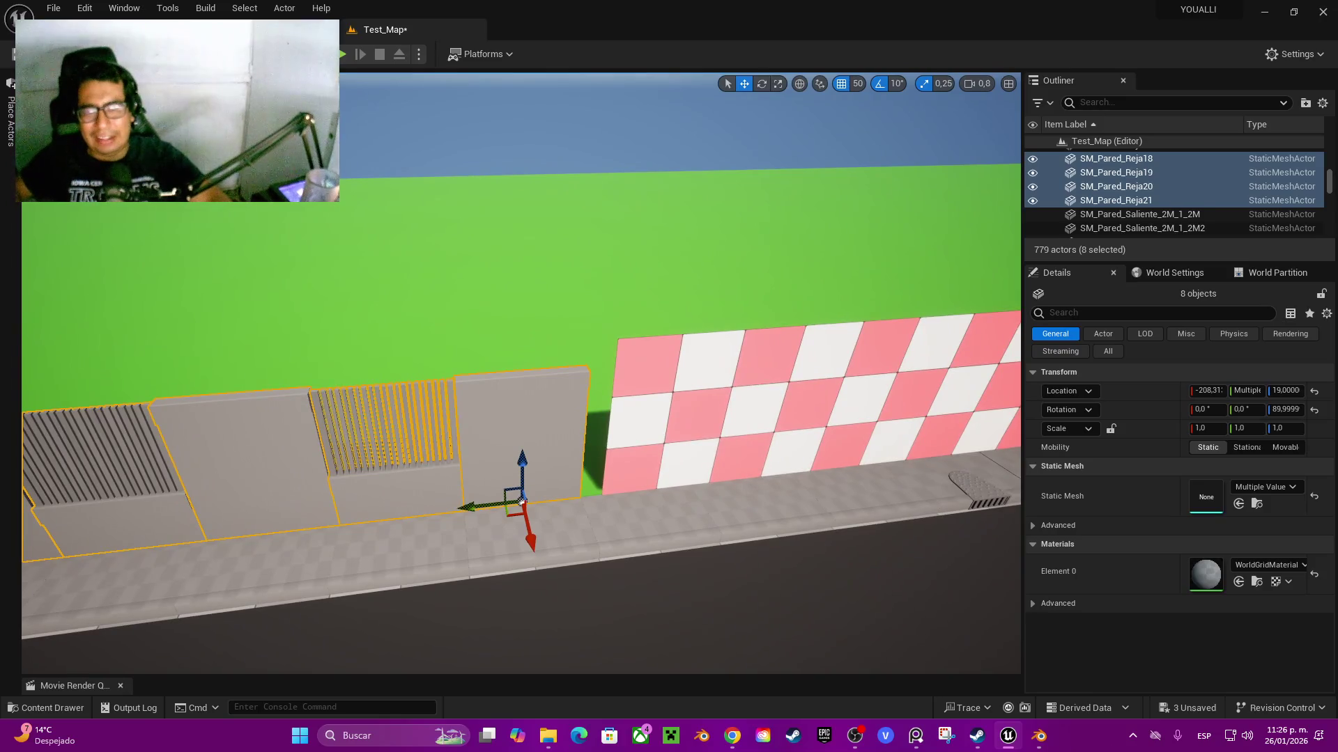
{"action": "mouse_move", "coordinate": [521, 501]}
{"action": "left_mouse_down"}
{"action": "mouse_move", "coordinate": [602, 503]}
{"action": "mouse_move", "coordinate": [557, 503]}
{"action": "left_mouse_up"}
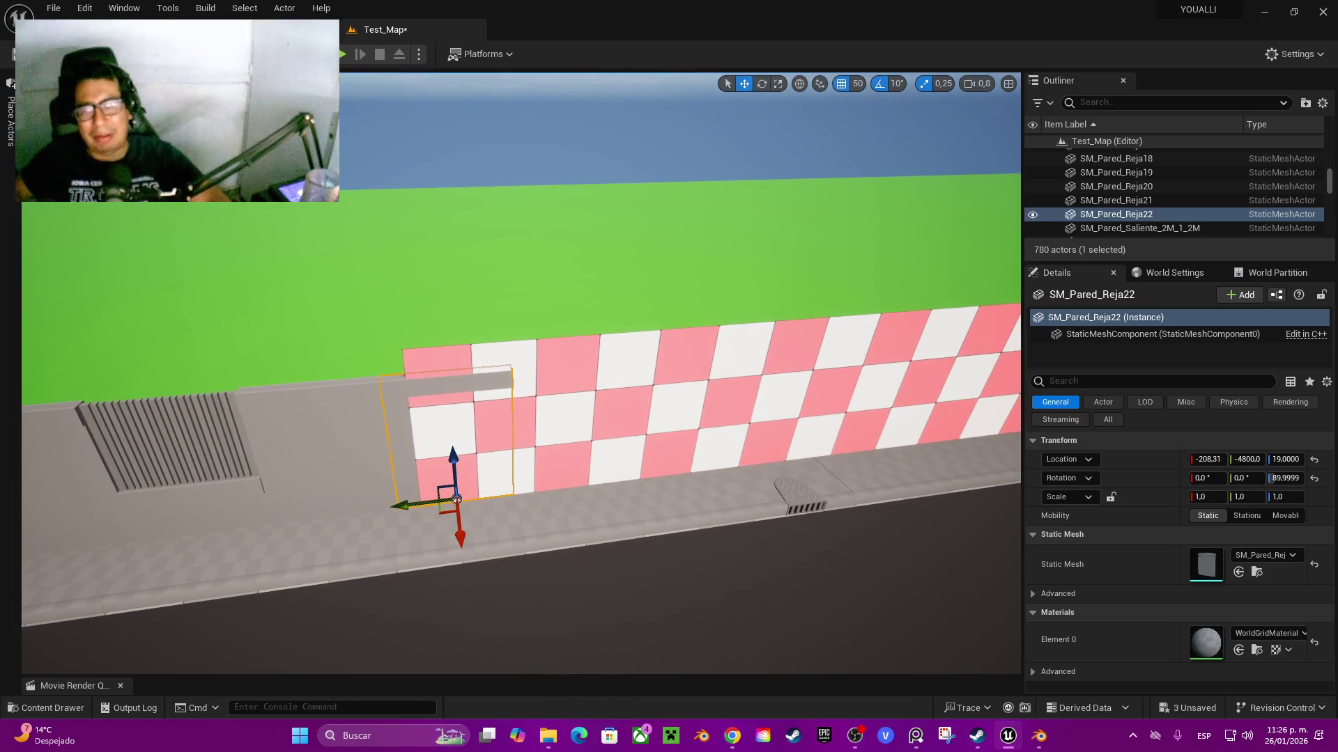
- Select checkered panels SM_Pared_2M_3M63 through SM_Pared_2M_3M79 along the far curb
{"action": "left_click", "coordinate": [479, 499]}
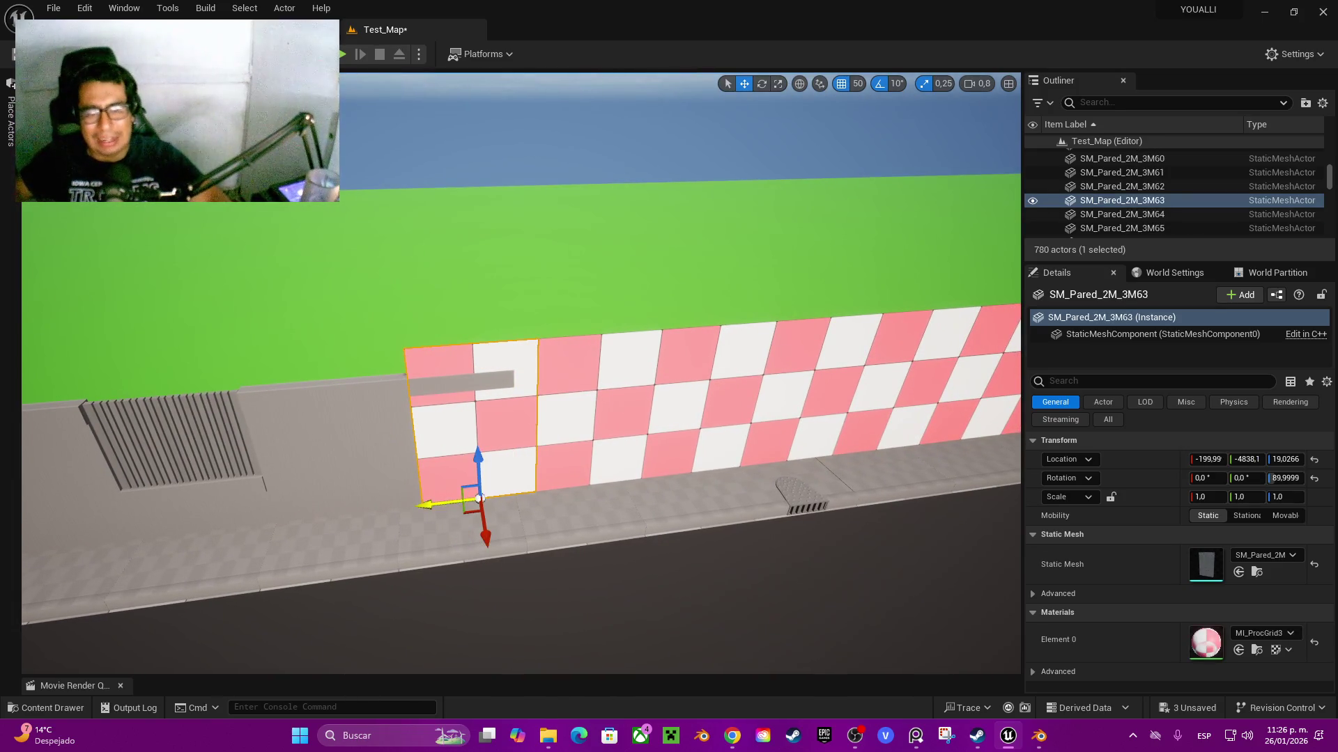
{"action": "left_click", "coordinate": [588, 485], "text": "ctrl"}
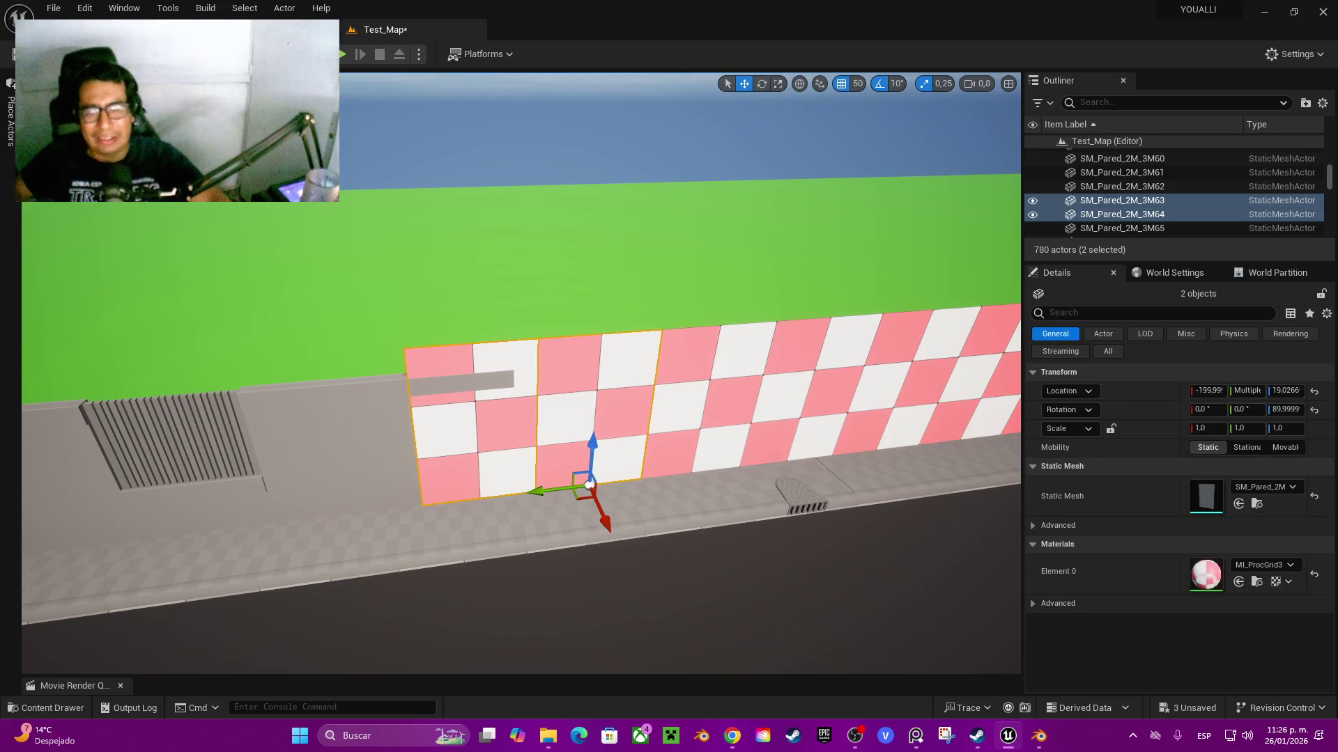
{"action": "left_click", "coordinate": [687, 469], "text": "ctrl"}
{"action": "left_click", "coordinate": [791, 463], "text": "ctrl"}
{"action": "left_click", "coordinate": [891, 453], "text": "ctrl"}
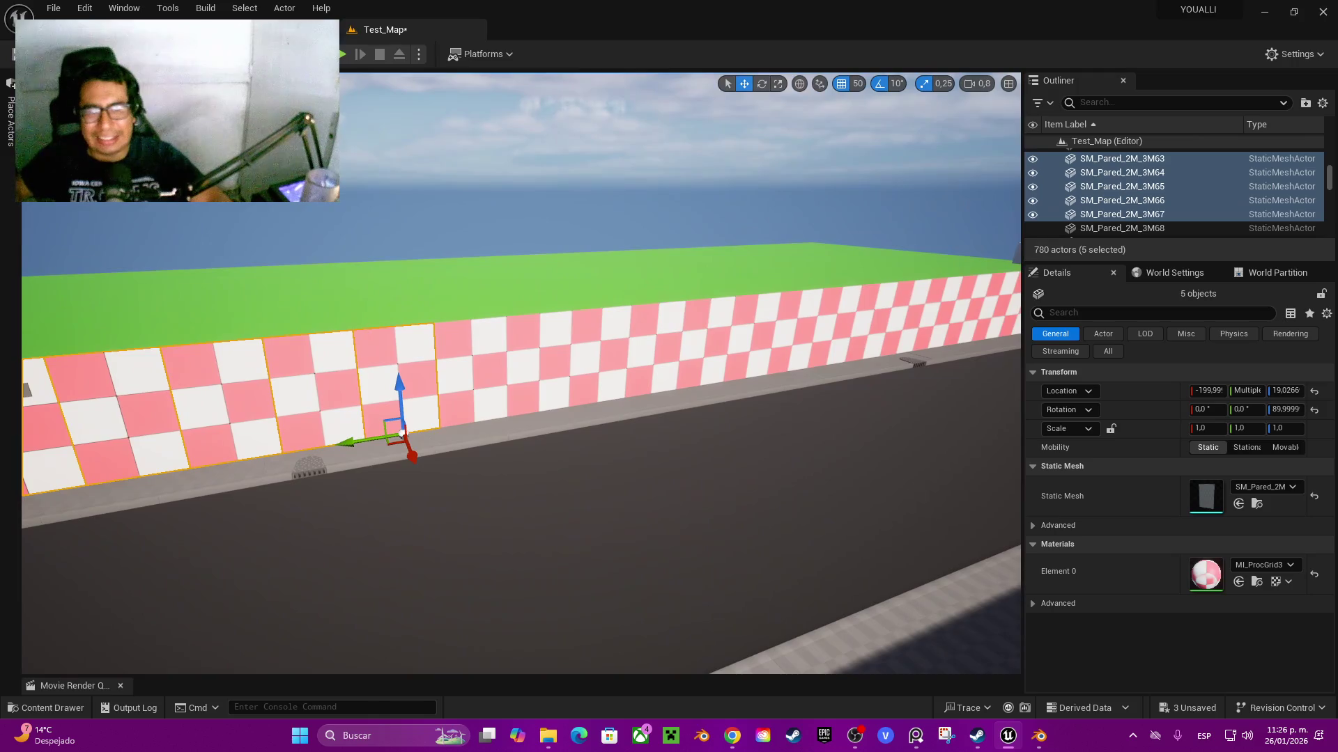
{"action": "left_click", "coordinate": [474, 390], "text": "ctrl"}
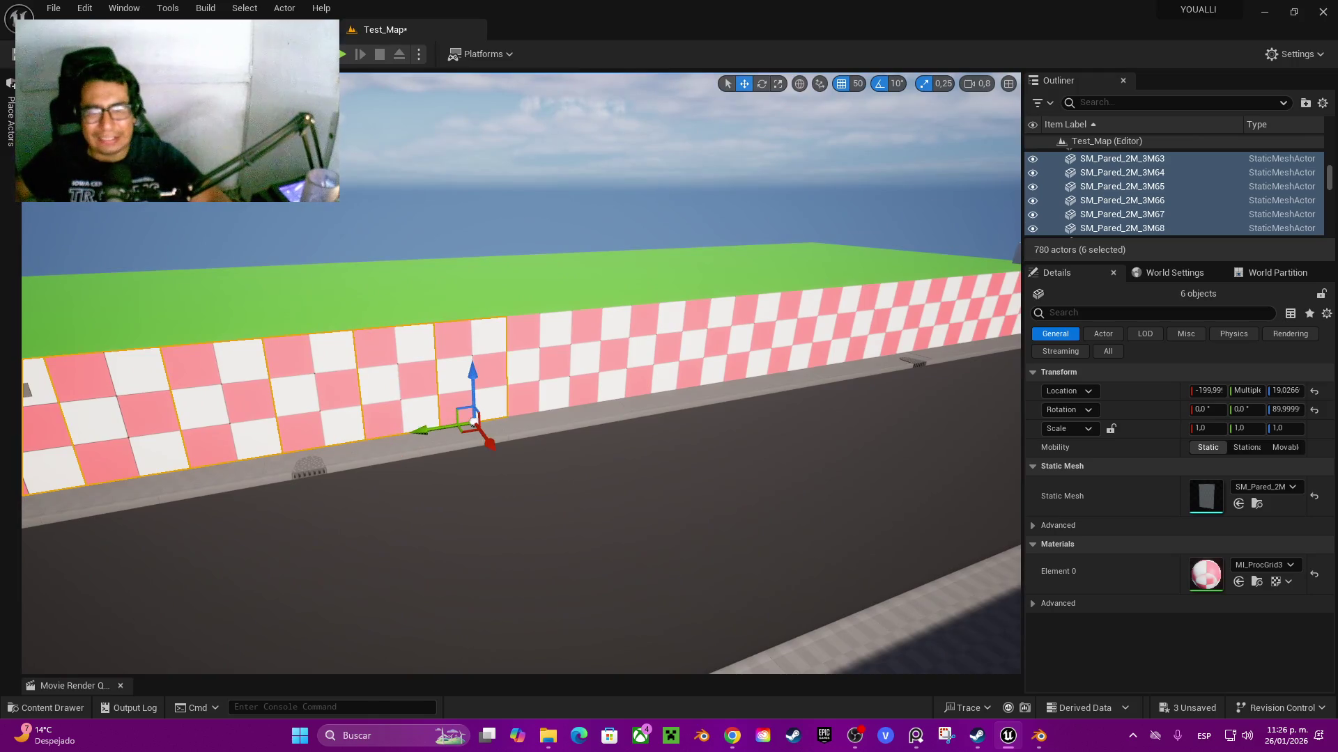
{"action": "left_click", "coordinate": [538, 394], "text": "ctrl"}
{"action": "left_click", "coordinate": [601, 386], "text": "ctrl"}
{"action": "left_click", "coordinate": [656, 380], "text": "ctrl"}
{"action": "left_click", "coordinate": [703, 386], "text": "ctrl"}
{"action": "left_click", "coordinate": [753, 374], "text": "ctrl"}
{"action": "left_click", "coordinate": [794, 365], "text": "ctrl"}
{"action": "left_click", "coordinate": [832, 366], "text": "ctrl"}
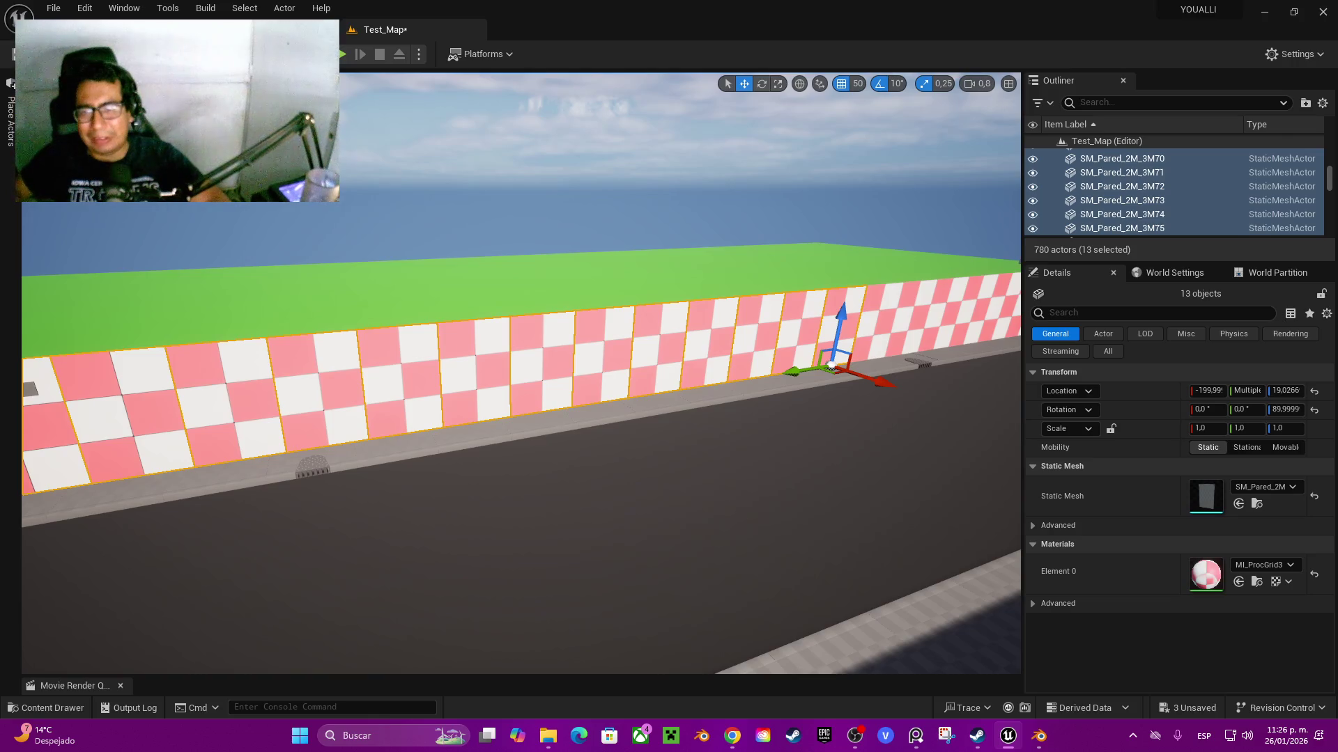
{"action": "left_click", "coordinate": [874, 351], "text": "ctrl"}
{"action": "left_click", "coordinate": [906, 348], "text": "ctrl"}
{"action": "left_click", "coordinate": [965, 341], "text": "ctrl"}
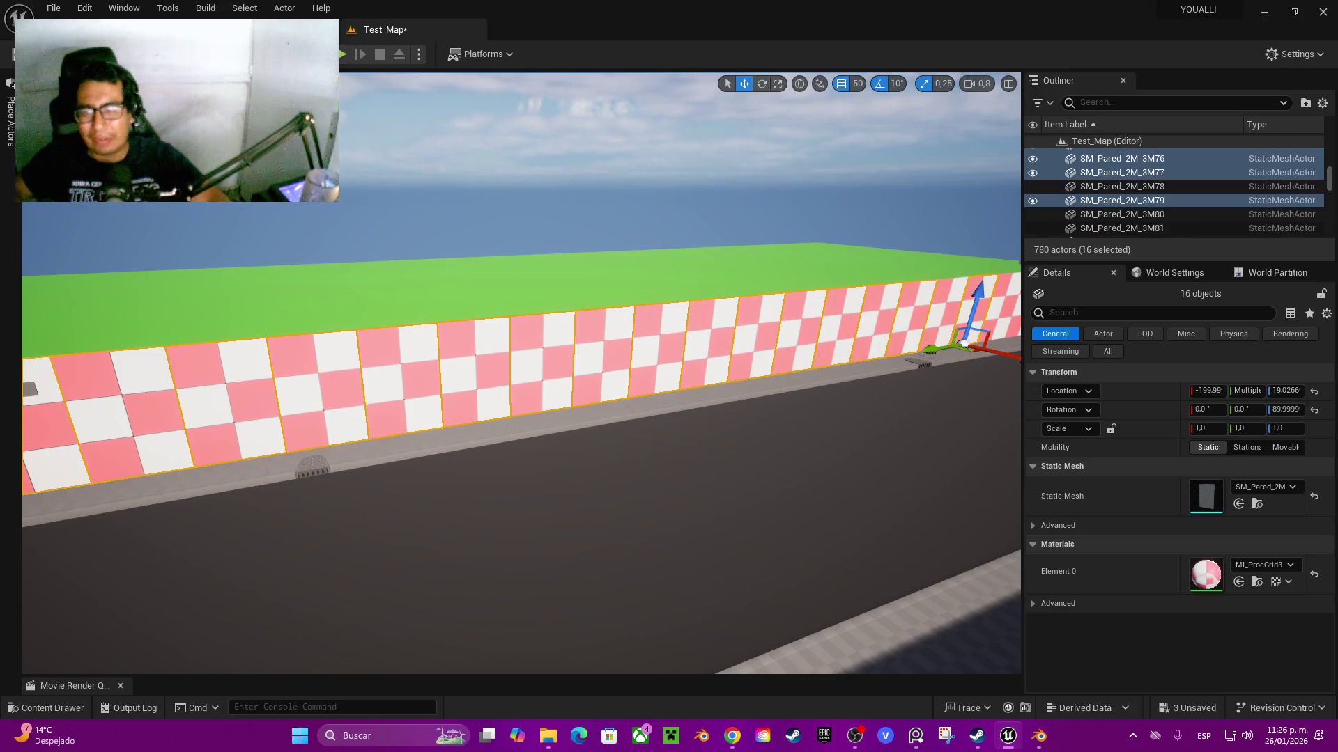
{"action": "key", "text": "f"}
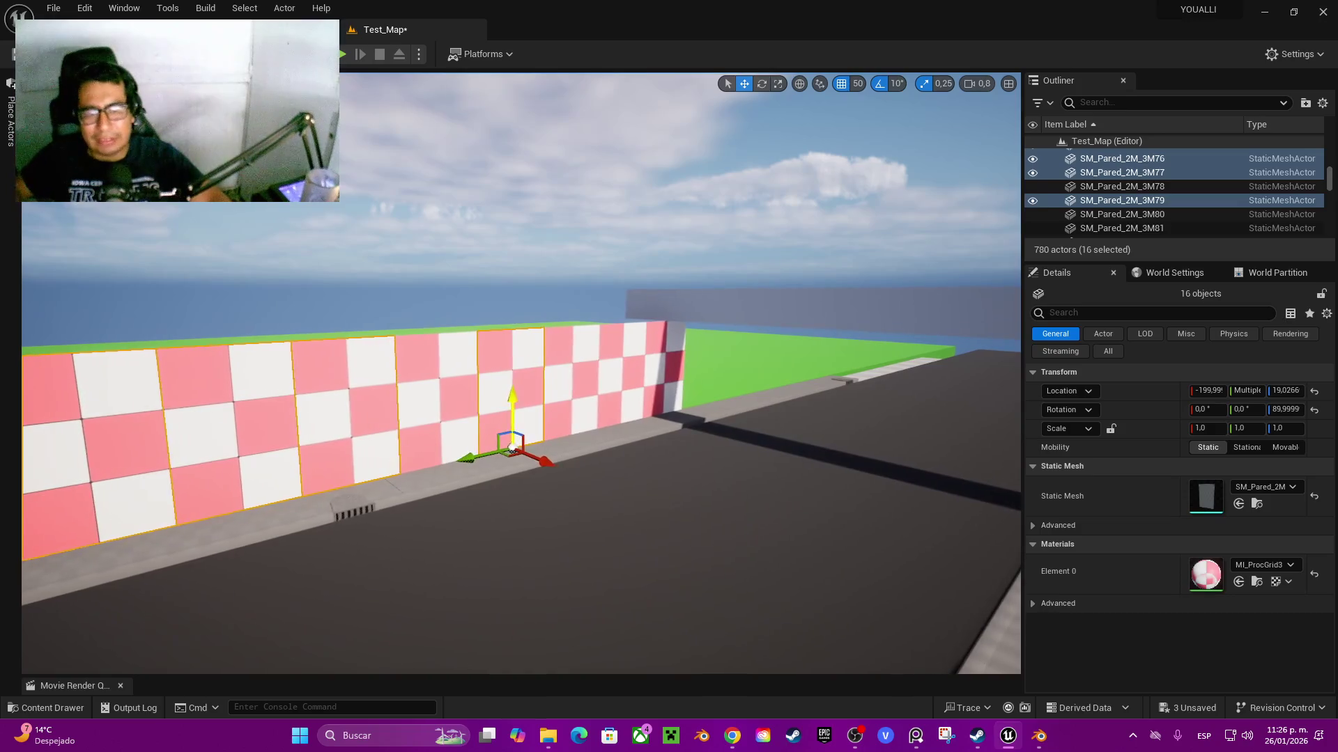
{"action": "left_click", "coordinate": [437, 411], "text": "ctrl"}
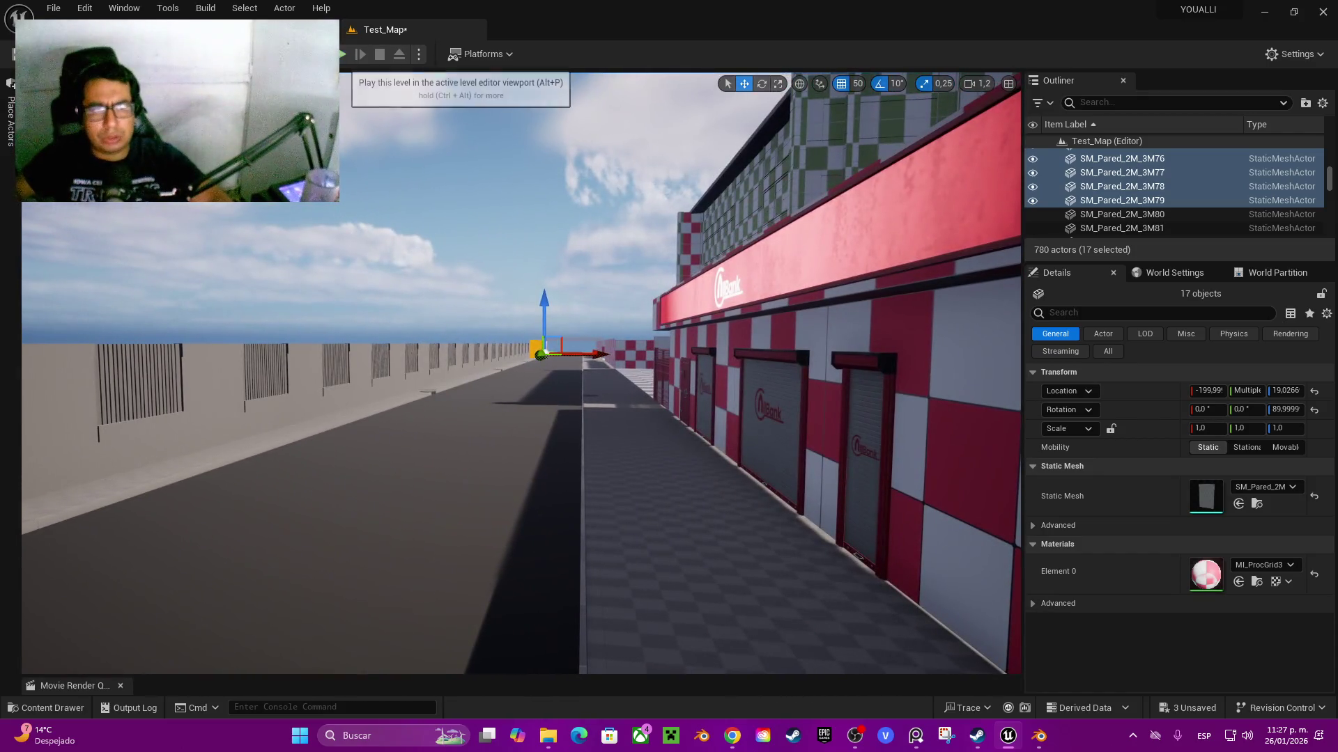
{"action": "left_click", "coordinate": [341, 54]}
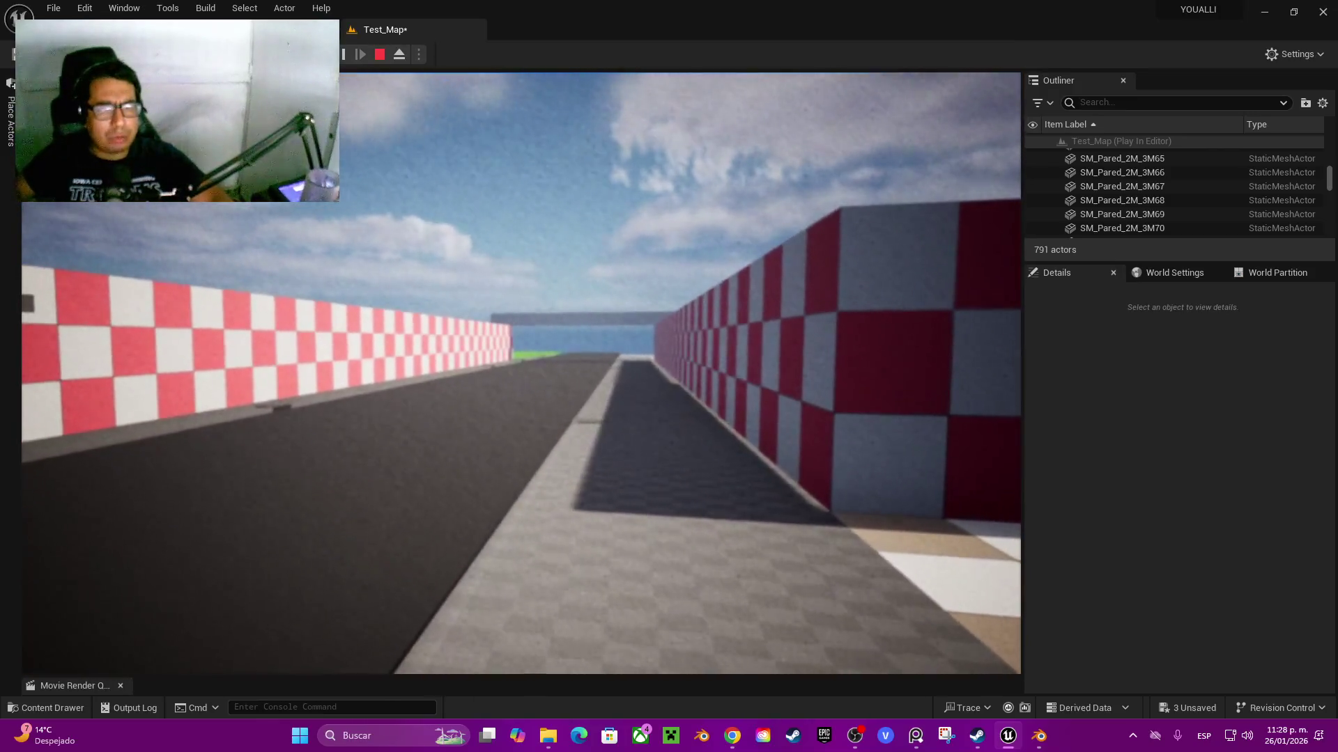
{"action": "key", "text": "Escape"}
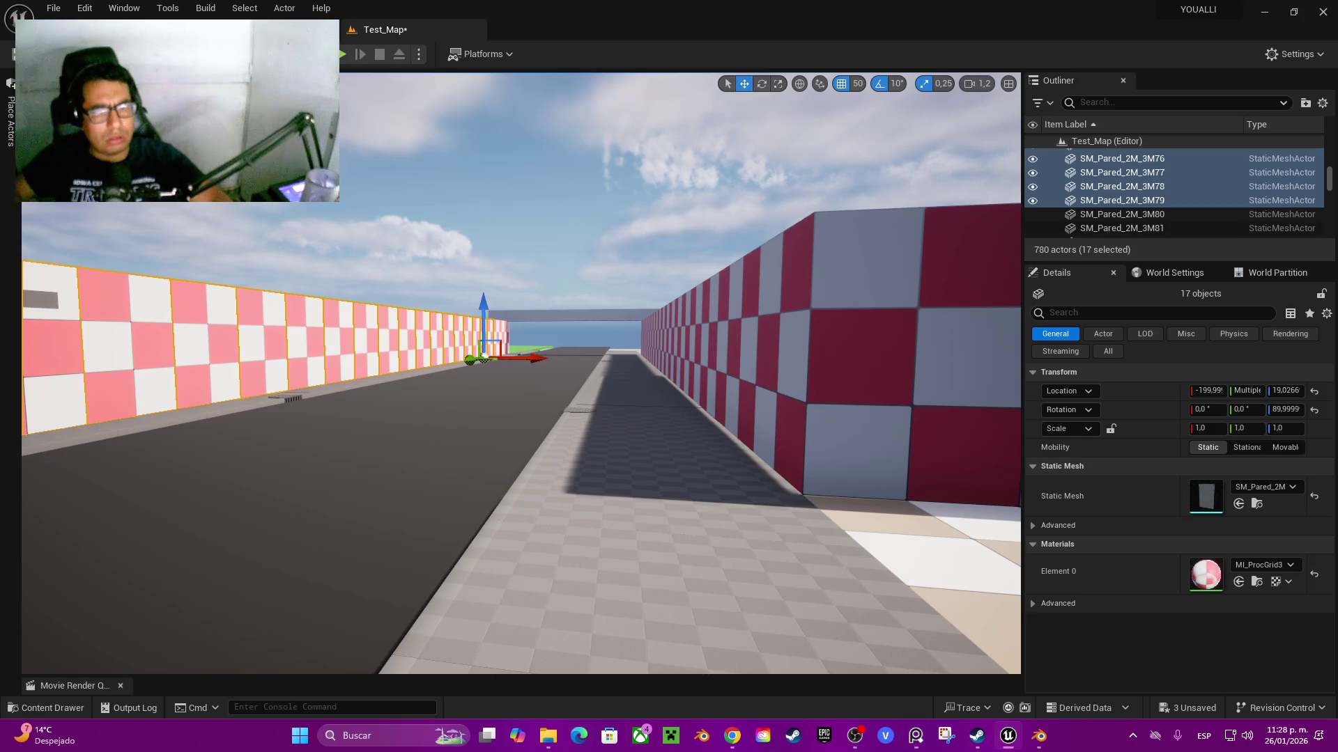
{"action": "scroll", "coordinate": [521, 373], "scroll_direction": "up", "scroll_amount": 2}
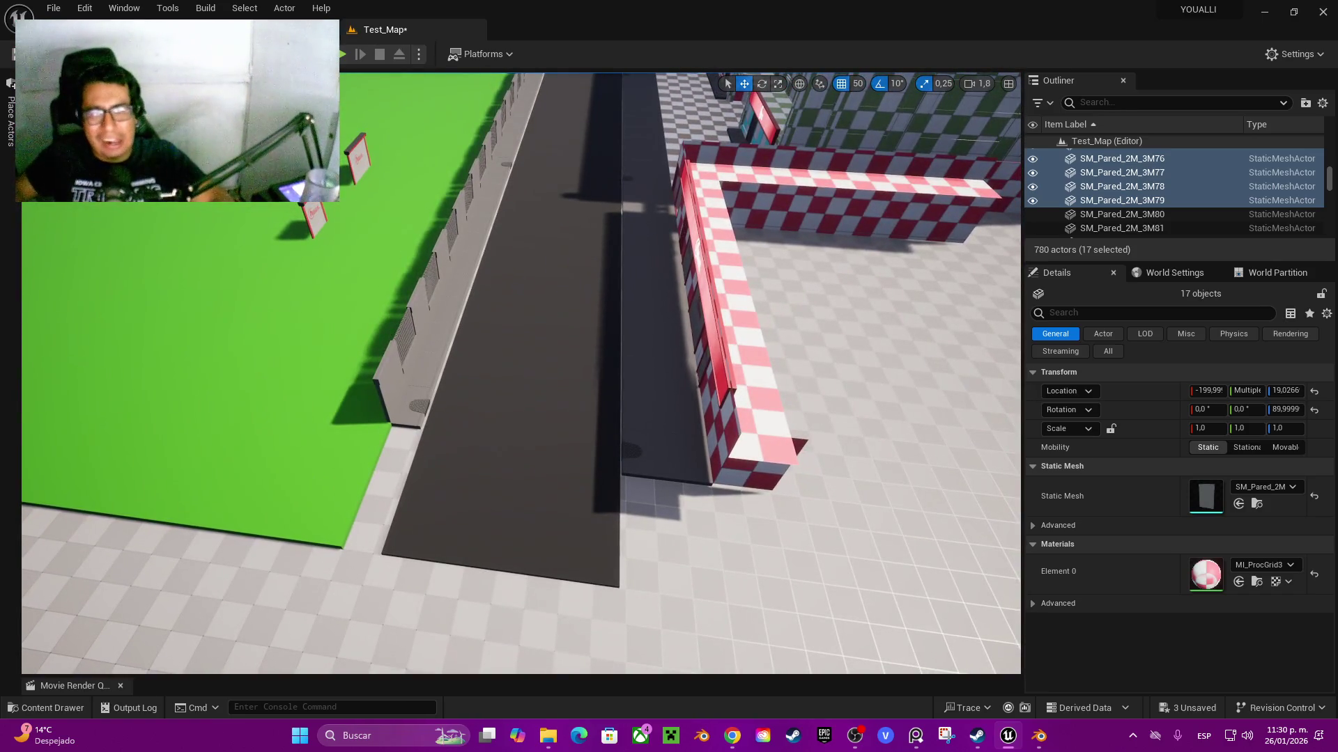
- Duplicate an SM_SUELO floor tile onto the road and slide it 100 units along X
{"action": "left_click", "coordinate": [754, 433]}
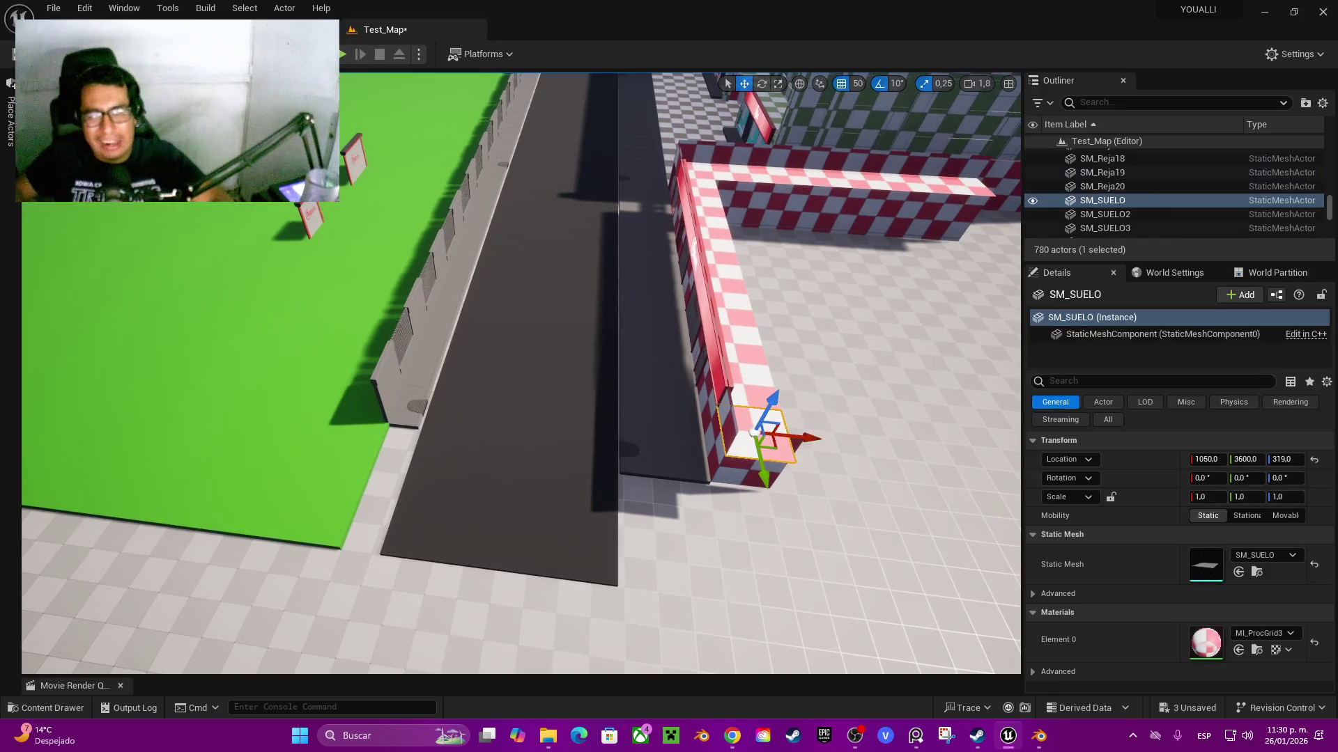
{"action": "mouse_move", "coordinate": [753, 433]}
{"action": "left_mouse_down", "text": "alt"}
{"action": "mouse_move", "coordinate": [573, 416]}
{"action": "mouse_move", "coordinate": [578, 453]}
{"action": "left_mouse_up", "text": "alt"}
{"action": "key", "text": "f"}
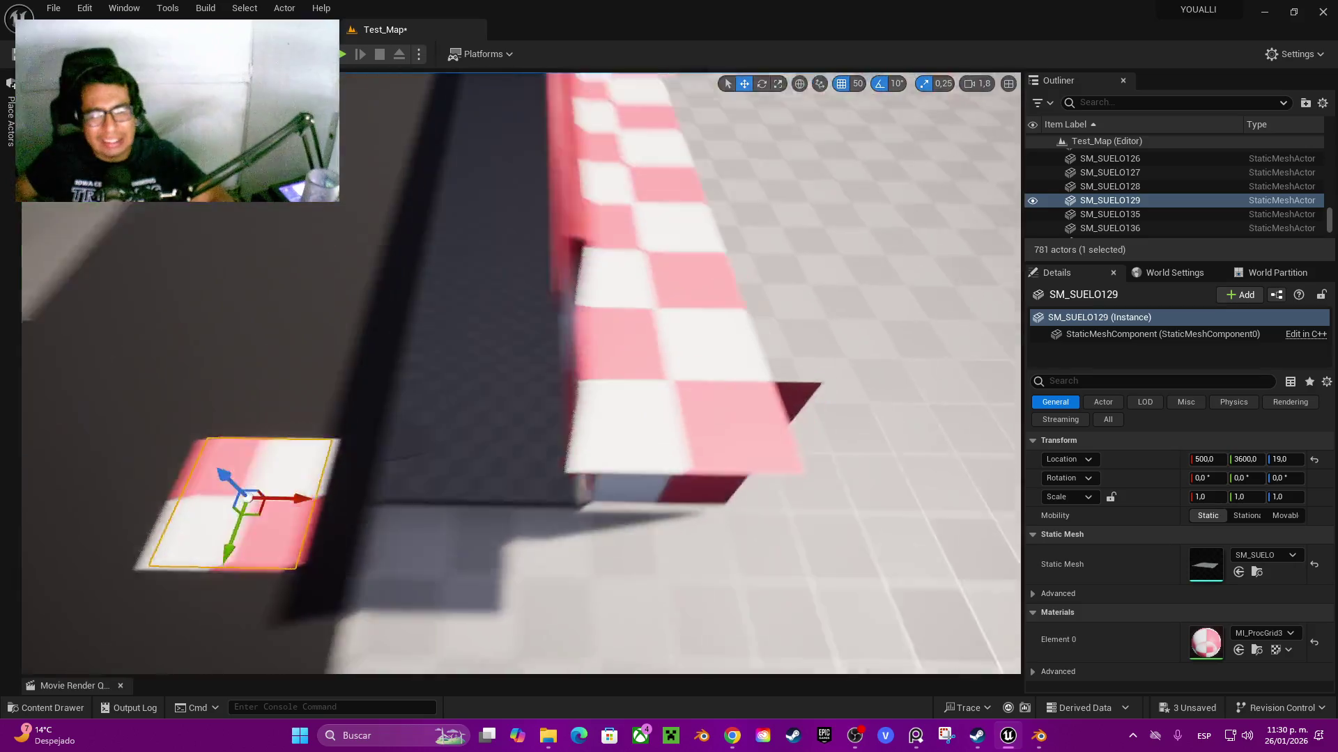
{"action": "left_click_drag", "start_coordinate": [454, 452], "coordinate": [524, 474]}
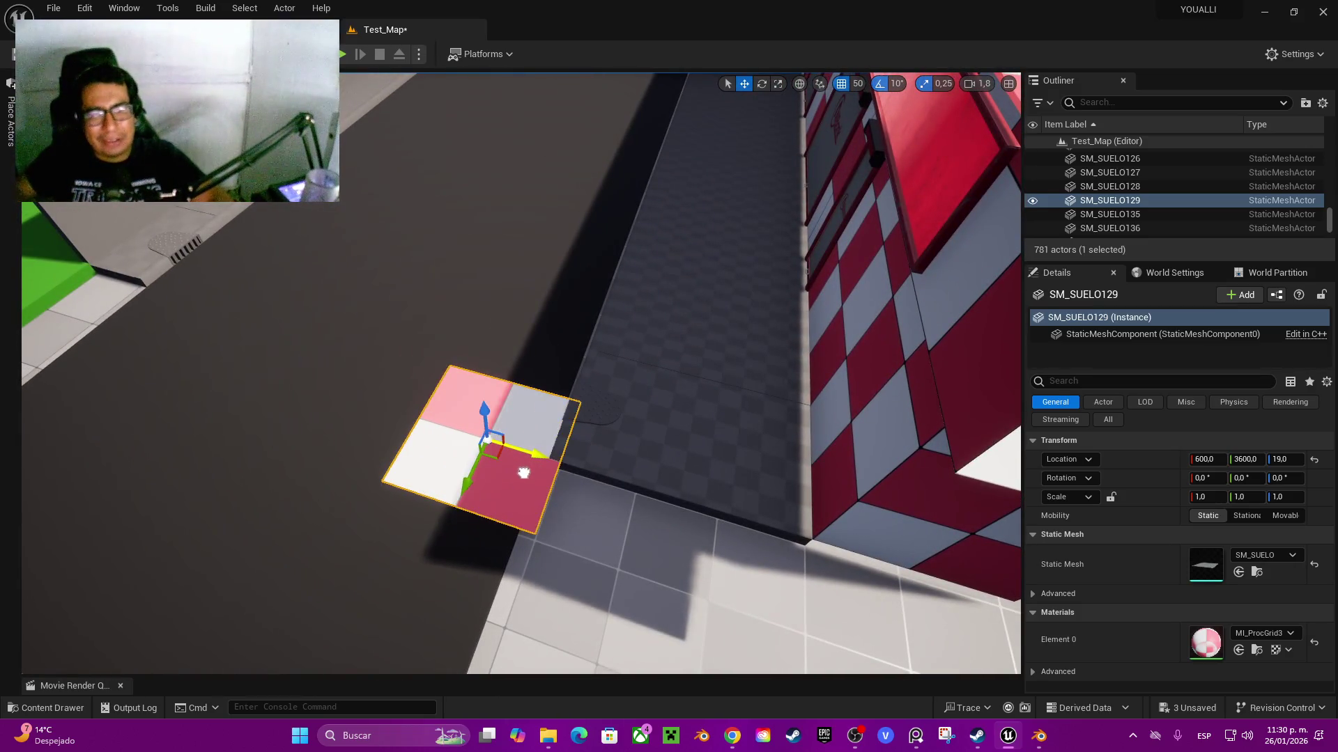
{"action": "scroll", "coordinate": [512, 474], "scroll_direction": "up", "scroll_amount": 5}
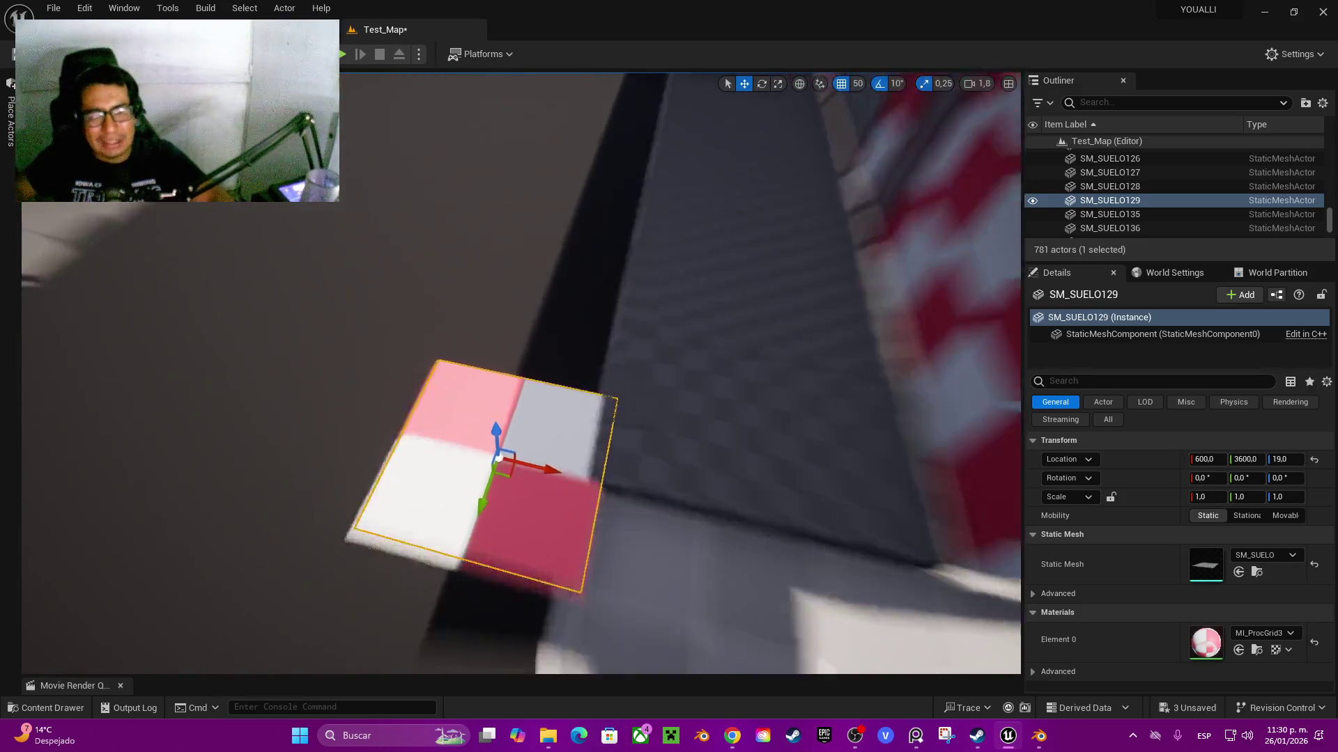
{"action": "scroll", "coordinate": [511, 474], "scroll_direction": "down", "scroll_amount": 5}
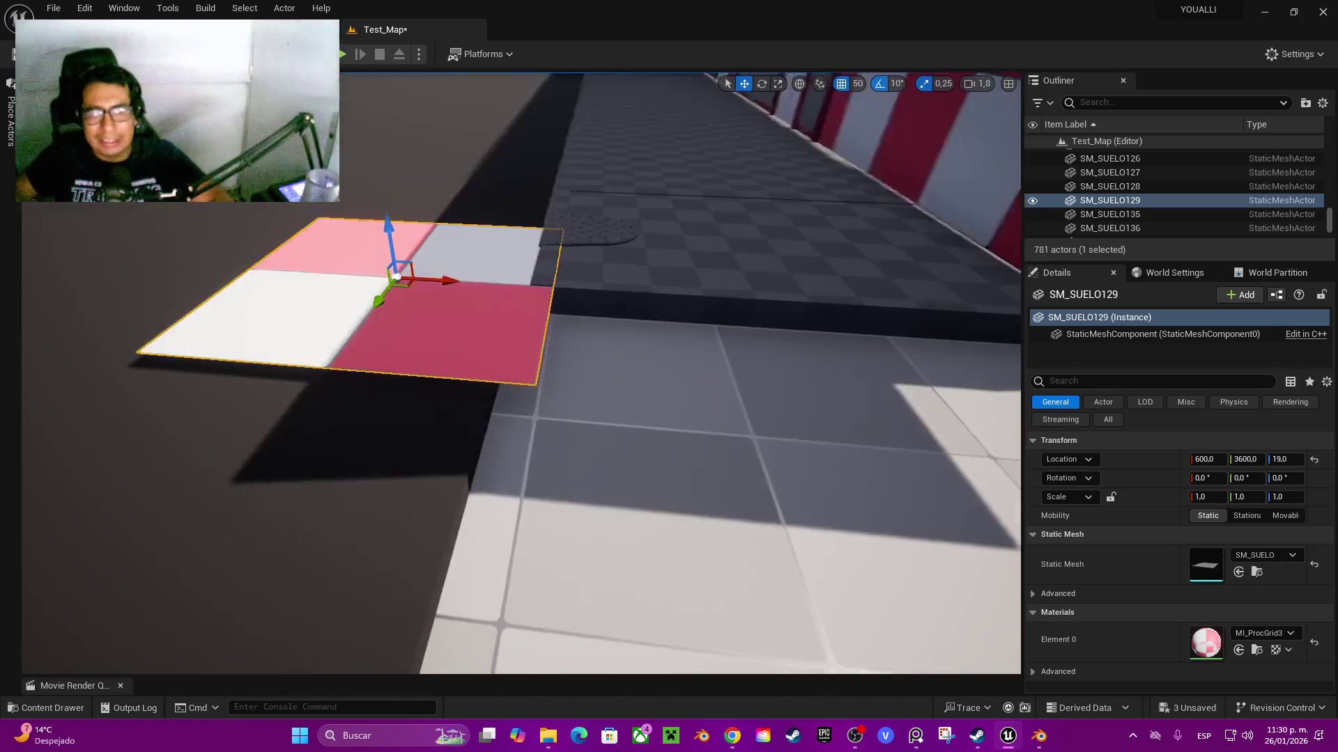
- Turn off grid snap, pivot on the tile corner, and set SM_SUELO129 to X 584.044, Z -0.4229
{"action": "middle_click", "coordinate": [538, 416], "text": "alt"}
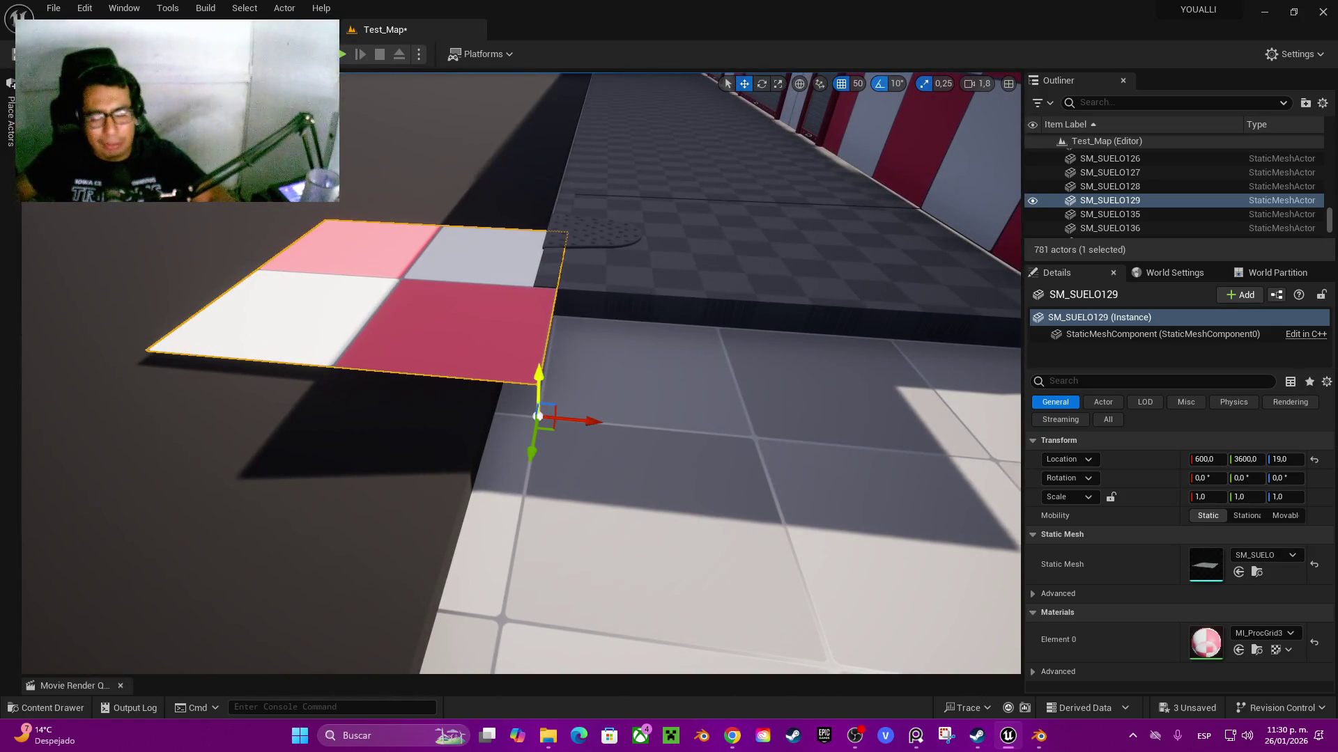
{"action": "left_click", "coordinate": [841, 83]}
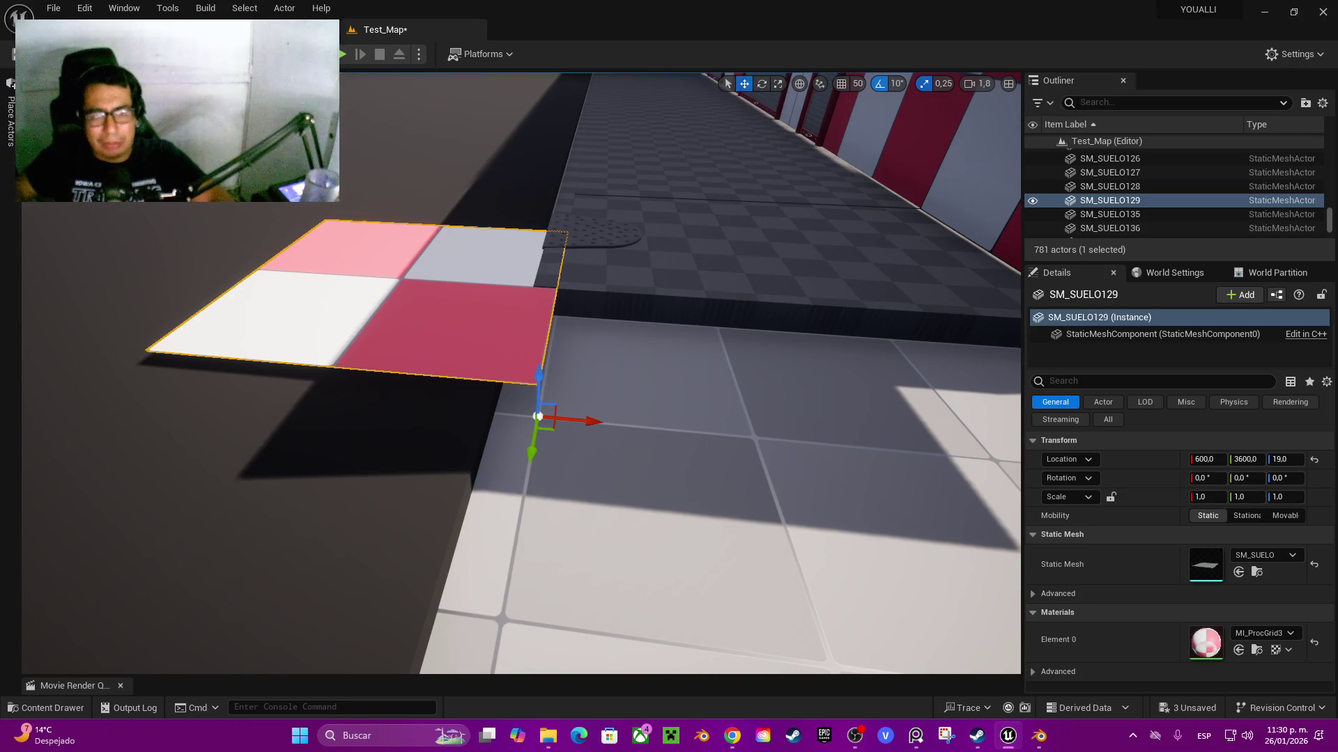
{"action": "middle_click", "coordinate": [403, 276], "text": "alt"}
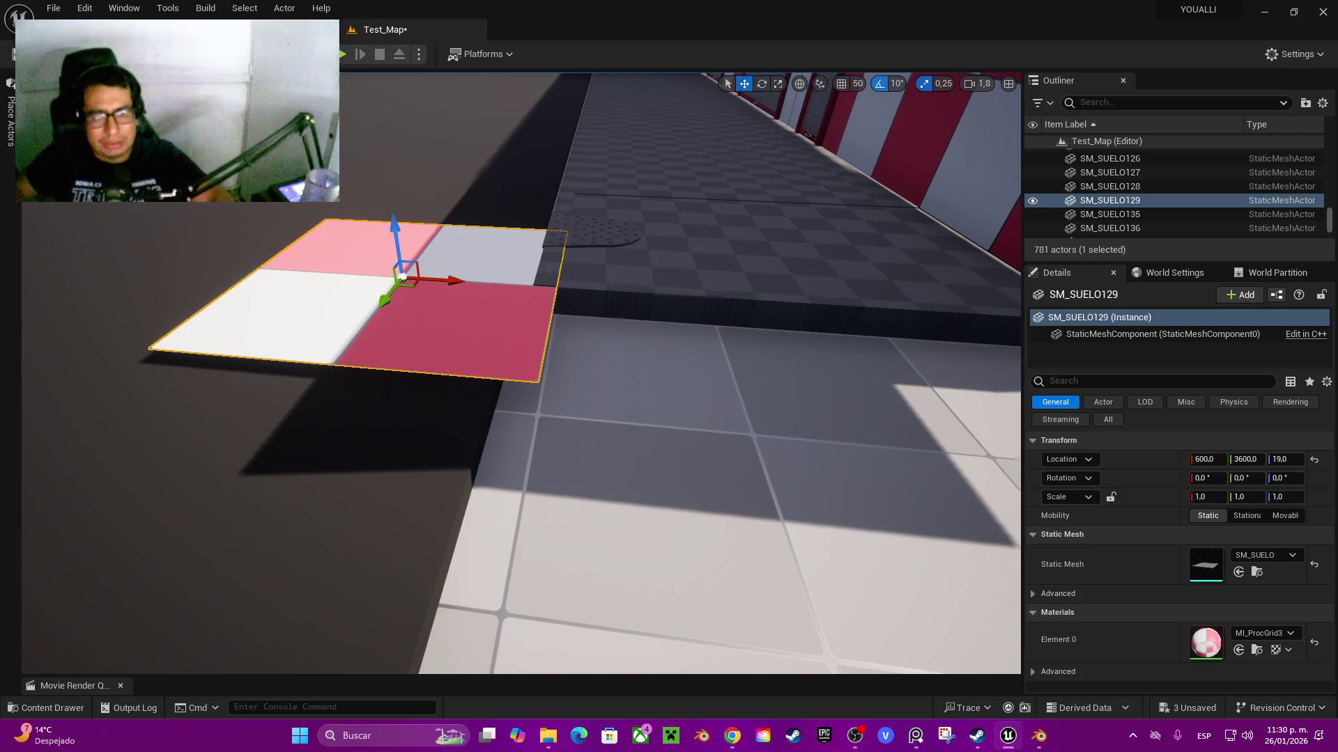
{"action": "middle_click", "coordinate": [535, 377], "text": "alt"}
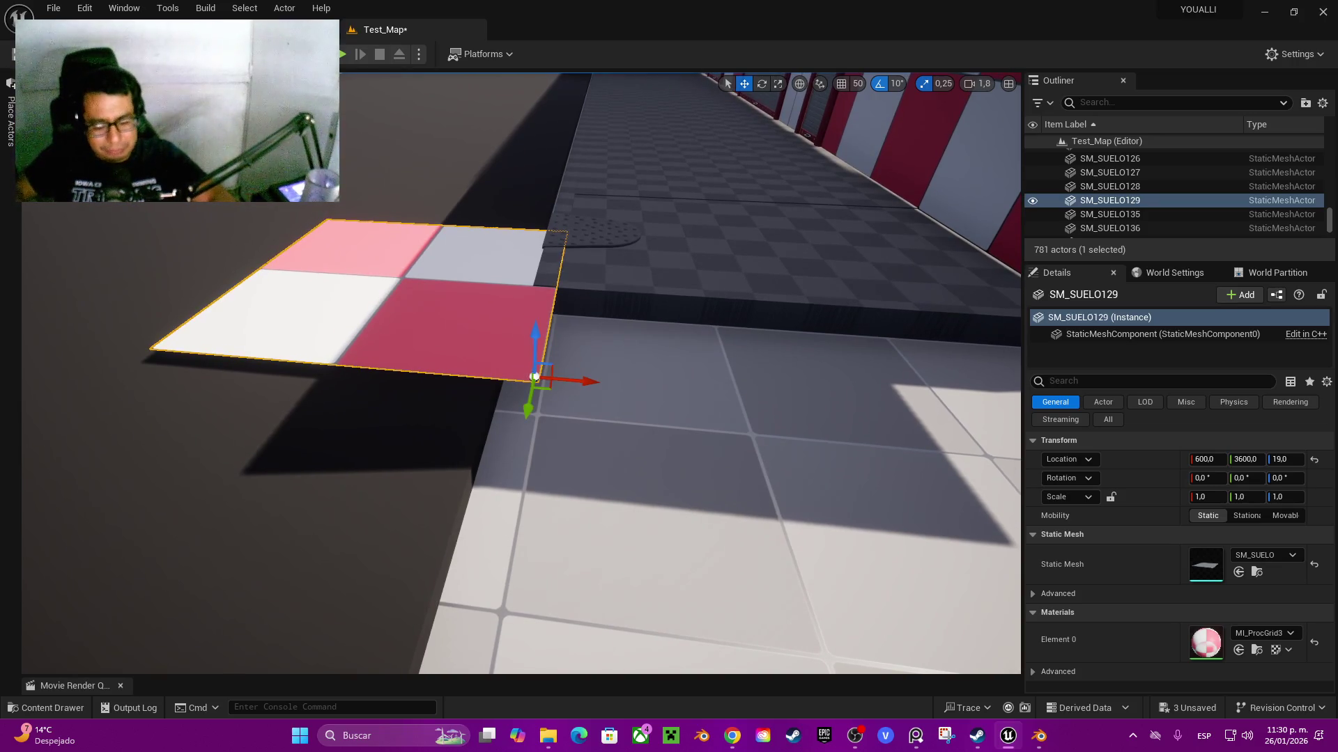
{"action": "mouse_move", "coordinate": [536, 374]}
{"action": "left_mouse_down"}
{"action": "mouse_move", "coordinate": [533, 408]}
{"action": "mouse_move", "coordinate": [537, 379]}
{"action": "mouse_move", "coordinate": [507, 376]}
{"action": "mouse_move", "coordinate": [547, 362]}
{"action": "mouse_move", "coordinate": [547, 327]}
{"action": "left_mouse_up"}
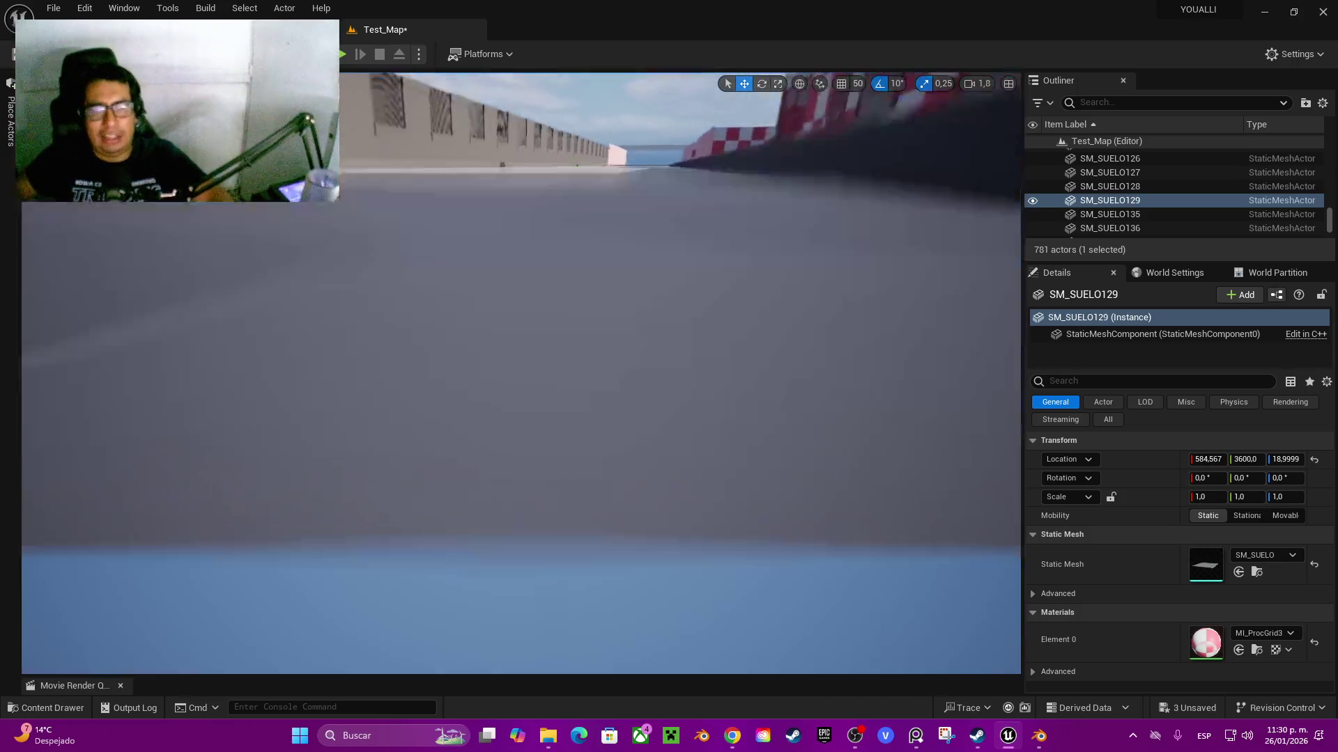
{"action": "scroll", "coordinate": [521, 373], "scroll_direction": "down", "scroll_amount": 5}
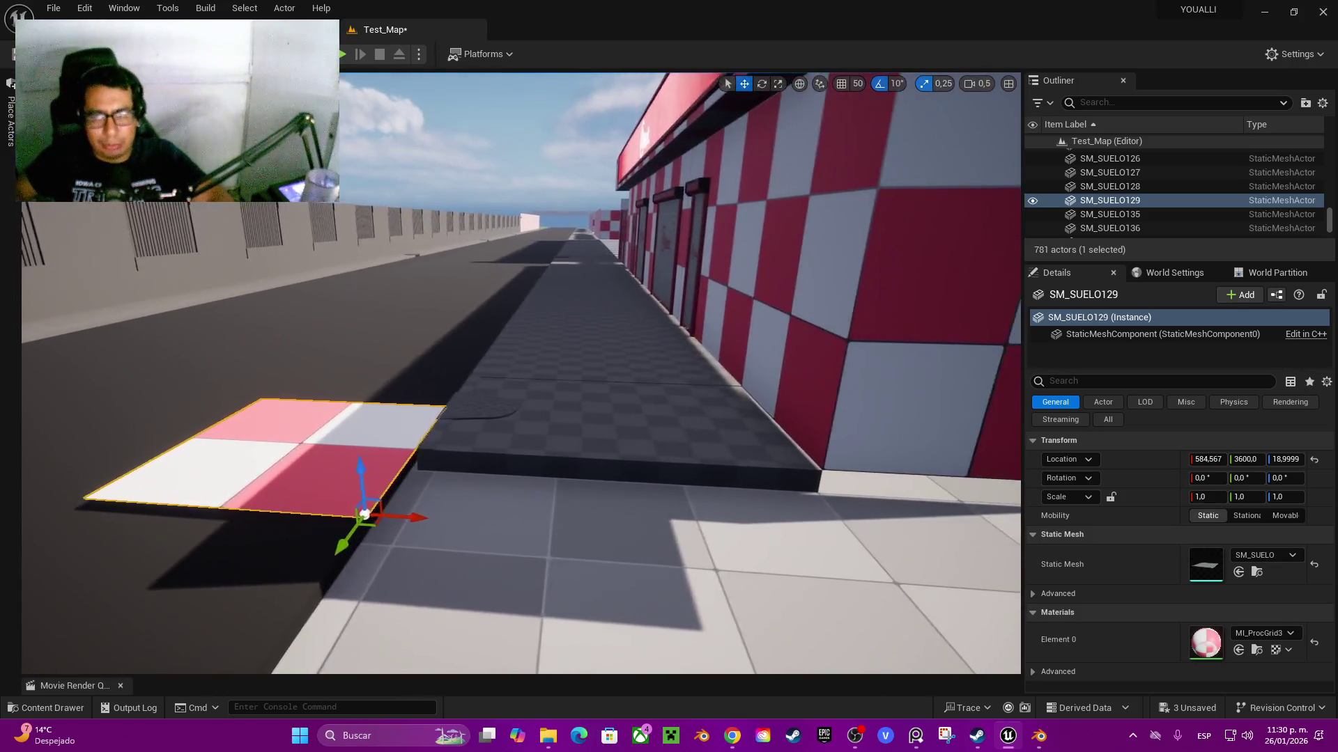
{"action": "scroll", "coordinate": [521, 372], "scroll_direction": "up", "scroll_amount": 6}
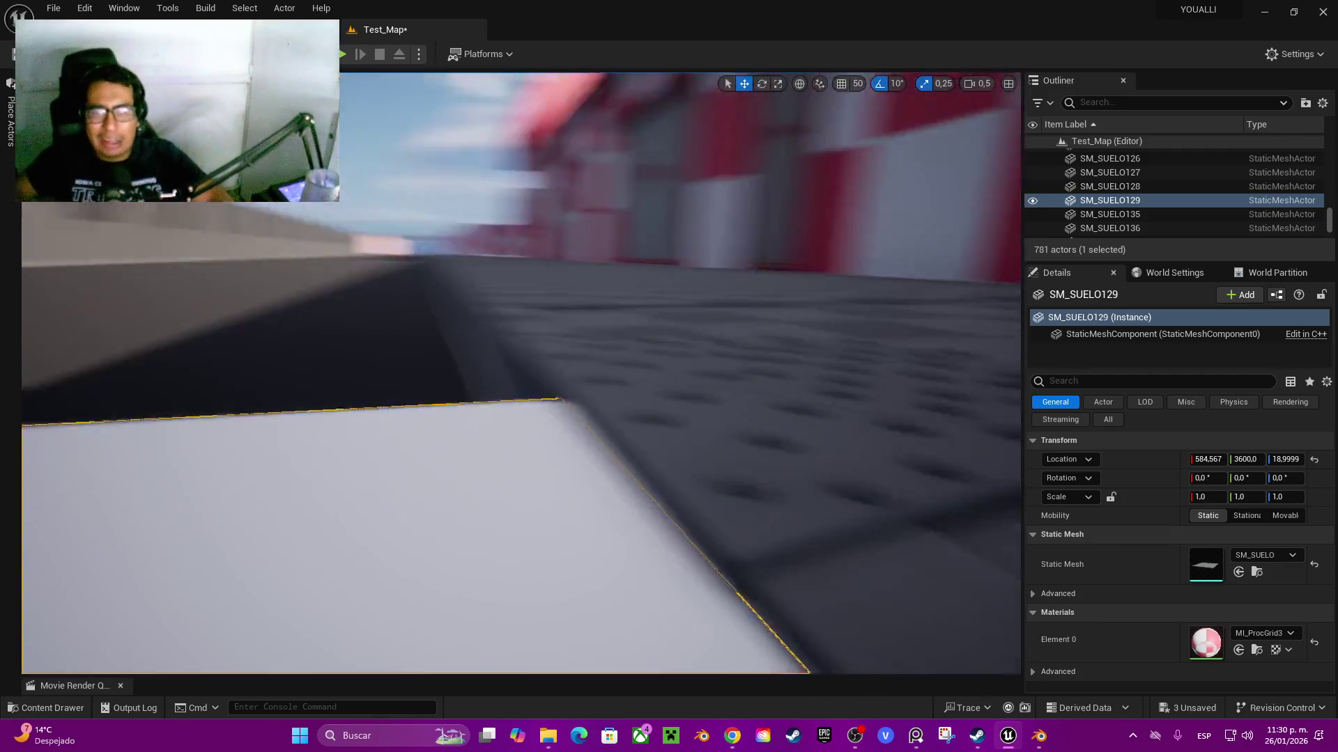
{"action": "scroll", "coordinate": [522, 373], "scroll_direction": "up", "scroll_amount": 5}
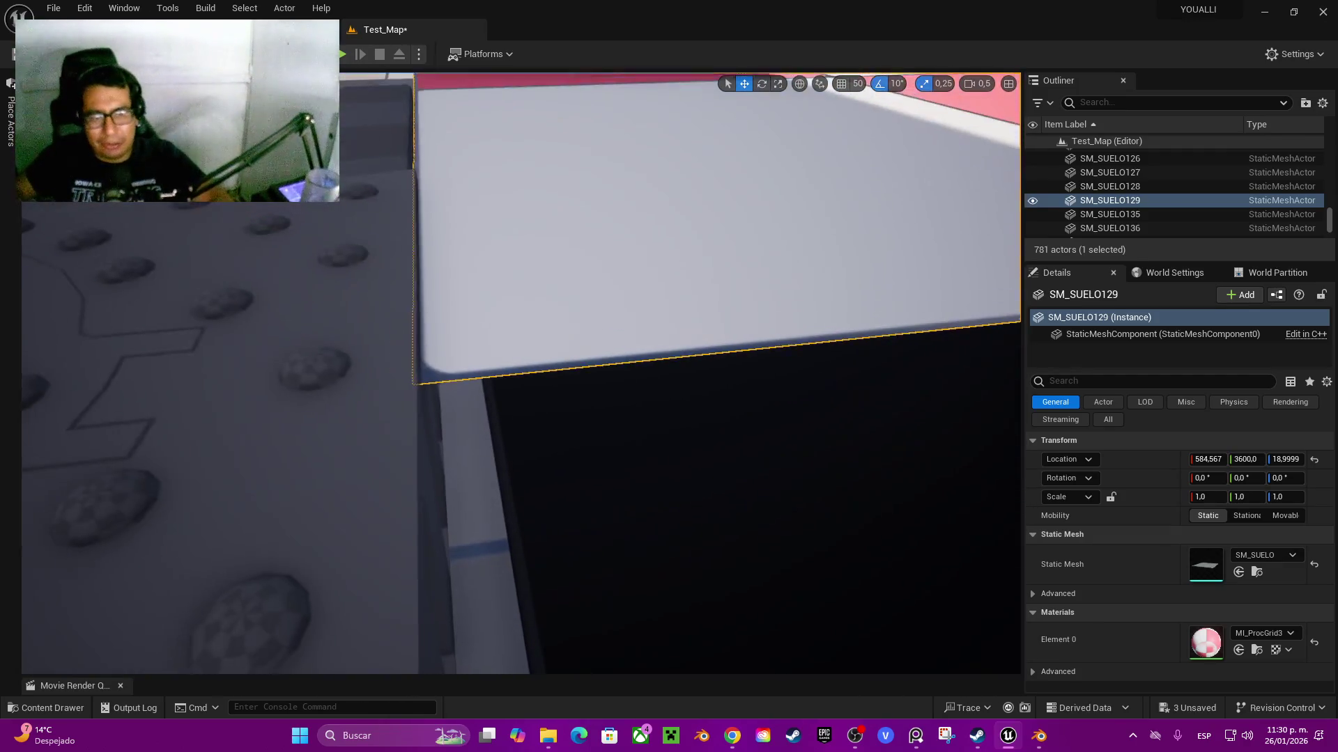
{"action": "mouse_move", "coordinate": [462, 366]}
{"action": "left_mouse_down"}
{"action": "mouse_move", "coordinate": [491, 370]}
{"action": "mouse_move", "coordinate": [446, 373]}
{"action": "mouse_move", "coordinate": [426, 403]}
{"action": "left_mouse_up"}
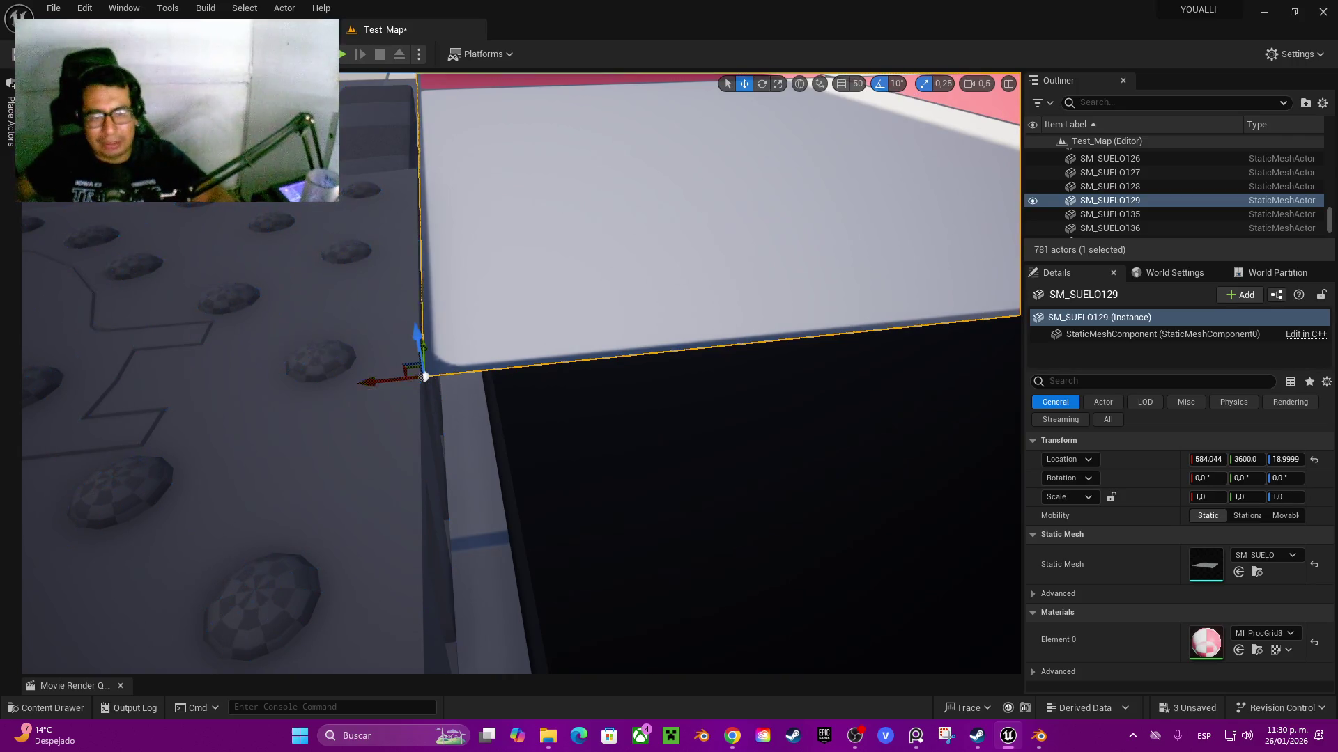
{"action": "mouse_move", "coordinate": [416, 339]}
{"action": "left_mouse_down"}
{"action": "mouse_move", "coordinate": [443, 460]}
{"action": "mouse_move", "coordinate": [488, 432]}
{"action": "mouse_move", "coordinate": [562, 499]}
{"action": "mouse_move", "coordinate": [564, 525]}
{"action": "mouse_move", "coordinate": [563, 510]}
{"action": "mouse_move", "coordinate": [487, 460]}
{"action": "mouse_move", "coordinate": [700, 385]}
{"action": "mouse_move", "coordinate": [700, 446]}
{"action": "left_mouse_up"}
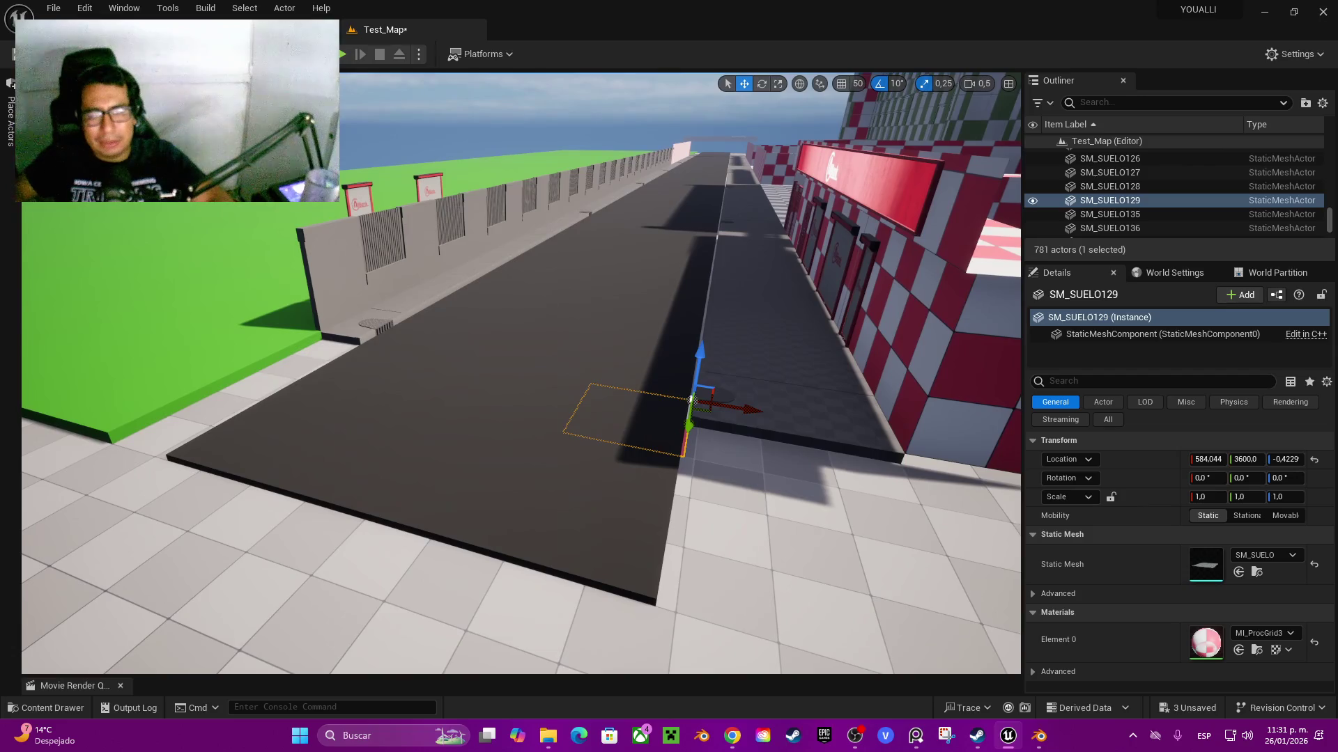
- Delete the dark Floor2 road slab and bring SM_SUELO129 back into view
{"action": "left_click", "coordinate": [530, 418]}
{"action": "key", "text": "Delete"}
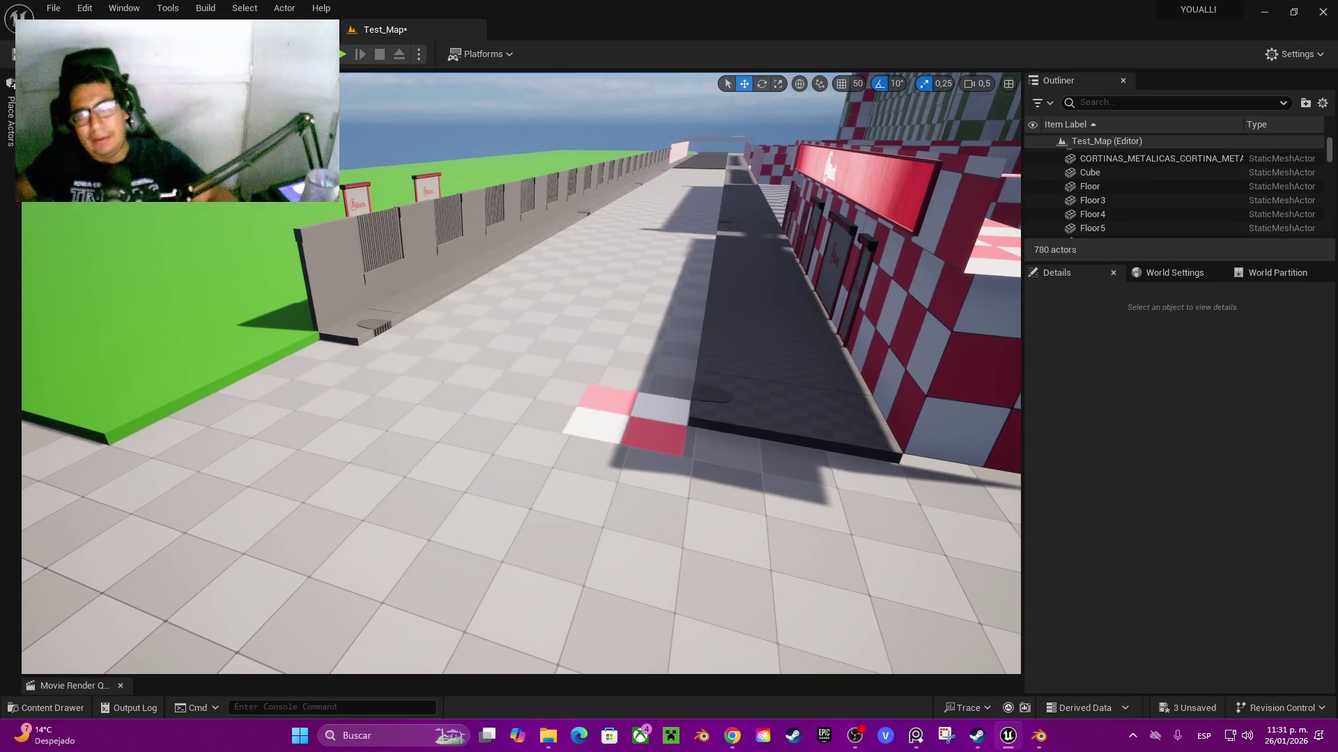
{"action": "left_click", "coordinate": [627, 418]}
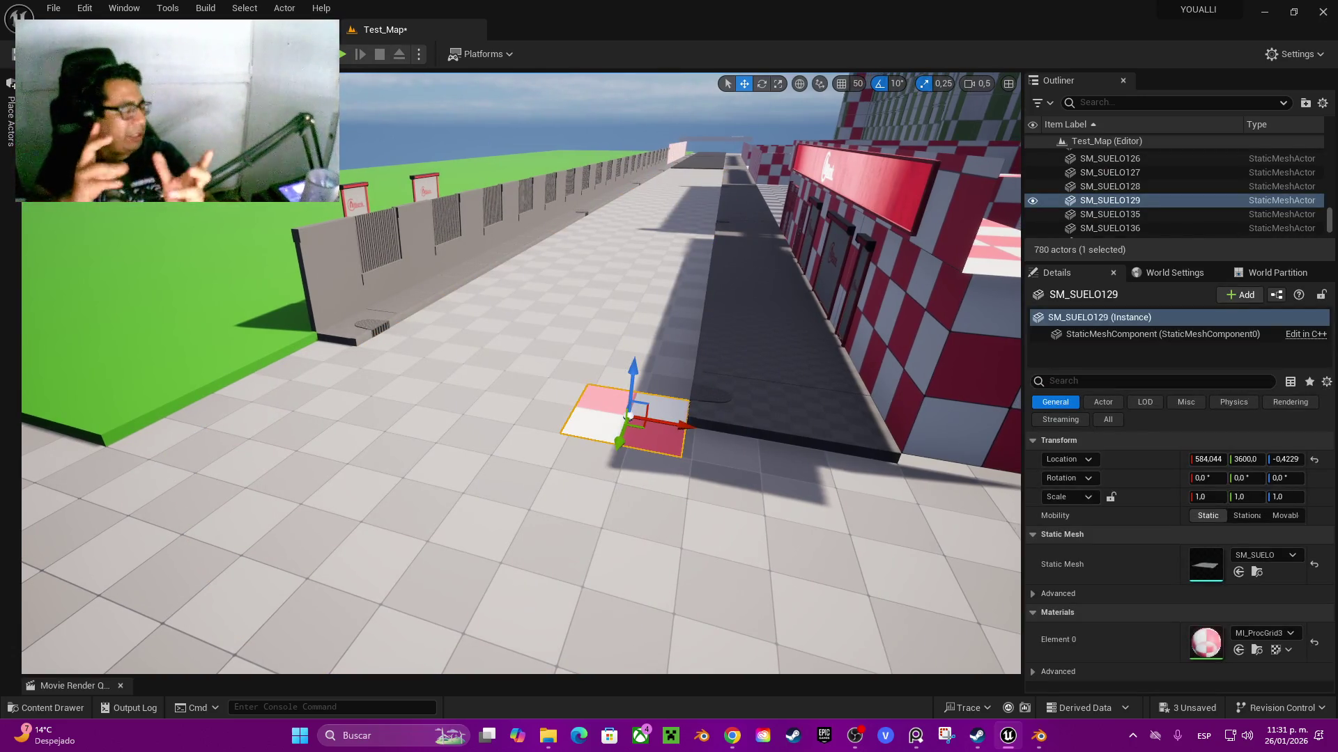
{"action": "left_click_drag", "start_coordinate": [627, 418], "coordinate": [589, 313]}
- Align SM_SUELO129 with the curb at X 584.965, Y 3500
{"action": "mouse_move", "coordinate": [571, 484]}
{"action": "left_mouse_down"}
{"action": "mouse_move", "coordinate": [352, 480]}
{"action": "mouse_move", "coordinate": [352, 422]}
{"action": "left_mouse_up"}
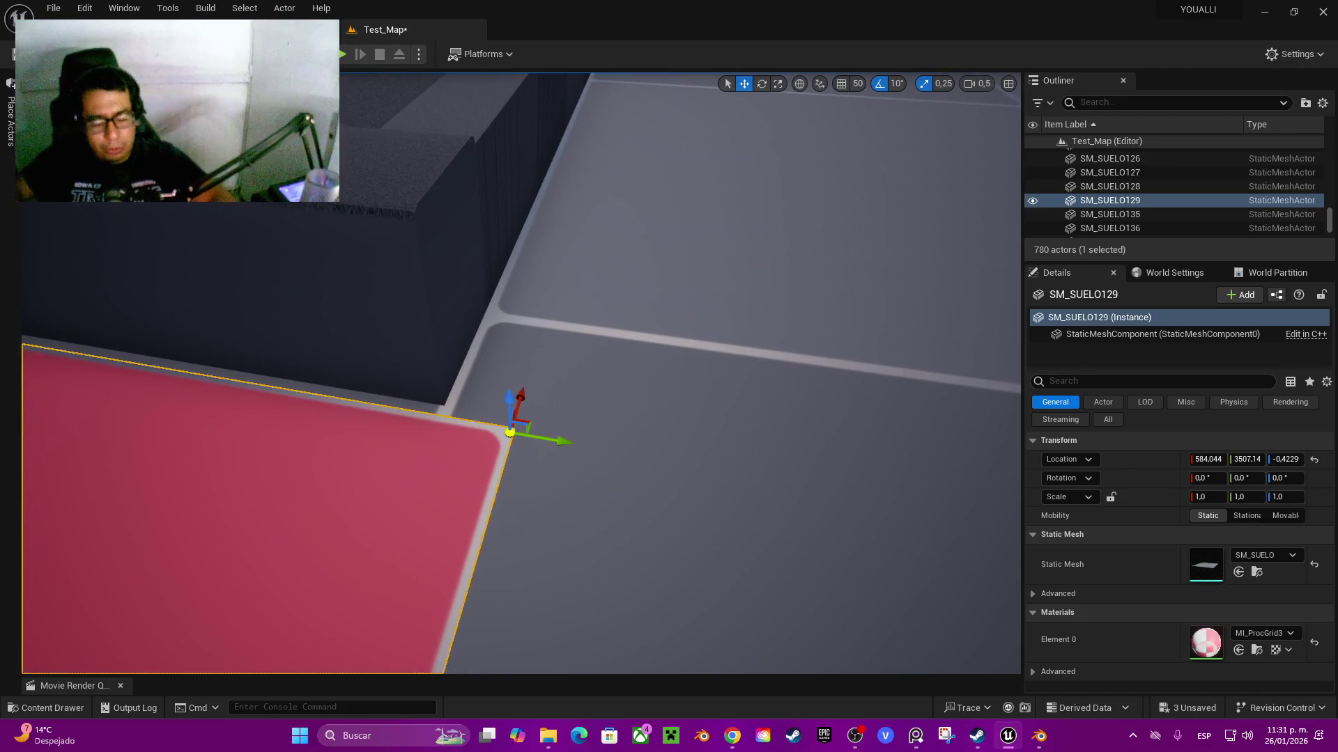
{"action": "mouse_move", "coordinate": [514, 428]}
{"action": "left_mouse_down"}
{"action": "mouse_move", "coordinate": [493, 433]}
{"action": "mouse_move", "coordinate": [448, 404]}
{"action": "mouse_move", "coordinate": [662, 514]}
{"action": "mouse_move", "coordinate": [539, 443]}
{"action": "left_mouse_up"}
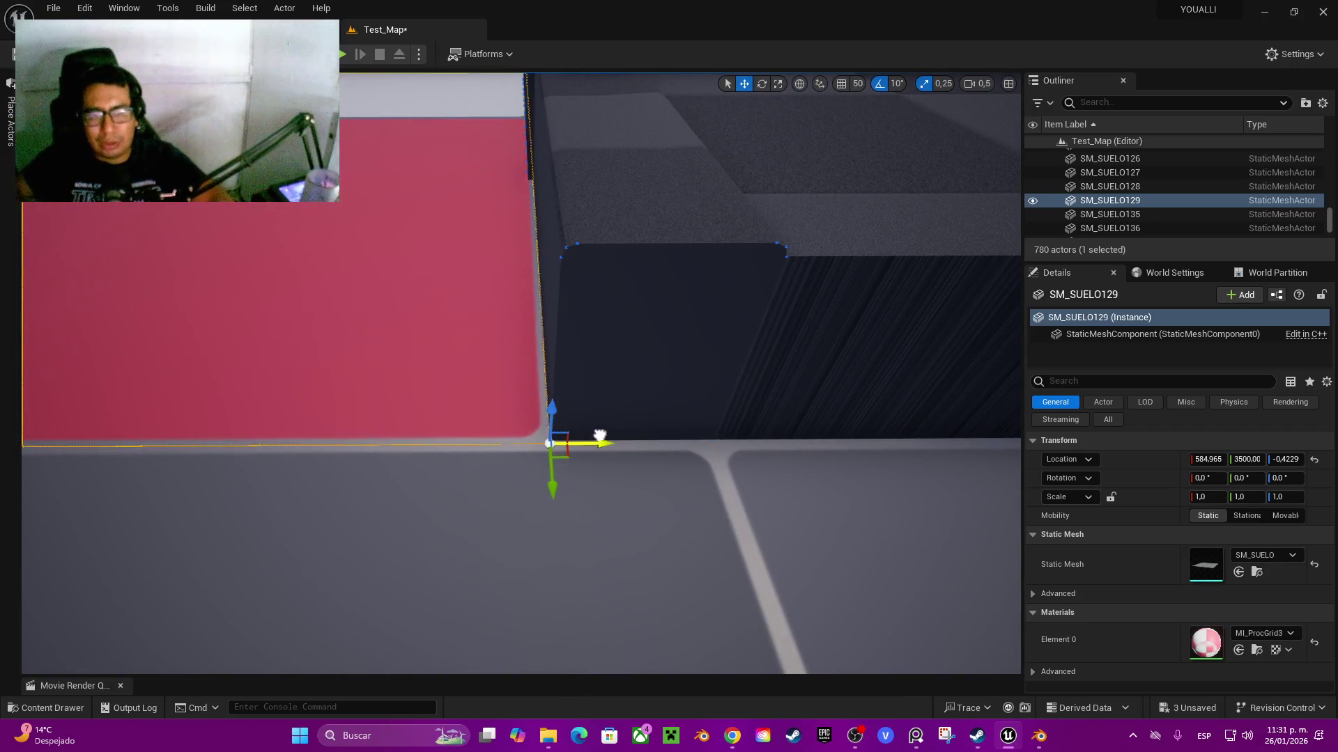
{"action": "left_click_drag", "start_coordinate": [593, 443], "coordinate": [585, 419]}
{"action": "left_click_drag", "start_coordinate": [686, 466], "coordinate": [704, 523]}
- Undo an accidental duplicate tile and re-enable grid snapping
{"action": "left_click_drag", "start_coordinate": [738, 399], "coordinate": [663, 411]}
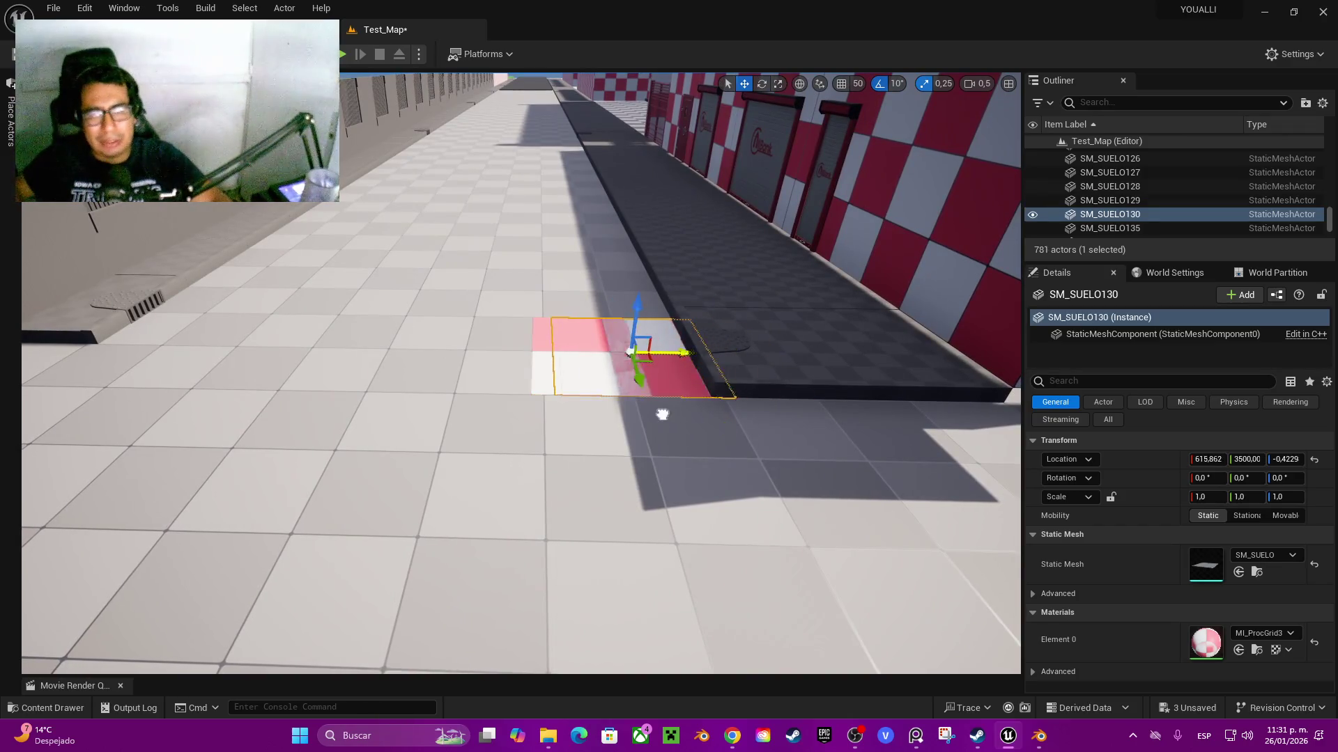
{"action": "key", "text": "ctrl+z"}
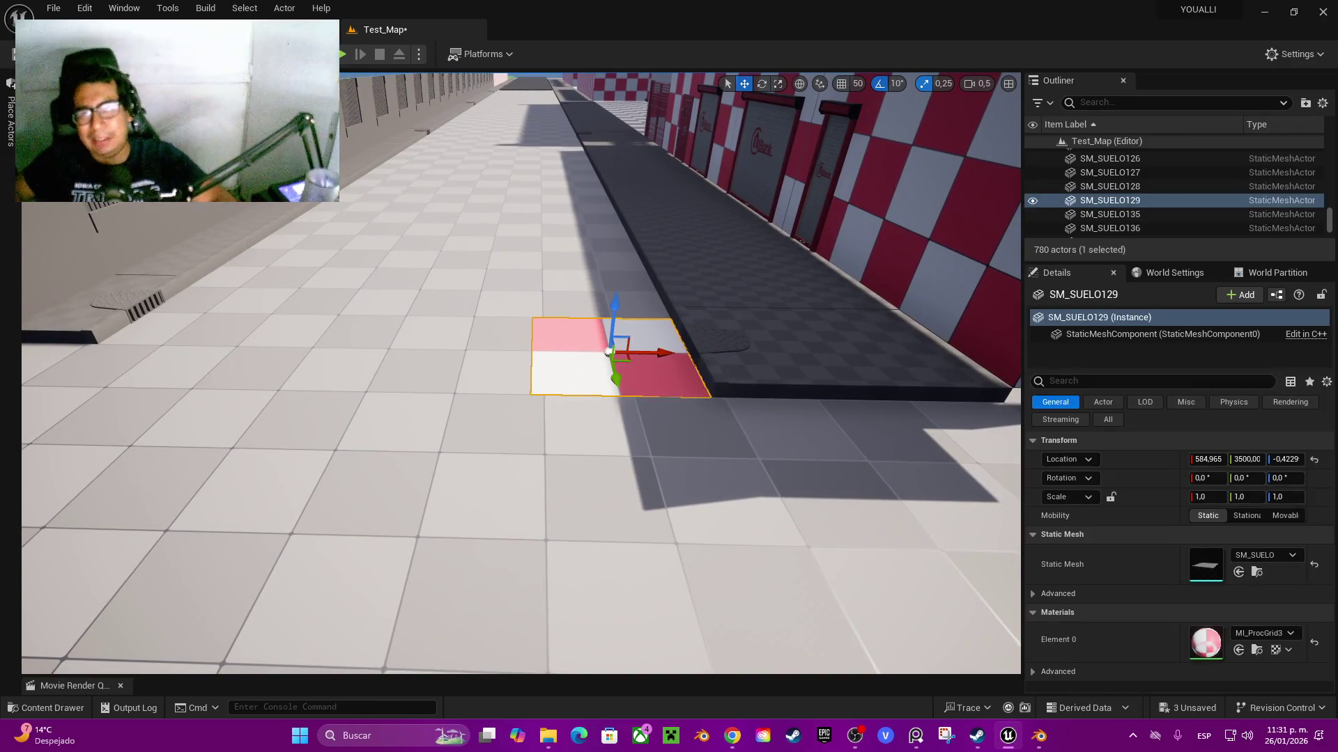
{"action": "left_click", "coordinate": [841, 83]}
- Alt-drag copies of the tile leftward along X, one after another
{"action": "left_click_drag", "start_coordinate": [608, 351], "coordinate": [282, 348], "text": "alt"}
{"action": "key", "text": "f"}
{"action": "left_click_drag", "start_coordinate": [528, 351], "coordinate": [376, 348], "text": "alt"}
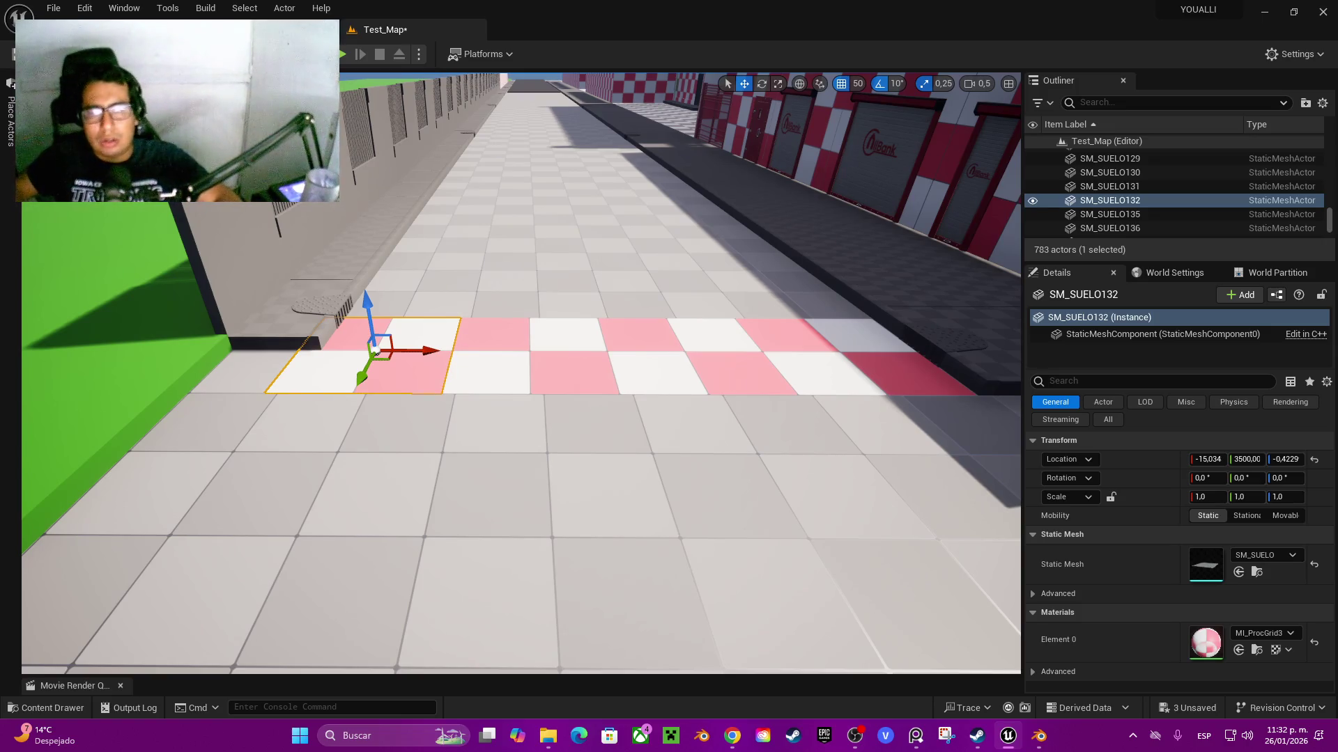
- Reselect the original SM_SUELO129 and duplicate it twice more along the curb
{"action": "double_click", "coordinate": [1110, 158]}
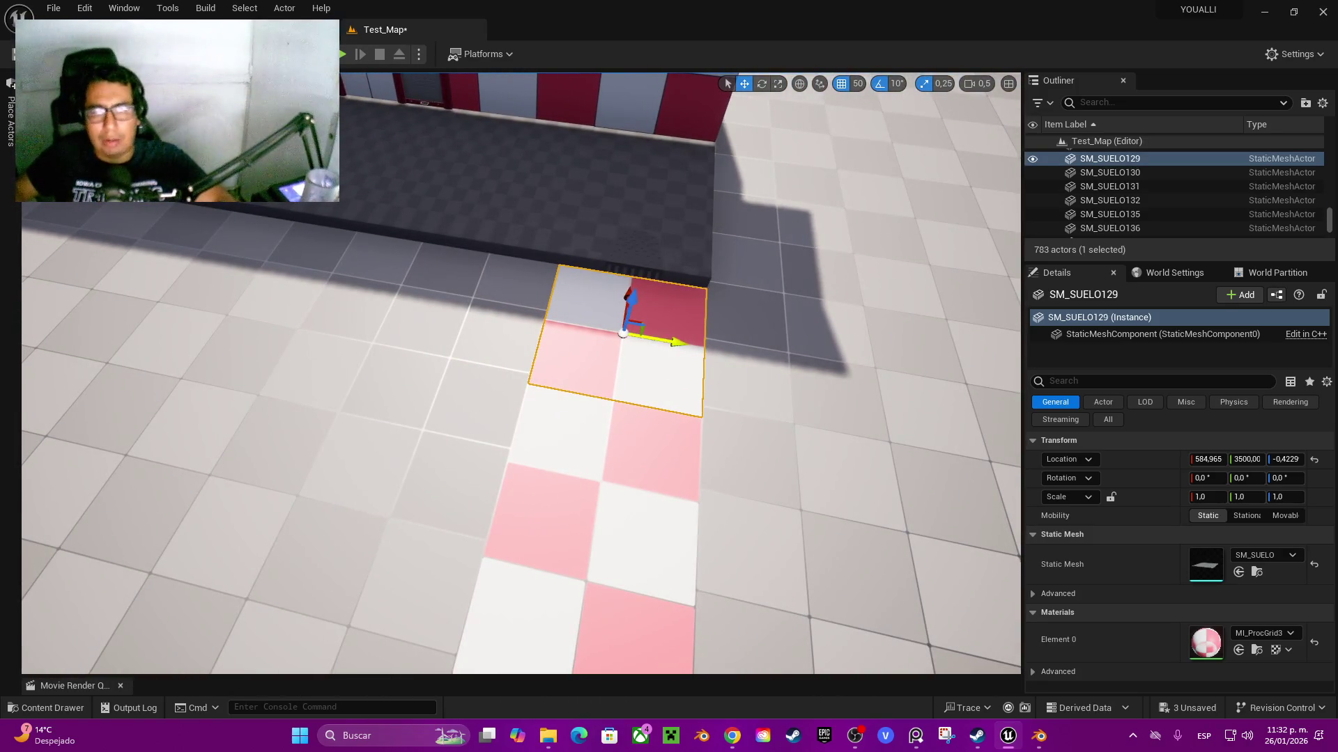
{"action": "mouse_move", "coordinate": [676, 342]}
{"action": "left_mouse_down", "text": "alt"}
{"action": "mouse_move", "coordinate": [521, 315]}
{"action": "mouse_move", "coordinate": [354, 310]}
{"action": "left_mouse_up", "text": "alt"}
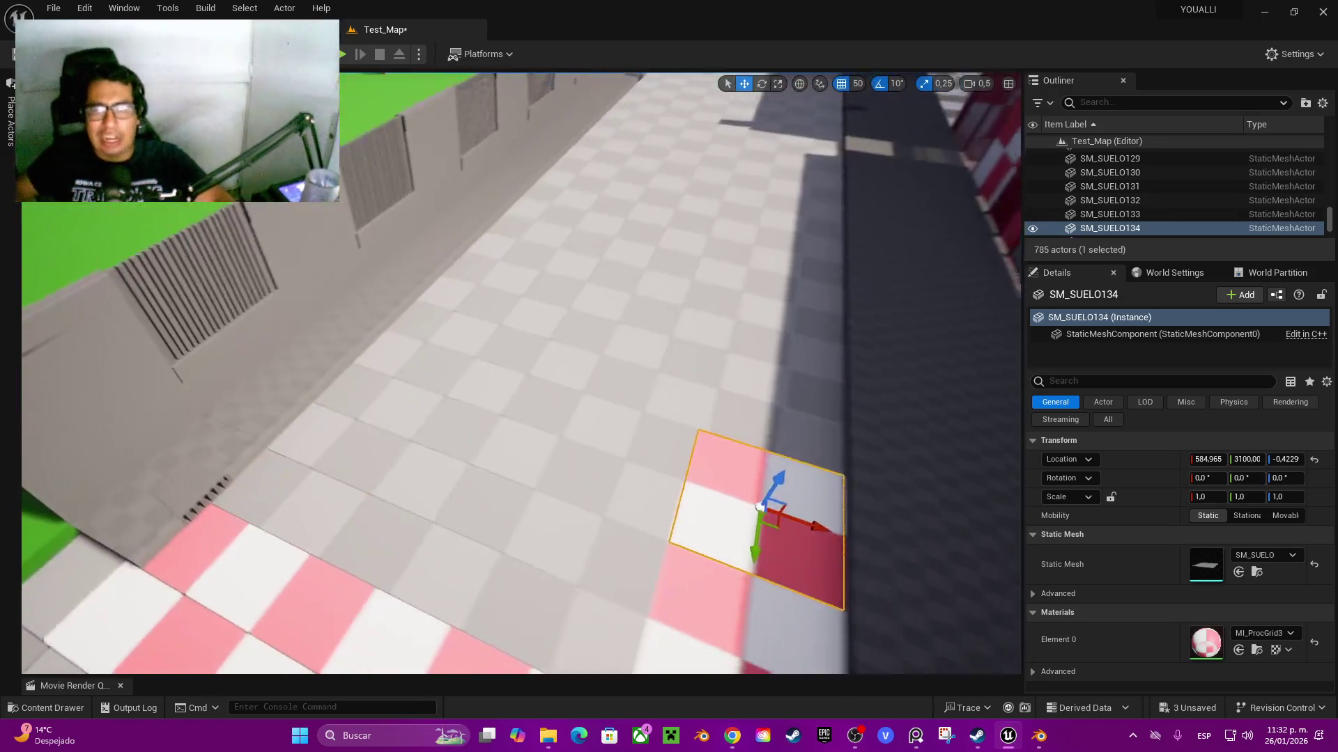
{"action": "left_click_drag", "start_coordinate": [615, 432], "coordinate": [733, 291], "text": "alt"}
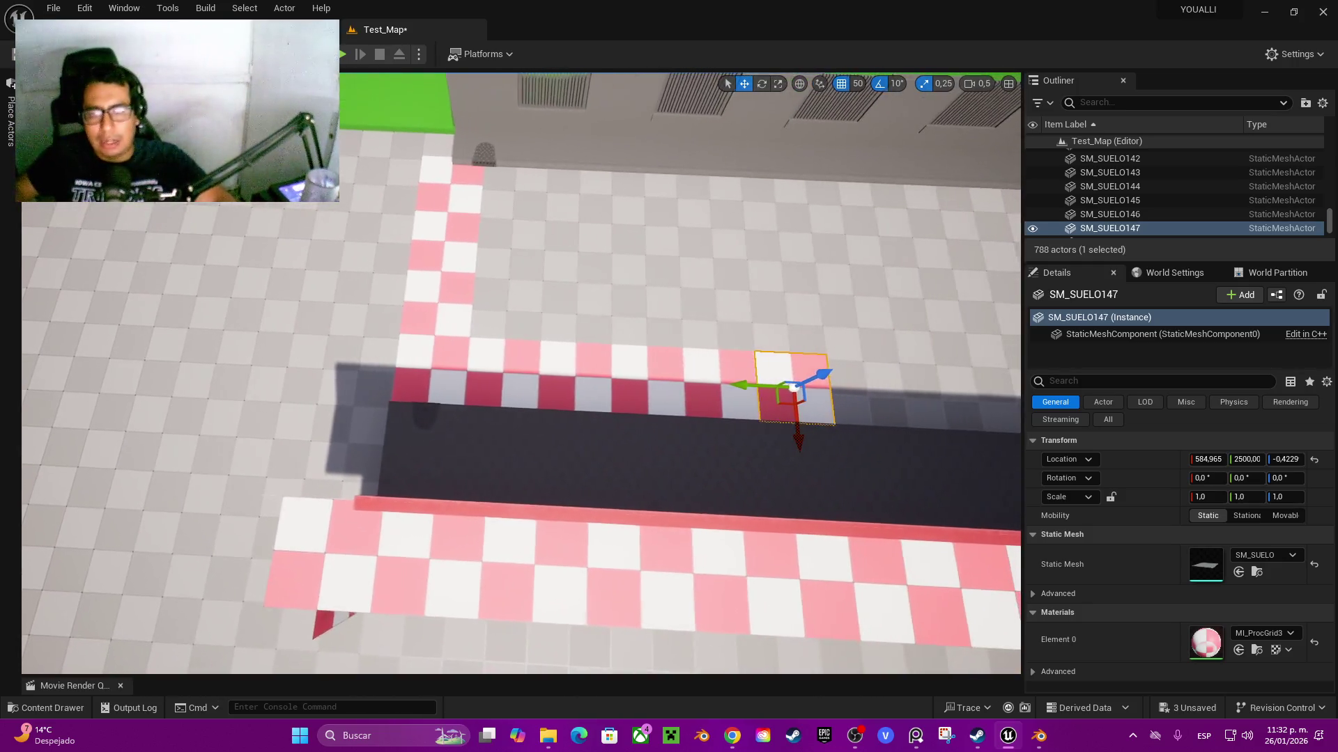
- Multi-select six curb tiles and duplicate them further along the row
{"action": "left_click", "coordinate": [719, 383], "text": "ctrl"}
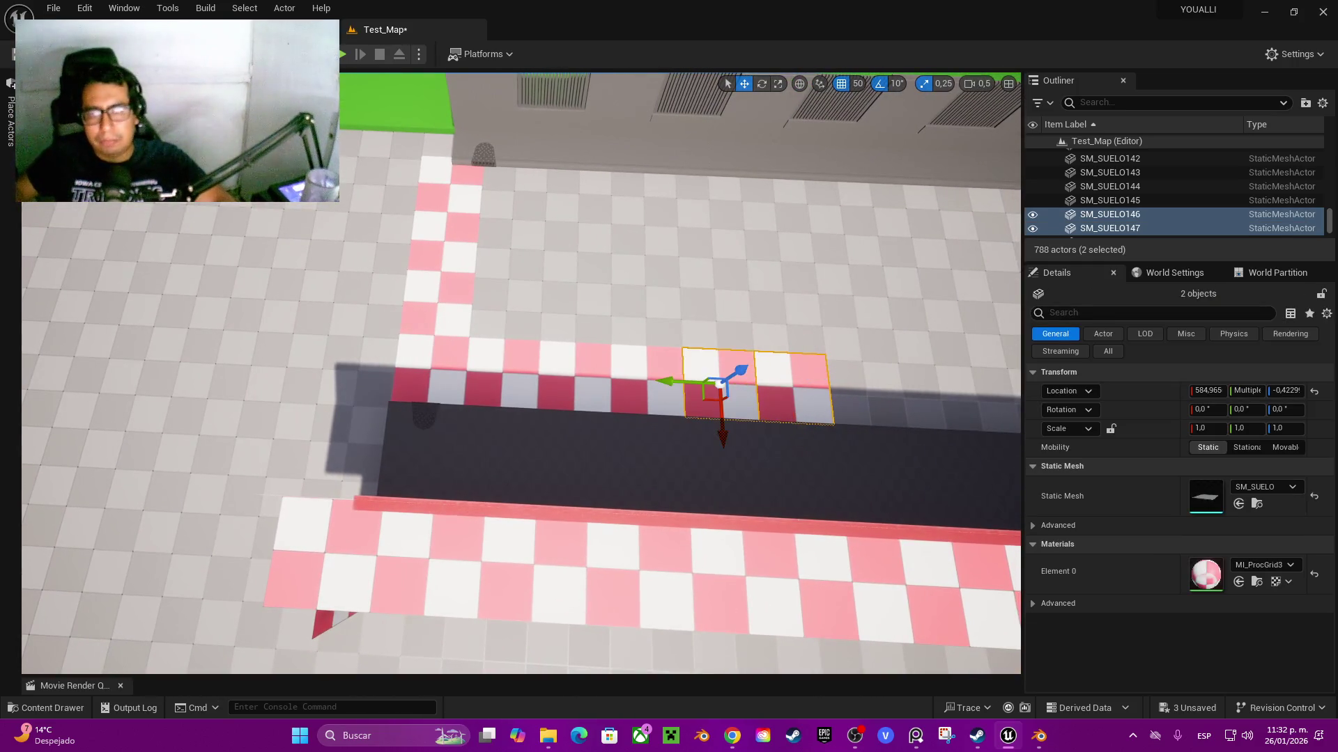
{"action": "left_click", "coordinate": [646, 380], "text": "ctrl"}
{"action": "left_click", "coordinate": [582, 366], "text": "ctrl"}
{"action": "left_click", "coordinate": [507, 363], "text": "ctrl"}
{"action": "left_click", "coordinate": [430, 368], "text": "ctrl"}
{"action": "left_click_drag", "start_coordinate": [423, 366], "coordinate": [802, 383], "text": "alt"}
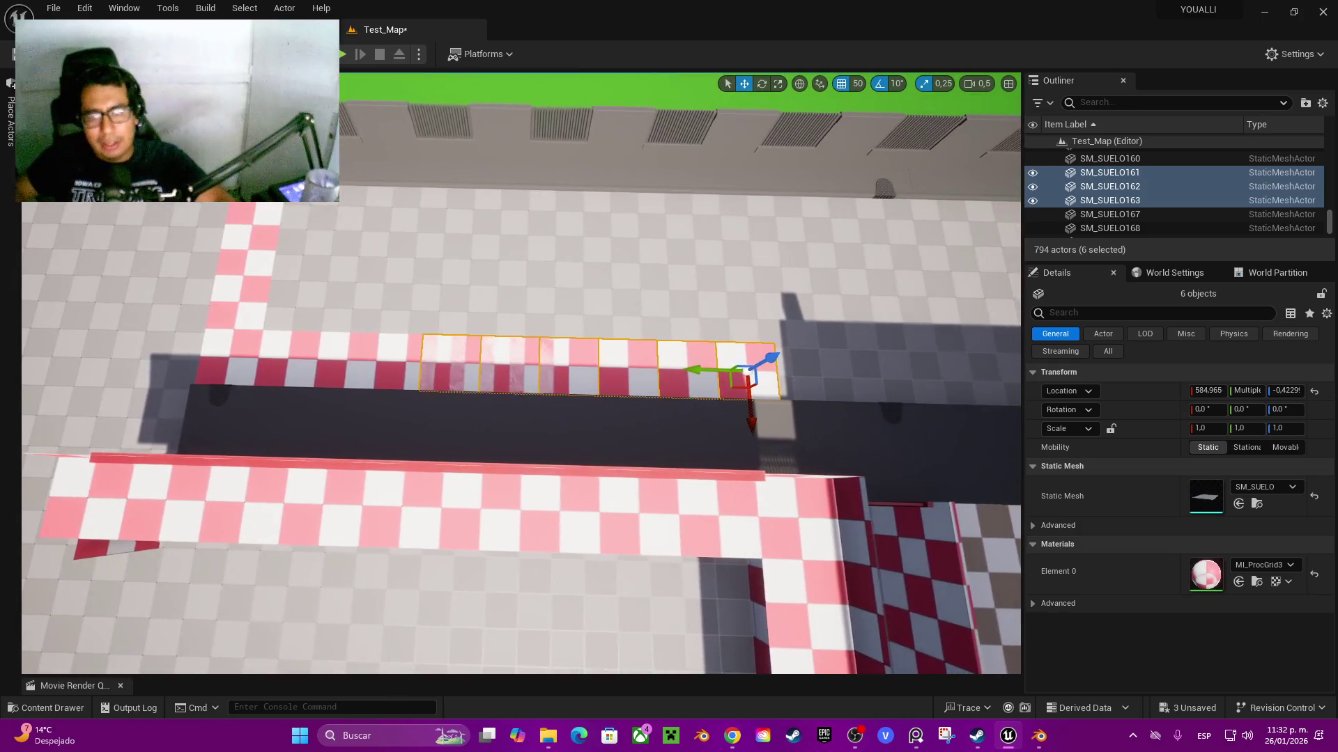
{"action": "mouse_move", "coordinate": [728, 383]}
{"action": "left_mouse_down"}
{"action": "mouse_move", "coordinate": [874, 381]}
{"action": "mouse_move", "coordinate": [853, 384]}
{"action": "left_mouse_up"}
- Multi-select twelve tiles and duplicate the group much further along the curb
{"action": "left_click", "coordinate": [519, 366], "text": "ctrl"}
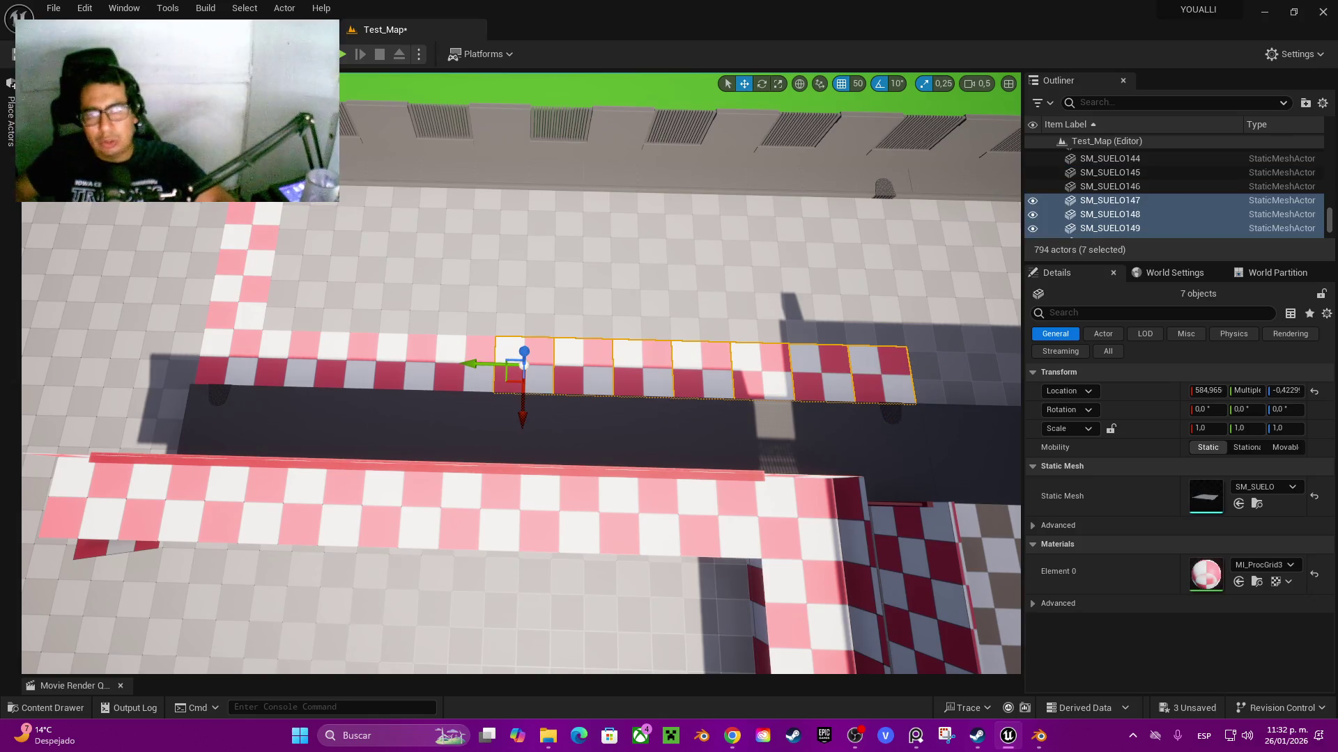
{"action": "left_click", "coordinate": [461, 364], "text": "ctrl"}
{"action": "left_click", "coordinate": [405, 360], "text": "ctrl"}
{"action": "left_click", "coordinate": [346, 361], "text": "ctrl"}
{"action": "left_click", "coordinate": [287, 359], "text": "ctrl"}
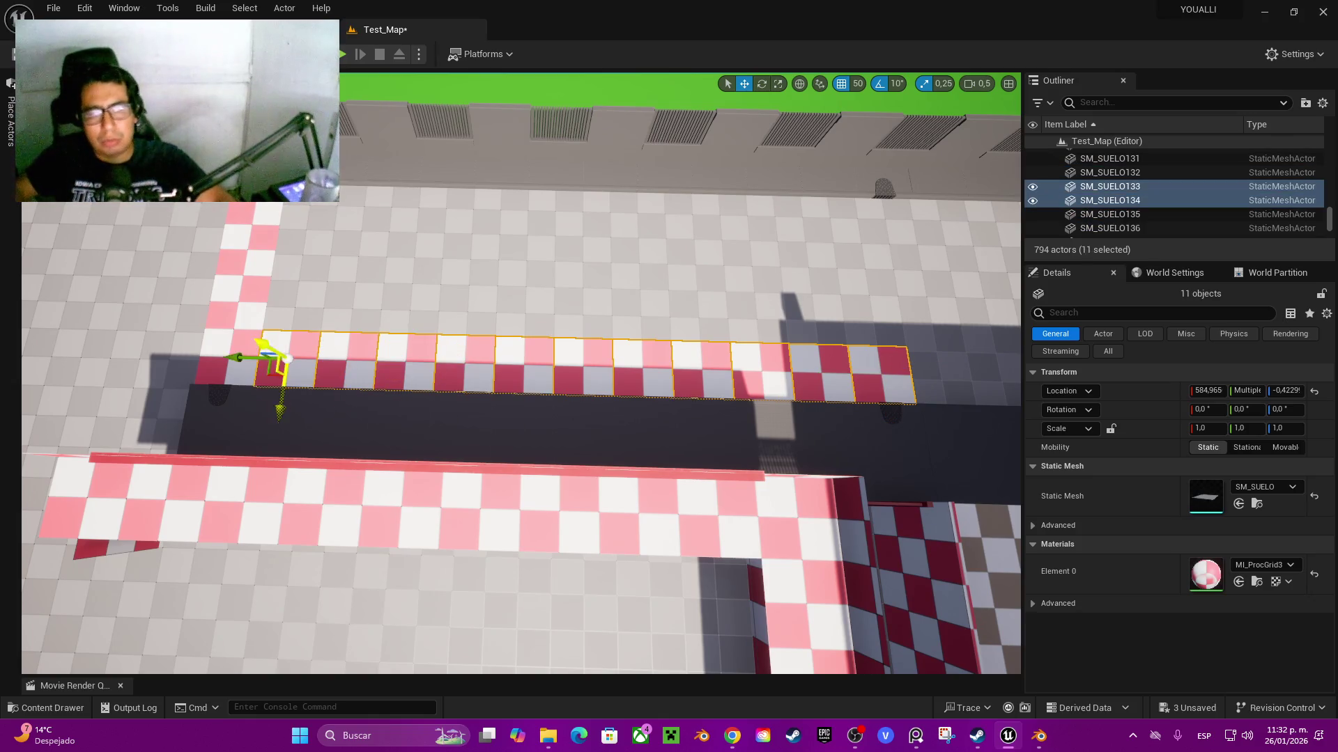
{"action": "left_click", "coordinate": [229, 357], "text": "ctrl"}
{"action": "left_click_drag", "start_coordinate": [202, 355], "coordinate": [1003, 379]}
{"action": "scroll", "coordinate": [998, 379], "scroll_direction": "down", "scroll_amount": 5}
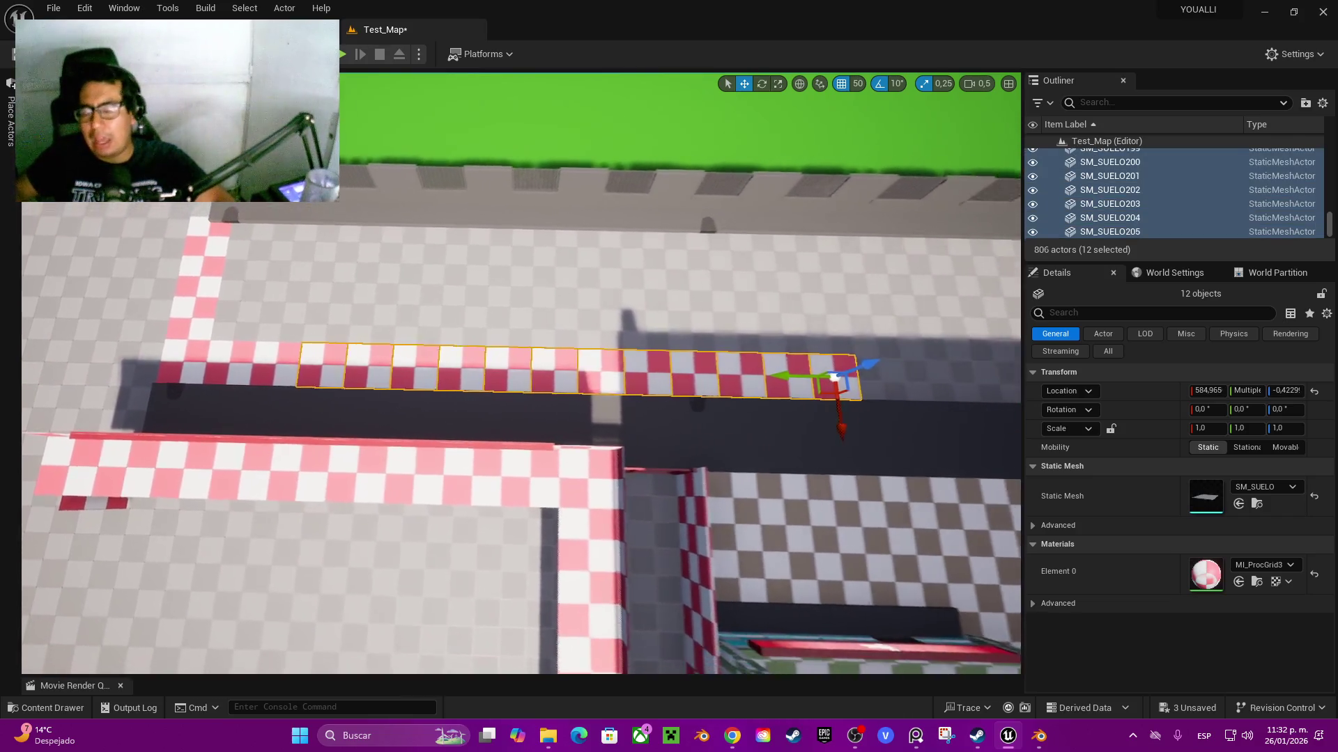
{"action": "scroll", "coordinate": [521, 376], "scroll_direction": "down", "scroll_amount": 3}
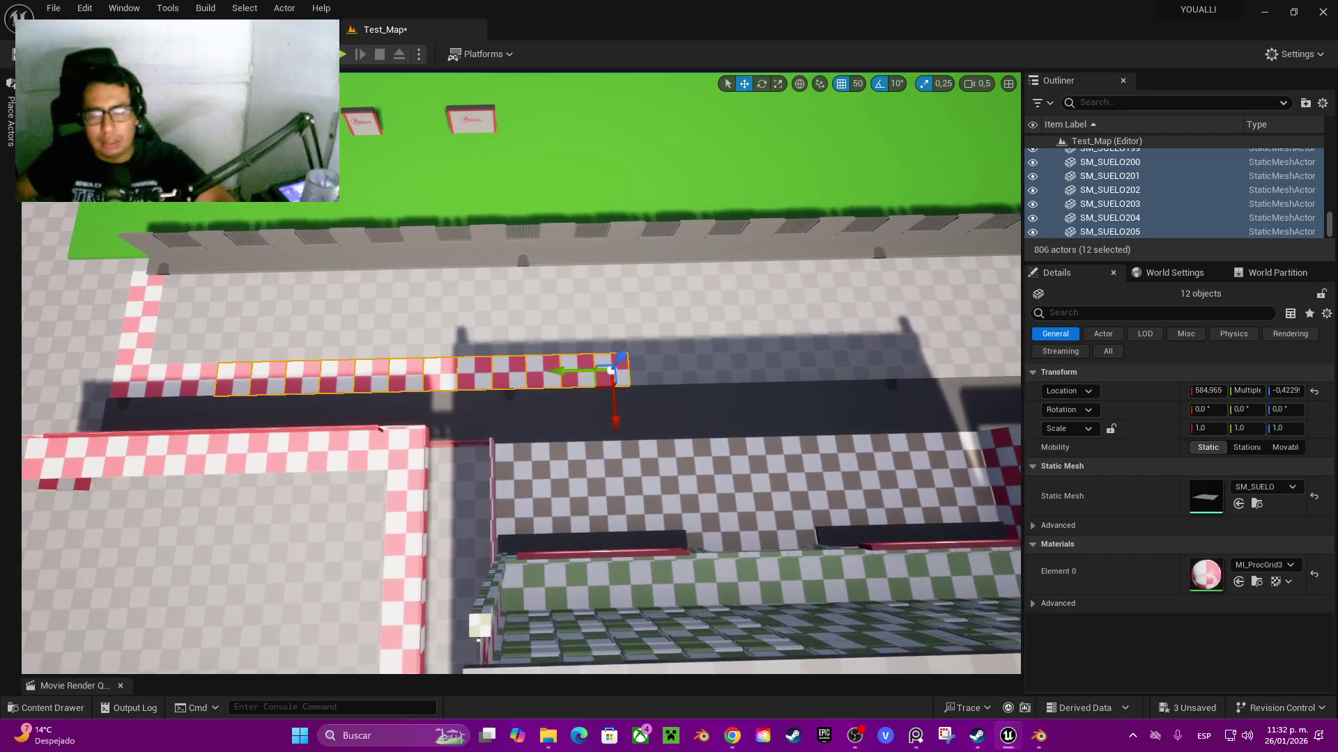
{"action": "mouse_move", "coordinate": [571, 371]}
{"action": "left_mouse_down"}
{"action": "mouse_move", "coordinate": [907, 365]}
{"action": "mouse_move", "coordinate": [879, 370]}
{"action": "left_mouse_up"}
{"action": "scroll", "coordinate": [879, 371], "scroll_direction": "down", "scroll_amount": 4}
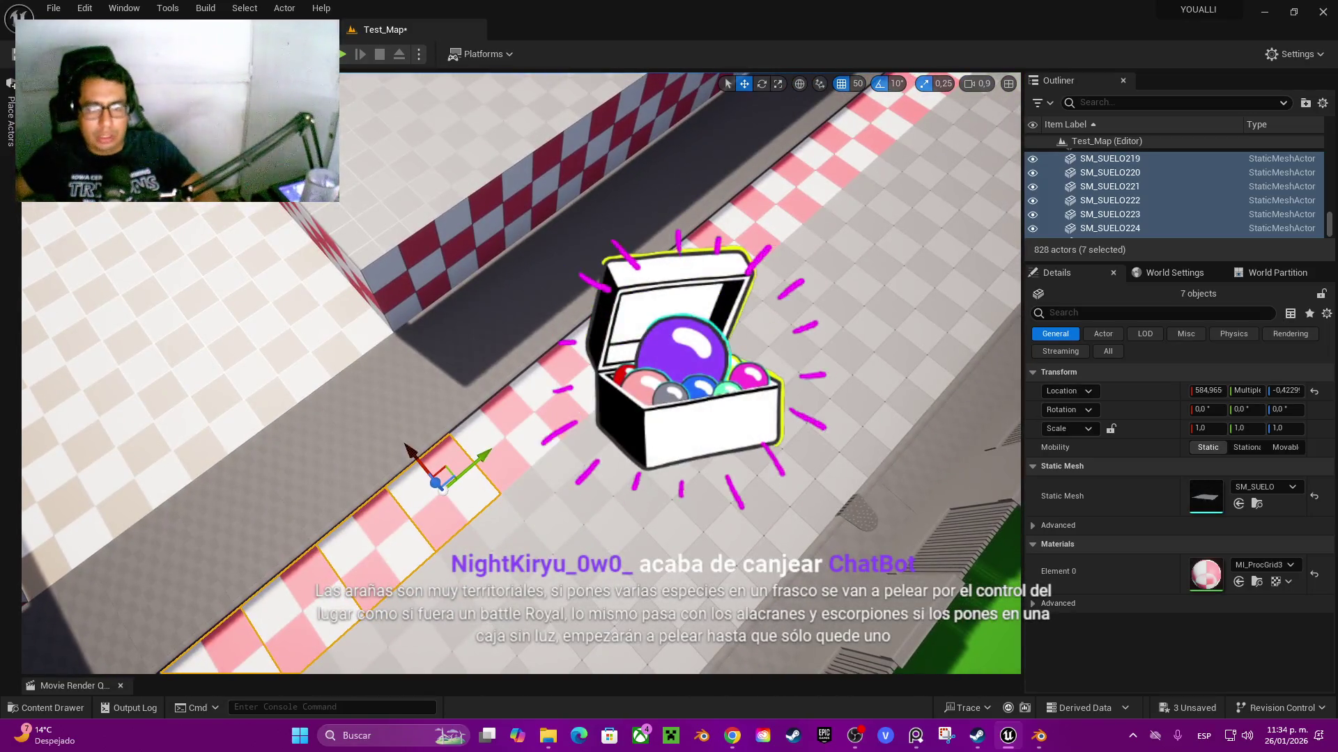
- Add curb tiles including SM_SUELO213–215 to the selection and frame the row
{"action": "left_click", "coordinate": [488, 432], "text": "ctrl"}
{"action": "left_click", "coordinate": [530, 397], "text": "ctrl"}
{"action": "left_click", "coordinate": [571, 362], "text": "ctrl"}
{"action": "left_click", "coordinate": [279, 585], "text": "ctrl"}
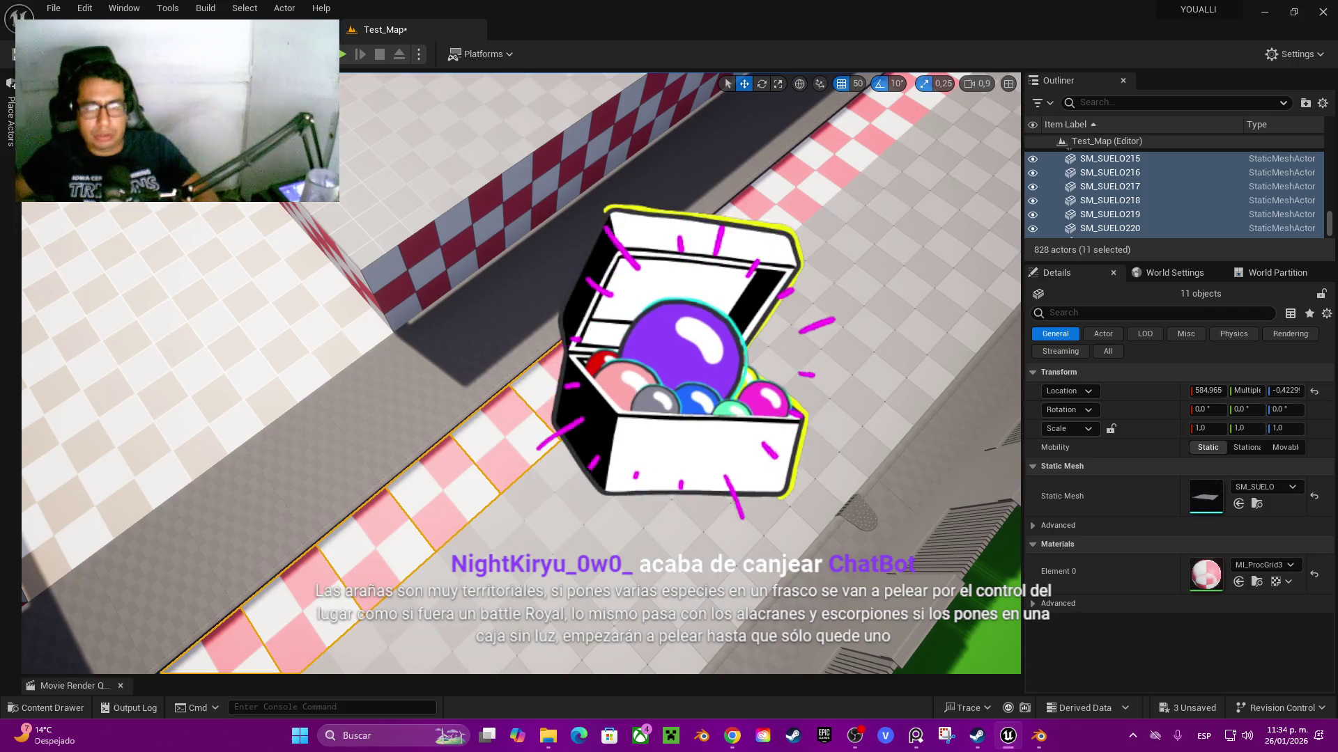
{"action": "left_click", "coordinate": [209, 634], "text": "ctrl"}
{"action": "left_click", "coordinate": [613, 327], "text": "ctrl"}
{"action": "key", "text": "f"}
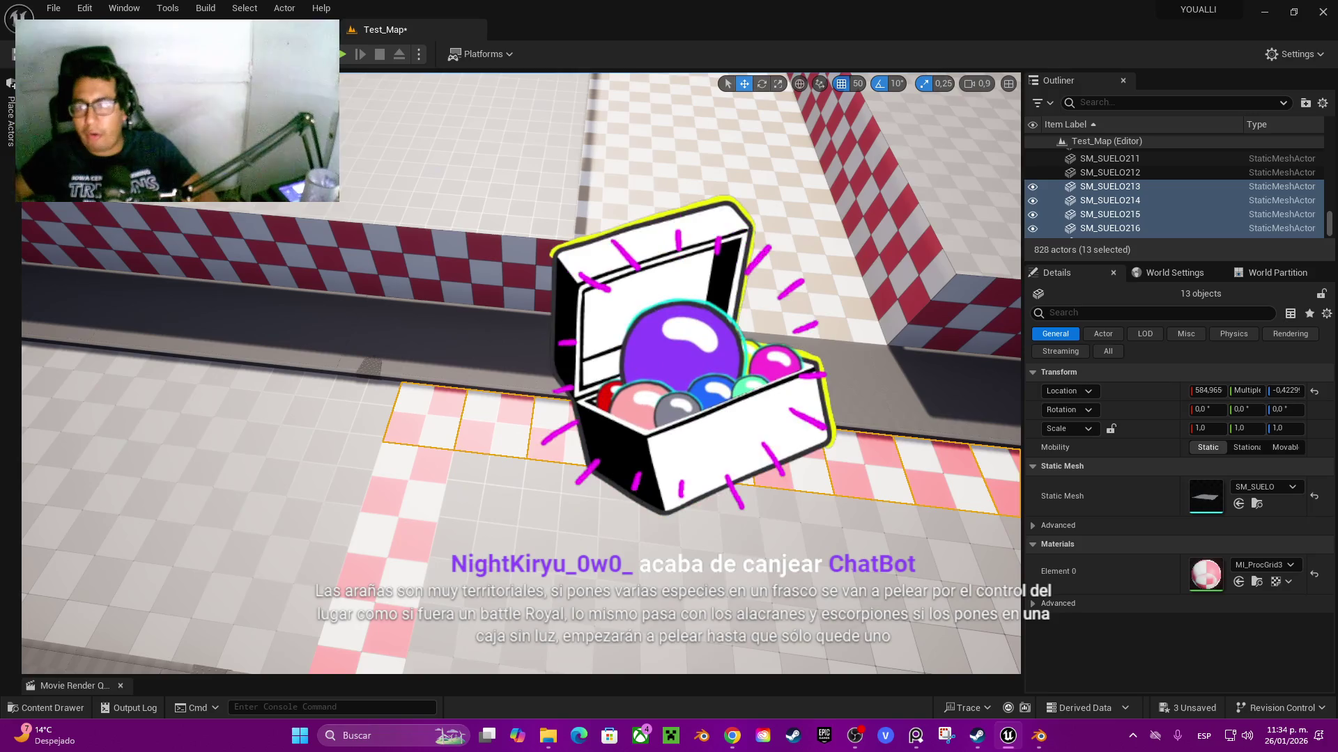
- Start a new selection at SM_SUELO225 and add tiles SM_SUELO224 down to SM_SUELO219
{"action": "left_click", "coordinate": [425, 412]}
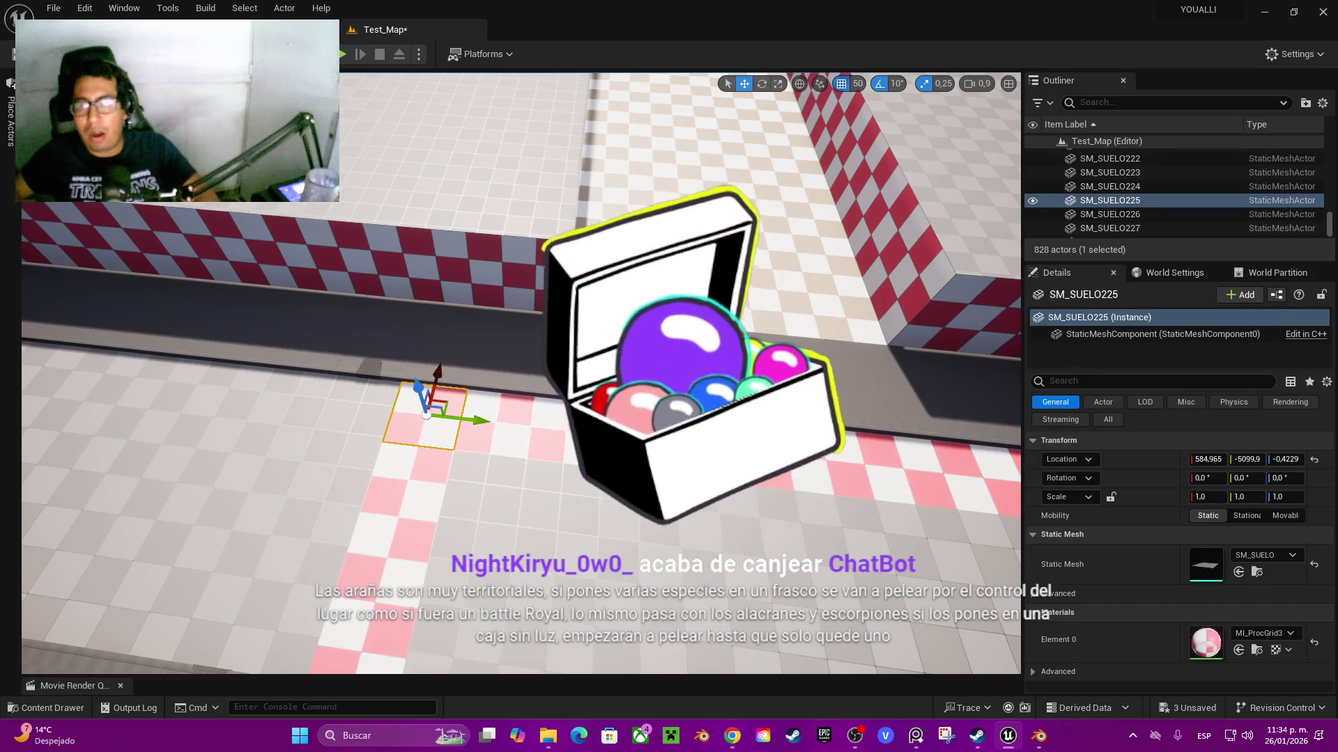
{"action": "left_click", "coordinate": [495, 423], "text": "ctrl"}
{"action": "key", "text": "w"}
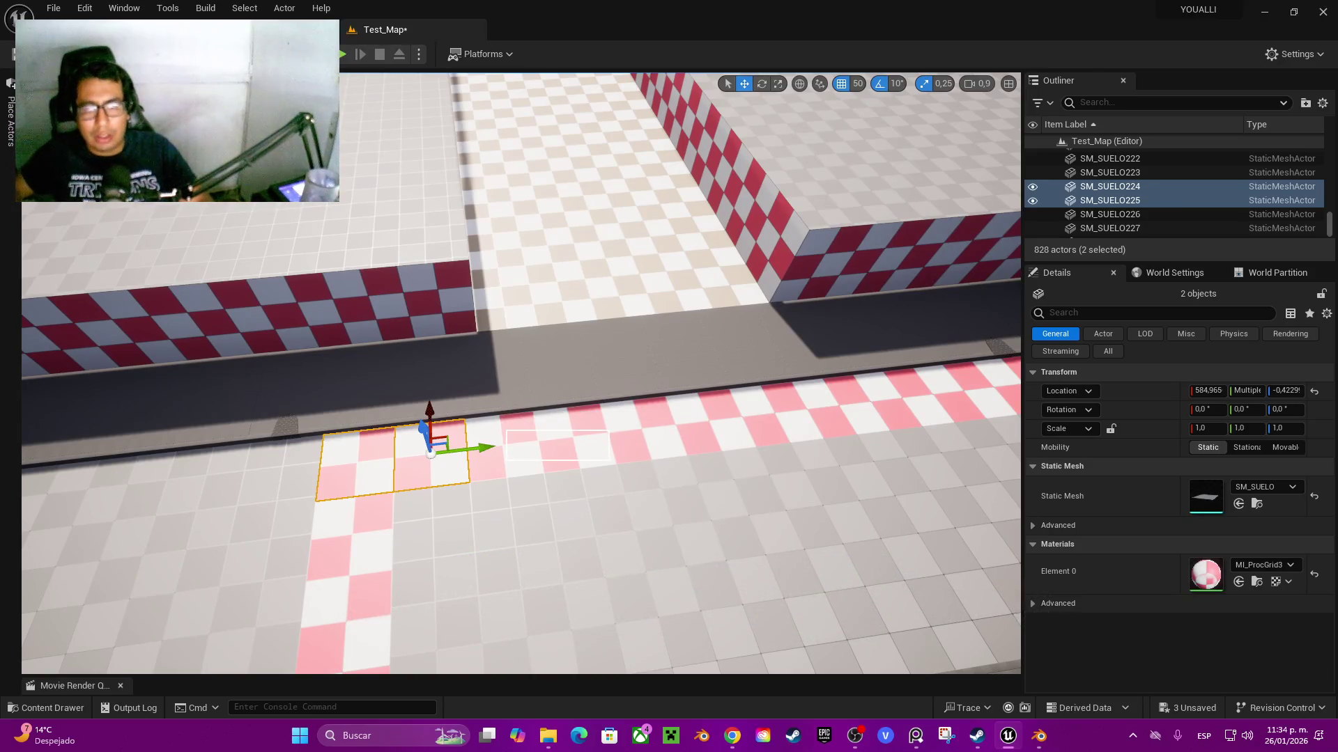
{"action": "left_click", "coordinate": [506, 449], "text": "ctrl"}
{"action": "left_click", "coordinate": [577, 443], "text": "ctrl"}
{"action": "left_click", "coordinate": [711, 428], "text": "ctrl"}
{"action": "left_click", "coordinate": [776, 413], "text": "ctrl"}
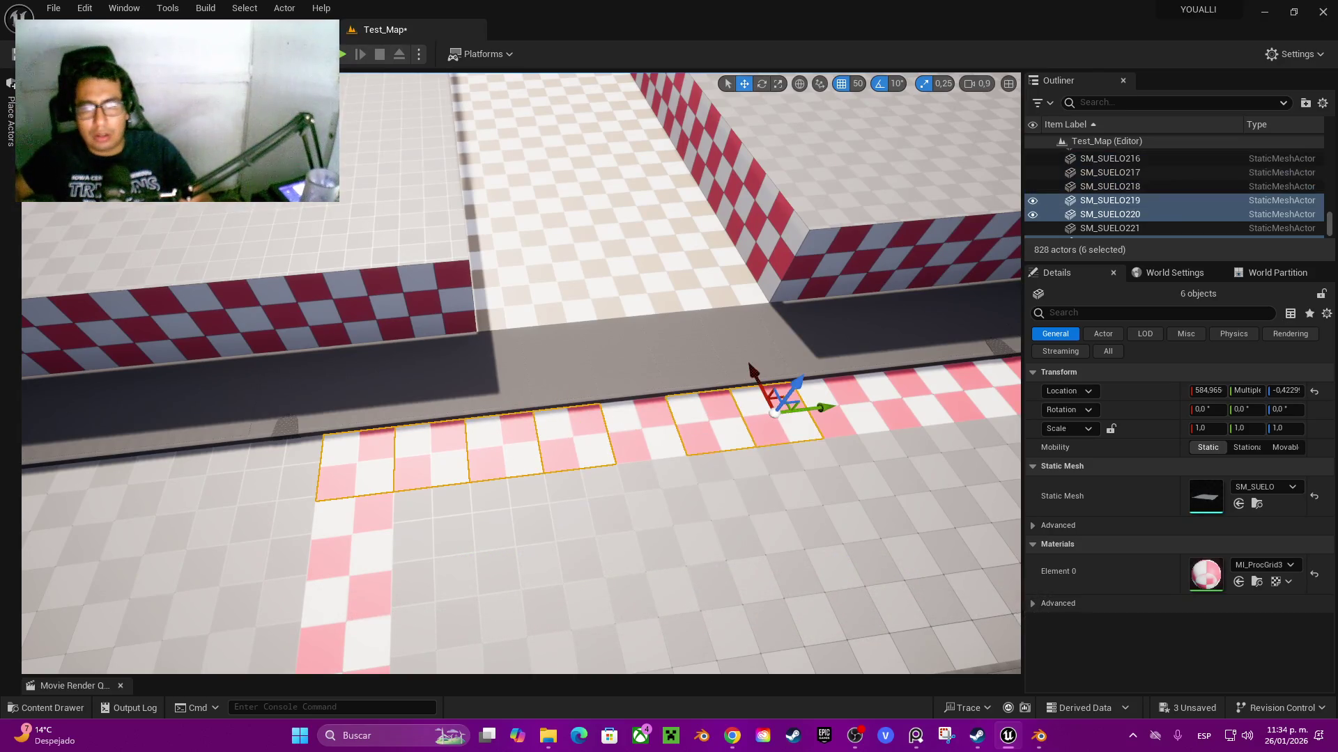
{"action": "left_click", "coordinate": [641, 429], "text": "ctrl"}
{"action": "key", "text": "d"}
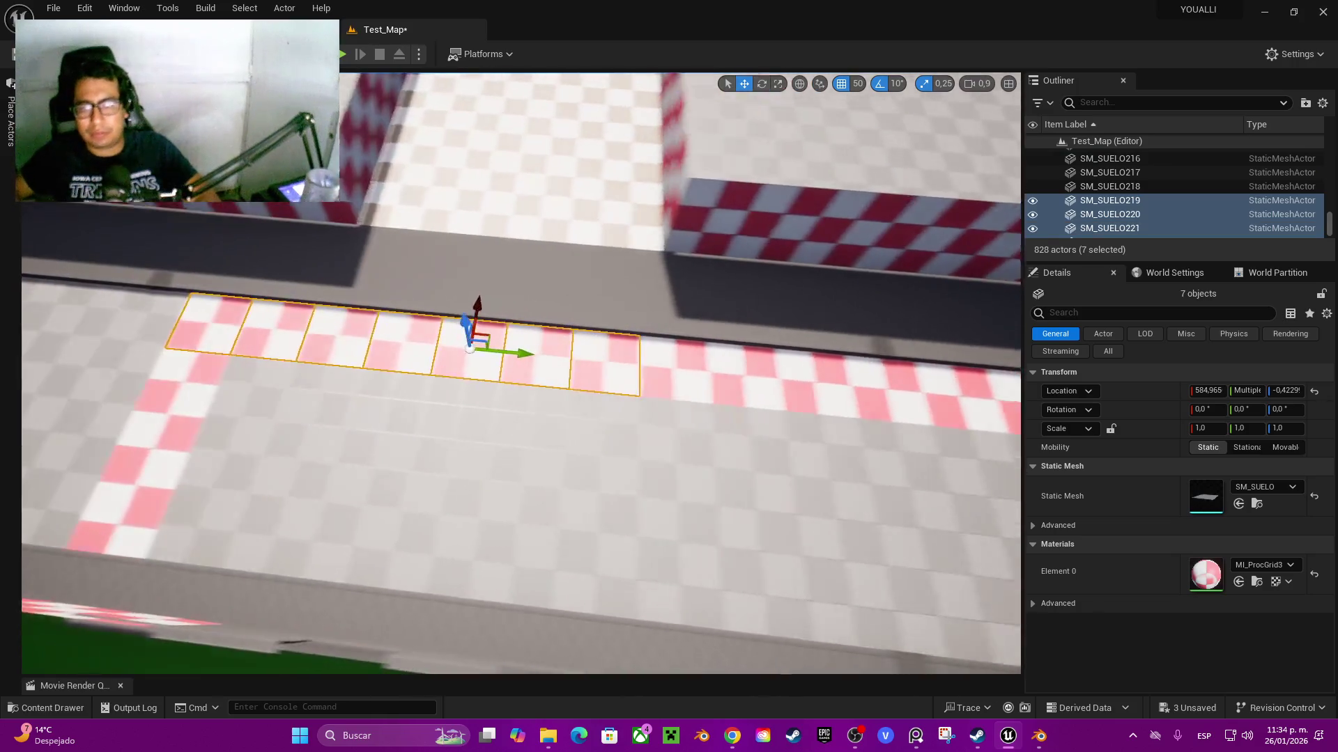
- Box-select successive stretches of curb tiles to the strip's end, reaching 44 selected
{"action": "mouse_move", "coordinate": [393, 368]}
{"action": "left_mouse_down"}
{"action": "mouse_move", "coordinate": [725, 387]}
{"action": "mouse_move", "coordinate": [733, 418]}
{"action": "left_mouse_up"}
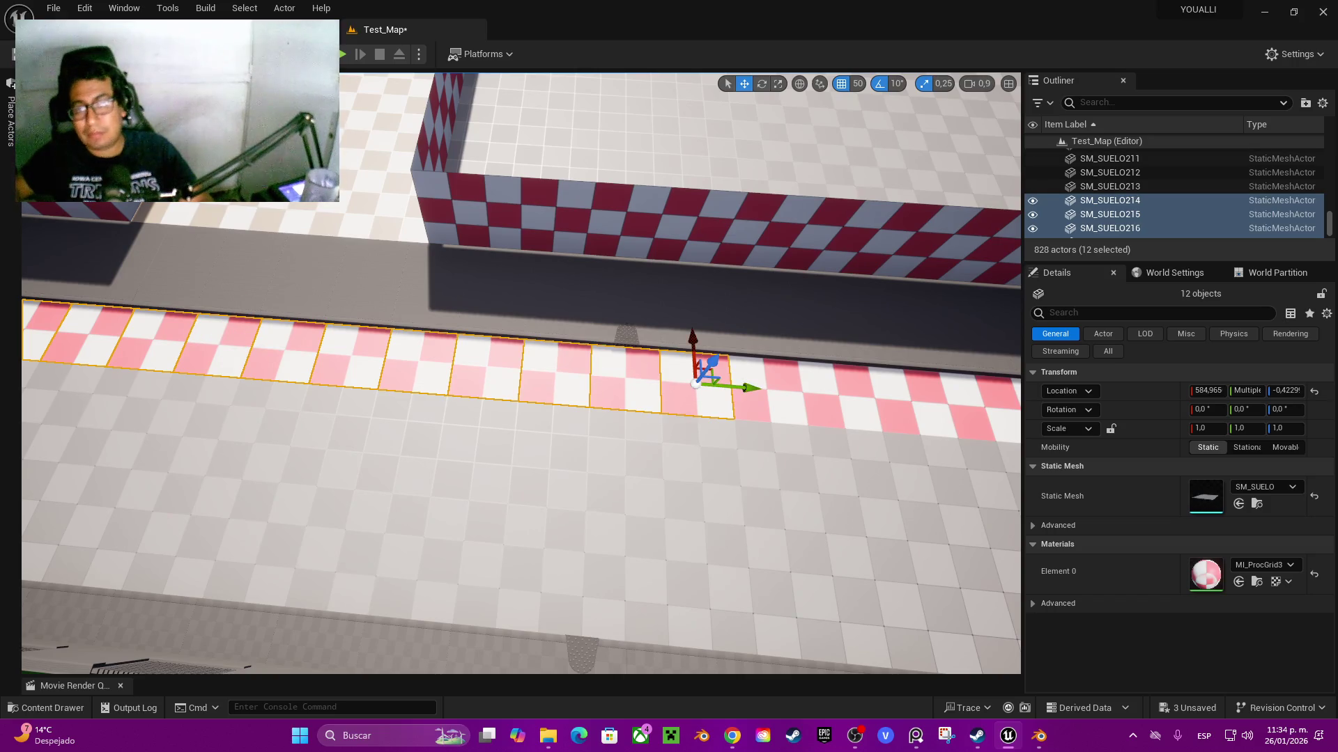
{"action": "key", "text": "d"}
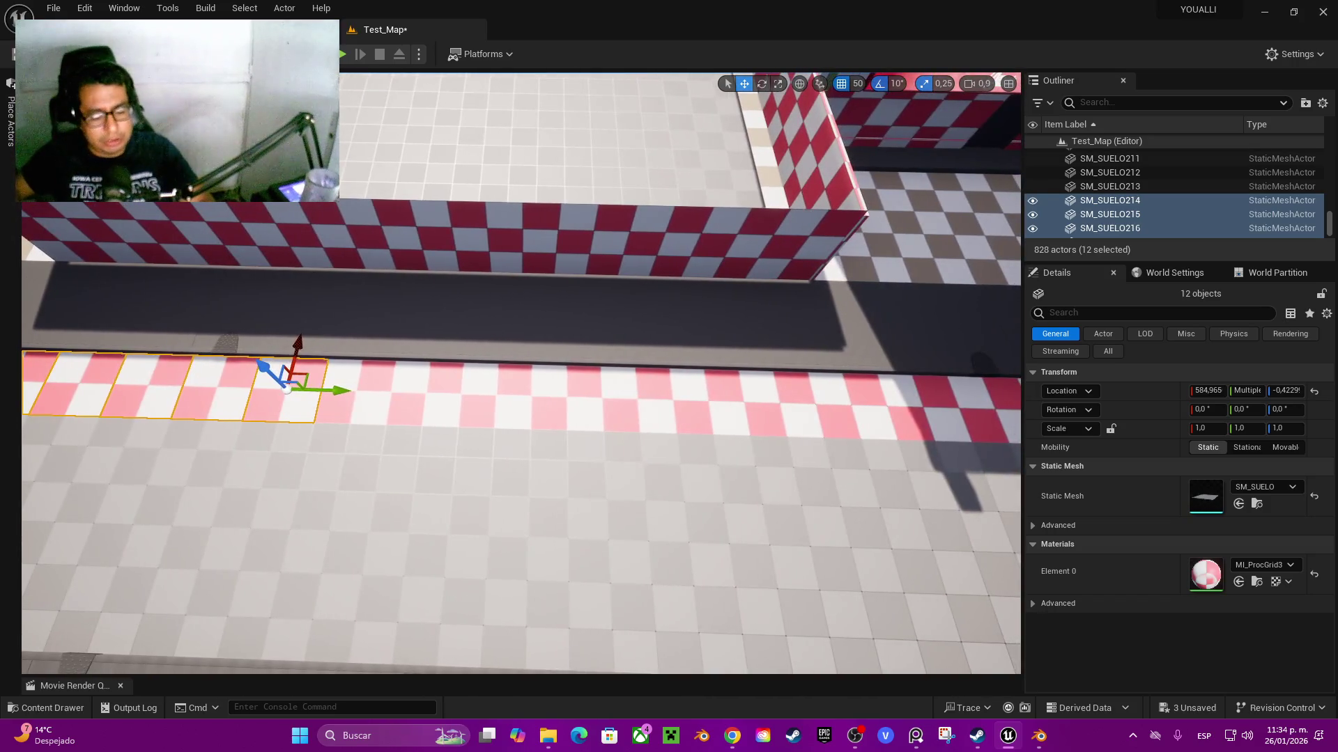
{"action": "mouse_move", "coordinate": [310, 405]}
{"action": "left_mouse_down"}
{"action": "mouse_move", "coordinate": [423, 421]}
{"action": "mouse_move", "coordinate": [934, 412]}
{"action": "left_mouse_up"}
{"action": "key", "text": "d"}
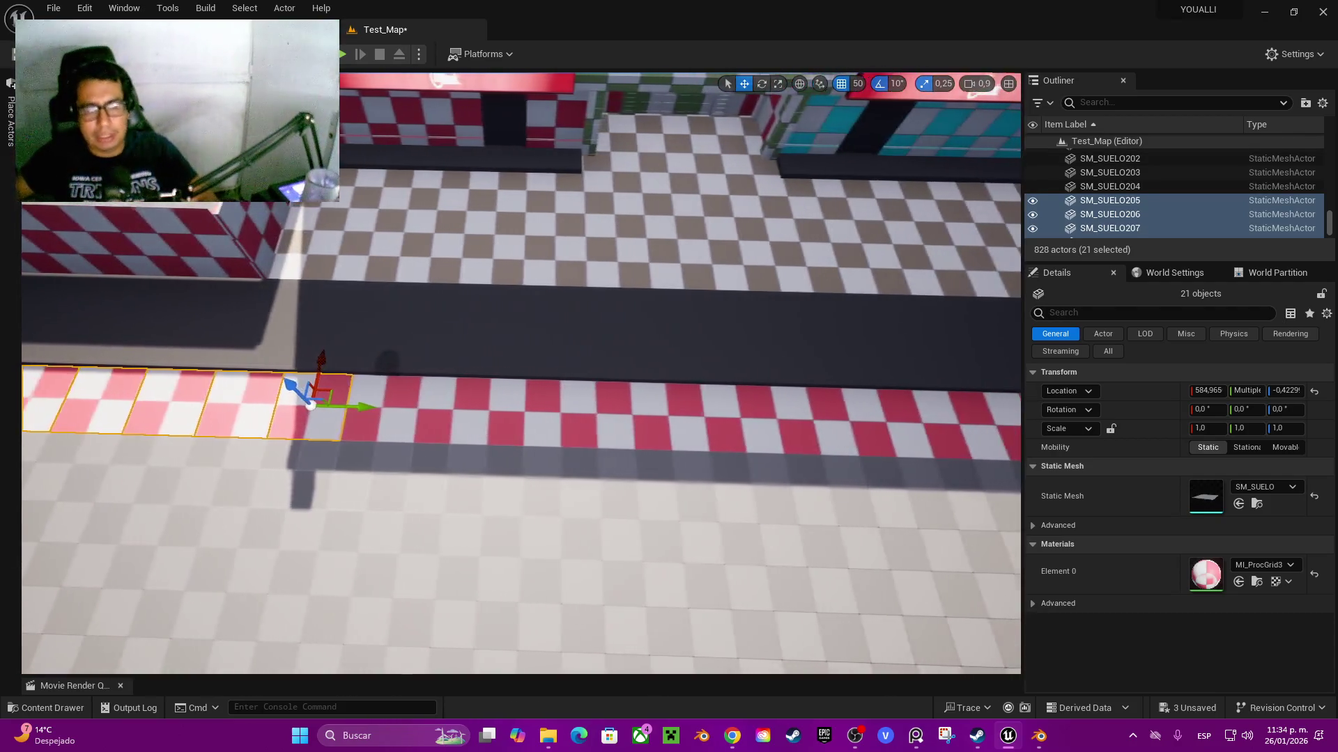
{"action": "key", "text": "d"}
{"action": "left_click_drag", "start_coordinate": [323, 426], "coordinate": [924, 437]}
{"action": "key", "text": "d"}
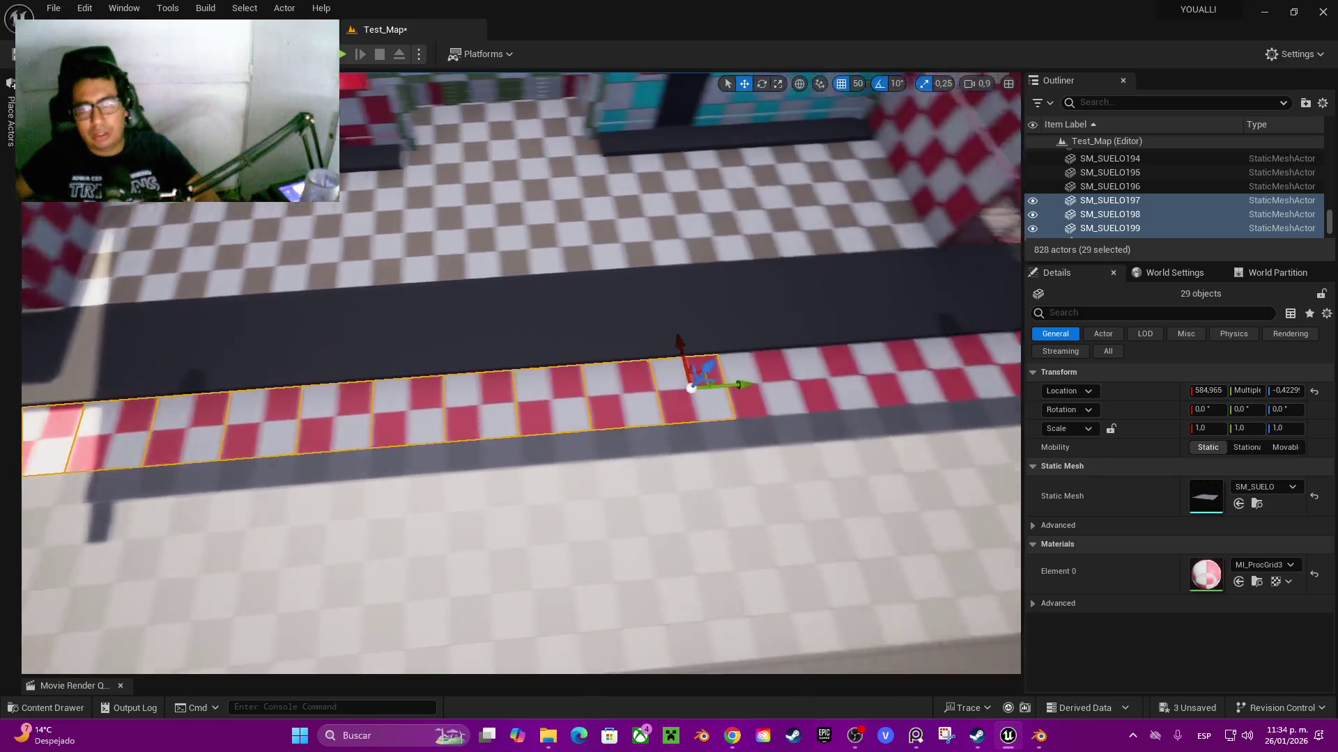
{"action": "key", "text": "d"}
{"action": "mouse_move", "coordinate": [403, 420]}
{"action": "left_mouse_down"}
{"action": "mouse_move", "coordinate": [583, 388]}
{"action": "mouse_move", "coordinate": [824, 380]}
{"action": "mouse_move", "coordinate": [767, 376]}
{"action": "left_mouse_up"}
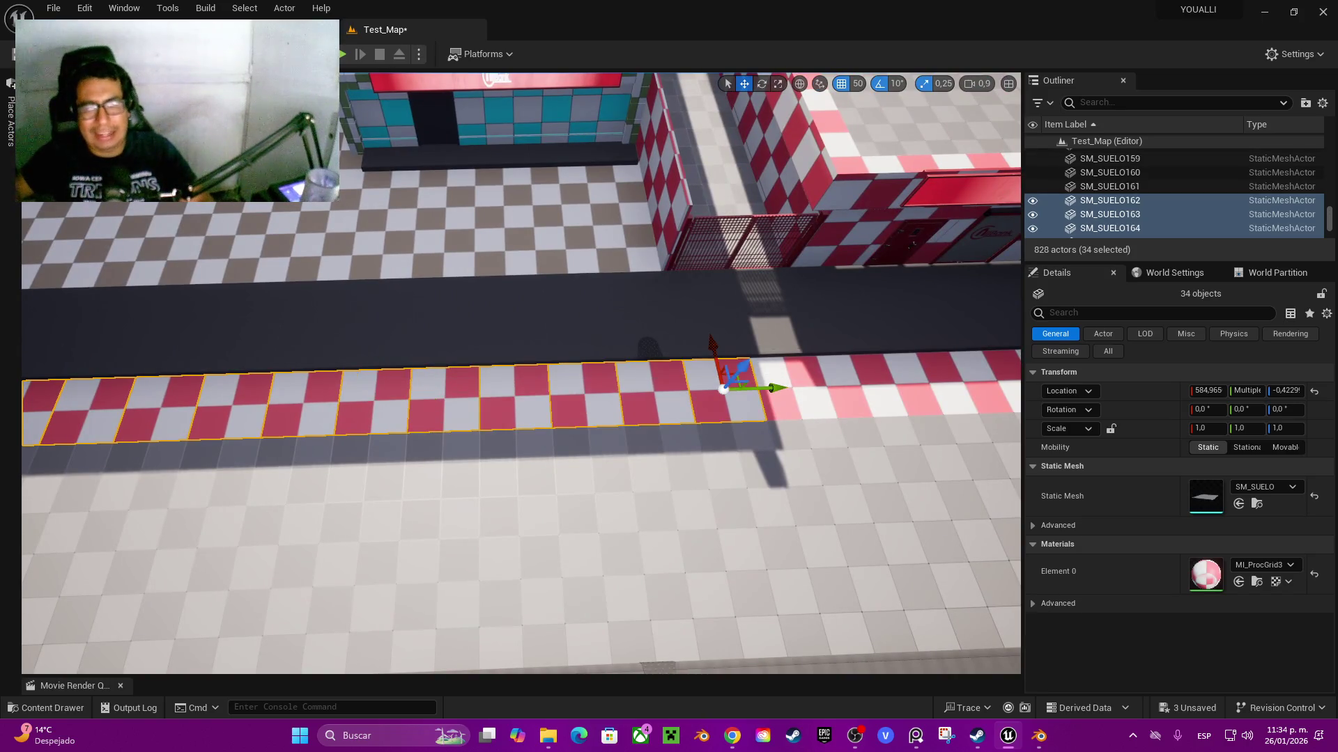
{"action": "key", "text": "d"}
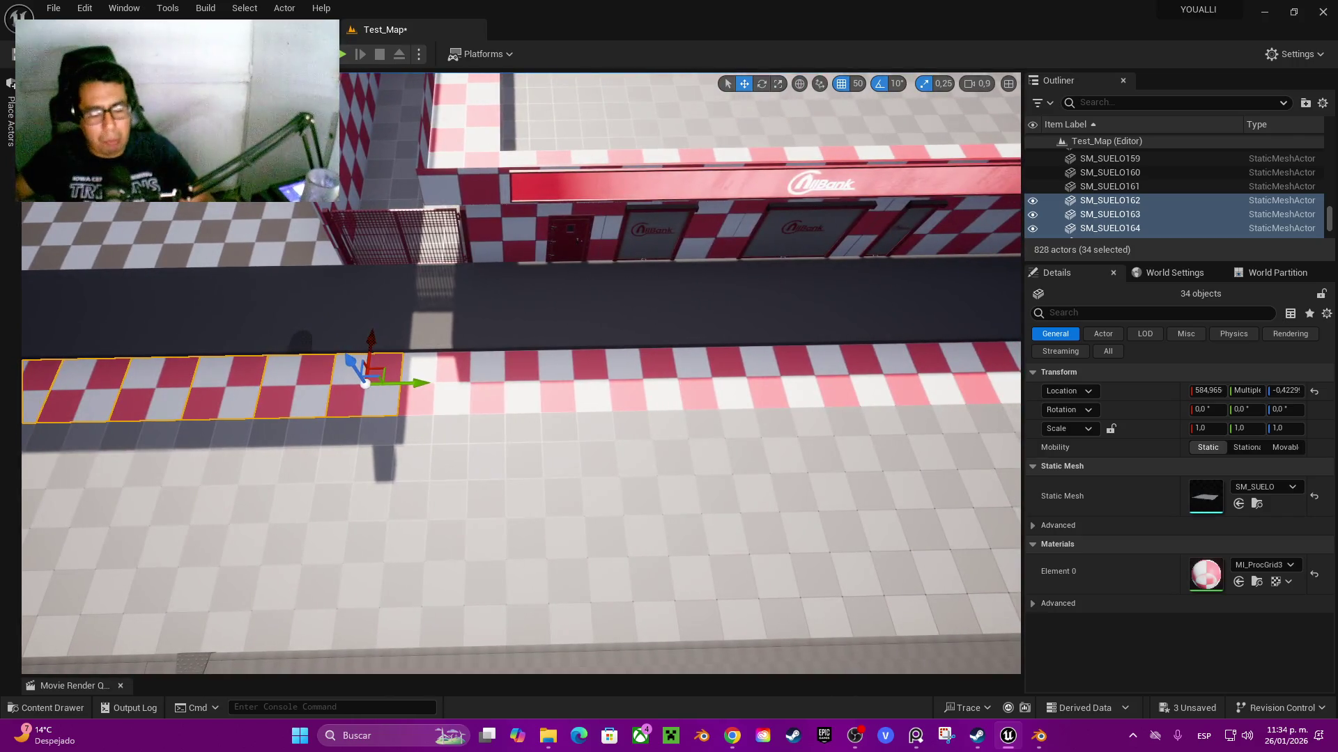
{"action": "mouse_move", "coordinate": [404, 403]}
{"action": "left_mouse_down"}
{"action": "mouse_move", "coordinate": [652, 367]}
{"action": "mouse_move", "coordinate": [903, 359]}
{"action": "left_mouse_up"}
{"action": "key", "text": "d"}
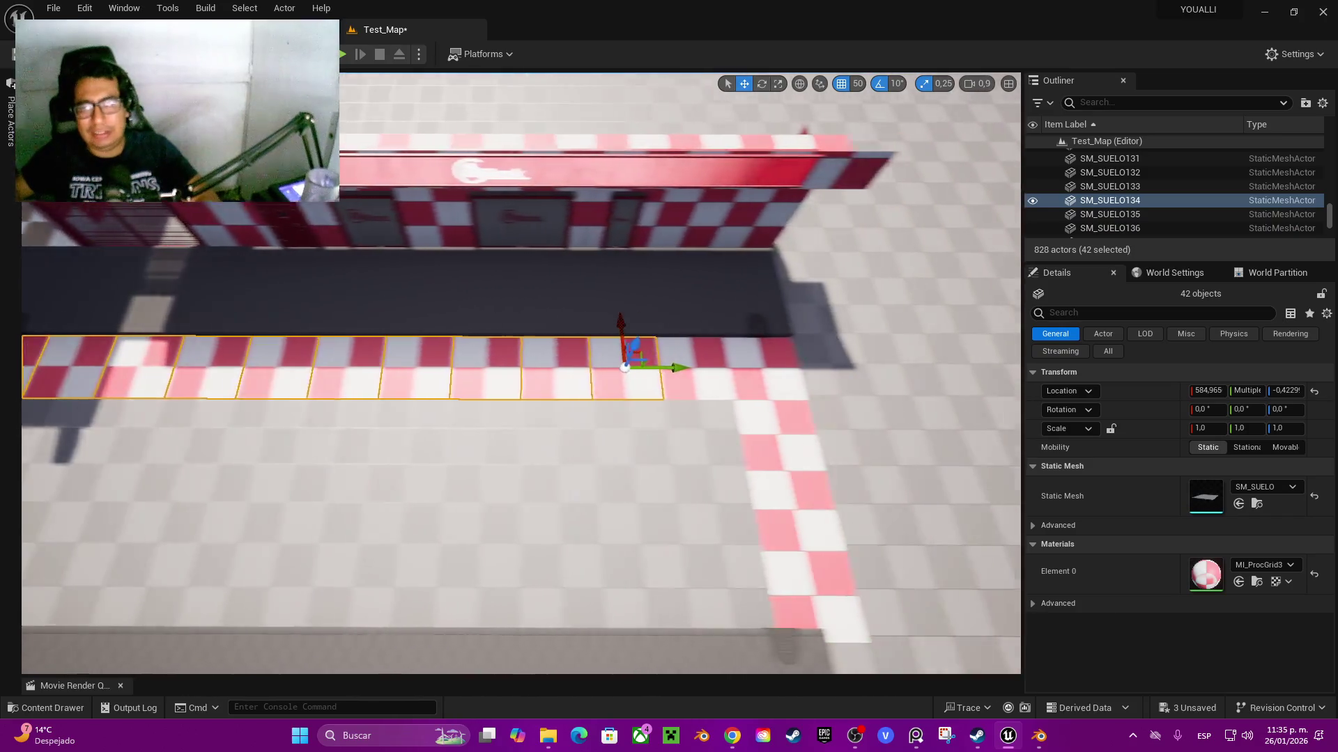
{"action": "left_click_drag", "start_coordinate": [585, 402], "coordinate": [714, 348]}
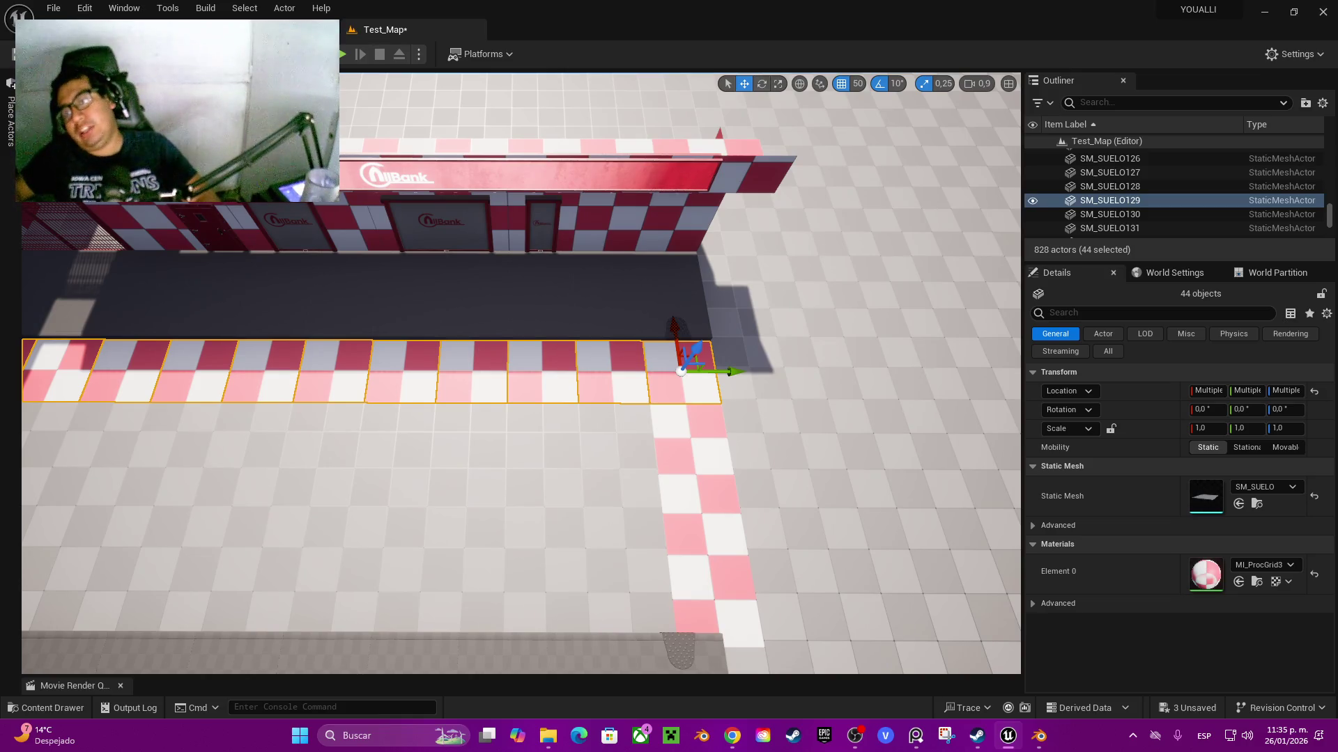
- Fly the view low and then up to look down the selected tile strip
{"action": "key", "text": "w"}
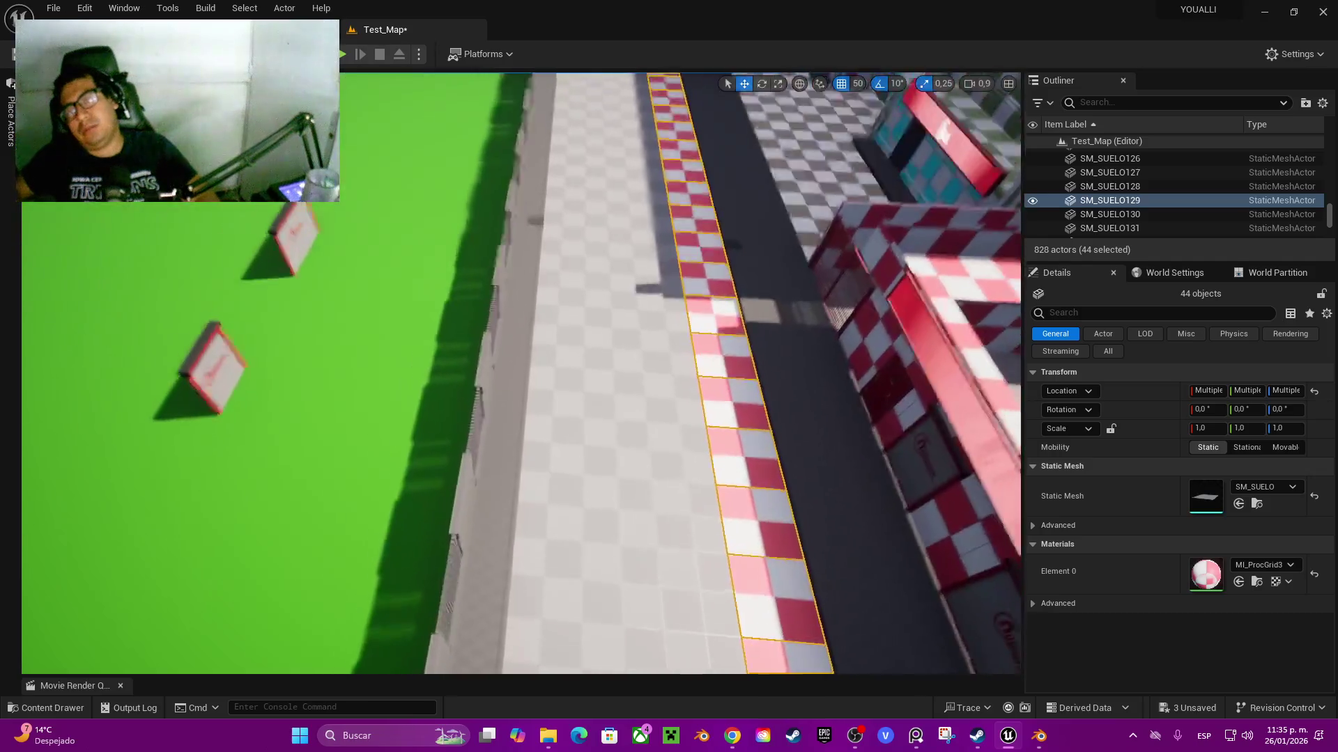
{"action": "key", "text": "e"}
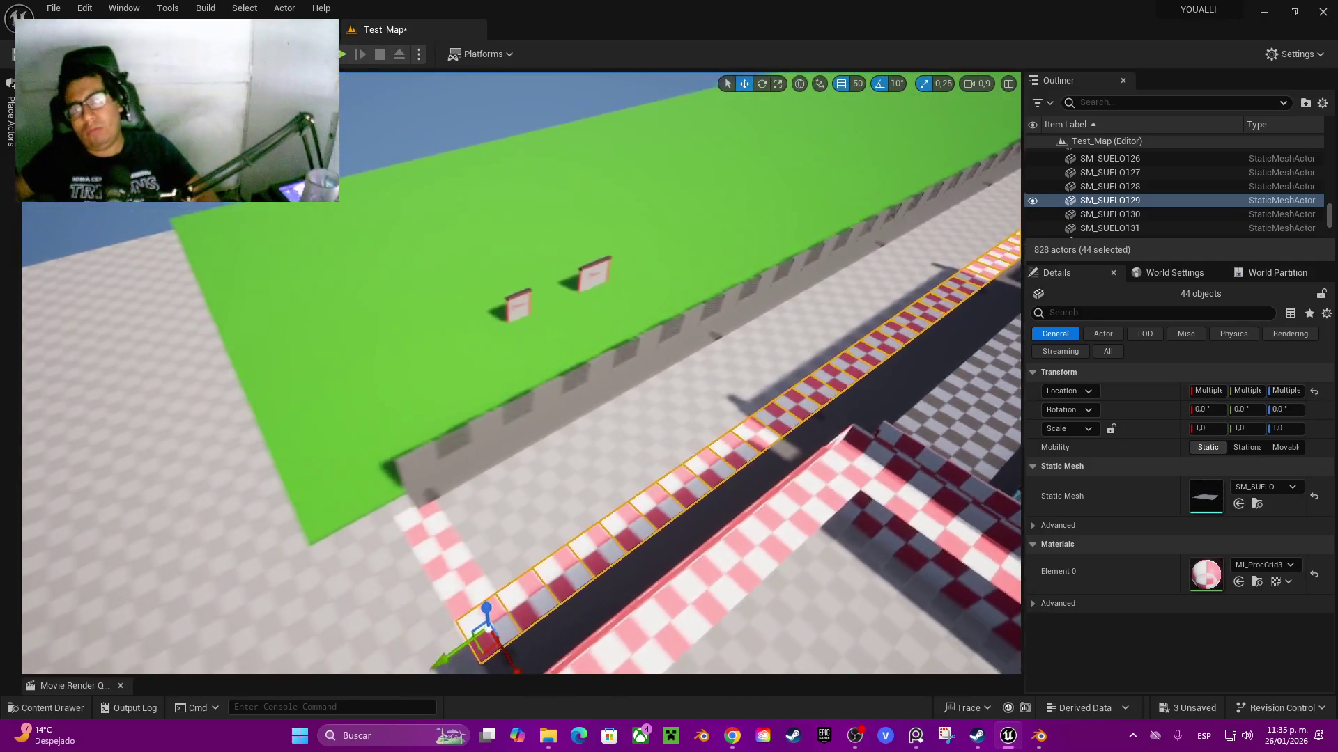
{"action": "key", "text": "e"}
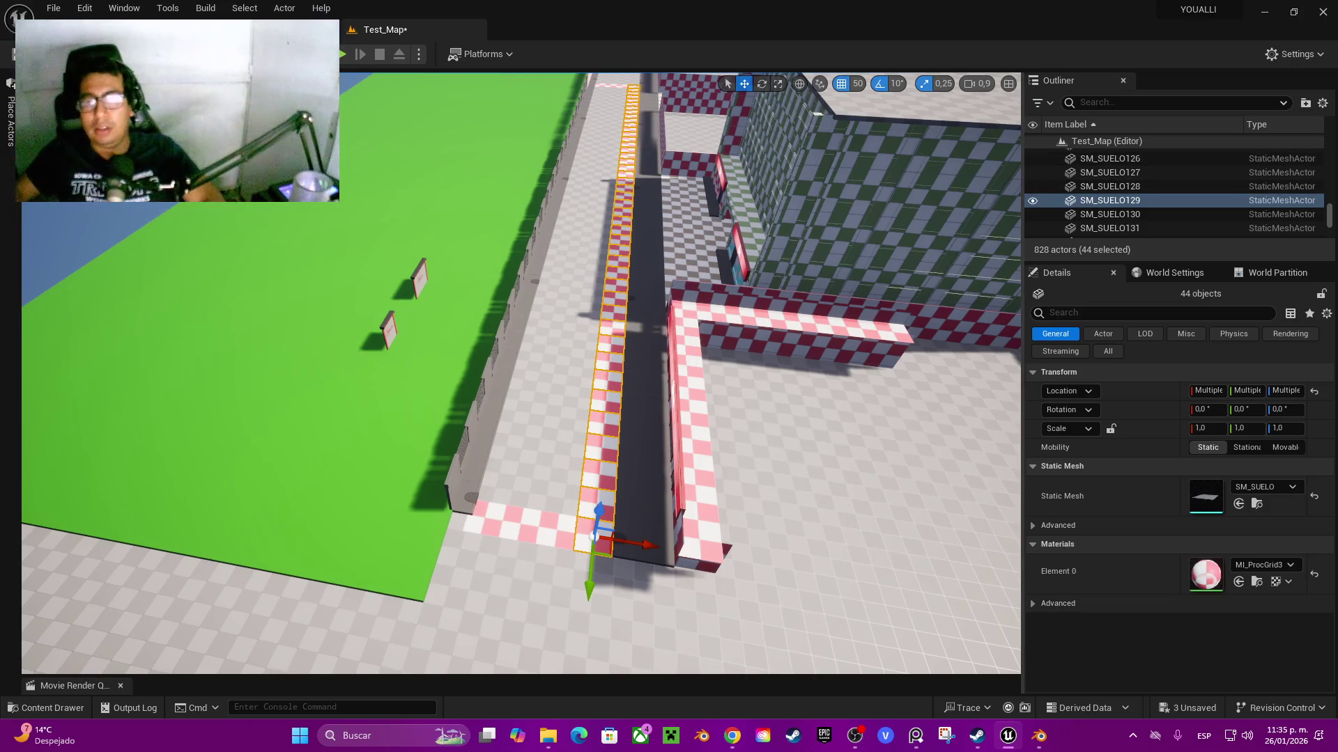
{"action": "scroll", "coordinate": [521, 373], "scroll_direction": "up", "scroll_amount": 2}
{"action": "key", "text": "w"}
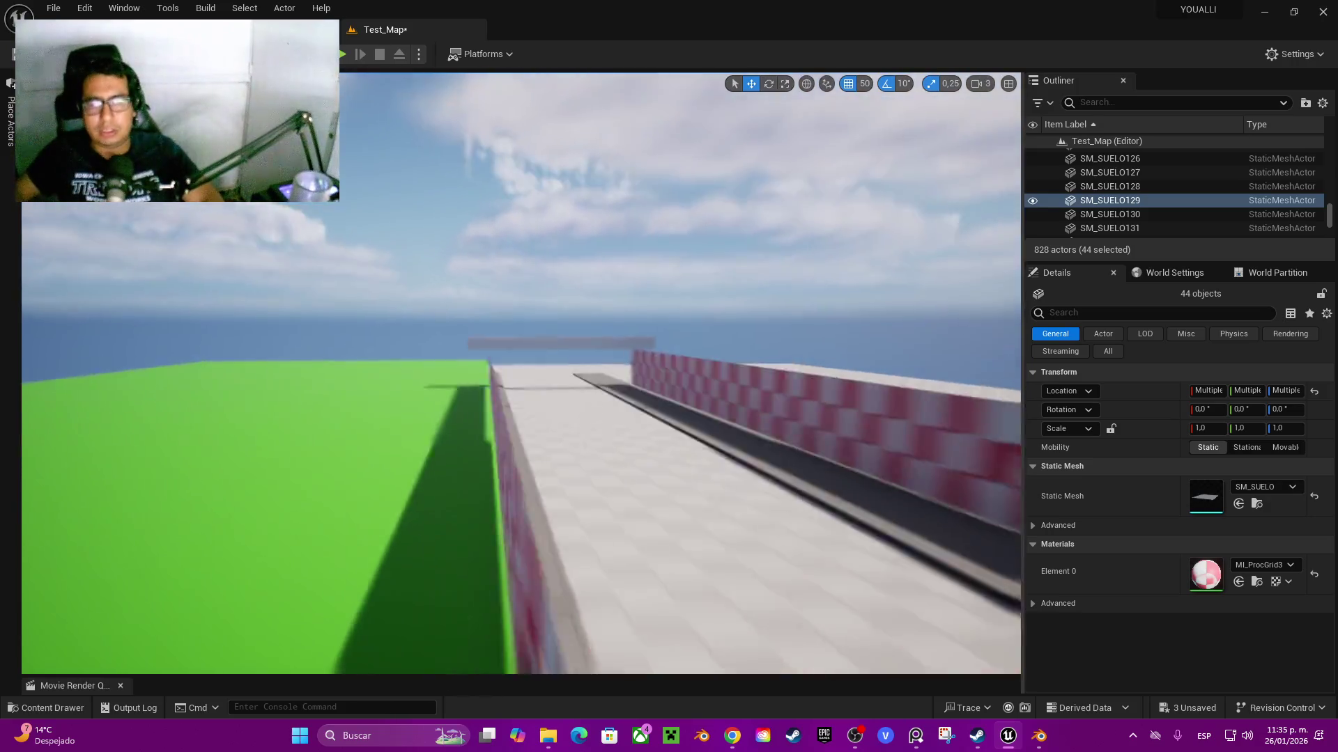
{"action": "key", "text": "e"}
{"action": "scroll", "coordinate": [521, 372], "scroll_direction": "down", "scroll_amount": 2}
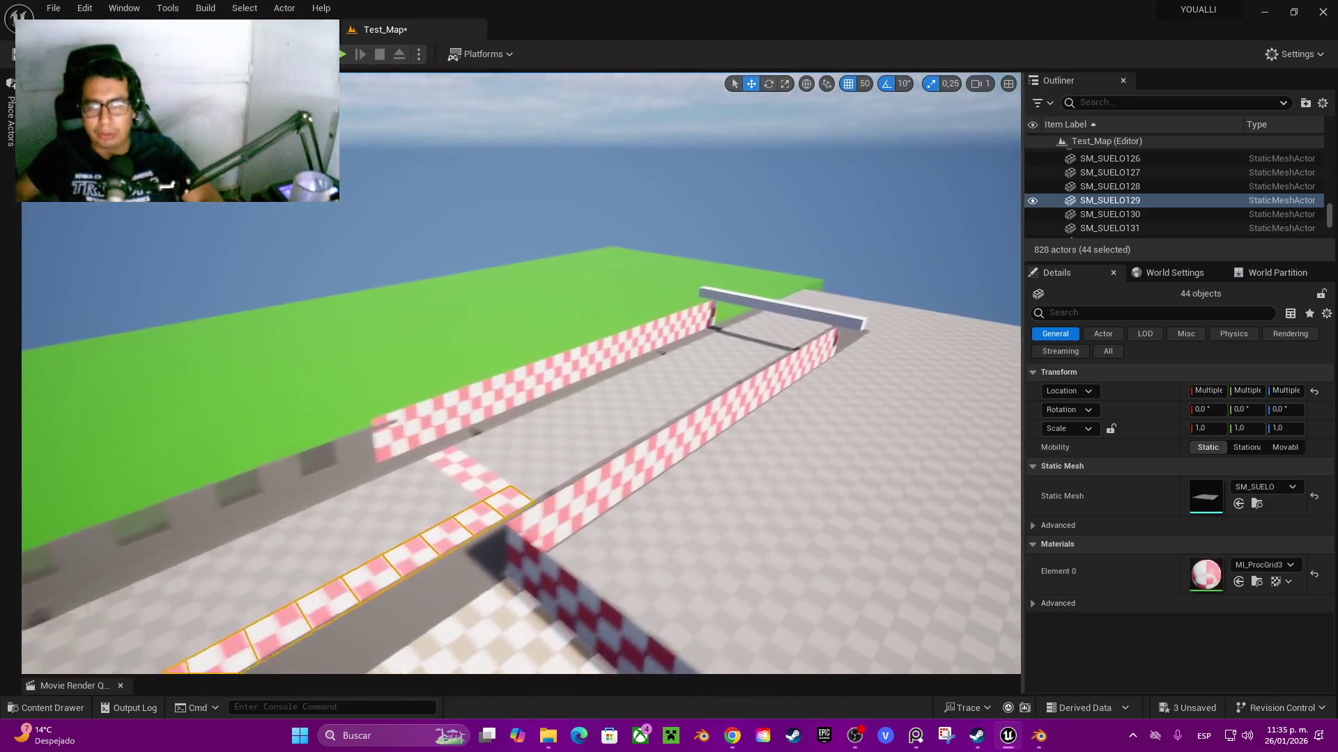
- Select SM_SUELO225 and duplicate it three times along Y past the white beam
{"action": "key", "text": "w"}
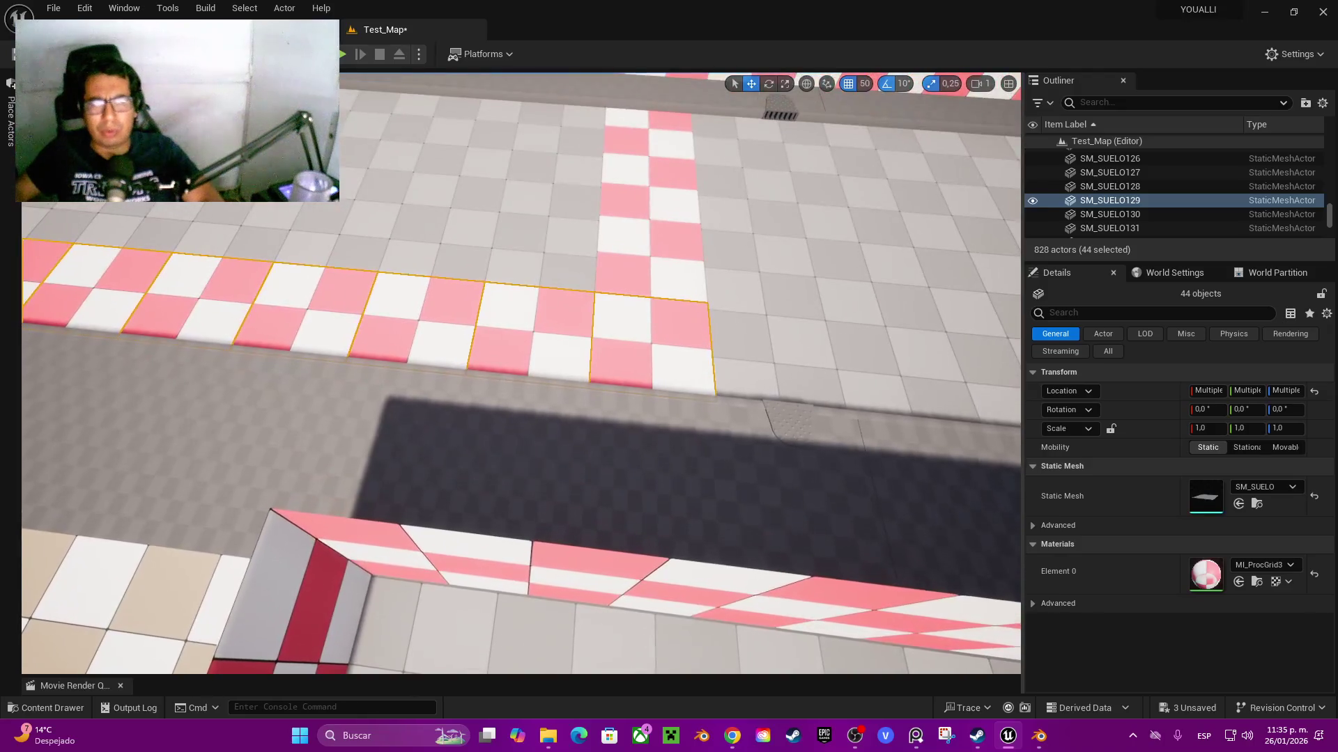
{"action": "left_click", "coordinate": [620, 328]}
{"action": "key", "text": "s"}
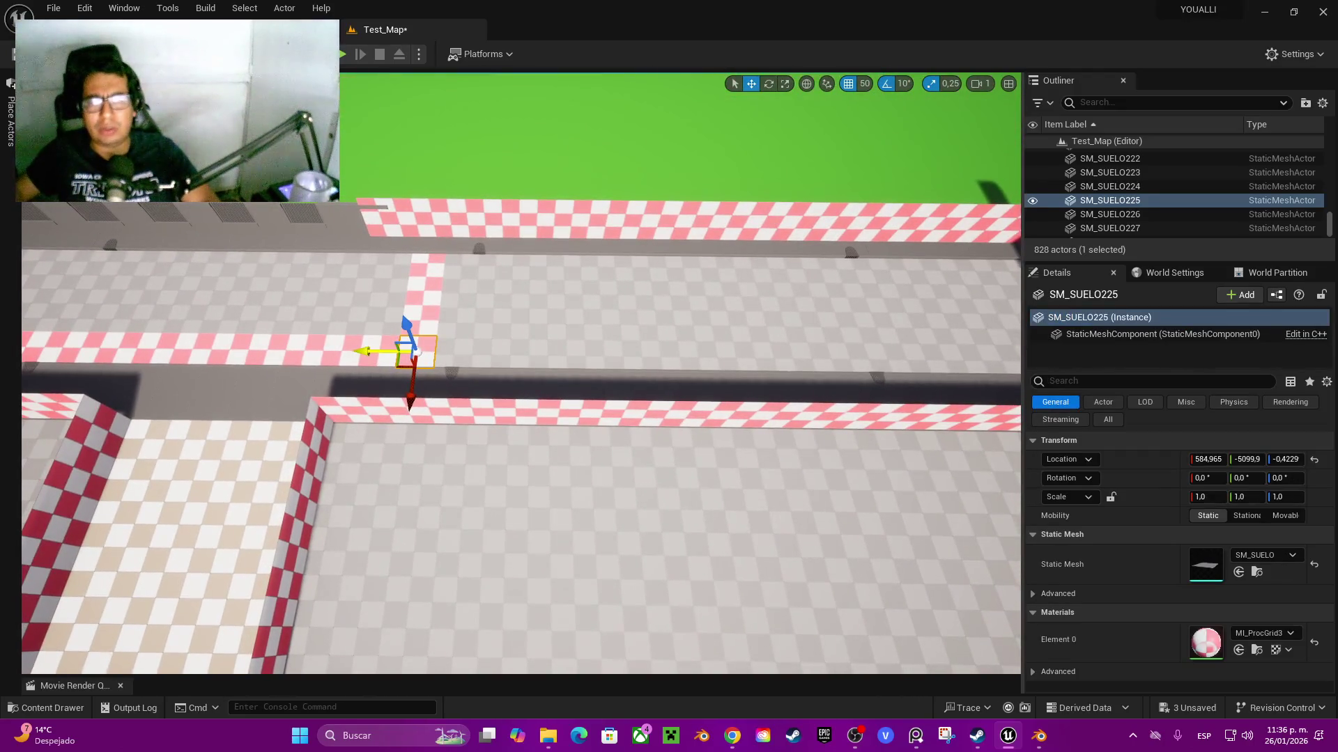
{"action": "mouse_move", "coordinate": [386, 351]}
{"action": "left_mouse_down"}
{"action": "mouse_move", "coordinate": [476, 350]}
{"action": "mouse_move", "coordinate": [426, 350]}
{"action": "left_mouse_up"}
{"action": "scroll", "coordinate": [452, 351], "scroll_direction": "up", "scroll_amount": 3}
{"action": "mouse_move", "coordinate": [540, 366]}
{"action": "left_mouse_down"}
{"action": "mouse_move", "coordinate": [647, 363]}
{"action": "mouse_move", "coordinate": [583, 347]}
{"action": "mouse_move", "coordinate": [763, 361]}
{"action": "left_mouse_up"}
{"action": "left_click_drag", "start_coordinate": [668, 361], "coordinate": [425, 387]}
{"action": "mouse_move", "coordinate": [818, 371]}
{"action": "left_mouse_down"}
{"action": "mouse_move", "coordinate": [728, 368]}
{"action": "mouse_move", "coordinate": [857, 369]}
{"action": "mouse_move", "coordinate": [750, 377]}
{"action": "mouse_move", "coordinate": [557, 356]}
{"action": "left_mouse_up"}
- Duplicate a group of five tiles three more times further along the curb
{"action": "left_click", "coordinate": [1109, 203], "text": "shift"}
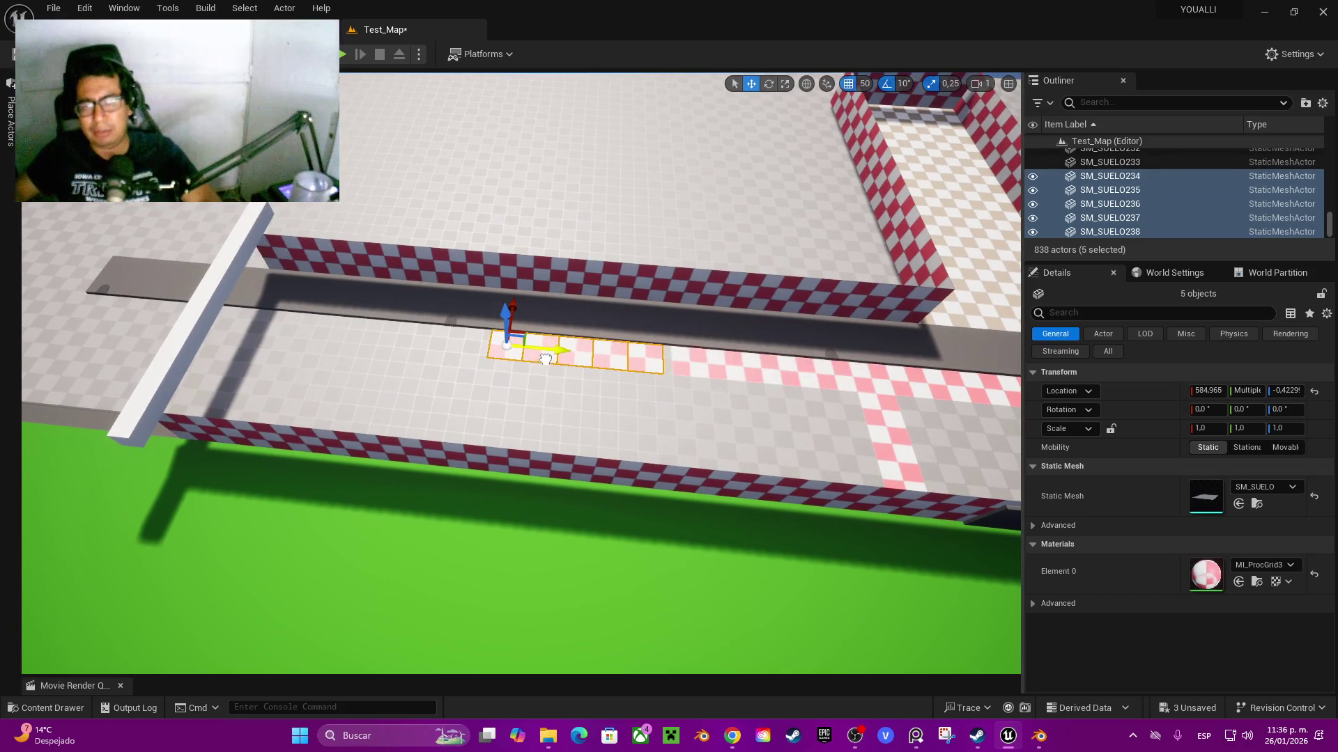
{"action": "mouse_move", "coordinate": [697, 355]}
{"action": "left_mouse_down"}
{"action": "mouse_move", "coordinate": [503, 349]}
{"action": "mouse_move", "coordinate": [524, 353]}
{"action": "left_mouse_up"}
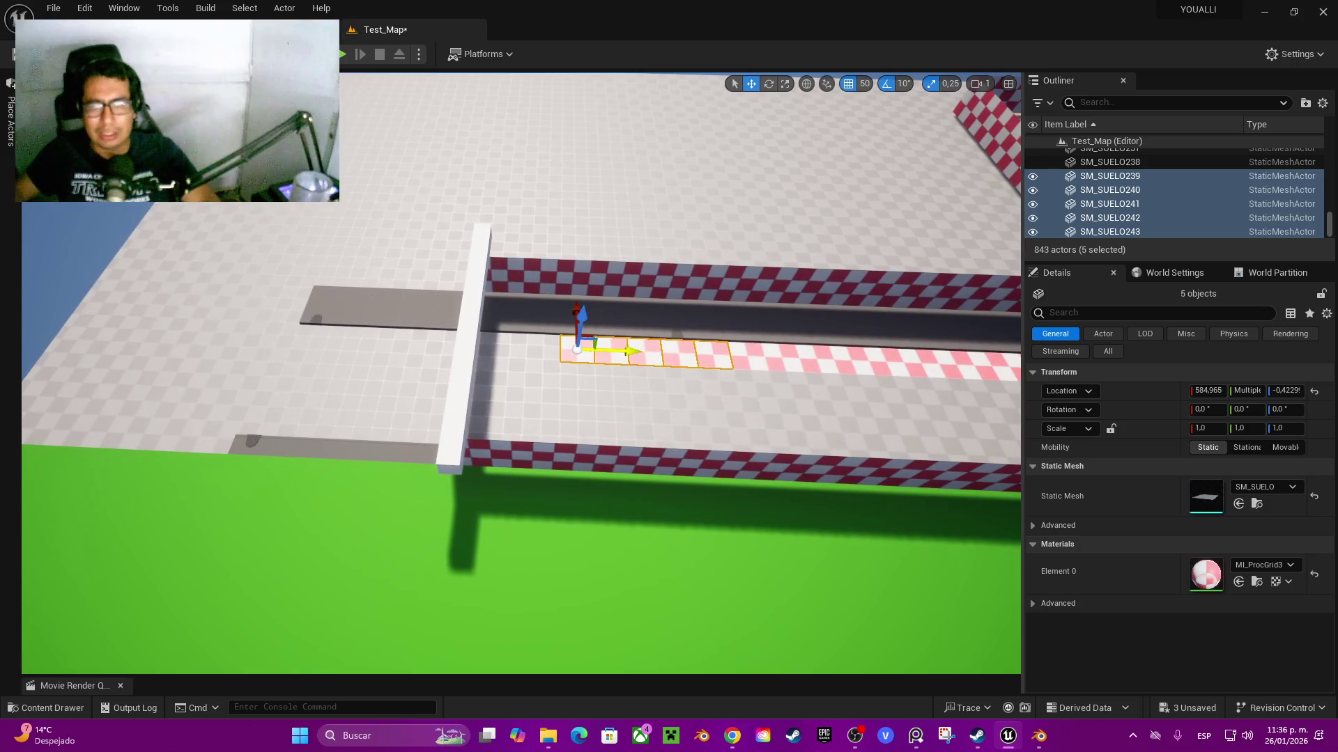
{"action": "mouse_move", "coordinate": [620, 359]}
{"action": "left_mouse_down"}
{"action": "mouse_move", "coordinate": [407, 362]}
{"action": "mouse_move", "coordinate": [464, 362]}
{"action": "left_mouse_up"}
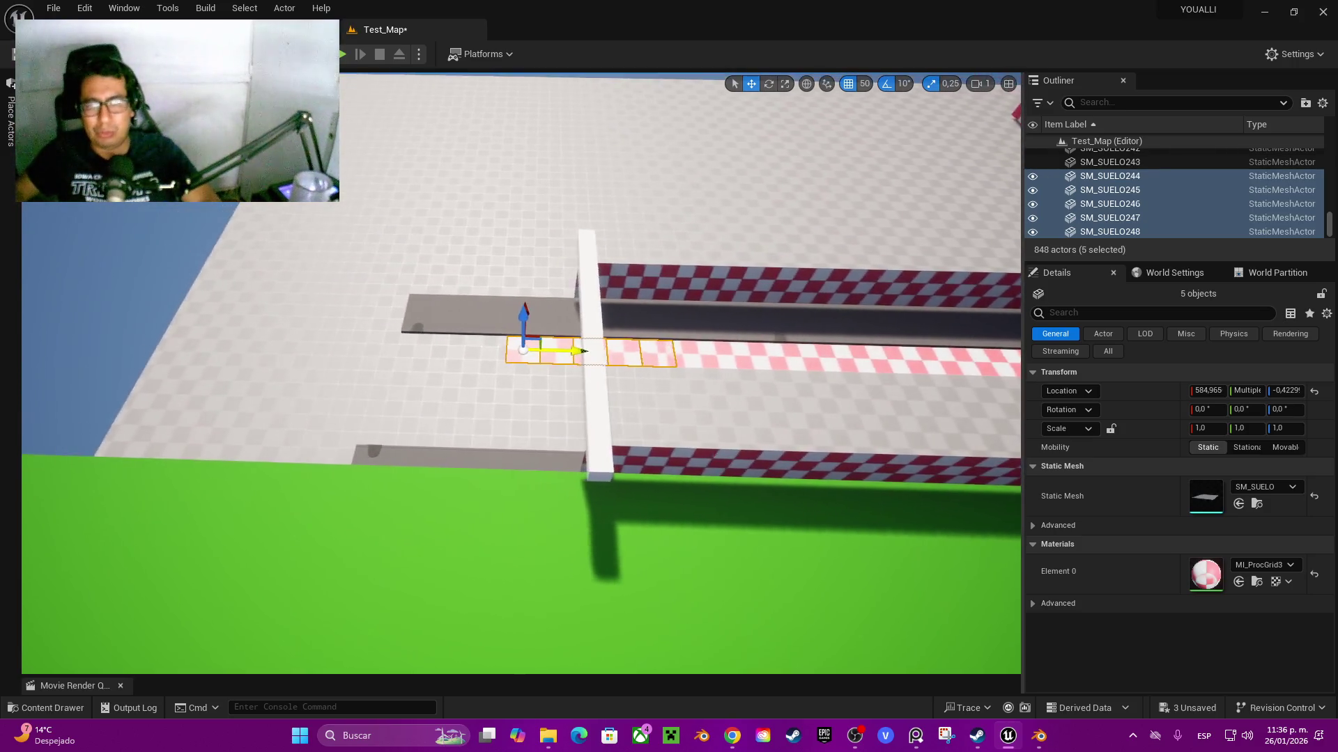
{"action": "mouse_move", "coordinate": [555, 348]}
{"action": "left_mouse_down"}
{"action": "mouse_move", "coordinate": [356, 352]}
{"action": "mouse_move", "coordinate": [392, 351]}
{"action": "left_mouse_up"}
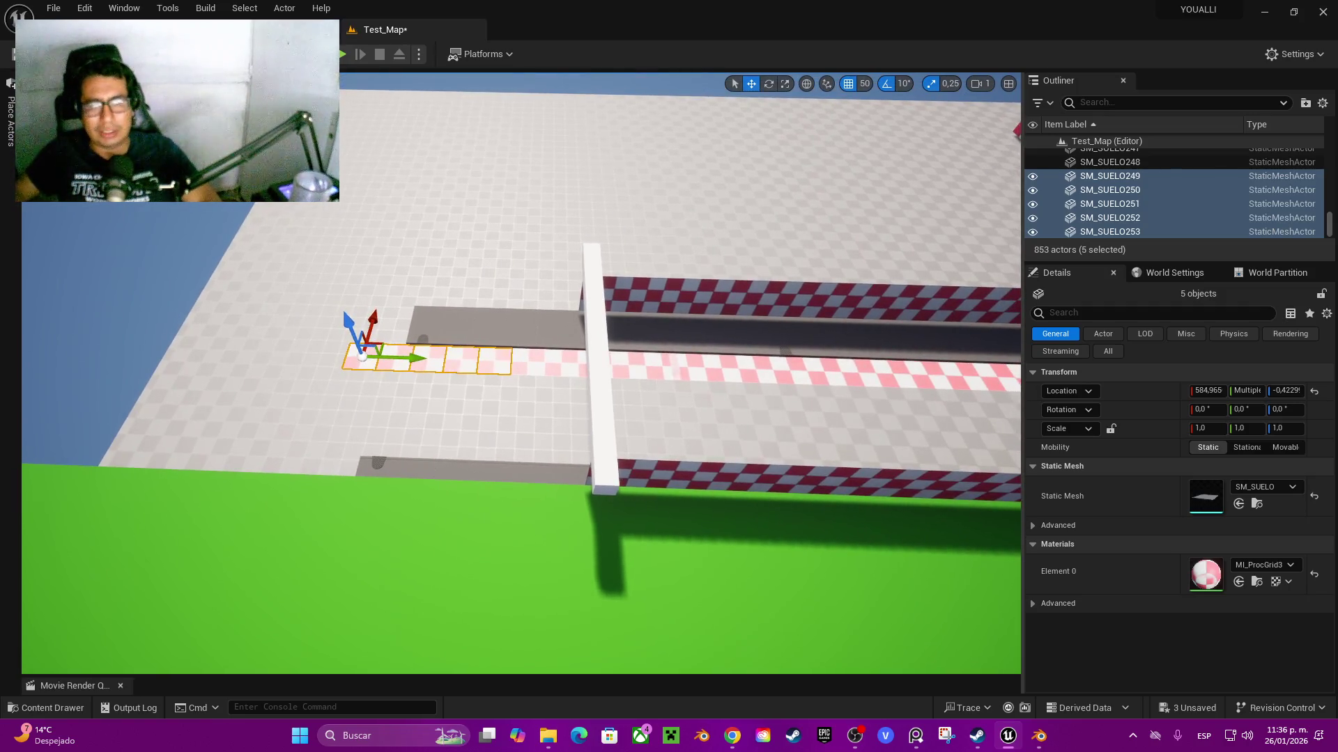
{"action": "left_click", "coordinate": [530, 359], "text": "ctrl"}
- Add tiles SM_SUELO246 down to SM_SUELO237 to the curb tile selection
{"action": "left_click", "coordinate": [563, 361], "text": "ctrl"}
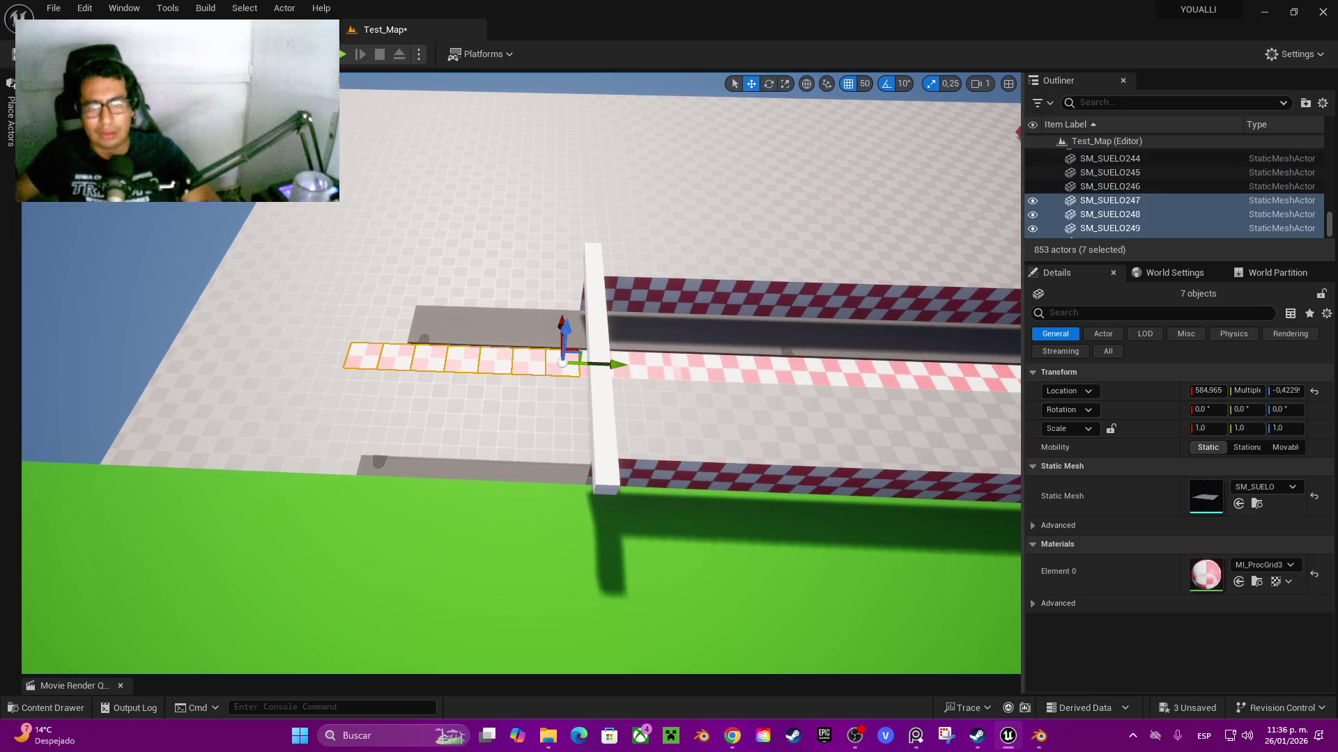
{"action": "left_click", "coordinate": [638, 369], "text": "ctrl"}
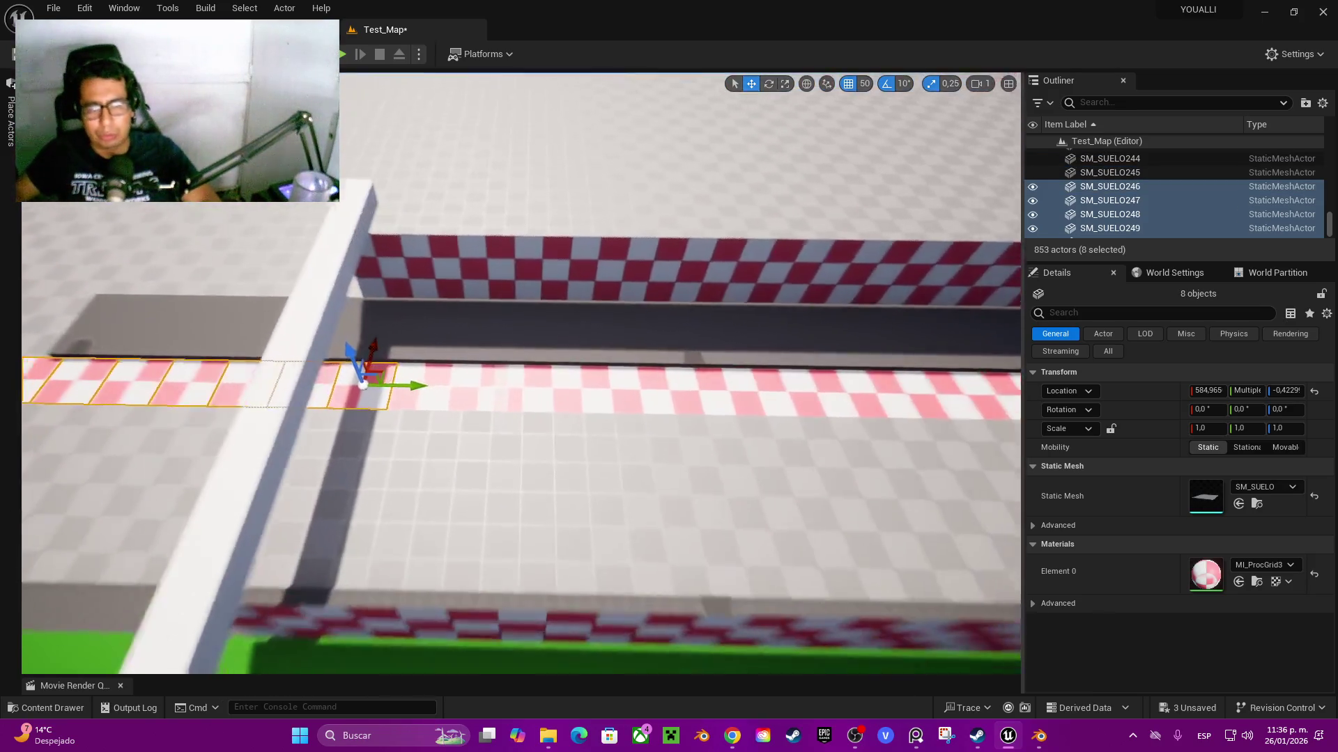
{"action": "left_click", "coordinate": [407, 390], "text": "ctrl"}
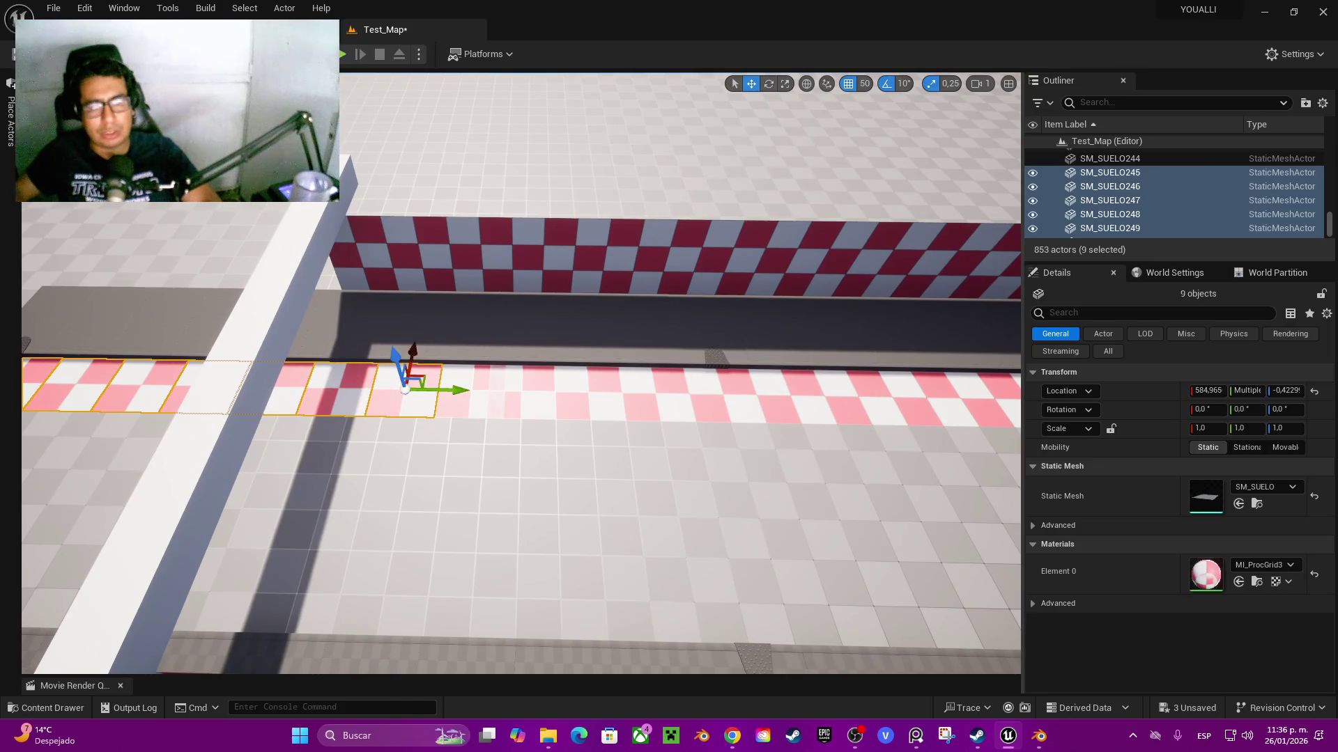
{"action": "left_click", "coordinate": [470, 390], "text": "ctrl"}
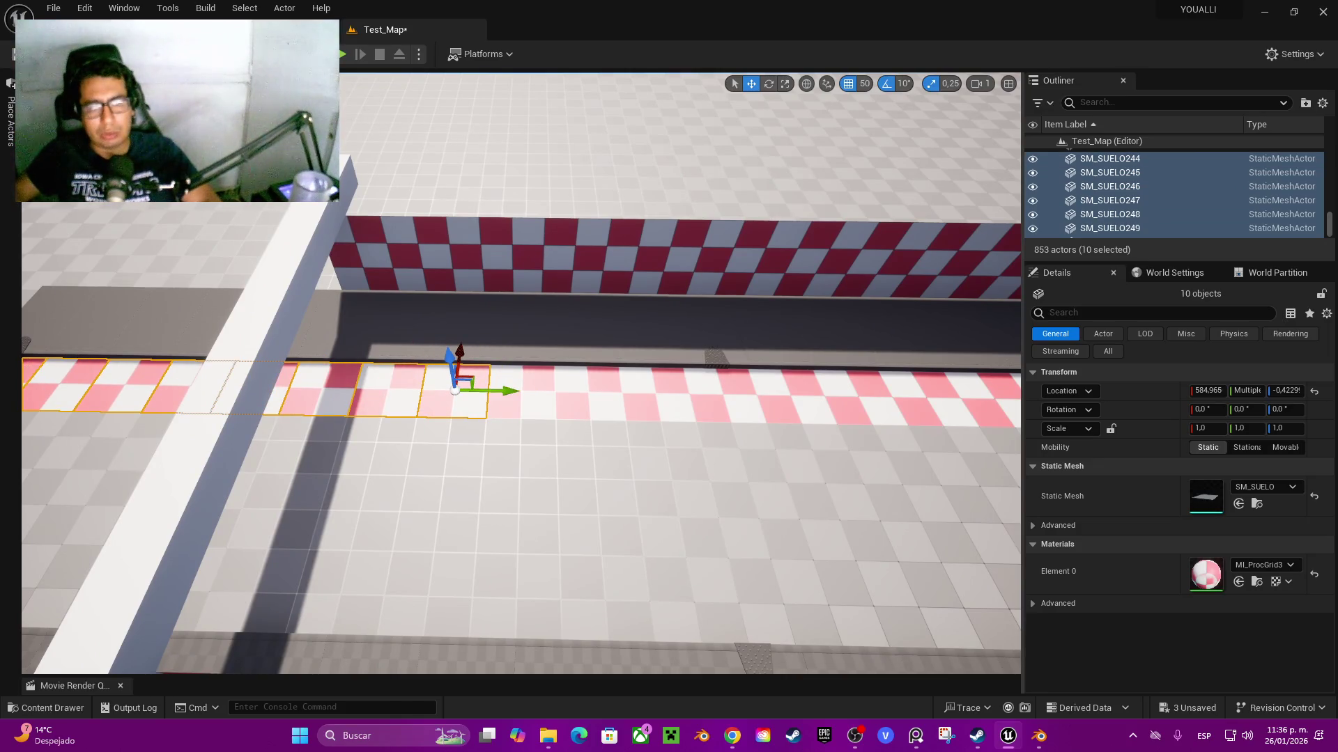
{"action": "left_click", "coordinate": [519, 390], "text": "ctrl"}
{"action": "scroll", "coordinate": [519, 391], "scroll_direction": "down", "scroll_amount": 5}
{"action": "left_click", "coordinate": [456, 384], "text": "ctrl"}
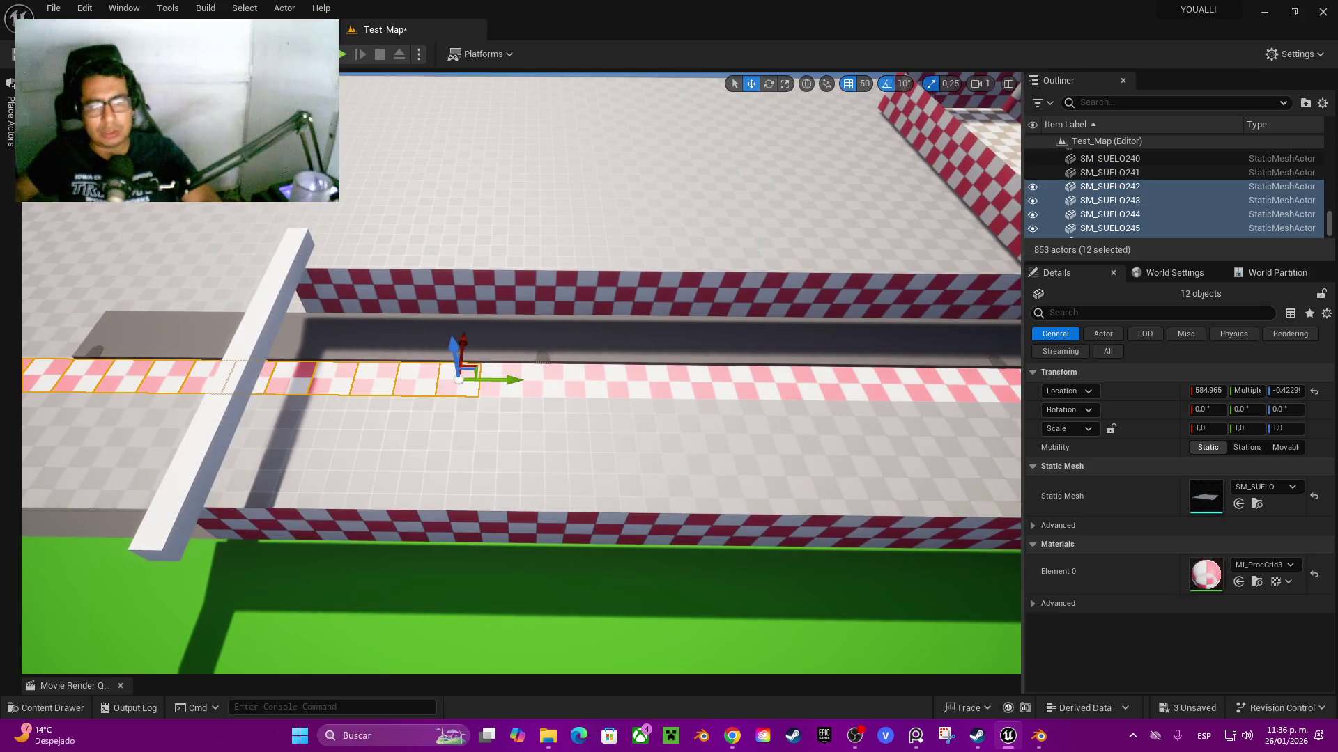
{"action": "left_click", "coordinate": [501, 383], "text": "ctrl"}
{"action": "left_click", "coordinate": [543, 382], "text": "ctrl"}
{"action": "left_click", "coordinate": [587, 382], "text": "ctrl"}
{"action": "left_click", "coordinate": [628, 382], "text": "ctrl"}
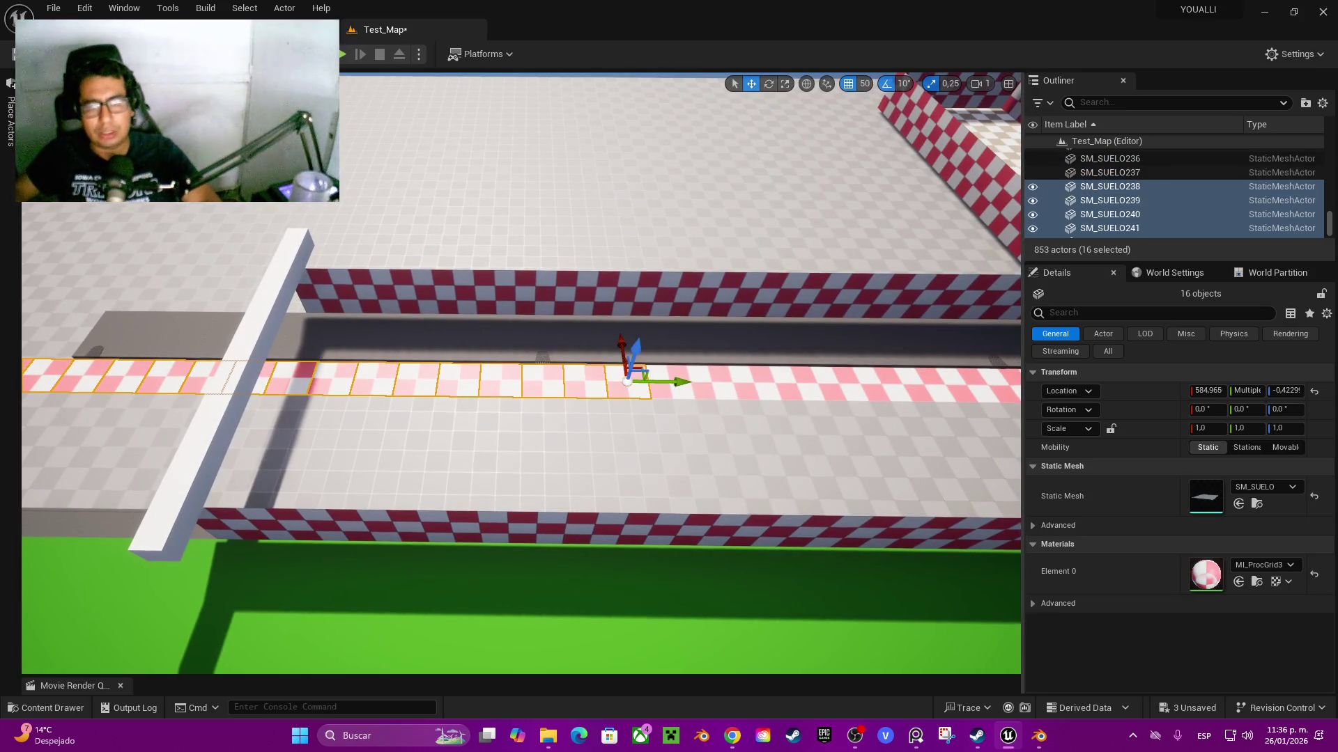
{"action": "left_click", "coordinate": [670, 382], "text": "ctrl"}
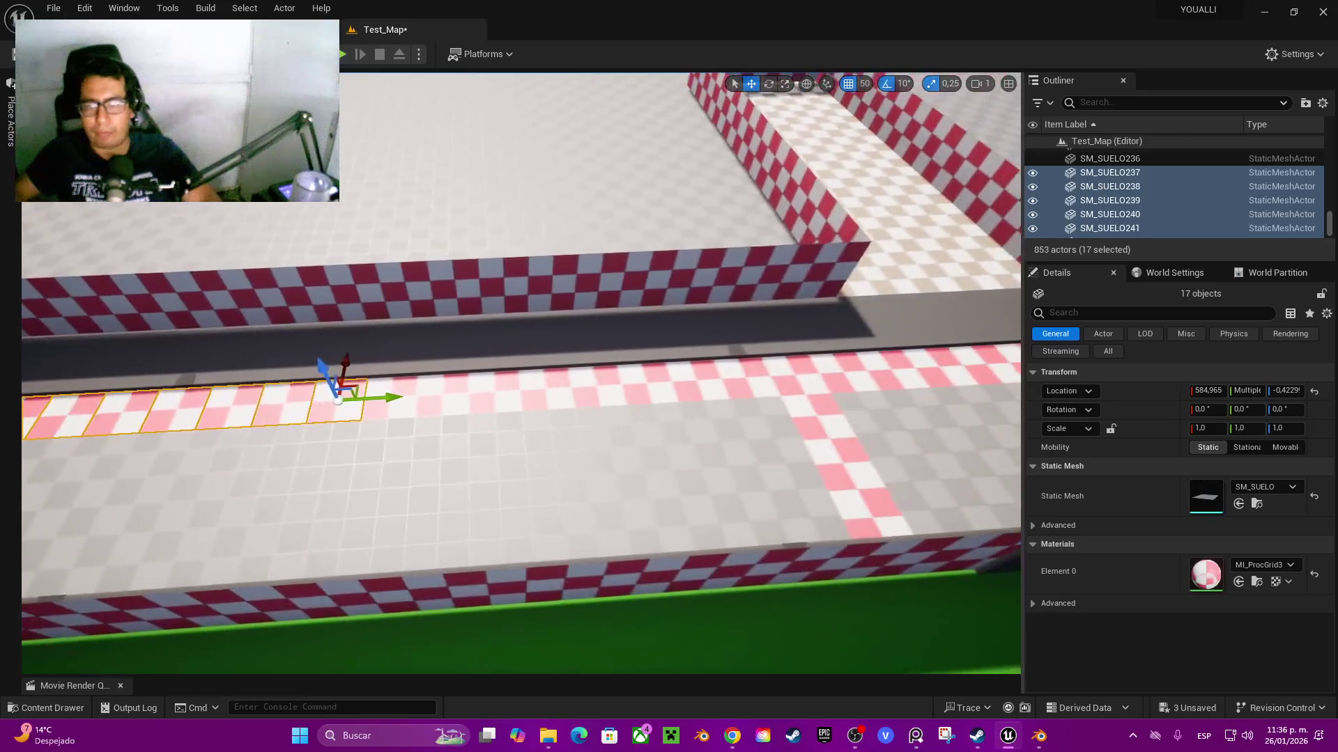
- Add eight more floor tiles along the strip, bringing the selection to 25
{"action": "left_click", "coordinate": [387, 383], "text": "ctrl"}
{"action": "left_click", "coordinate": [442, 383], "text": "ctrl"}
{"action": "left_click", "coordinate": [495, 382], "text": "ctrl"}
{"action": "left_click", "coordinate": [545, 382], "text": "ctrl"}
{"action": "left_click", "coordinate": [597, 382], "text": "ctrl"}
{"action": "left_click", "coordinate": [651, 382], "text": "ctrl"}
{"action": "left_click", "coordinate": [697, 381], "text": "ctrl"}
{"action": "left_click", "coordinate": [746, 382], "text": "ctrl"}
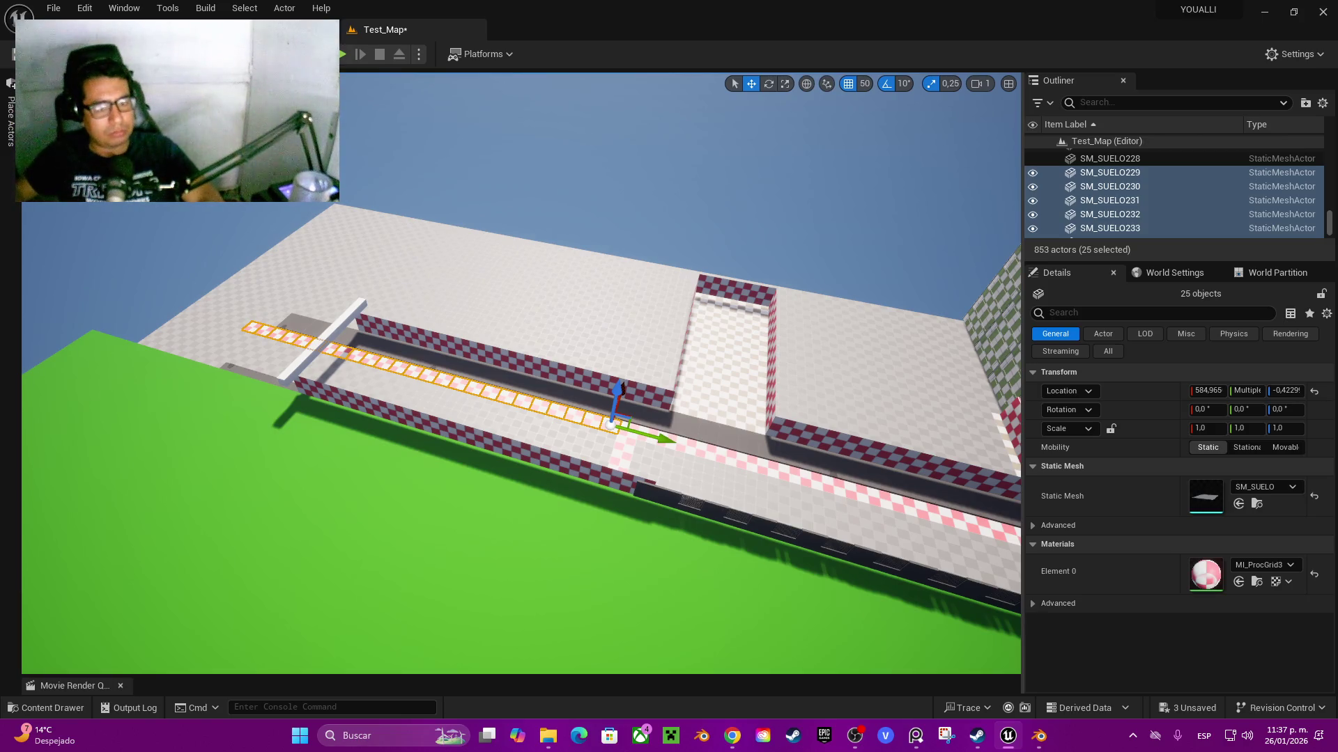
- Switch over to the Blender project
{"action": "scroll", "coordinate": [521, 373], "scroll_direction": "up", "scroll_amount": 6}
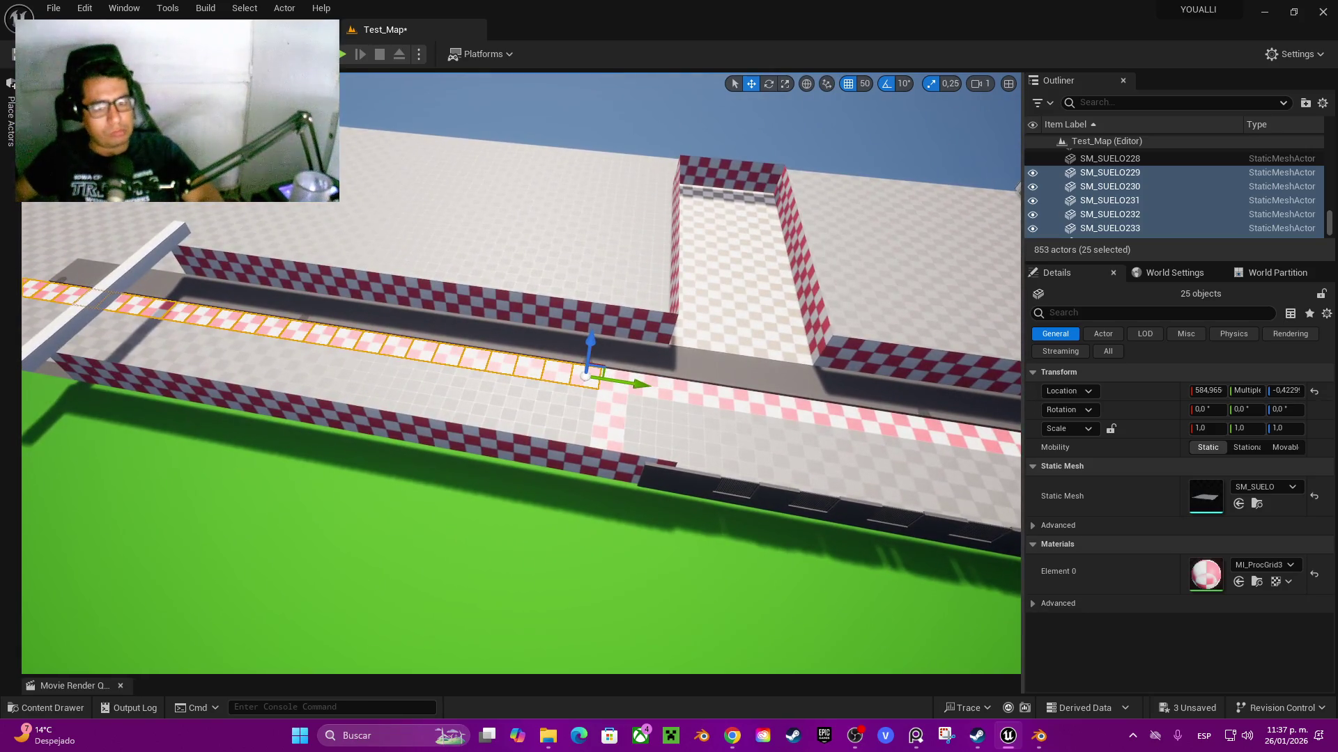
{"action": "mouse_move", "coordinate": [1038, 736]}
{"action": "left_click", "coordinate": [1038, 662]}
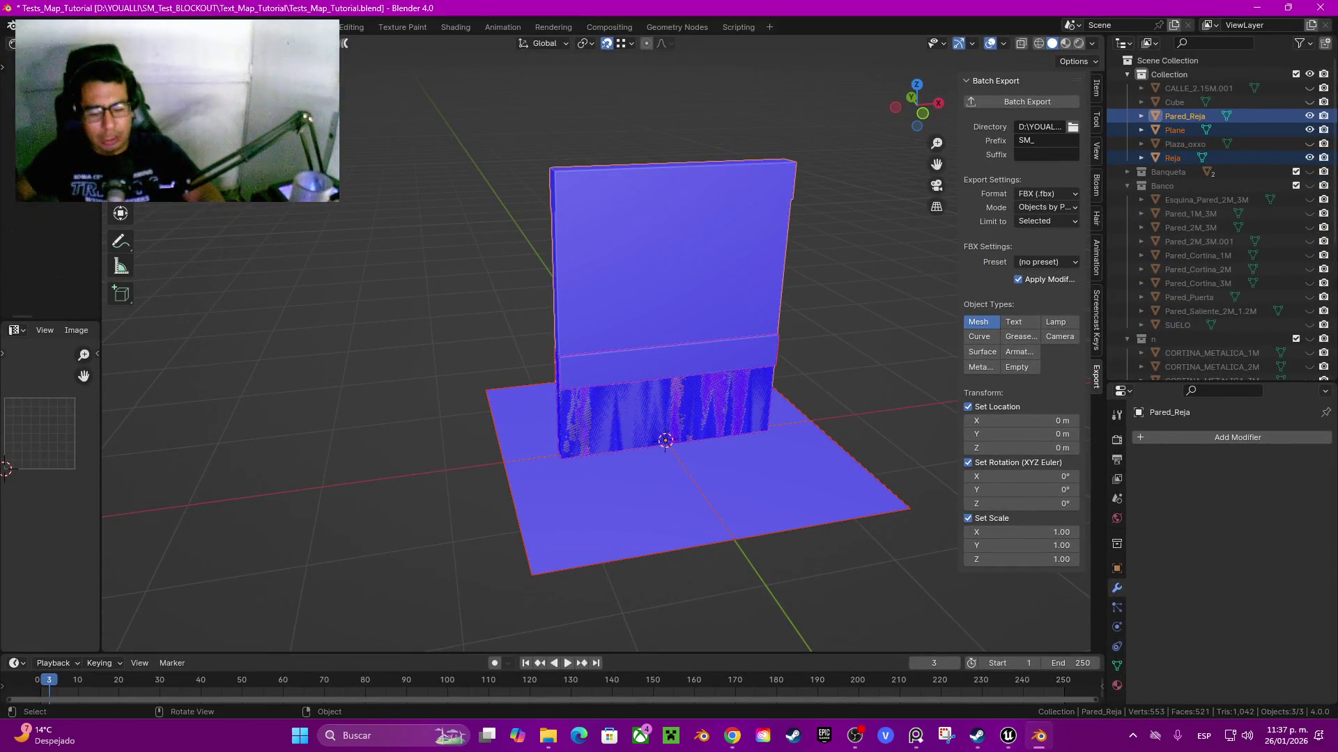
- Hide Pared_Reja, Plane and Reja, switch to front view, and add a plane
{"action": "key", "text": "h"}
{"action": "left_click", "coordinate": [923, 113]}
{"action": "key", "text": "shift+a"}
{"action": "mouse_move", "coordinate": [759, 291]}
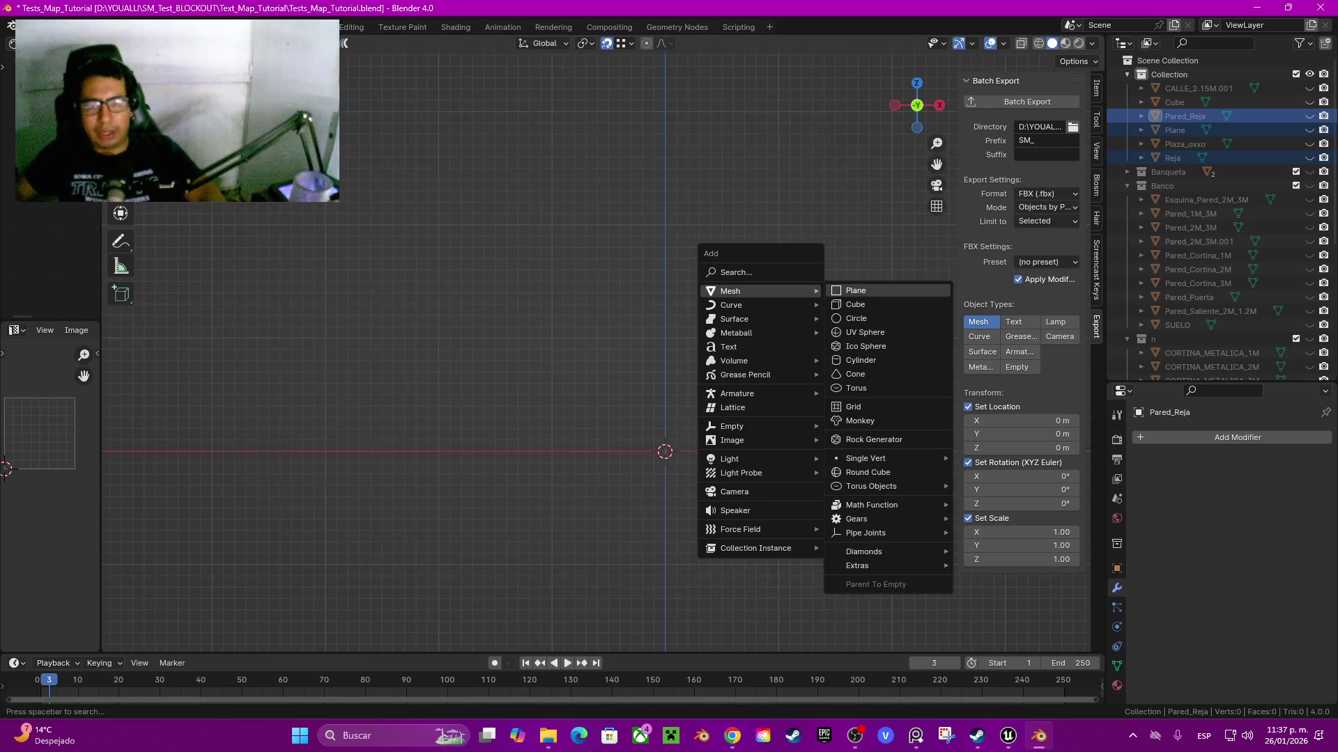
{"action": "left_click", "coordinate": [855, 291]}
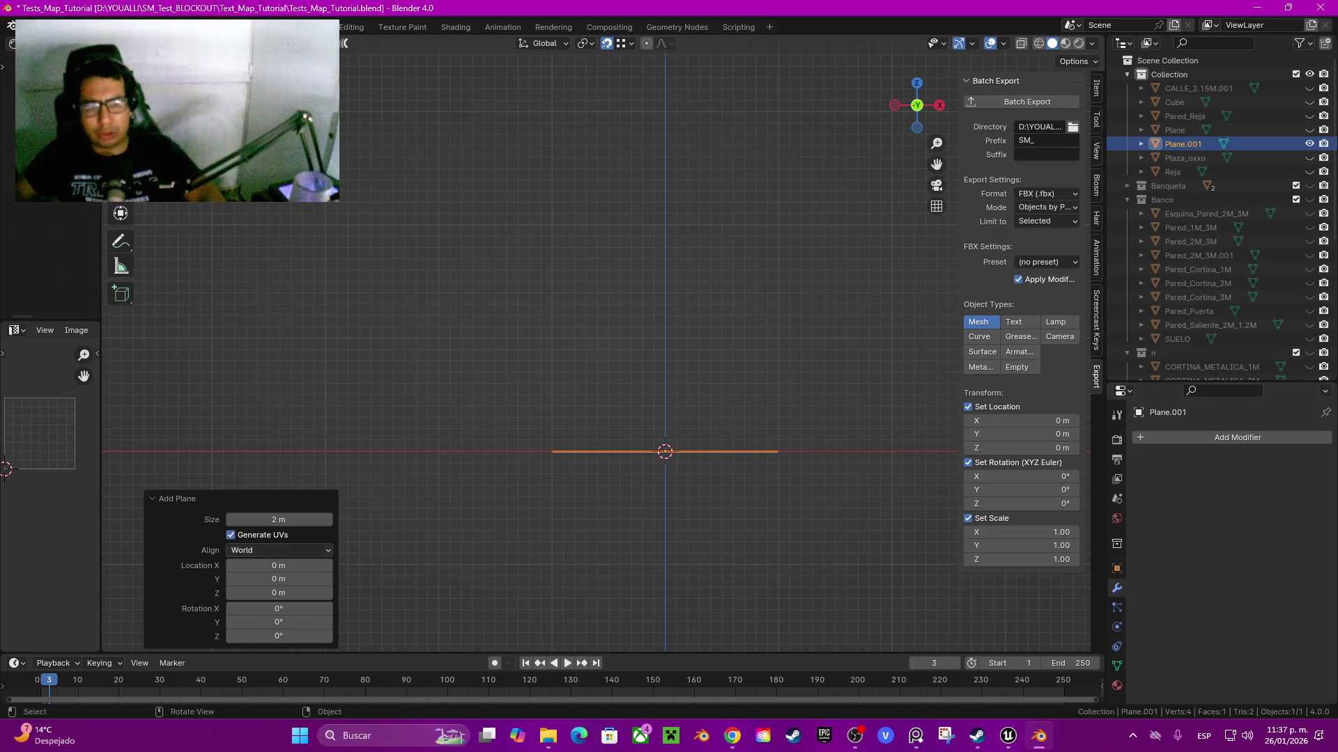
- Set the new plane's size to 8 m and enter Edit Mode on Plane.001
{"action": "left_click", "coordinate": [279, 520]}
{"action": "type", "text": "8"}
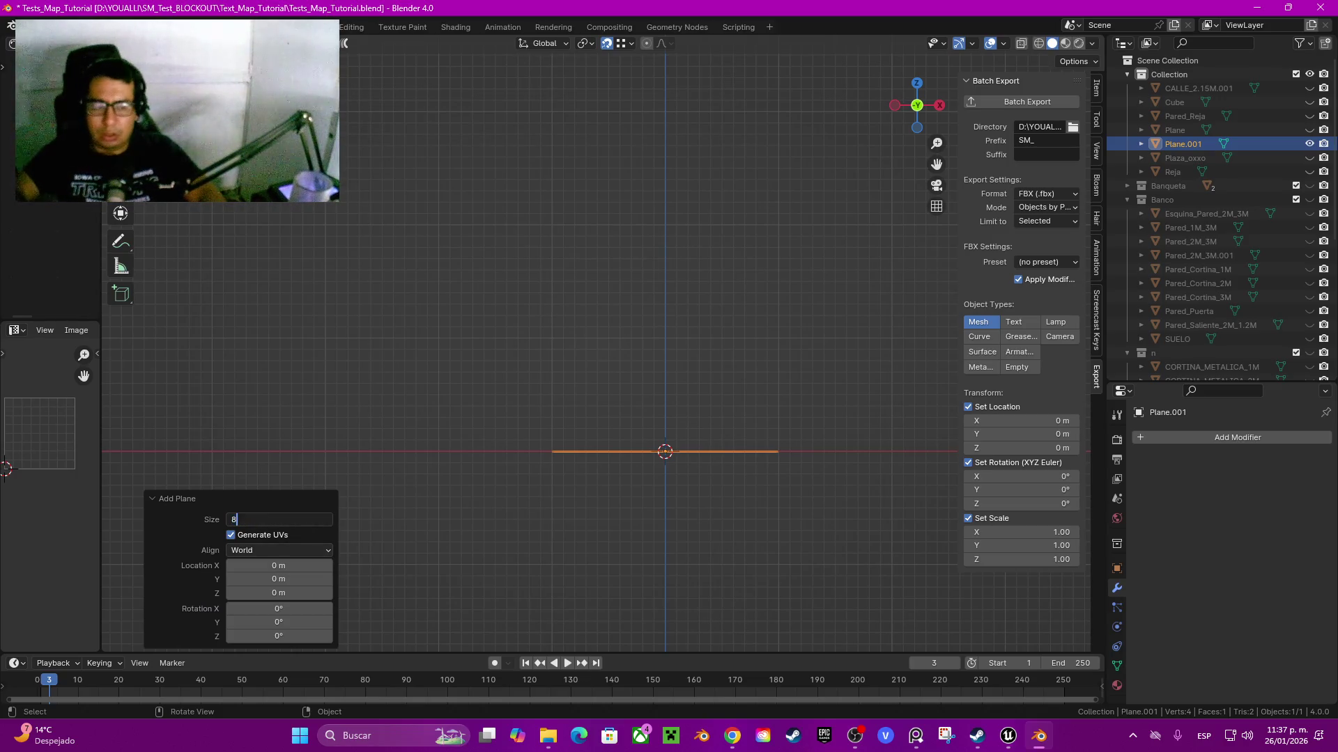
{"action": "key", "text": "Return"}
{"action": "scroll", "coordinate": [665, 349], "scroll_direction": "down", "scroll_amount": 3}
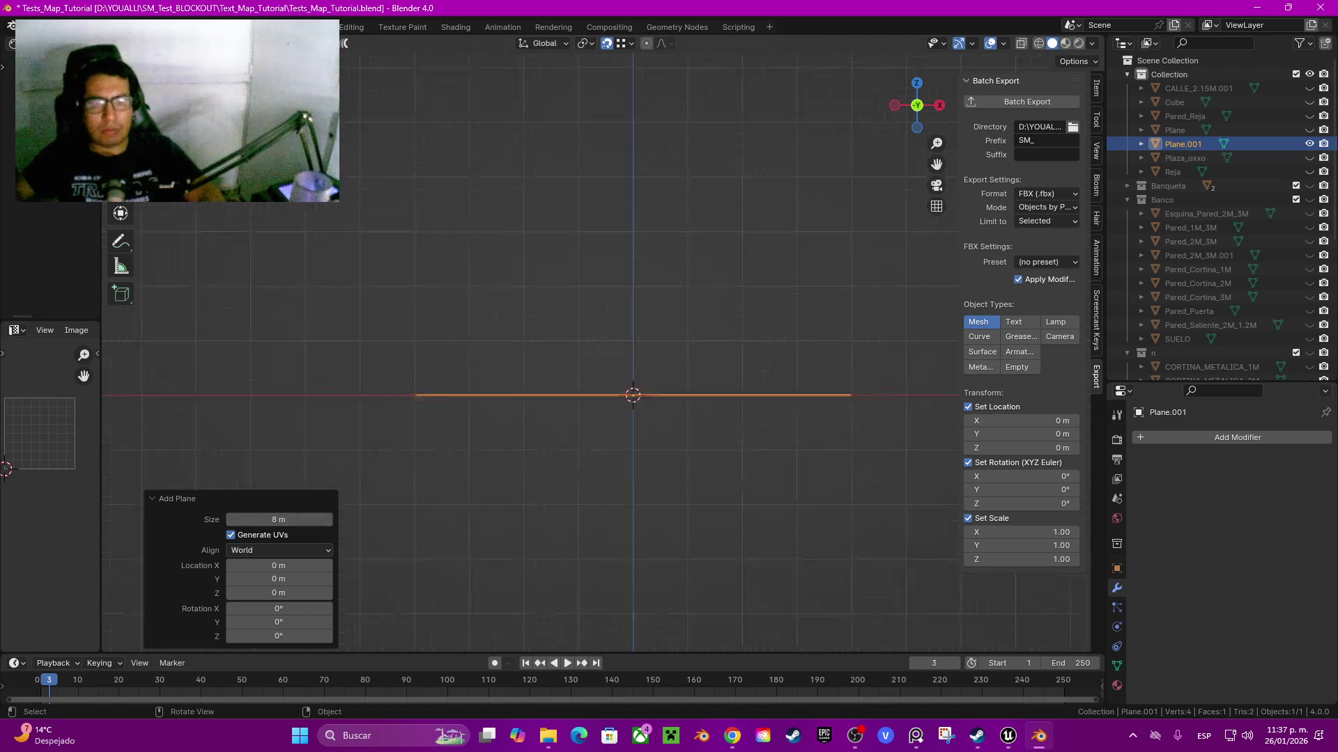
{"action": "left_click_drag", "start_coordinate": [664, 349], "coordinate": [620, 286]}
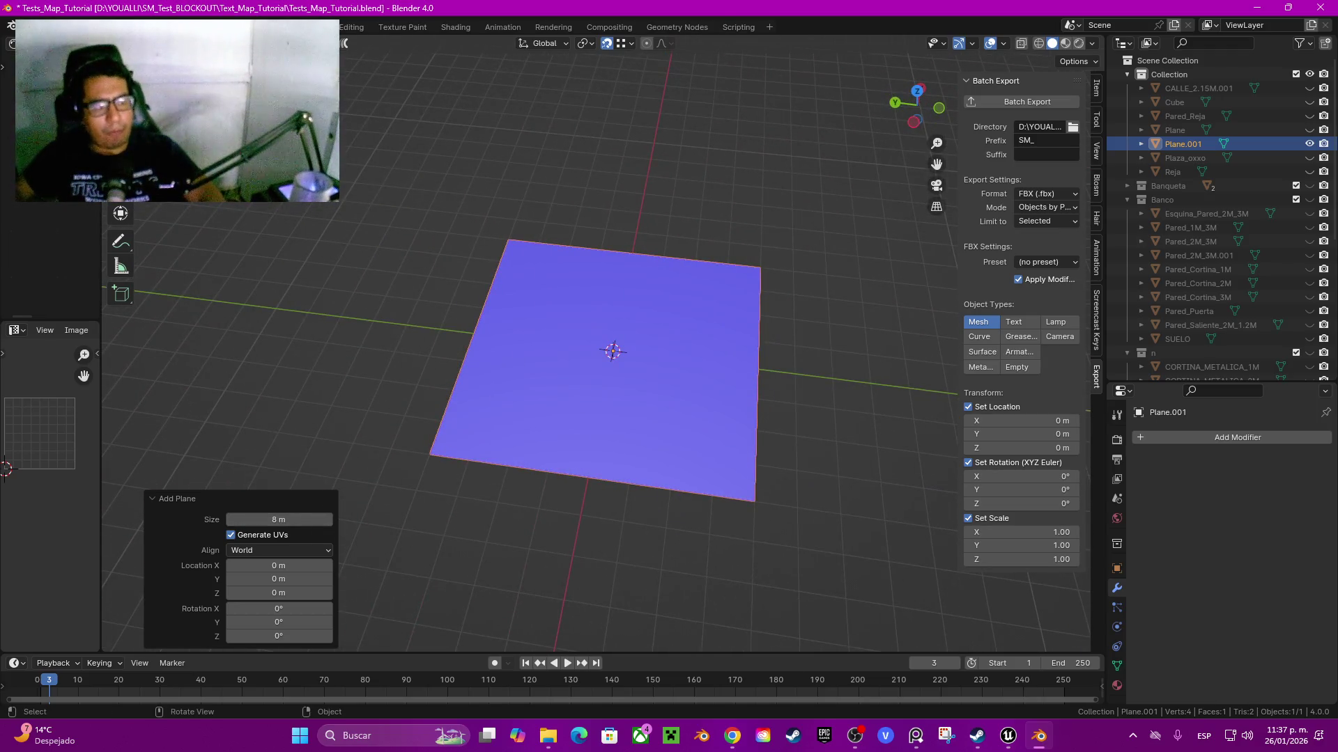
{"action": "scroll", "coordinate": [613, 351], "scroll_direction": "down", "scroll_amount": 2}
{"action": "left_click_drag", "start_coordinate": [613, 352], "coordinate": [592, 338]}
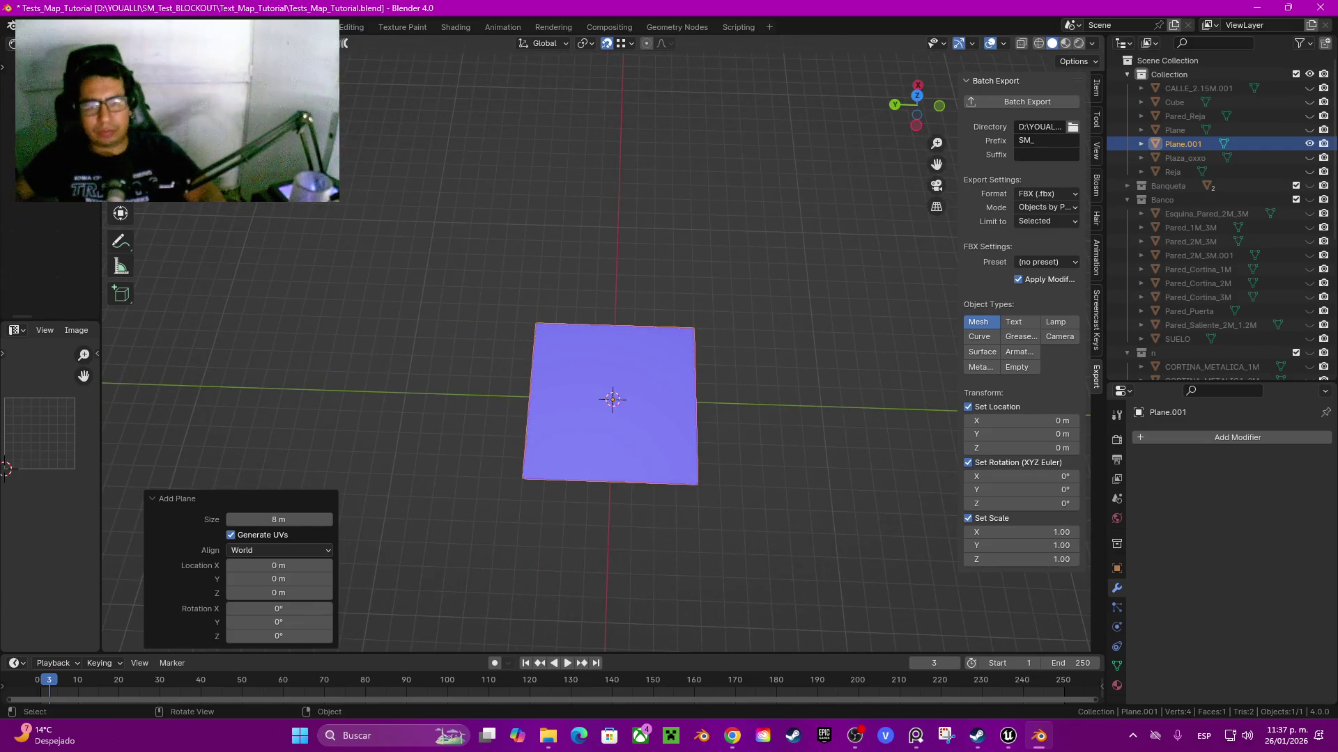
{"action": "key", "text": "Tab"}
- Scale Plane.001 about 11 times along Y into a narrow strip
{"action": "key", "text": "s"}
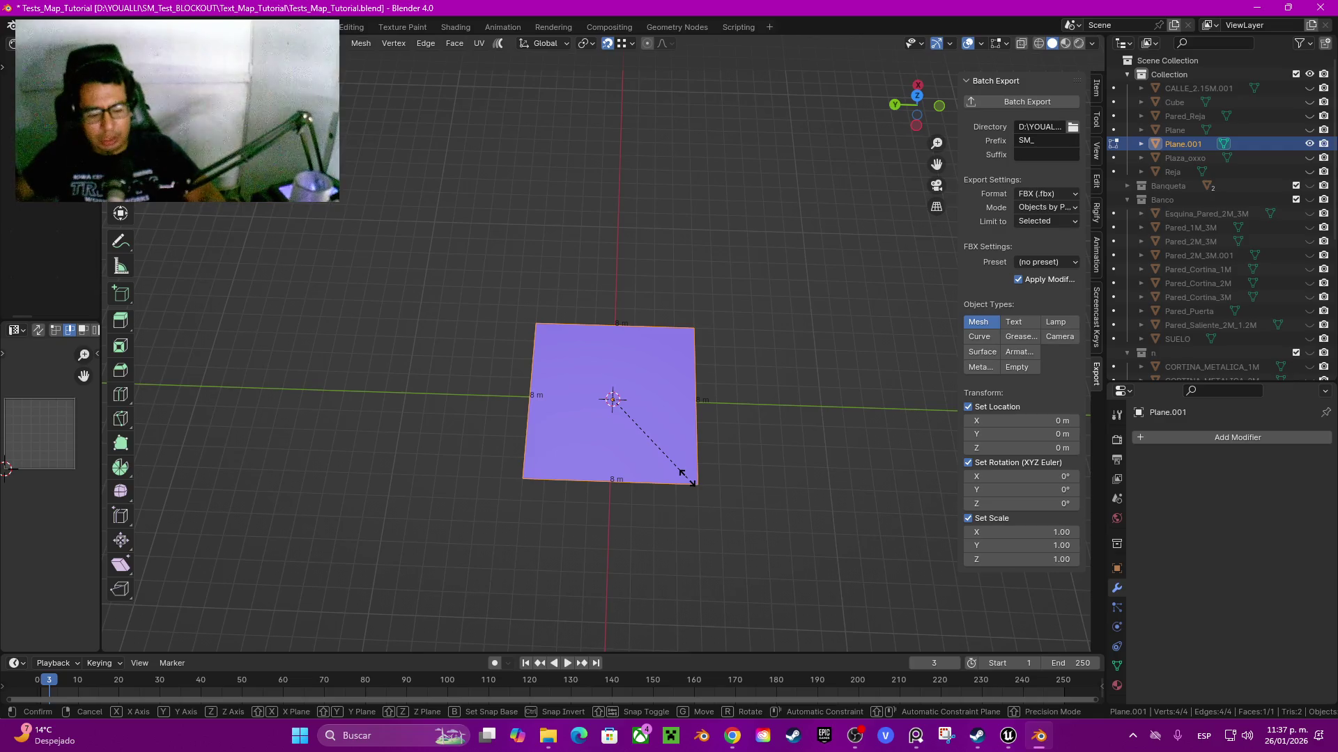
{"action": "key", "text": "x"}
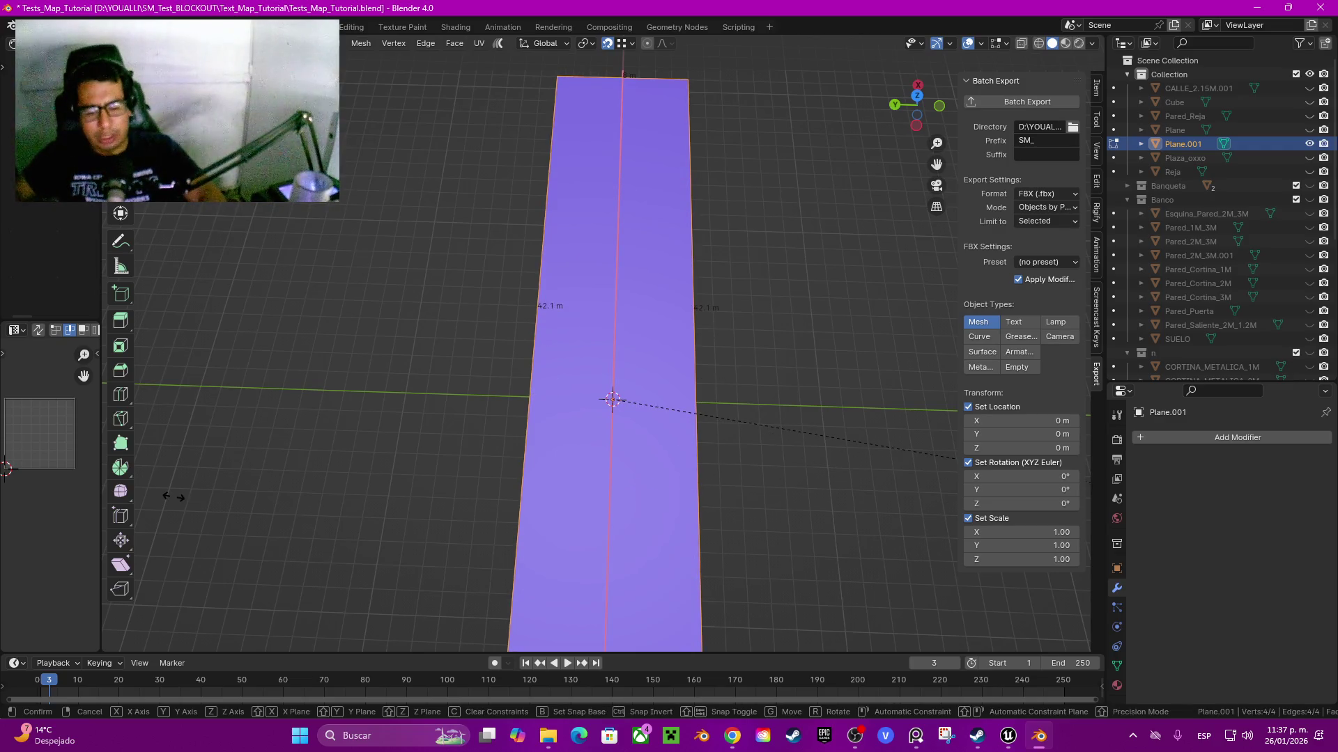
{"action": "key", "text": "y"}
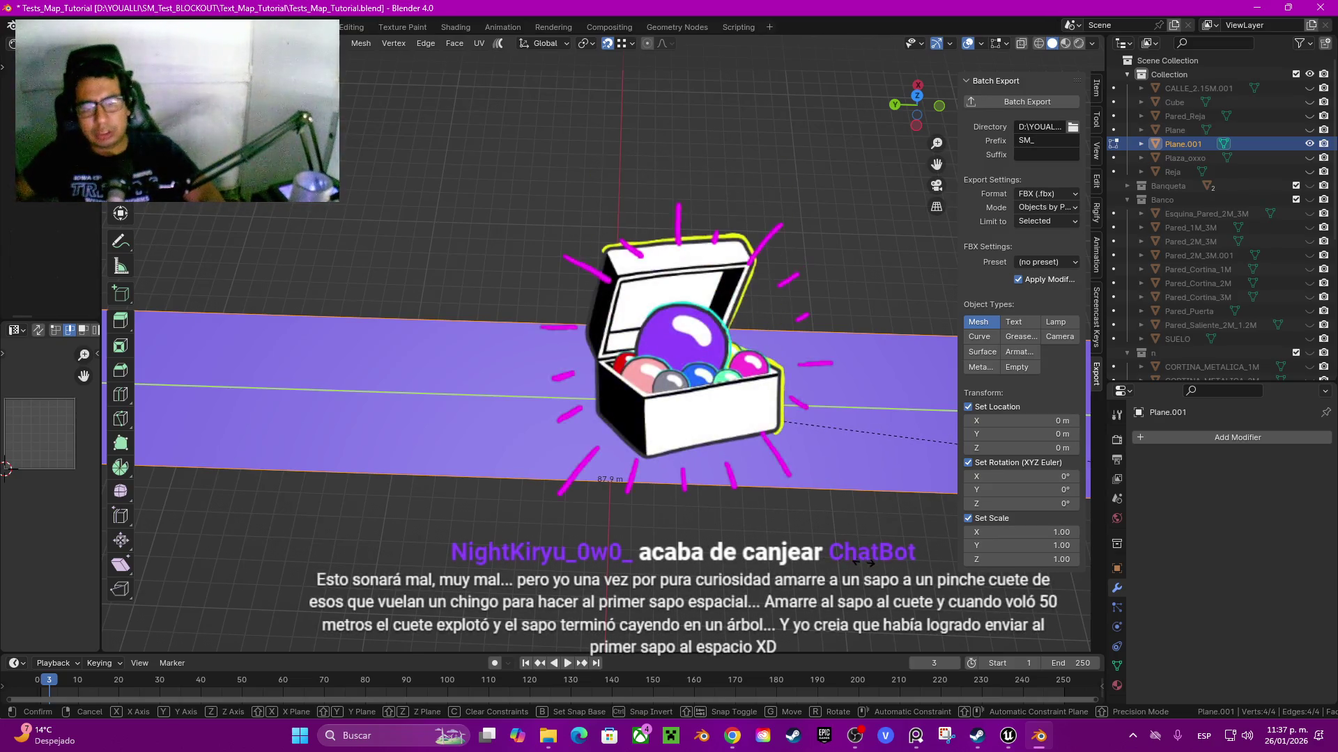
{"action": "left_click", "coordinate": [875, 563]}
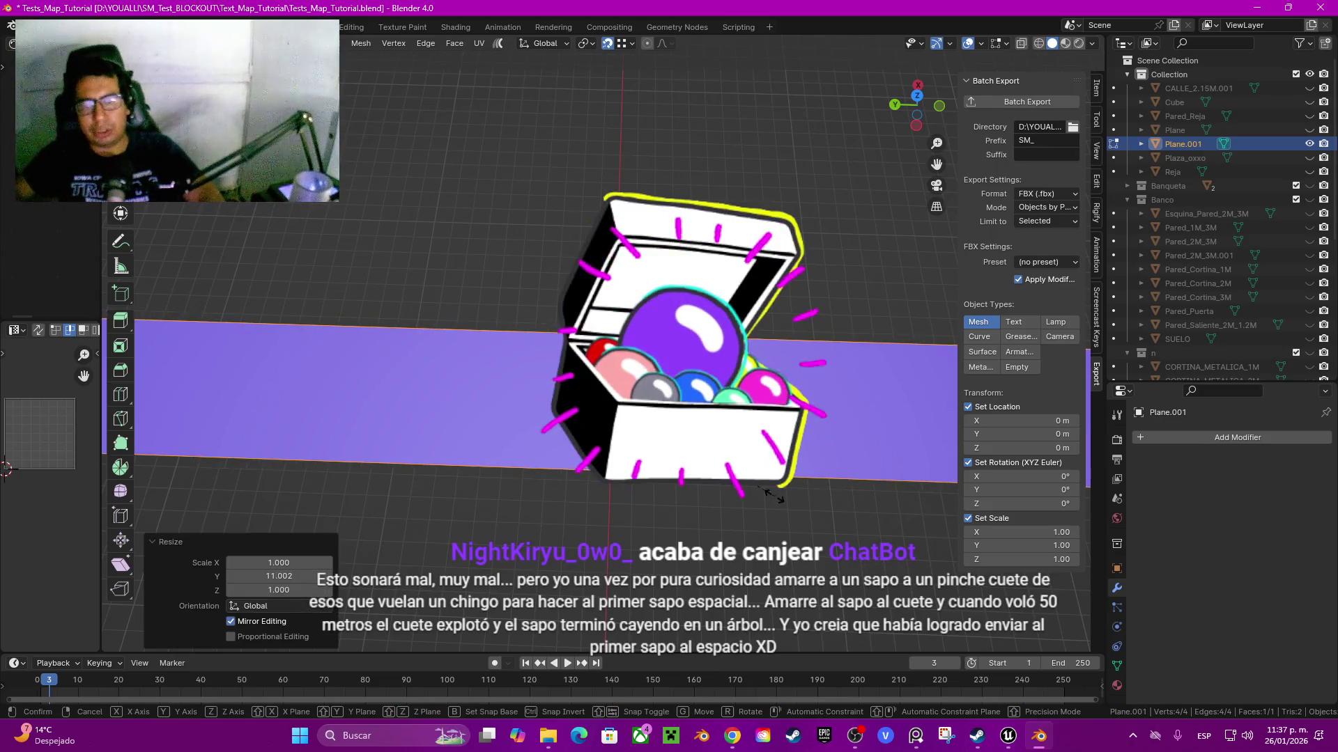
- Extrude the strip's end edge -50 m along Y
{"action": "scroll", "coordinate": [561, 370], "scroll_direction": "right", "scroll_amount": 5}
{"action": "scroll", "coordinate": [561, 371], "scroll_direction": "up", "scroll_amount": 3}
{"action": "left_click", "coordinate": [664, 438]}
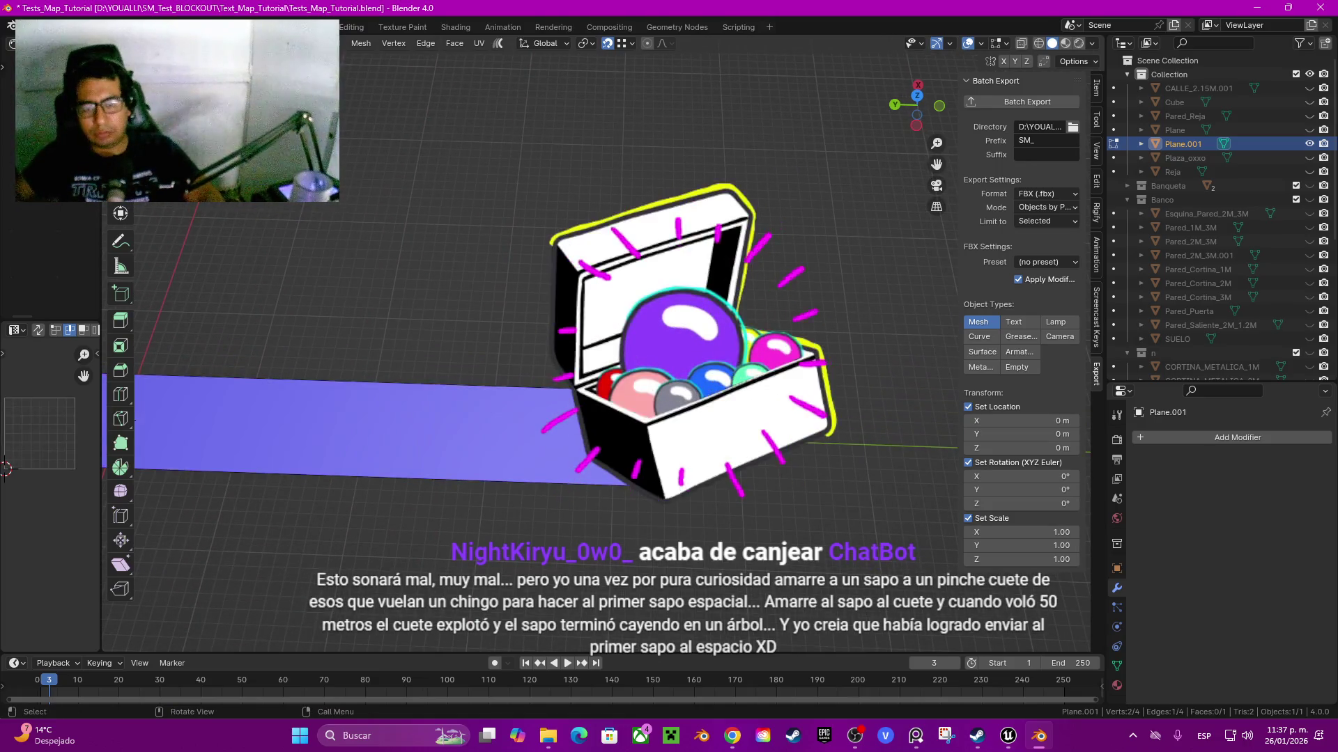
{"action": "key", "text": "e"}
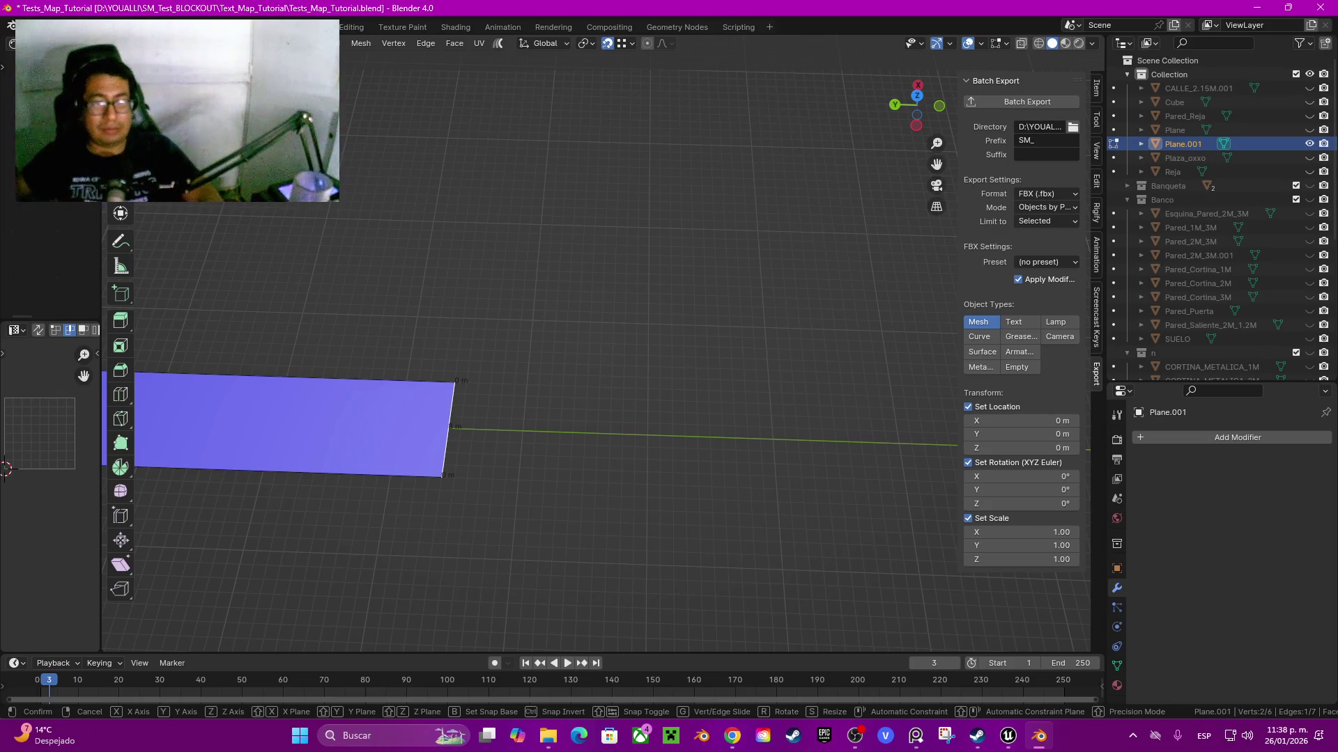
{"action": "type", "text": "50"}
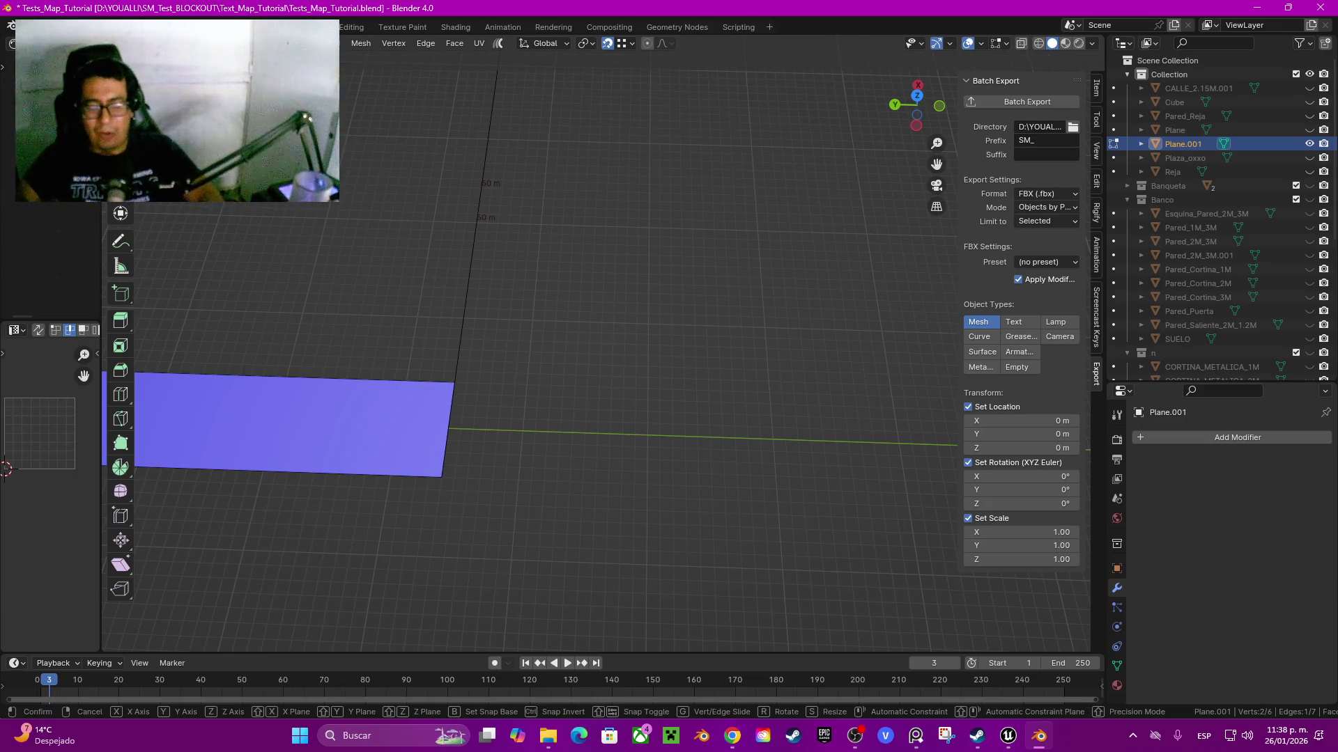
{"action": "type", "text": "y"}
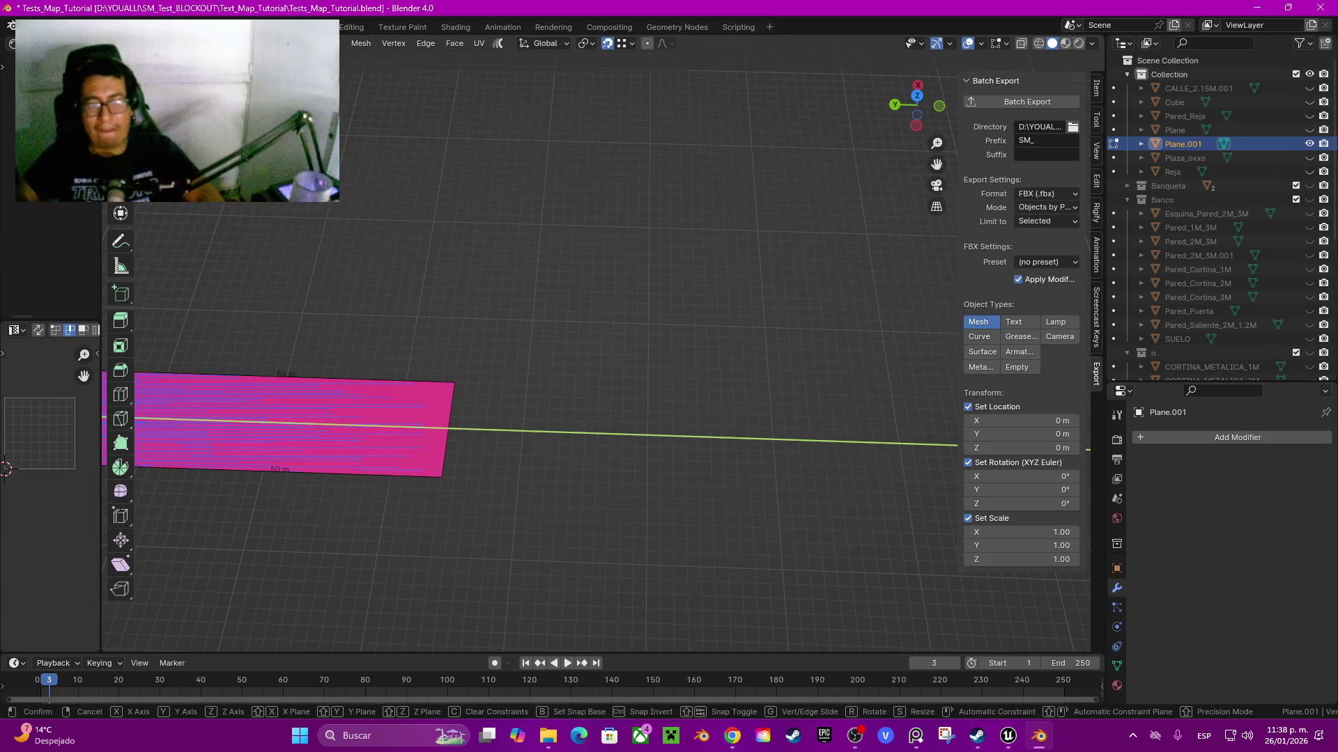
{"action": "key", "text": "BackSpace"}
{"action": "key", "text": "BackSpace"}
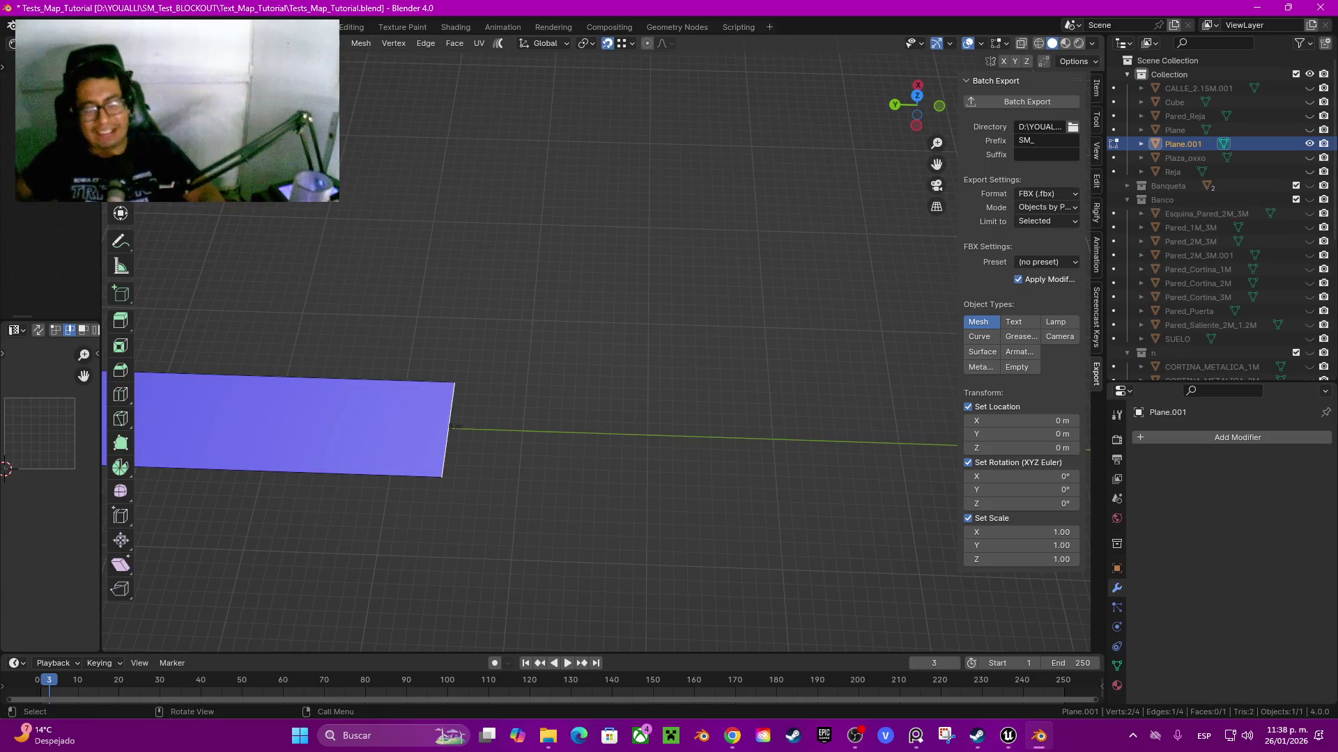
{"action": "key", "text": "y"}
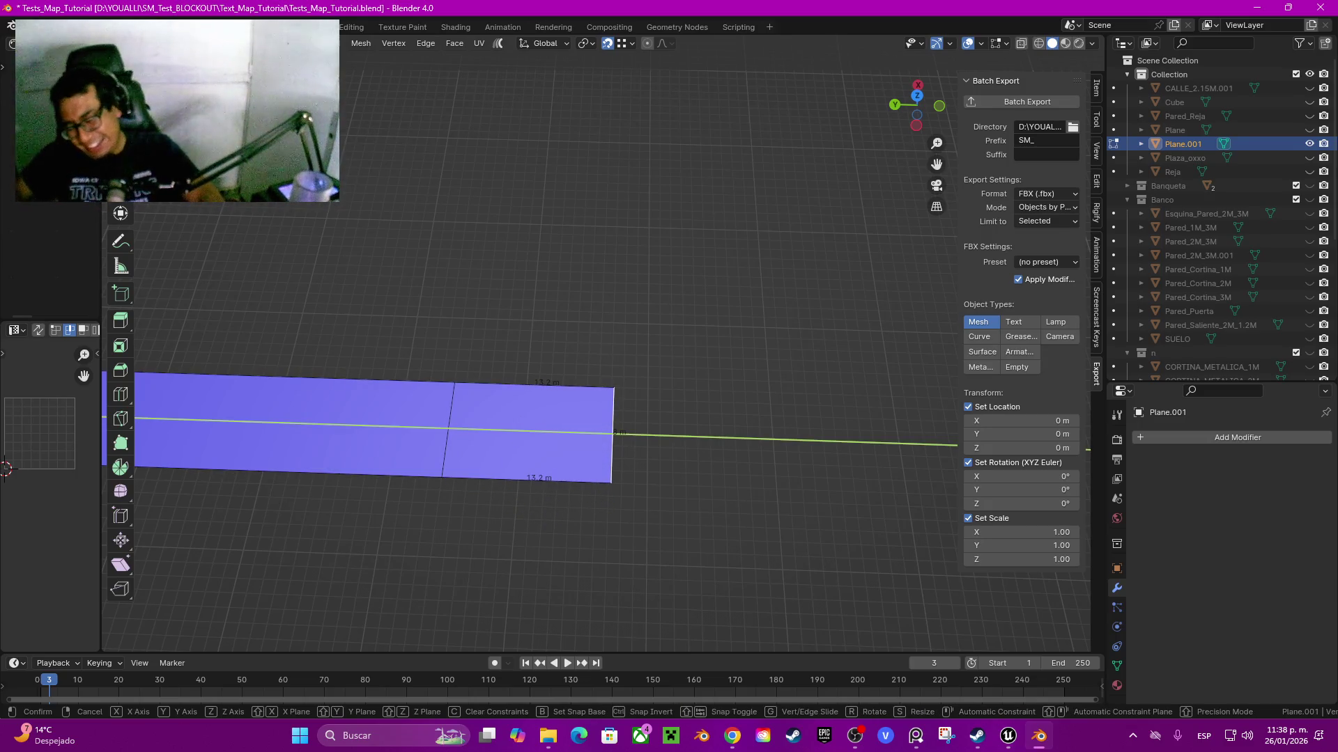
{"action": "type", "text": "-50-"}
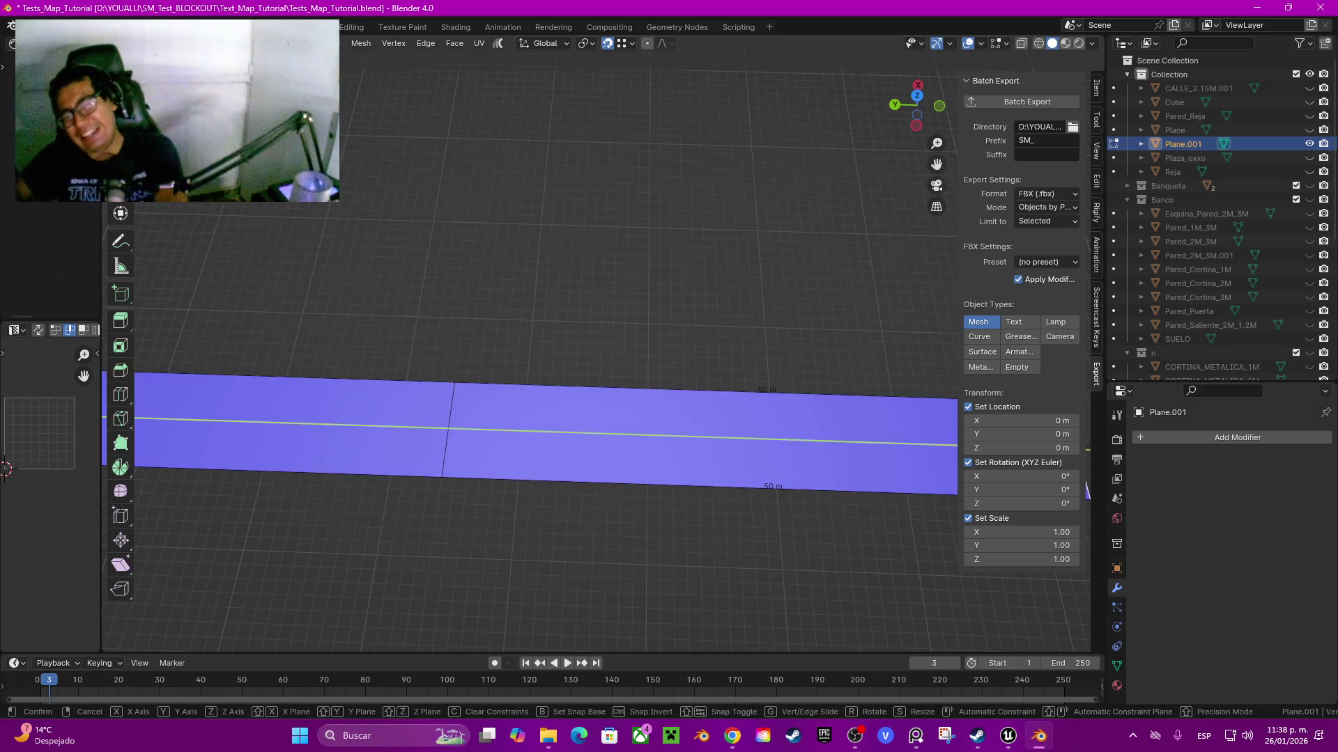
{"action": "key", "text": "Return"}
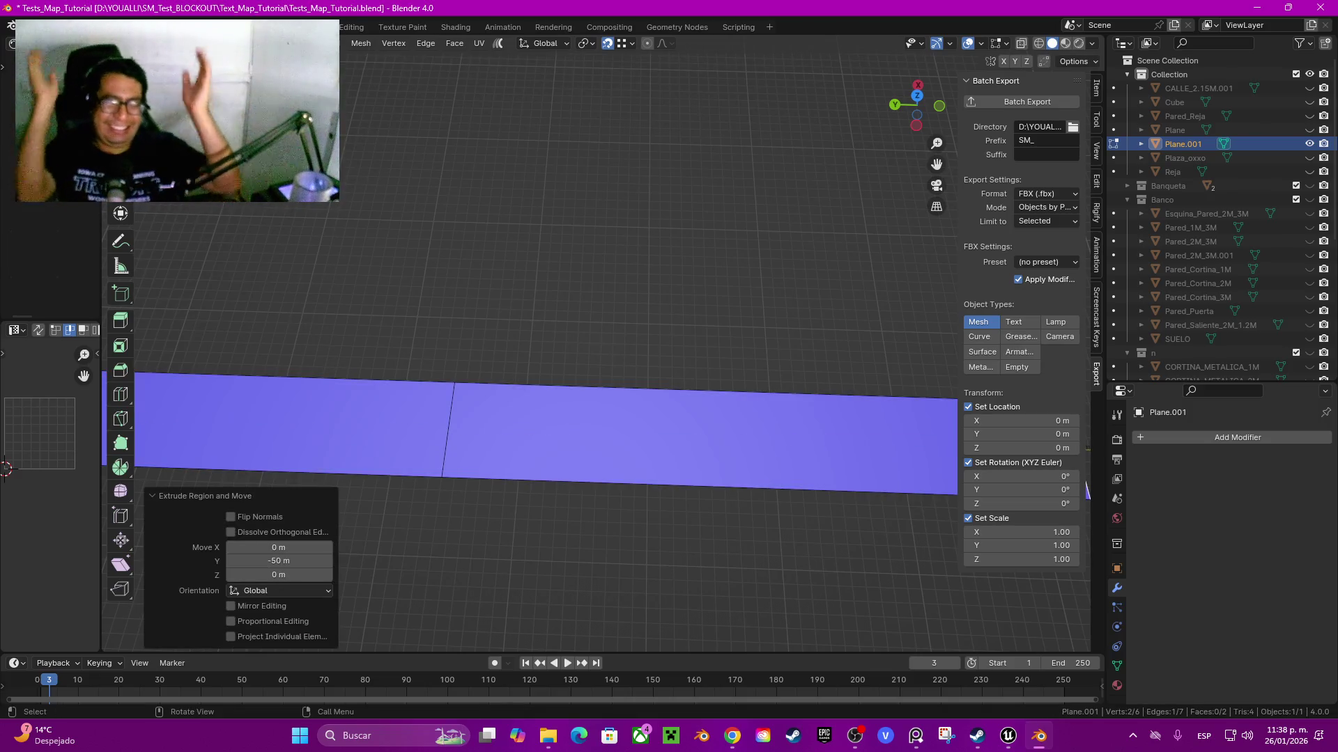
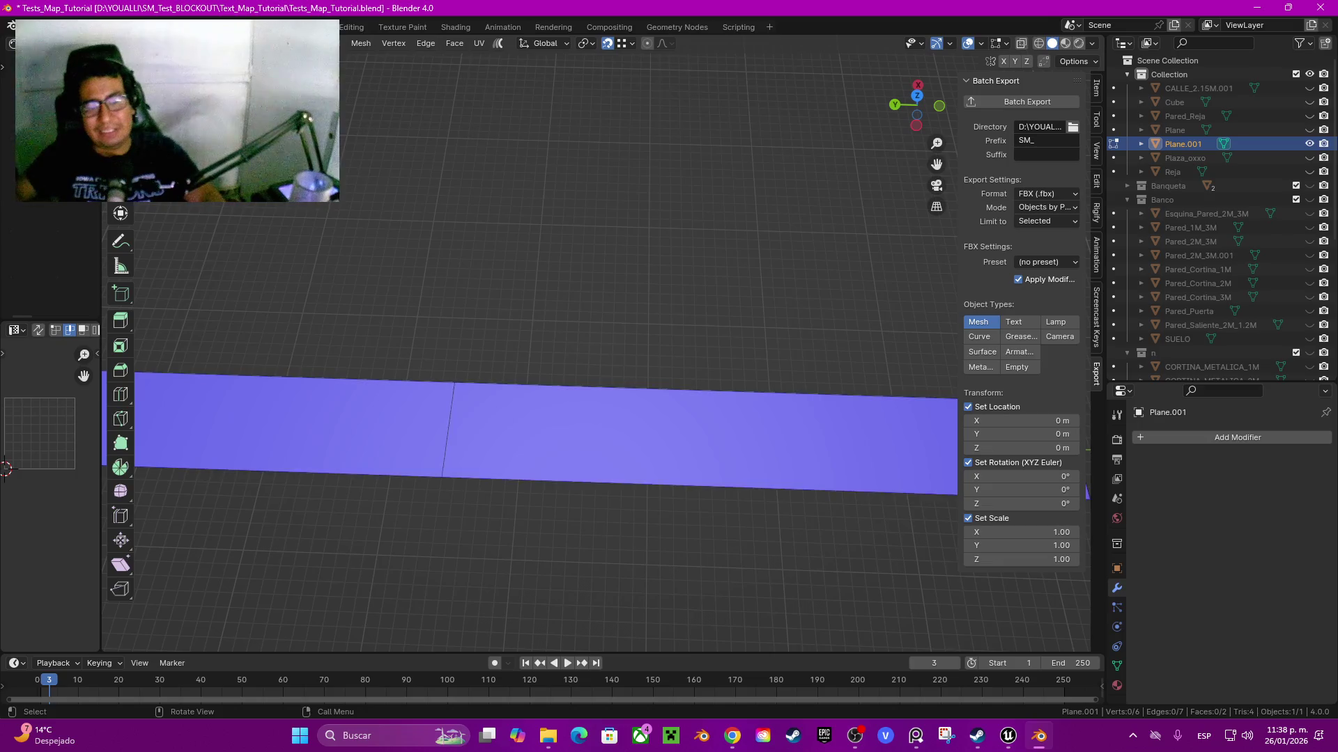
- Select the face at the strip's right end and duplicate it in place
{"action": "left_click", "coordinate": [697, 438]}
{"action": "key", "text": "KP_Decimal"}
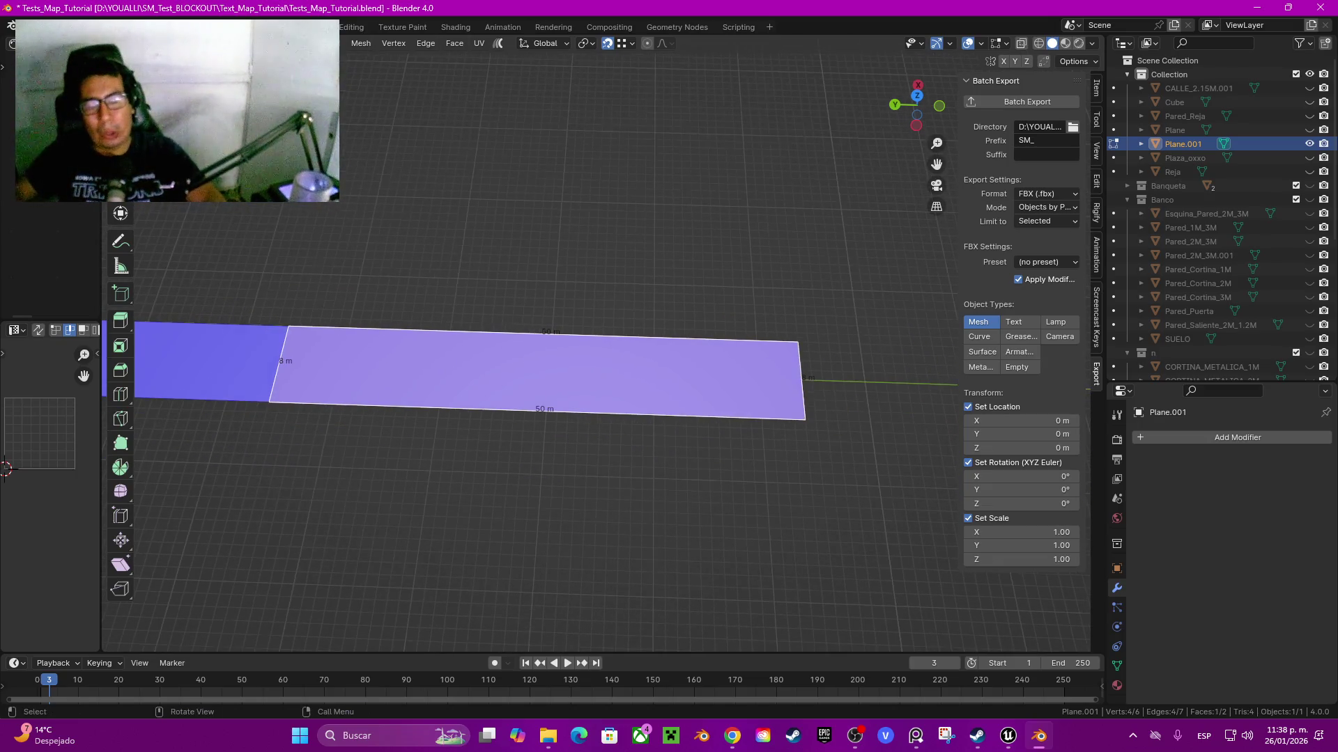
{"action": "key", "text": "shift+d"}
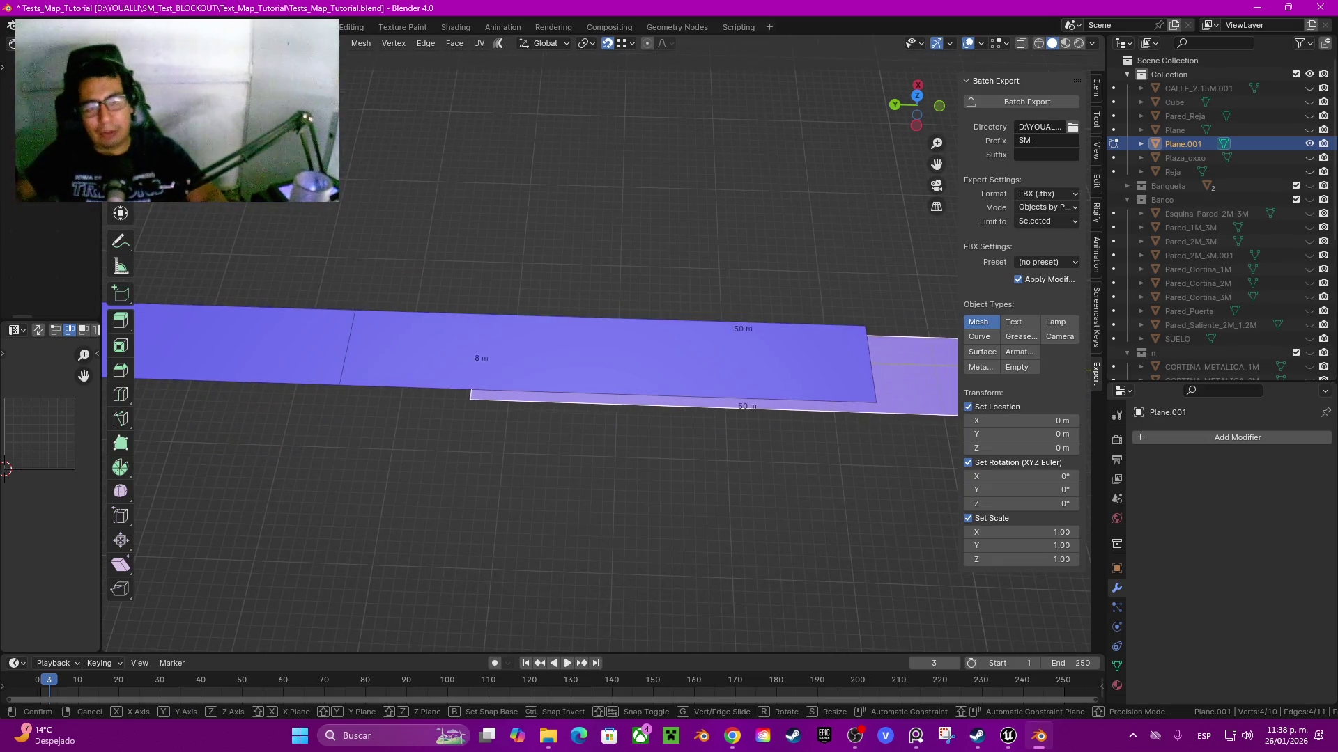
{"action": "key", "text": "Escape"}
- Tilt the duplicated face 5° about the X axis
{"action": "key", "text": "s"}
{"action": "key", "text": "x"}
{"action": "key", "text": "r"}
{"action": "left_click", "coordinate": [557, 396]}
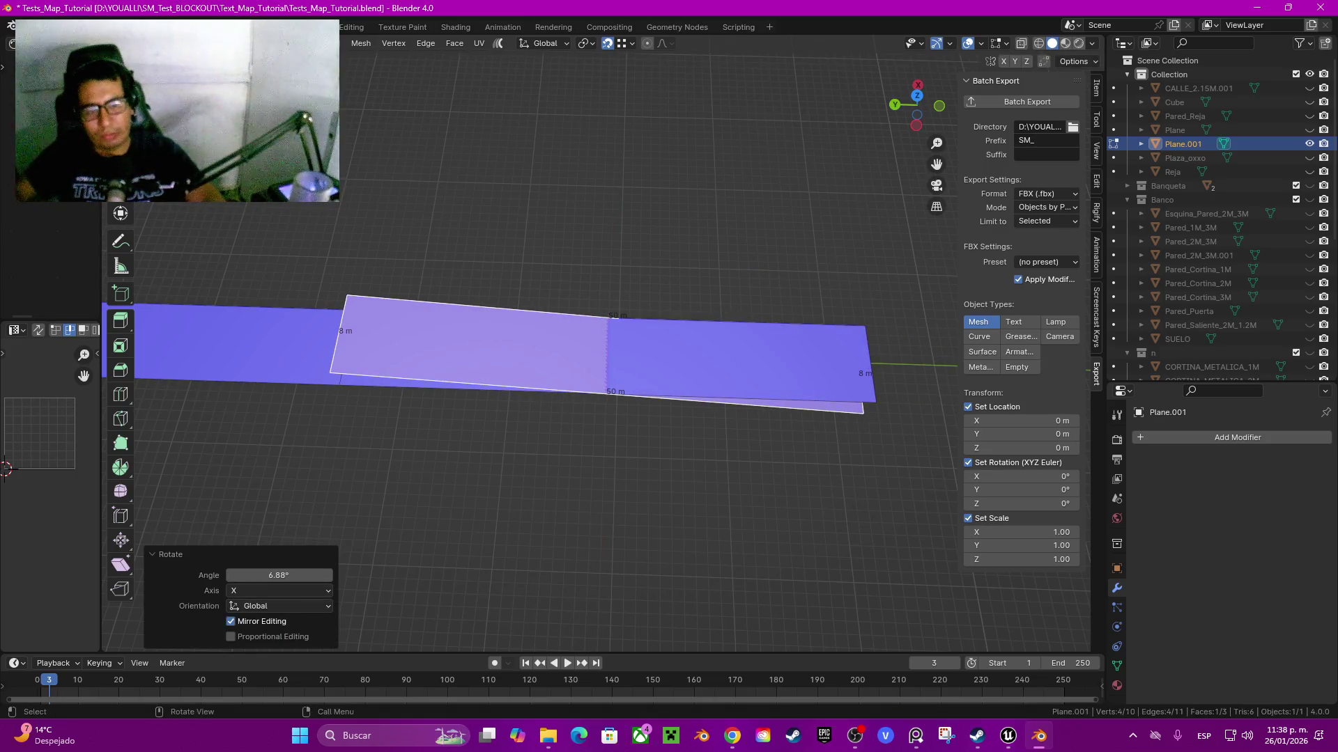
{"action": "left_click", "coordinate": [279, 576]}
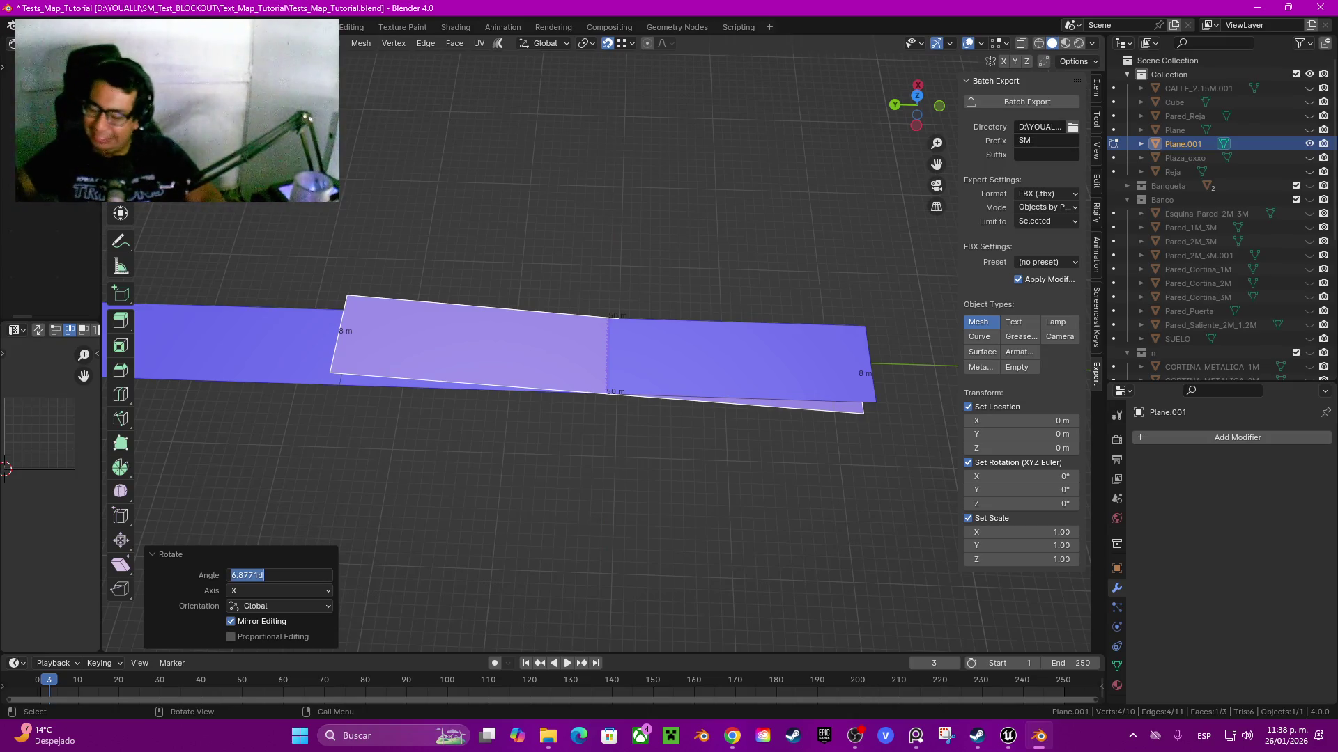
{"action": "type", "text": "5"}
{"action": "key", "text": "Return"}
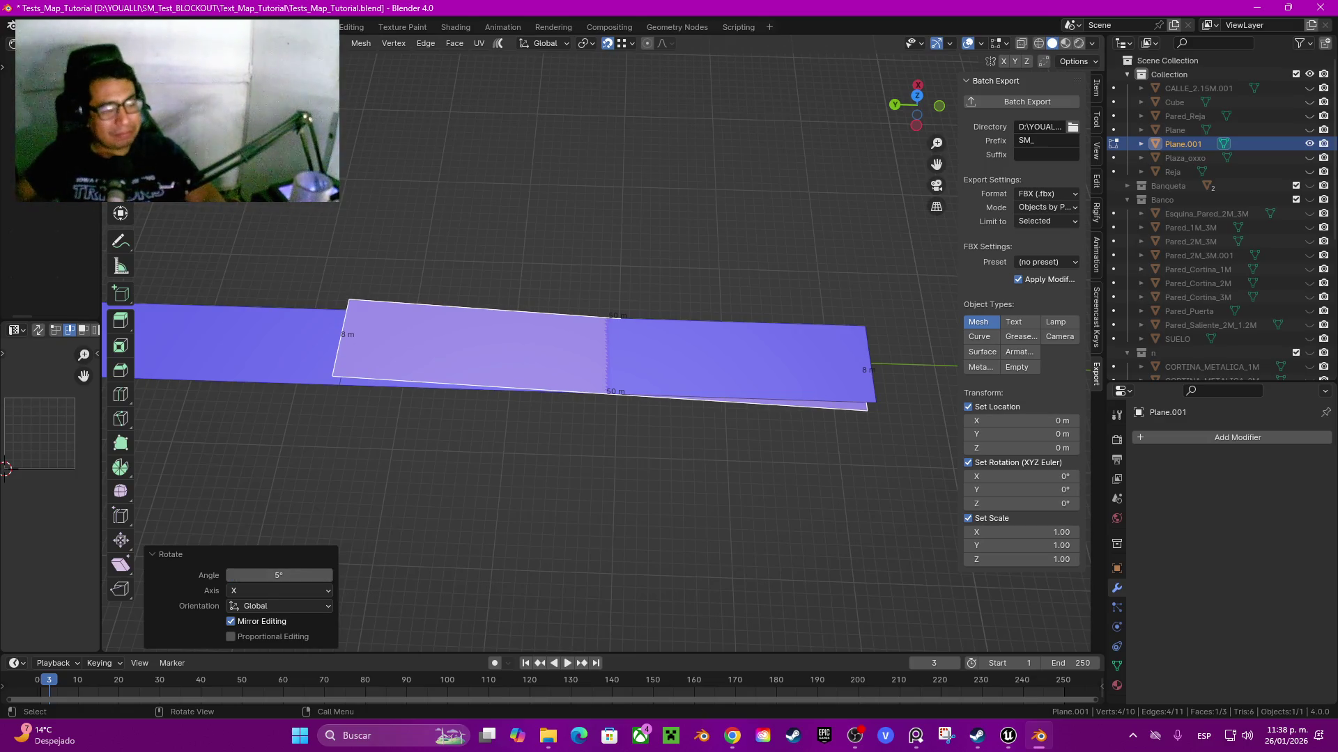
{"action": "mouse_move", "coordinate": [230, 264]}
{"action": "left_mouse_down"}
{"action": "mouse_move", "coordinate": [248, 254]}
{"action": "mouse_move", "coordinate": [298, 320]}
{"action": "mouse_move", "coordinate": [177, 332]}
{"action": "mouse_move", "coordinate": [213, 336]}
{"action": "left_mouse_up"}
- Change the copied face's rotation angle to 10°
{"action": "left_click", "coordinate": [279, 575]}
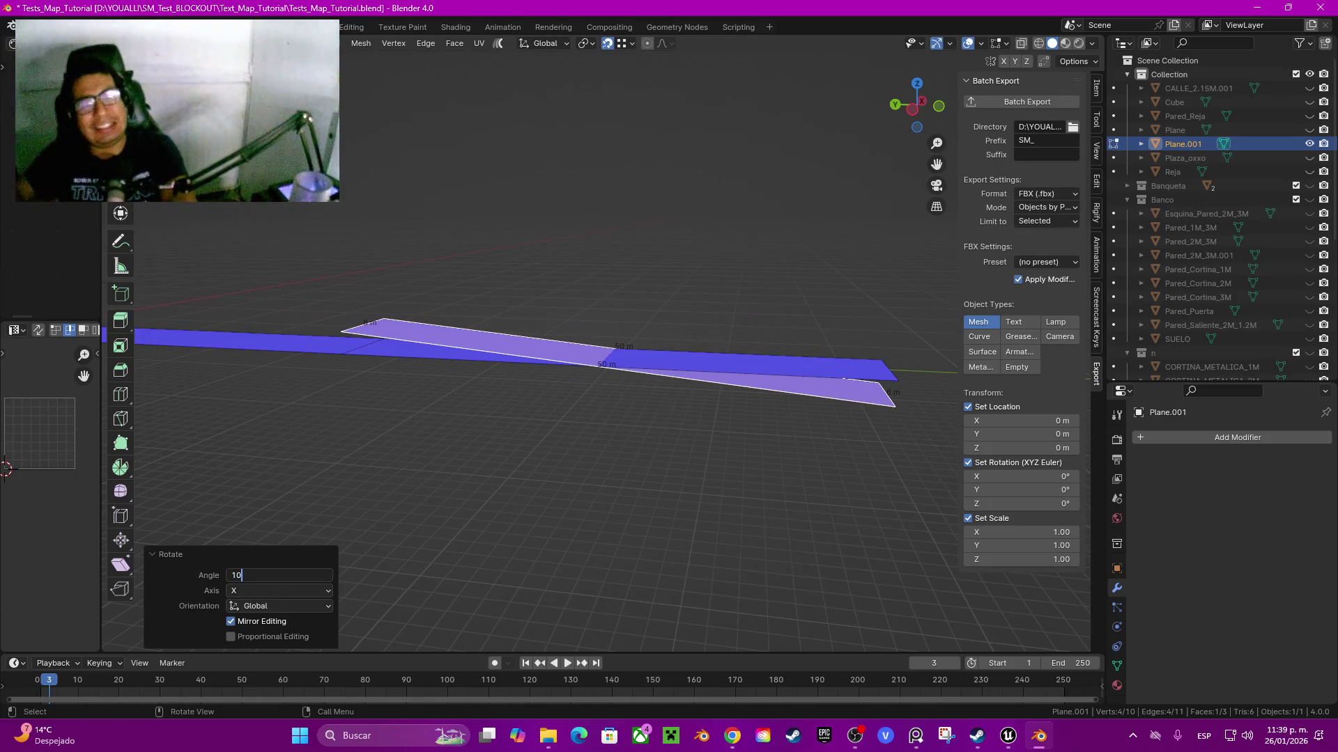
{"action": "key", "text": "Return"}
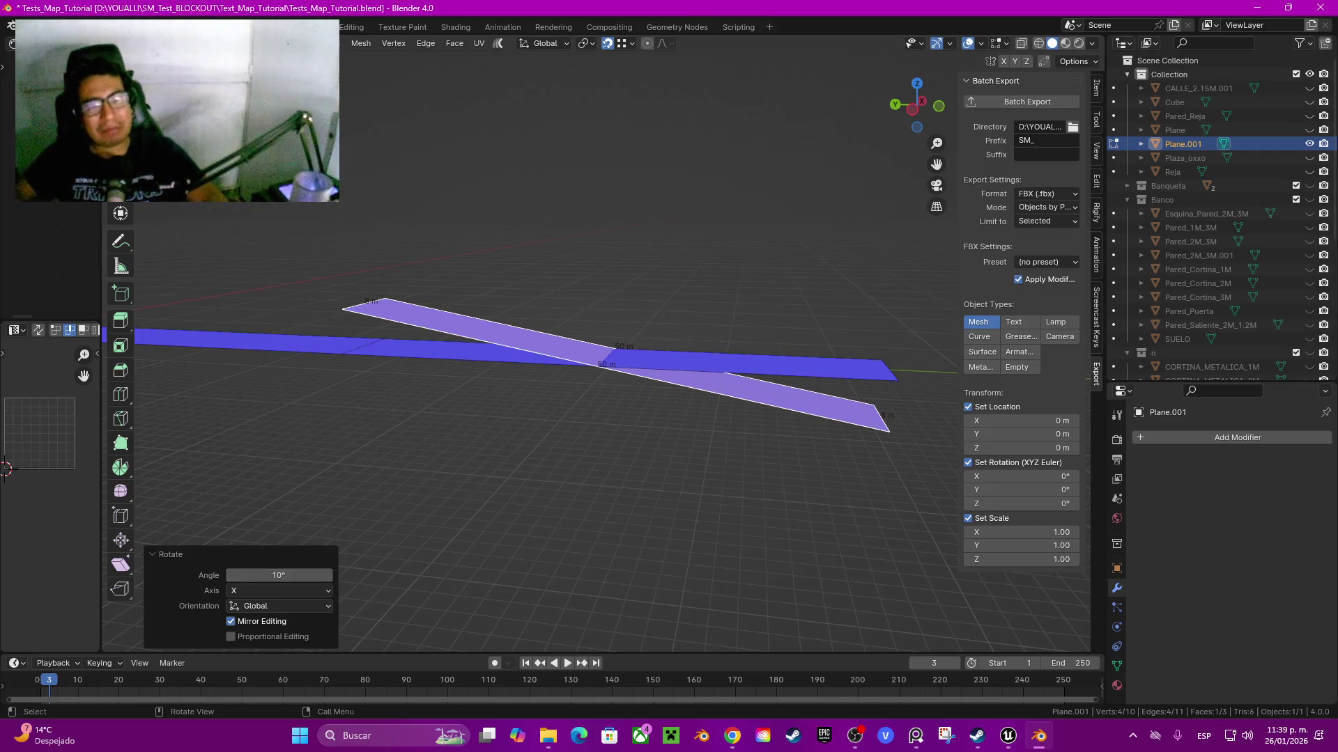
{"action": "left_click_drag", "start_coordinate": [557, 418], "coordinate": [519, 435]}
{"action": "key", "text": "g"}
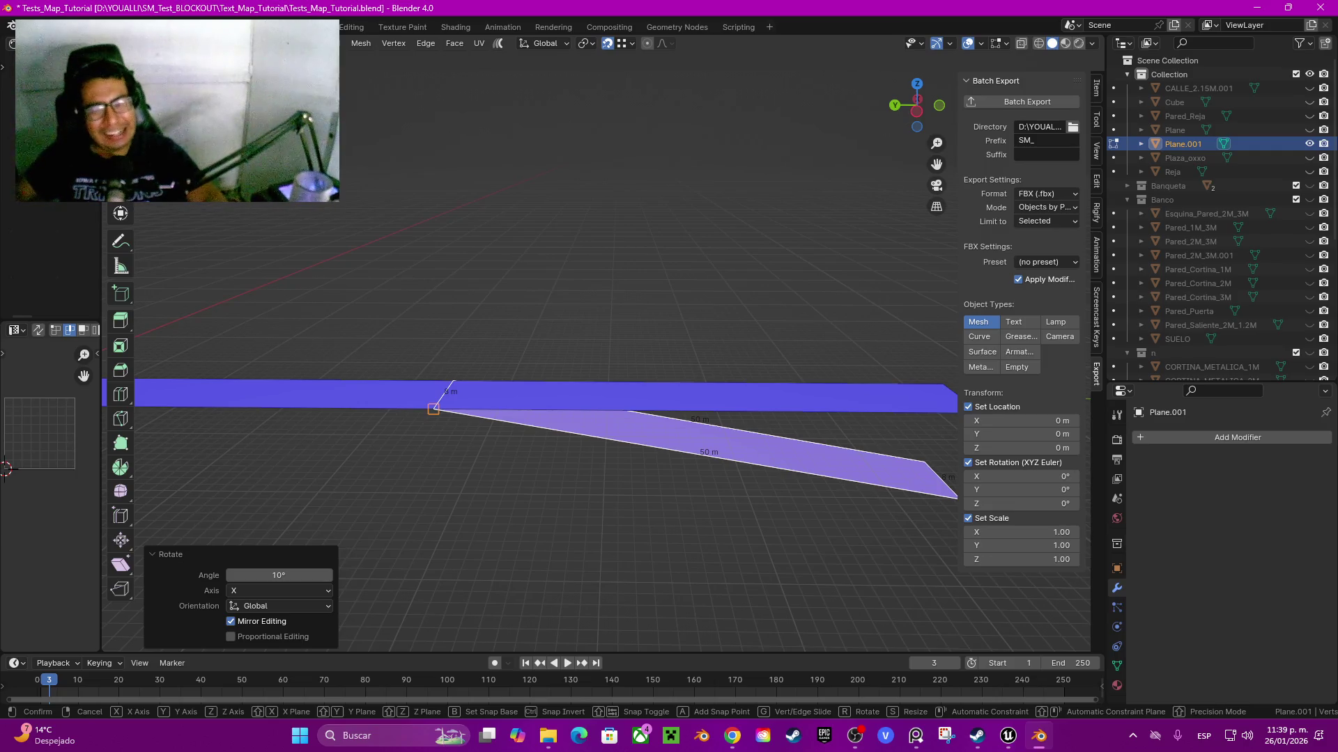
{"action": "left_click", "coordinate": [433, 409]}
{"action": "key", "text": "ctrl+z"}
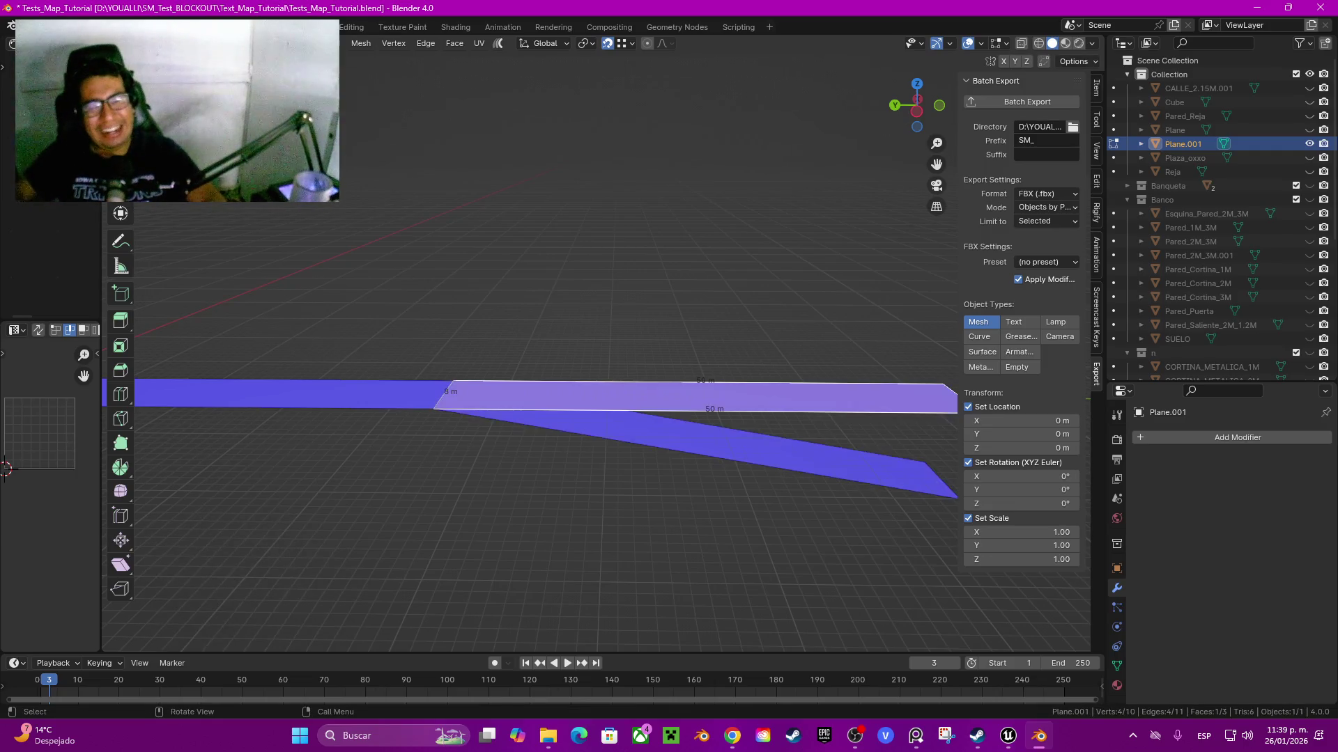
- Delete the leftover flat face and batch-export the bent strip as FBX
{"action": "key", "text": "x"}
{"action": "left_click", "coordinate": [446, 404]}
{"action": "mouse_move", "coordinate": [530, 390]}
{"action": "left_mouse_down"}
{"action": "mouse_move", "coordinate": [516, 418]}
{"action": "mouse_move", "coordinate": [572, 390]}
{"action": "mouse_move", "coordinate": [529, 404]}
{"action": "left_mouse_up"}
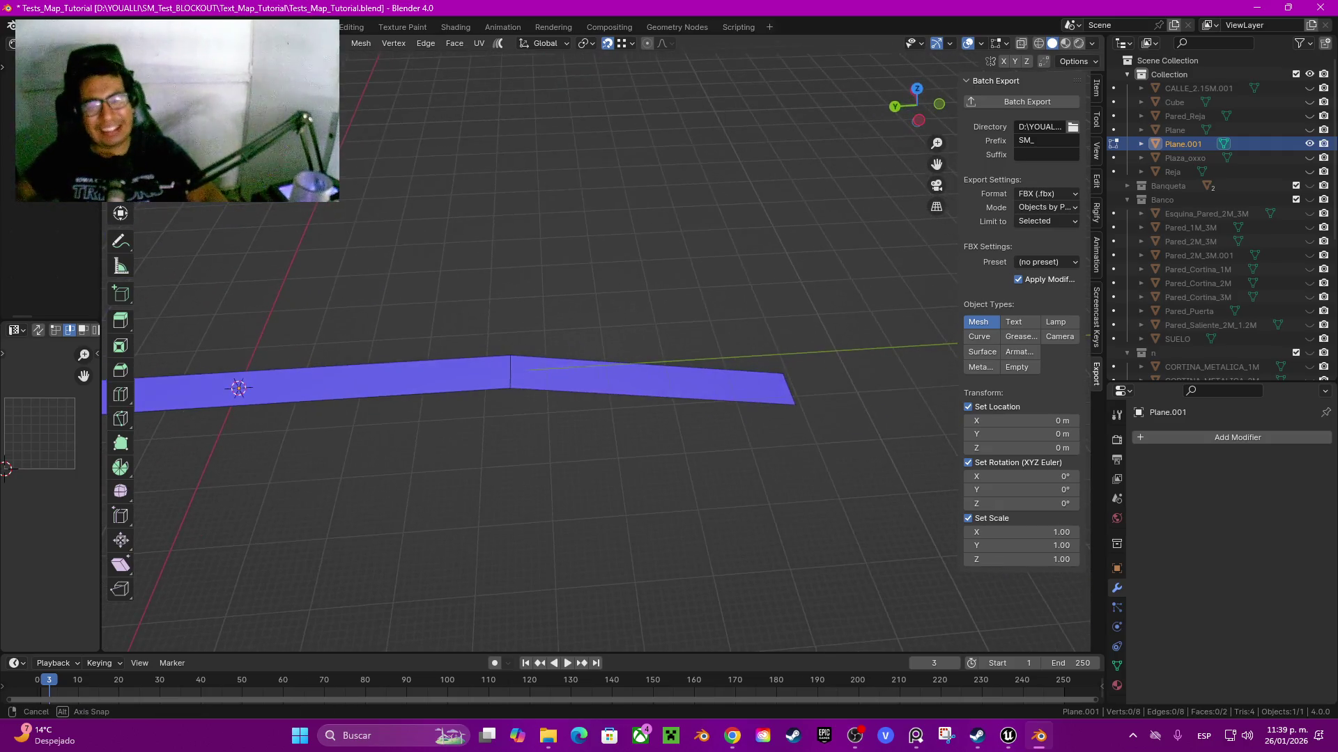
{"action": "key", "text": "Tab"}
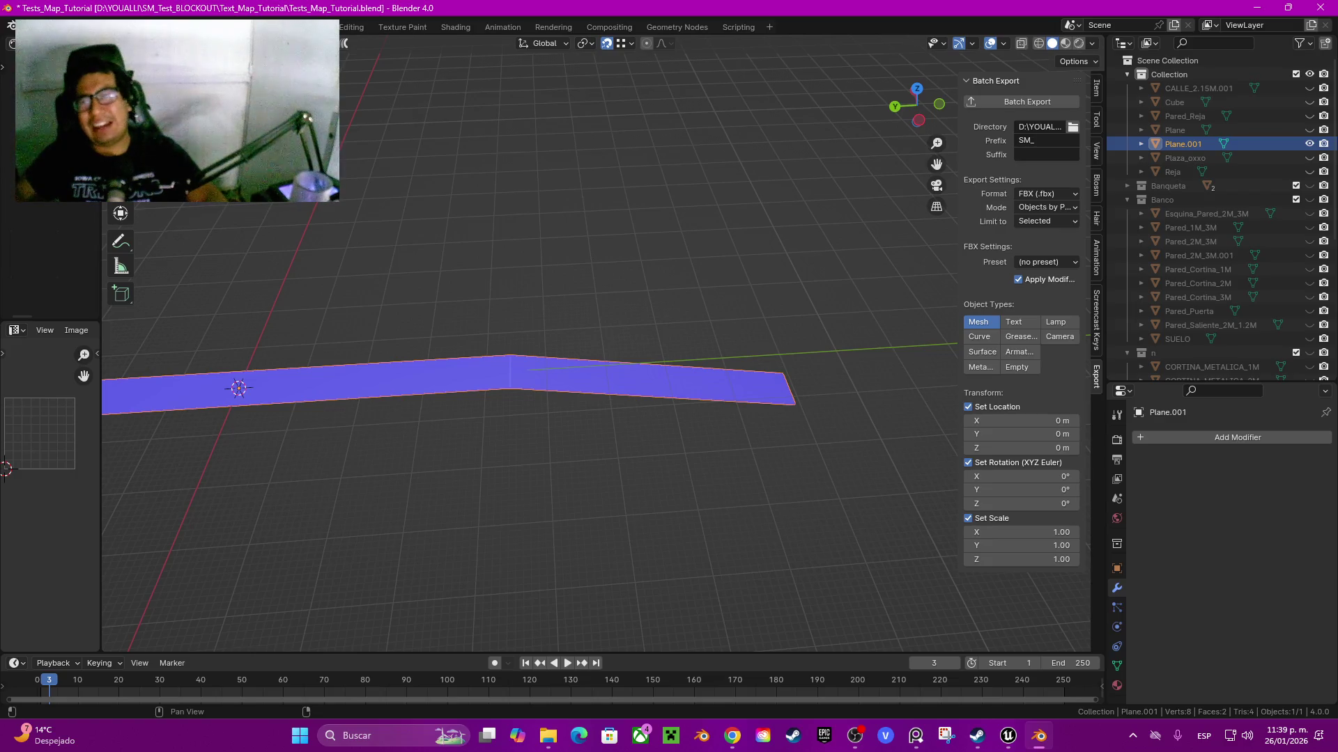
{"action": "left_click", "coordinate": [1003, 102]}
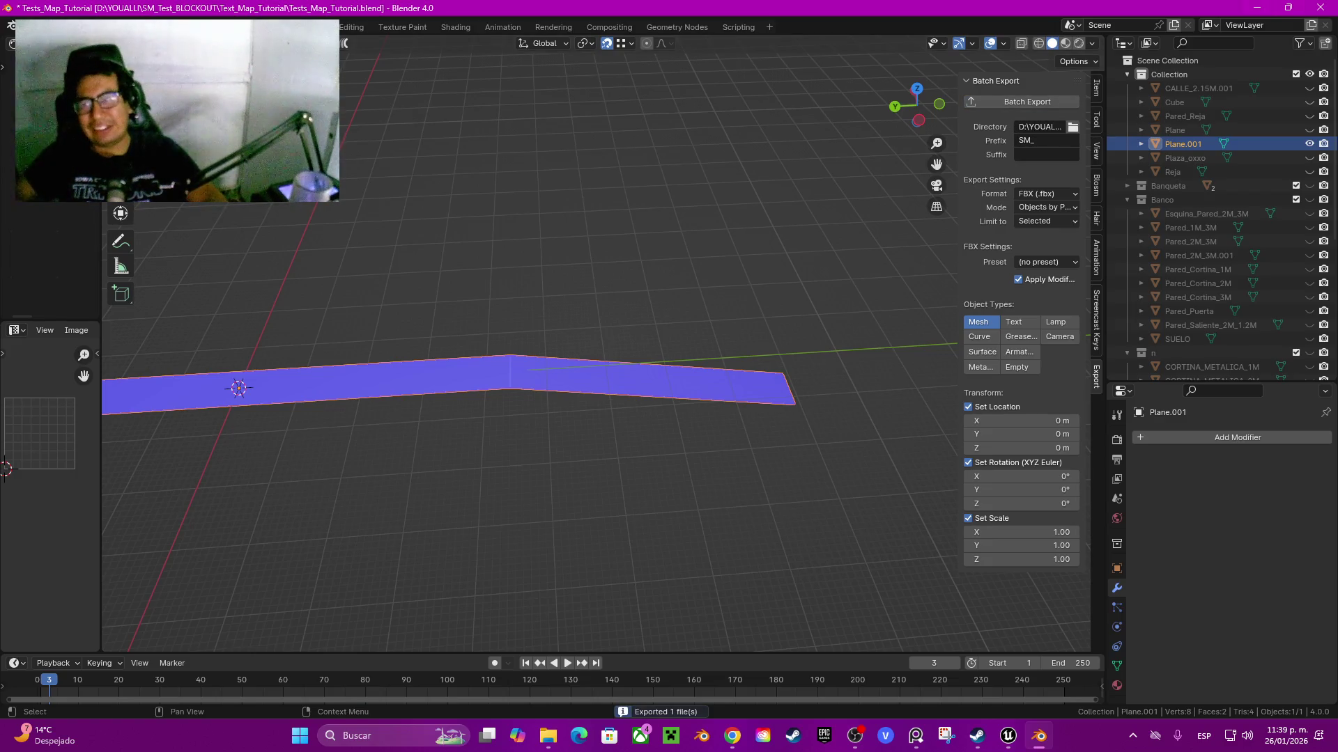
{"action": "key", "text": "alt+Tab"}
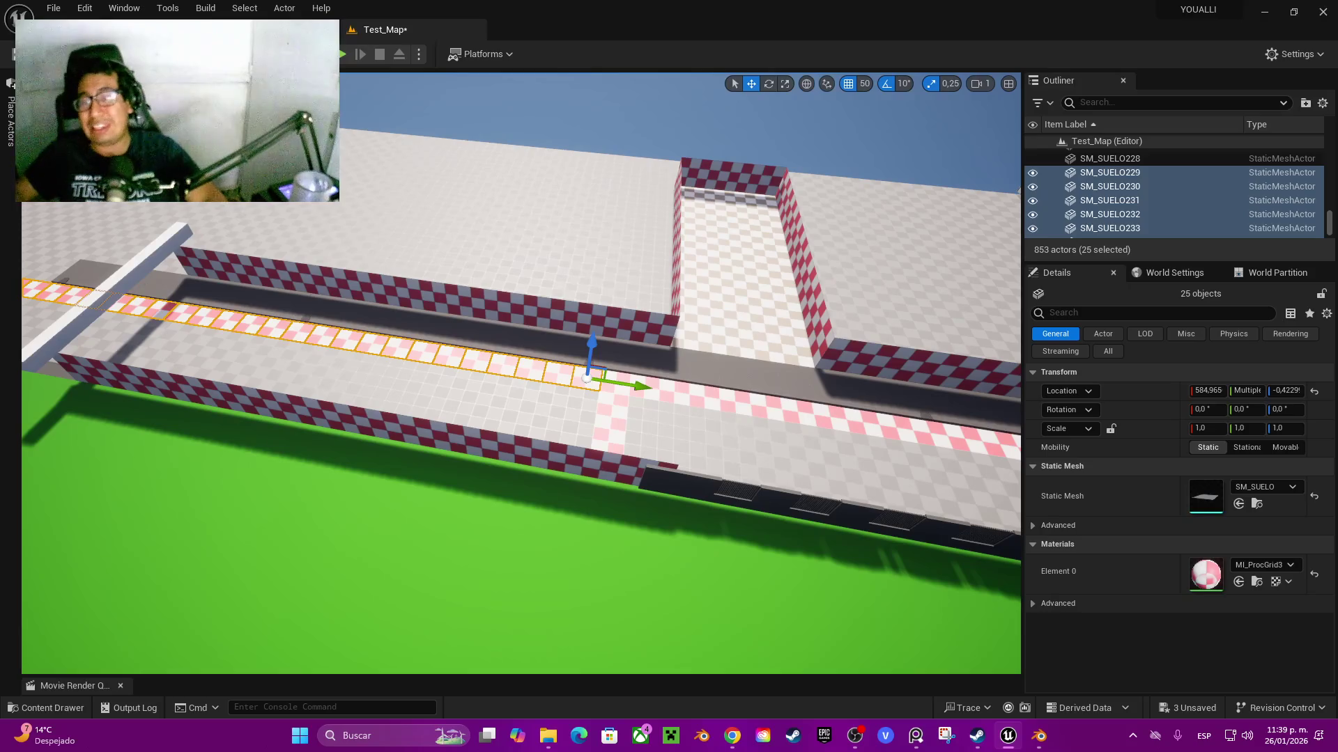
- Import SM_Plane_001 into the level and turn it about 180° on Z
{"action": "key", "text": "Return"}
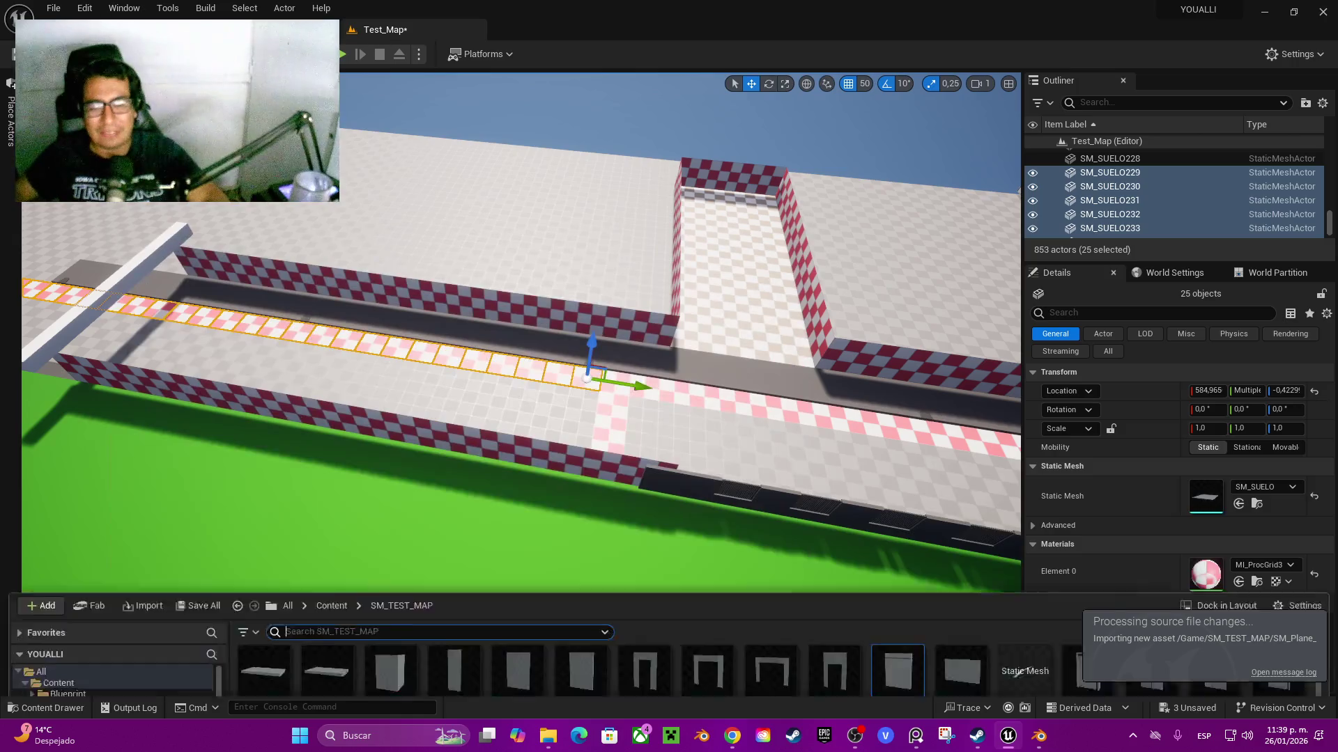
{"action": "left_click_drag", "start_coordinate": [1023, 543], "coordinate": [627, 418]}
{"action": "key", "text": "f"}
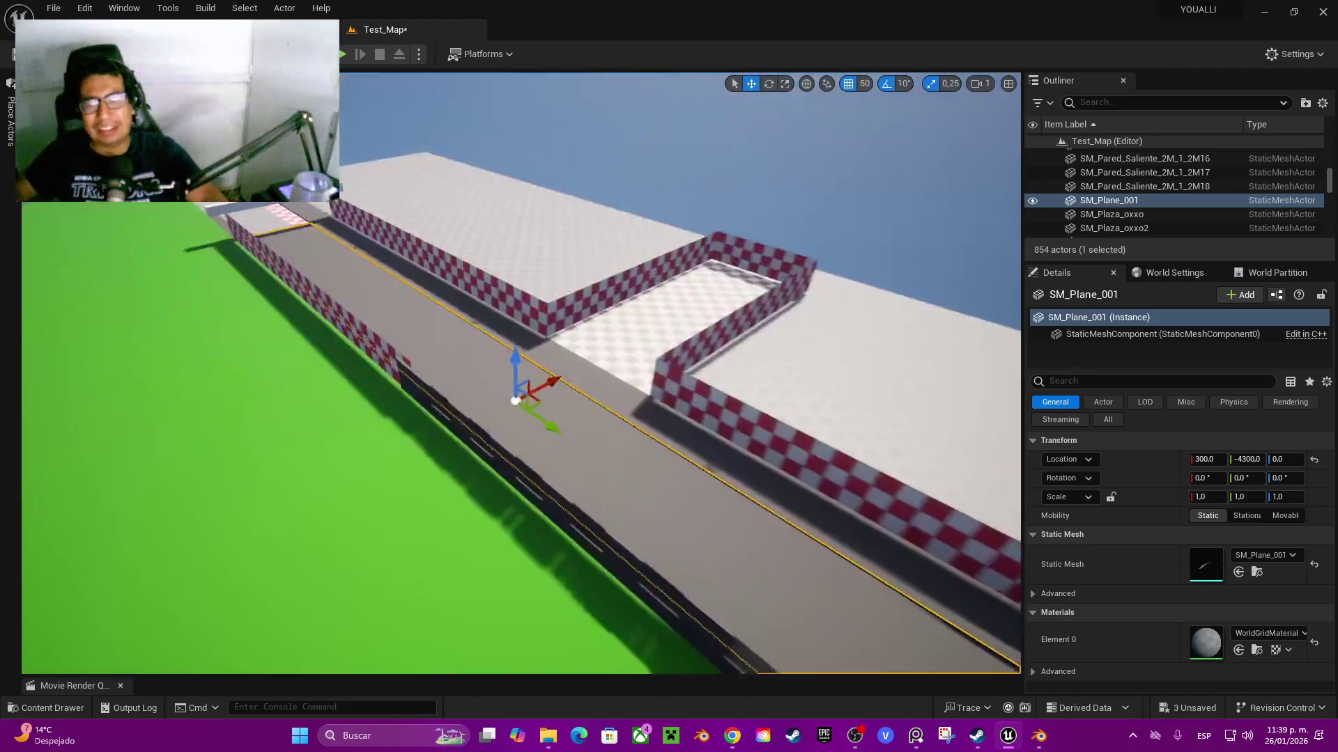
{"action": "key", "text": "e"}
{"action": "left_click_drag", "start_coordinate": [502, 432], "coordinate": [463, 443]}
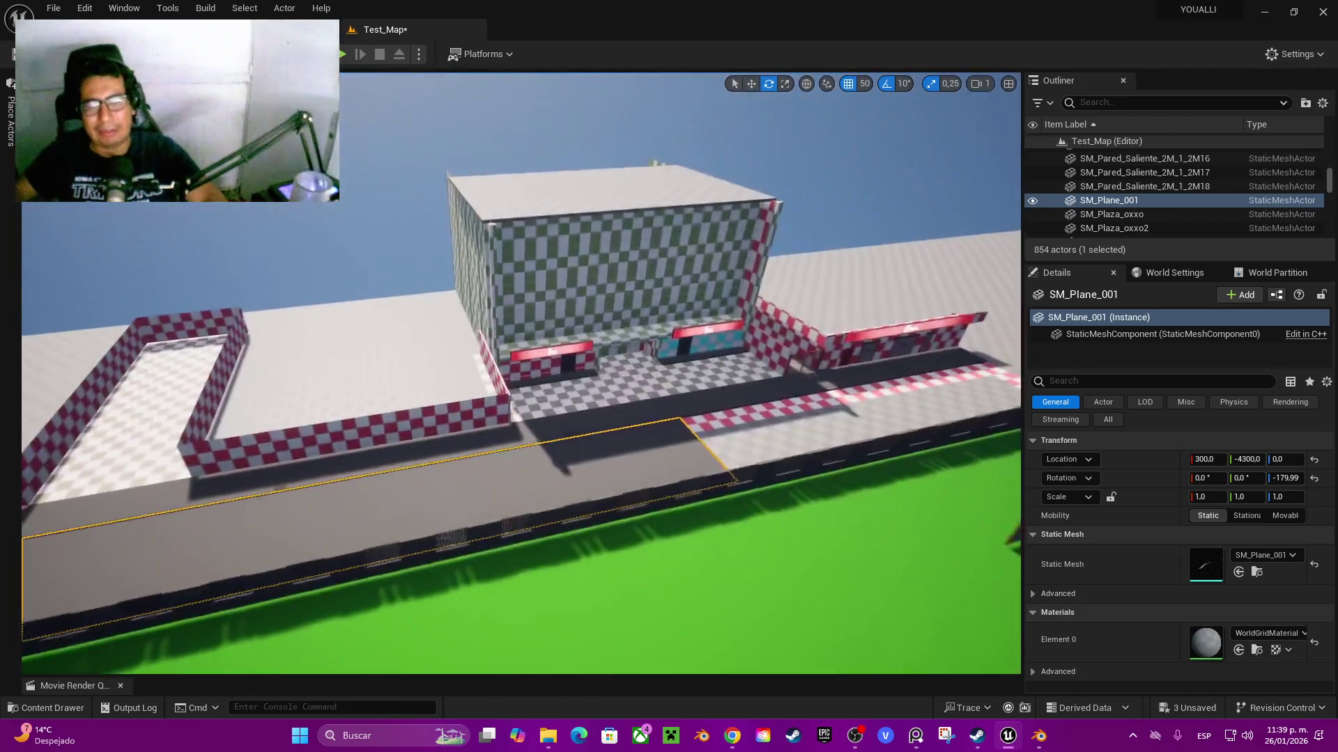
- Move the strip along Y to about -800, beside the building's red floor edge
{"action": "key", "text": "w"}
{"action": "left_click_drag", "start_coordinate": [139, 555], "coordinate": [657, 439]}
{"action": "key", "text": "w"}
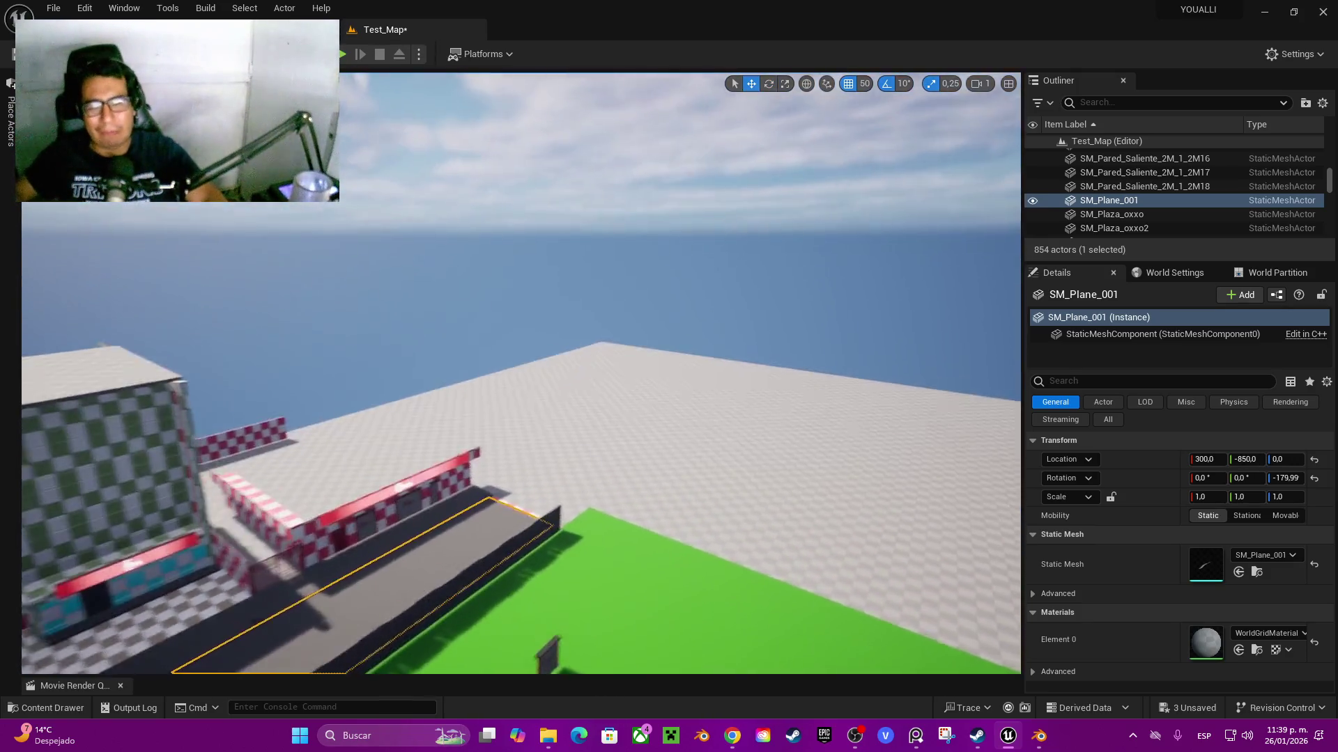
{"action": "key", "text": "w"}
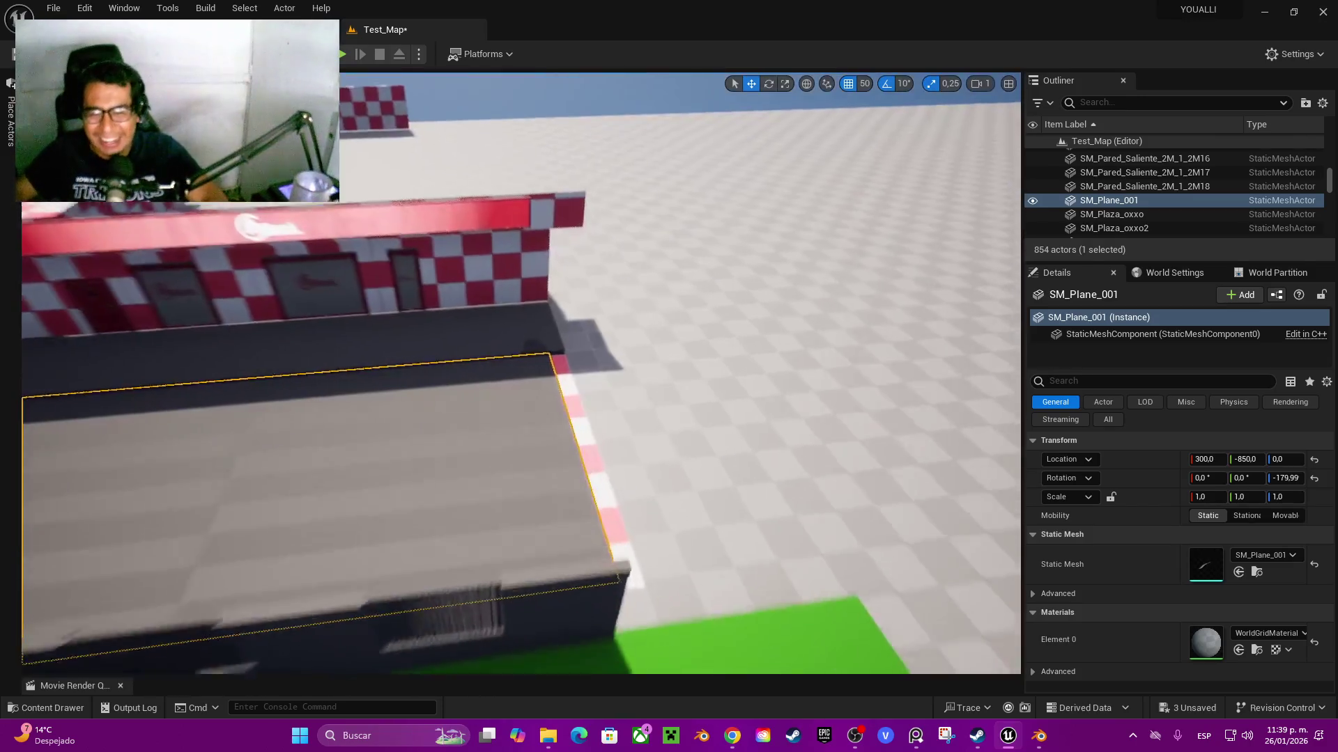
{"action": "key", "text": "s"}
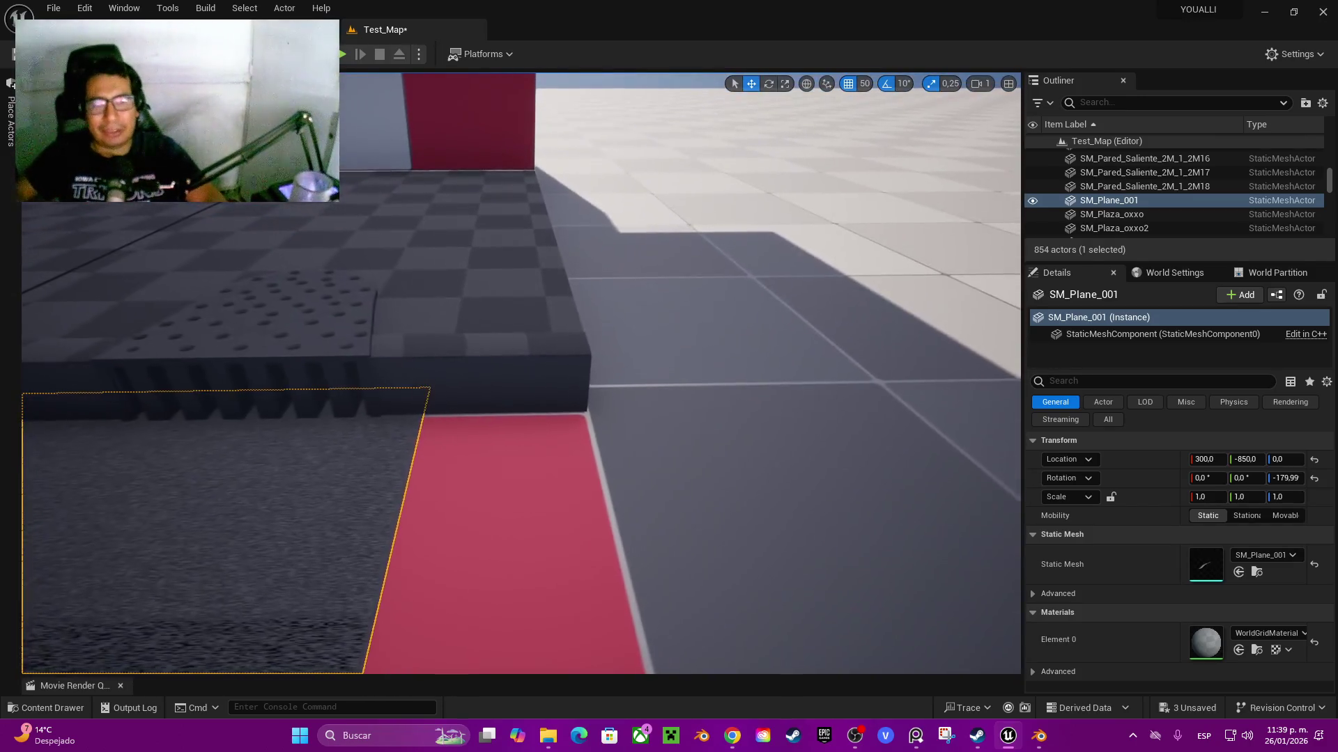
{"action": "mouse_move", "coordinate": [490, 503]}
{"action": "left_mouse_down"}
{"action": "mouse_move", "coordinate": [585, 513]}
{"action": "mouse_move", "coordinate": [446, 512]}
{"action": "left_mouse_up"}
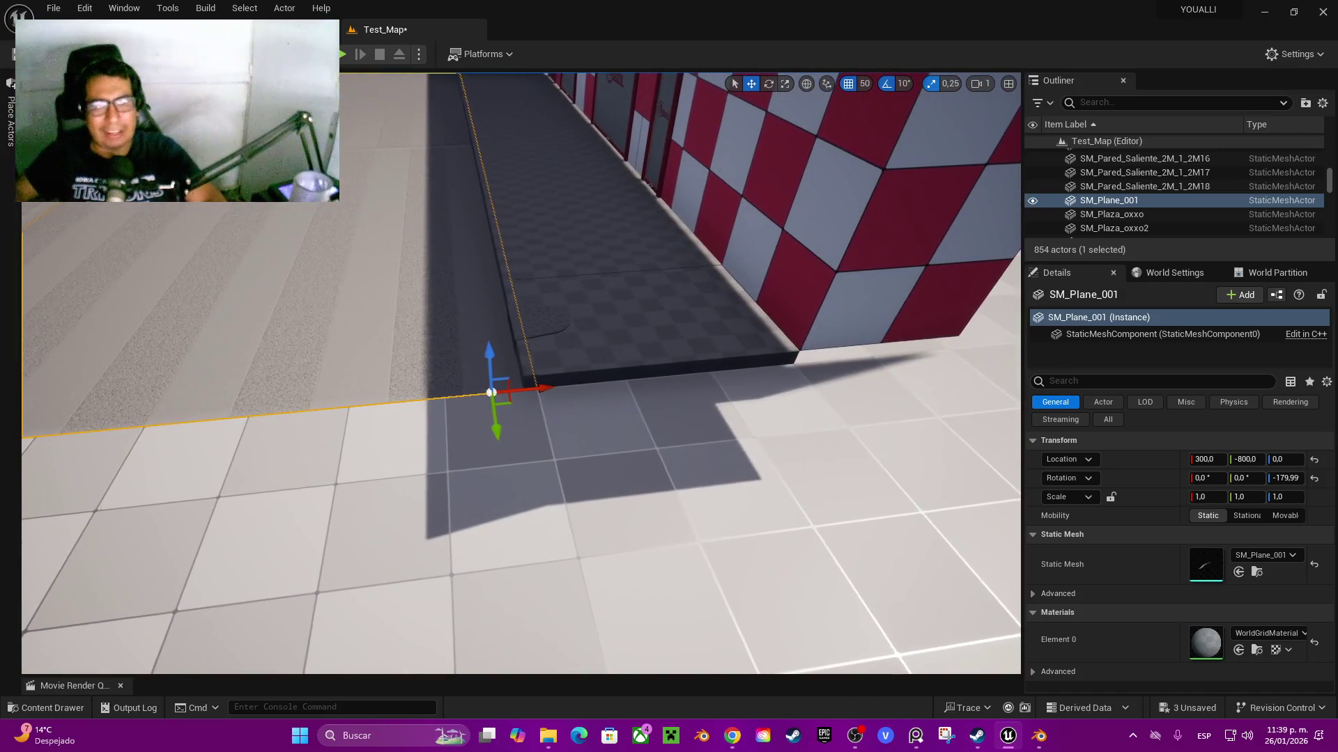
- Shift SM_Plane_001 about 50 units along X toward the red curb
{"action": "left_click_drag", "start_coordinate": [507, 389], "coordinate": [474, 390]}
{"action": "scroll", "coordinate": [473, 390], "scroll_direction": "up", "scroll_amount": 3}
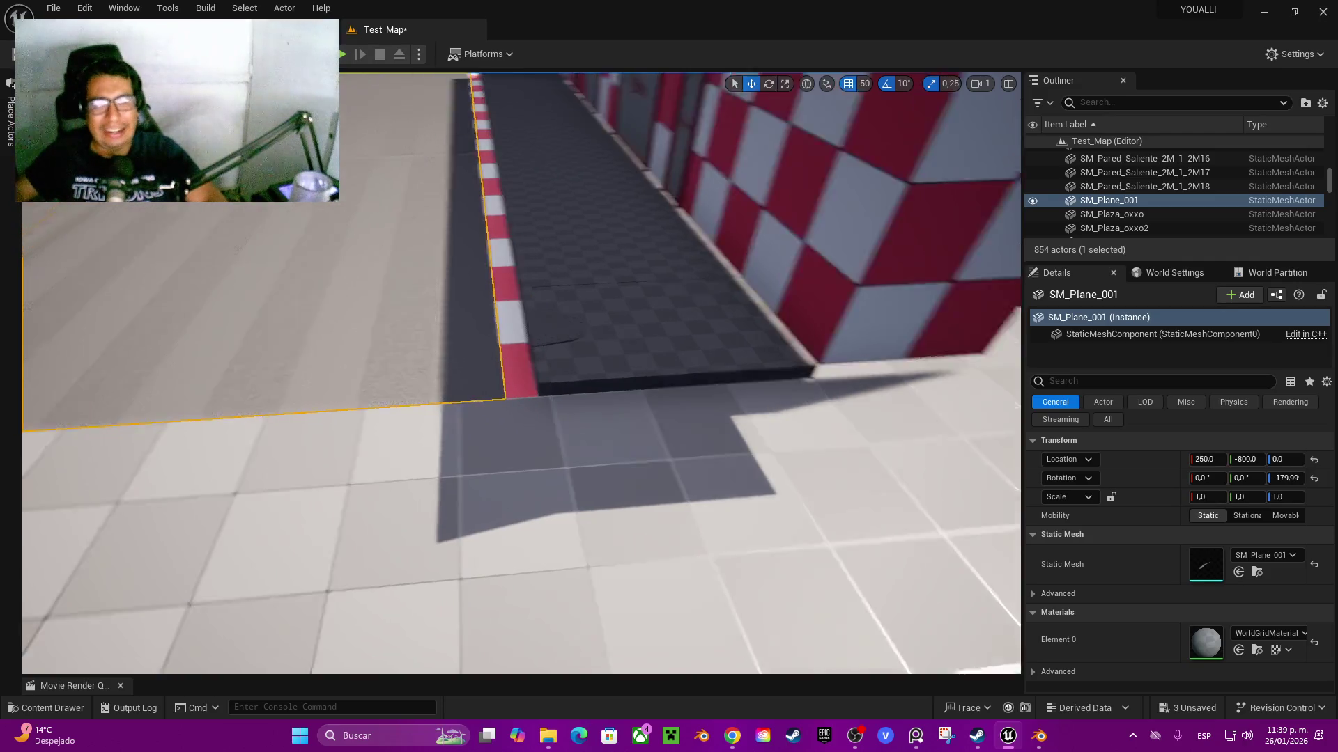
{"action": "scroll", "coordinate": [473, 390], "scroll_direction": "up", "scroll_amount": 3}
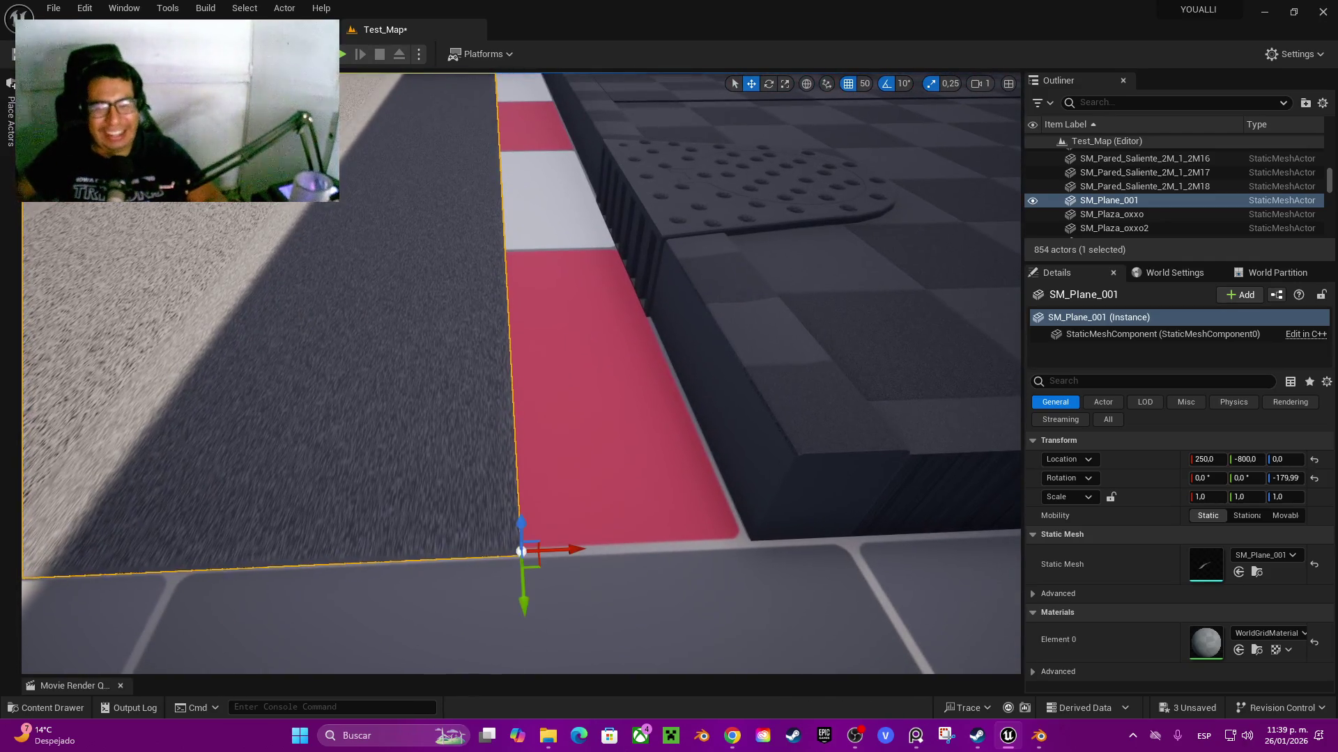
{"action": "mouse_move", "coordinate": [521, 552]}
{"action": "left_mouse_down"}
{"action": "mouse_move", "coordinate": [517, 331]}
{"action": "mouse_move", "coordinate": [531, 228]}
{"action": "mouse_move", "coordinate": [519, 225]}
{"action": "left_mouse_up"}
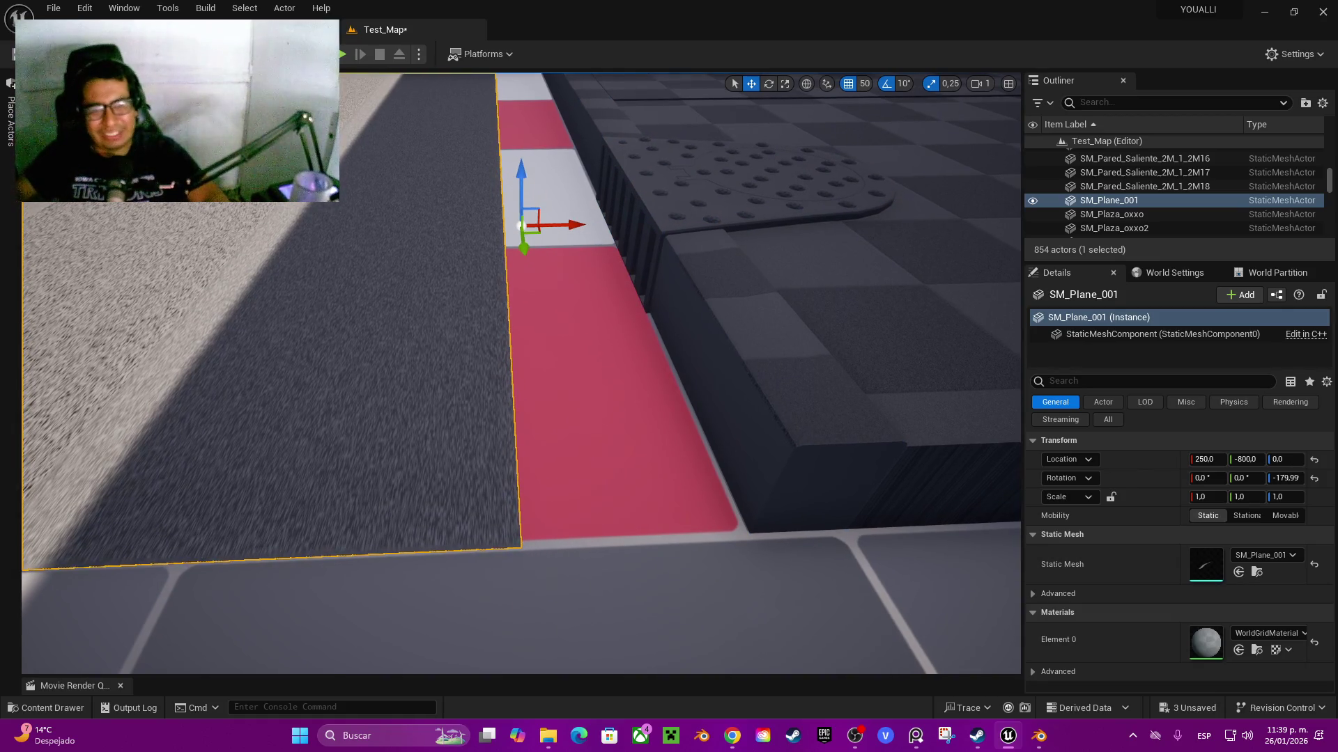
{"action": "left_click", "coordinate": [521, 225]}
{"action": "key", "text": "ctrl+z"}
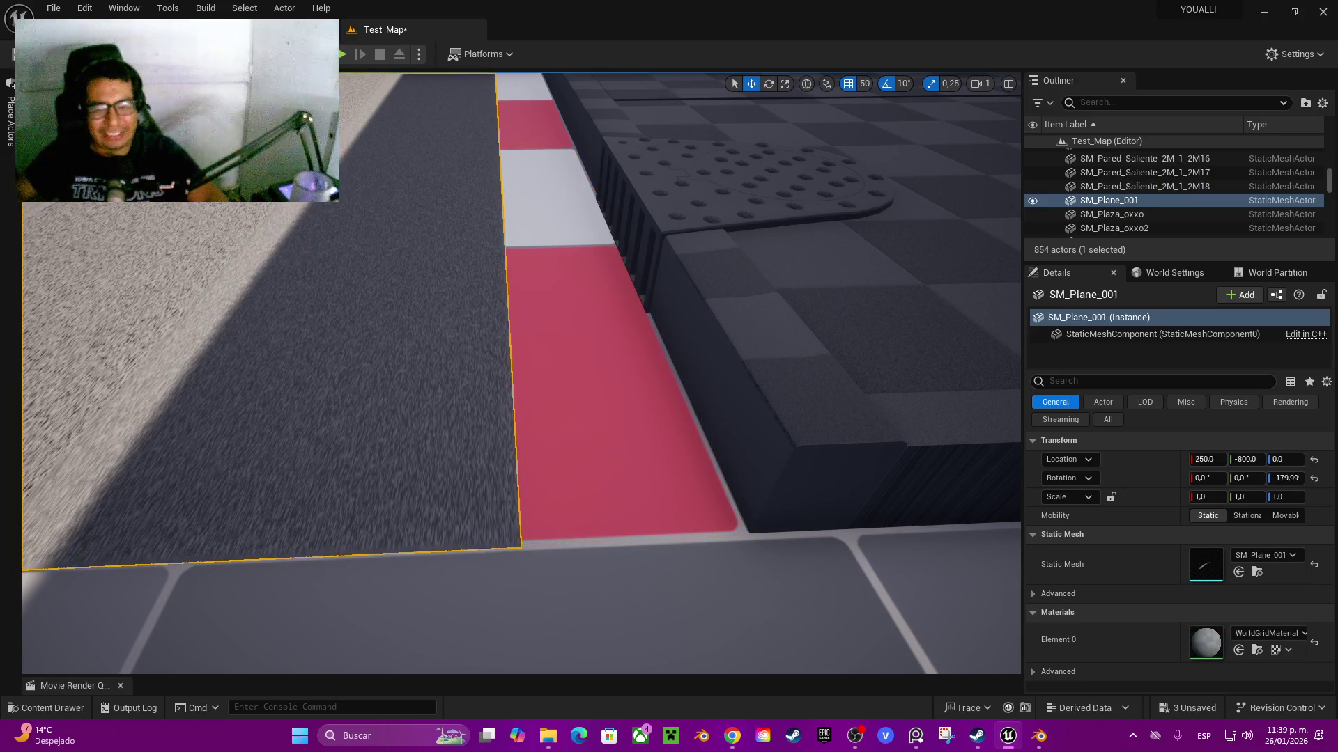
- Slide the strip over the red curb to 284.044, -800, 0 against the ledge
{"action": "middle_click", "coordinate": [514, 549]}
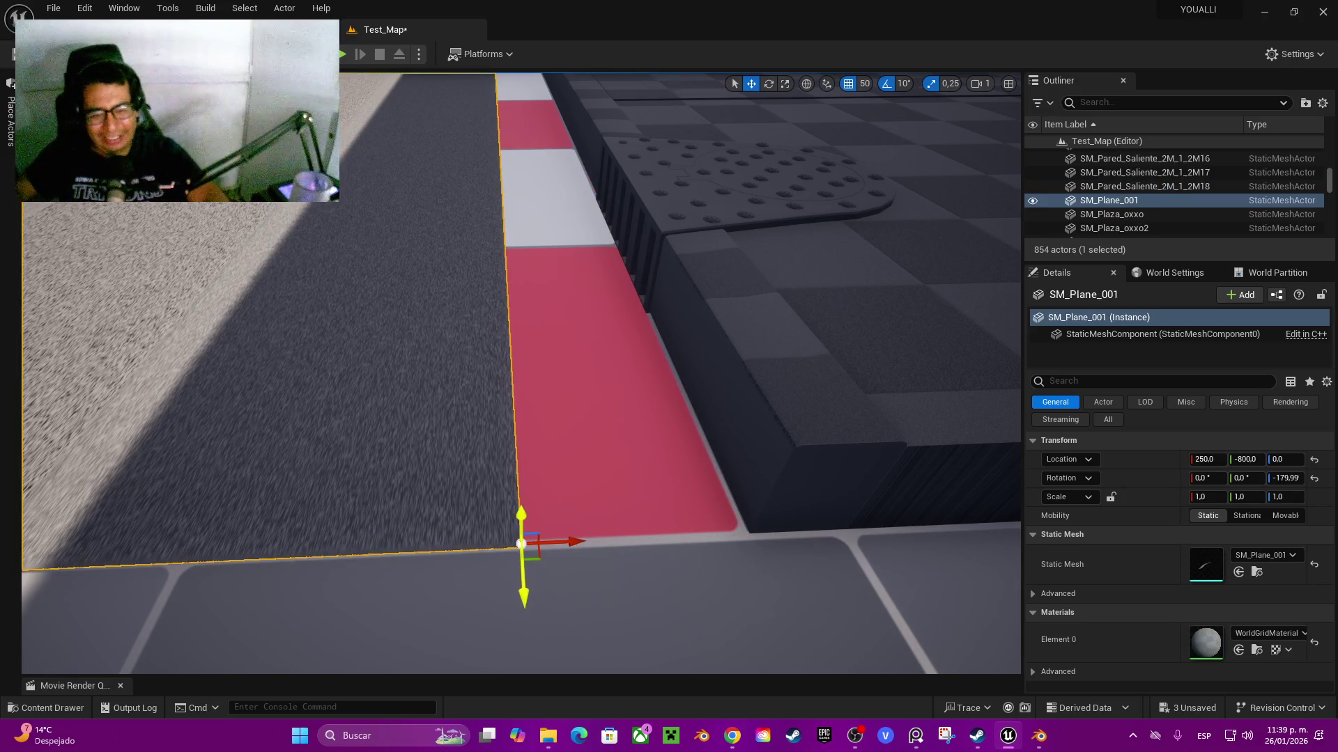
{"action": "middle_click", "coordinate": [521, 665]}
{"action": "middle_click", "coordinate": [521, 671]}
{"action": "scroll", "coordinate": [521, 374], "scroll_direction": "up", "scroll_amount": 2}
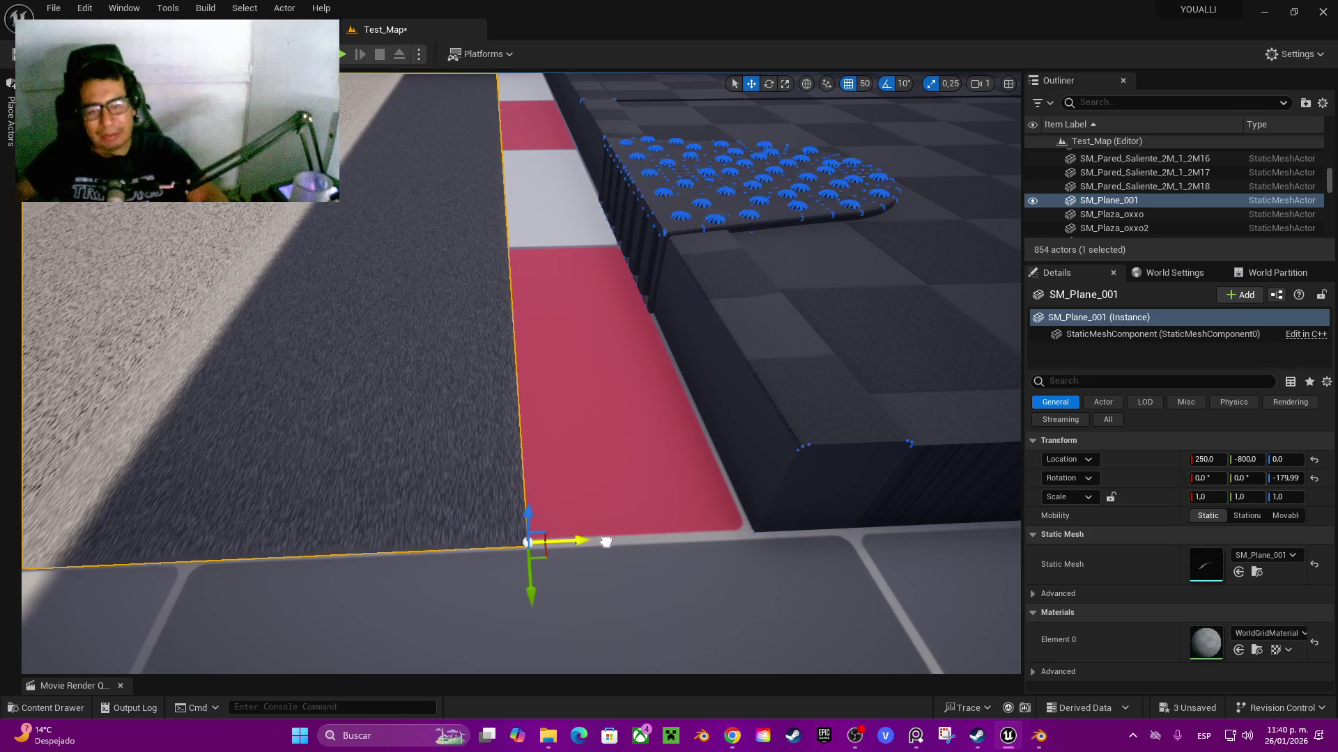
{"action": "left_click_drag", "start_coordinate": [606, 541], "coordinate": [822, 538]}
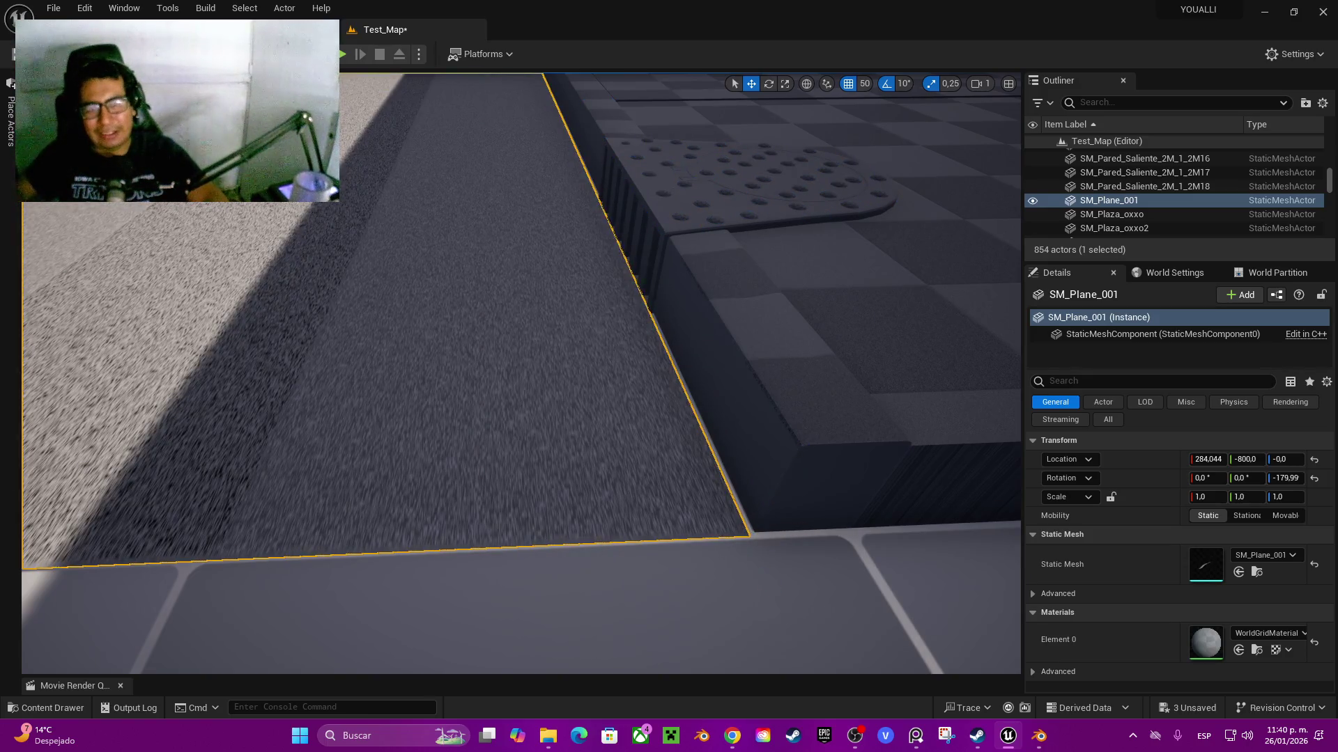
{"action": "scroll", "coordinate": [521, 374], "scroll_direction": "down", "scroll_amount": 10}
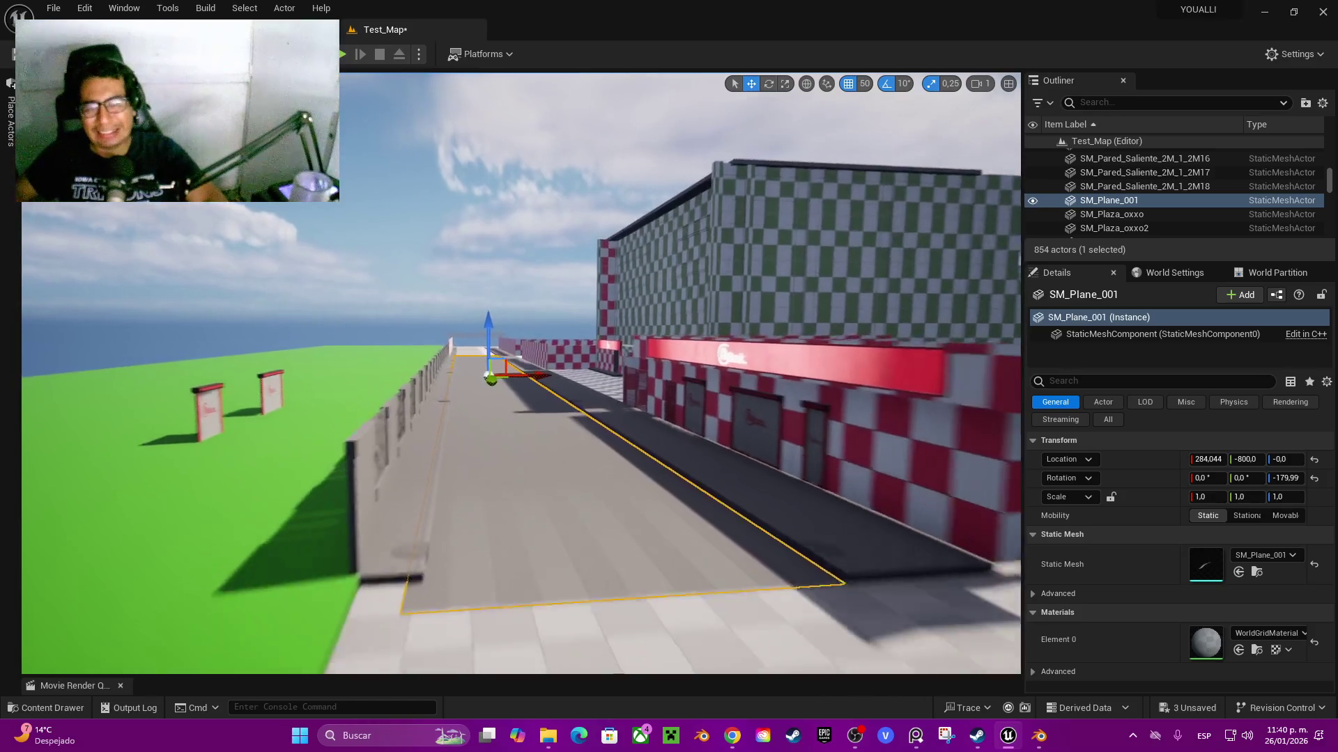
{"action": "scroll", "coordinate": [522, 374], "scroll_direction": "up", "scroll_amount": 5}
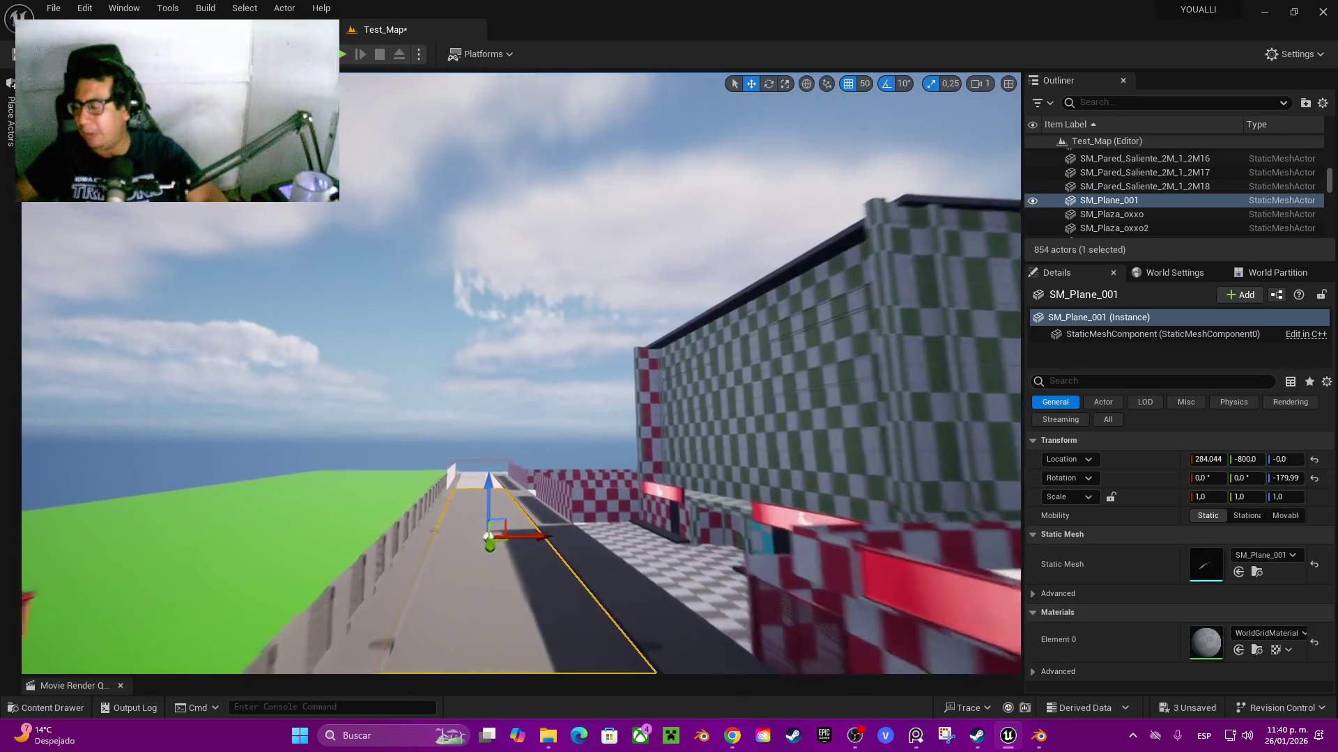
{"action": "scroll", "coordinate": [521, 374], "scroll_direction": "down", "scroll_amount": 5}
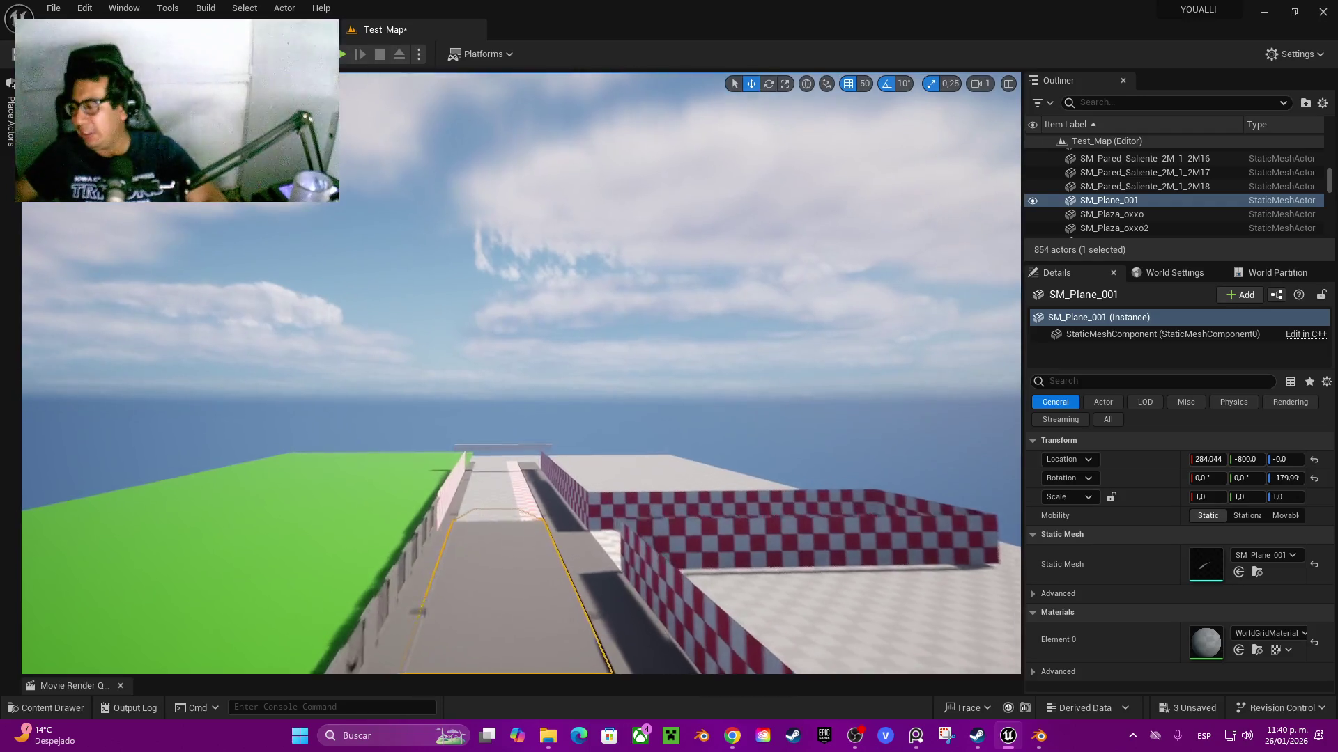
{"action": "scroll", "coordinate": [521, 374], "scroll_direction": "up", "scroll_amount": 6}
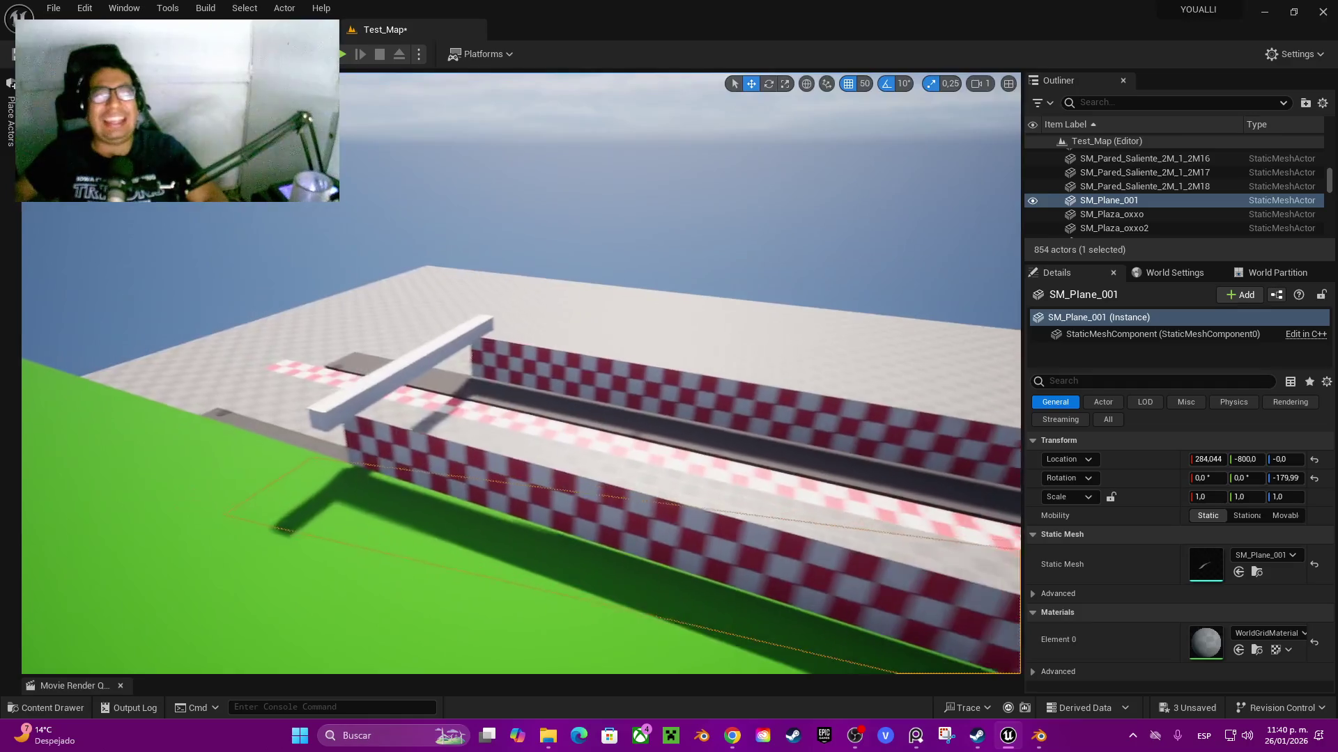
- Delete the old Floor actor and play-test the street
{"action": "left_click", "coordinate": [697, 292]}
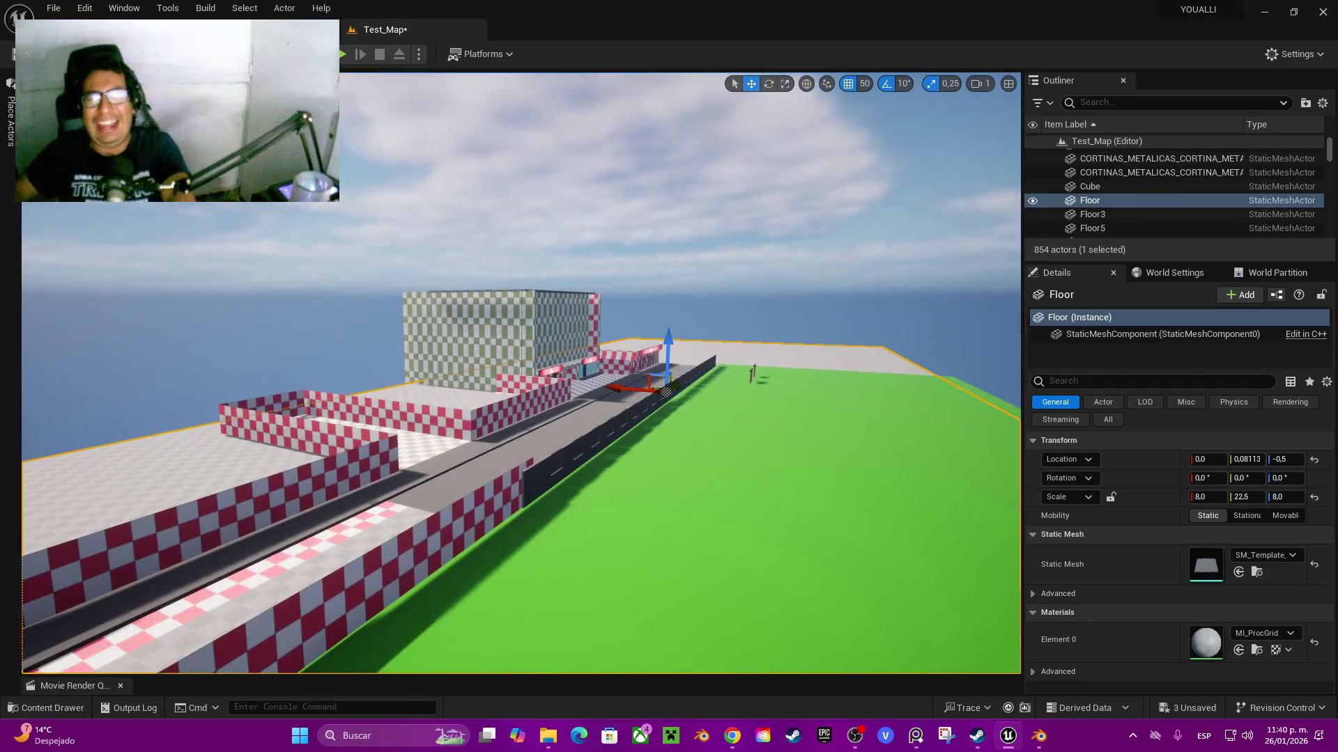
{"action": "key", "text": "Delete"}
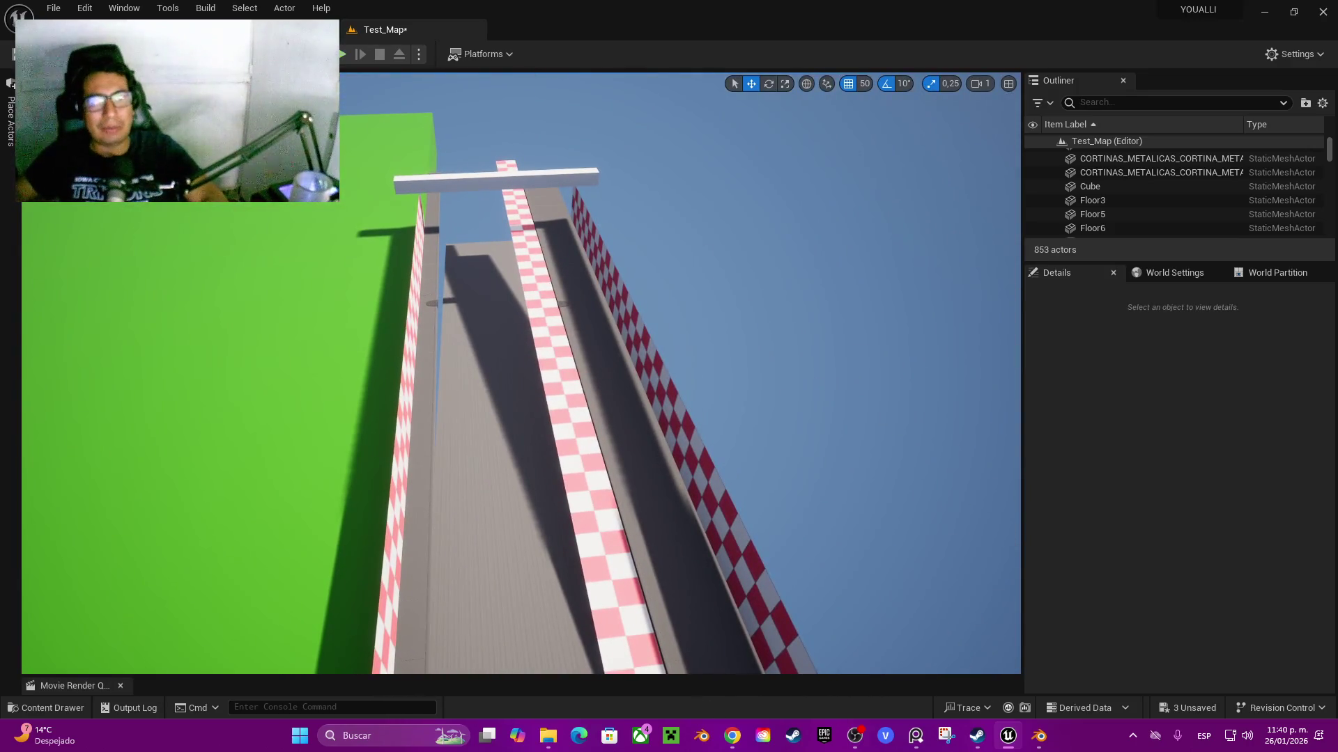
{"action": "left_click", "coordinate": [343, 54]}
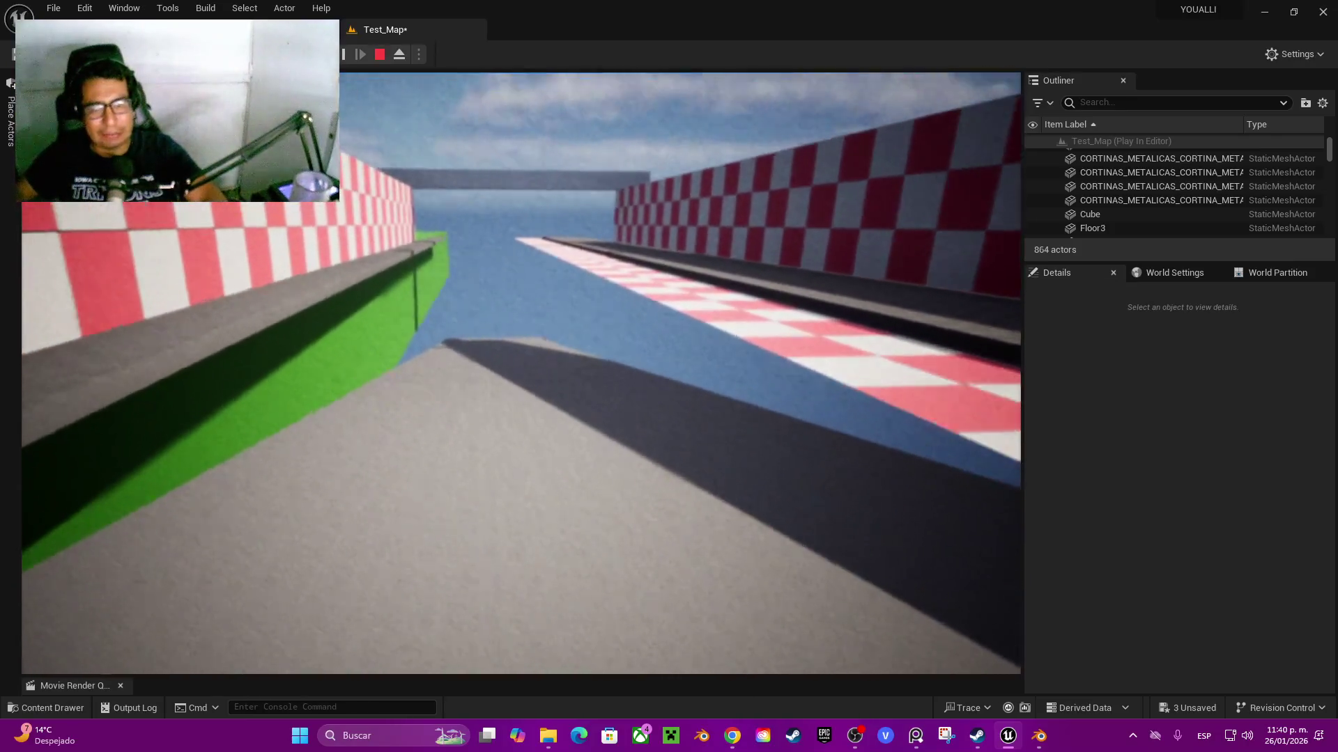
{"action": "key", "text": "Escape"}
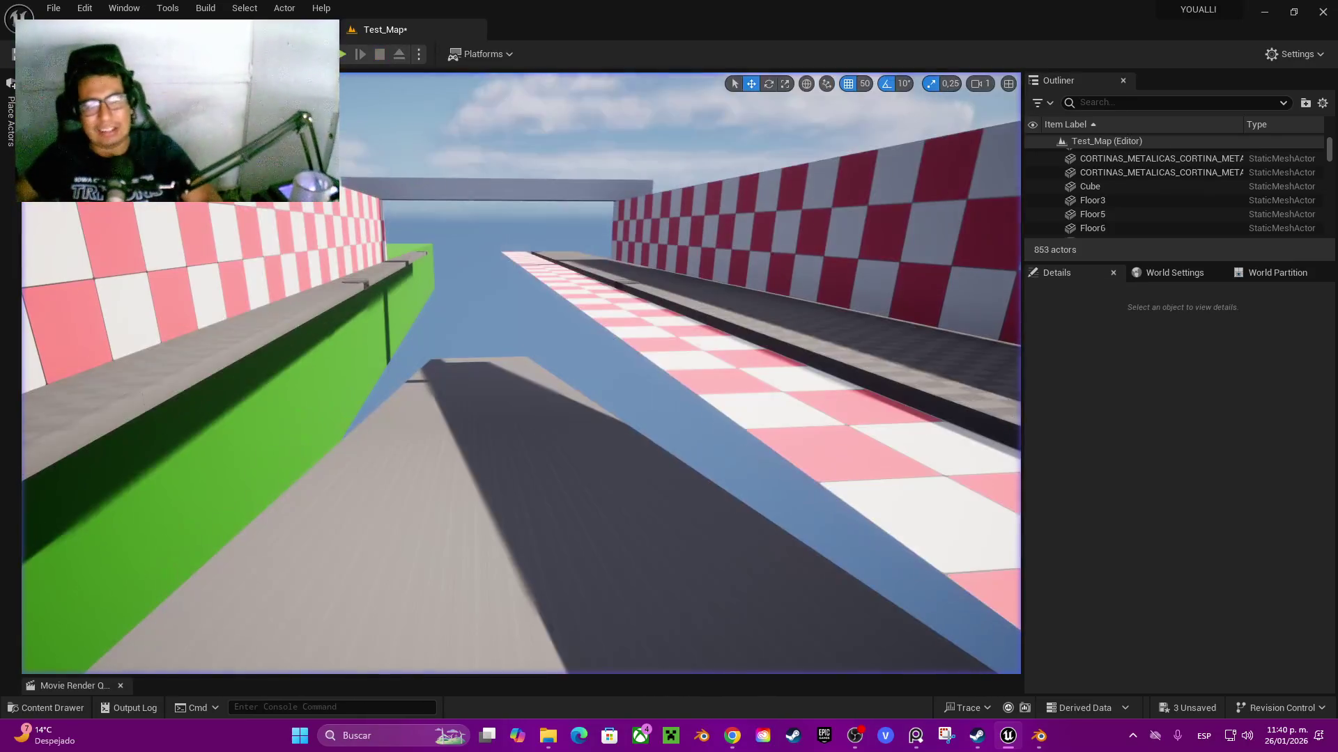
{"action": "key", "text": "alt+Tab"}
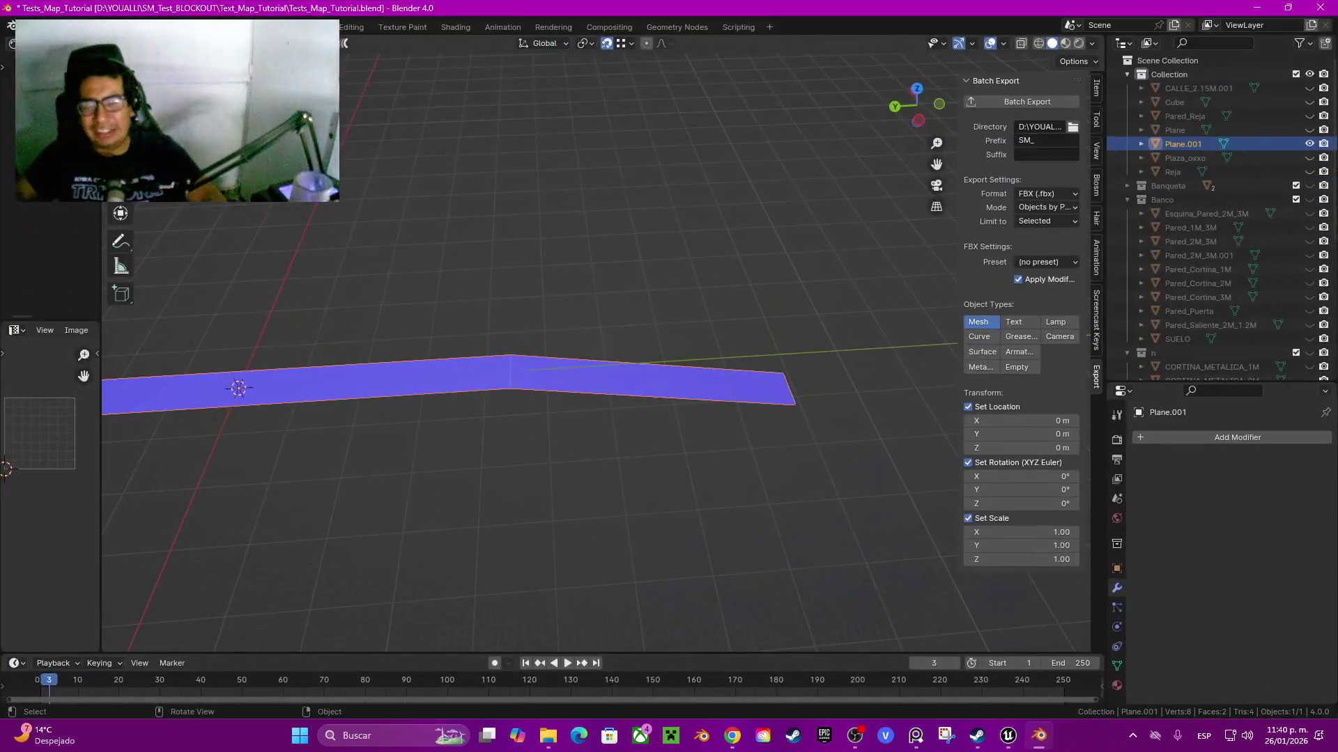
- Tilt the right-hand face of Plane.001 exactly -5° about the X axis
{"action": "key", "text": "Tab"}
{"action": "left_click", "coordinate": [648, 382]}
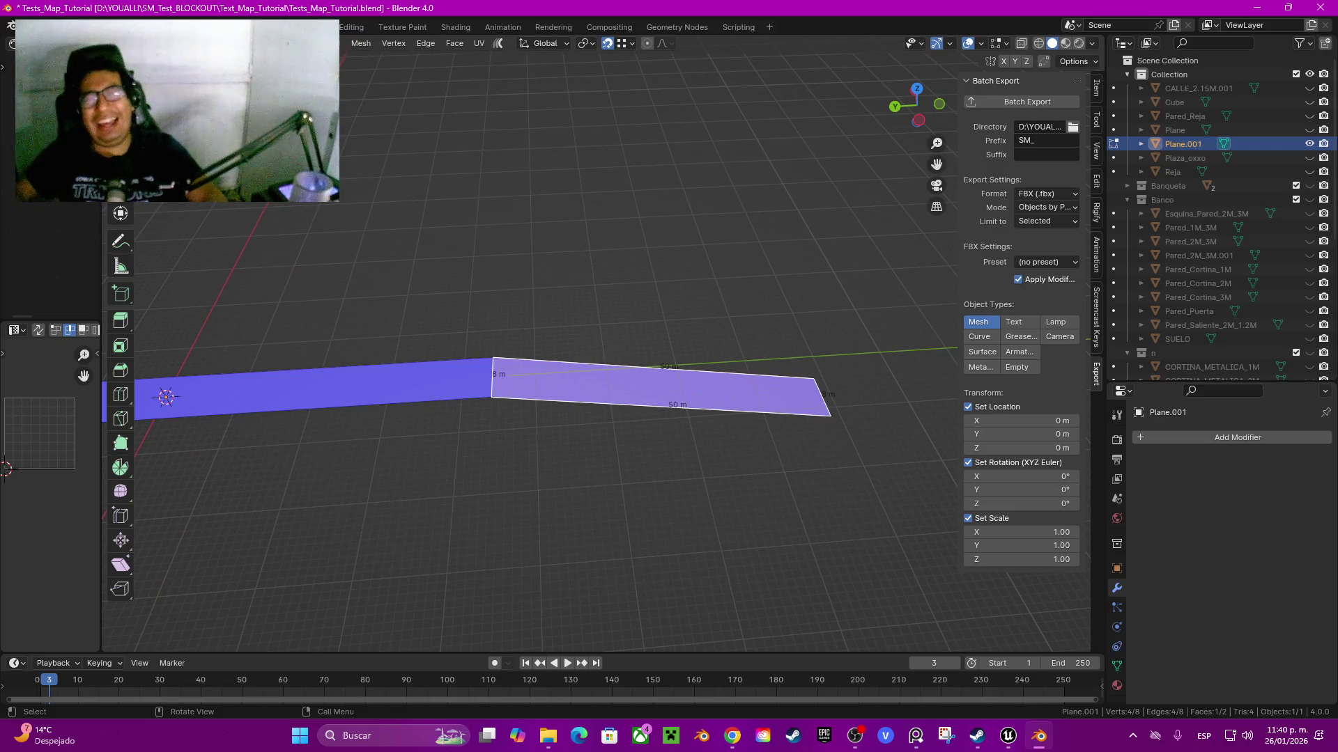
{"action": "scroll", "coordinate": [502, 393], "scroll_direction": "up", "scroll_amount": 1}
{"action": "key", "text": "r"}
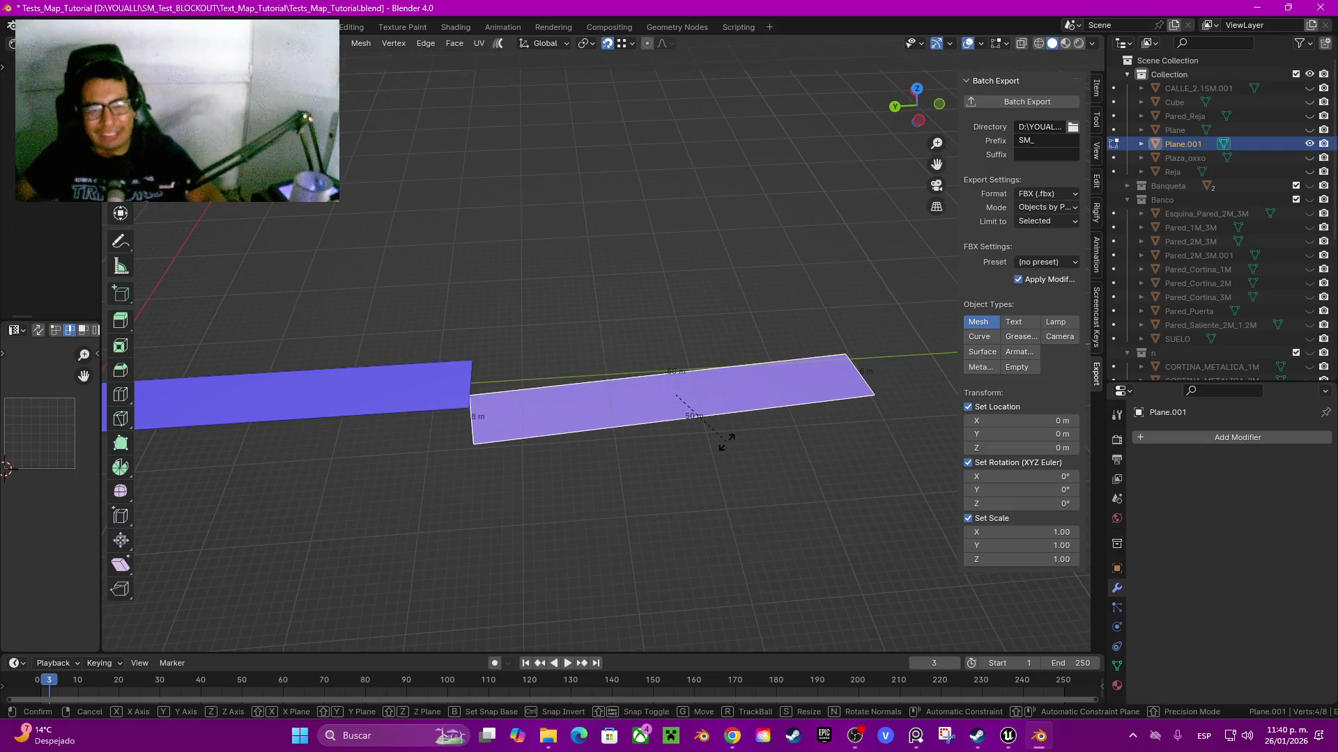
{"action": "key", "text": "x"}
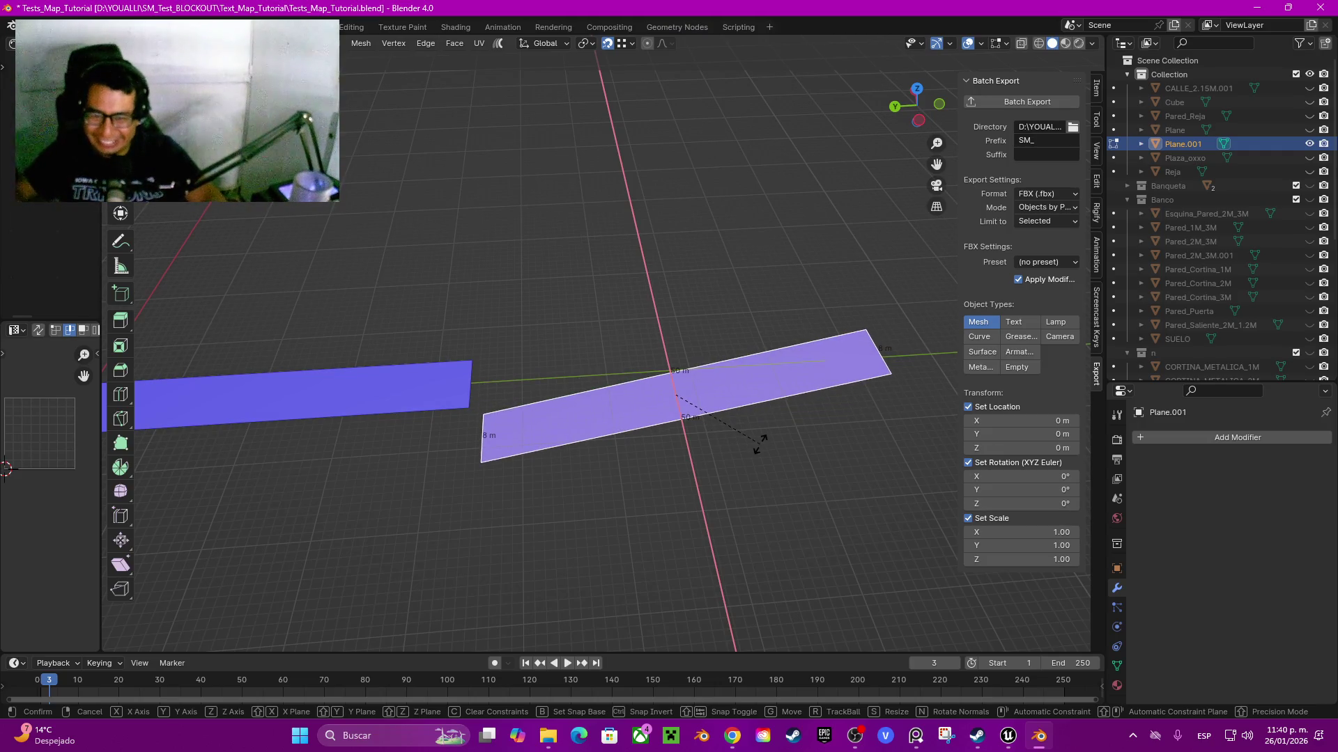
{"action": "key", "text": "Escape"}
{"action": "key", "text": "r"}
{"action": "key", "text": "x"}
{"action": "left_click", "coordinate": [699, 365]}
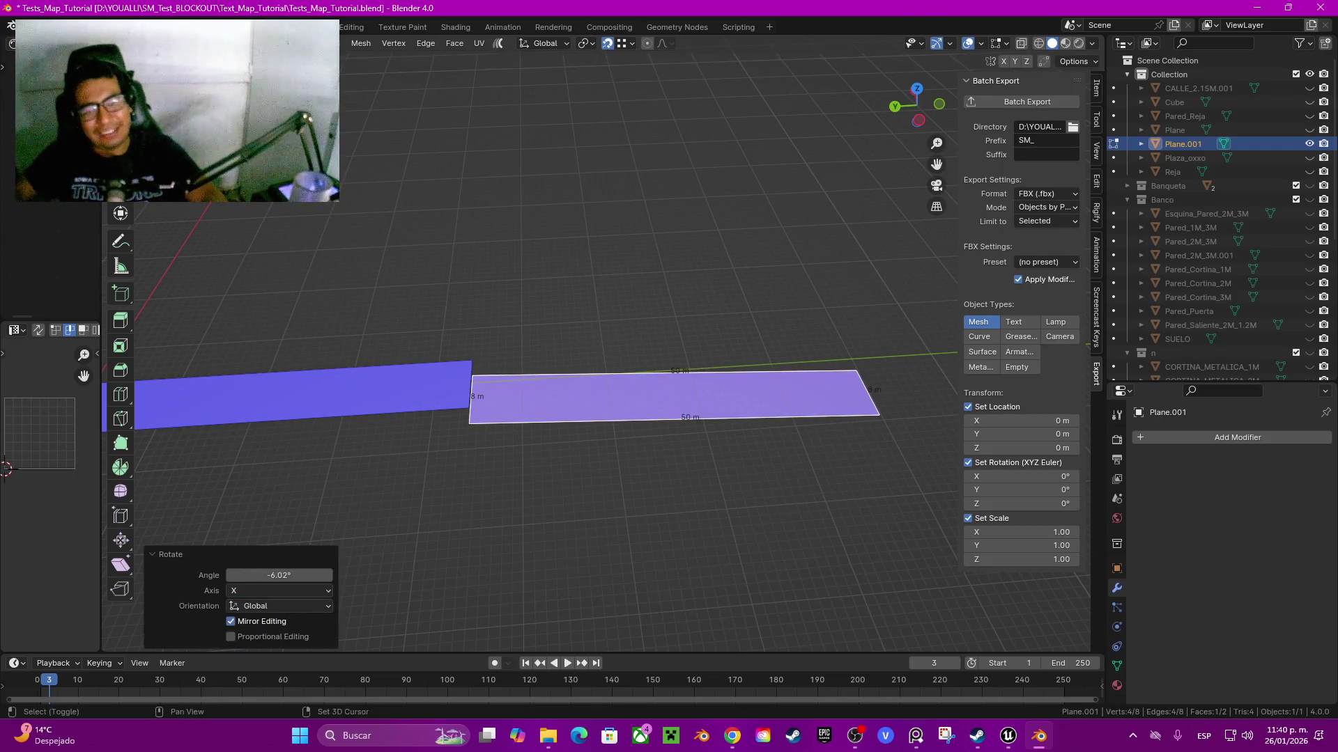
{"action": "left_click", "coordinate": [278, 575]}
{"action": "type", "text": "-5"}
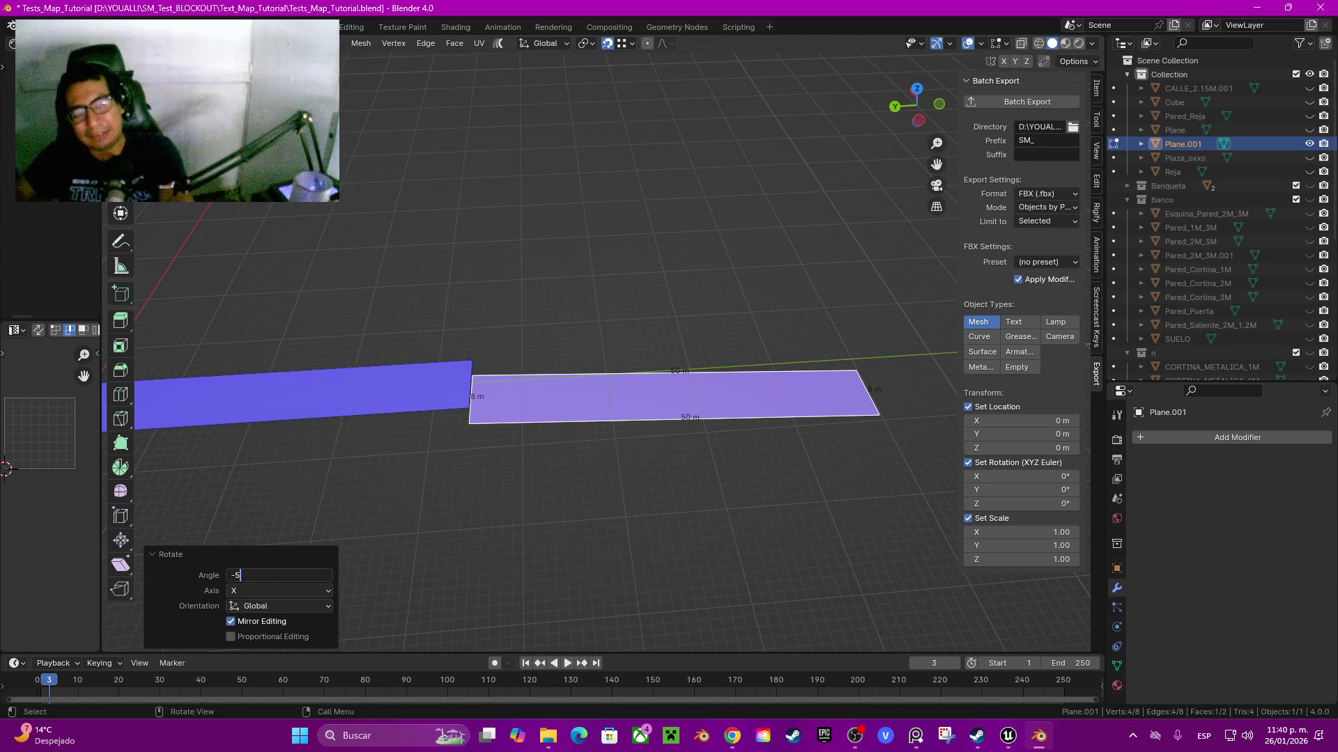
{"action": "key", "text": "Return"}
- Raise the tilted face along Z and shift it along Y against the first strip
{"action": "scroll", "coordinate": [543, 418], "scroll_direction": "up", "scroll_amount": 3}
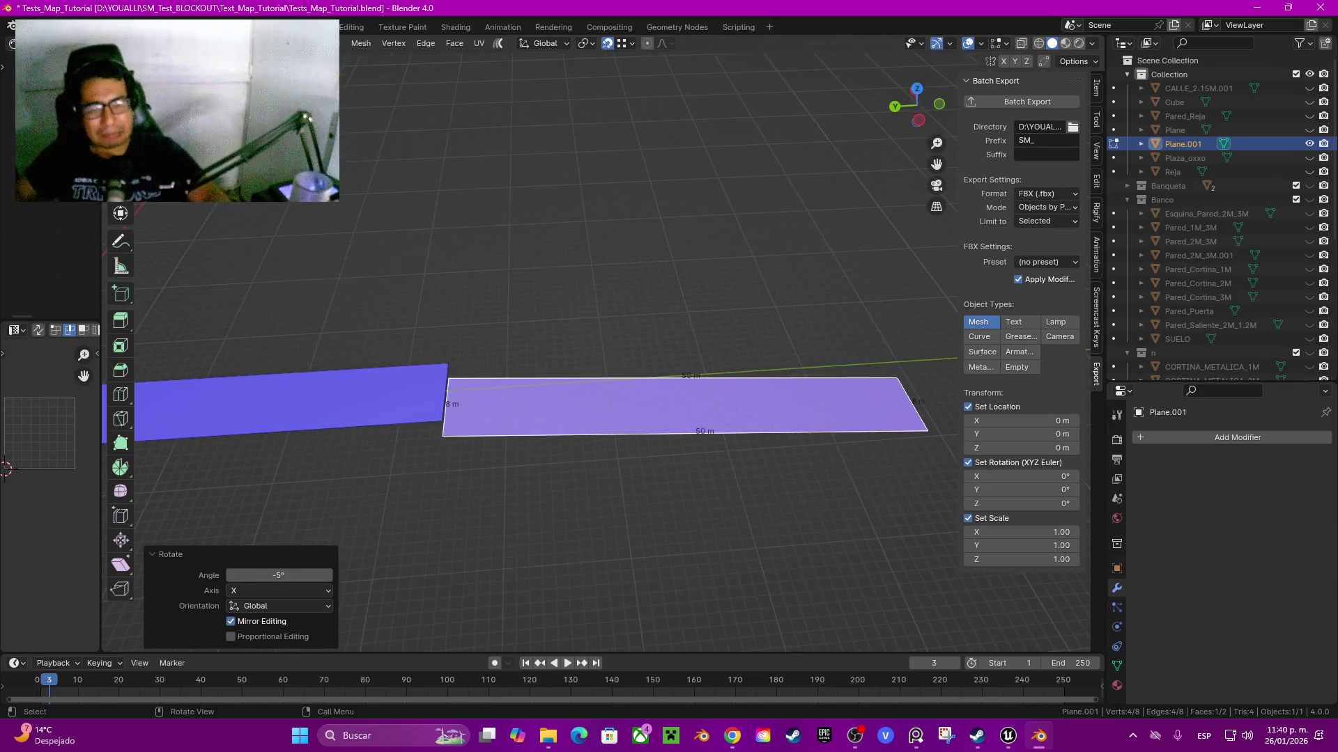
{"action": "key", "text": "g"}
{"action": "key", "text": "z"}
{"action": "key", "text": "ctrl"}
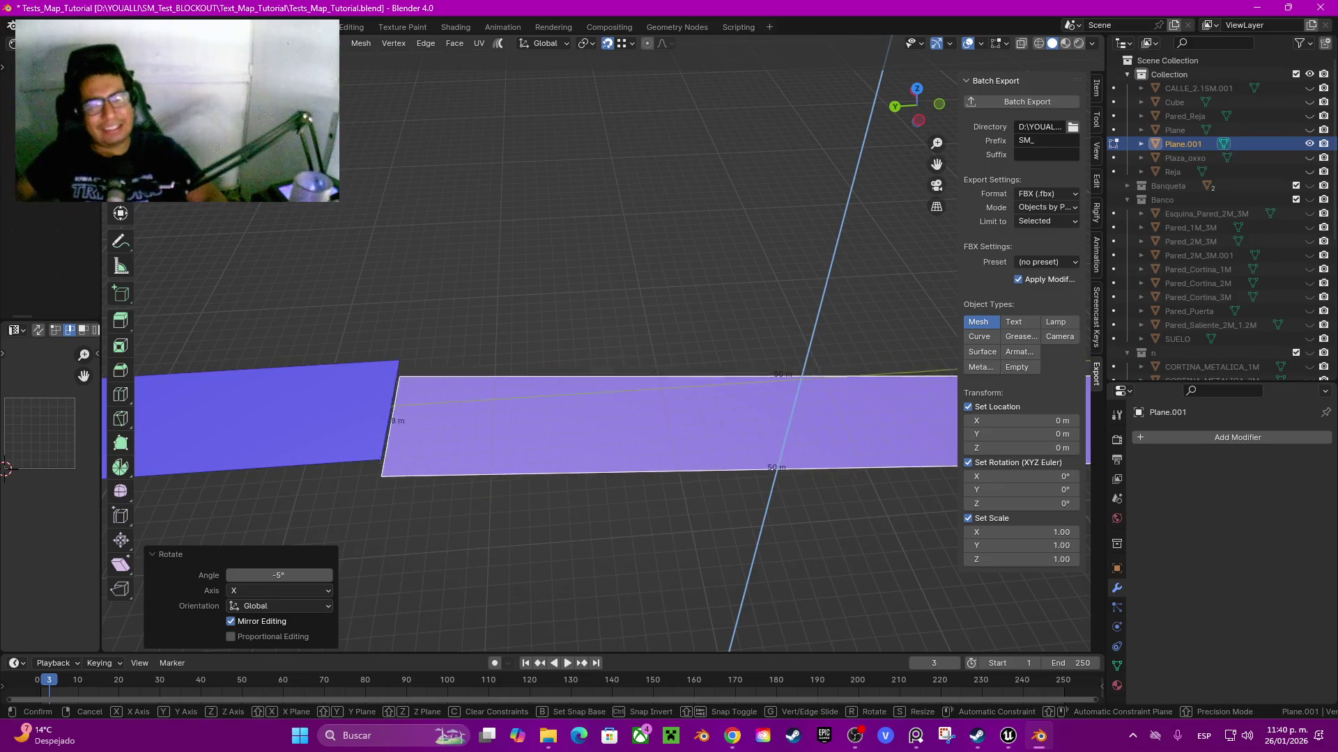
{"action": "left_click", "coordinate": [381, 460]}
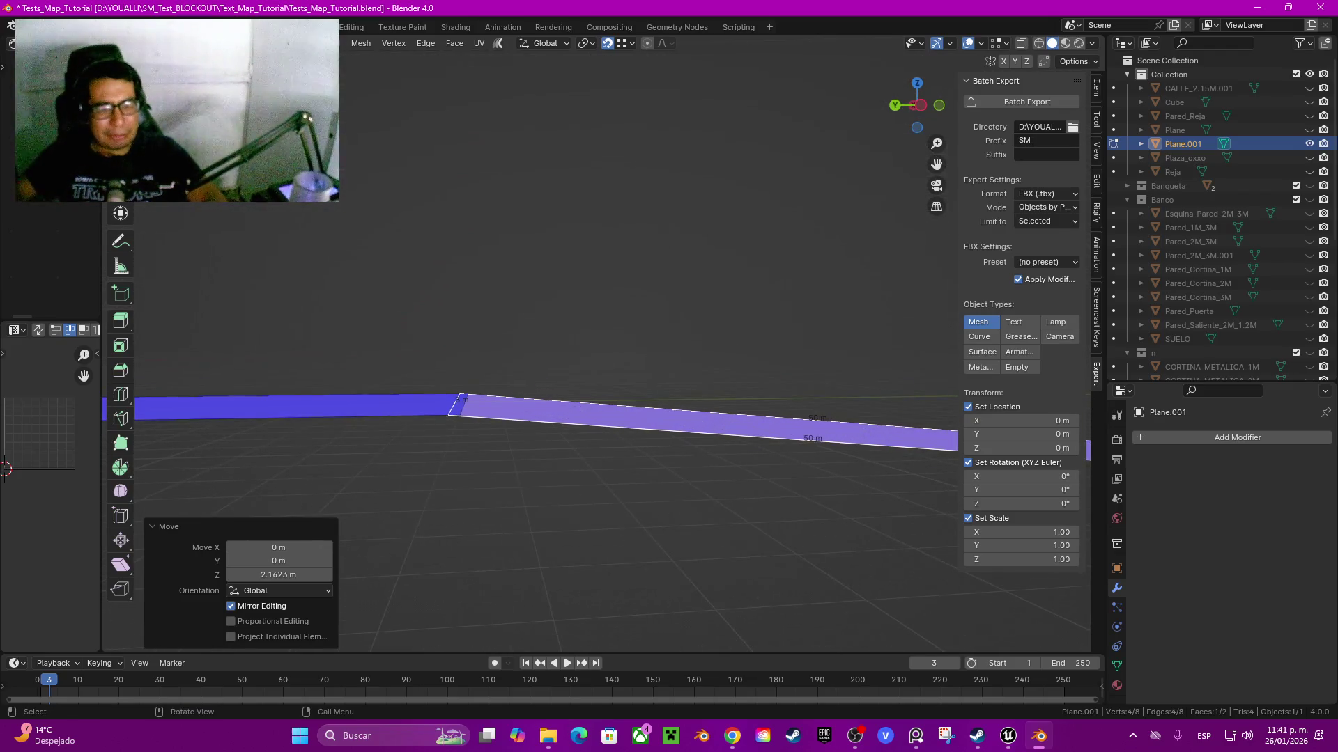
{"action": "key", "text": "g"}
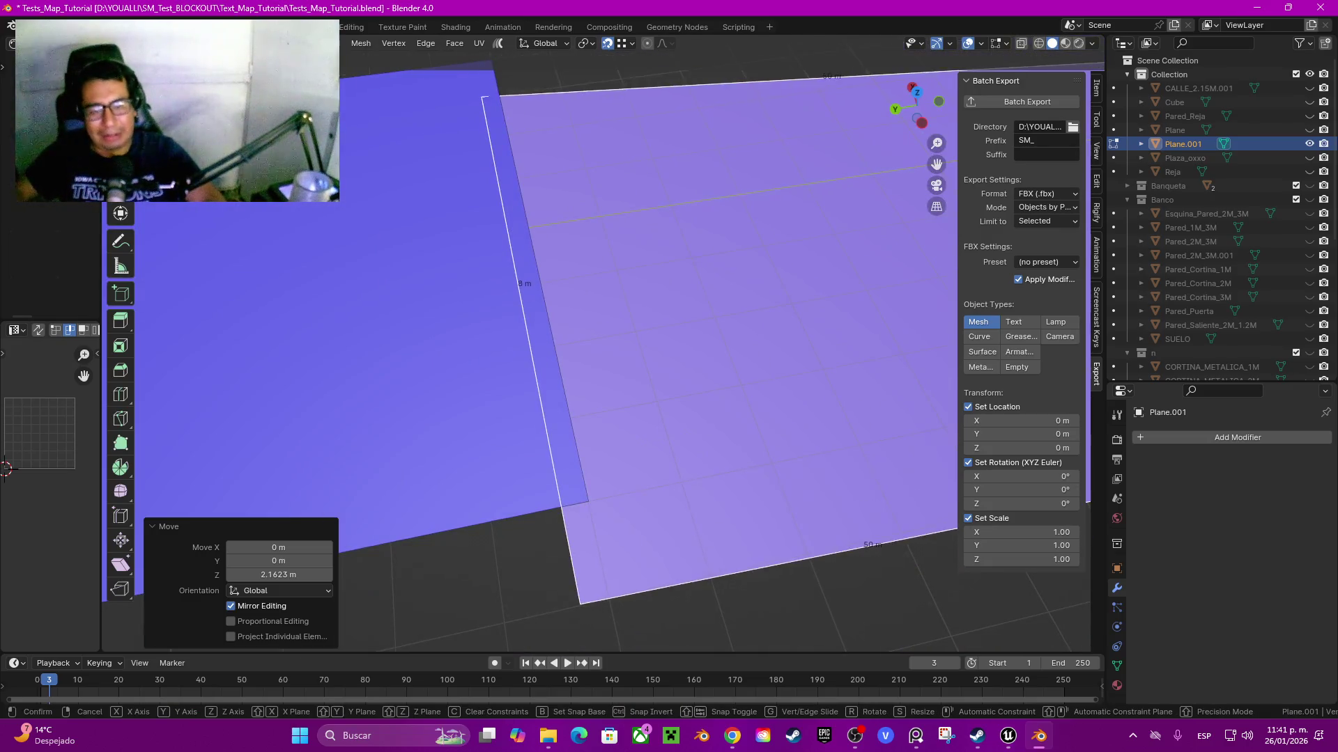
{"action": "key", "text": "y"}
{"action": "key", "text": "Return"}
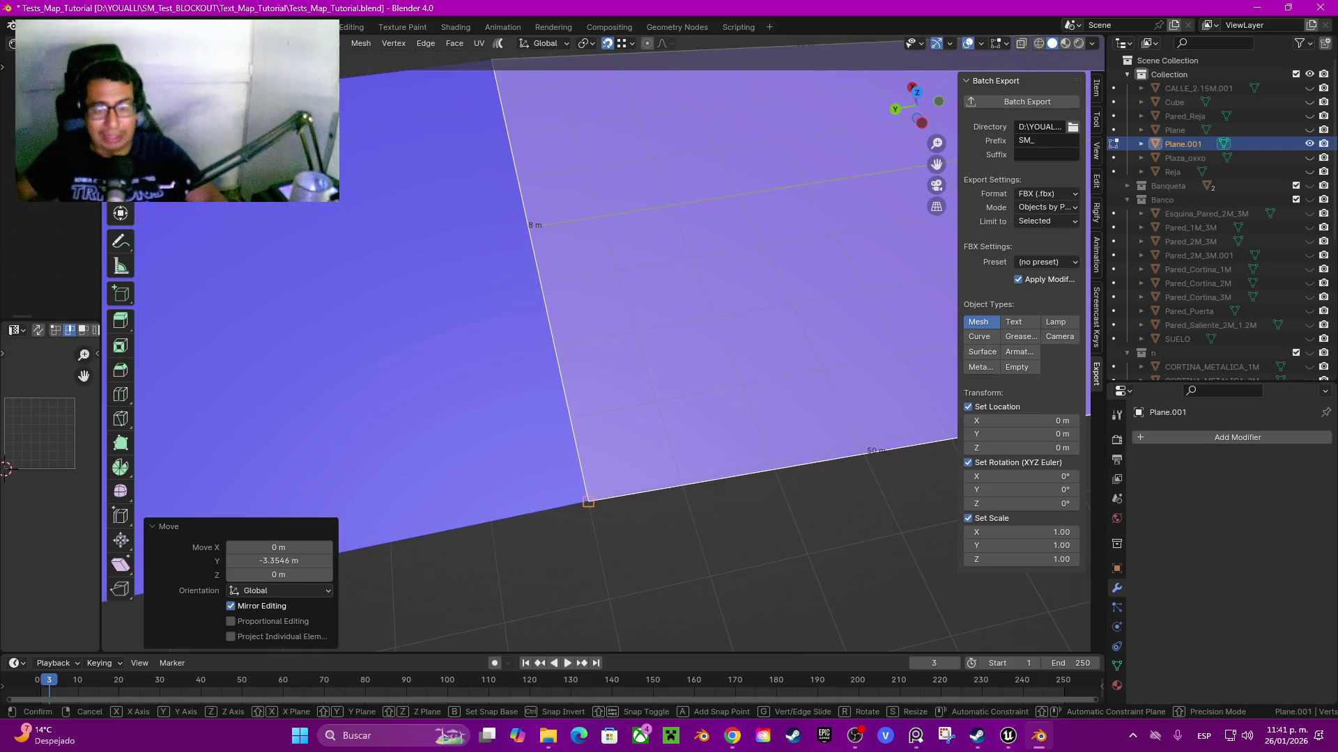
- Check the joint and batch-export Plane.001 as FBX from object mode
{"action": "scroll", "coordinate": [529, 349], "scroll_direction": "down", "scroll_amount": 3}
{"action": "left_click_drag", "start_coordinate": [530, 348], "coordinate": [418, 348]}
{"action": "key", "text": "Tab"}
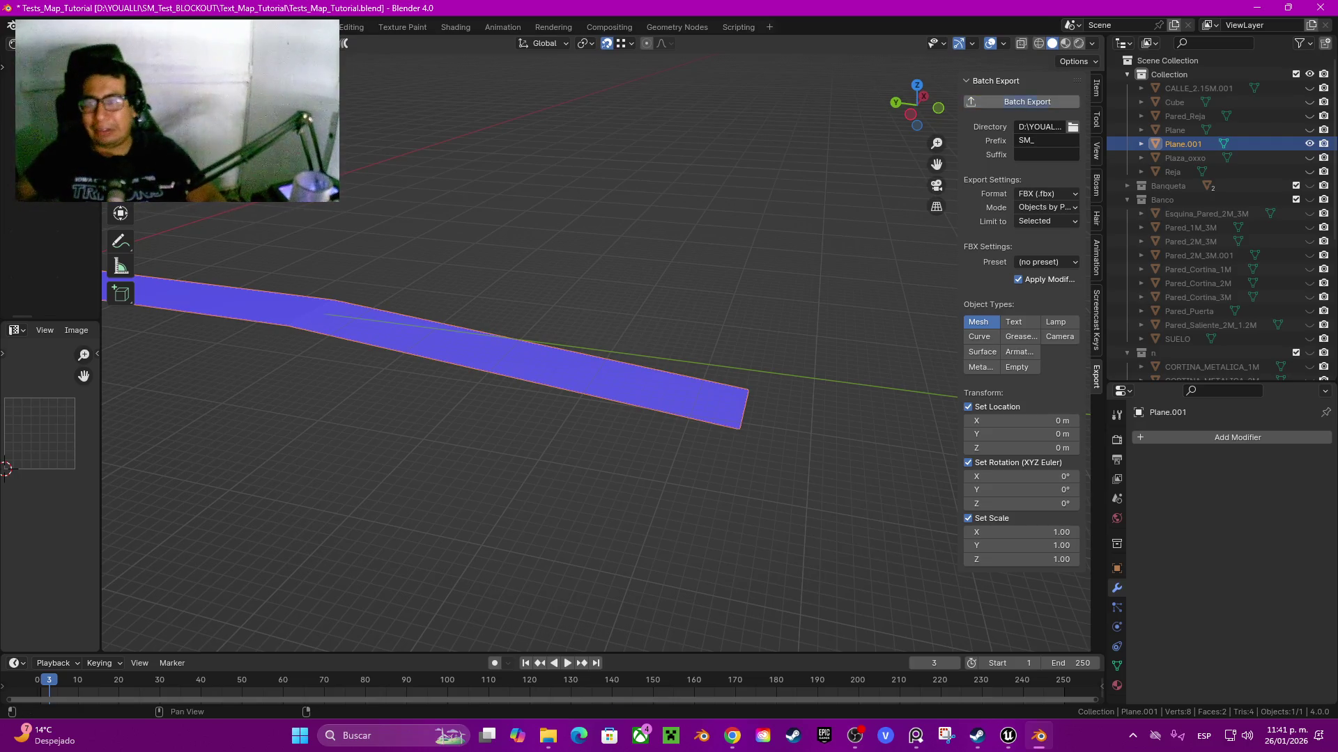
{"action": "left_click", "coordinate": [1027, 102]}
- Play-test the reimported SM_Plane_001 by walking down the street, then select it
{"action": "key", "text": "alt+Tab"}
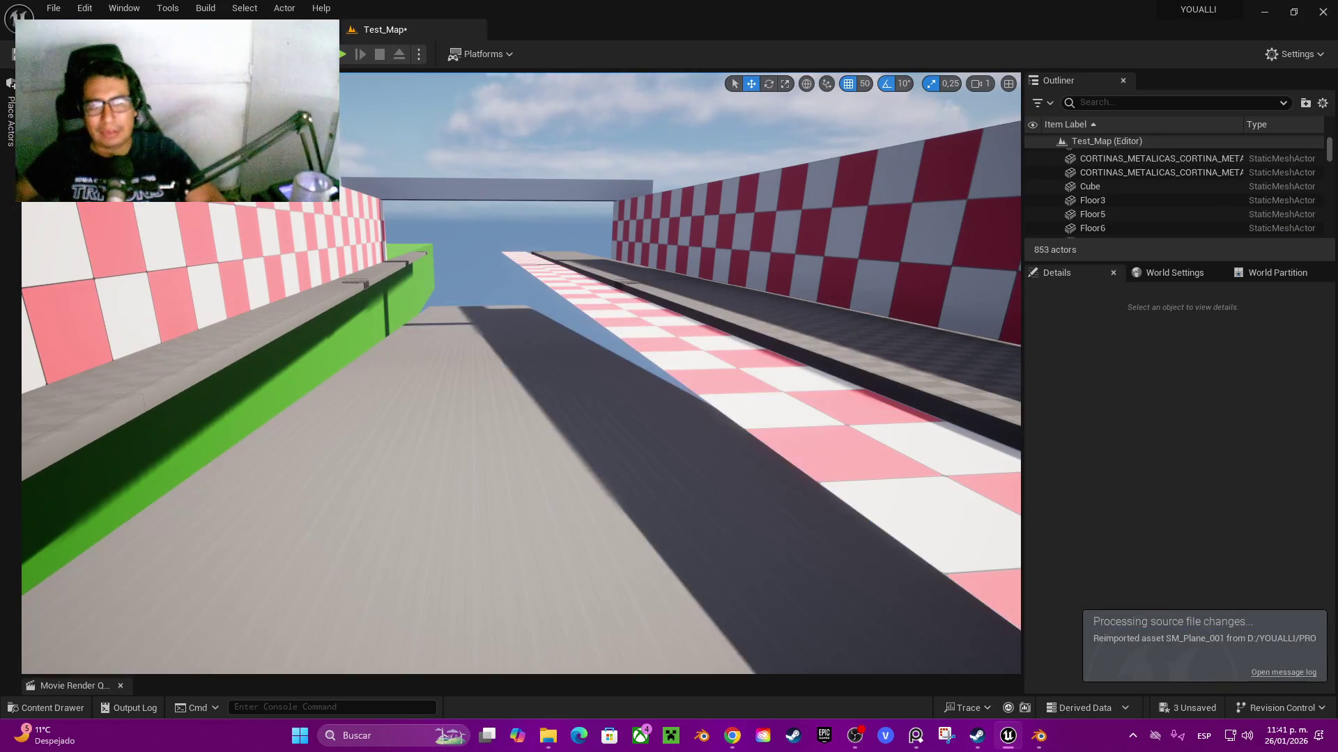
{"action": "mouse_move", "coordinate": [521, 373]}
{"action": "left_mouse_down"}
{"action": "mouse_move", "coordinate": [564, 368]}
{"action": "mouse_move", "coordinate": [505, 368]}
{"action": "left_mouse_up"}
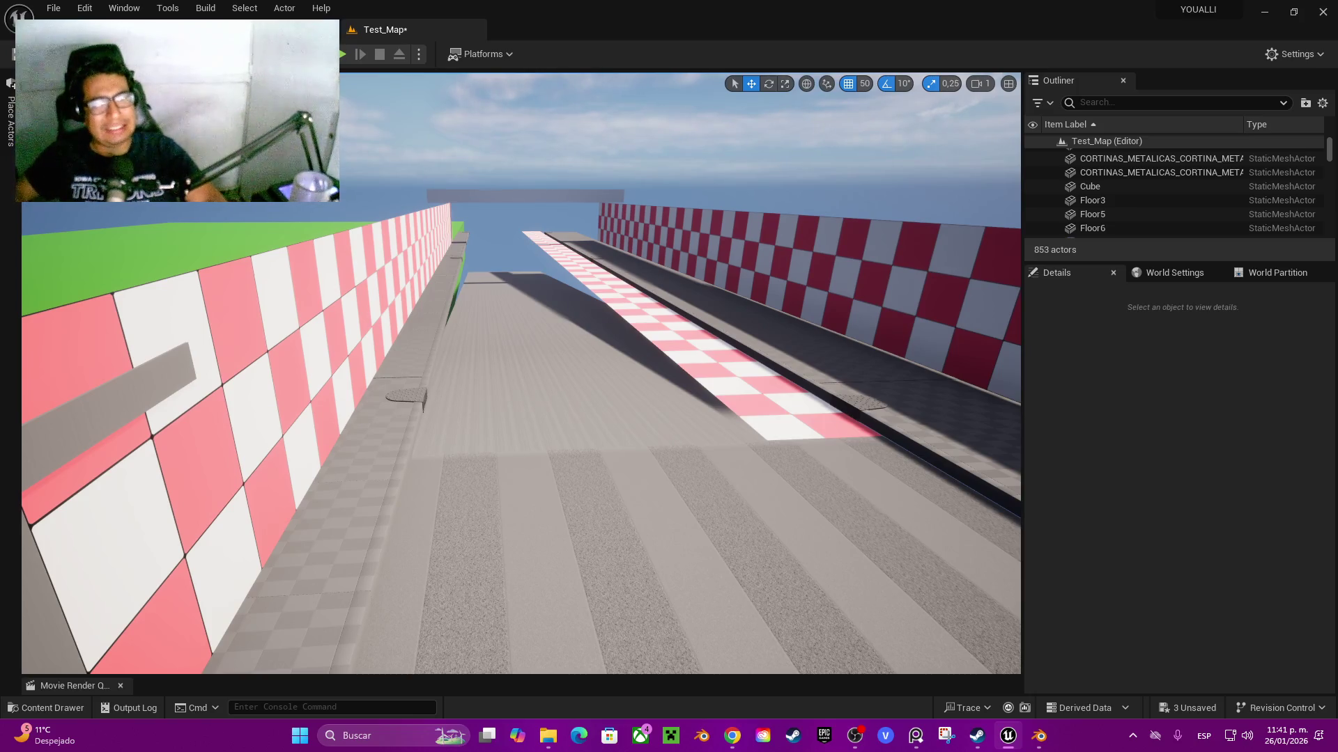
{"action": "key", "text": "alt+p"}
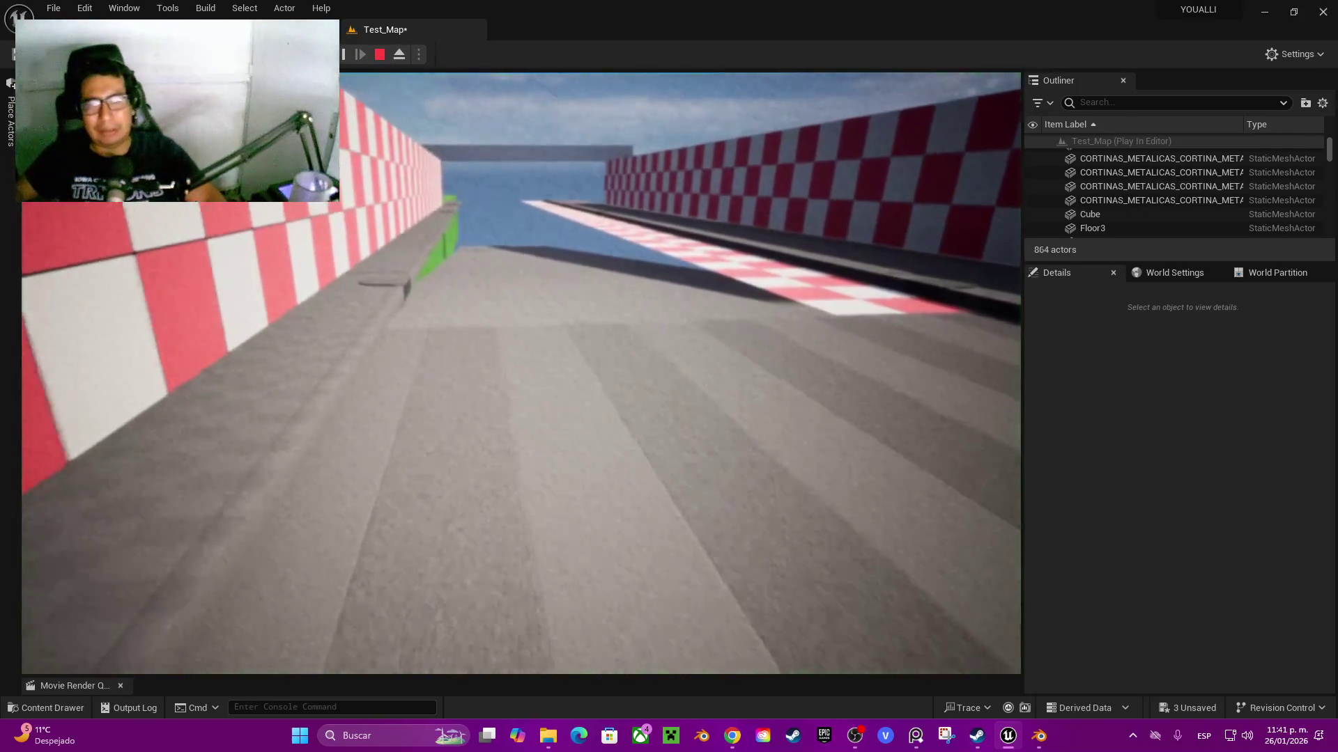
{"action": "key", "text": "w"}
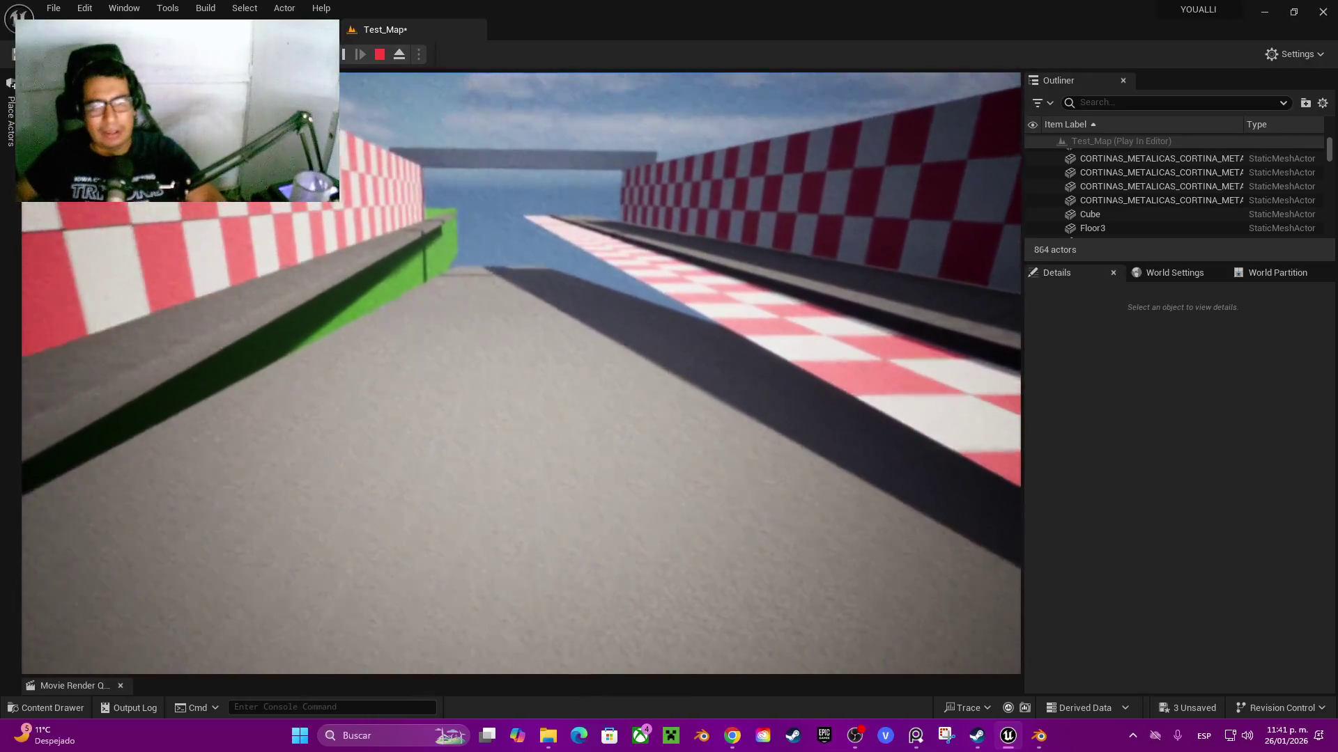
{"action": "key", "text": "w"}
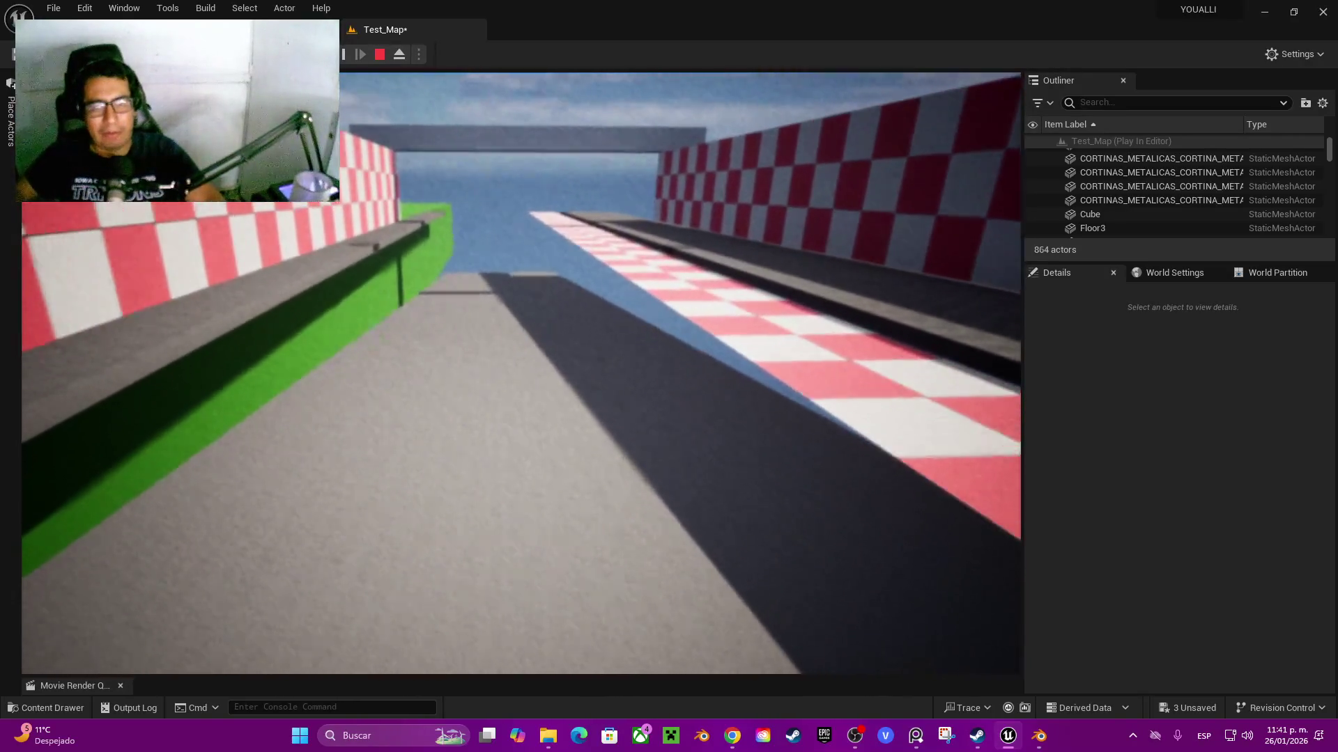
{"action": "key", "text": "Escape"}
{"action": "left_click", "coordinate": [487, 487]}
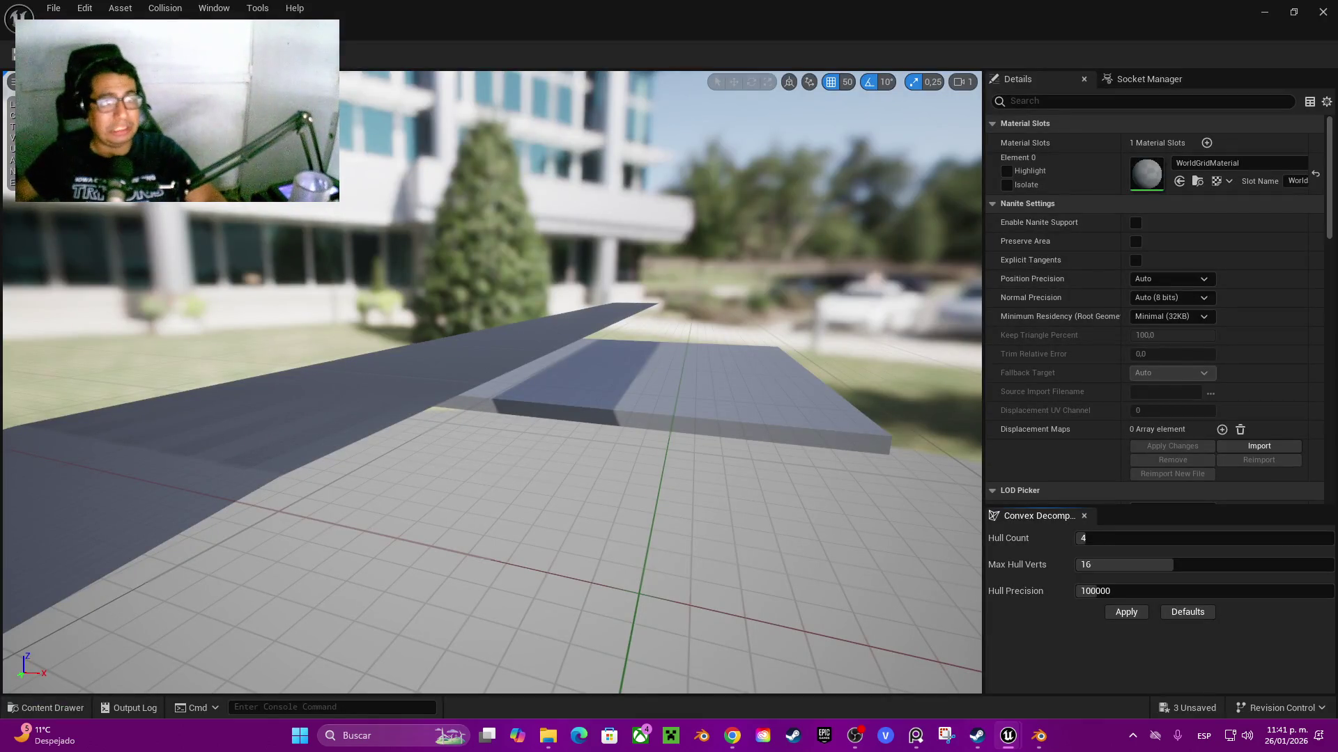
- Remove SM_Plane_001's existing collision and generate new convex collision
{"action": "left_click", "coordinate": [165, 7]}
{"action": "left_click", "coordinate": [265, 224]}
{"action": "left_click", "coordinate": [223, 53]}
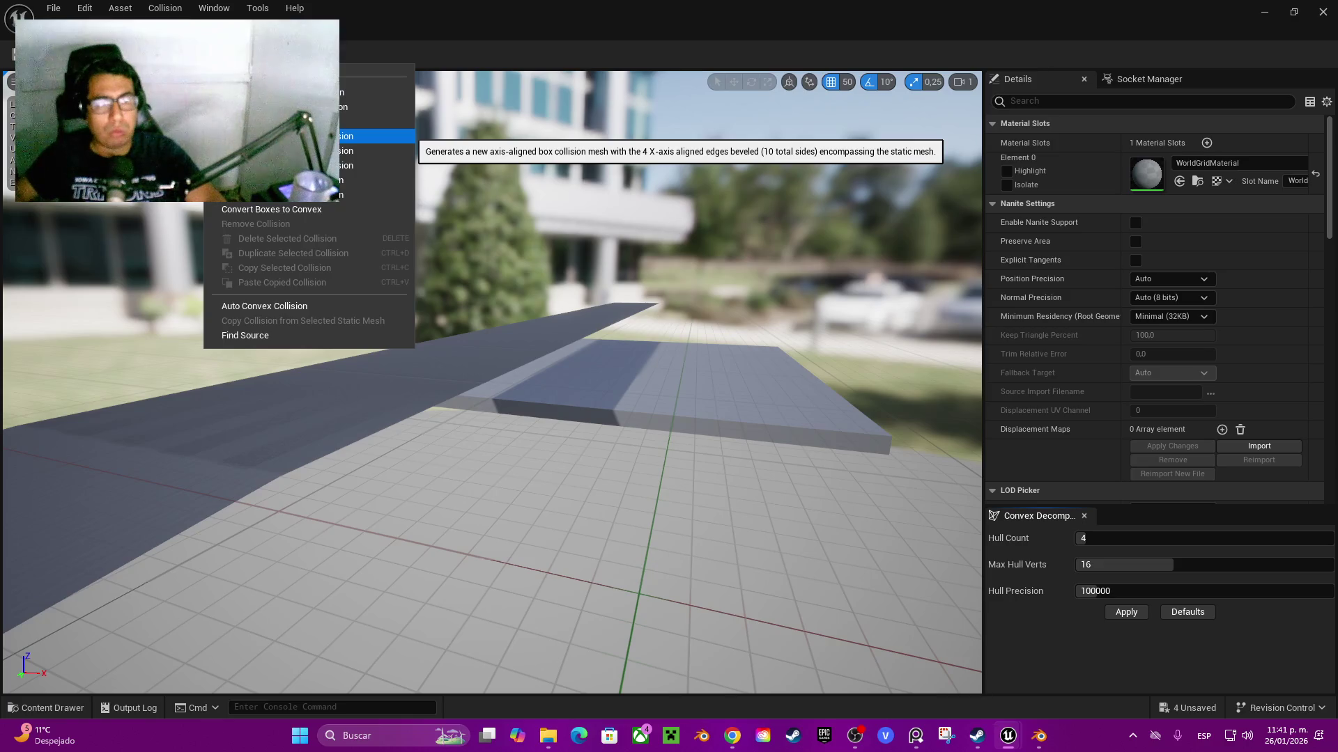
{"action": "key", "text": "Escape"}
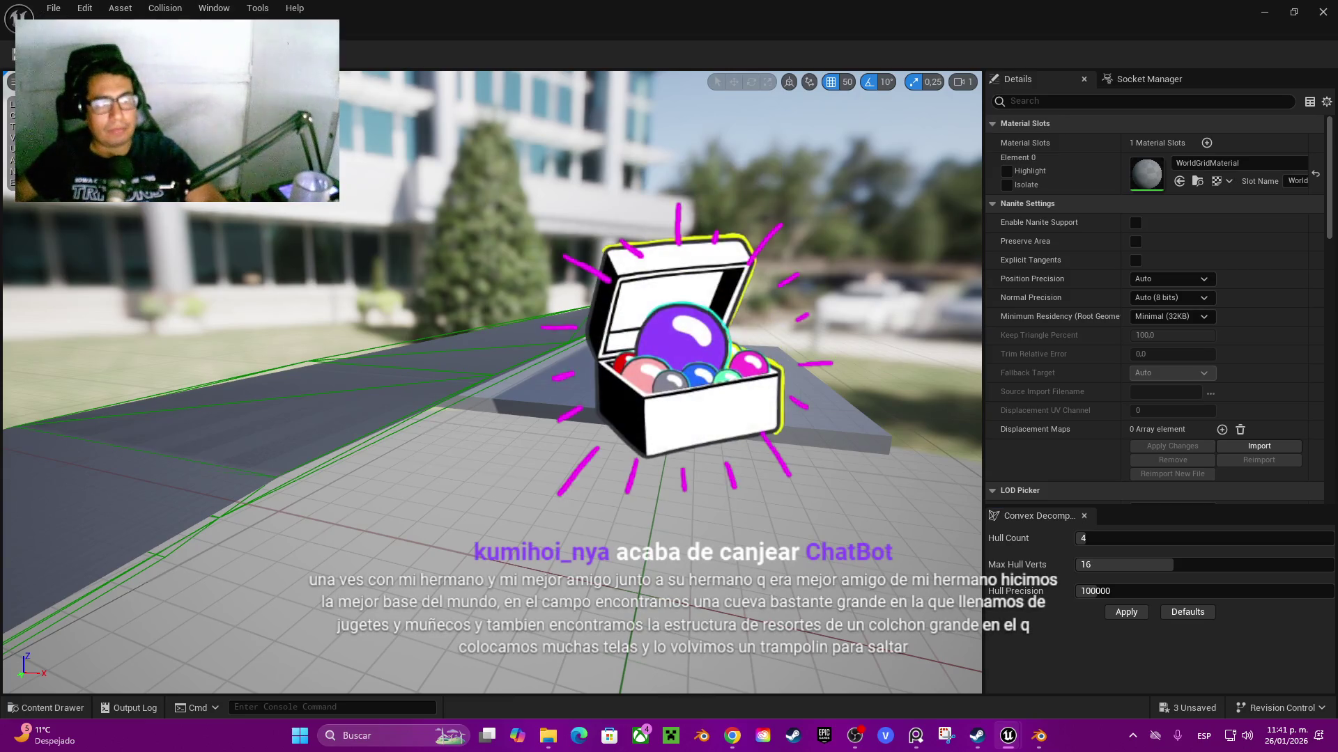
{"action": "key", "text": "alt+Tab"}
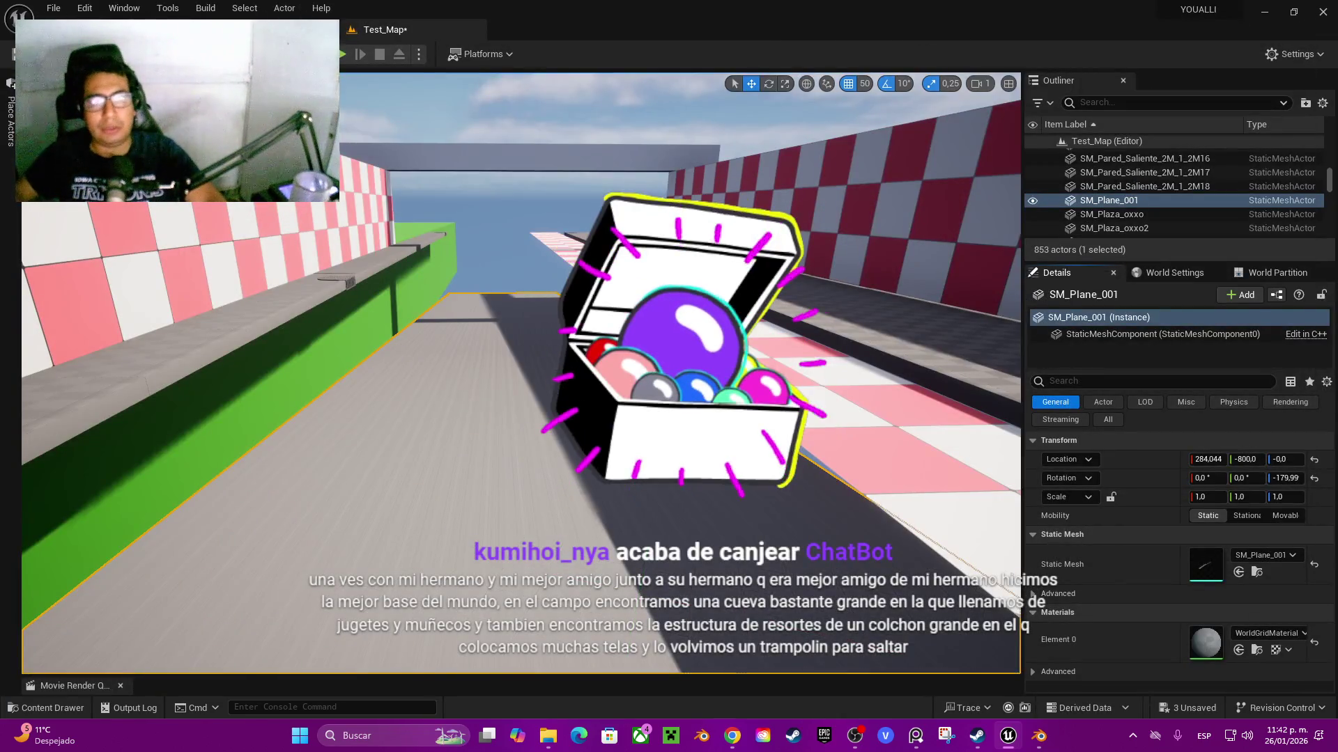
- Walk the sloped street in Play In Editor, past the green and checkered walls
{"action": "left_click", "coordinate": [342, 54]}
{"action": "key", "text": "w"}
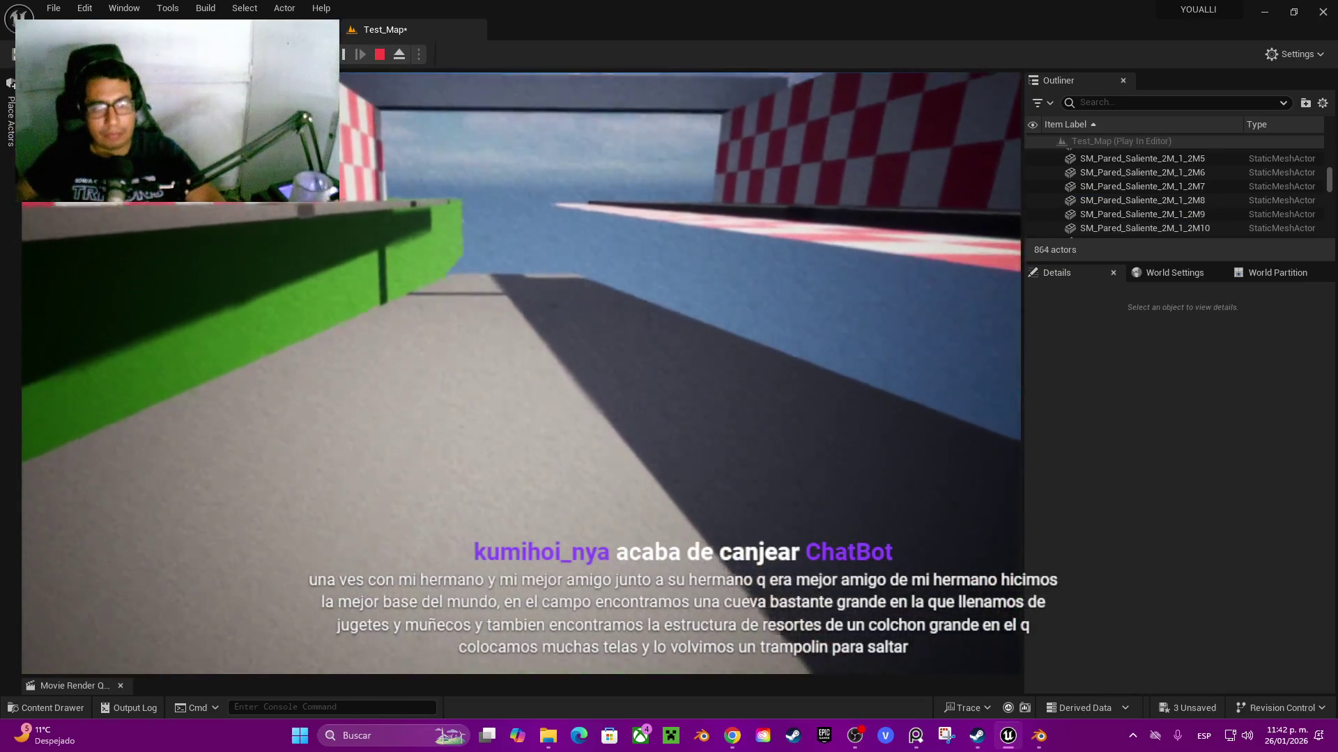
{"action": "key", "text": "w"}
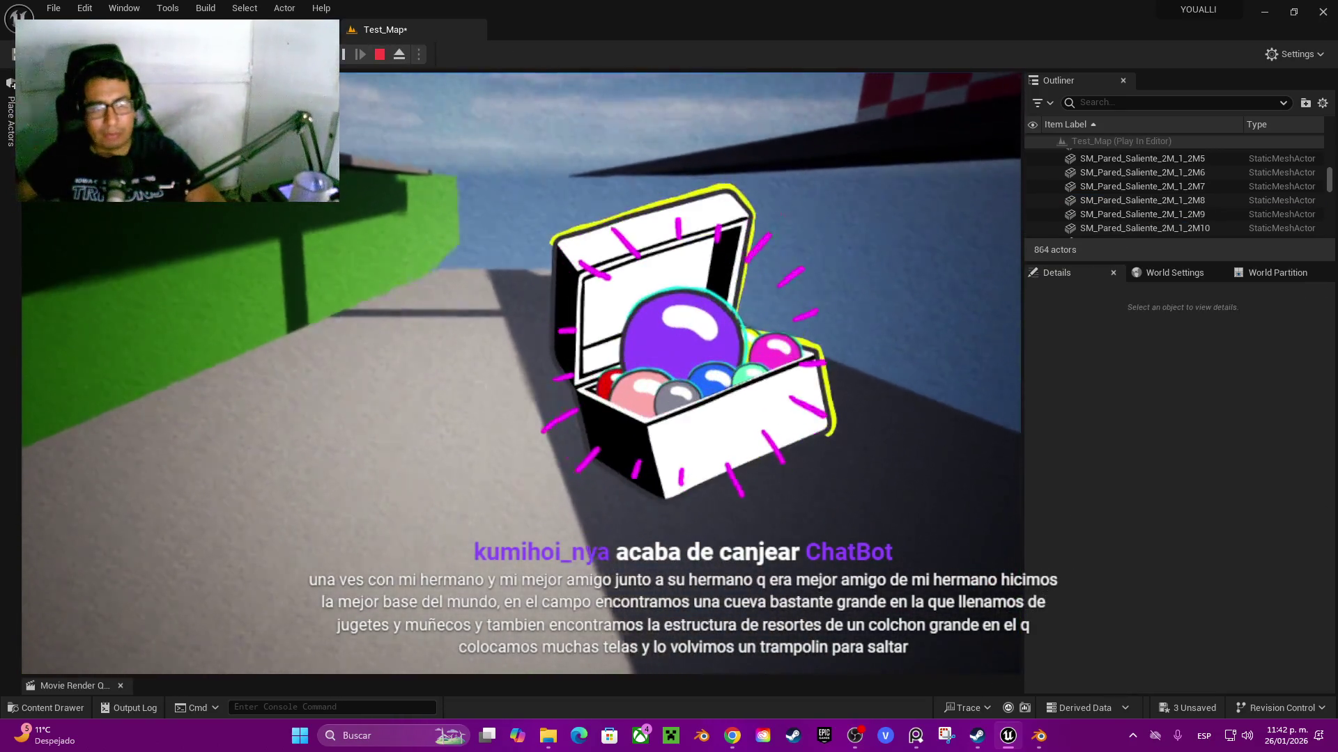
{"action": "key", "text": "w"}
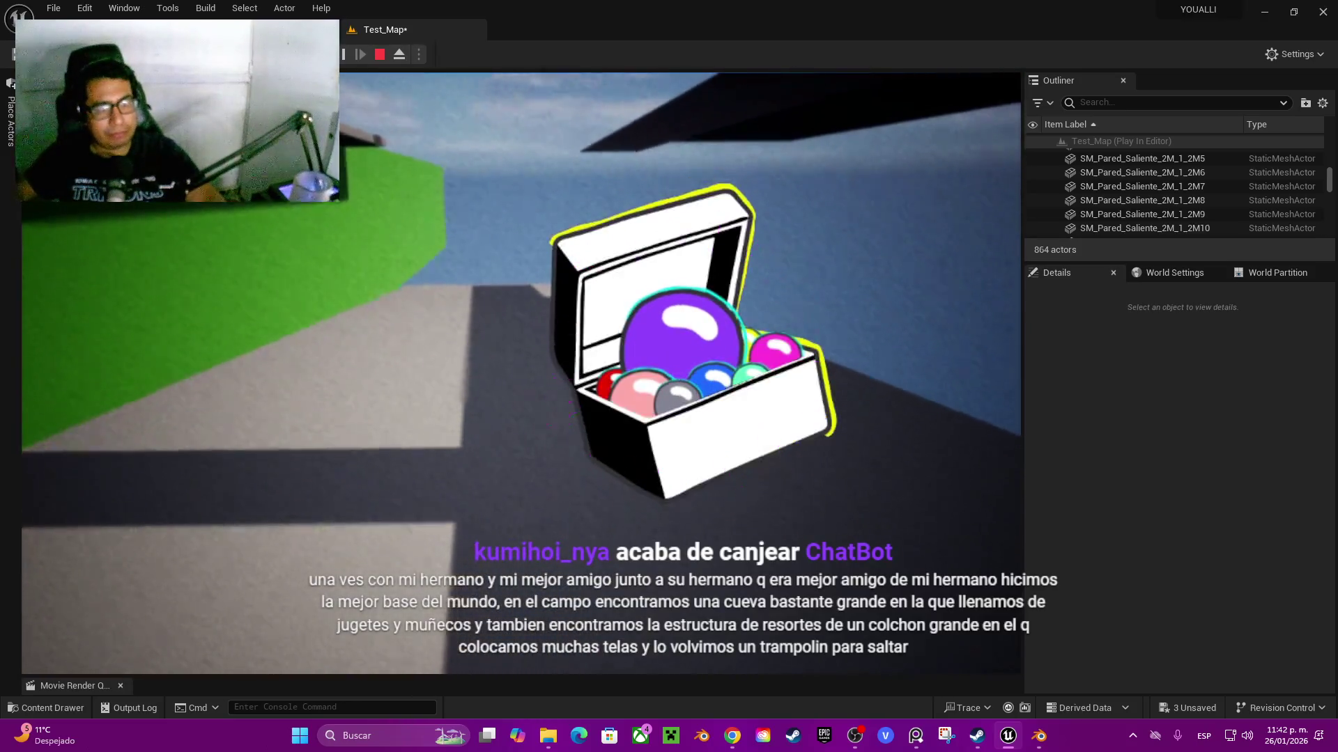
{"action": "key", "text": "w"}
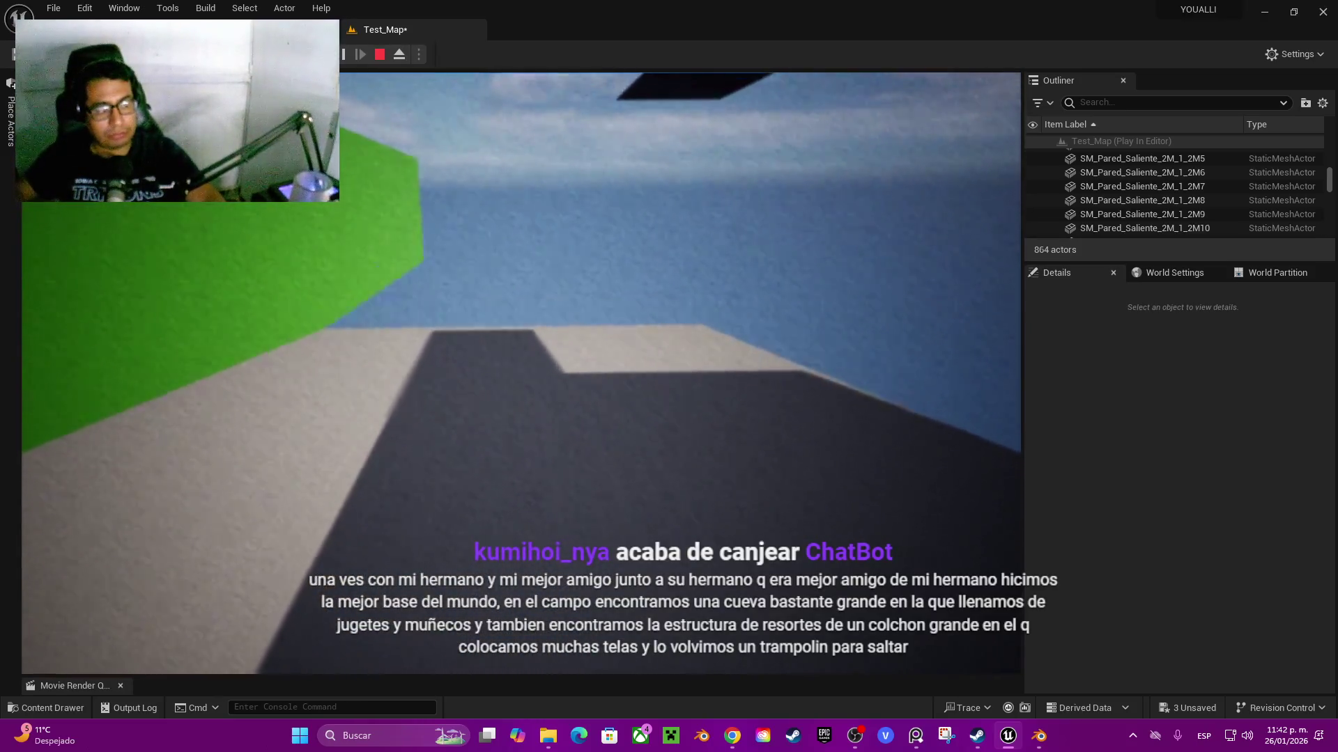
{"action": "key", "text": "w"}
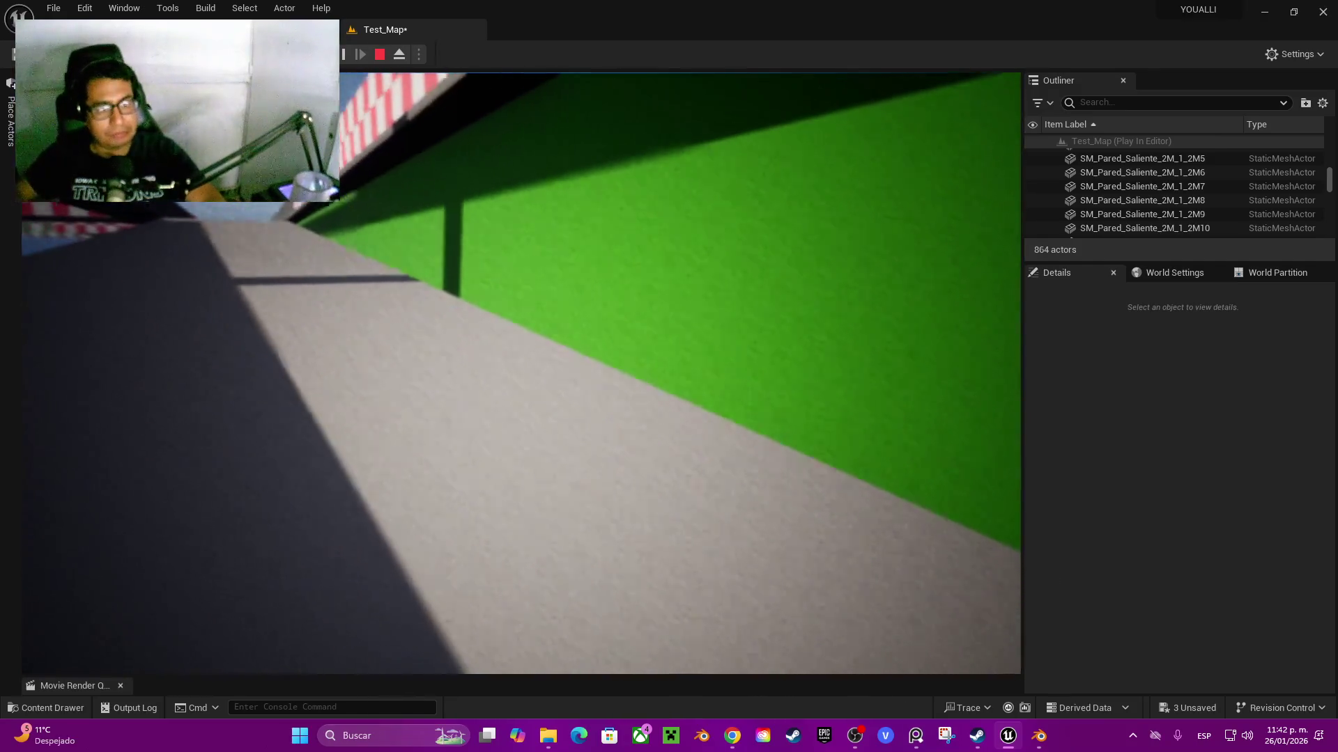
{"action": "key", "text": "w"}
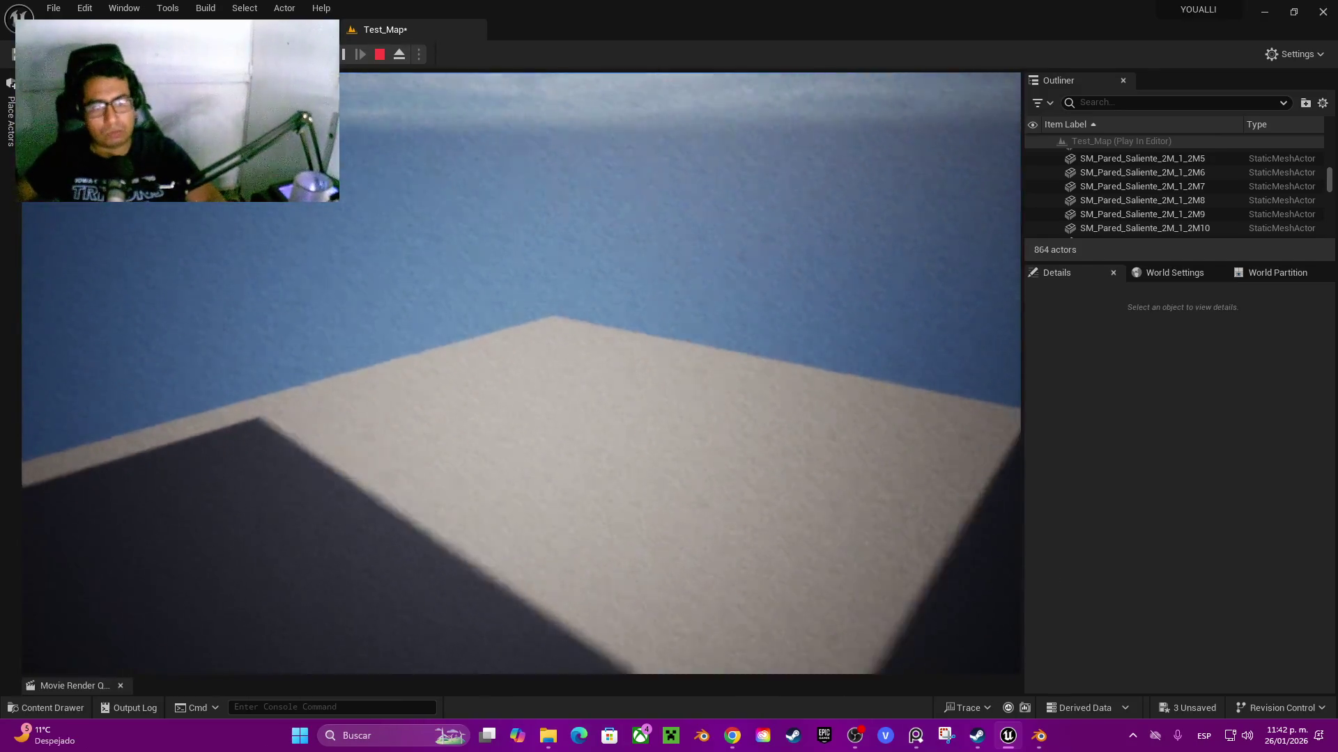
{"action": "key", "text": "w"}
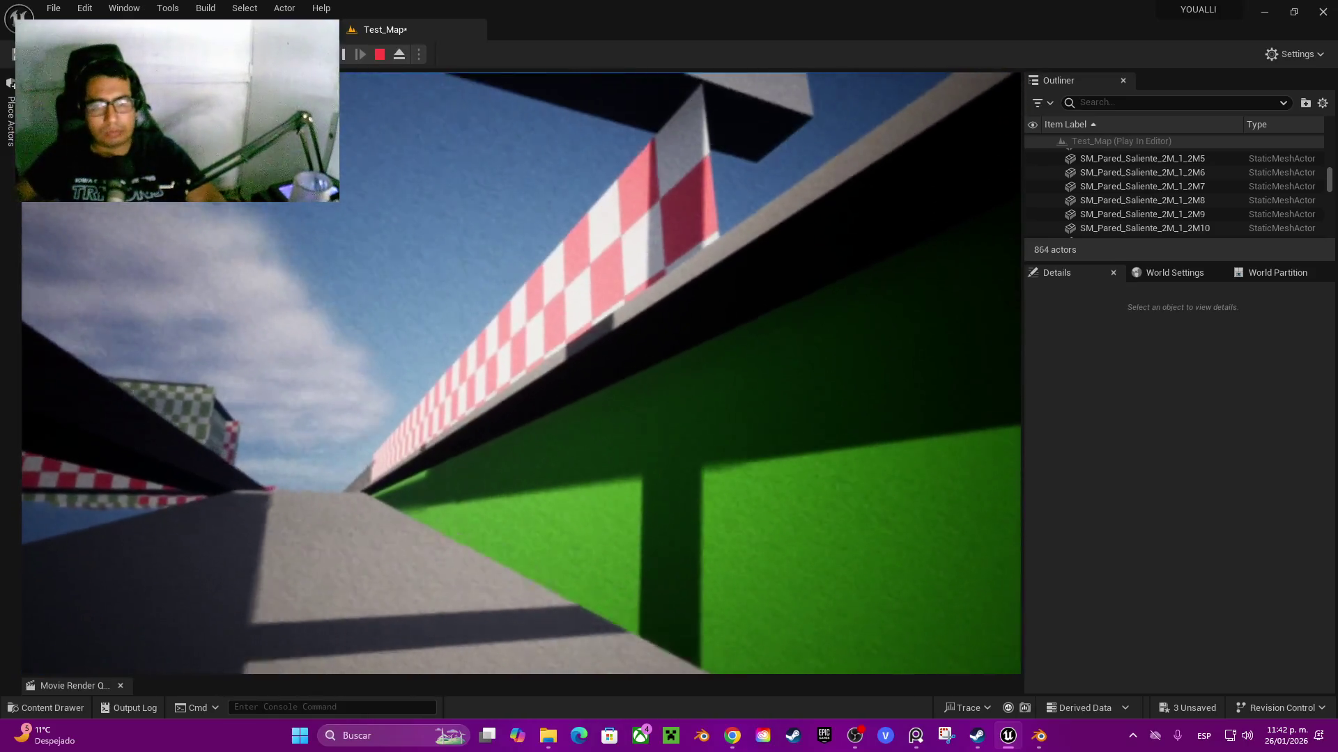
{"action": "key", "text": "s"}
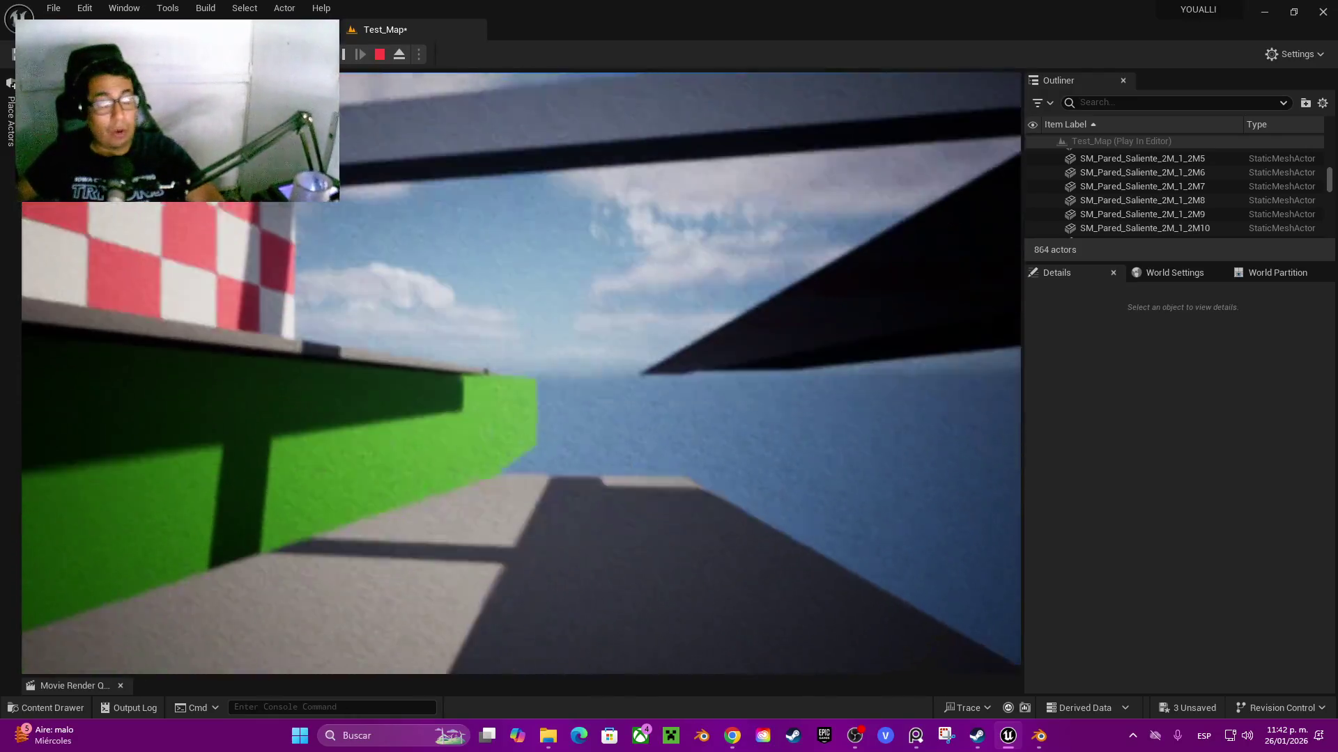
{"action": "key", "text": "Escape"}
- Alt-drag copies of the overhead Cube beam down 100 units each, stacking Cube2–Cube4
{"action": "key", "text": "s"}
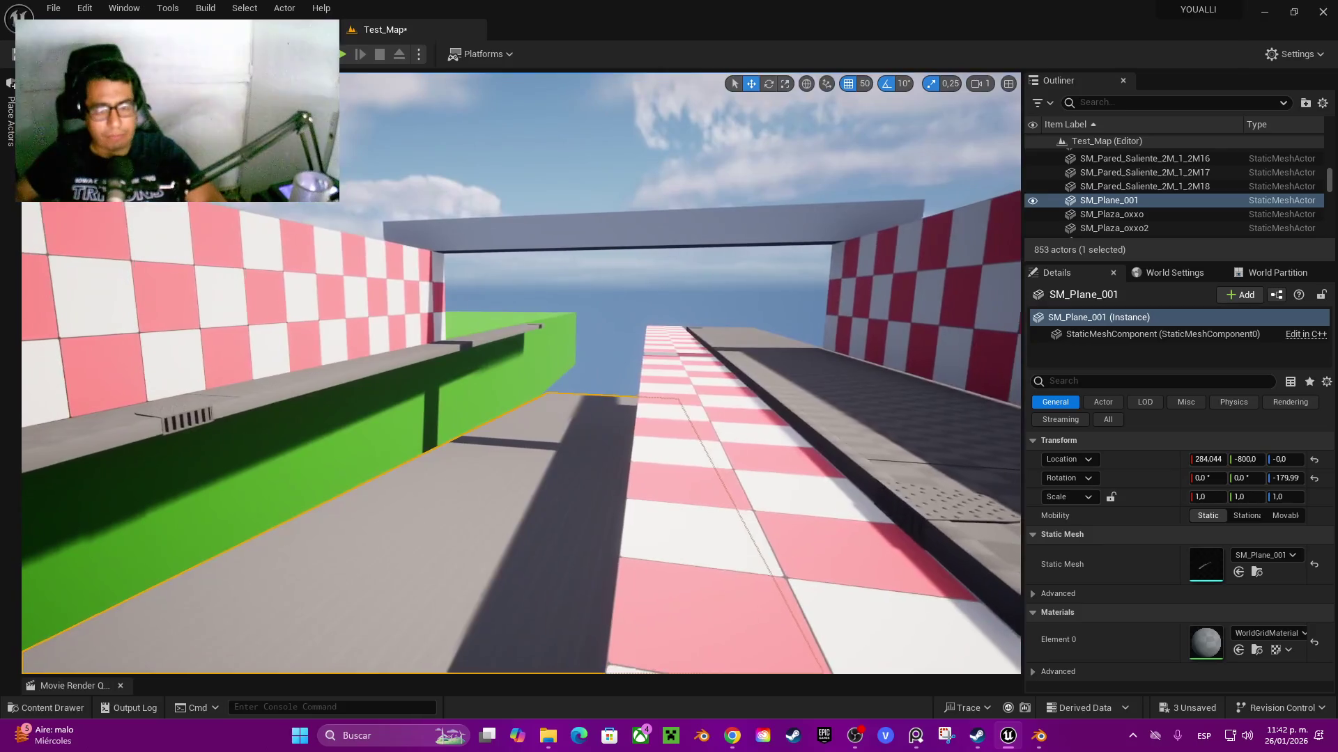
{"action": "left_click", "coordinate": [616, 226]}
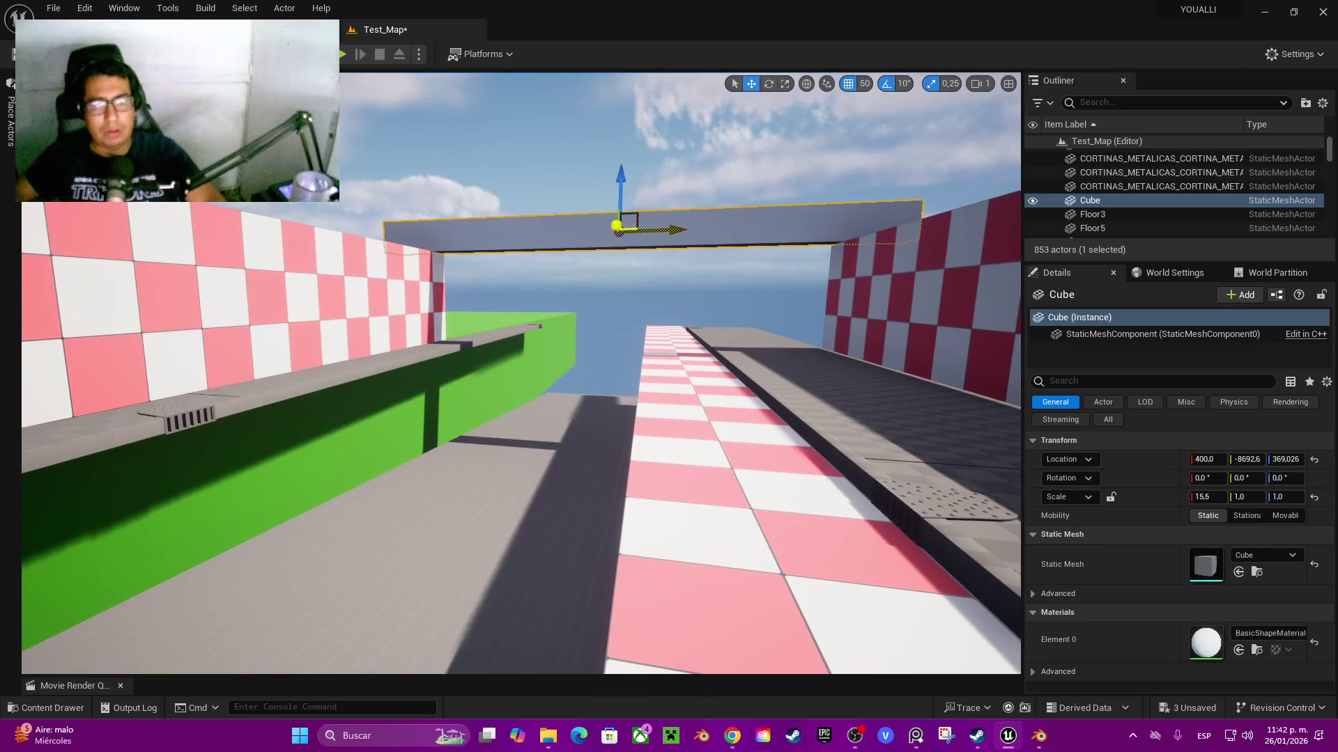
{"action": "mouse_move", "coordinate": [624, 185]}
{"action": "left_mouse_down"}
{"action": "mouse_move", "coordinate": [622, 251]}
{"action": "mouse_move", "coordinate": [622, 223]}
{"action": "left_mouse_up"}
{"action": "key", "text": "w"}
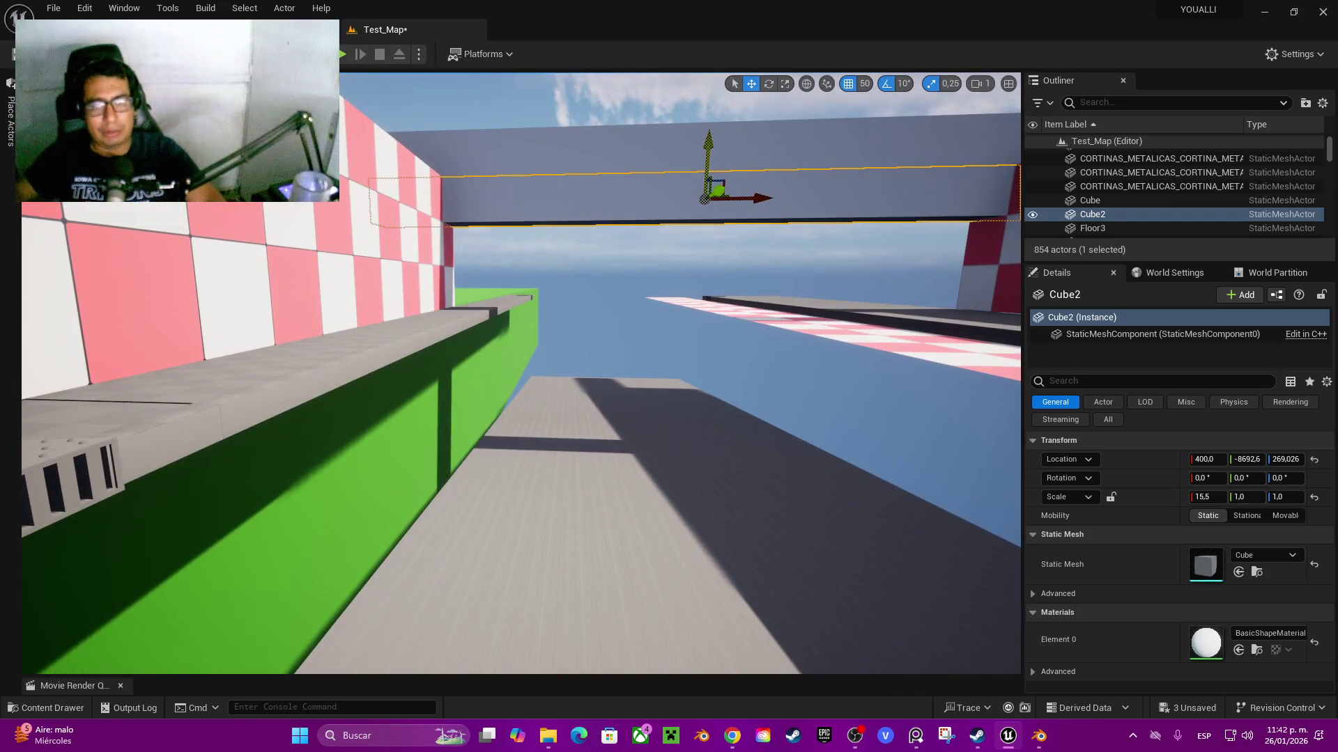
{"action": "left_click_drag", "start_coordinate": [703, 152], "coordinate": [702, 228]}
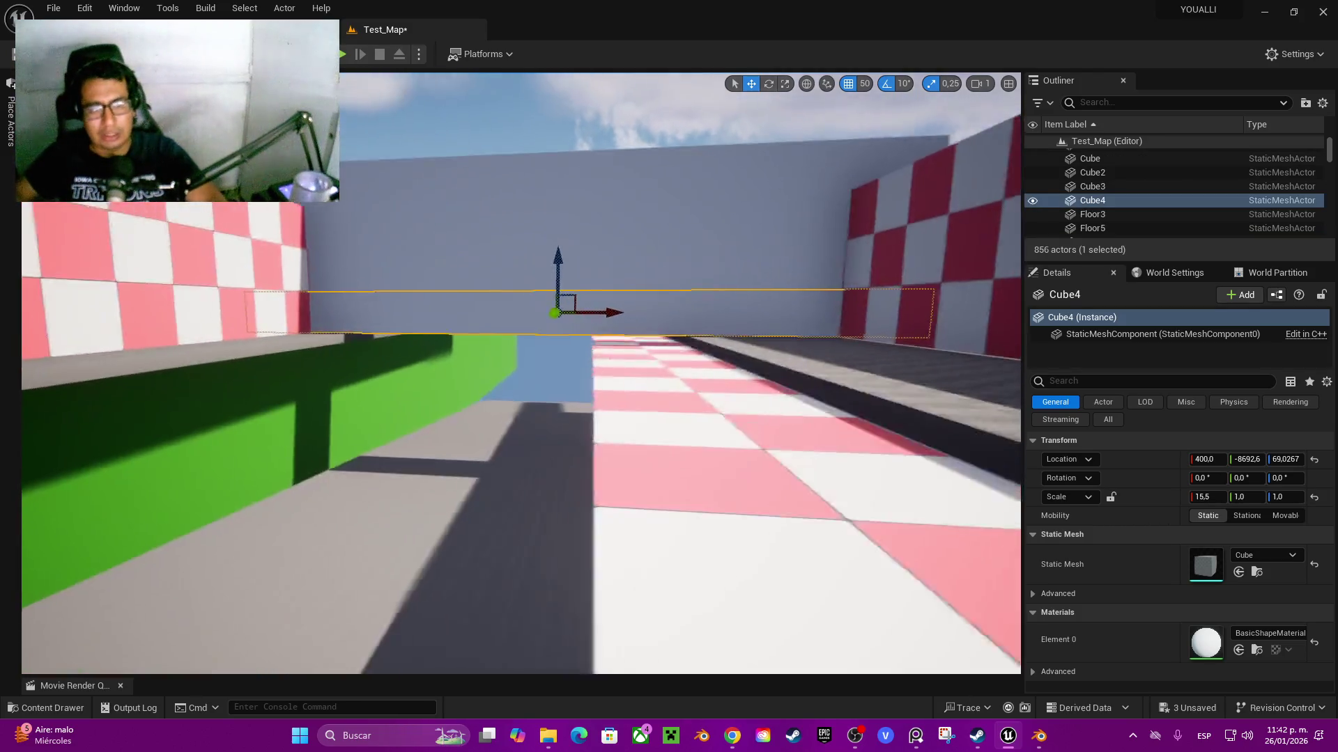
- Duplicate the checkered wall panel, turn the copy 180° and raise it 200 units
{"action": "left_click", "coordinate": [437, 250]}
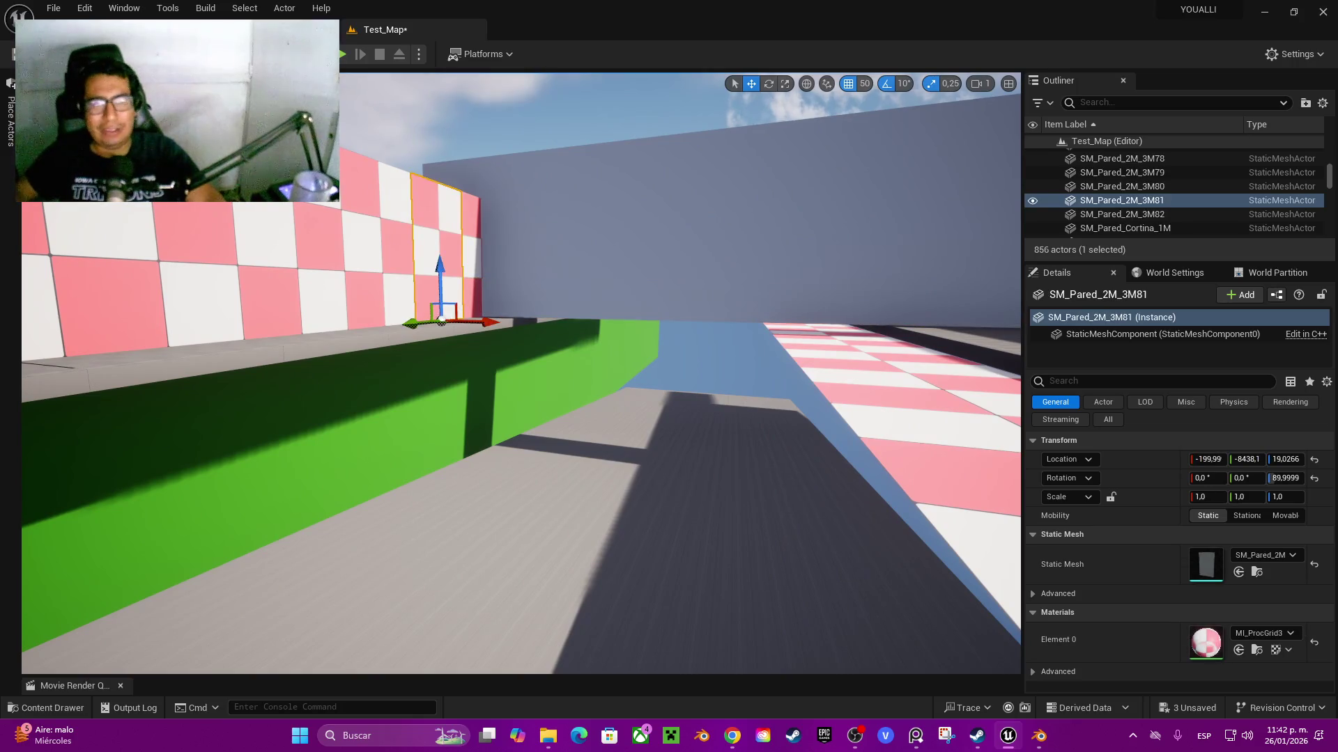
{"action": "left_click_drag", "start_coordinate": [440, 278], "coordinate": [445, 422]}
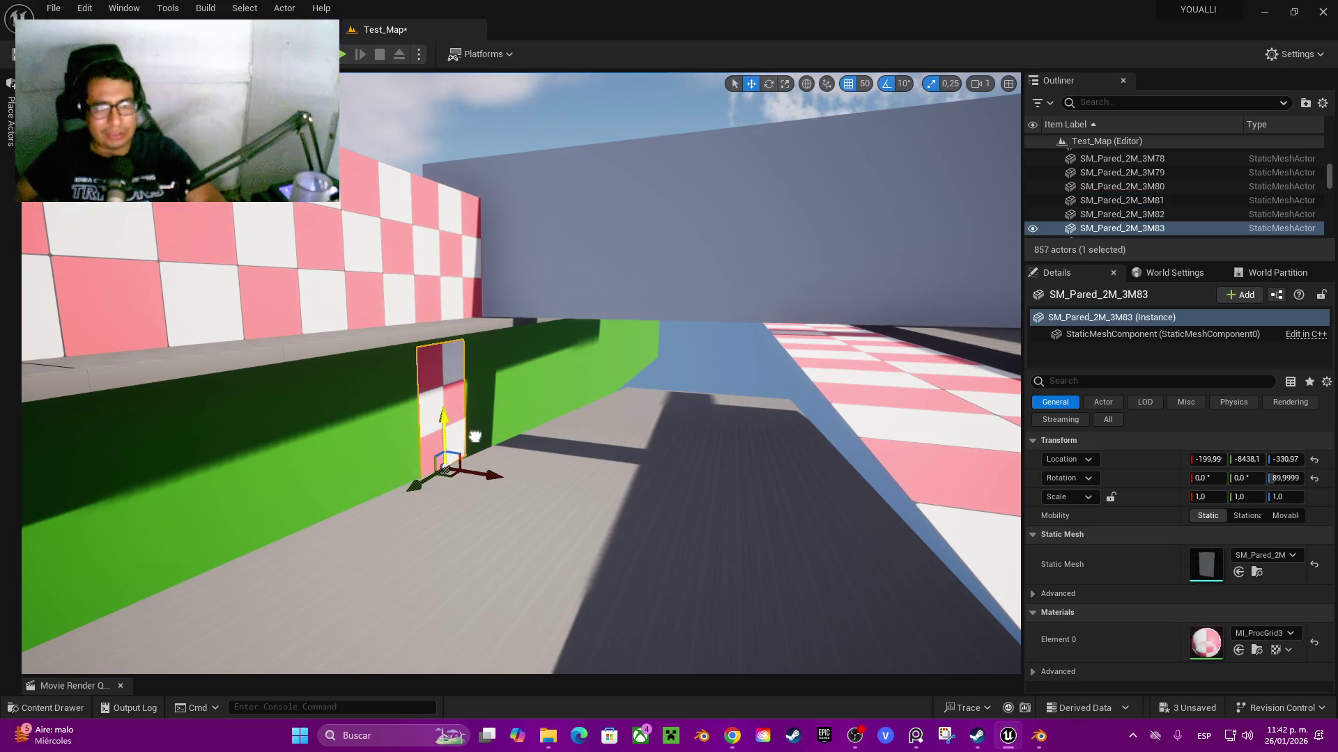
{"action": "key", "text": "e"}
{"action": "left_click_drag", "start_coordinate": [446, 488], "coordinate": [362, 488]}
{"action": "key", "text": "w"}
{"action": "mouse_move", "coordinate": [521, 373]}
{"action": "left_mouse_down"}
{"action": "mouse_move", "coordinate": [487, 363]}
{"action": "mouse_move", "coordinate": [522, 374]}
{"action": "left_mouse_up"}
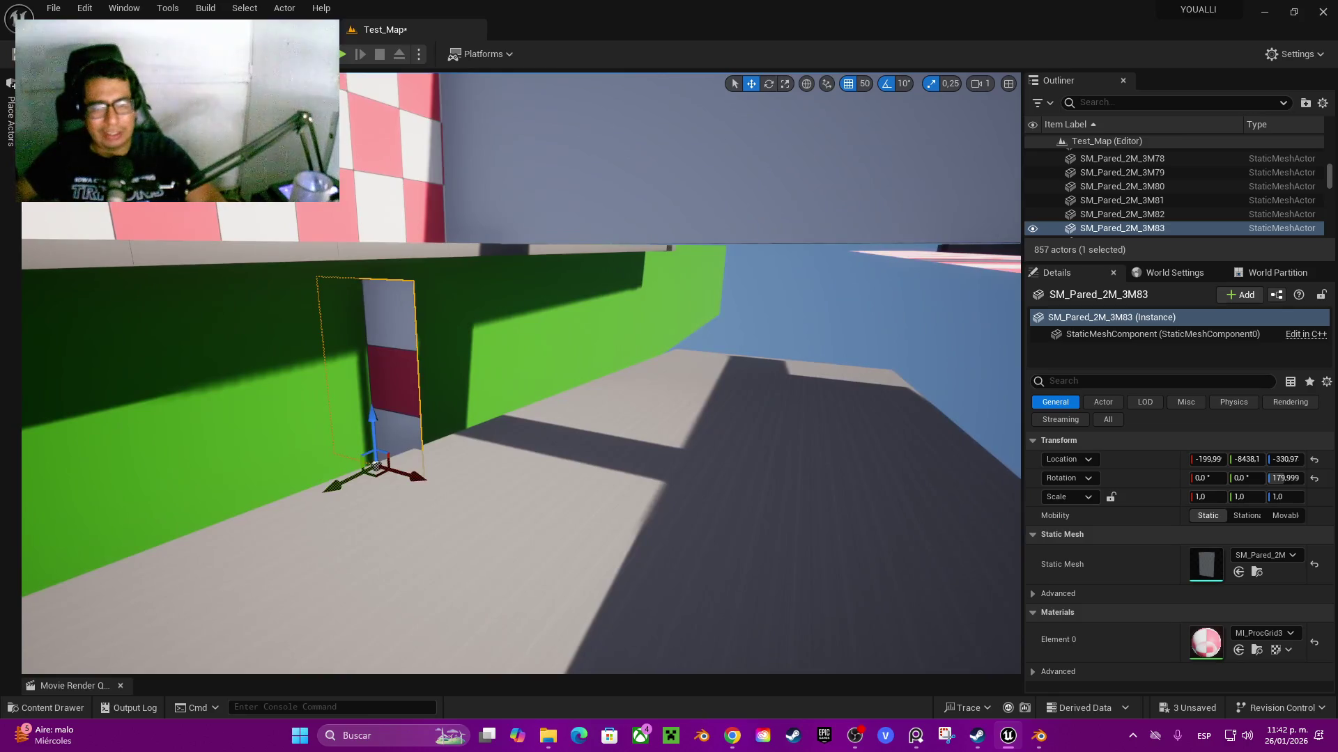
{"action": "mouse_move", "coordinate": [354, 478]}
{"action": "left_mouse_down"}
{"action": "mouse_move", "coordinate": [486, 410]}
{"action": "mouse_move", "coordinate": [463, 471]}
{"action": "mouse_move", "coordinate": [427, 442]}
{"action": "mouse_move", "coordinate": [305, 423]}
{"action": "mouse_move", "coordinate": [420, 429]}
{"action": "mouse_move", "coordinate": [431, 369]}
{"action": "left_mouse_up"}
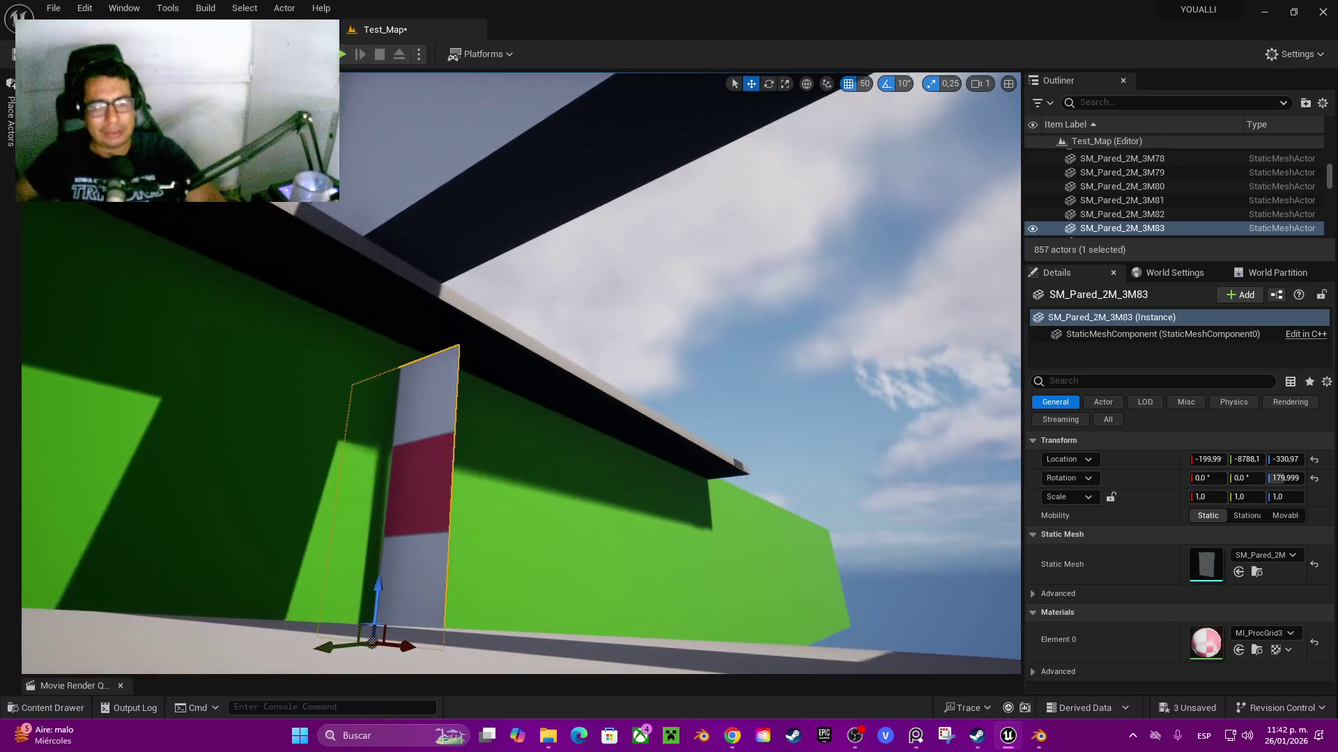
{"action": "left_click_drag", "start_coordinate": [377, 599], "coordinate": [384, 415]}
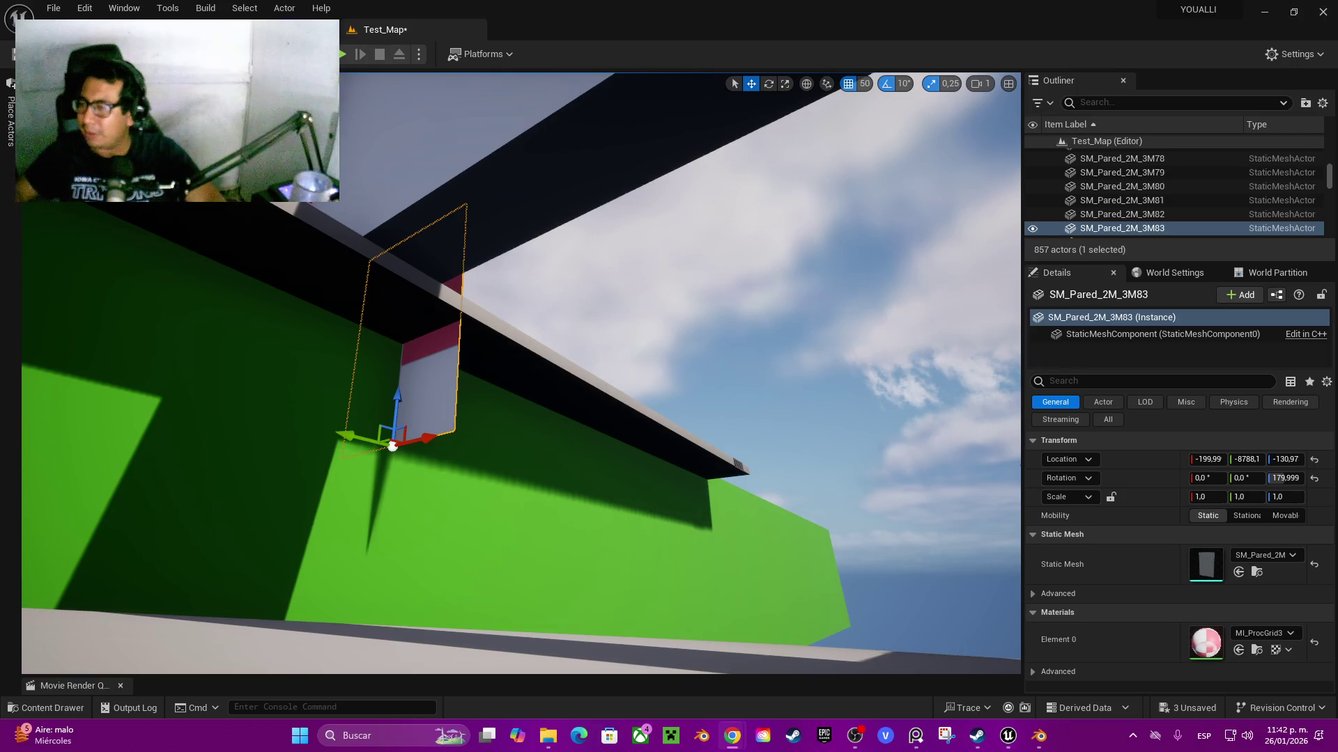
- Reposition the copy's pivot, lower it 150 units and center it at X 0
{"action": "mouse_move", "coordinate": [523, 418]}
{"action": "left_mouse_down"}
{"action": "mouse_move", "coordinate": [460, 418]}
{"action": "mouse_move", "coordinate": [460, 456]}
{"action": "mouse_move", "coordinate": [351, 467]}
{"action": "left_mouse_up"}
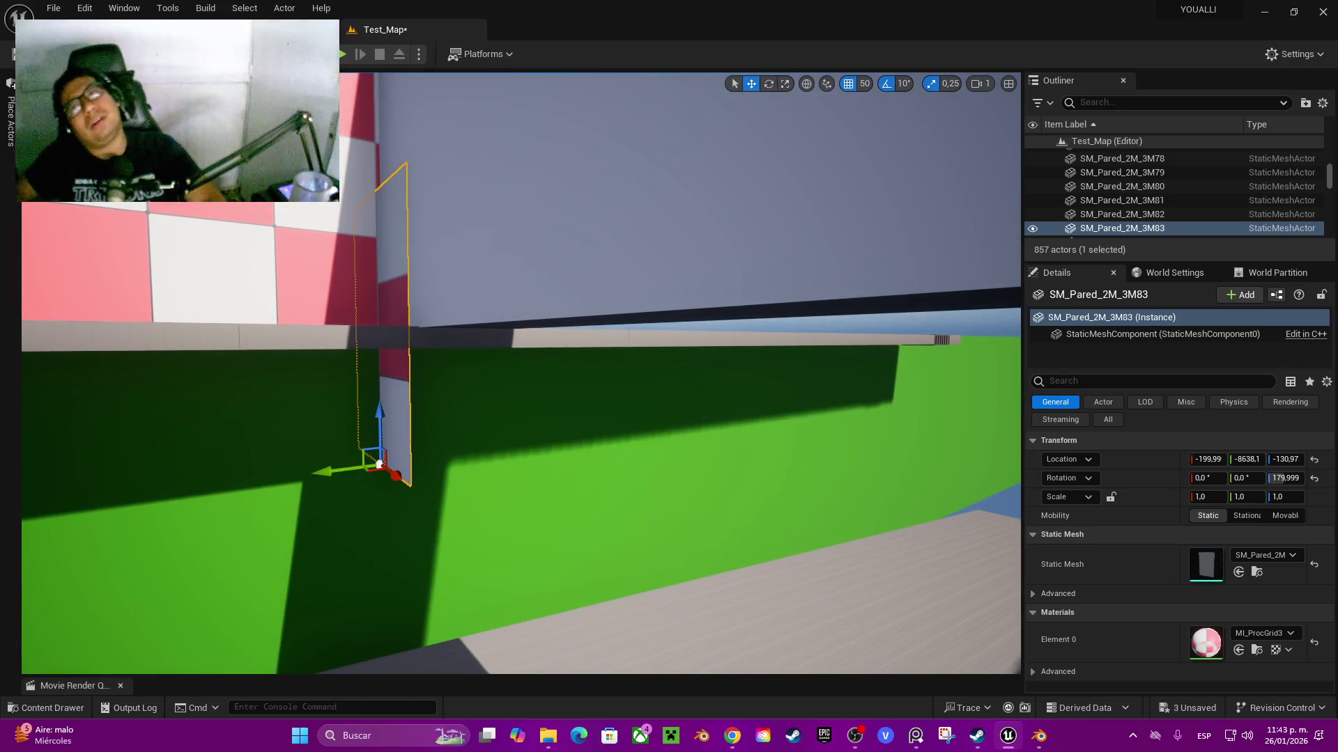
{"action": "mouse_move", "coordinate": [522, 418]}
{"action": "left_mouse_down"}
{"action": "mouse_move", "coordinate": [488, 404]}
{"action": "mouse_move", "coordinate": [511, 422]}
{"action": "left_mouse_up"}
{"action": "middle_click", "coordinate": [440, 297], "text": "alt"}
{"action": "left_click_drag", "start_coordinate": [441, 271], "coordinate": [448, 474]}
{"action": "left_click_drag", "start_coordinate": [521, 373], "coordinate": [521, 418]}
{"action": "left_click_drag", "start_coordinate": [424, 517], "coordinate": [598, 539]}
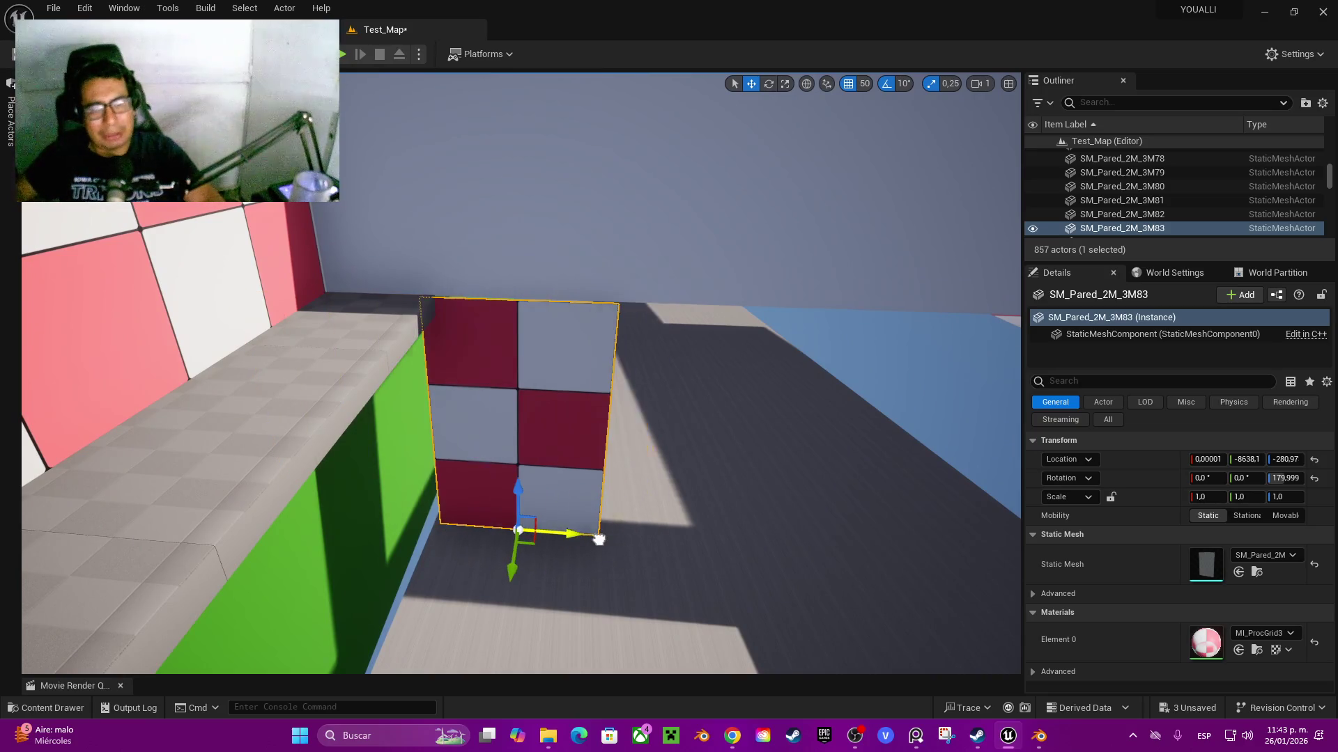
{"action": "left_click_drag", "start_coordinate": [521, 373], "coordinate": [521, 372]}
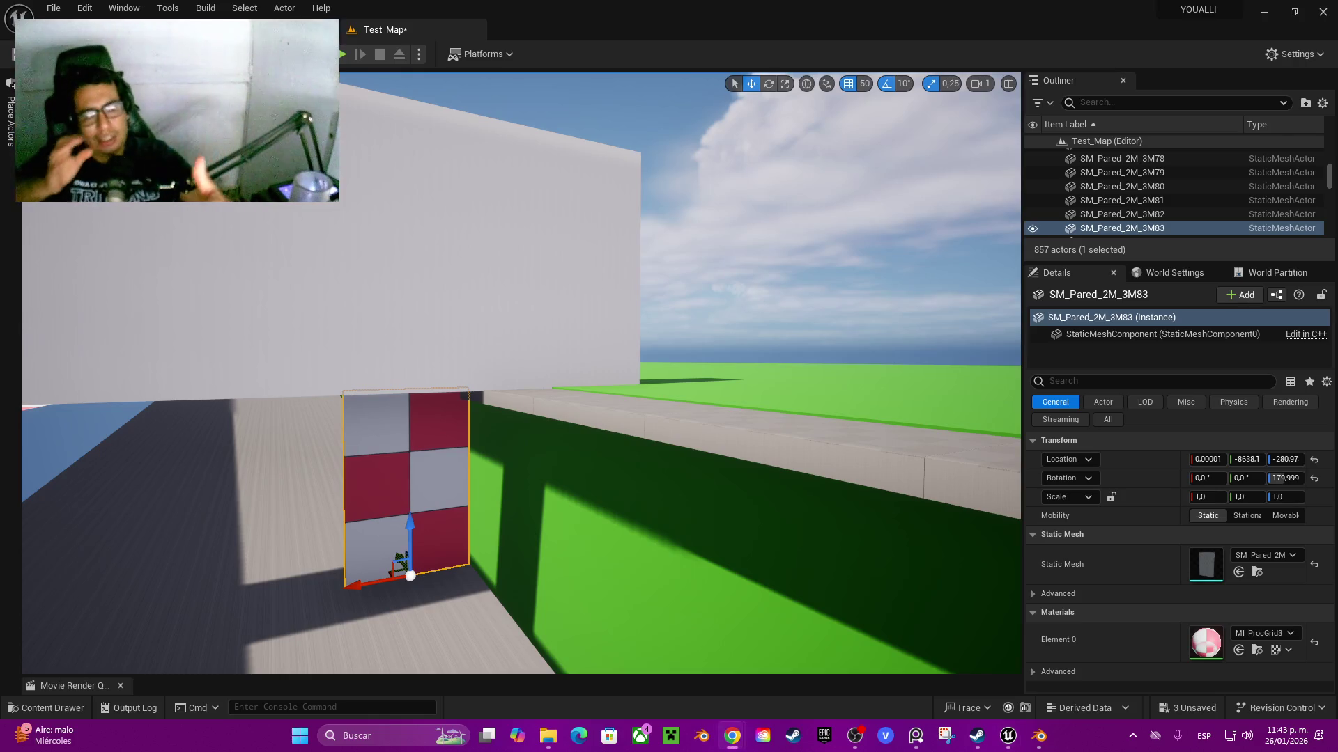
{"action": "mouse_move", "coordinate": [521, 372]}
{"action": "left_mouse_down"}
{"action": "mouse_move", "coordinate": [488, 390]}
{"action": "mouse_move", "coordinate": [529, 362]}
{"action": "mouse_move", "coordinate": [496, 374]}
{"action": "left_mouse_up"}
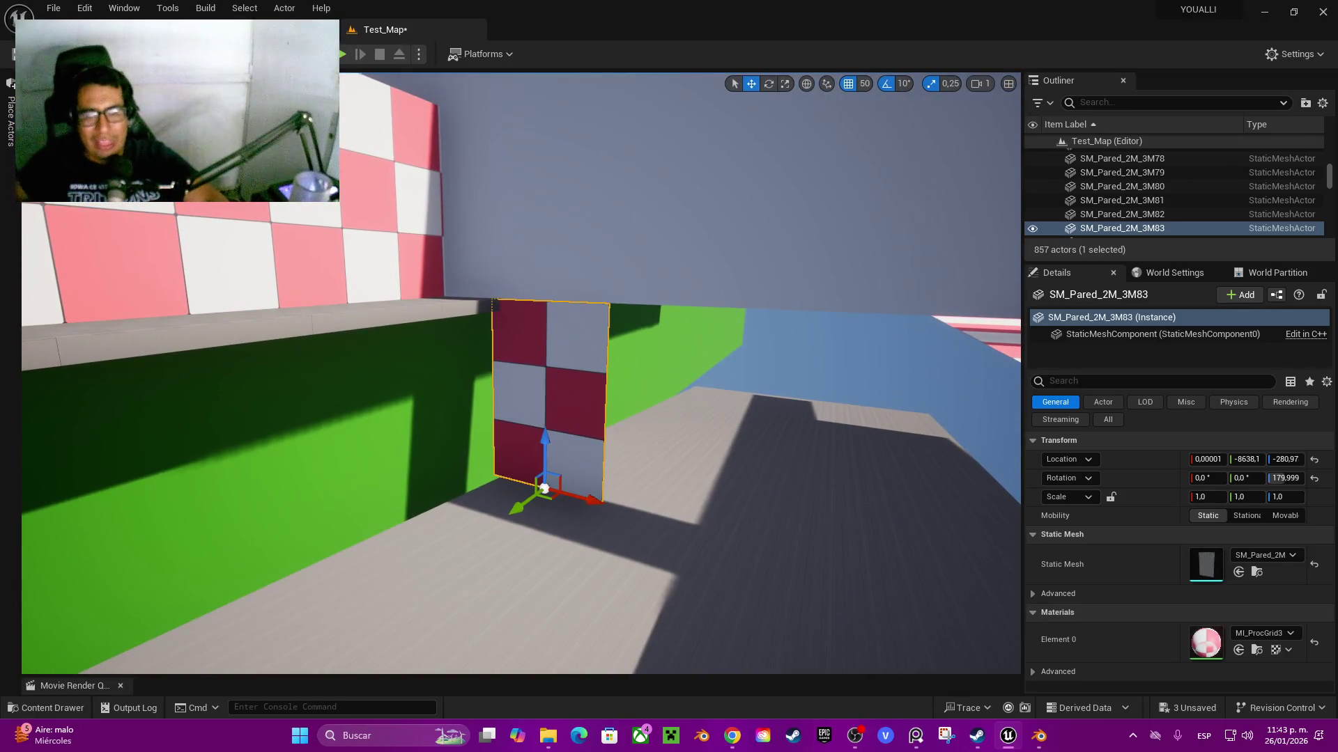
- Stack a second panel copy below and move both panels along the street to Y -9538.1
{"action": "left_click_drag", "start_coordinate": [548, 449], "coordinate": [537, 613]}
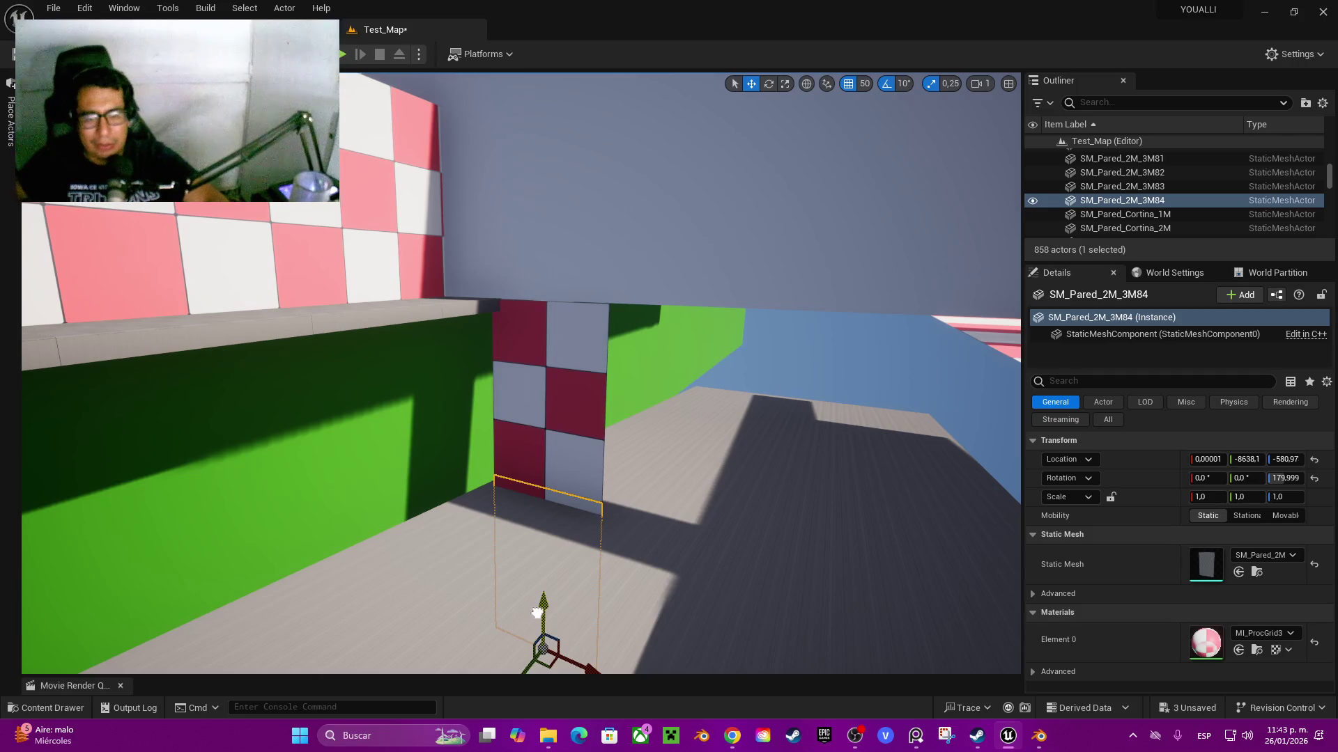
{"action": "left_click", "coordinate": [551, 390], "text": "ctrl"}
{"action": "mouse_move", "coordinate": [551, 390]}
{"action": "left_mouse_down"}
{"action": "mouse_move", "coordinate": [614, 439]}
{"action": "mouse_move", "coordinate": [589, 446]}
{"action": "mouse_move", "coordinate": [700, 421]}
{"action": "mouse_move", "coordinate": [906, 333]}
{"action": "mouse_move", "coordinate": [883, 351]}
{"action": "left_mouse_up"}
{"action": "left_click_drag", "start_coordinate": [557, 488], "coordinate": [488, 558]}
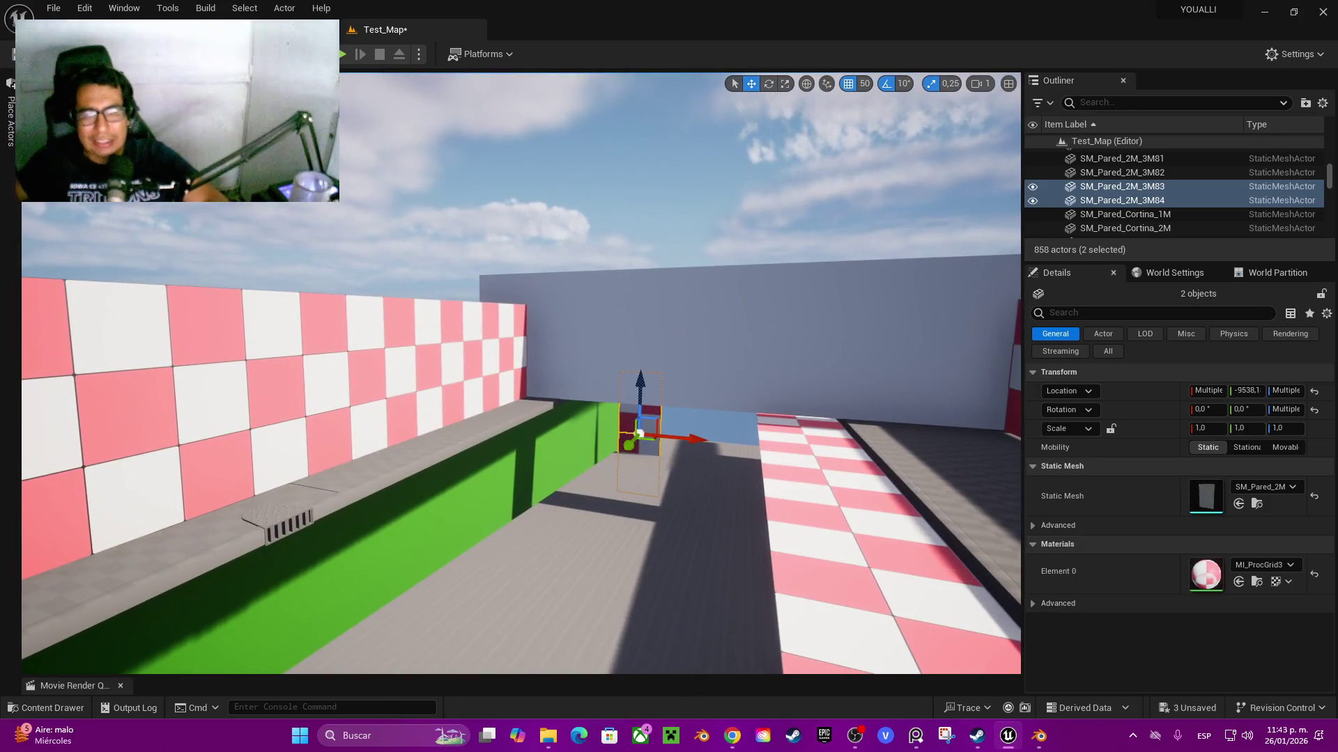
- Select Cube, Cube2, Cube3 and Cube4 and push them farther down the street
{"action": "left_click", "coordinate": [732, 355]}
{"action": "left_click", "coordinate": [732, 317], "text": "ctrl"}
{"action": "left_click", "coordinate": [731, 285], "text": "ctrl"}
{"action": "left_click", "coordinate": [732, 324], "text": "ctrl"}
{"action": "mouse_move", "coordinate": [557, 488]}
{"action": "left_mouse_down"}
{"action": "mouse_move", "coordinate": [473, 376]}
{"action": "mouse_move", "coordinate": [487, 404]}
{"action": "mouse_move", "coordinate": [421, 432]}
{"action": "left_mouse_up"}
{"action": "mouse_move", "coordinate": [808, 239]}
{"action": "left_mouse_down"}
{"action": "mouse_move", "coordinate": [928, 265]}
{"action": "mouse_move", "coordinate": [912, 267]}
{"action": "left_mouse_up"}
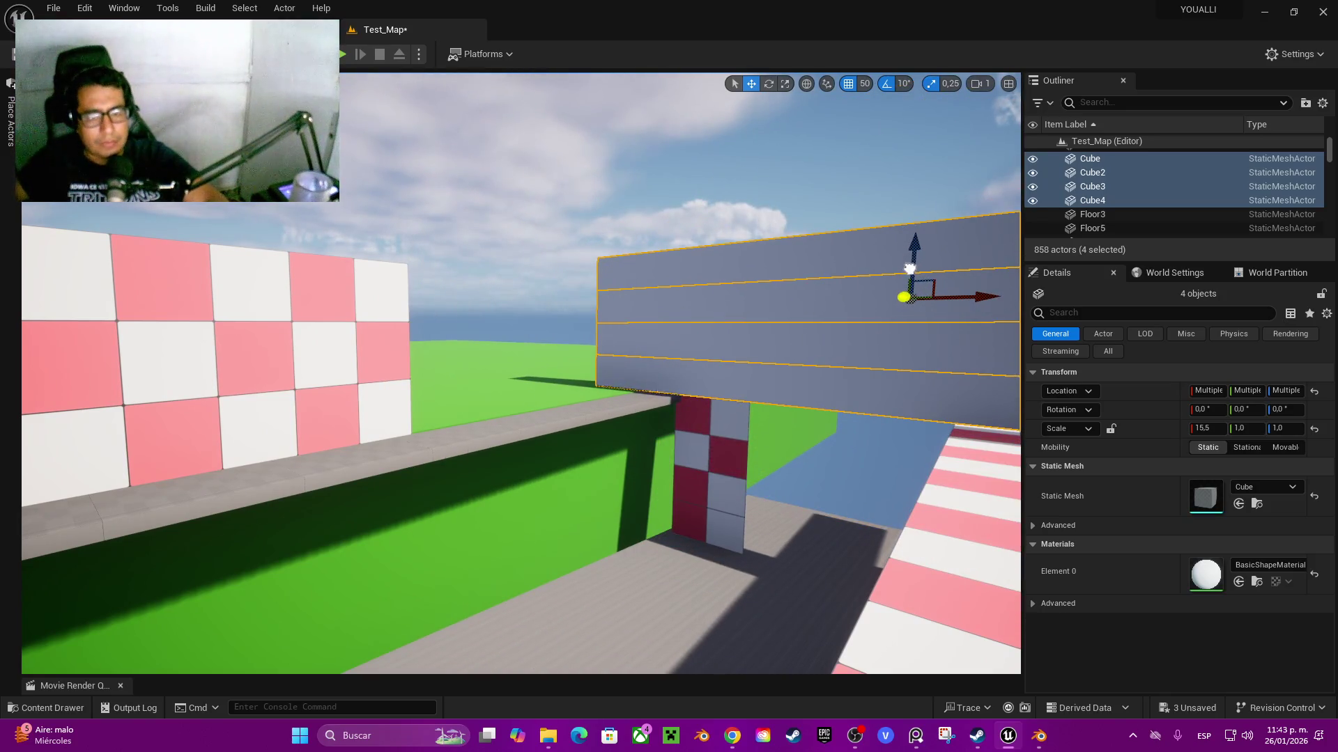
{"action": "mouse_move", "coordinate": [522, 418]}
{"action": "left_mouse_down"}
{"action": "mouse_move", "coordinate": [446, 411]}
{"action": "mouse_move", "coordinate": [425, 436]}
{"action": "left_mouse_up"}
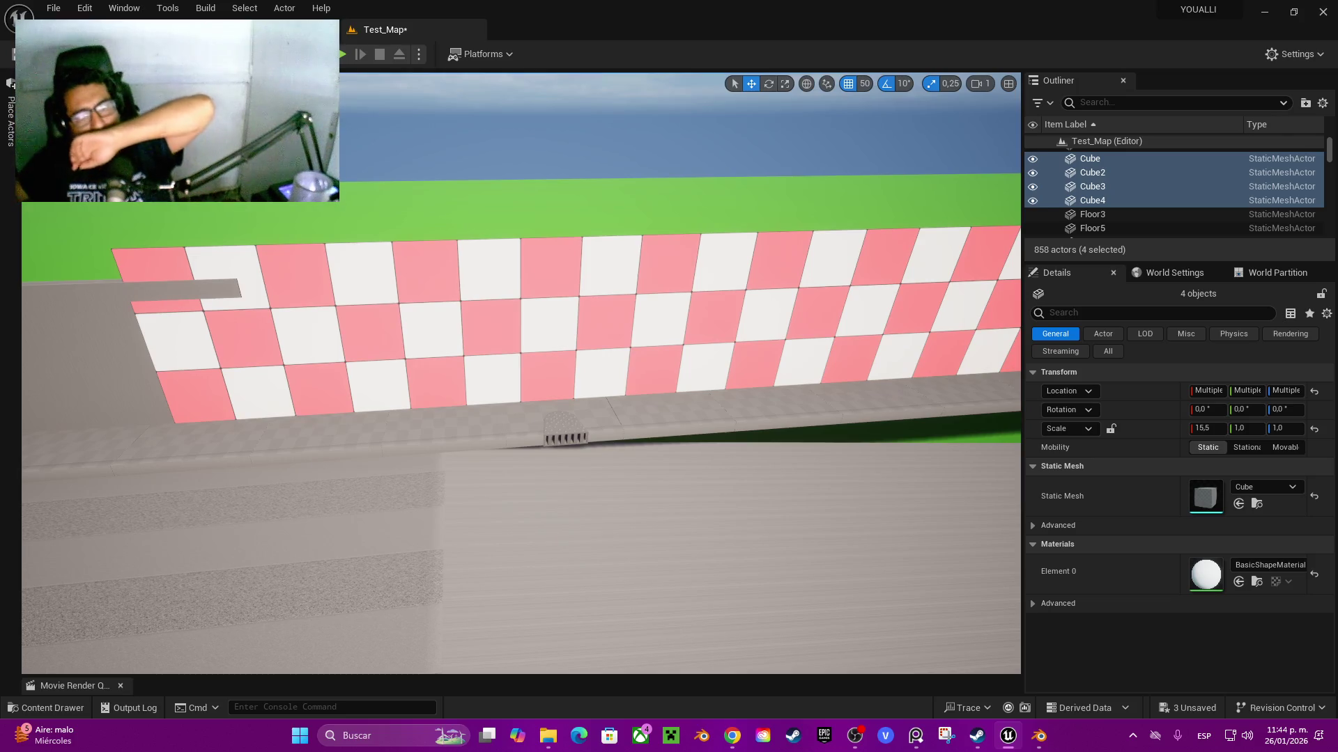
{"action": "key", "text": "f"}
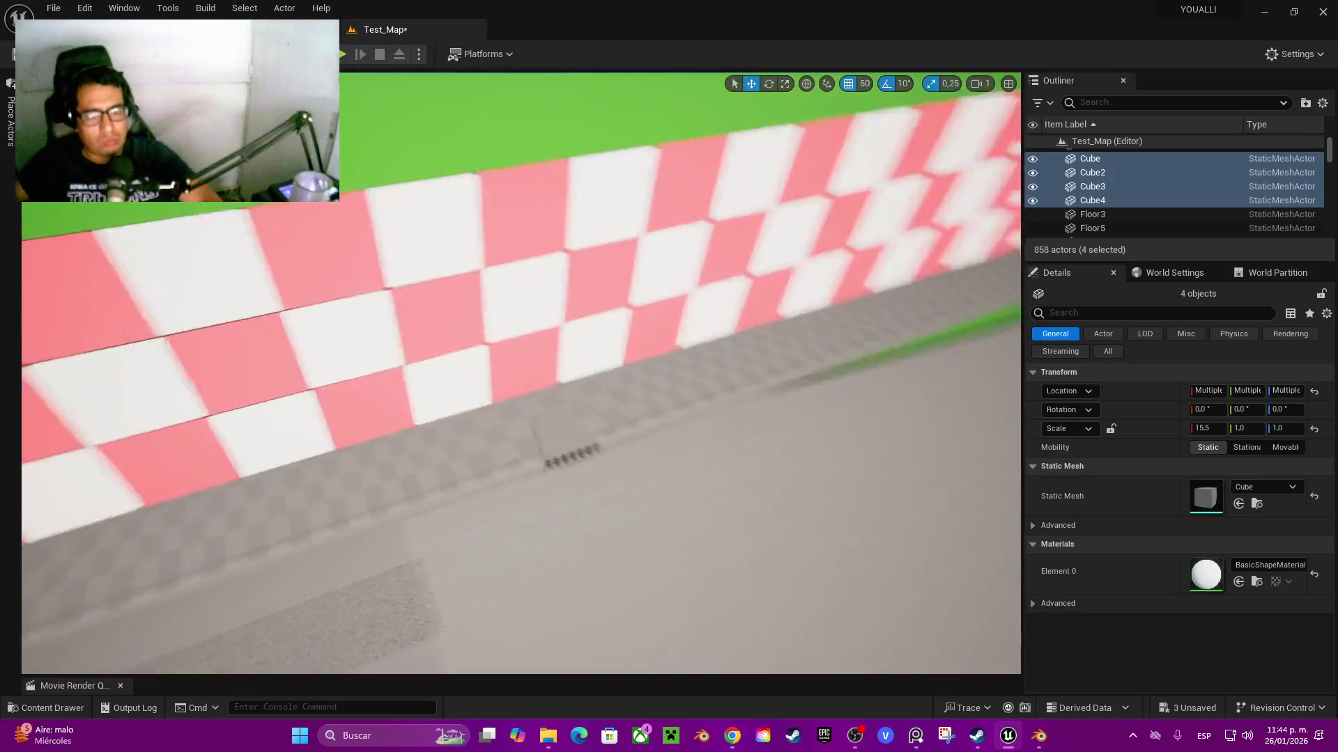
- Select the drain grate and the curb piece beside it, then switch to Blender
{"action": "left_click", "coordinate": [461, 442]}
{"action": "left_click", "coordinate": [299, 432]}
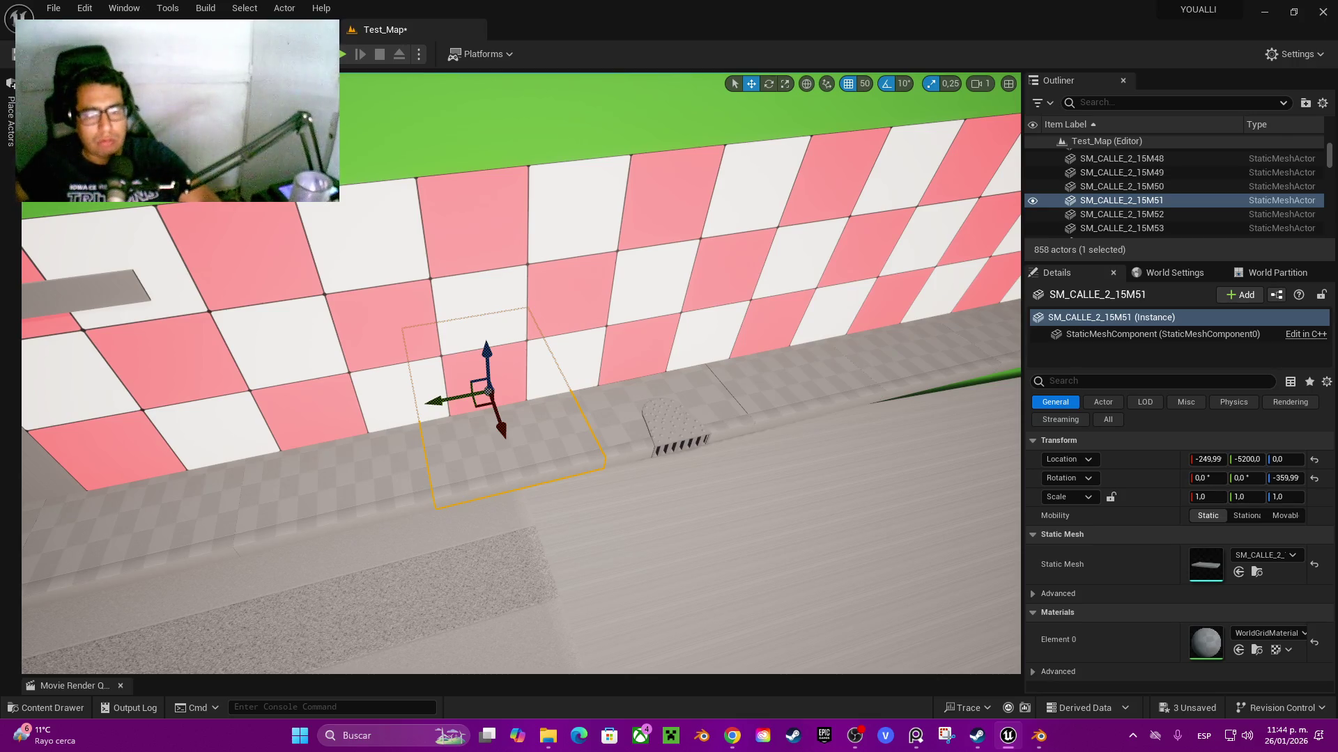
{"action": "key", "text": "alt+Tab"}
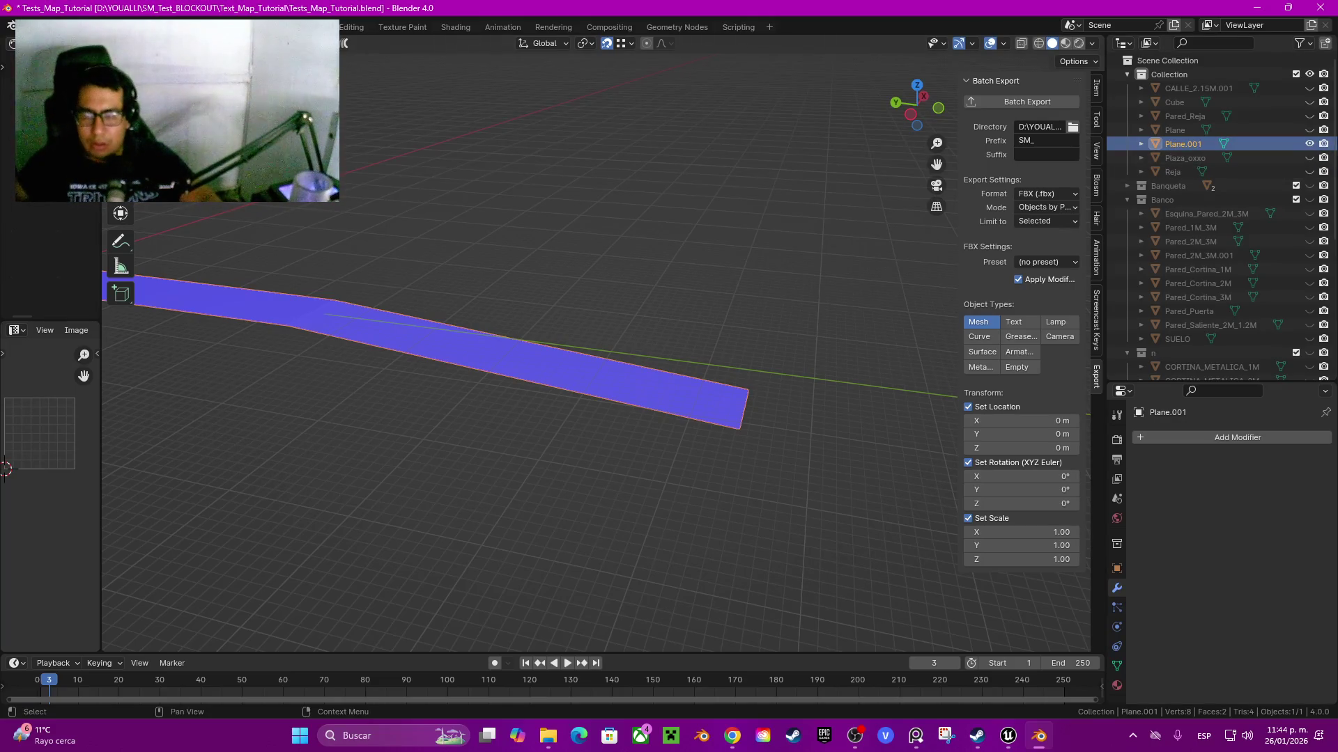
- Hide Plane.001, leave only CALLE_2.15M visible in Banqueta, frame it and duplicate it
{"action": "key", "text": "h"}
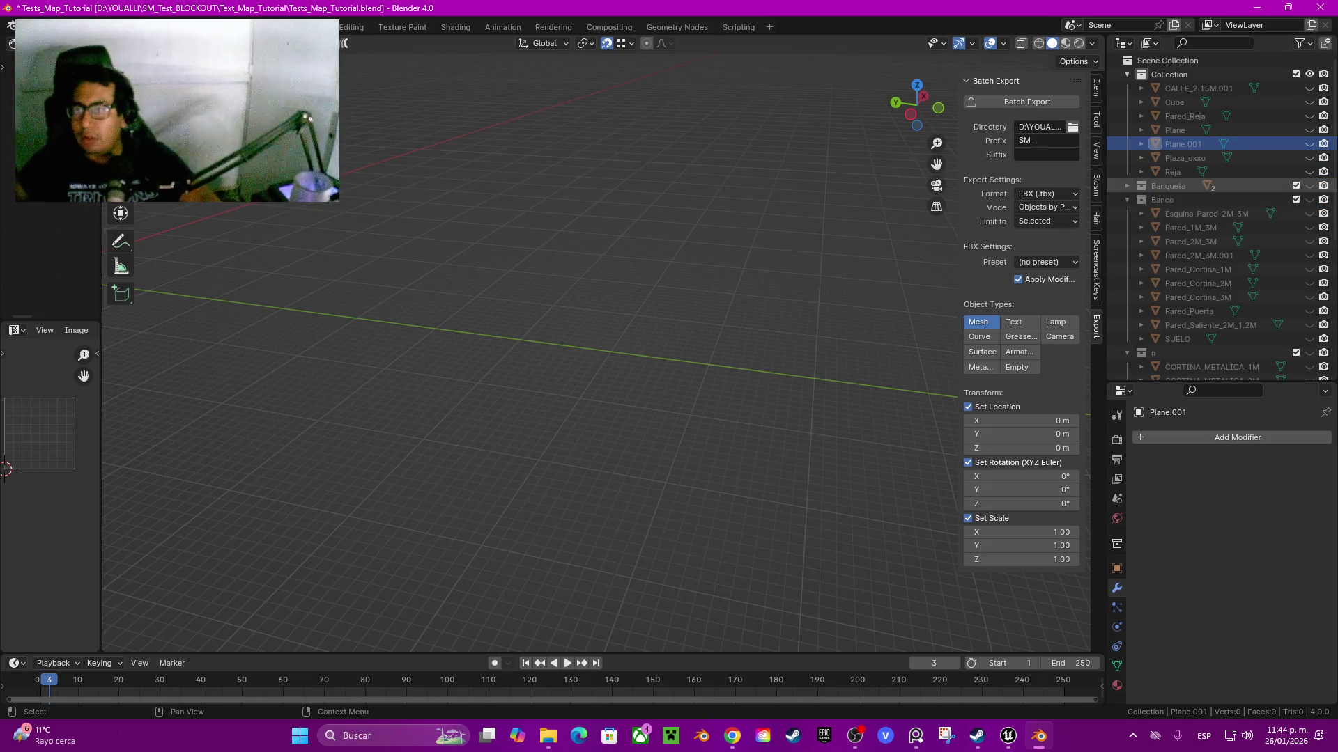
{"action": "left_click", "coordinate": [1128, 186]}
{"action": "left_click", "coordinate": [1309, 186]}
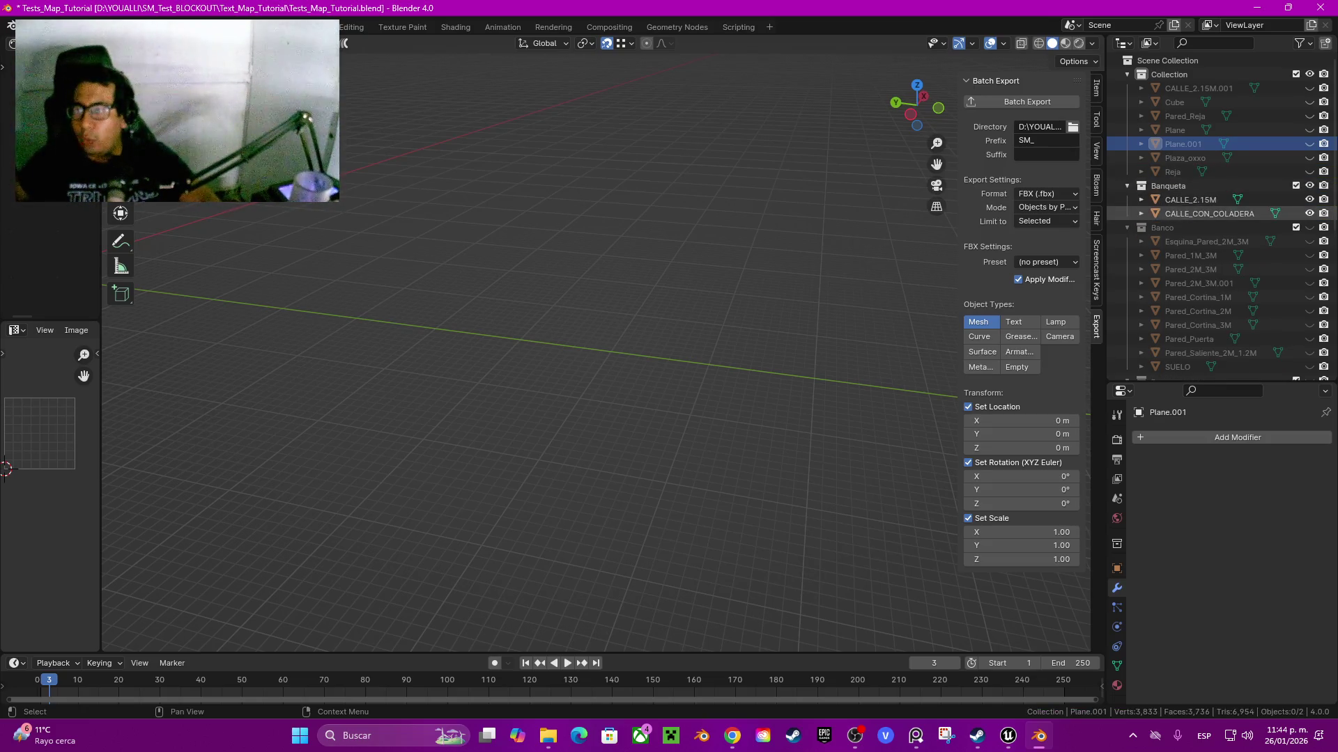
{"action": "left_click_drag", "start_coordinate": [1309, 200], "coordinate": [1309, 214]}
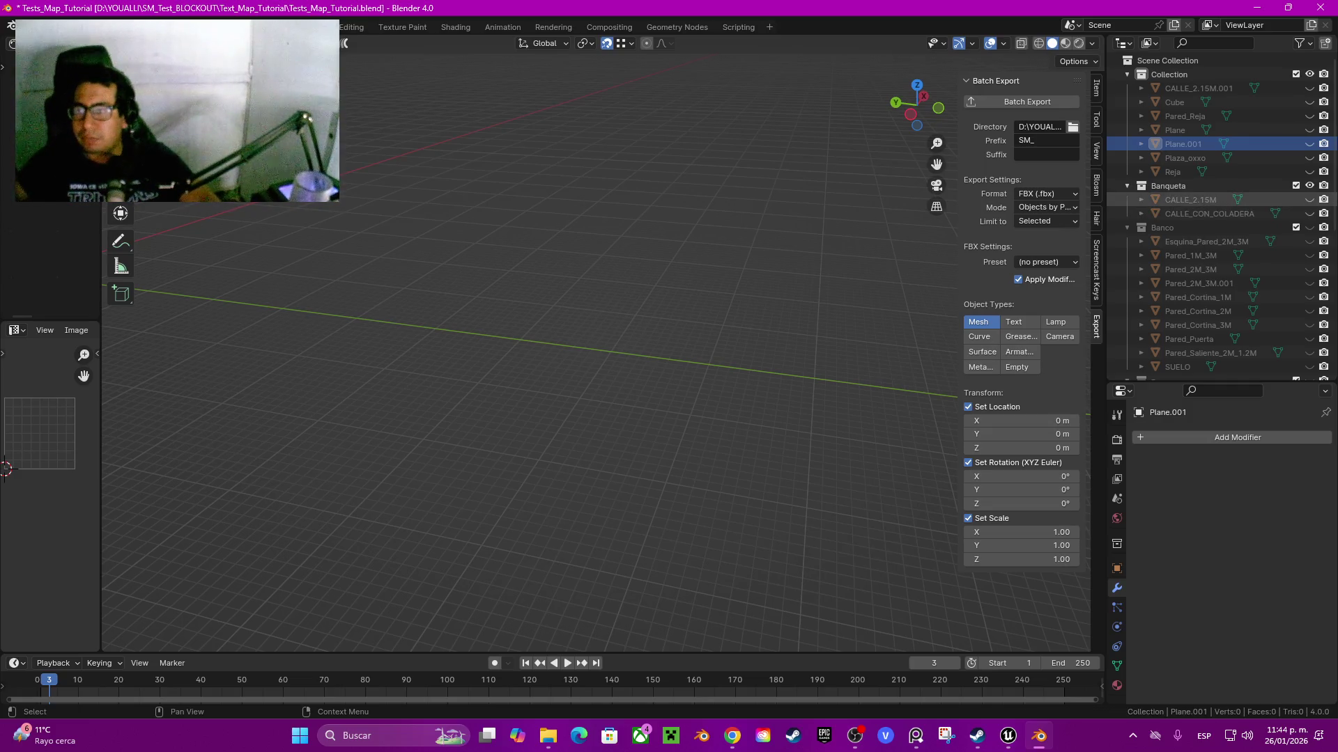
{"action": "left_click", "coordinate": [1190, 200]}
{"action": "left_click", "coordinate": [1309, 200]}
{"action": "key", "text": "Home"}
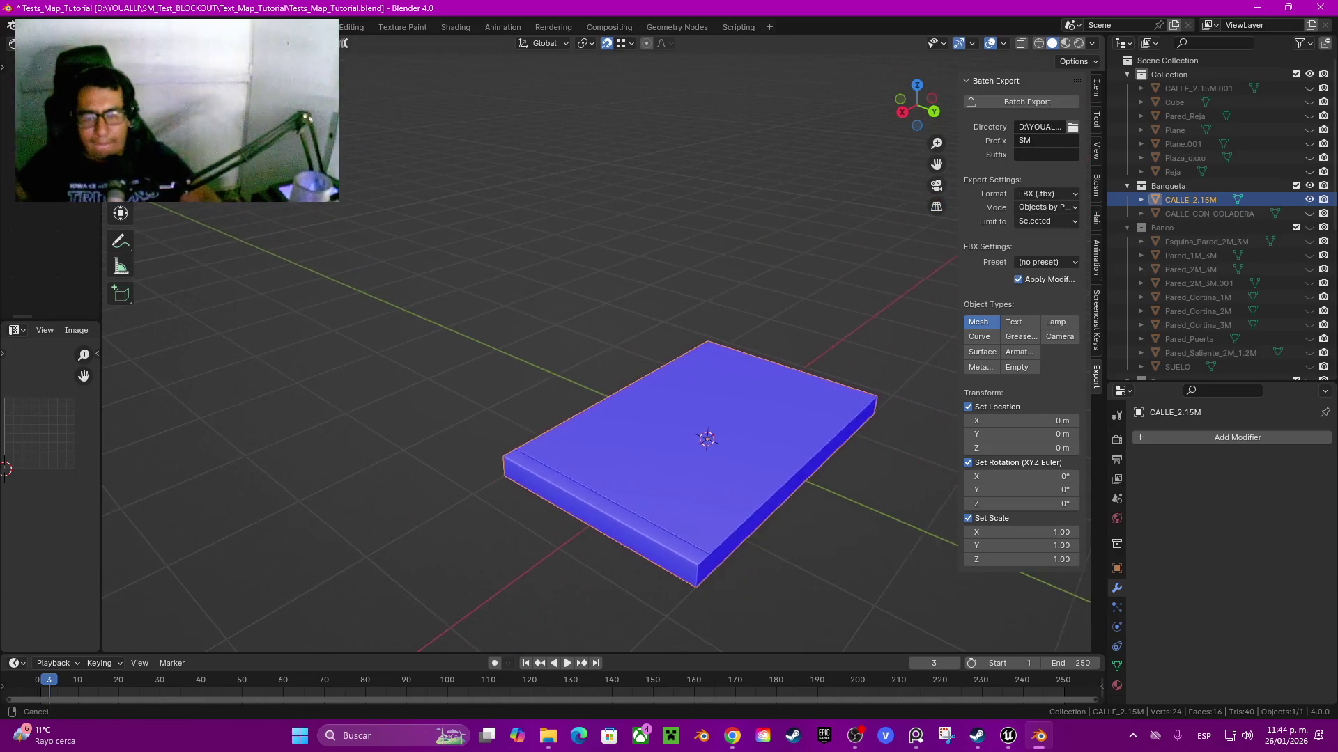
{"action": "key", "text": "shift+d"}
- In Edit Mode on the copy, loop-cut the slab exactly down its middle
{"action": "key", "text": "Escape"}
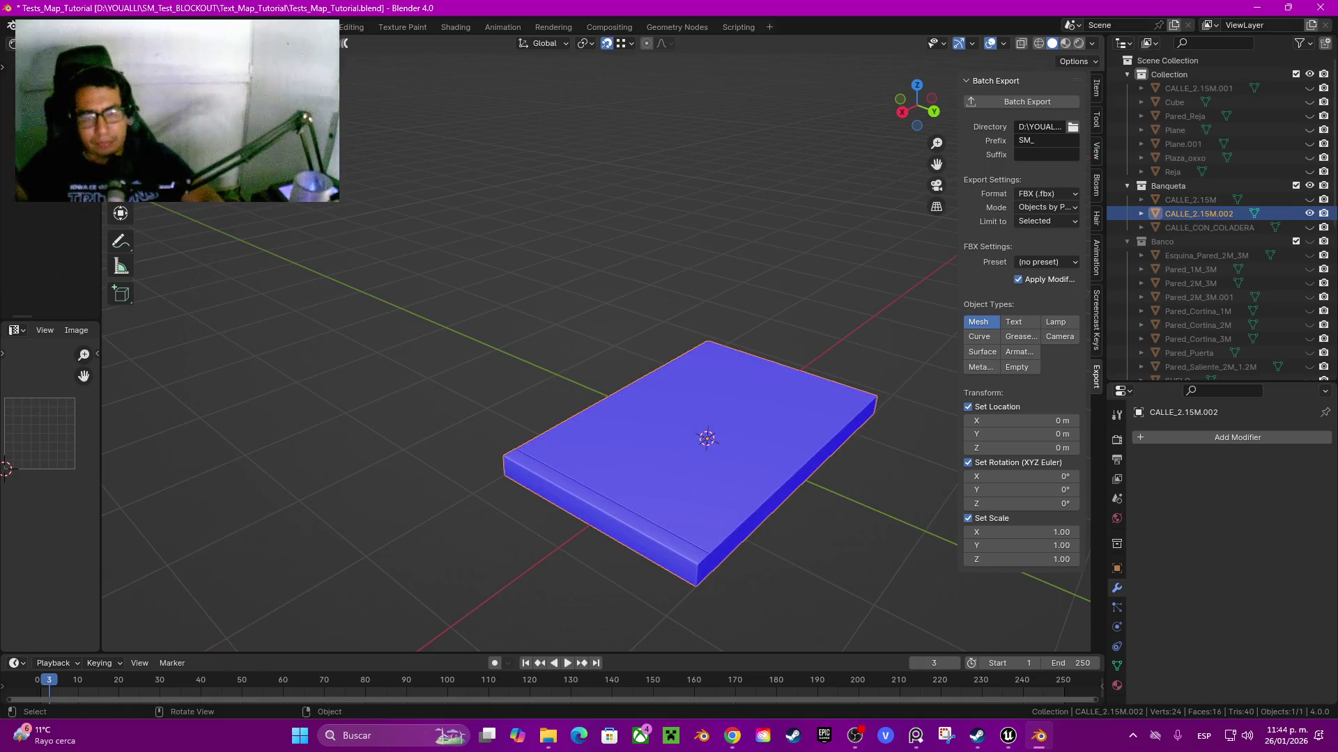
{"action": "key", "text": "Tab"}
{"action": "key", "text": "ctrl+t"}
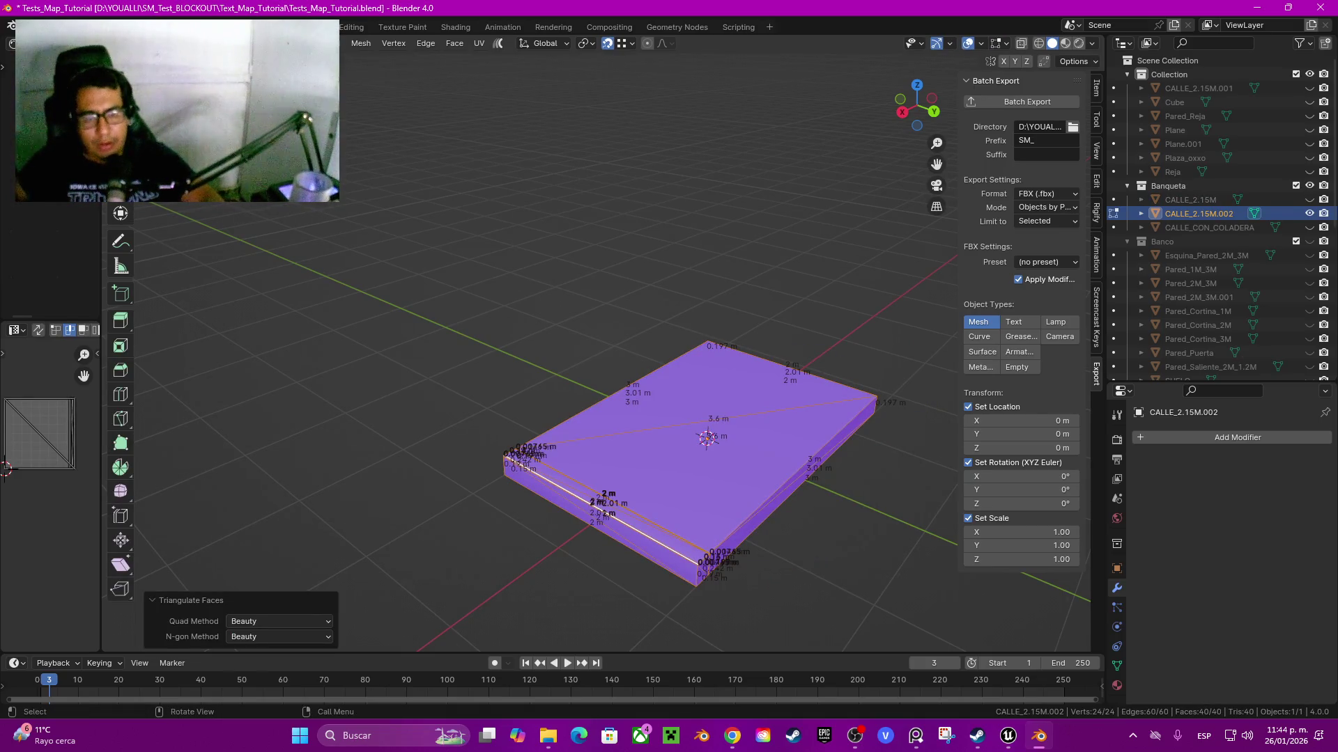
{"action": "key", "text": "ctrl+z"}
{"action": "key", "text": "ctrl+r"}
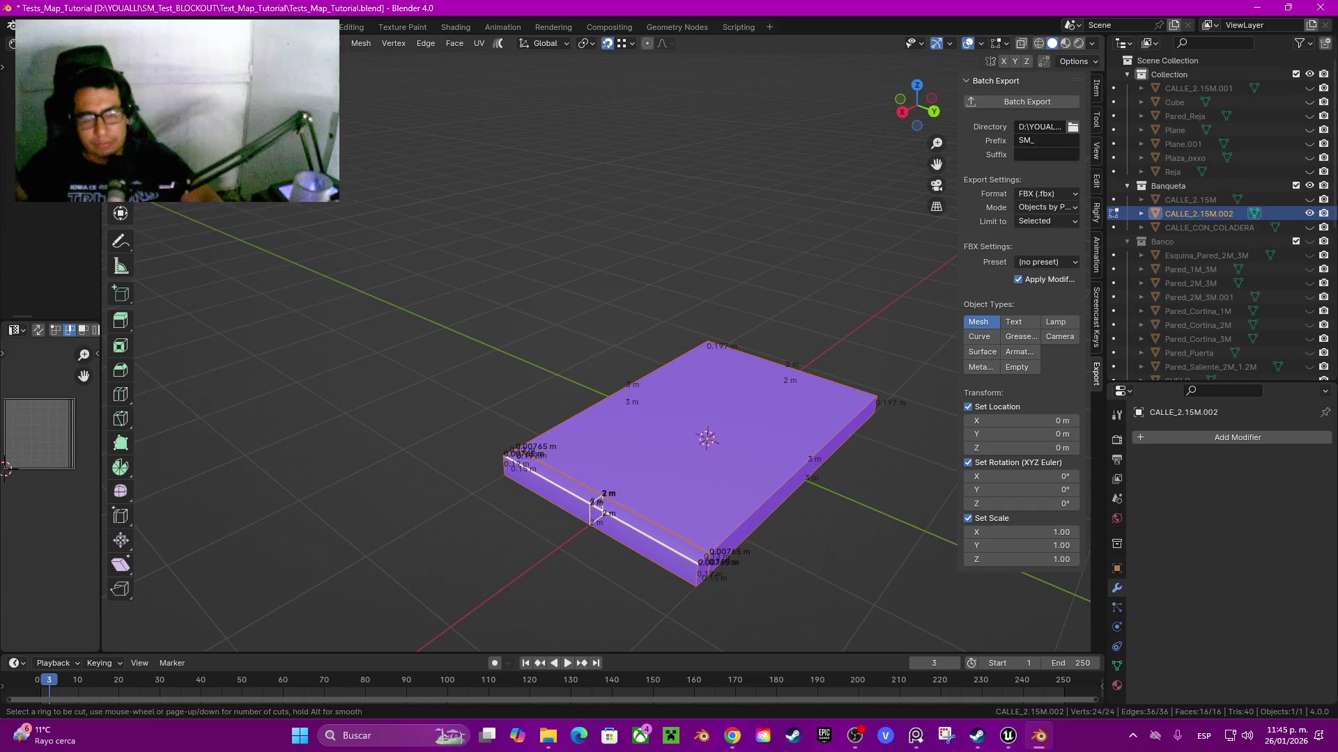
{"action": "left_click", "coordinate": [593, 512]}
{"action": "right_click", "coordinate": [592, 512]}
{"action": "left_click", "coordinate": [597, 509]}
{"action": "right_click", "coordinate": [597, 508]}
- Select the slab's right-half faces and tilt them -5° about the X axis
{"action": "left_click", "coordinate": [791, 488]}
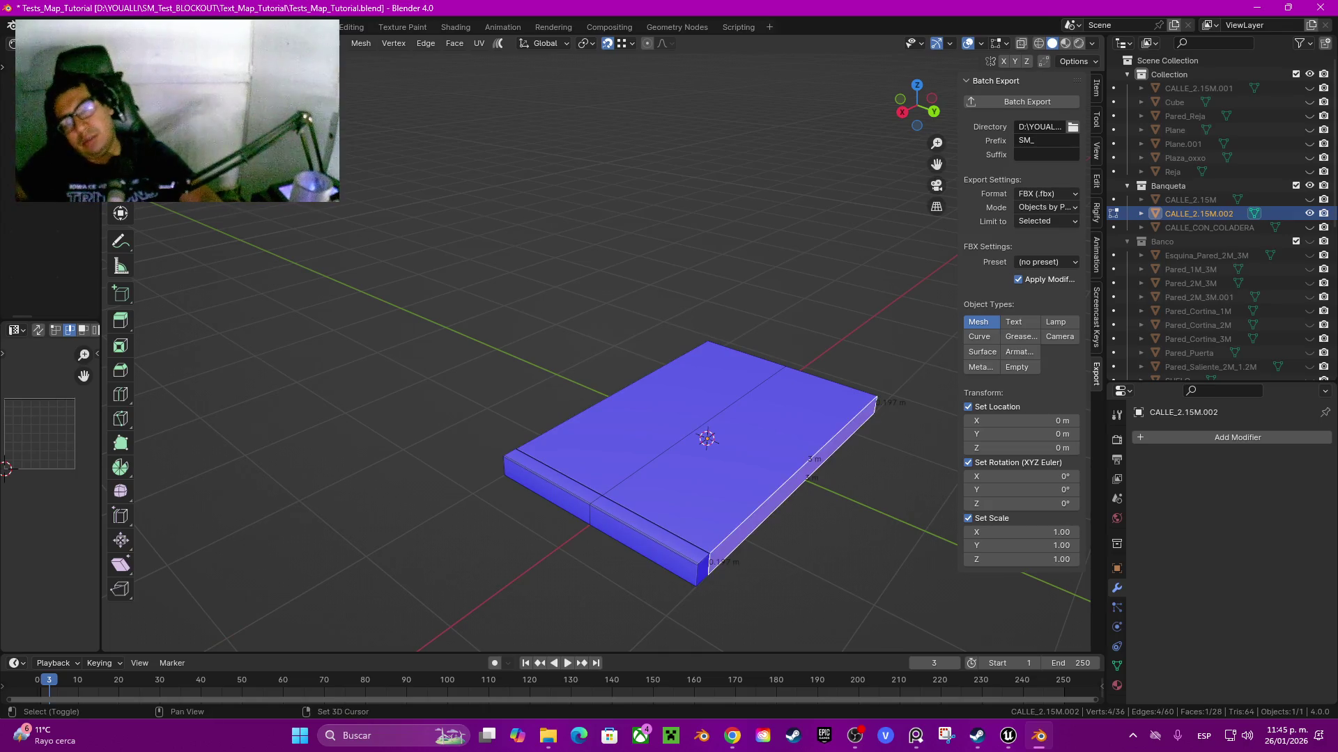
{"action": "left_click", "coordinate": [704, 568], "text": "shift"}
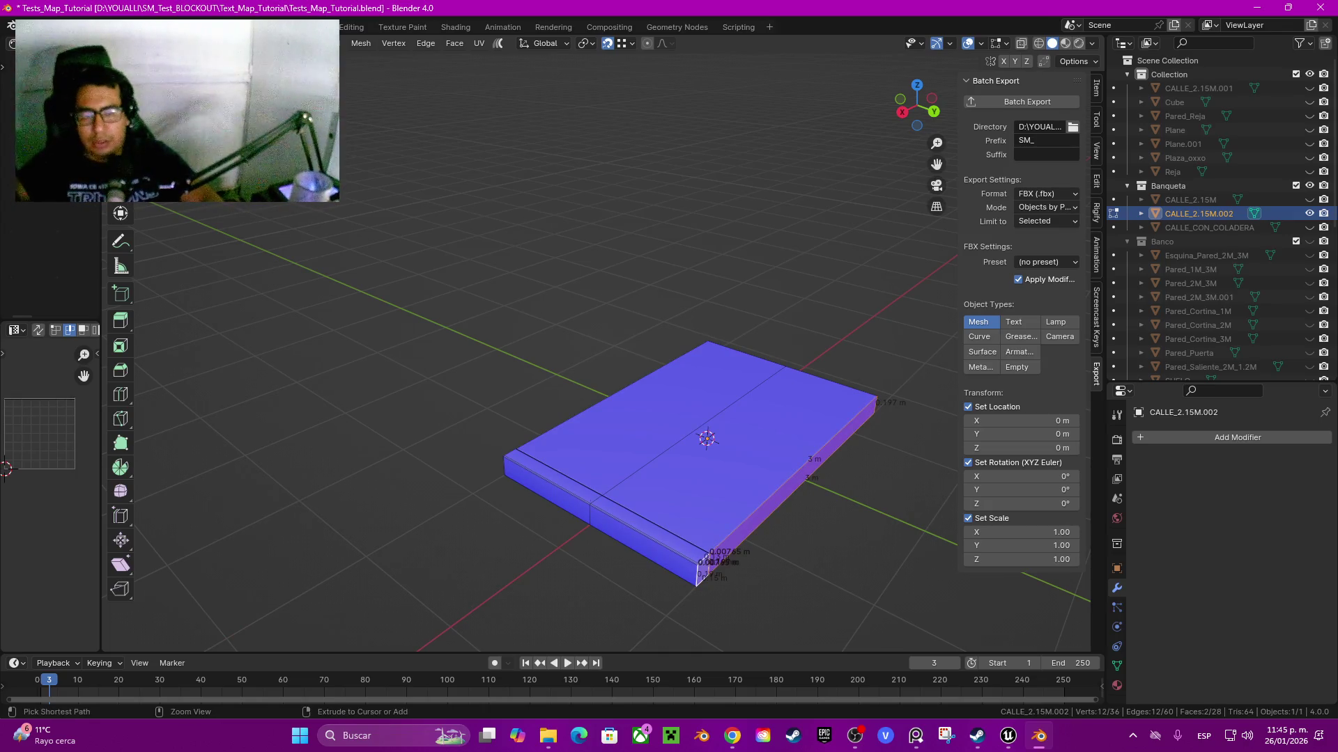
{"action": "key", "text": "ctrl+KP_Add"}
{"action": "left_click_drag", "start_coordinate": [627, 453], "coordinate": [767, 411]}
{"action": "key", "text": "r"}
{"action": "key", "text": "x"}
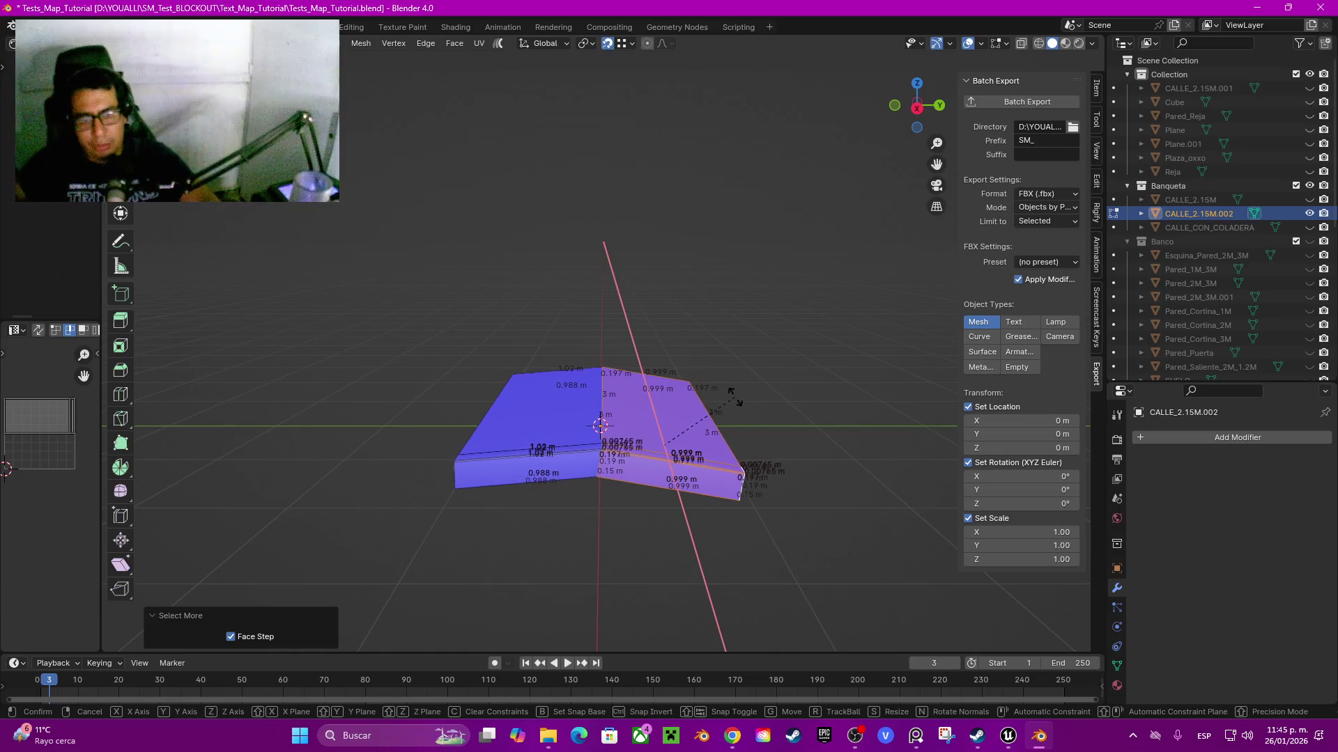
{"action": "left_click", "coordinate": [735, 399]}
{"action": "left_click", "coordinate": [279, 575]}
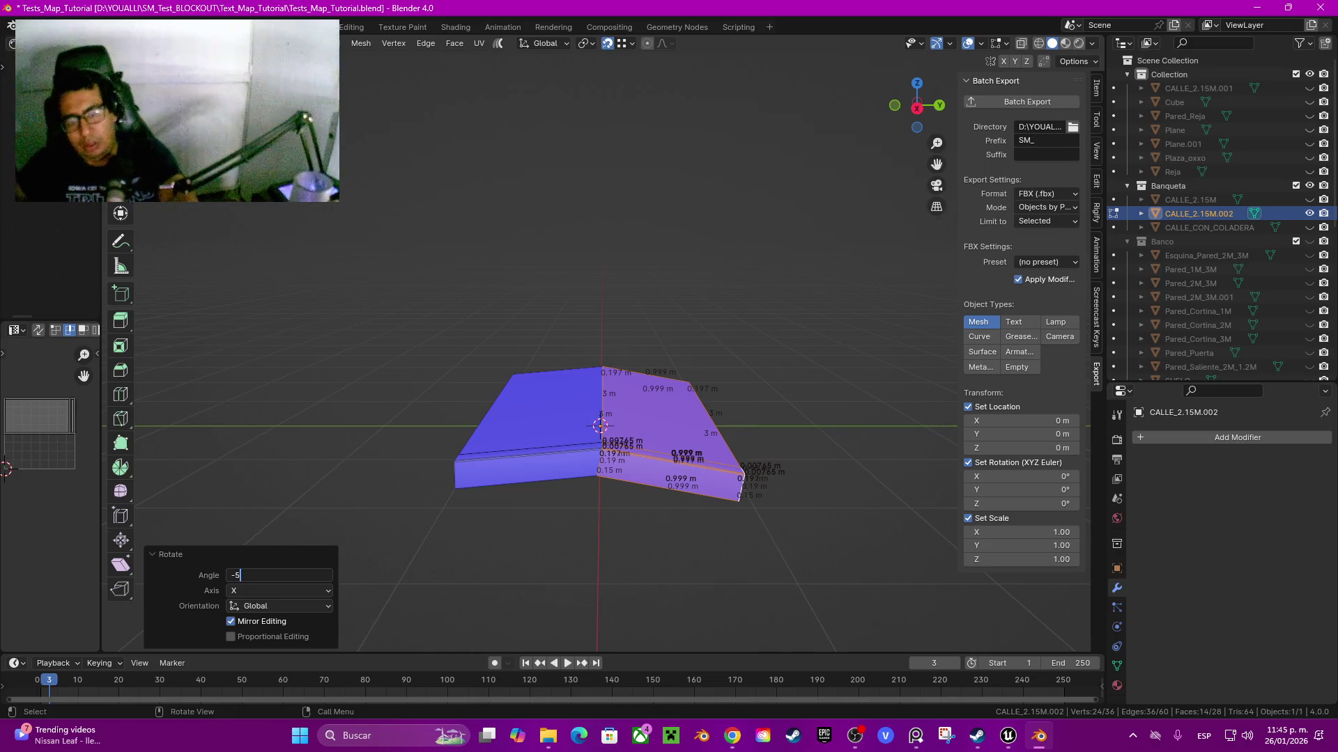
{"action": "key", "text": "Return"}
- Lower the tilted faces 0.044 m along Z and check them from the side
{"action": "scroll", "coordinate": [600, 418], "scroll_direction": "up", "scroll_amount": 3}
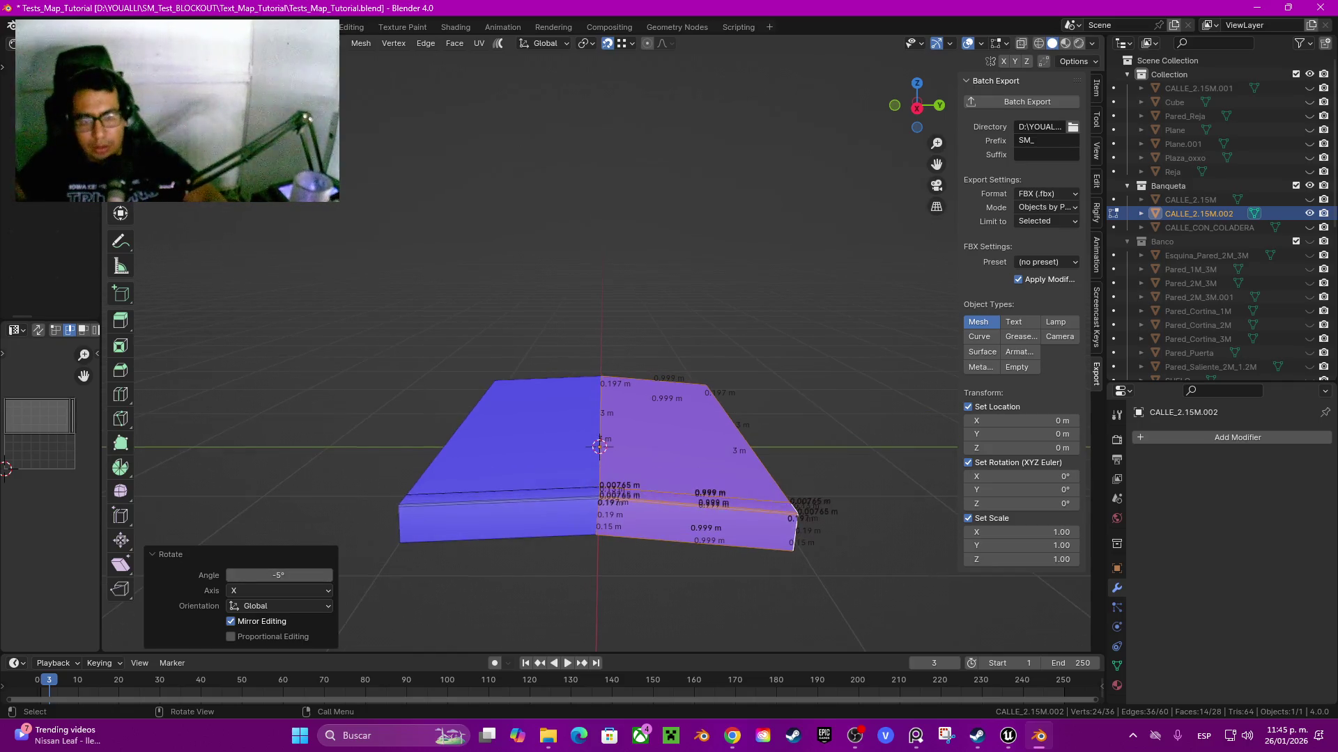
{"action": "key", "text": "g"}
{"action": "key", "text": "z"}
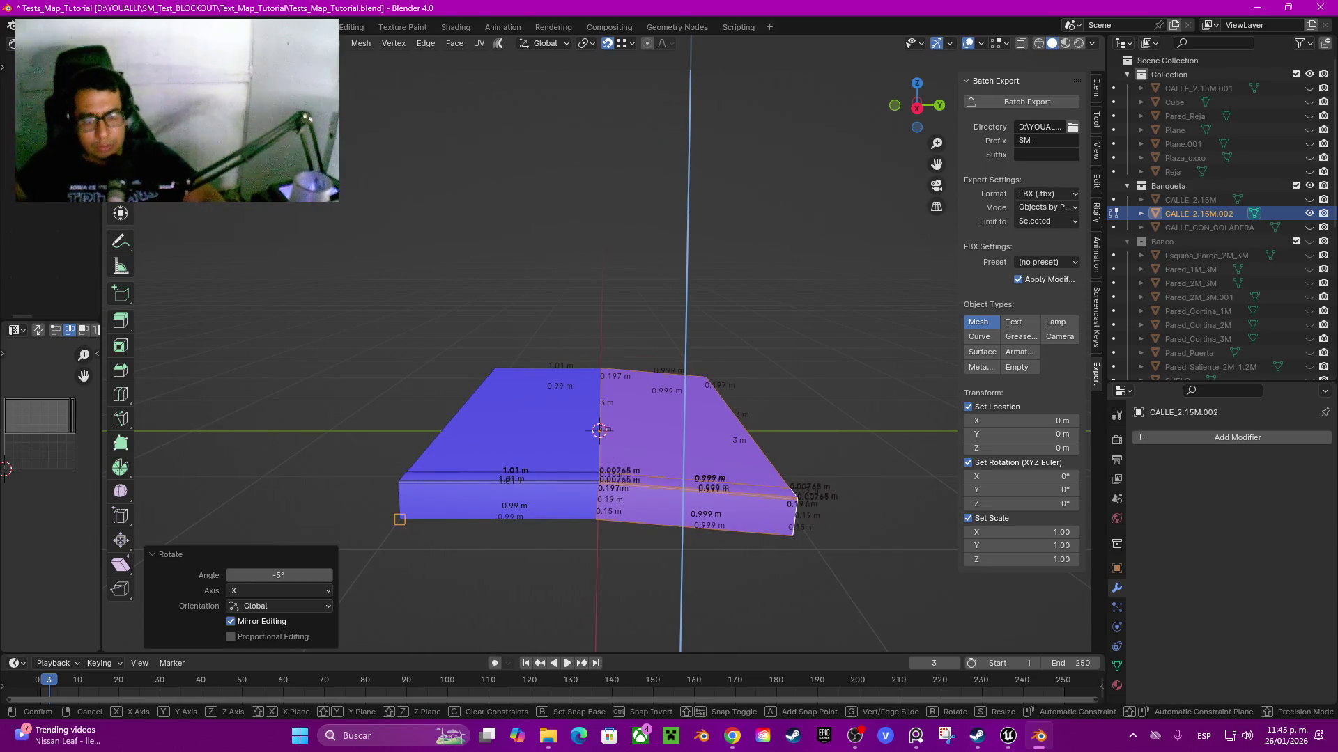
{"action": "key", "text": "Return"}
{"action": "left_click", "coordinate": [917, 107]}
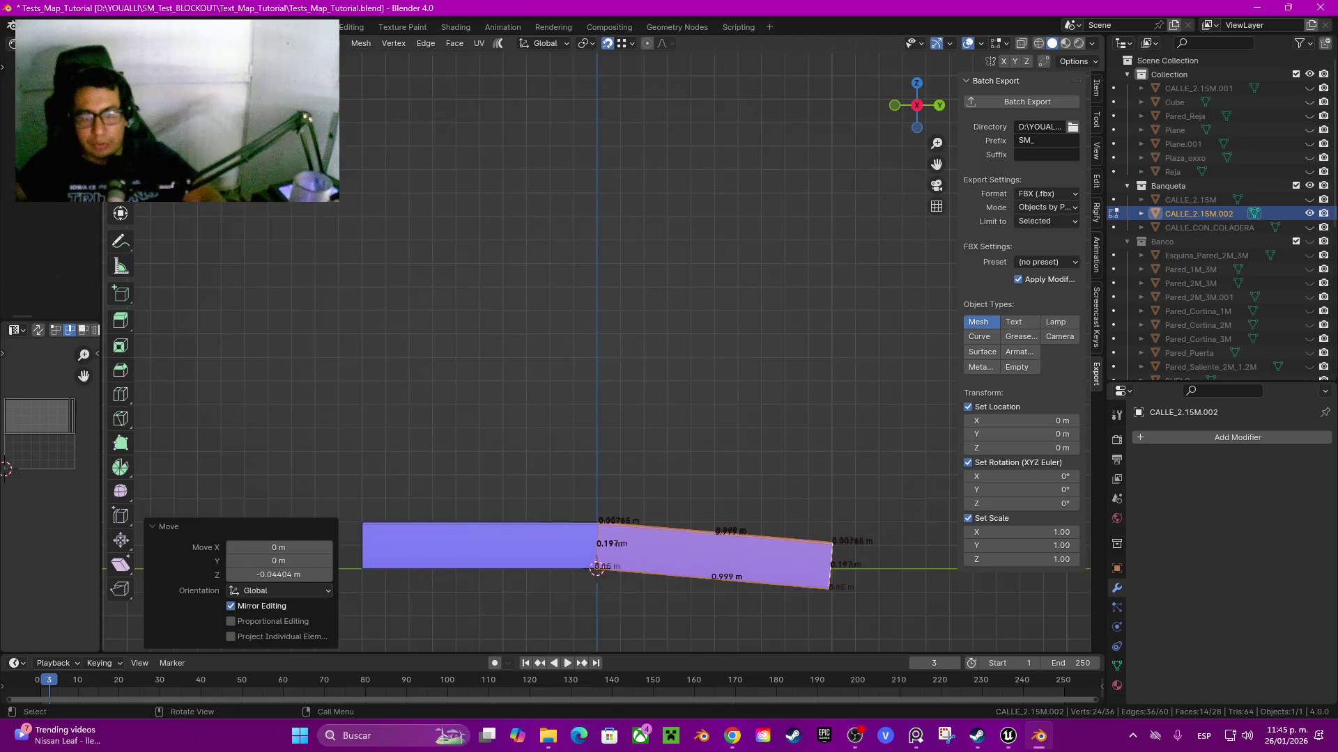
- Duplicate the slab's end face and bottom side face and separate them into CALLE_2.15M.003
{"action": "left_click_drag", "start_coordinate": [937, 143], "coordinate": [937, 111]}
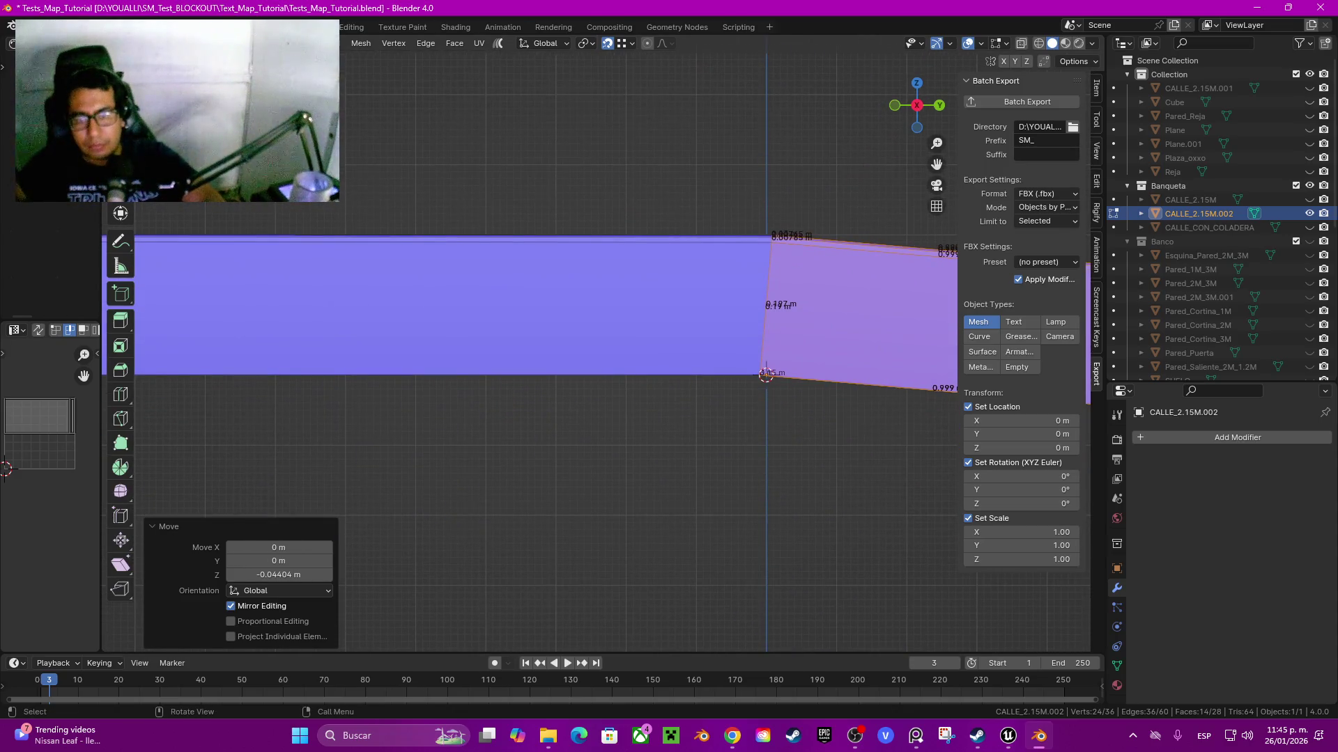
{"action": "scroll", "coordinate": [545, 353], "scroll_direction": "down", "scroll_amount": 3}
{"action": "scroll", "coordinate": [545, 353], "scroll_direction": "down", "scroll_amount": 3}
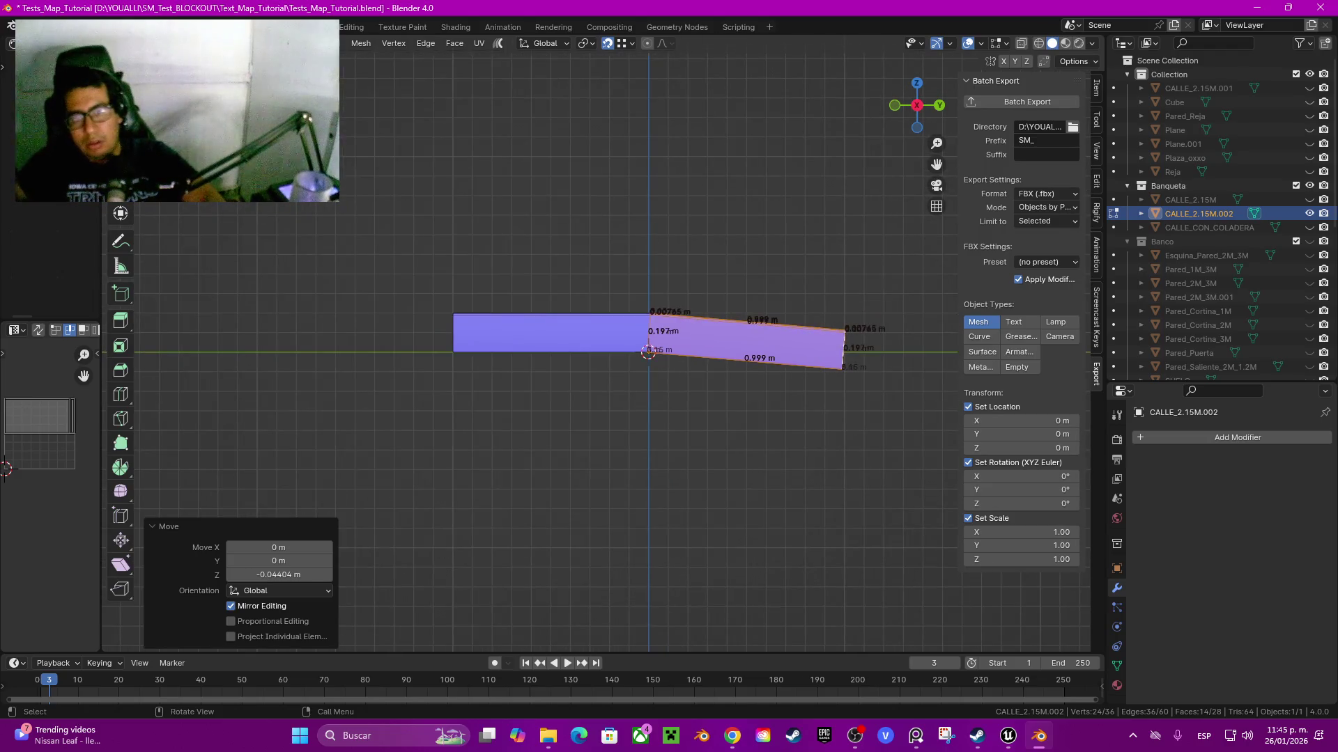
{"action": "scroll", "coordinate": [603, 343], "scroll_direction": "up", "scroll_amount": 4}
{"action": "scroll", "coordinate": [698, 362], "scroll_direction": "down", "scroll_amount": 2}
{"action": "scroll", "coordinate": [698, 362], "scroll_direction": "up", "scroll_amount": 3}
{"action": "mouse_move", "coordinate": [698, 362]}
{"action": "left_mouse_down"}
{"action": "mouse_move", "coordinate": [652, 401]}
{"action": "mouse_move", "coordinate": [648, 460]}
{"action": "mouse_move", "coordinate": [690, 432]}
{"action": "mouse_move", "coordinate": [697, 390]}
{"action": "mouse_move", "coordinate": [669, 335]}
{"action": "left_mouse_up"}
{"action": "scroll", "coordinate": [638, 376], "scroll_direction": "up", "scroll_amount": 3}
{"action": "left_click", "coordinate": [533, 418]}
{"action": "left_click", "coordinate": [697, 459], "text": "shift"}
{"action": "scroll", "coordinate": [697, 460], "scroll_direction": "down", "scroll_amount": 3}
{"action": "key", "text": "shift+d"}
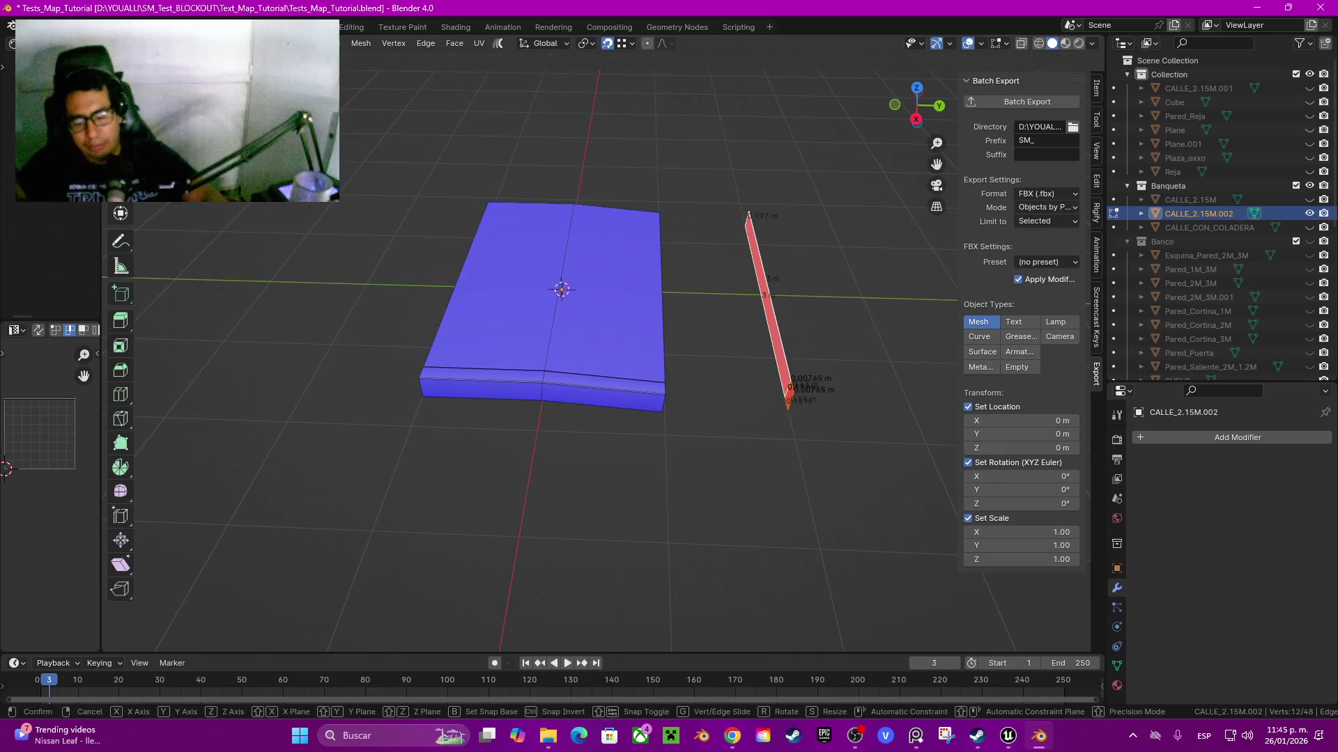
{"action": "key", "text": "Escape"}
{"action": "key", "text": "p"}
{"action": "key", "text": "Return"}
- Return to Object Mode and hide CALLE_2.15M.002 in the Outliner
{"action": "key", "text": "Tab"}
{"action": "mouse_move", "coordinate": [669, 390]}
{"action": "left_mouse_down"}
{"action": "mouse_move", "coordinate": [724, 376]}
{"action": "mouse_move", "coordinate": [696, 376]}
{"action": "left_mouse_up"}
{"action": "key", "text": "Tab"}
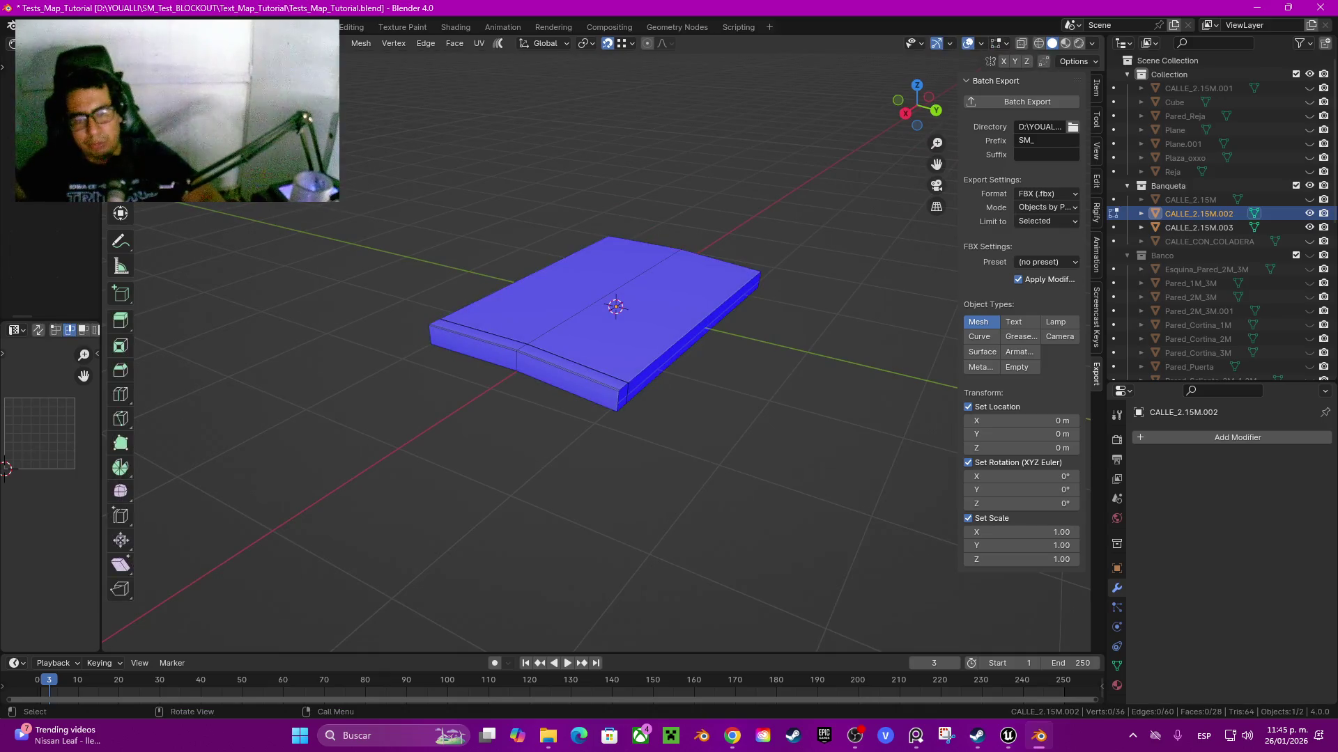
{"action": "left_click", "coordinate": [693, 334]}
{"action": "key", "text": "Tab"}
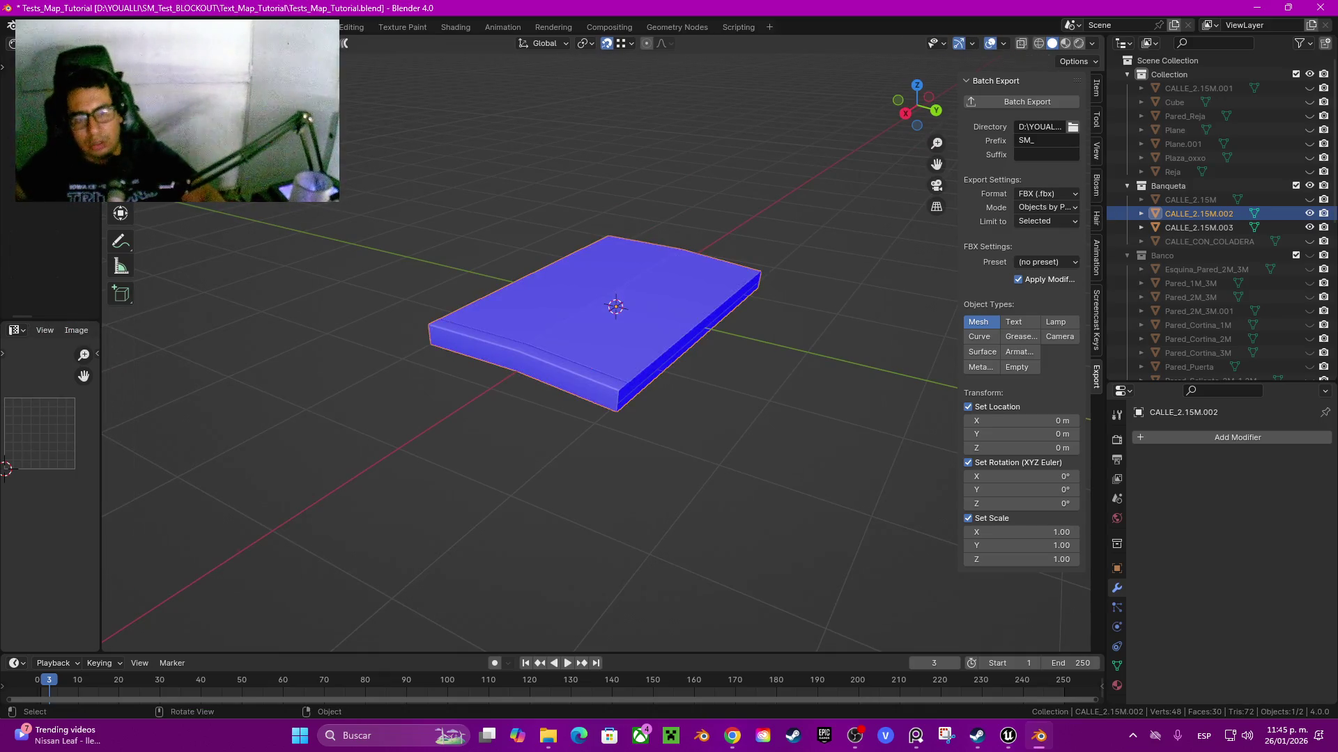
{"action": "left_click", "coordinate": [1310, 213]}
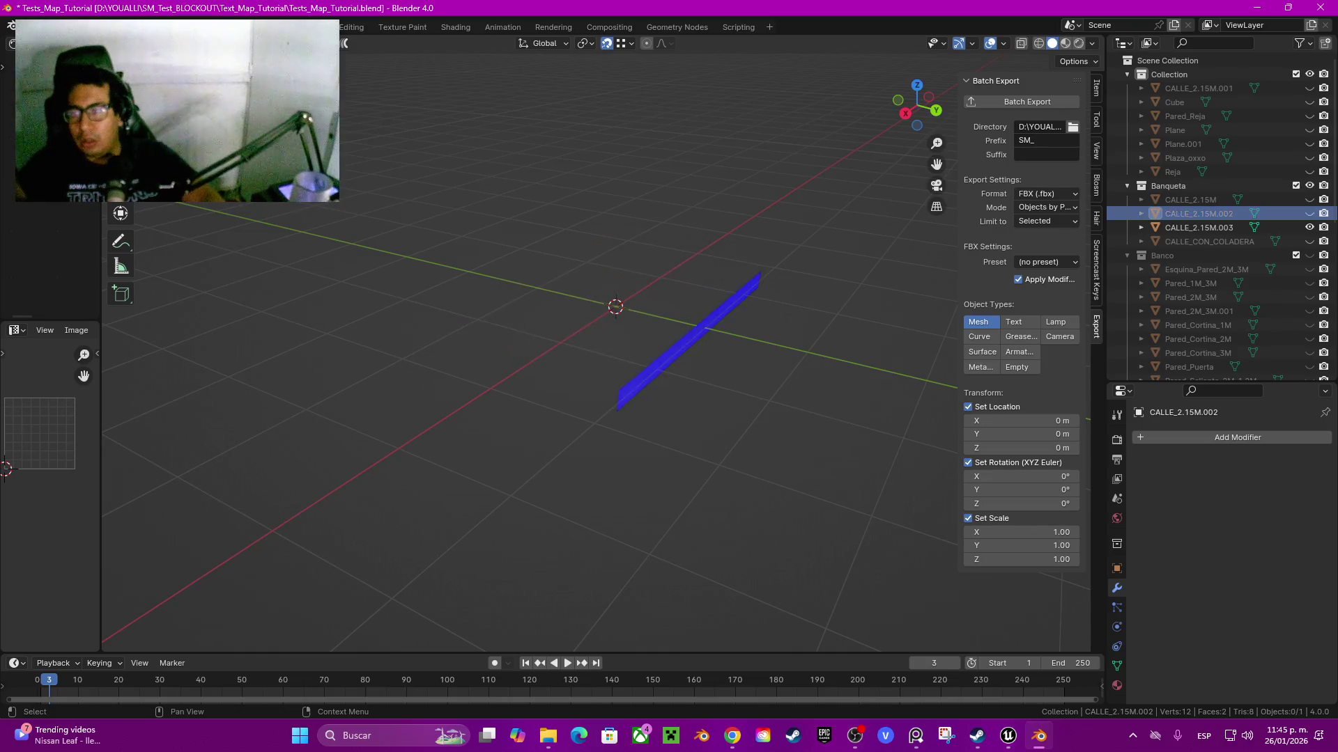
- Extend CALLE_2.15M.003's geometry along Z into a full slab and flip its normals
{"action": "left_click", "coordinate": [1198, 227]}
{"action": "key", "text": "Tab"}
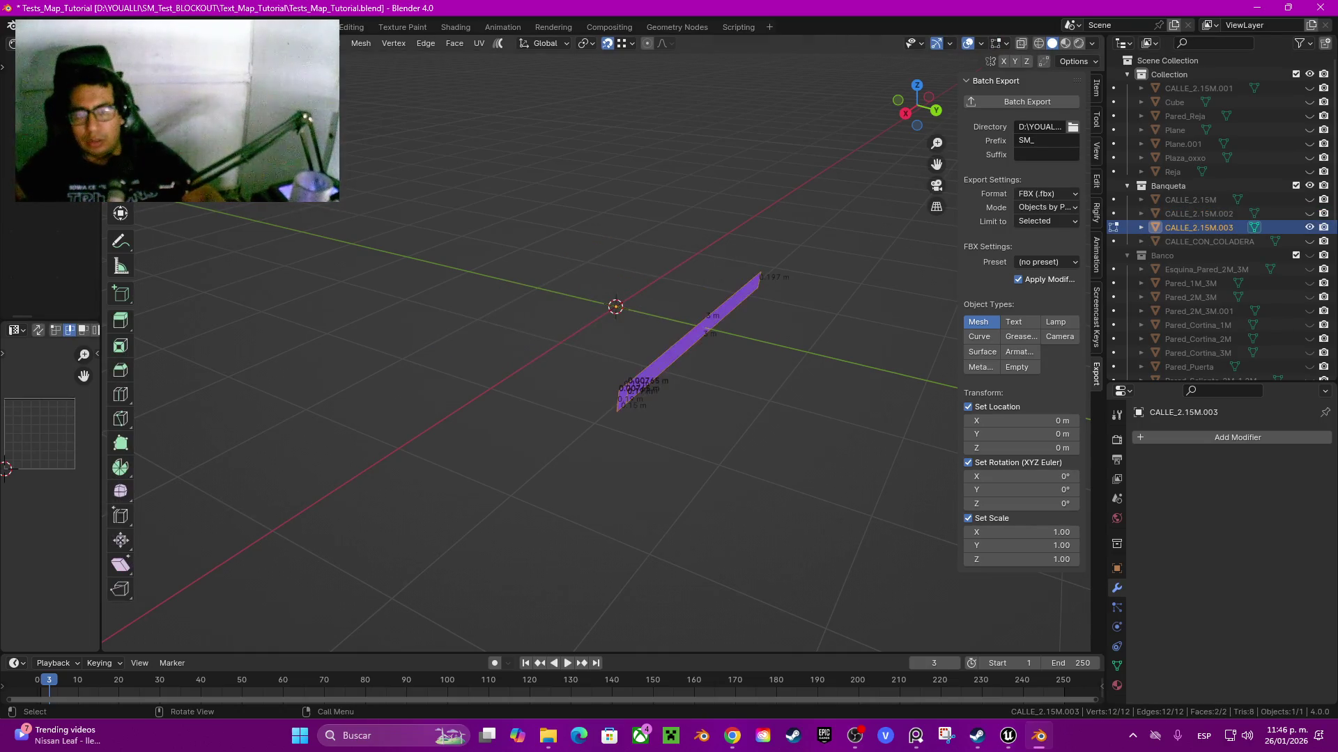
{"action": "key", "text": "g"}
{"action": "key", "text": "z"}
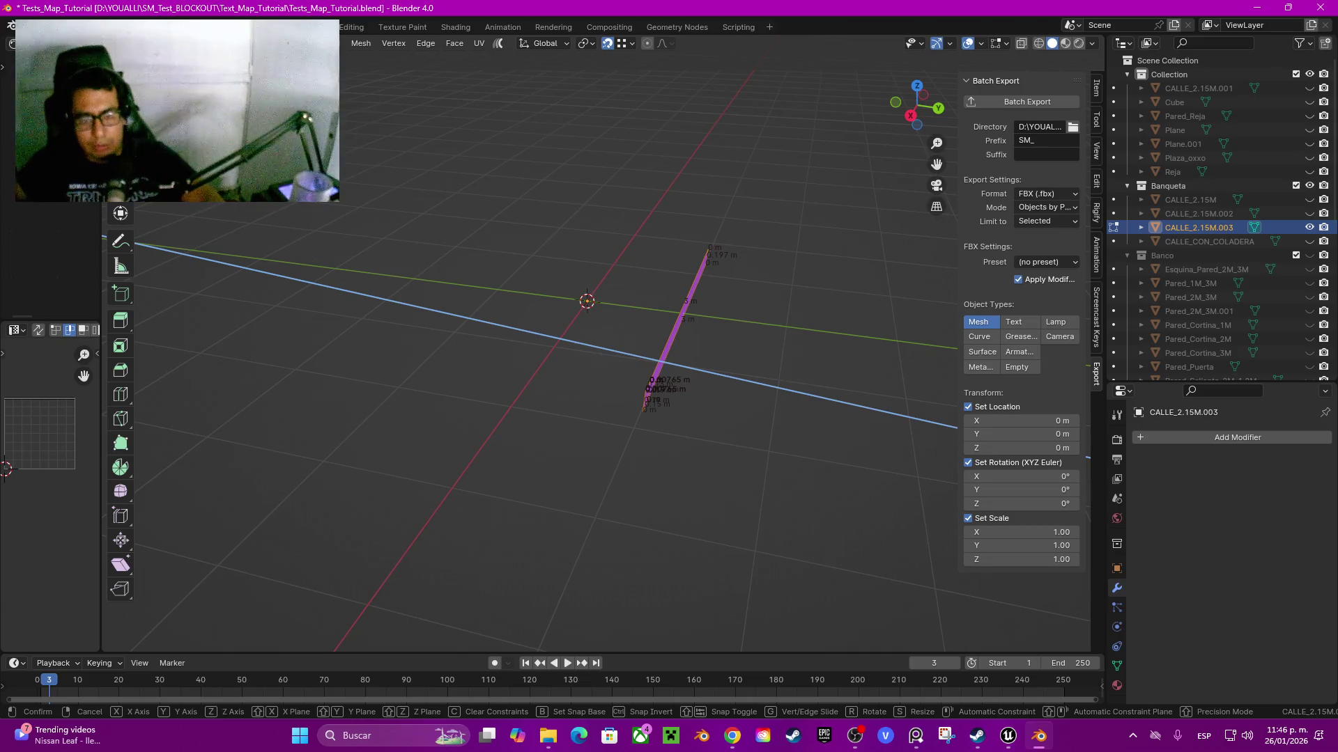
{"action": "mouse_move", "coordinate": [418, 335]}
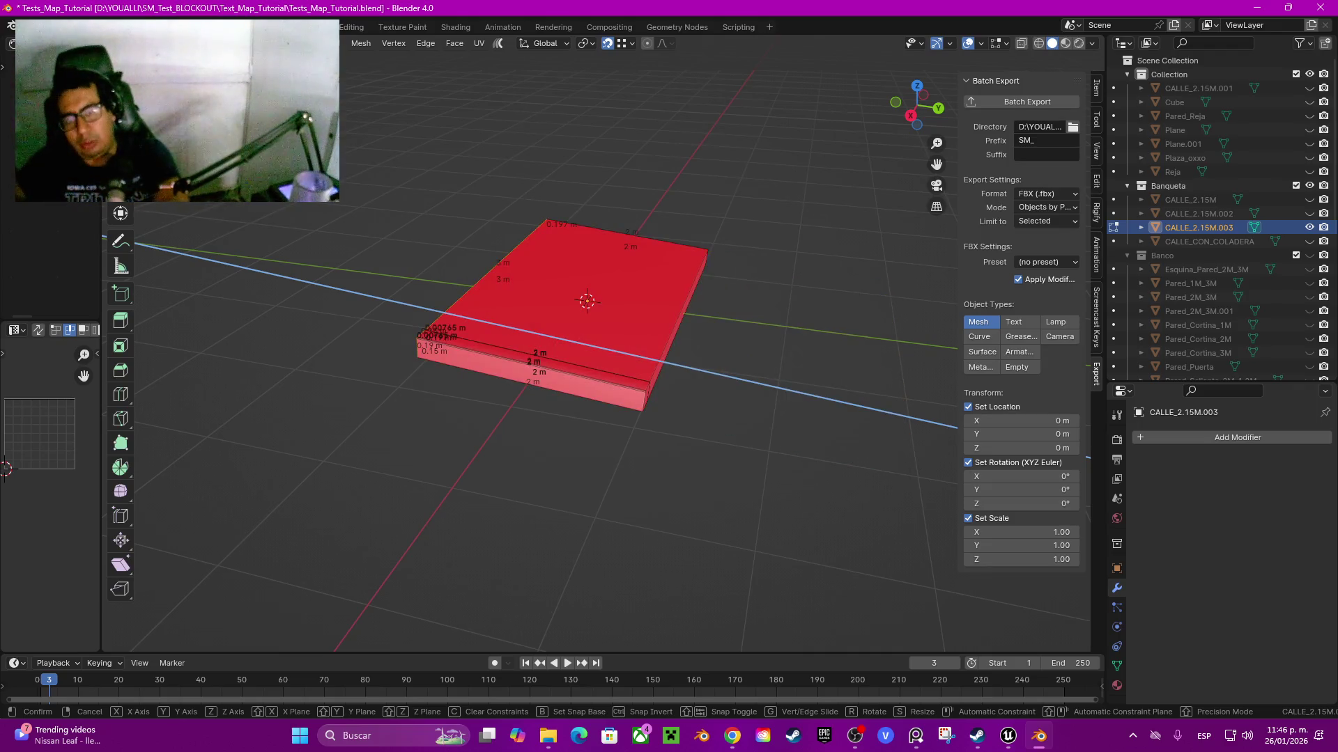
{"action": "left_click", "coordinate": [481, 420]}
{"action": "key", "text": "q"}
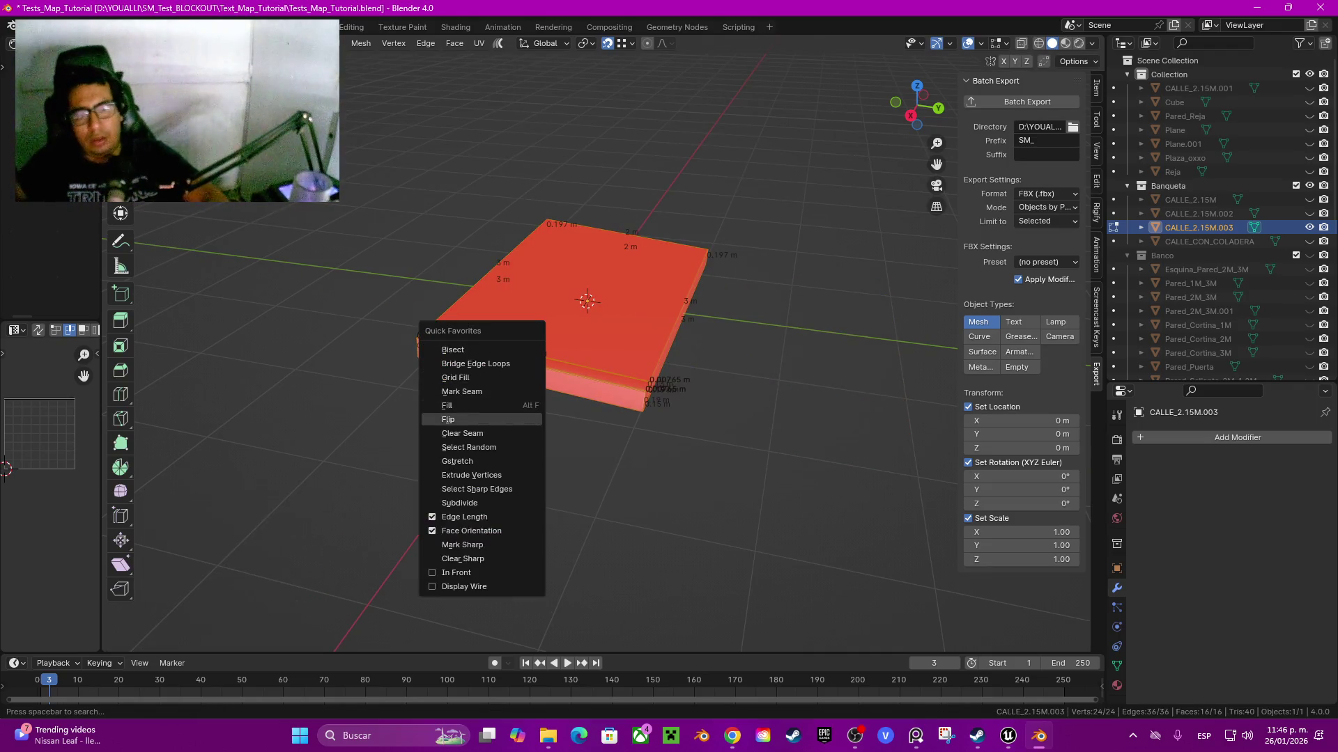
{"action": "left_click", "coordinate": [480, 419]}
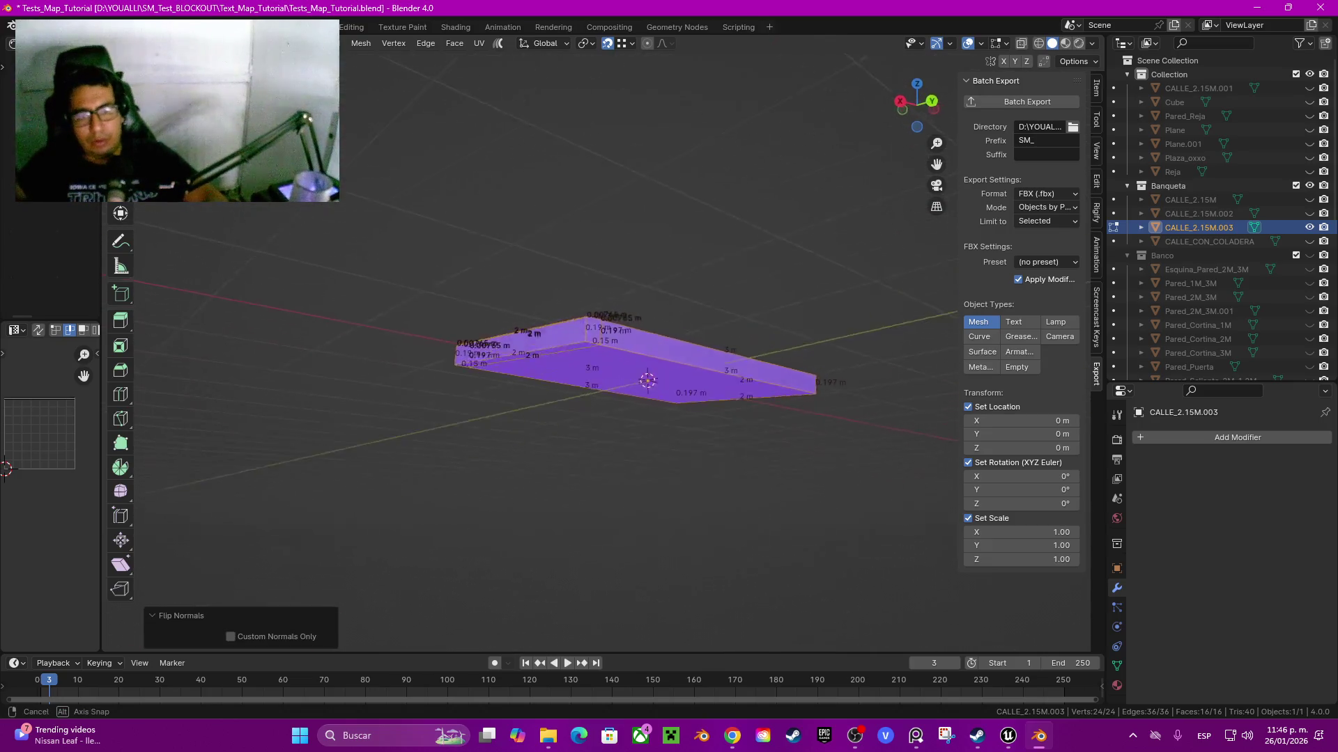
{"action": "key", "text": "Tab"}
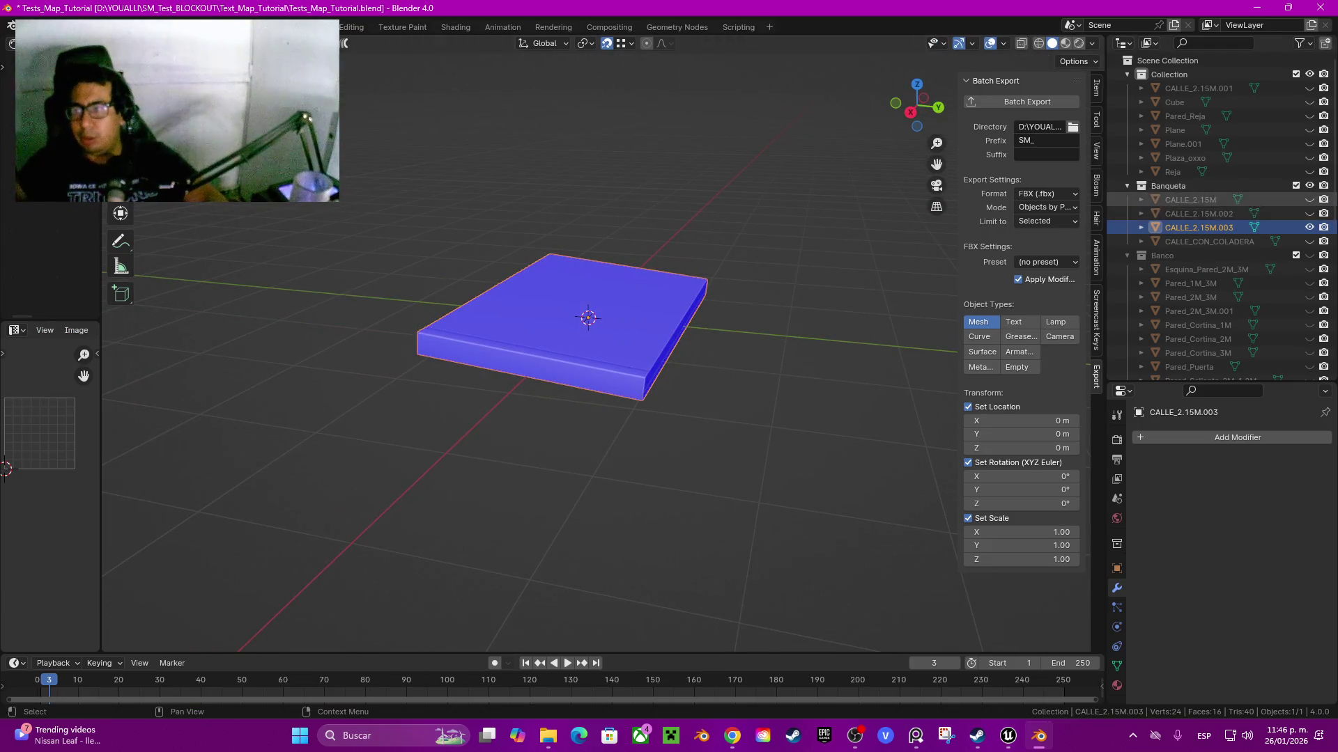
- Batch export CALLE_2.15M.003 and CALLE_2.15M.002 as two FBX files
{"action": "left_click", "coordinate": [1199, 213], "text": "ctrl"}
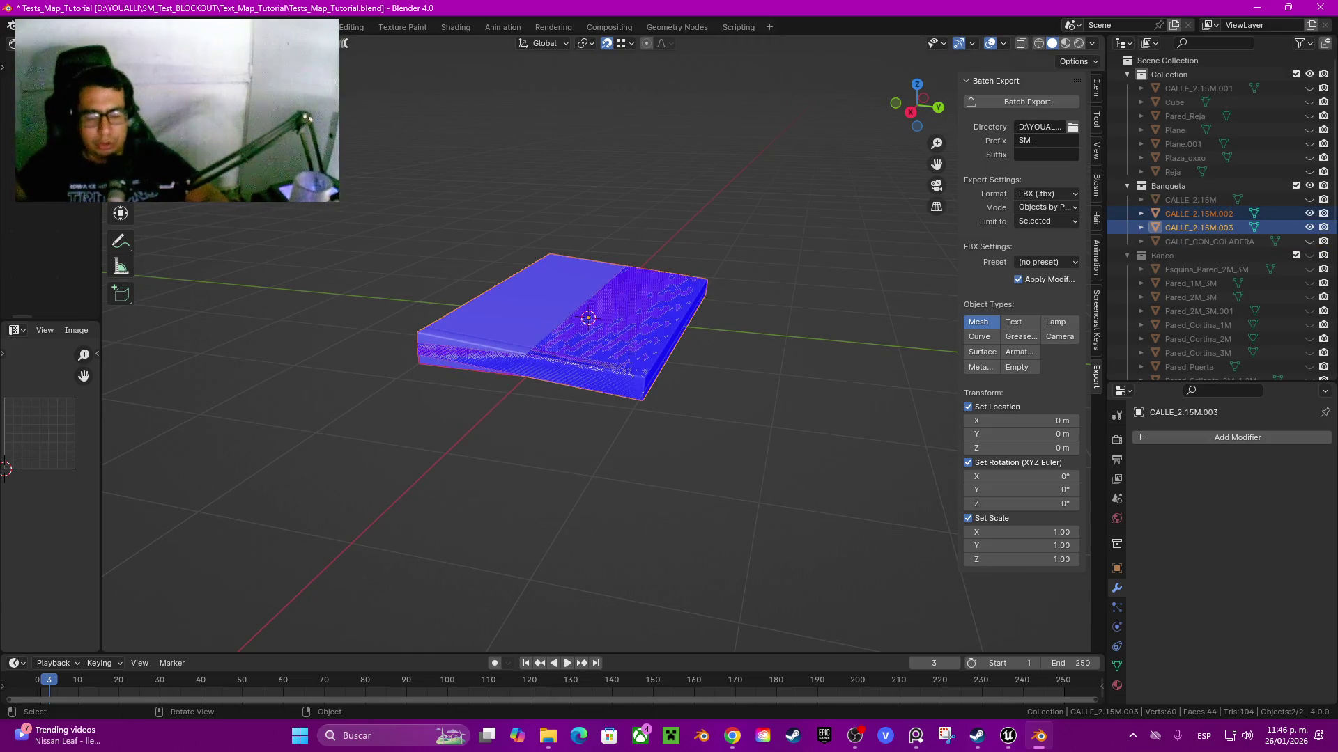
{"action": "left_click", "coordinate": [1027, 101]}
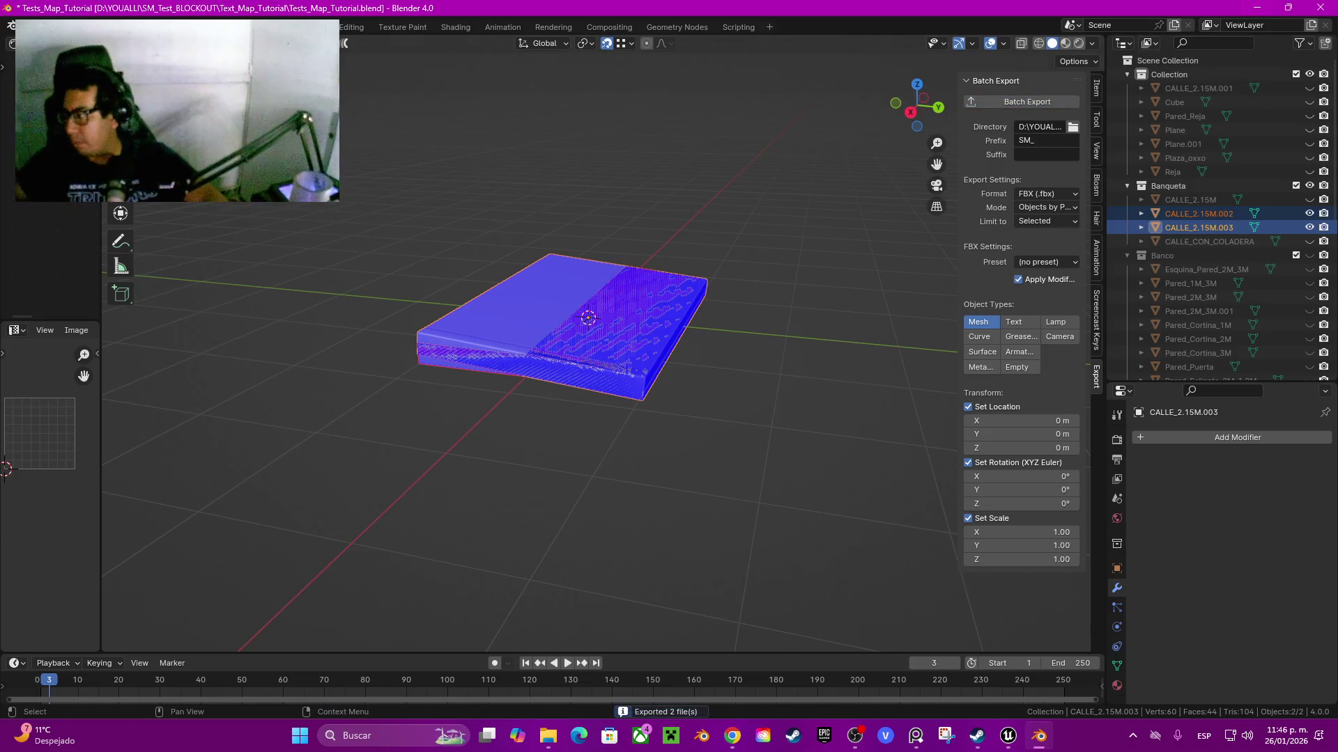
{"action": "key", "text": "alt+Tab"}
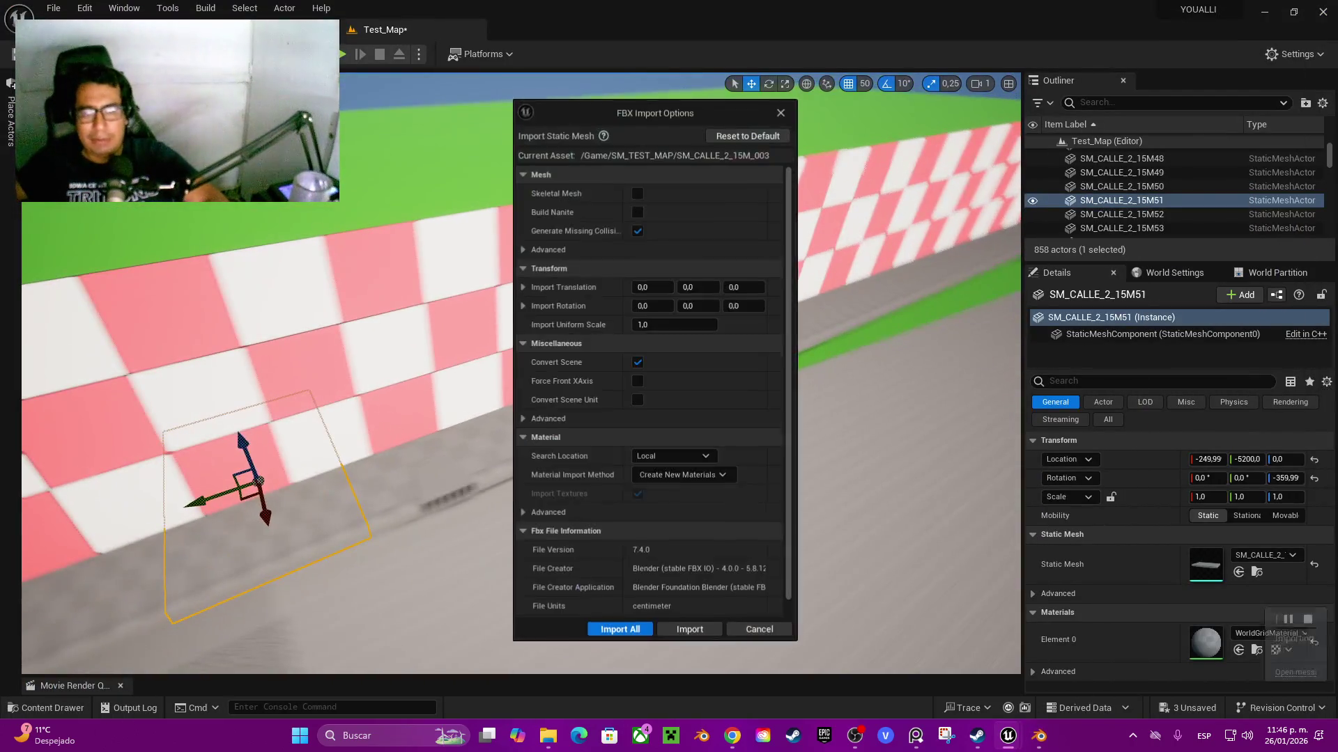
- Import SM_CALLE_2_15M_002 and SM_CALLE_2_15M_003, close the Message Log and open the Content Drawer
{"action": "right_click", "coordinate": [547, 456]}
{"action": "left_click", "coordinate": [690, 629]}
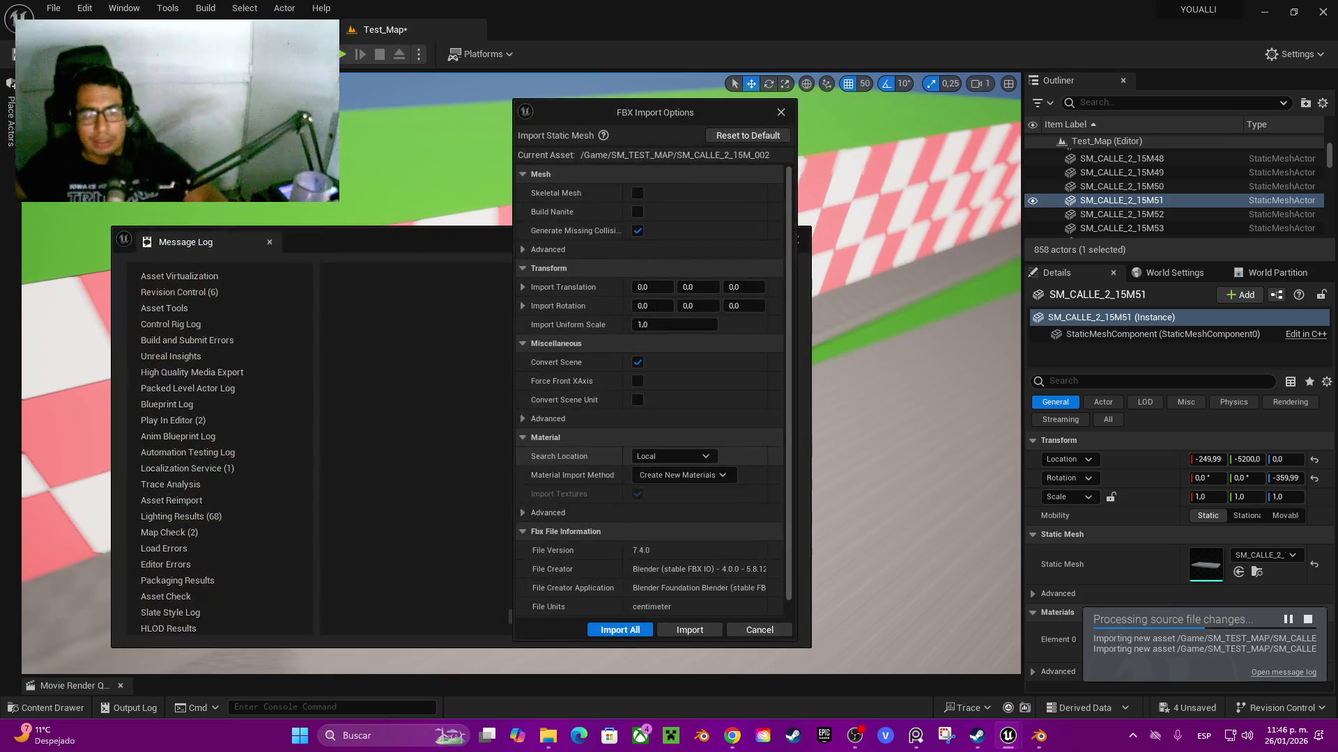
{"action": "left_click", "coordinate": [620, 630]}
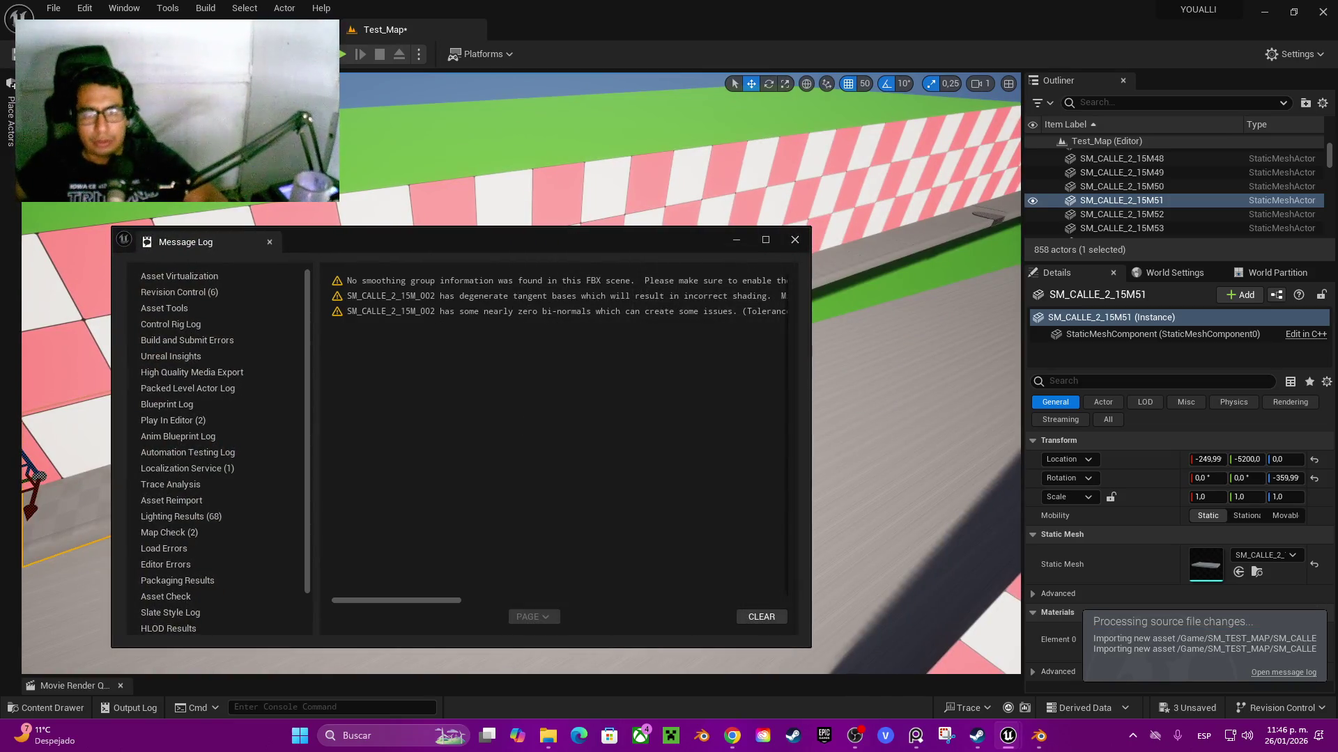
{"action": "left_click", "coordinate": [794, 240]}
{"action": "key", "text": "f"}
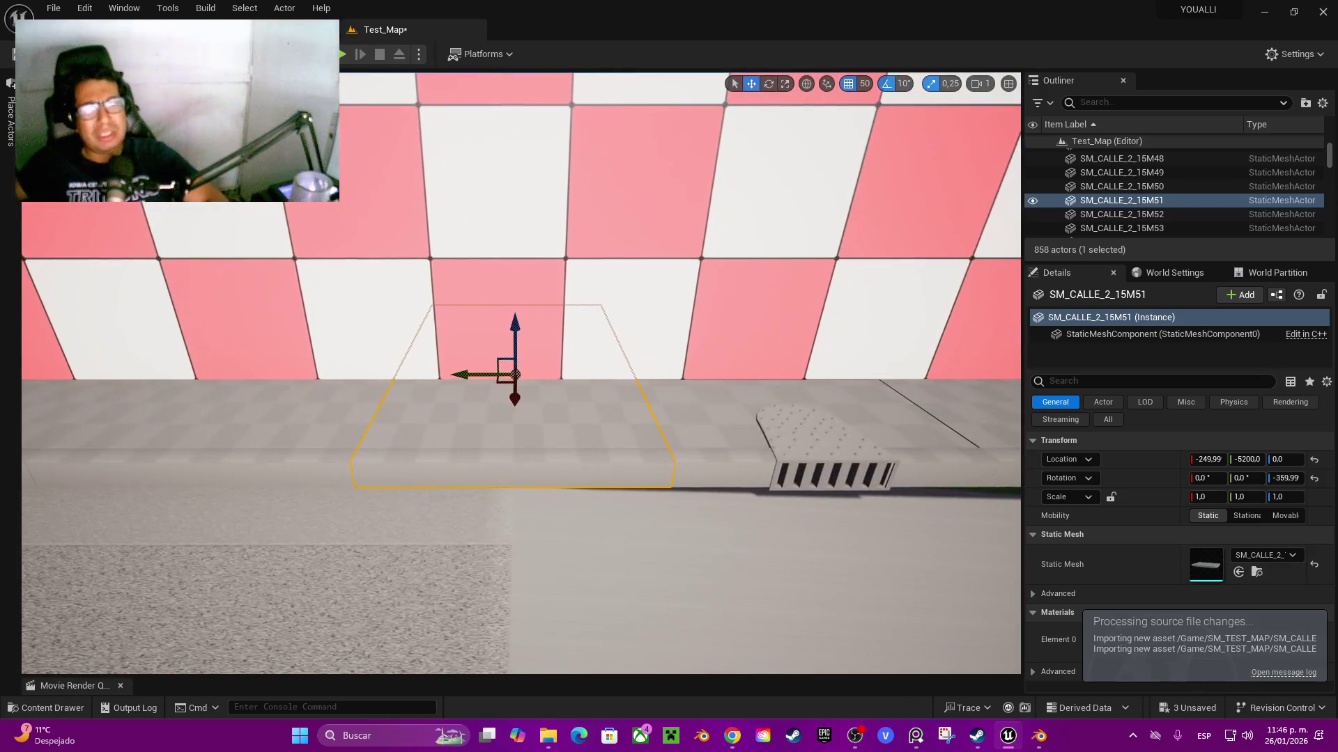
{"action": "key", "text": "ctrl+space"}
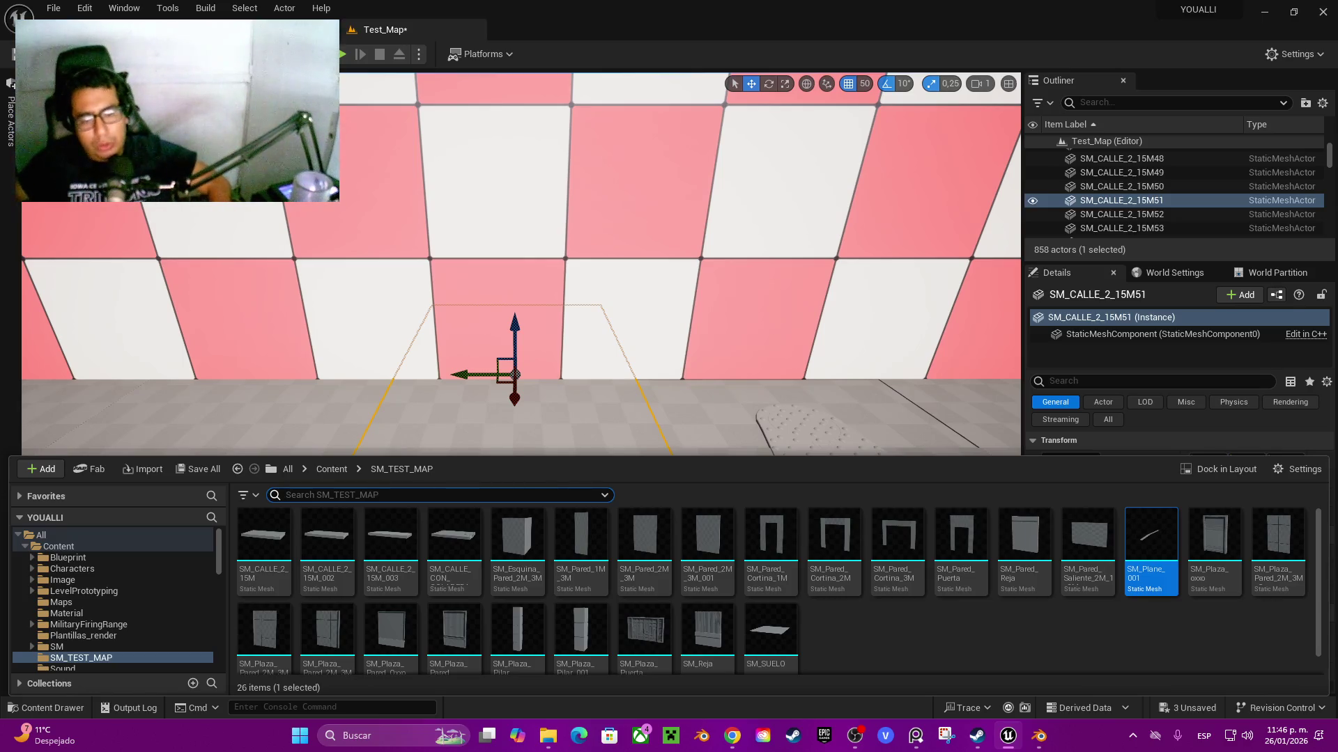
- Pick the SM_CALLE_2_15M_002 asset and delete the two stray curb slabs
{"action": "mouse_move", "coordinate": [454, 544]}
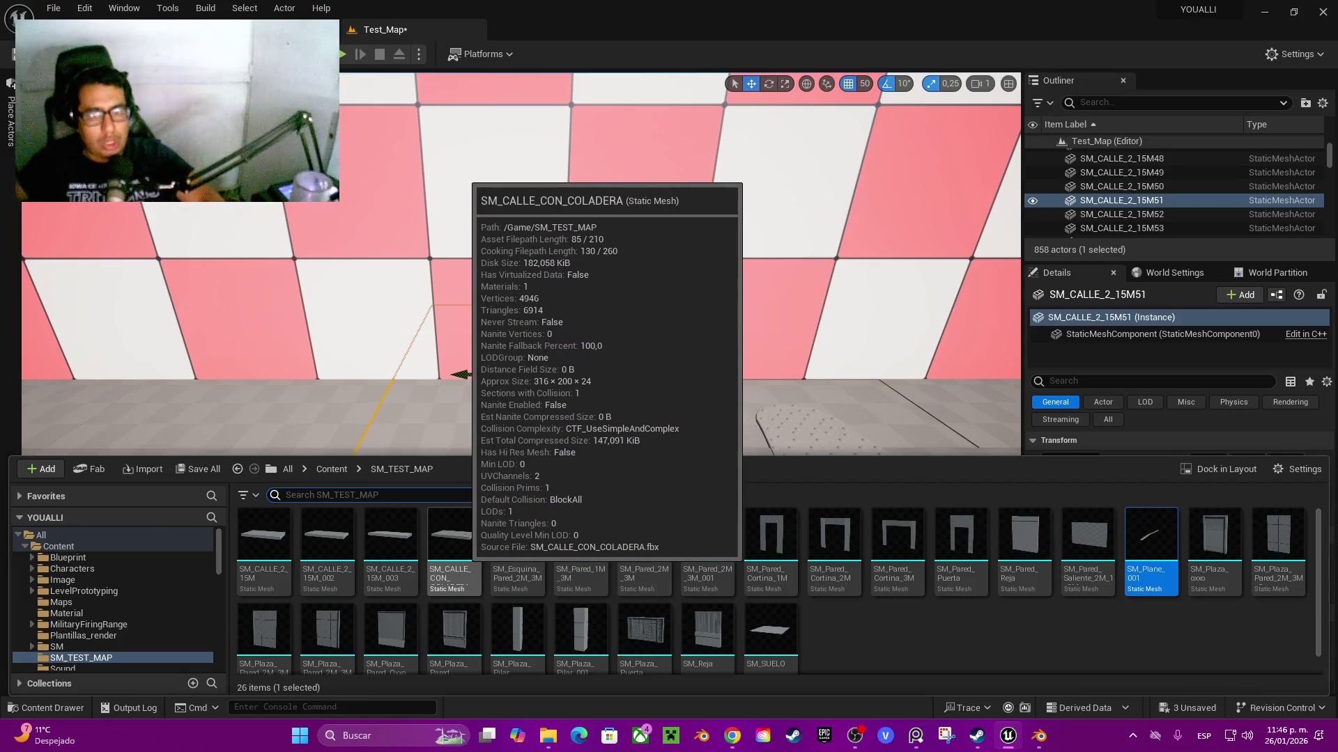
{"action": "mouse_move", "coordinate": [390, 544]}
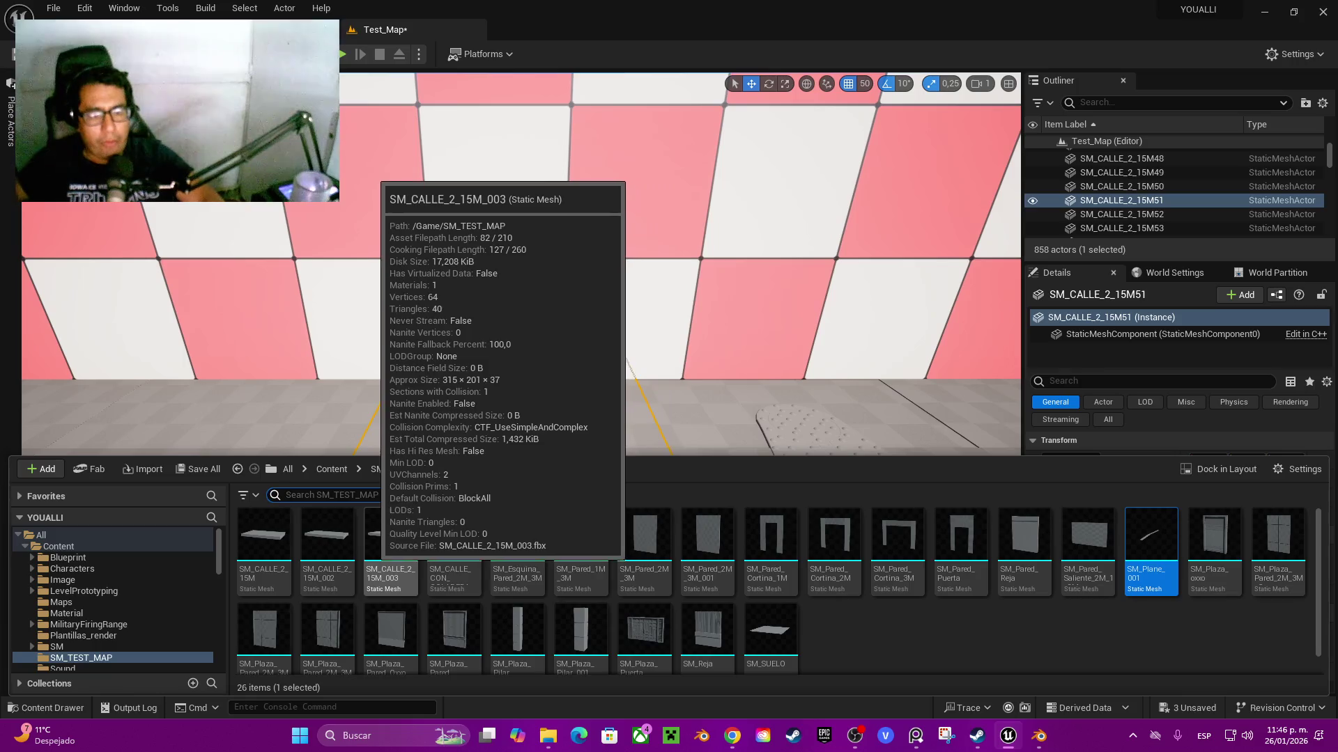
{"action": "left_click", "coordinate": [325, 540]}
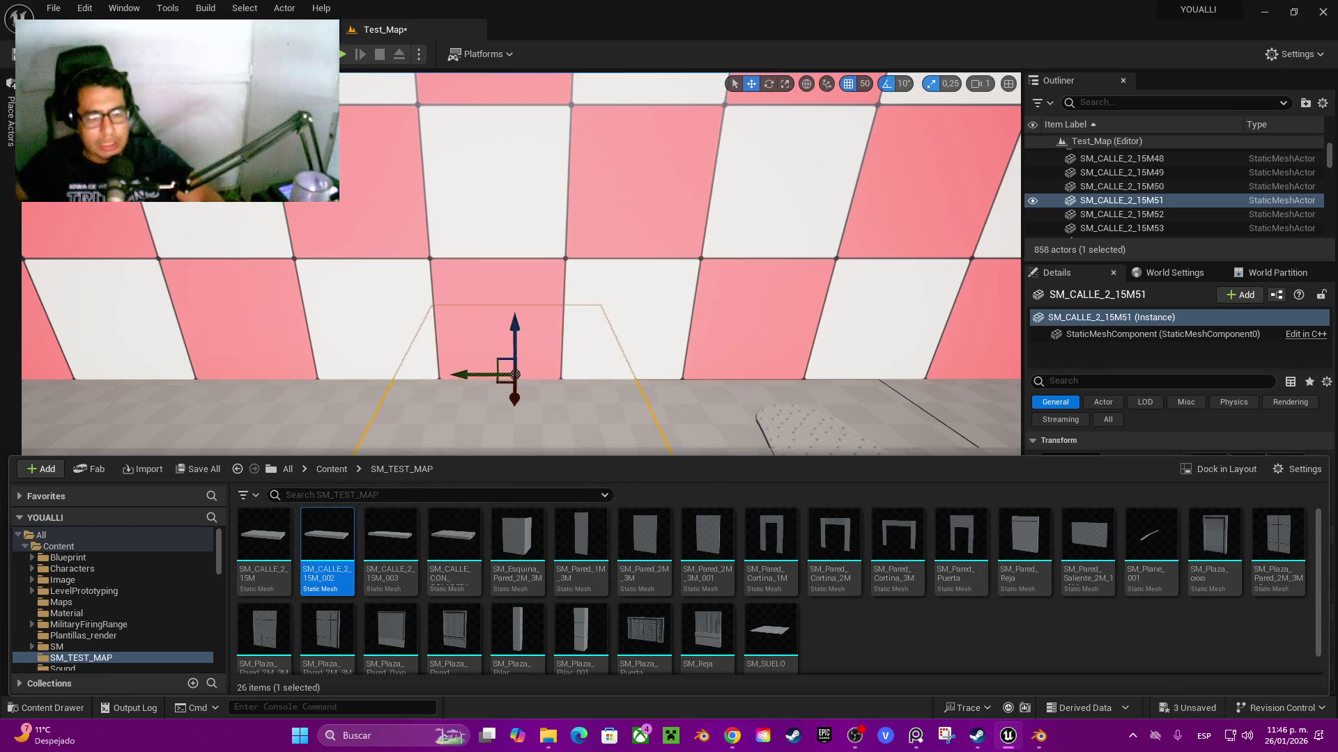
{"action": "key", "text": "ctrl+space"}
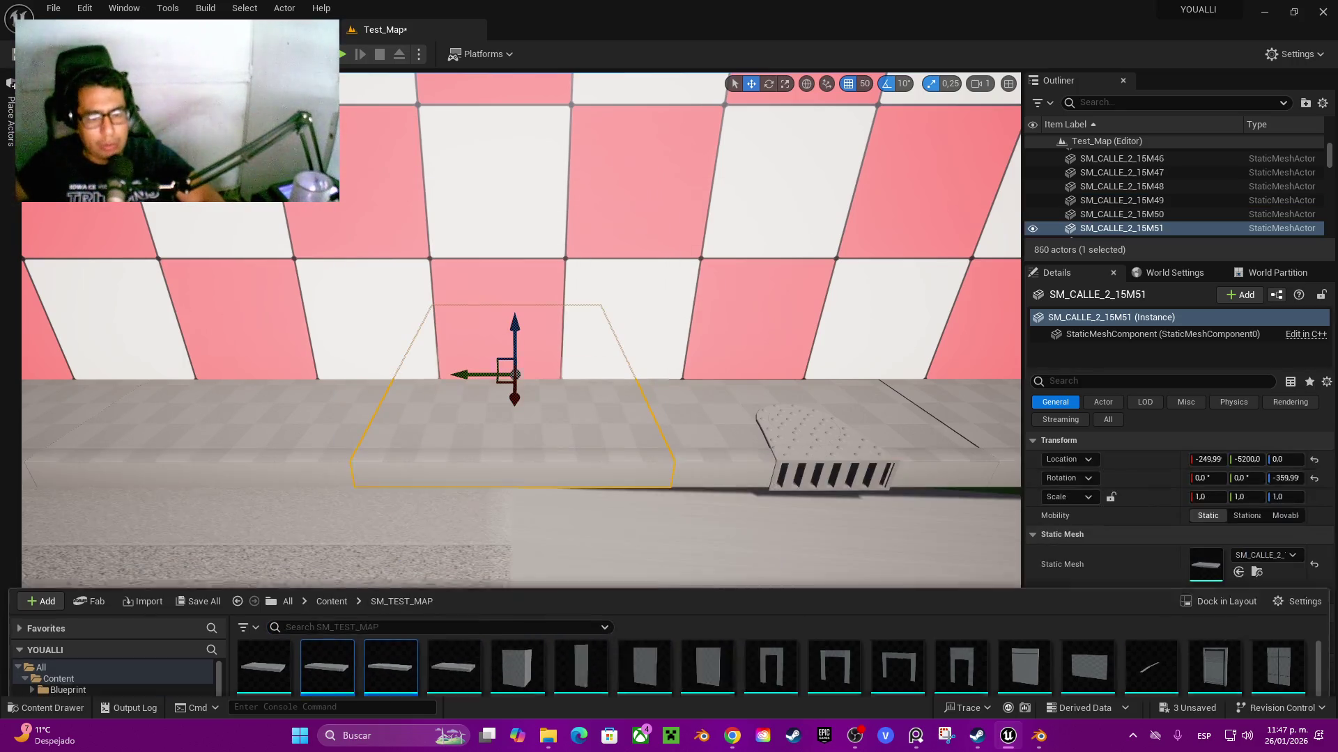
{"action": "key", "text": "ctrl+z"}
{"action": "key", "text": "f"}
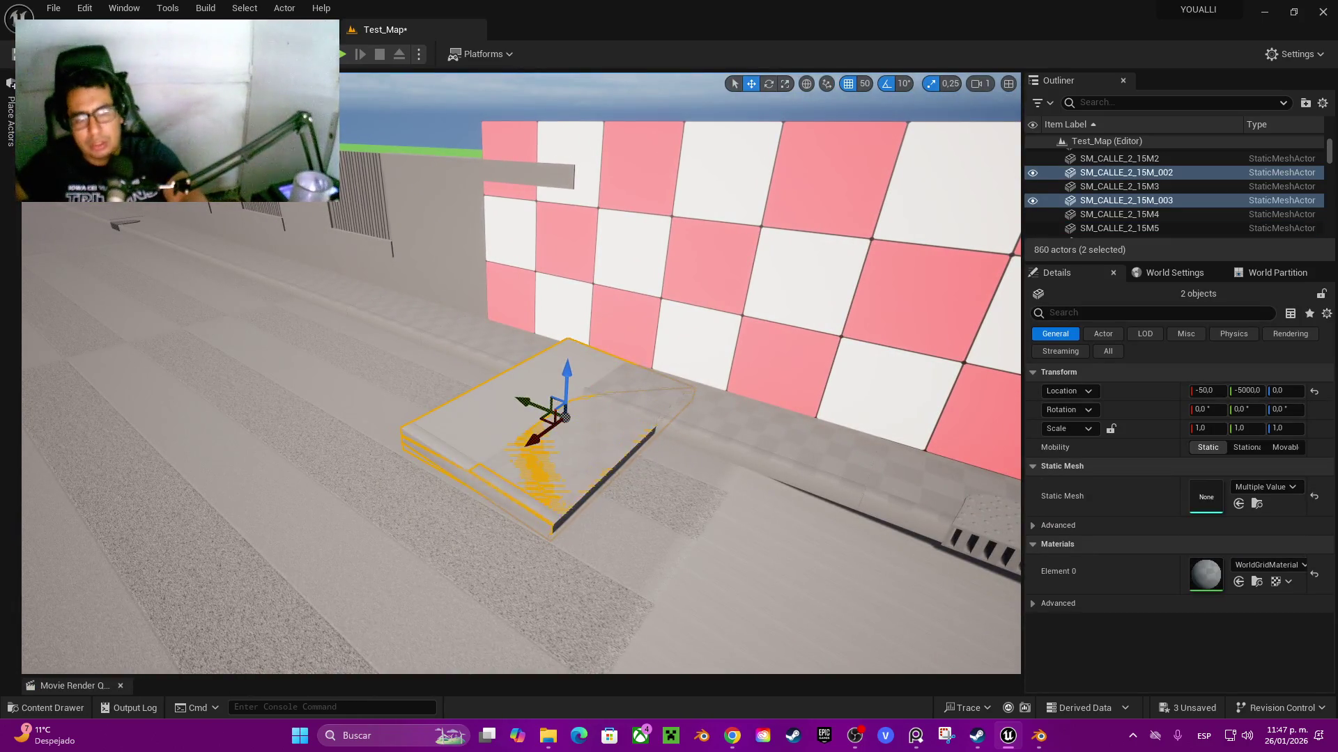
{"action": "key", "text": "Delete"}
- Give SM_CALLE_CON_COLADERA6 the plain curb mesh and pivot it at its front edge
{"action": "left_click", "coordinate": [777, 425]}
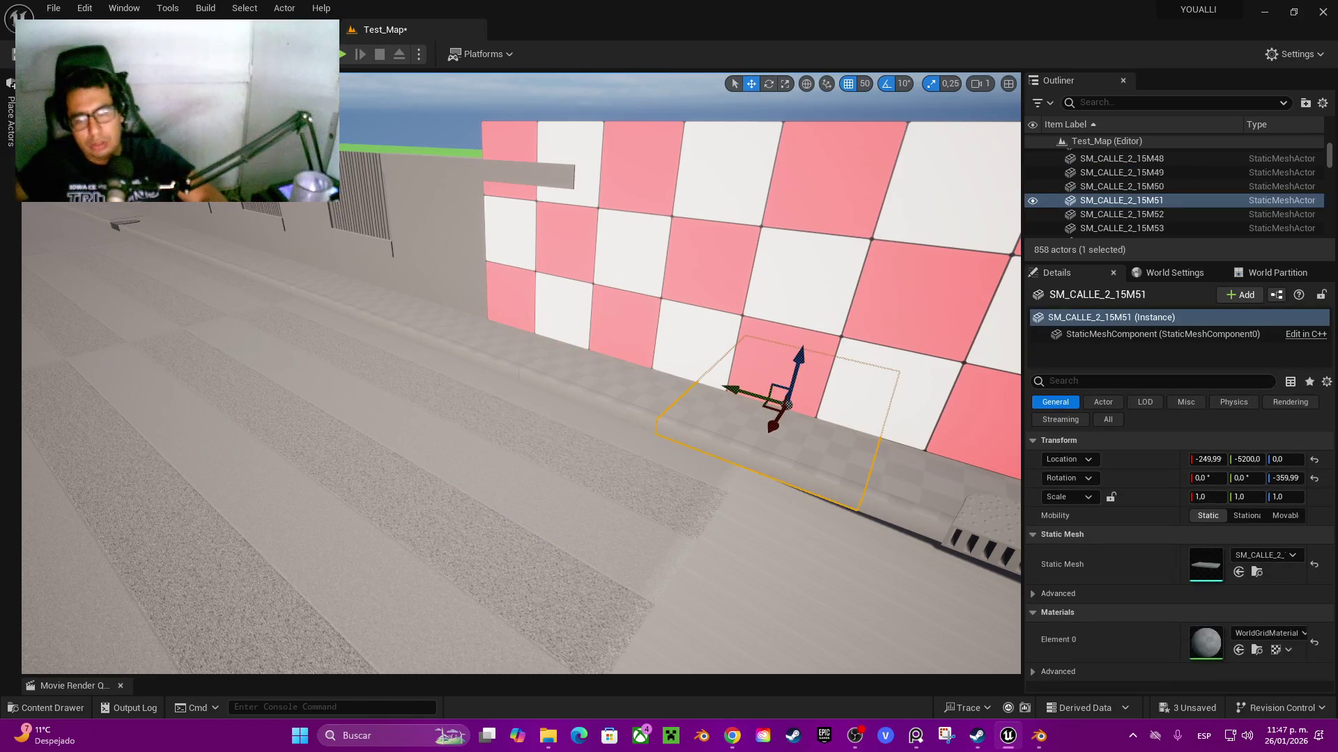
{"action": "key", "text": "ctrl+space"}
{"action": "key", "text": "ctrl+space"}
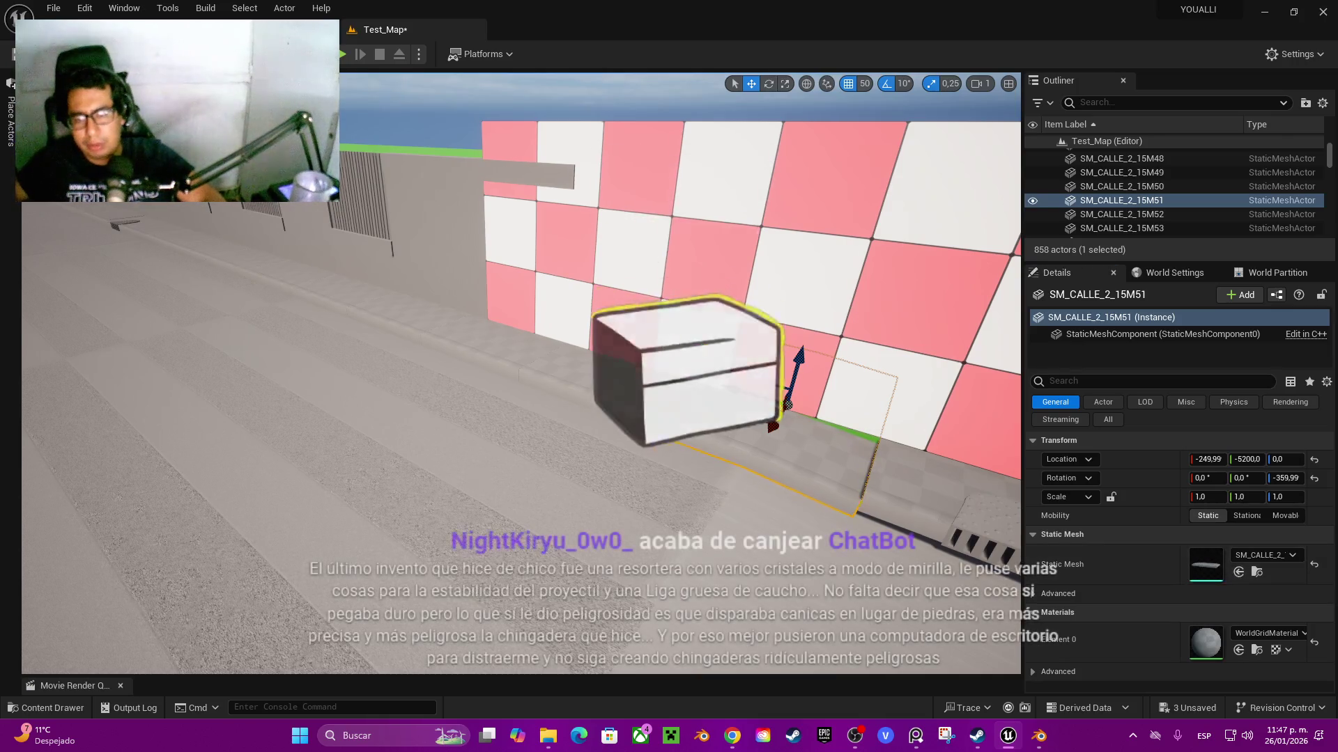
{"action": "left_click", "coordinate": [982, 547]}
{"action": "key", "text": "f"}
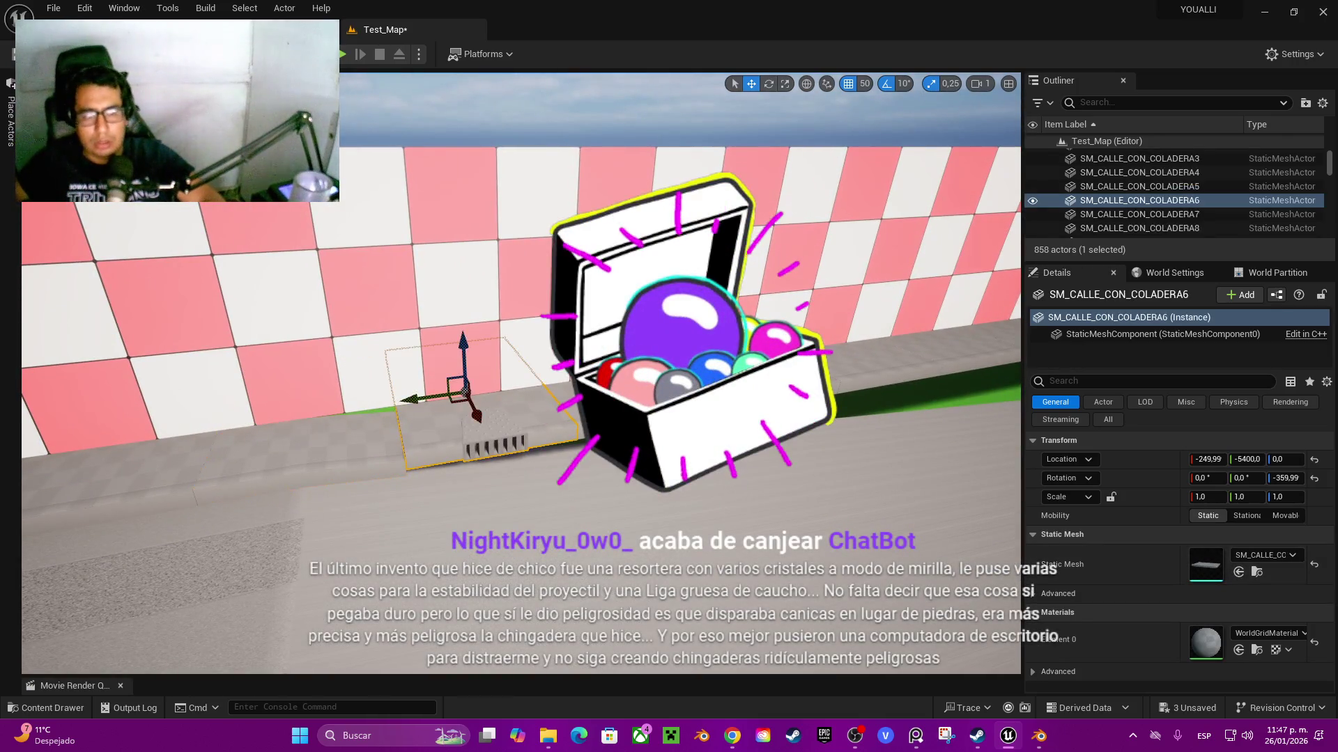
{"action": "key", "text": "ctrl+space"}
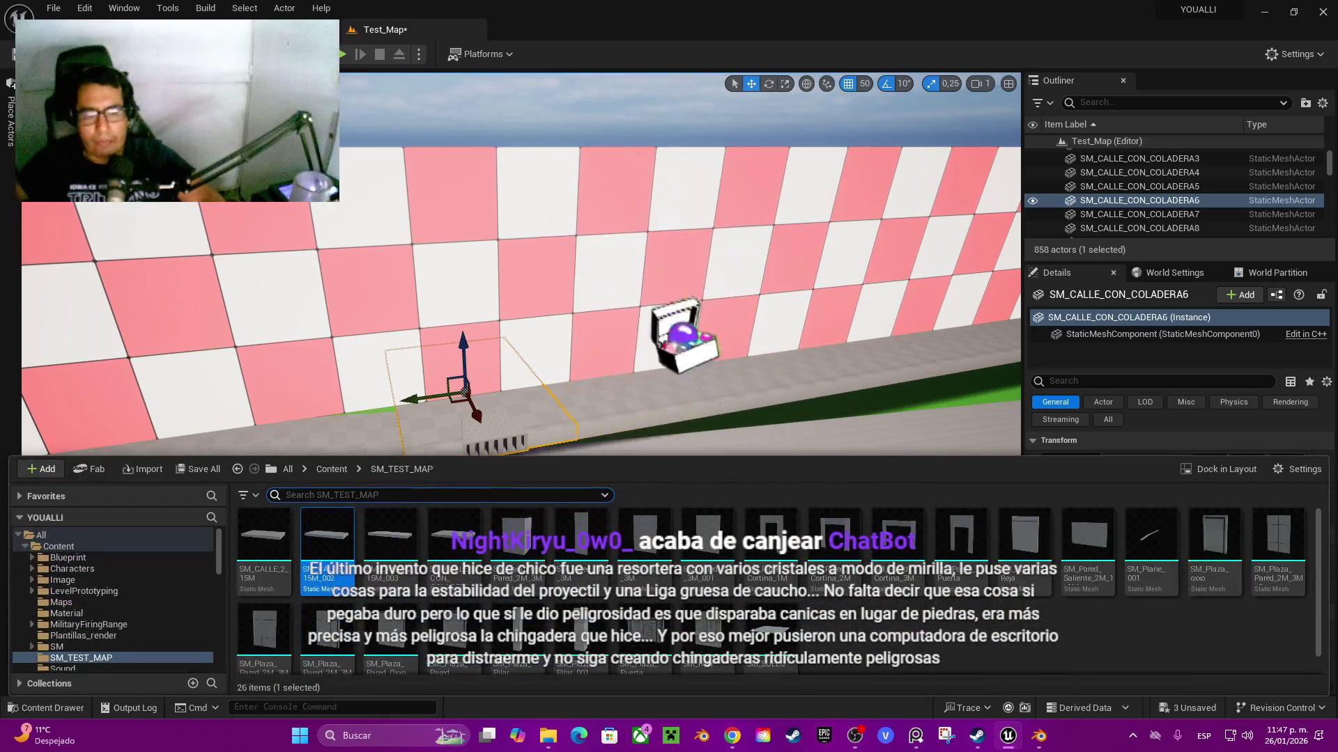
{"action": "key", "text": "ctrl+space"}
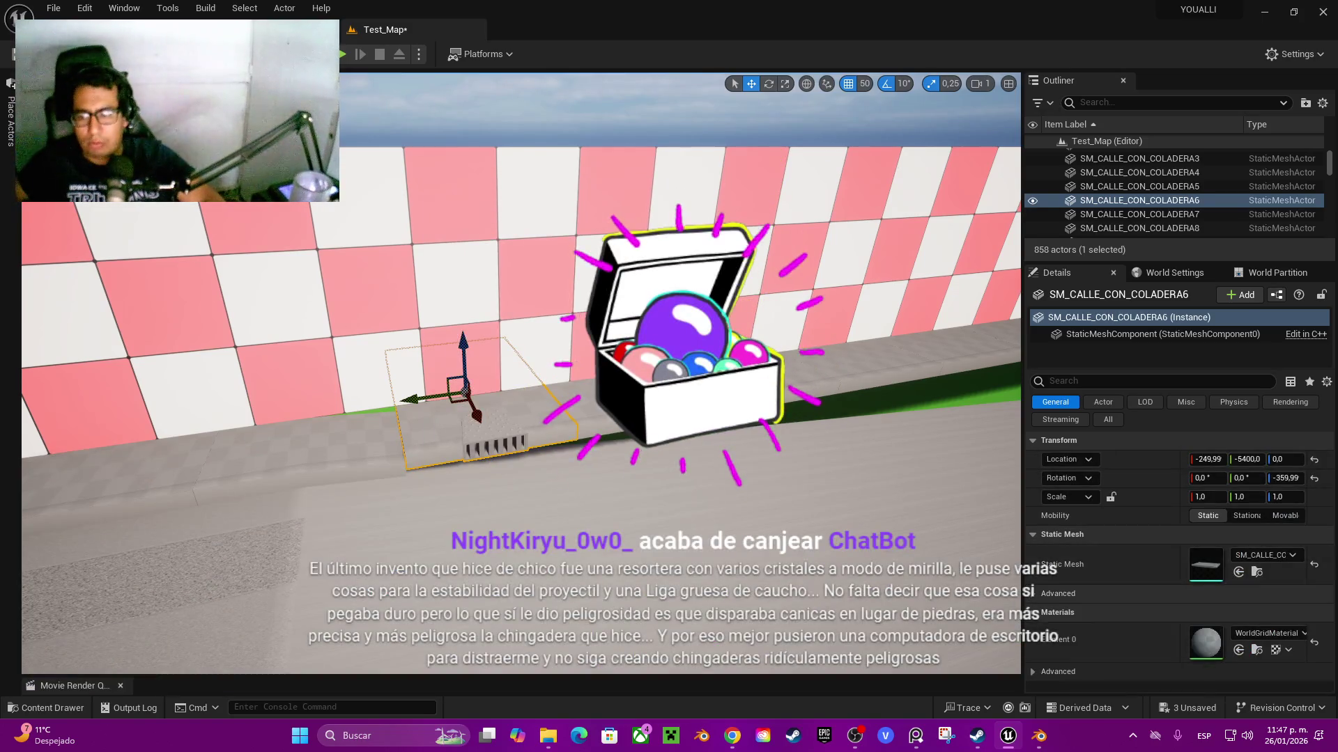
{"action": "left_click", "coordinate": [1239, 572]}
{"action": "key", "text": "f"}
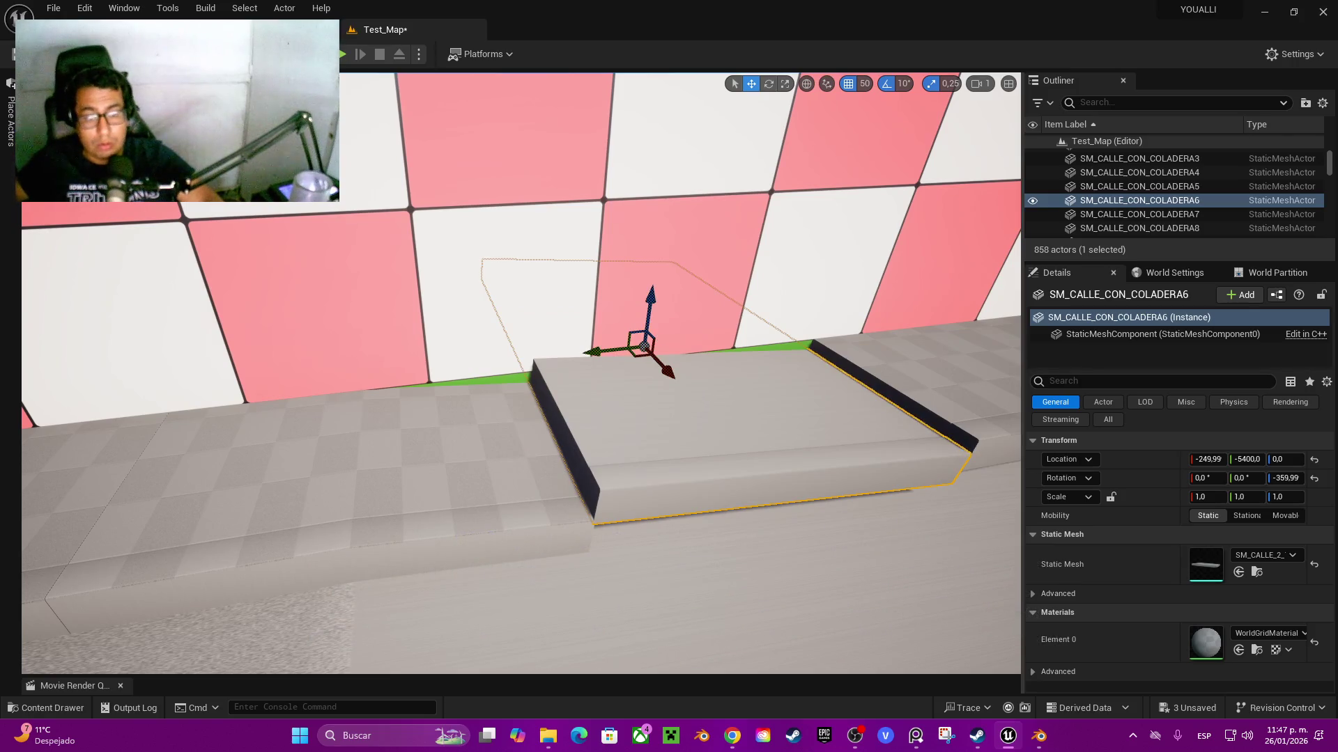
{"action": "middle_click", "coordinate": [590, 425], "text": "alt"}
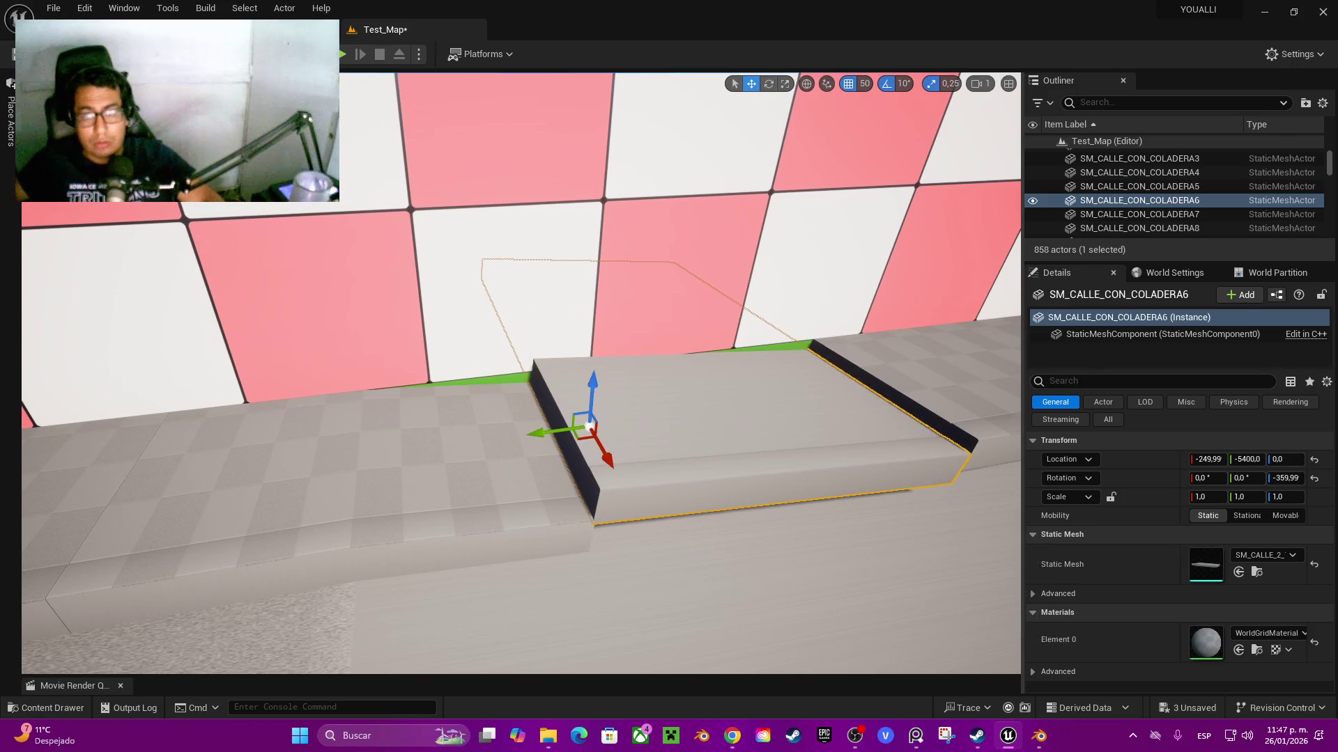
- Set grid snapping to 1 and lower the drain curb piece 17 units
{"action": "left_click", "coordinate": [864, 83]}
{"action": "left_click", "coordinate": [878, 120]}
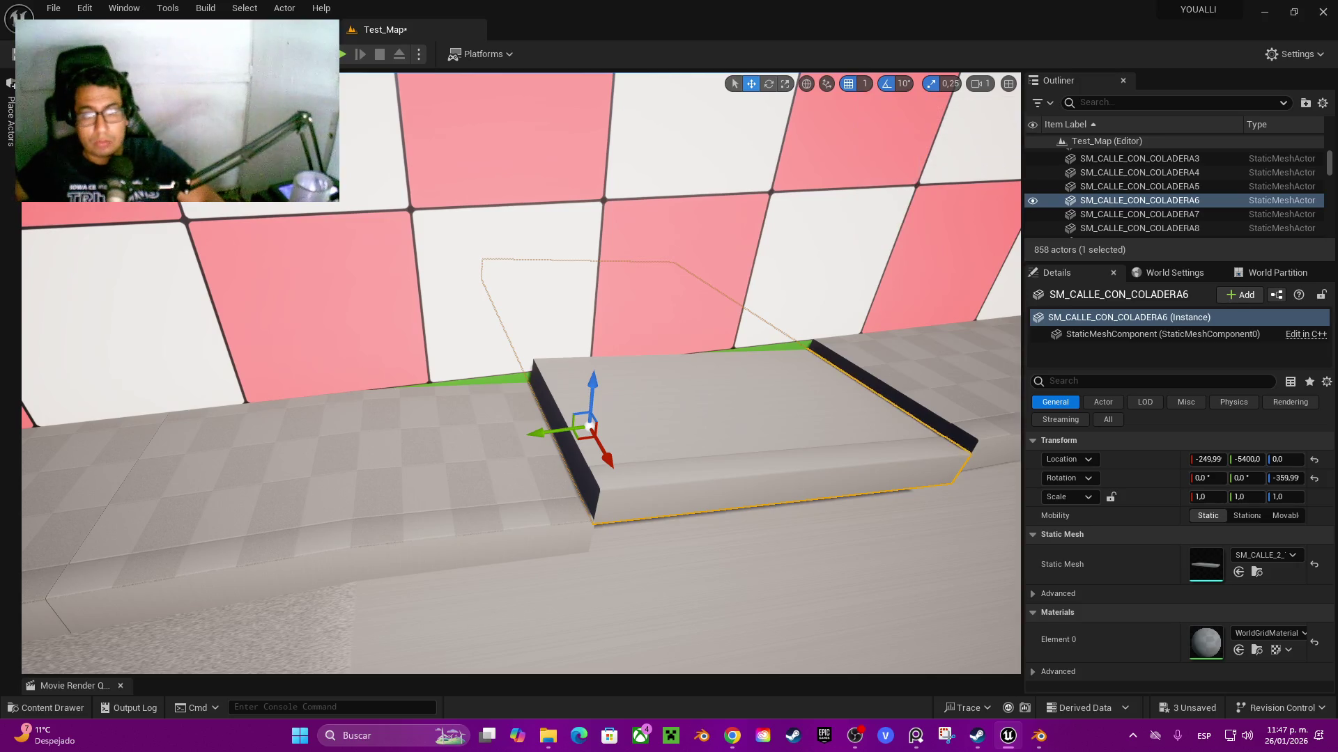
{"action": "left_click", "coordinate": [365, 390]}
{"action": "left_click", "coordinate": [697, 432]}
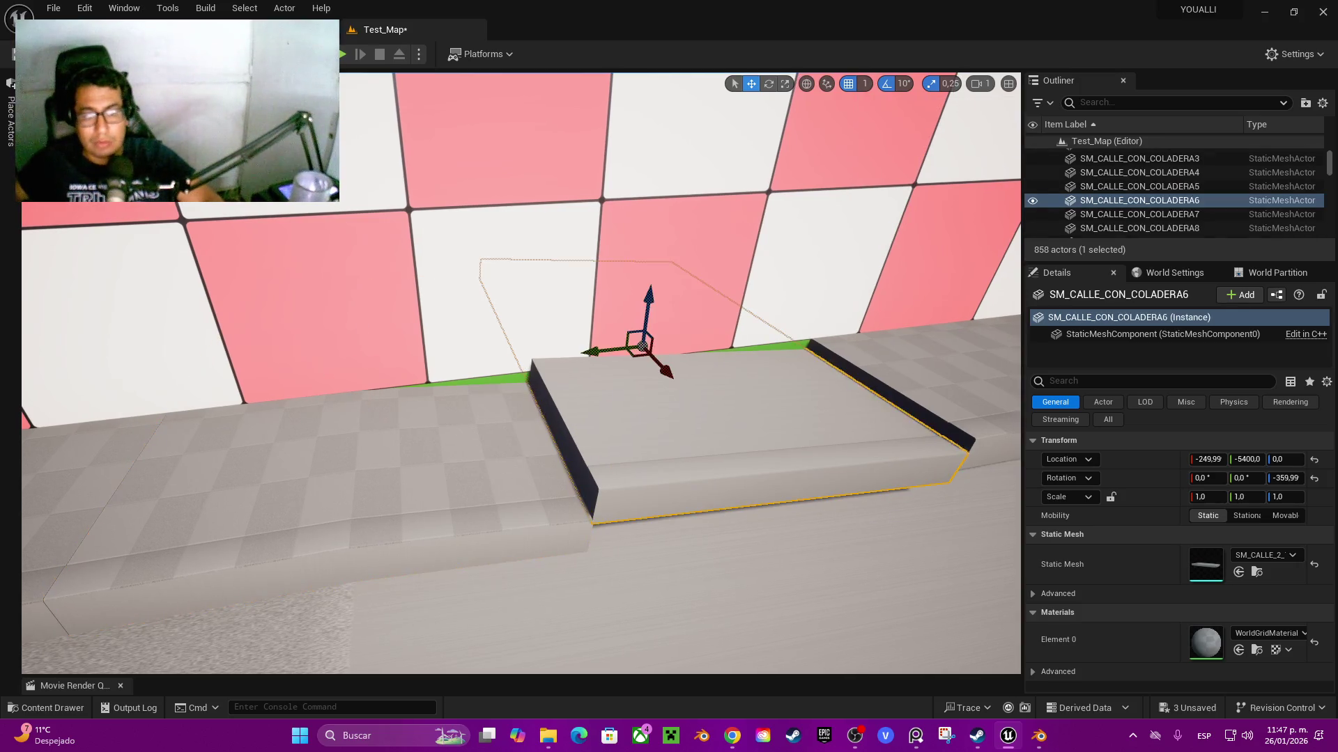
{"action": "left_click_drag", "start_coordinate": [648, 306], "coordinate": [646, 324]}
{"action": "scroll", "coordinate": [521, 372], "scroll_direction": "down", "scroll_amount": 10}
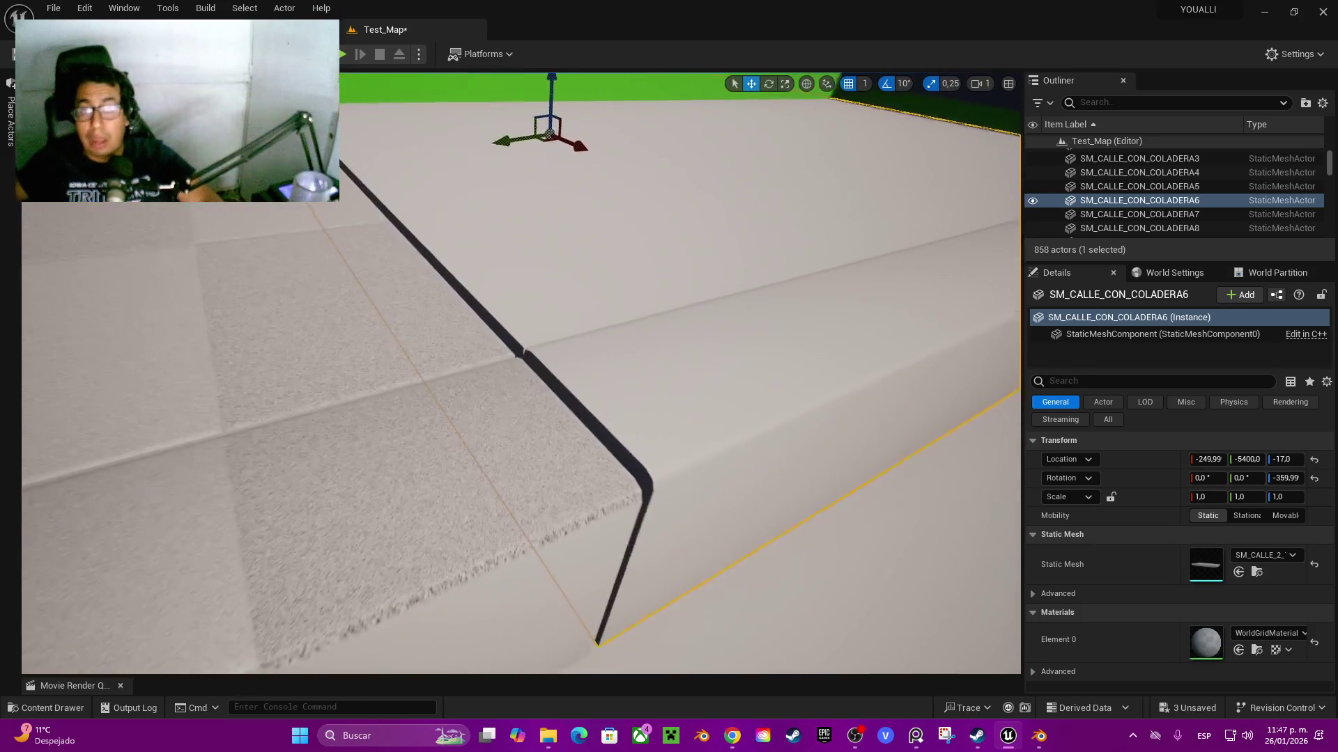
- Pivot the curb at its corner and nudge it to -249.99, -5399.1, -17.431, flush with its neighbour
{"action": "middle_click", "coordinate": [642, 458], "text": "alt"}
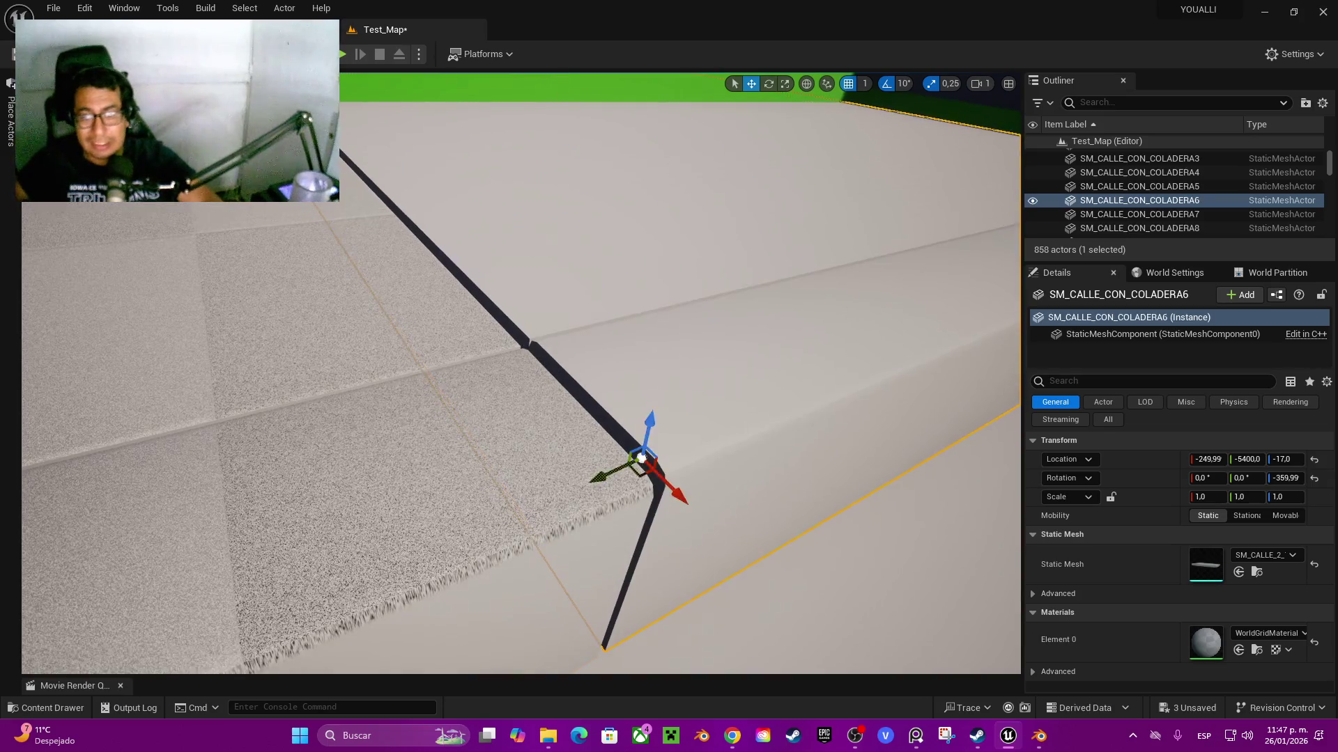
{"action": "middle_click", "coordinate": [653, 457], "text": "alt"}
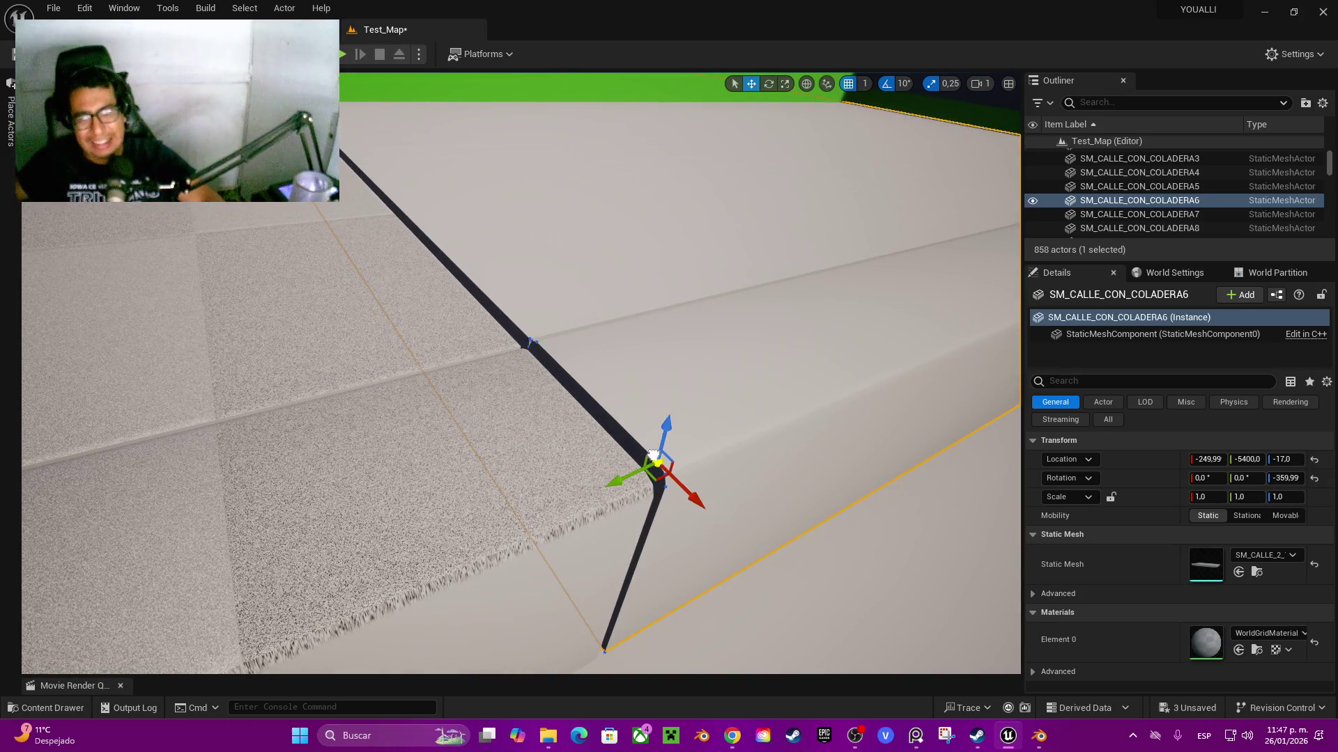
{"action": "left_click_drag", "start_coordinate": [669, 429], "coordinate": [655, 450]}
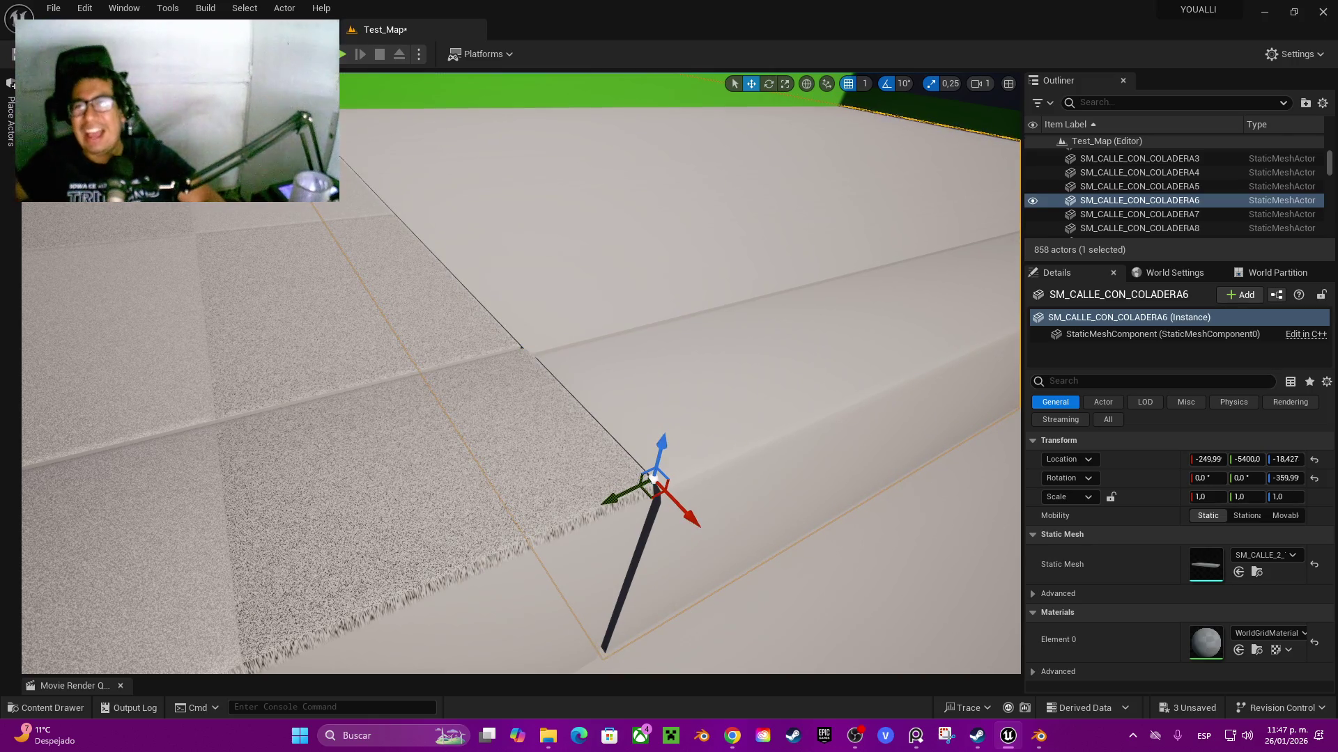
{"action": "mouse_move", "coordinate": [529, 376]}
{"action": "left_mouse_down"}
{"action": "mouse_move", "coordinate": [696, 390]}
{"action": "mouse_move", "coordinate": [683, 376]}
{"action": "mouse_move", "coordinate": [690, 418]}
{"action": "mouse_move", "coordinate": [697, 383]}
{"action": "mouse_move", "coordinate": [710, 432]}
{"action": "mouse_move", "coordinate": [683, 391]}
{"action": "mouse_move", "coordinate": [697, 432]}
{"action": "mouse_move", "coordinate": [683, 397]}
{"action": "left_mouse_up"}
{"action": "scroll", "coordinate": [690, 411], "scroll_direction": "down", "scroll_amount": 3}
{"action": "key", "text": "w"}
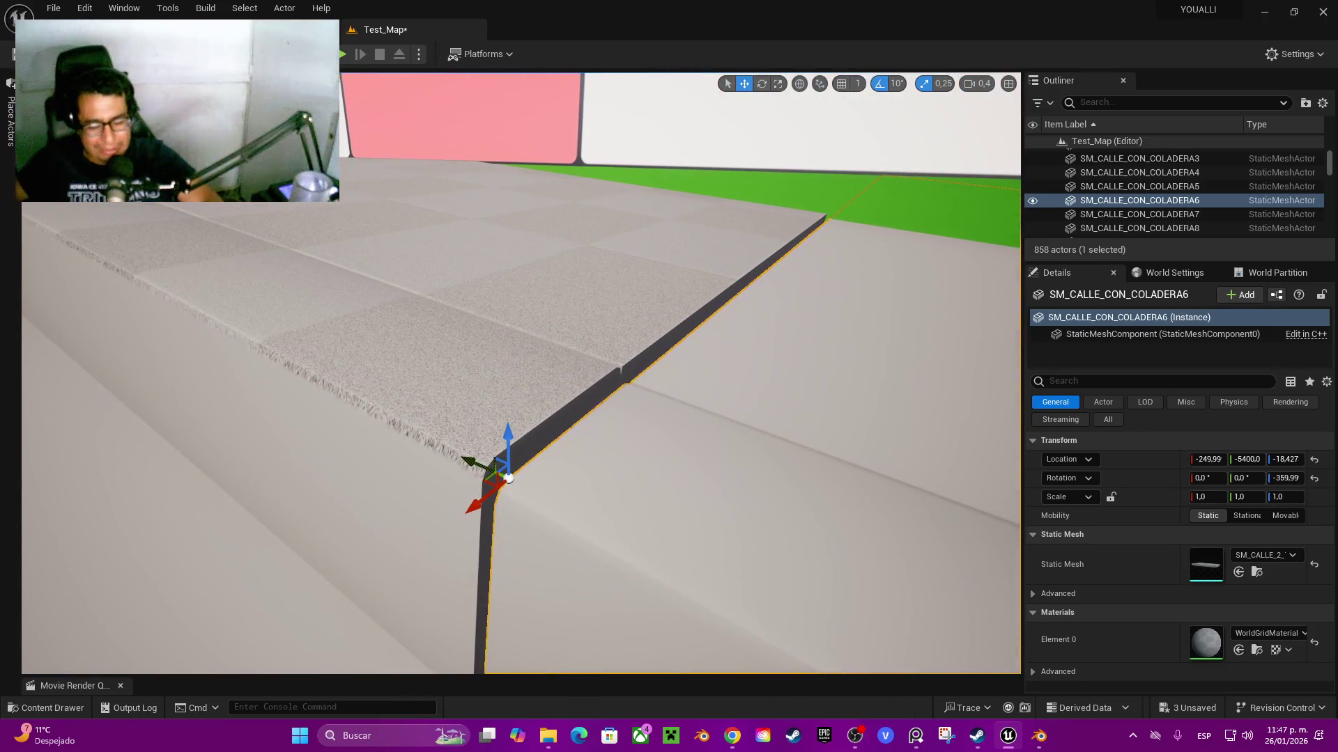
{"action": "left_click_drag", "start_coordinate": [476, 468], "coordinate": [464, 478]}
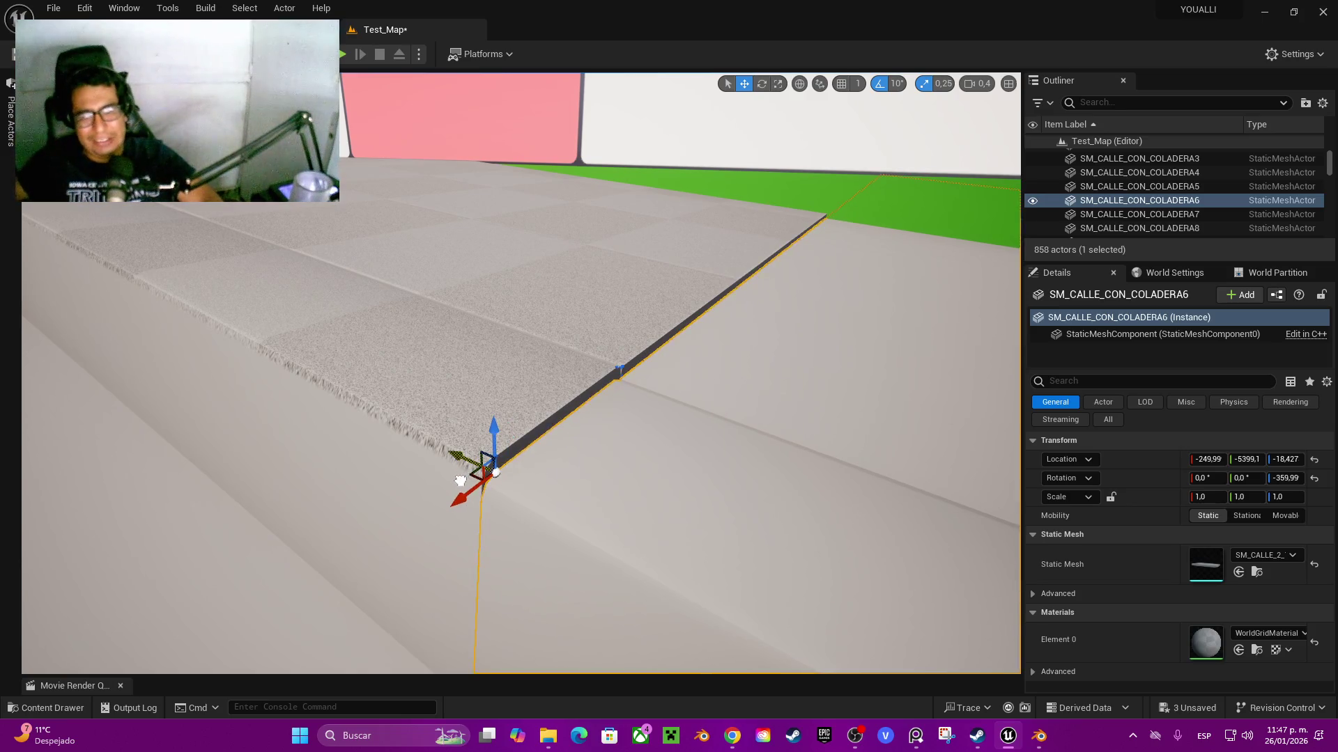
{"action": "left_click_drag", "start_coordinate": [494, 425], "coordinate": [493, 406]}
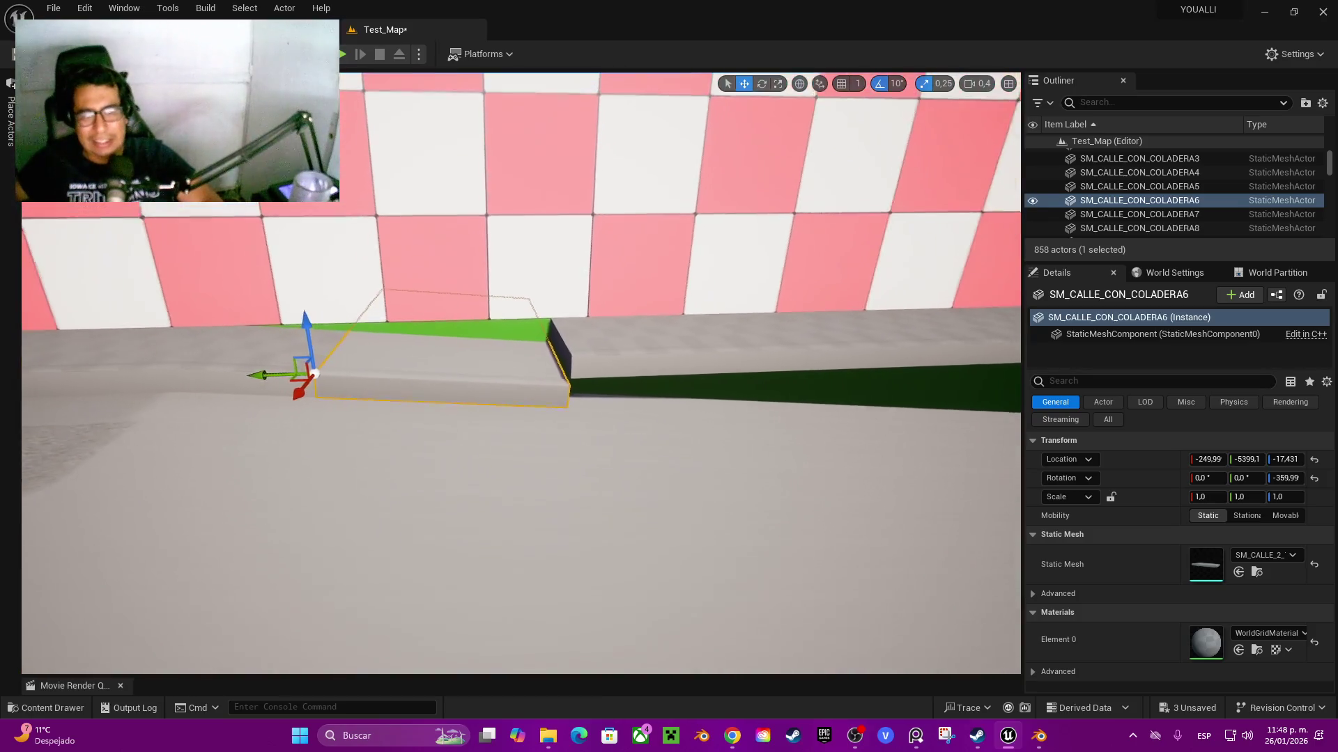
- Delete the nine curb pieces beyond the drain along the checkered wall
{"action": "left_click", "coordinate": [669, 349]}
{"action": "left_click", "coordinate": [906, 342], "text": "ctrl"}
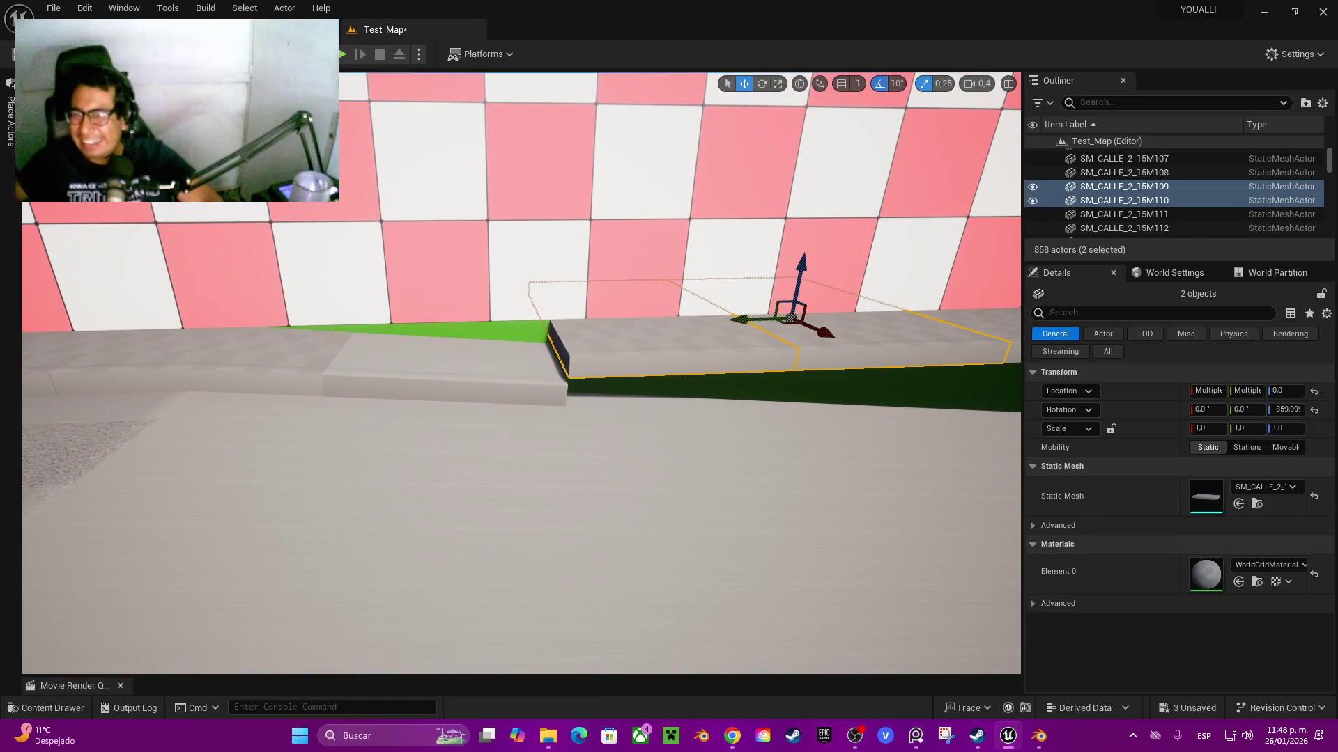
{"action": "left_click", "coordinate": [279, 369], "text": "ctrl"}
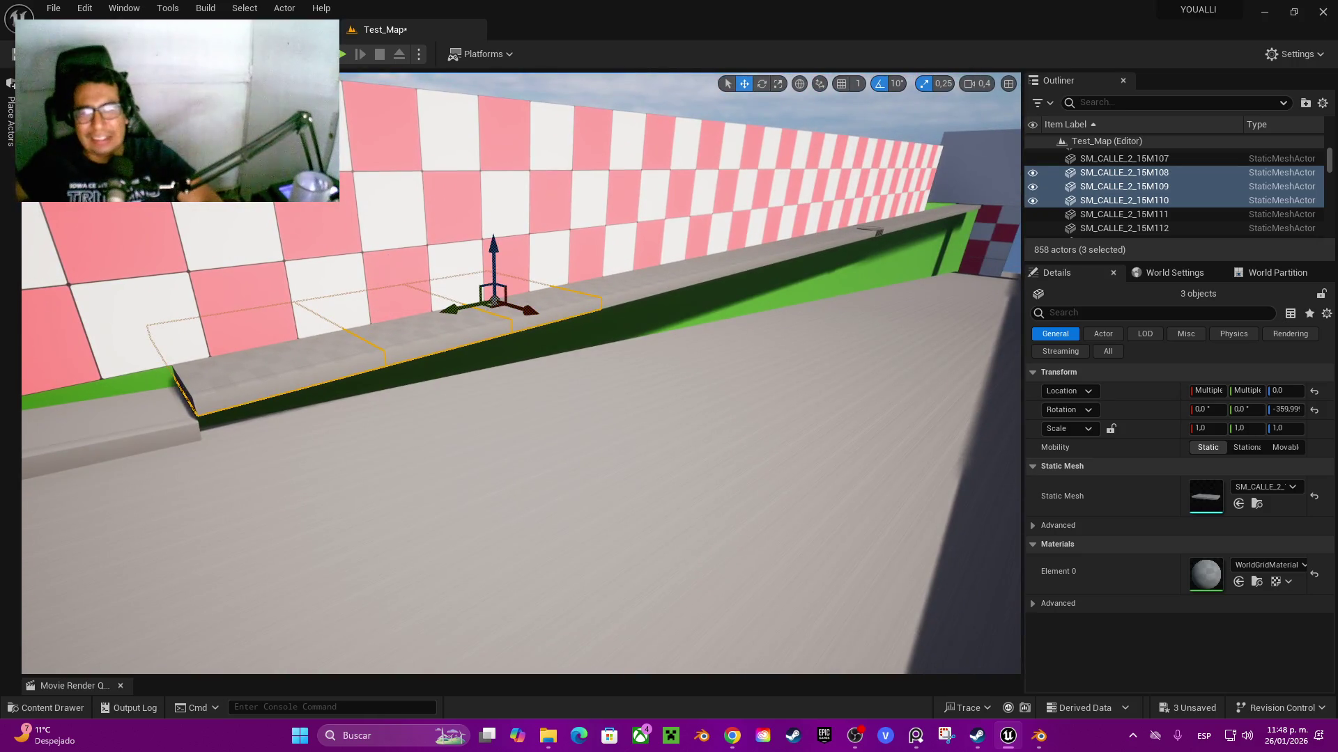
{"action": "left_click", "coordinate": [630, 292], "text": "ctrl"}
{"action": "left_click", "coordinate": [697, 272], "text": "ctrl"}
{"action": "left_click", "coordinate": [753, 258], "text": "ctrl"}
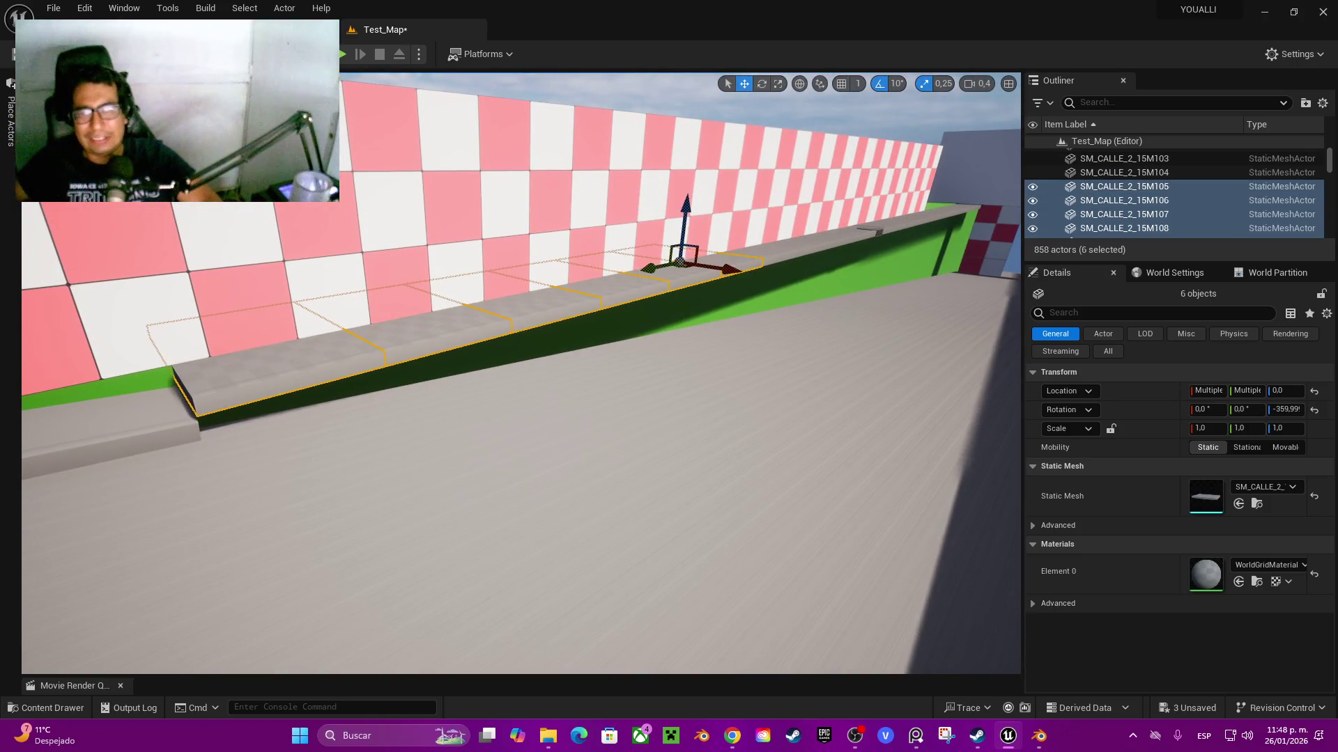
{"action": "left_click", "coordinate": [802, 246], "text": "ctrl"}
{"action": "left_click", "coordinate": [808, 247], "text": "ctrl"}
{"action": "left_click", "coordinate": [836, 237], "text": "ctrl"}
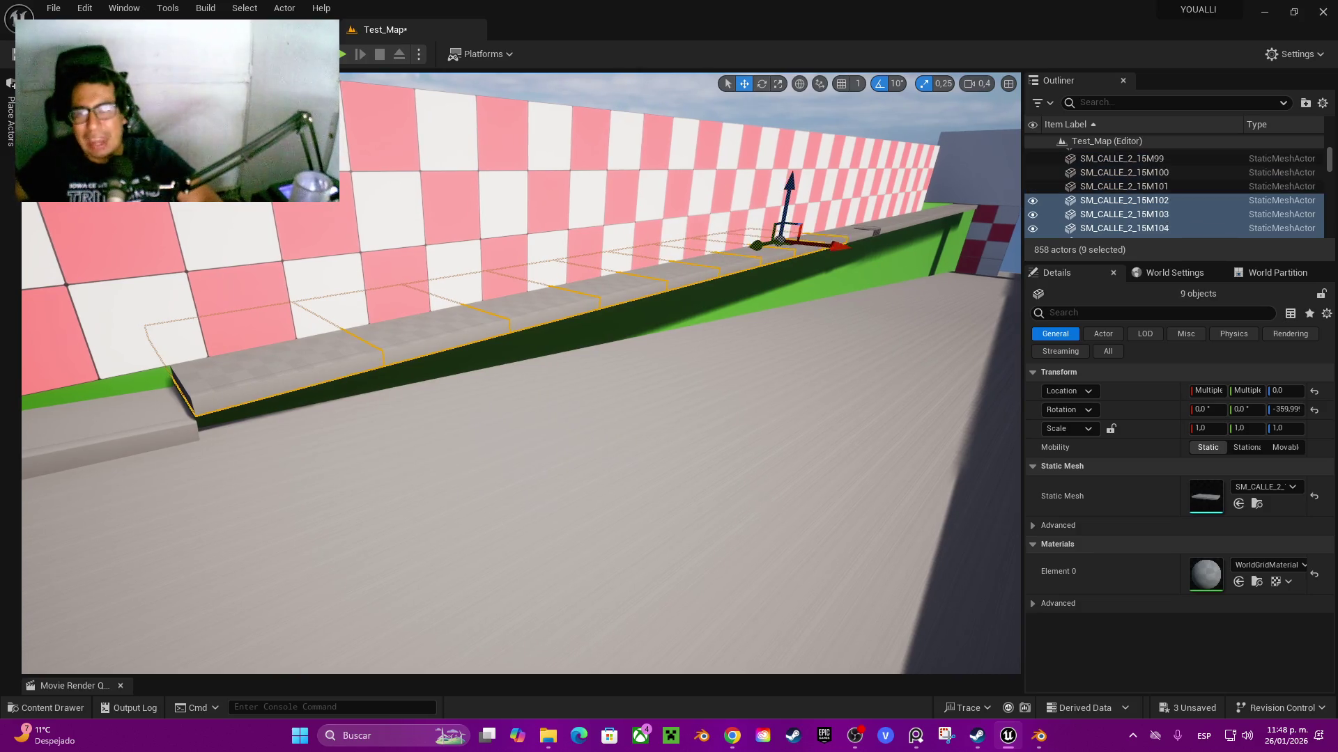
{"action": "key", "text": "Delete"}
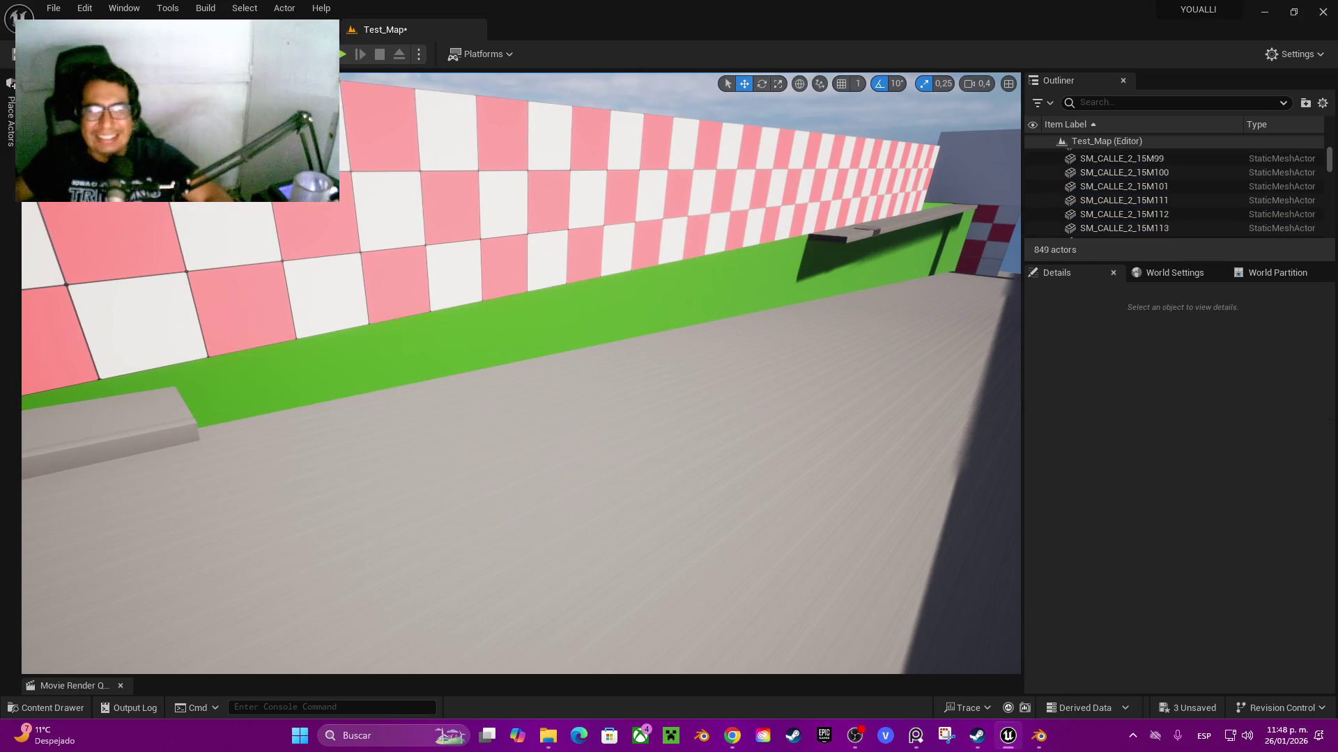
- Fly further down the street and delete the next run of SM_CALLE_2_15M curb slabs
{"action": "key", "text": "w"}
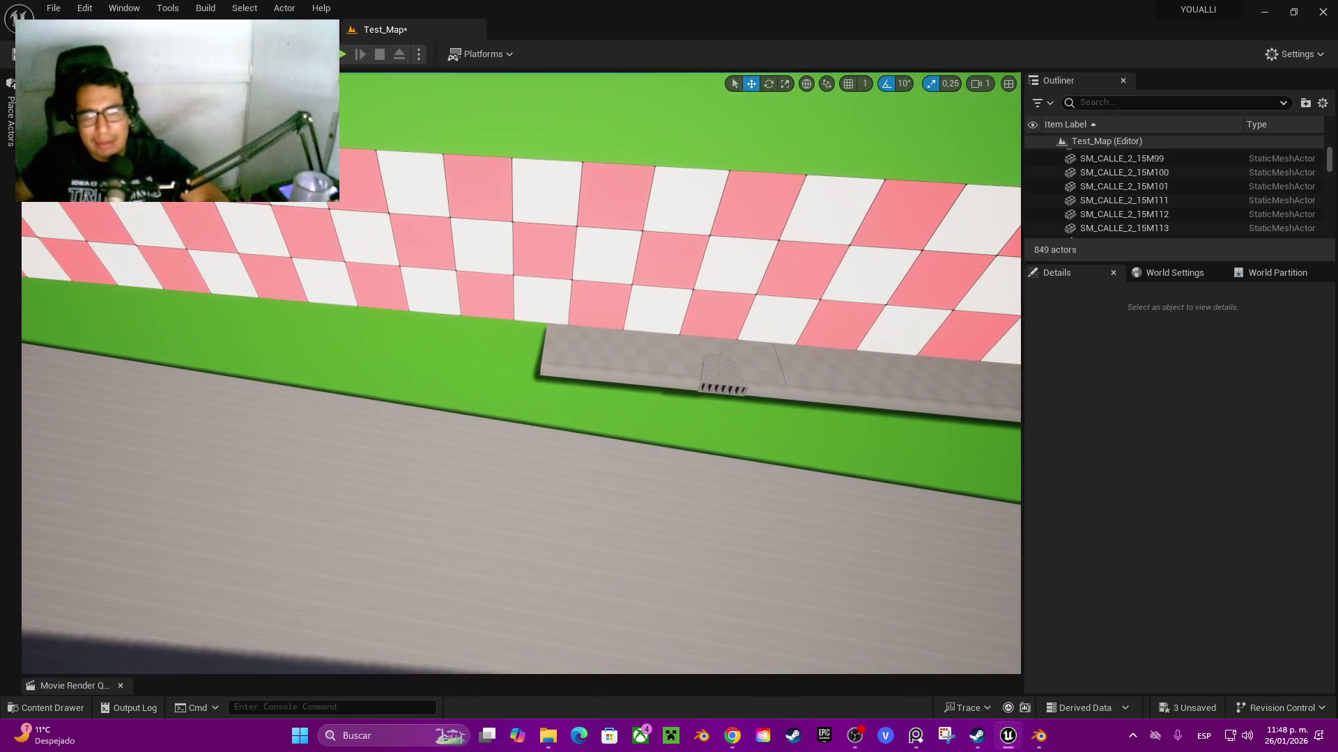
{"action": "left_click", "coordinate": [599, 359]}
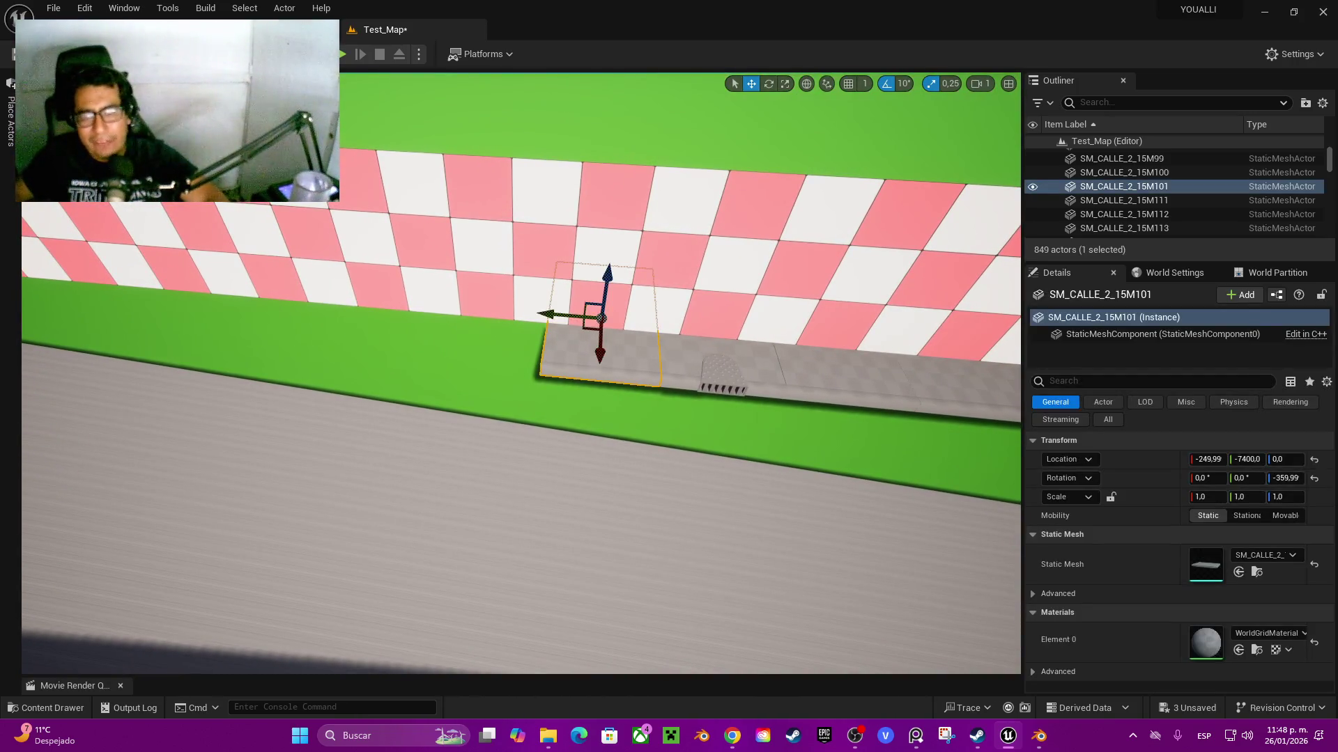
{"action": "left_click", "coordinate": [806, 363], "text": "ctrl"}
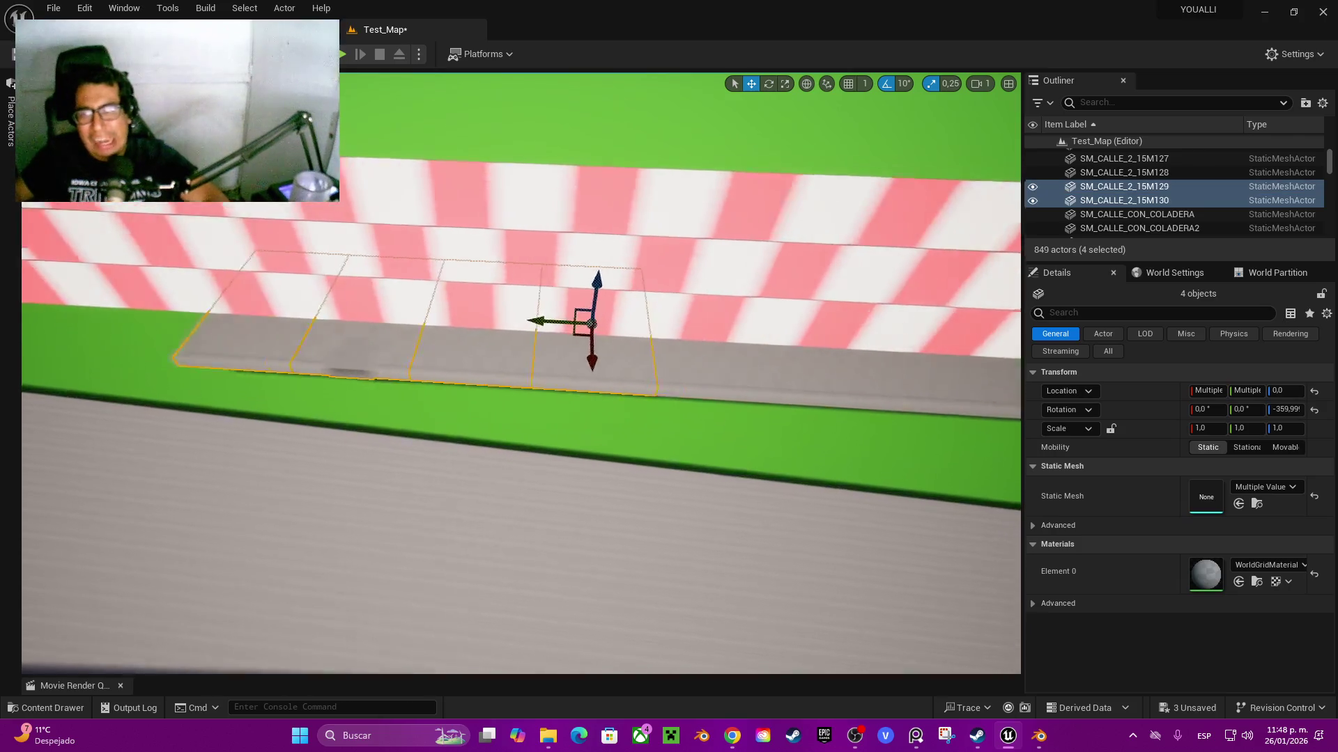
{"action": "left_click", "coordinate": [530, 362], "text": "ctrl"}
{"action": "left_click", "coordinate": [634, 362], "text": "ctrl"}
{"action": "left_click", "coordinate": [760, 359], "text": "ctrl"}
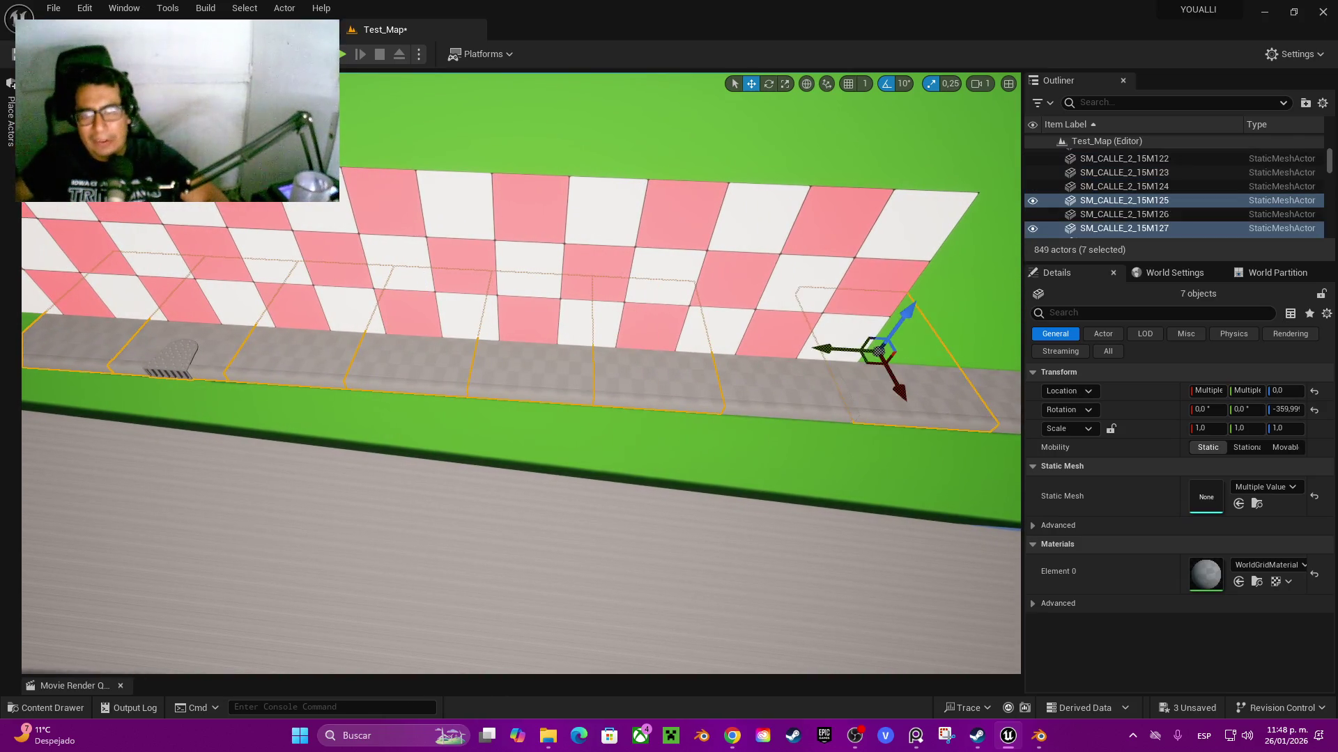
{"action": "left_click", "coordinate": [871, 362], "text": "ctrl"}
{"action": "left_click", "coordinate": [644, 383], "text": "ctrl"}
{"action": "left_click", "coordinate": [777, 384], "text": "ctrl"}
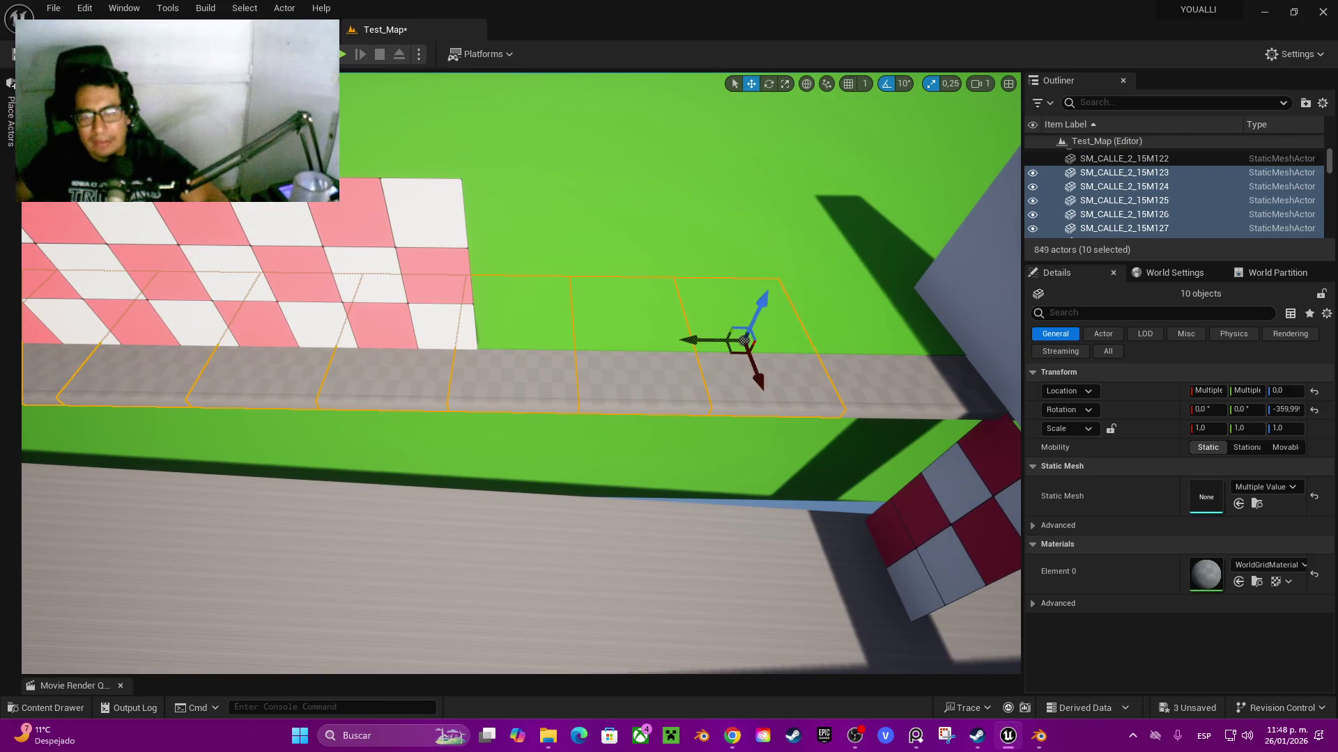
{"action": "left_click", "coordinate": [906, 383], "text": "ctrl"}
{"action": "left_click", "coordinate": [962, 384], "text": "ctrl"}
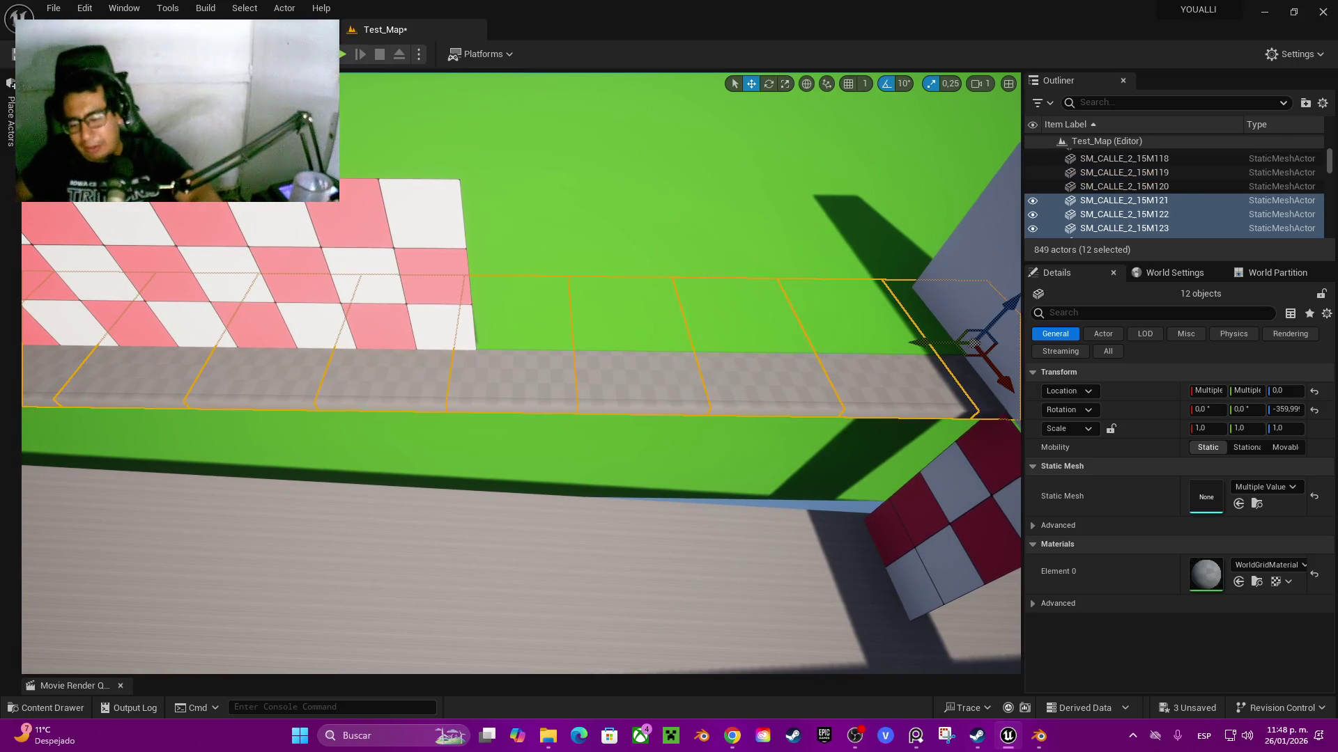
{"action": "key", "text": "Delete"}
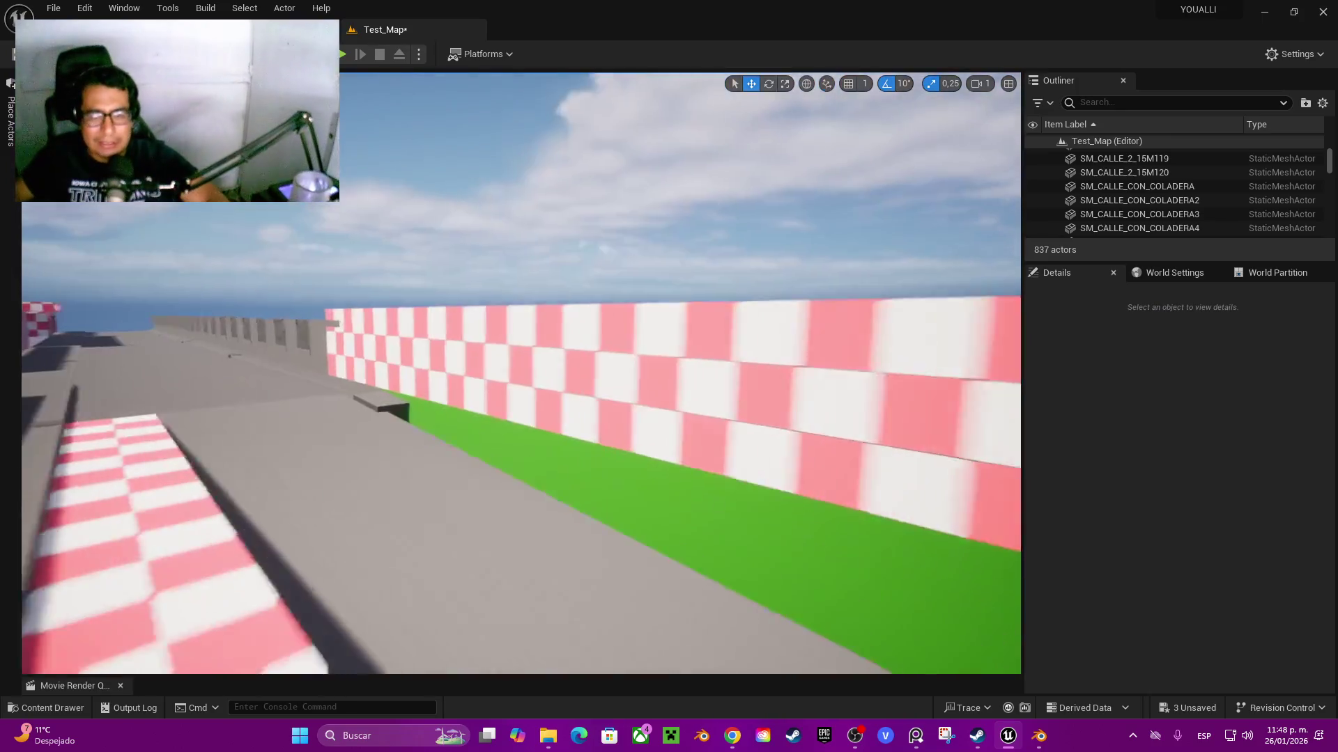
{"action": "key", "text": "w"}
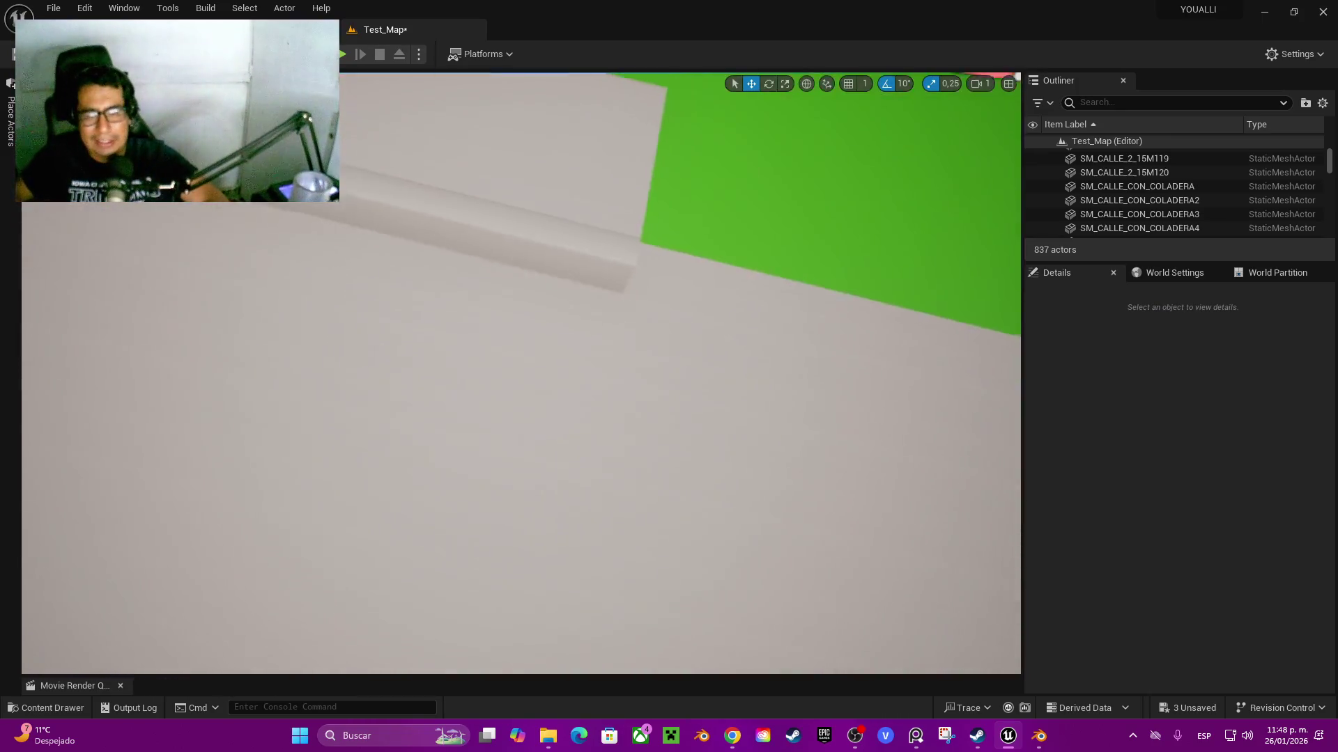
- Duplicate the existing curb, then delete the misplaced copy and reselect the original
{"action": "left_click", "coordinate": [627, 320]}
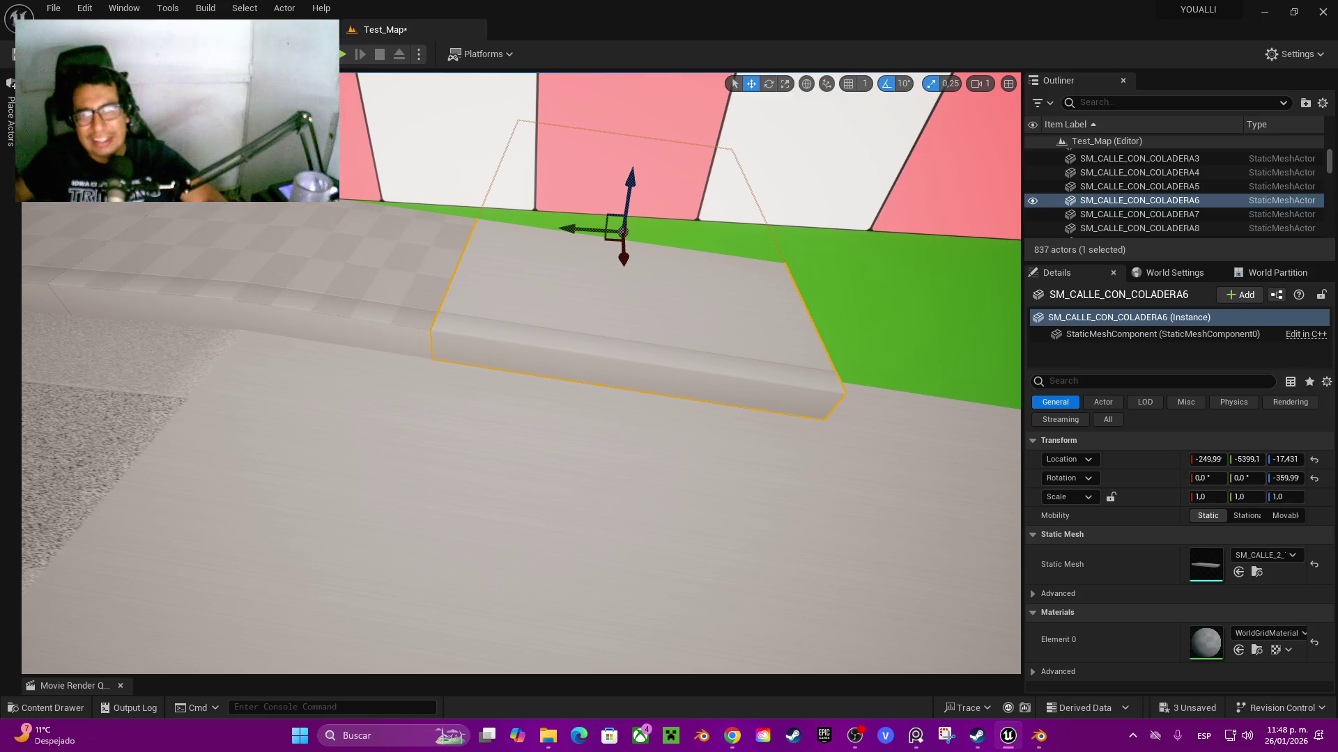
{"action": "left_click_drag", "start_coordinate": [589, 228], "coordinate": [842, 300]}
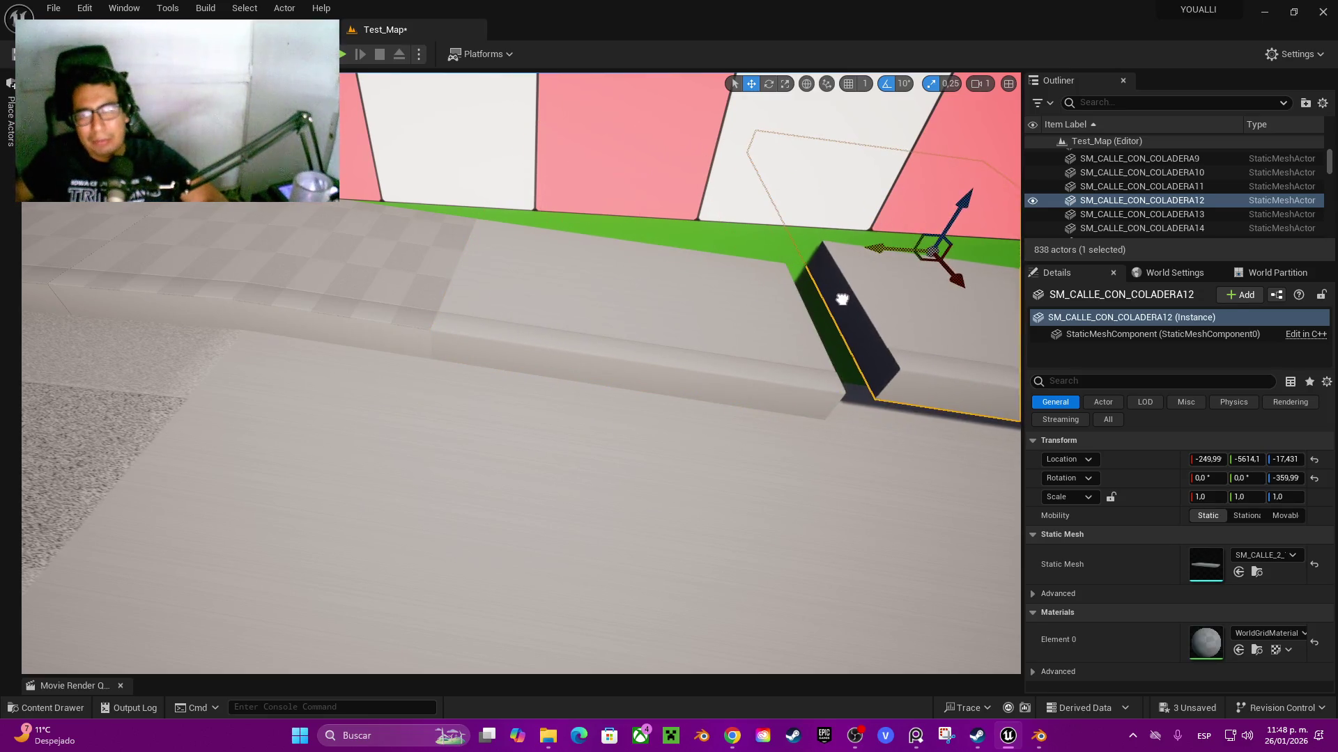
{"action": "key", "text": "Delete"}
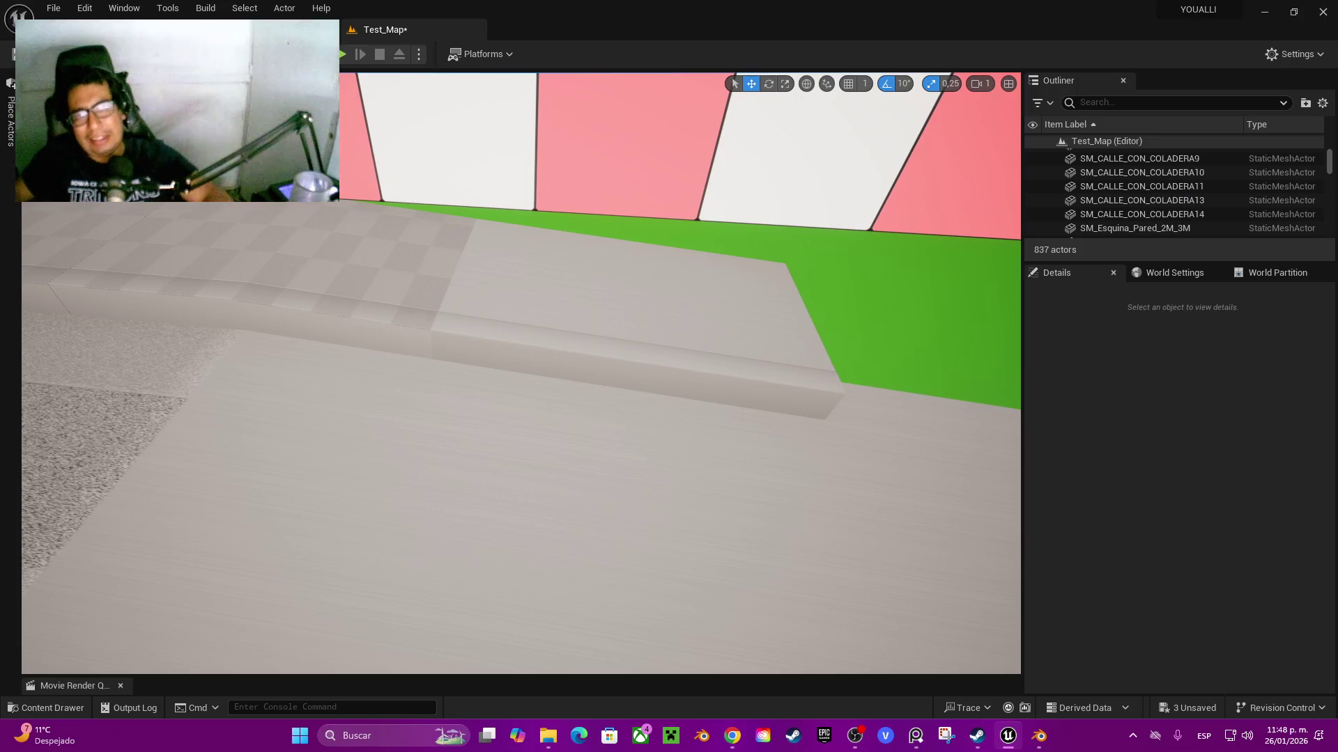
{"action": "left_click", "coordinate": [627, 320]}
- Set grid snapping to 50 and Alt-drag a curb copy end to end after the original
{"action": "left_click", "coordinate": [865, 83]}
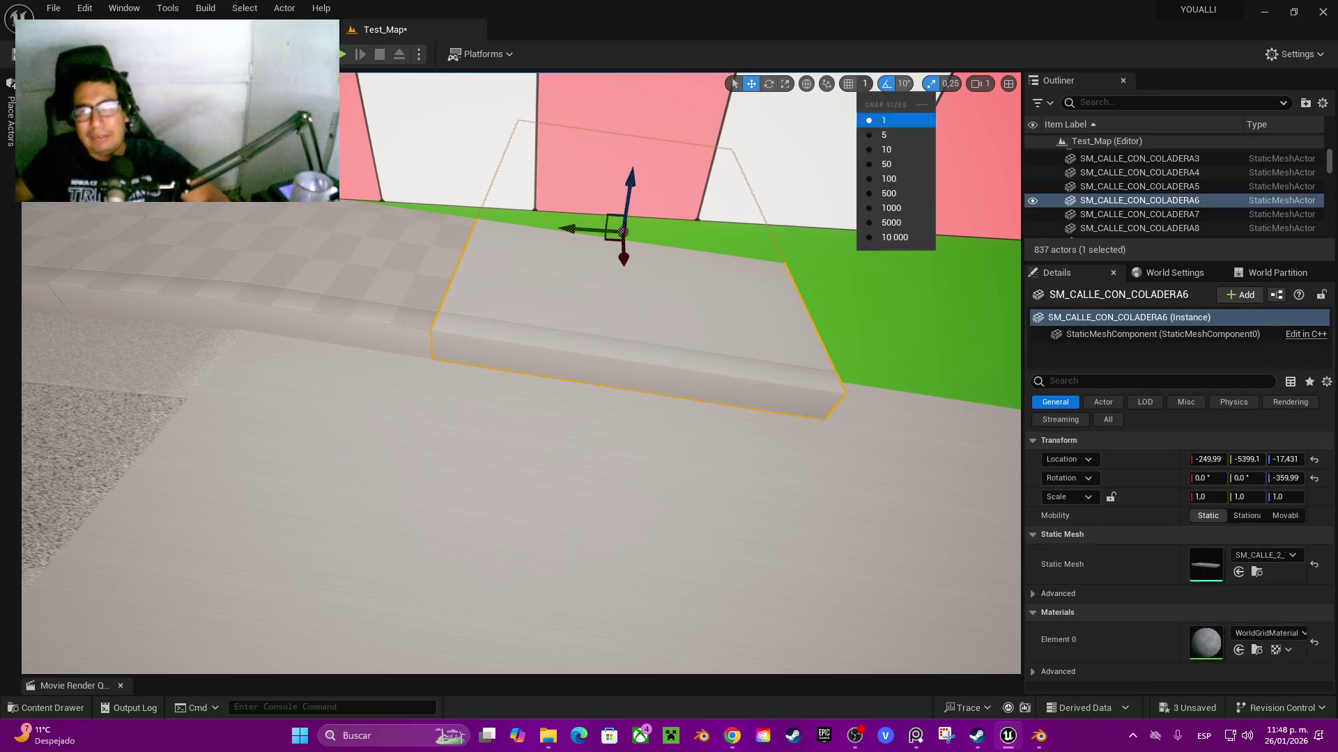
{"action": "left_click", "coordinate": [886, 164]}
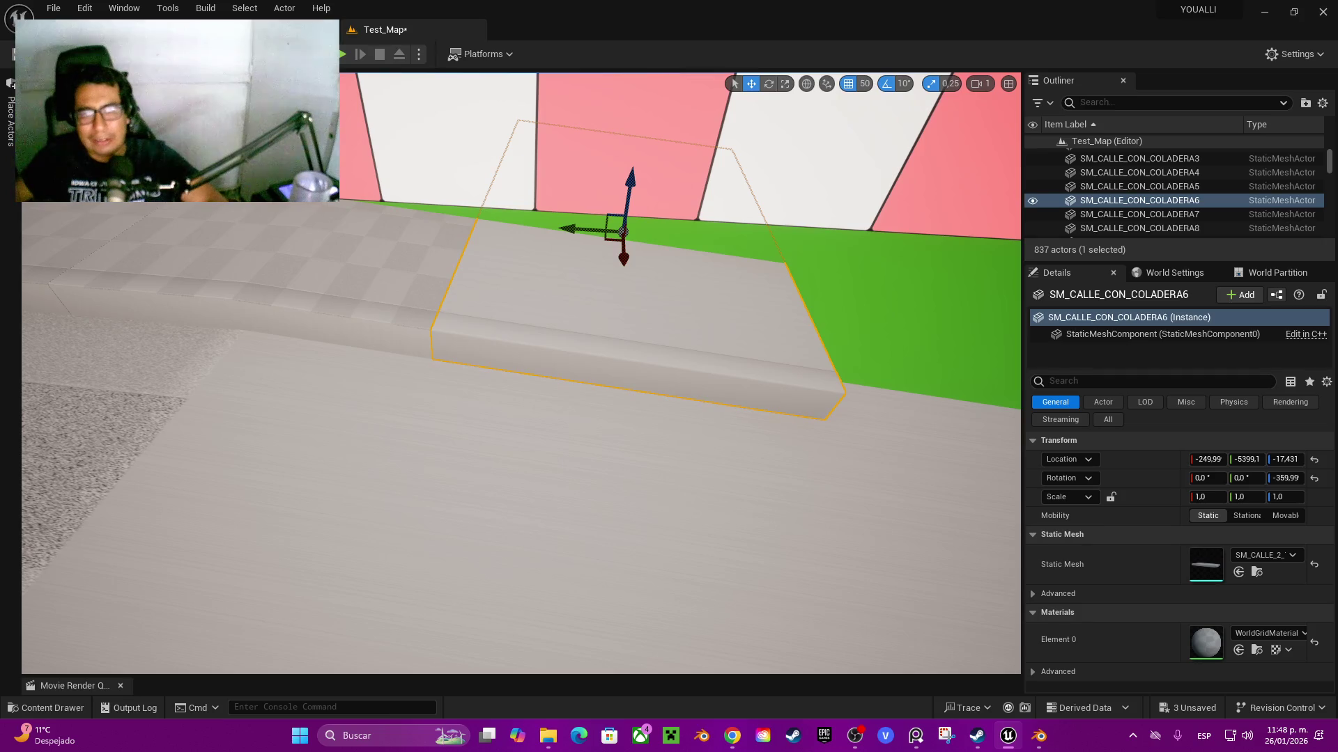
{"action": "mouse_move", "coordinate": [577, 227]}
{"action": "left_mouse_down"}
{"action": "mouse_move", "coordinate": [789, 320]}
{"action": "mouse_move", "coordinate": [827, 323]}
{"action": "left_mouse_up"}
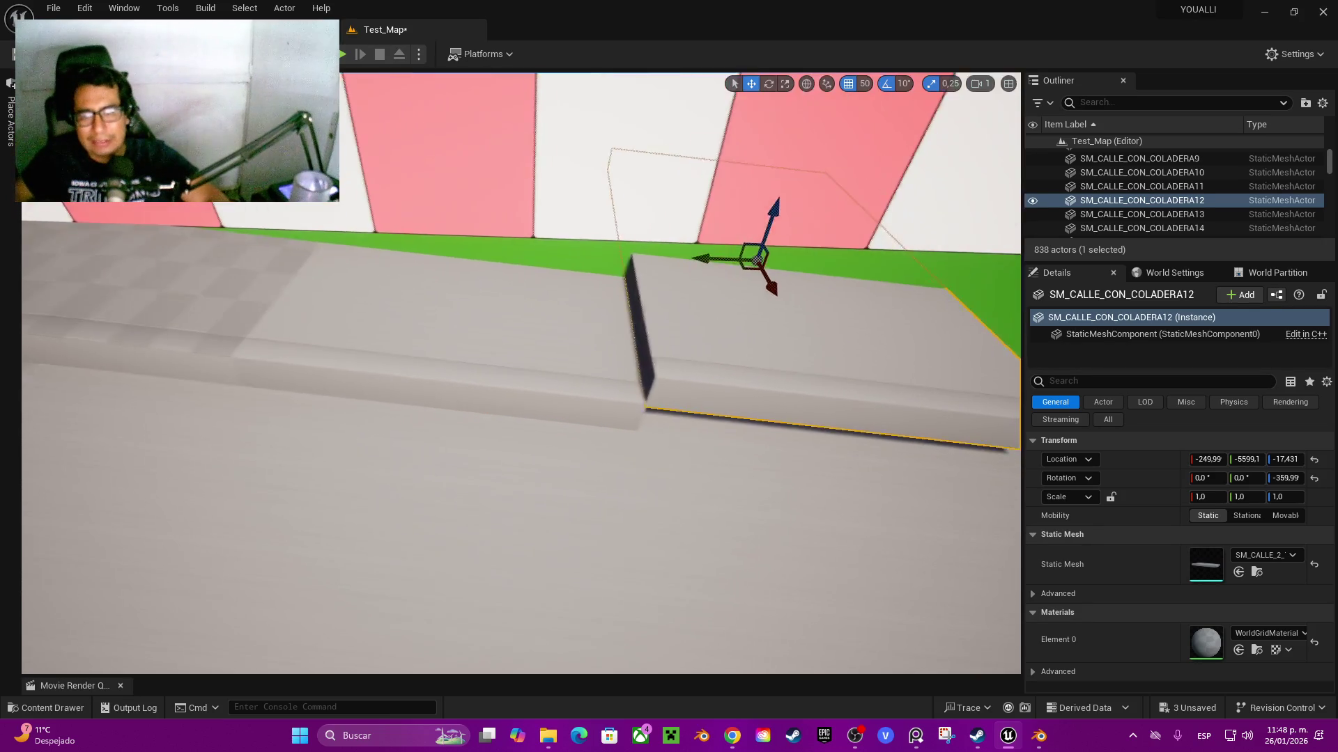
{"action": "scroll", "coordinate": [521, 373], "scroll_direction": "up", "scroll_amount": 5}
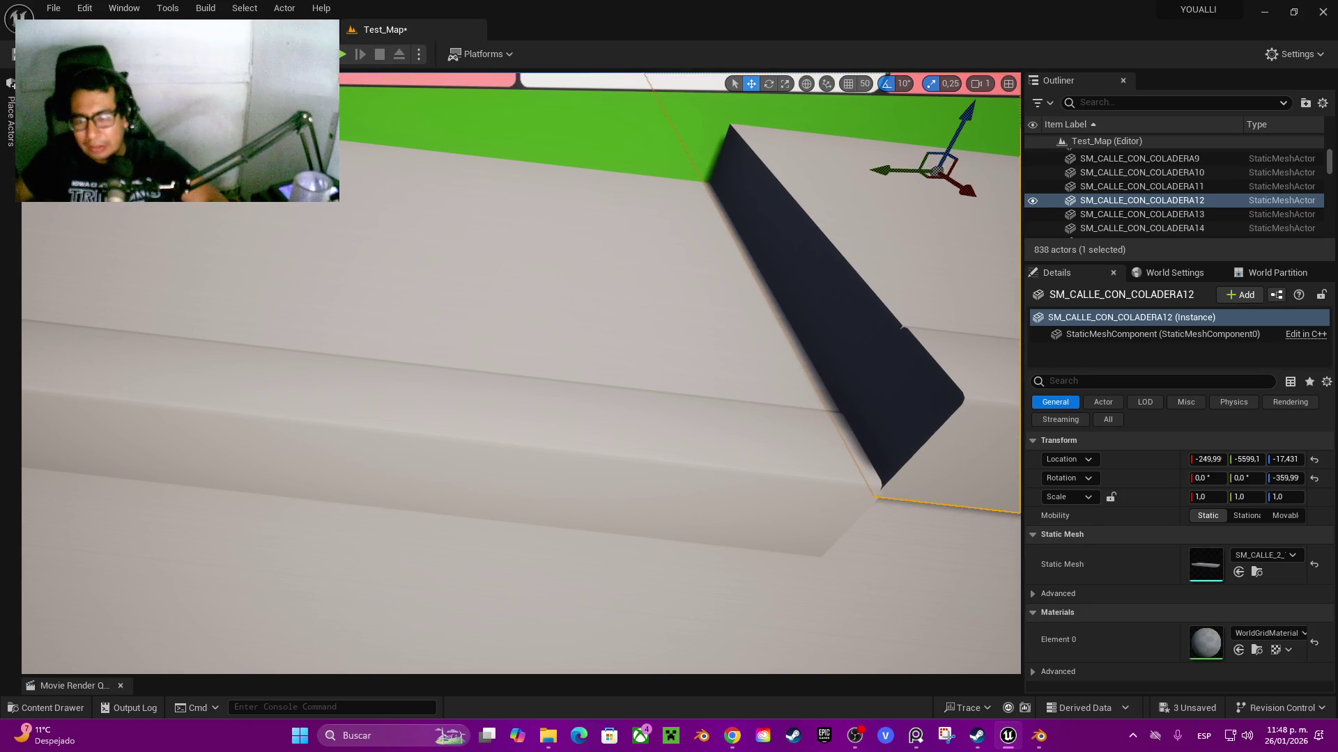
- Move the copy's pivot to its lower tip and lower it to sidewalk level, closing the joint
{"action": "middle_click", "coordinate": [965, 390], "text": "alt"}
{"action": "middle_click", "coordinate": [960, 398], "text": "alt"}
{"action": "middle_click", "coordinate": [962, 392], "text": "alt"}
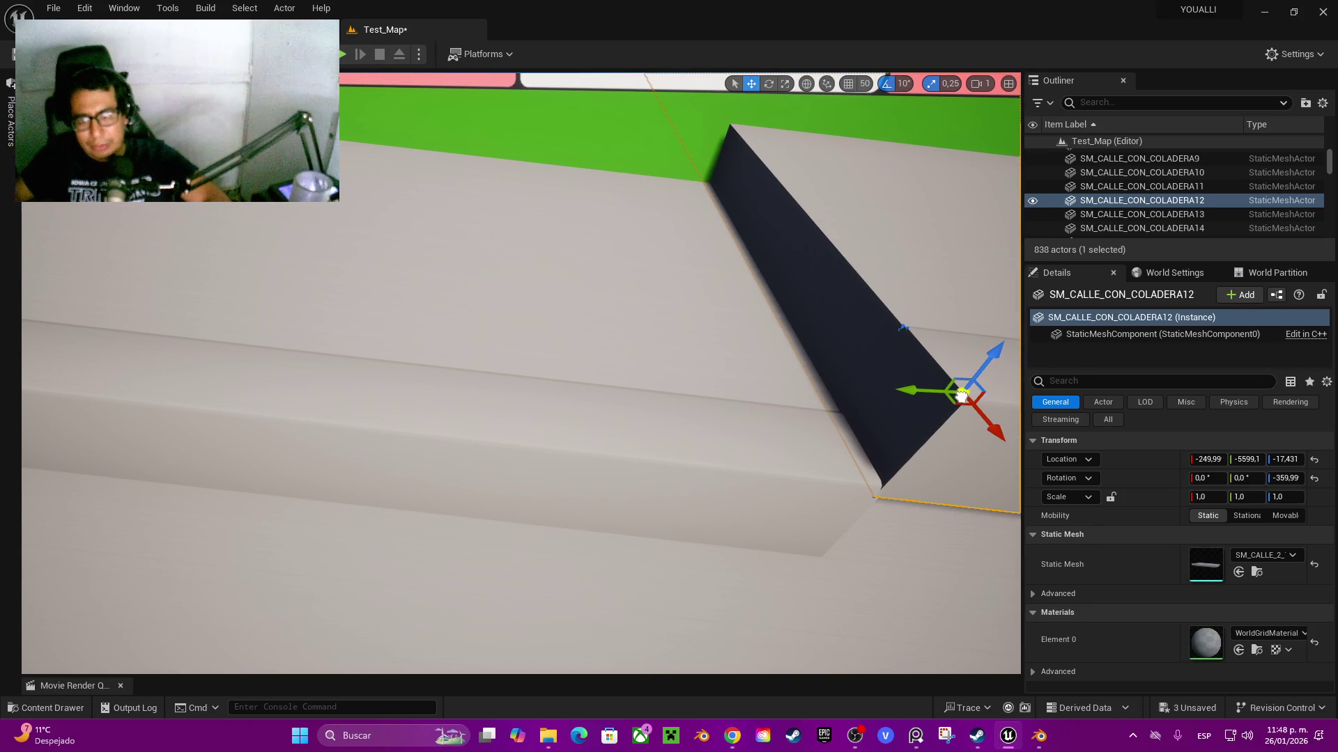
{"action": "left_click_drag", "start_coordinate": [962, 393], "coordinate": [951, 463]}
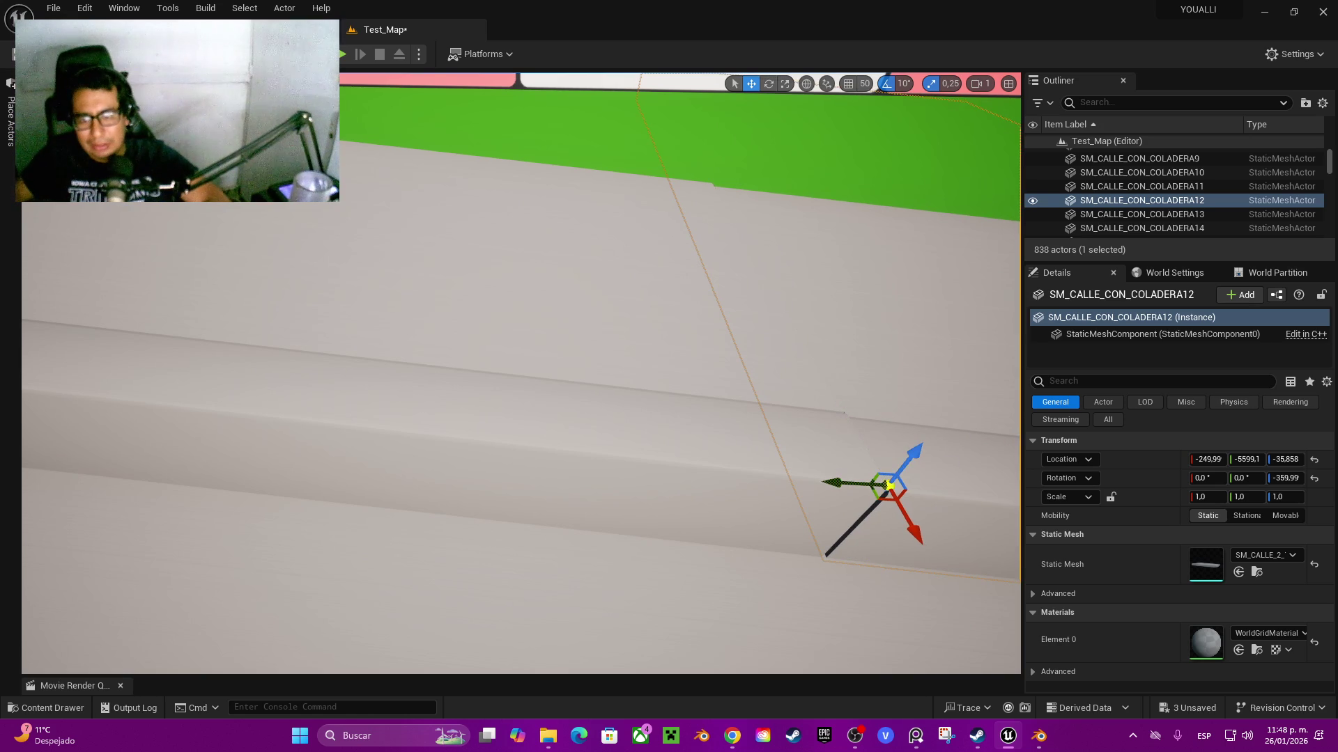
{"action": "left_click_drag", "start_coordinate": [849, 484], "coordinate": [844, 492]}
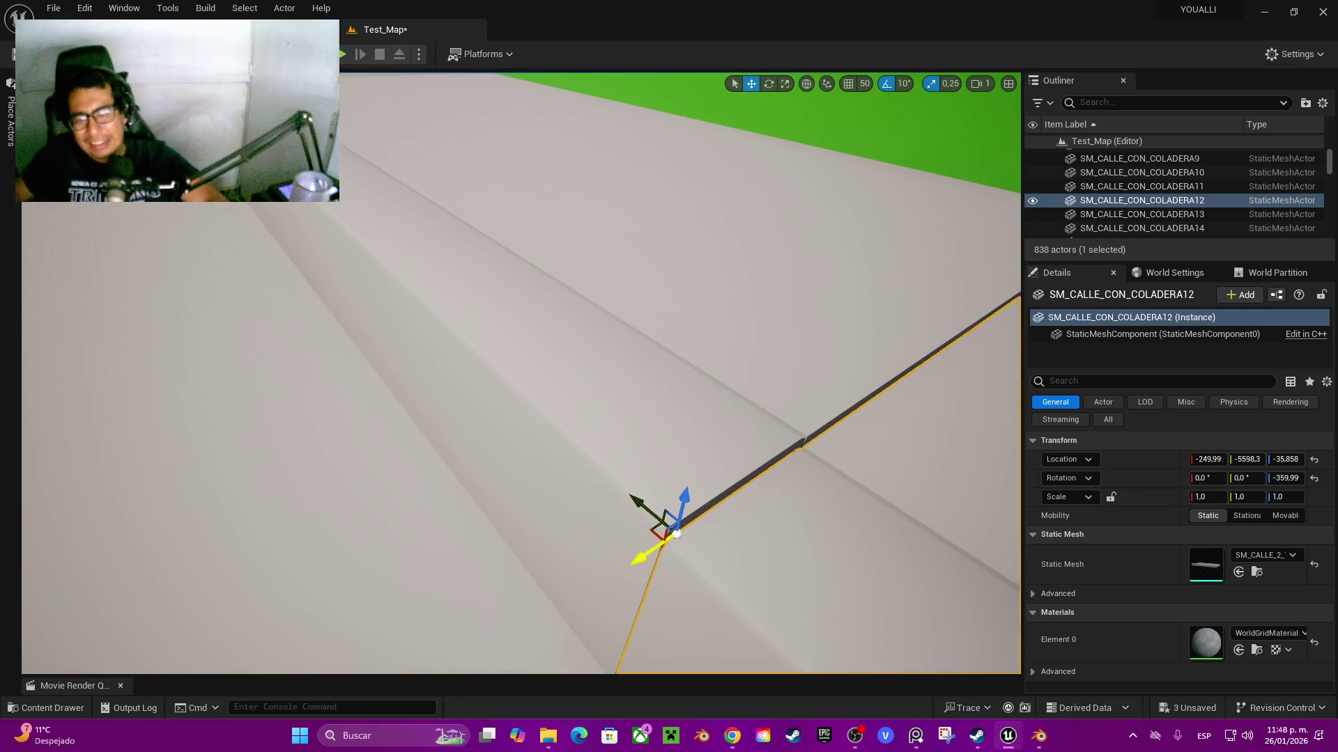
{"action": "left_click_drag", "start_coordinate": [641, 557], "coordinate": [631, 567]}
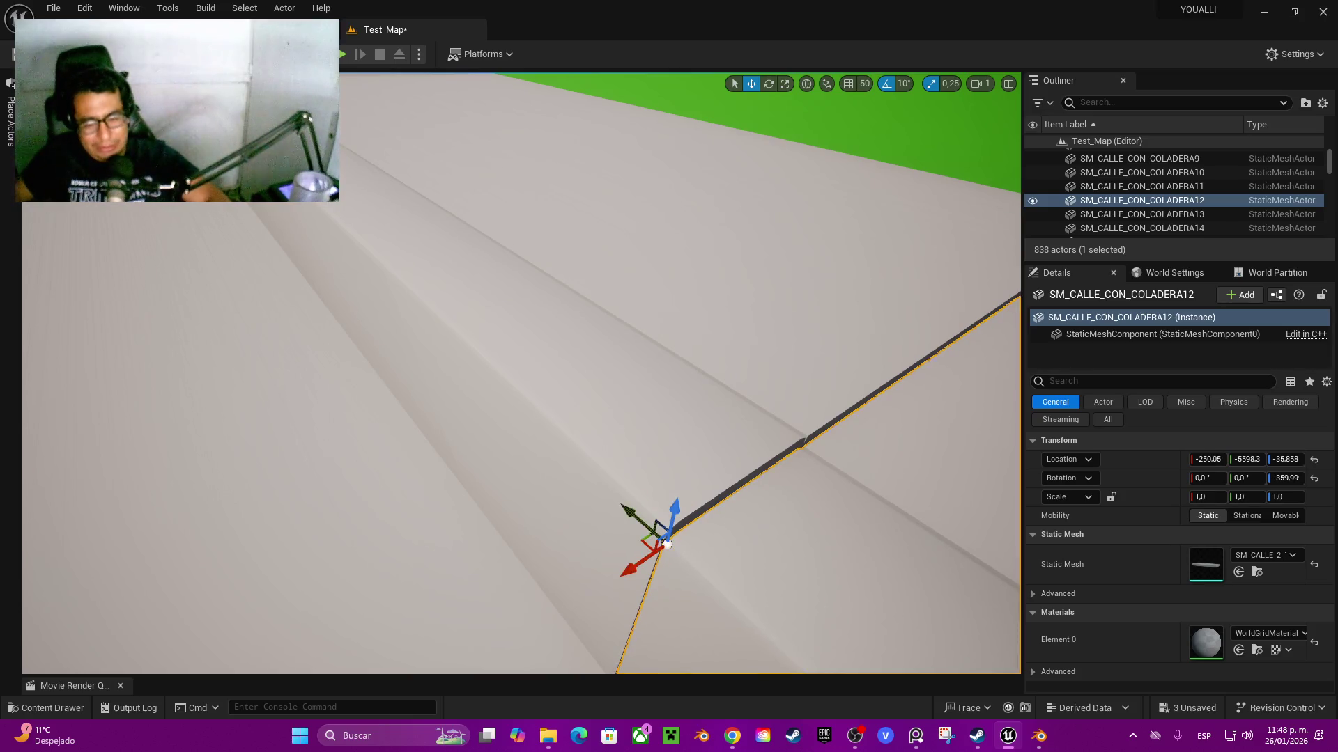
{"action": "key", "text": "ctrl+z"}
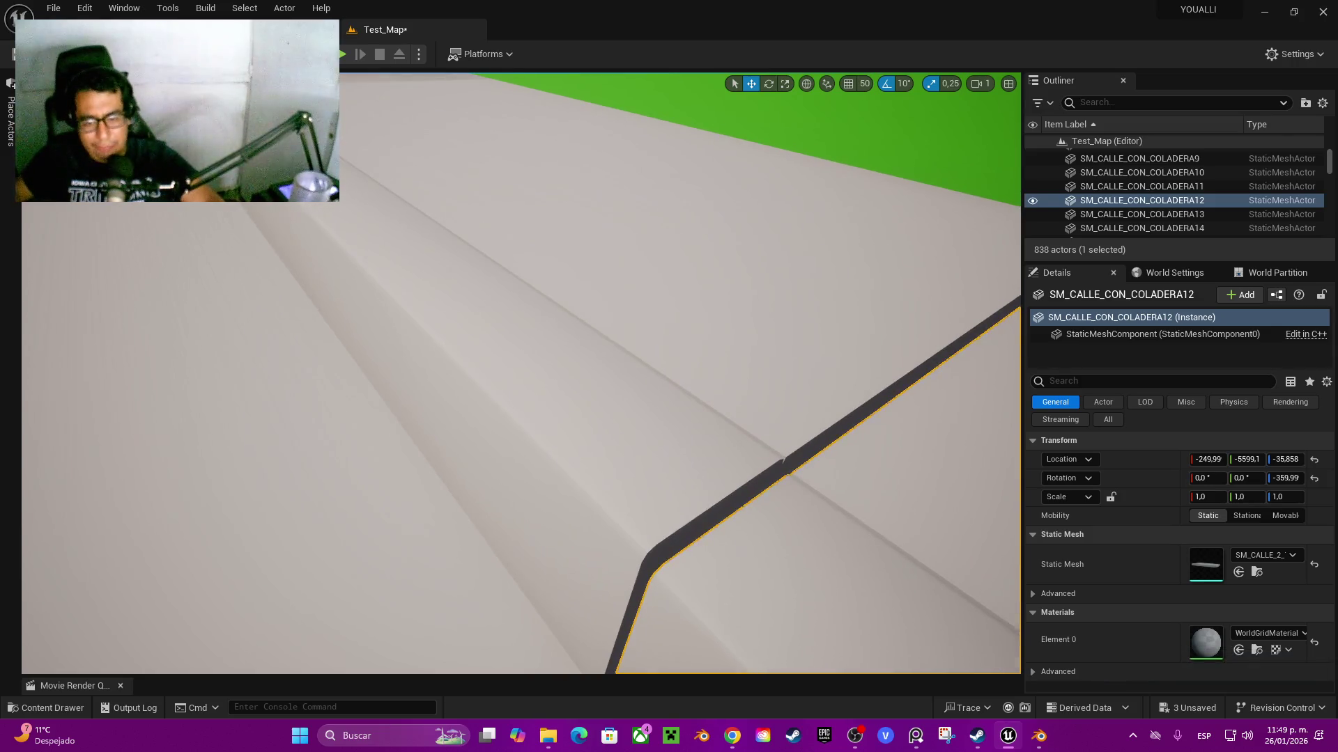
{"action": "left_click", "coordinate": [667, 563]}
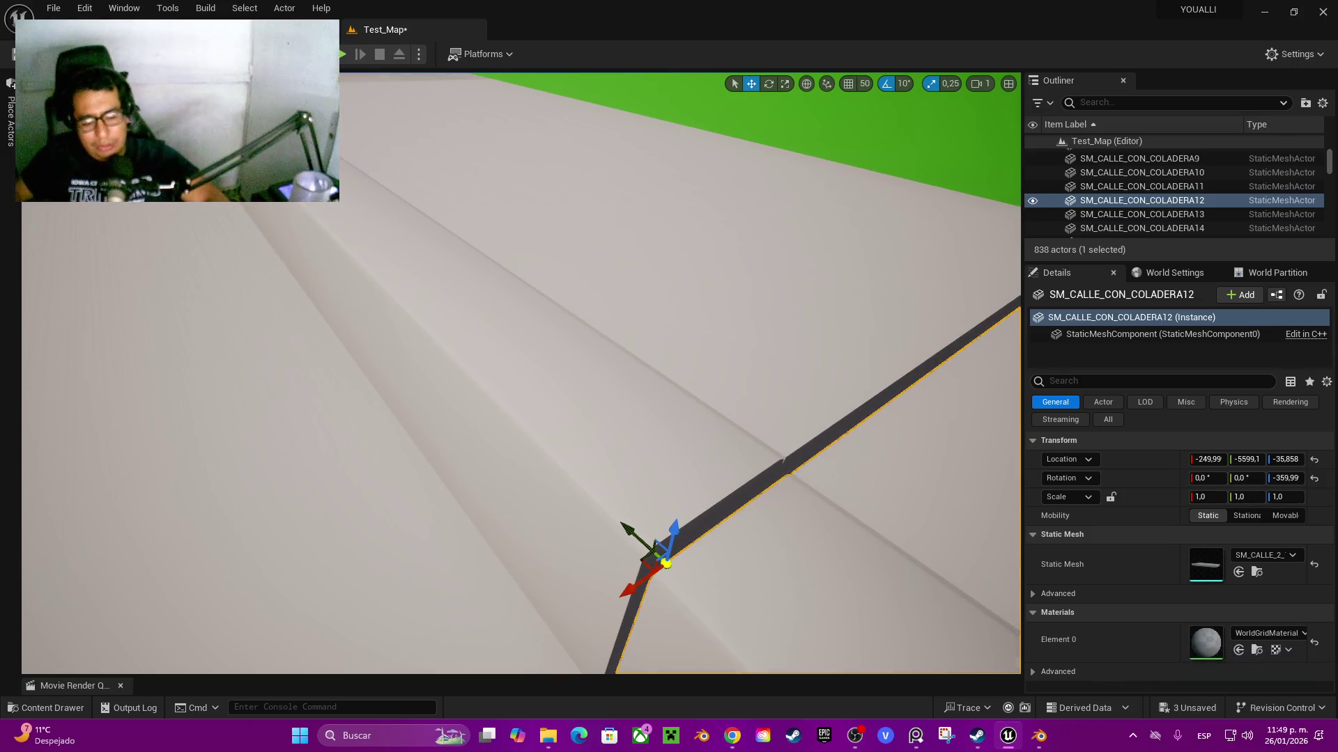
{"action": "mouse_move", "coordinate": [667, 563]}
{"action": "left_mouse_down"}
{"action": "mouse_move", "coordinate": [625, 535]}
{"action": "mouse_move", "coordinate": [680, 498]}
{"action": "mouse_move", "coordinate": [655, 467]}
{"action": "mouse_move", "coordinate": [669, 446]}
{"action": "mouse_move", "coordinate": [627, 391]}
{"action": "mouse_move", "coordinate": [599, 383]}
{"action": "mouse_move", "coordinate": [585, 320]}
{"action": "mouse_move", "coordinate": [564, 310]}
{"action": "mouse_move", "coordinate": [578, 307]}
{"action": "mouse_move", "coordinate": [550, 320]}
{"action": "mouse_move", "coordinate": [578, 317]}
{"action": "left_mouse_up"}
{"action": "left_click", "coordinate": [681, 390]}
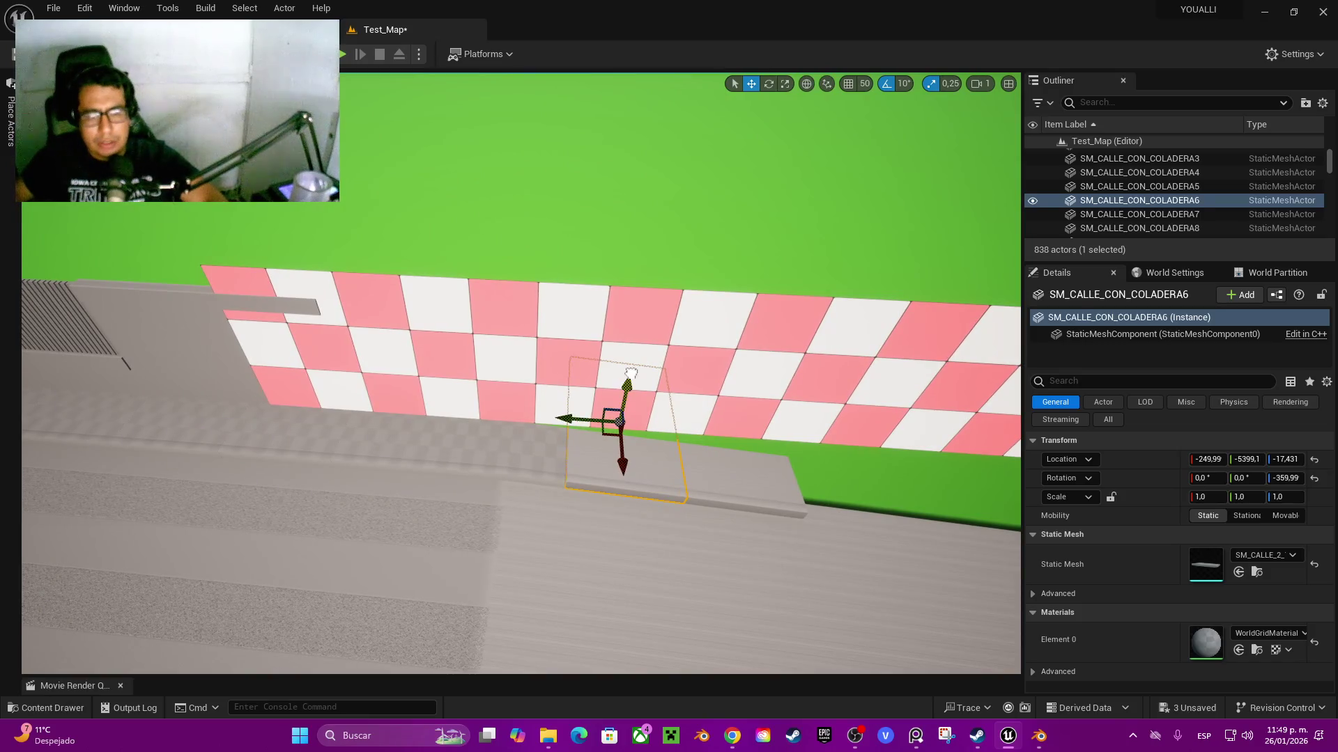
- Select several checkered wall panels along the street
{"action": "left_click", "coordinate": [648, 390]}
{"action": "left_click", "coordinate": [537, 376], "text": "ctrl"}
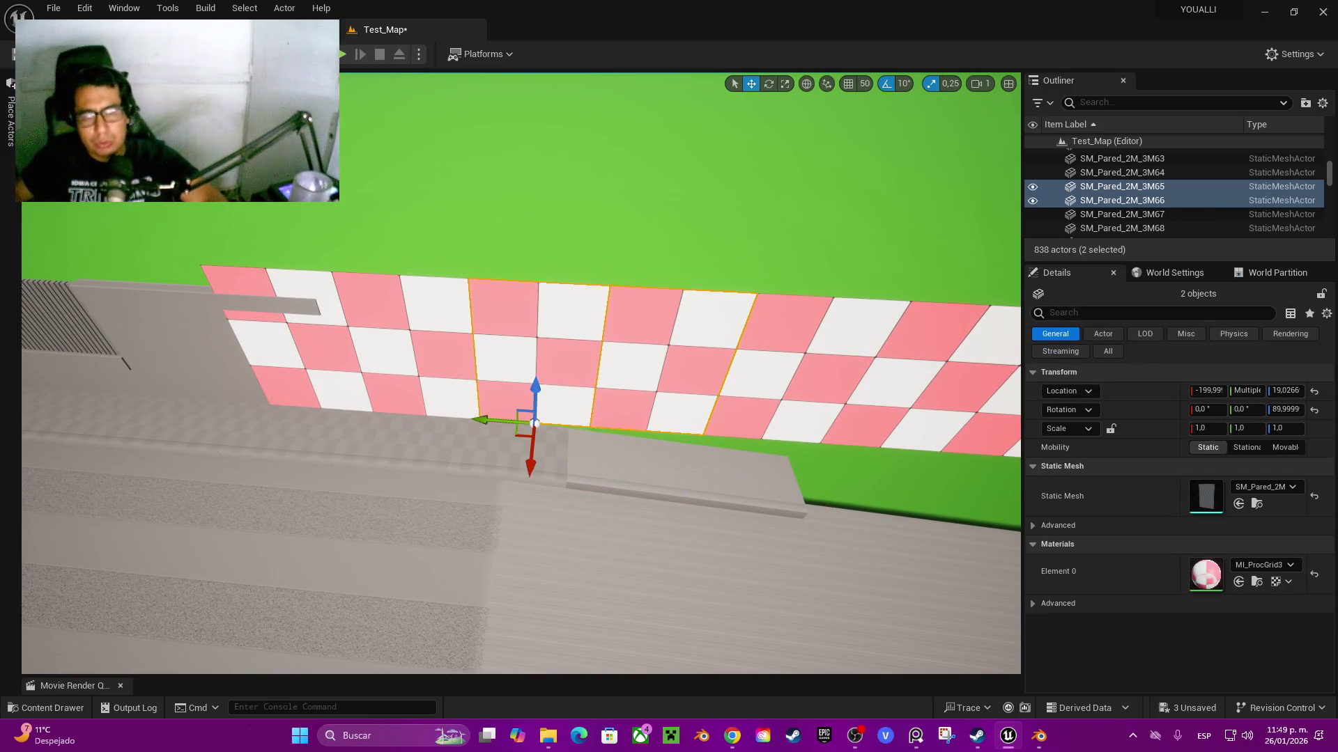
{"action": "left_click", "coordinate": [763, 380], "text": "ctrl"}
{"action": "left_click", "coordinate": [892, 390], "text": "ctrl"}
{"action": "left_click_drag", "start_coordinate": [892, 418], "coordinate": [802, 418]}
{"action": "left_click_drag", "start_coordinate": [529, 376], "coordinate": [530, 348]}
- Frame the last curb copy and duplicate it further along the sidewalk
{"action": "left_click", "coordinate": [697, 453]}
{"action": "key", "text": "f"}
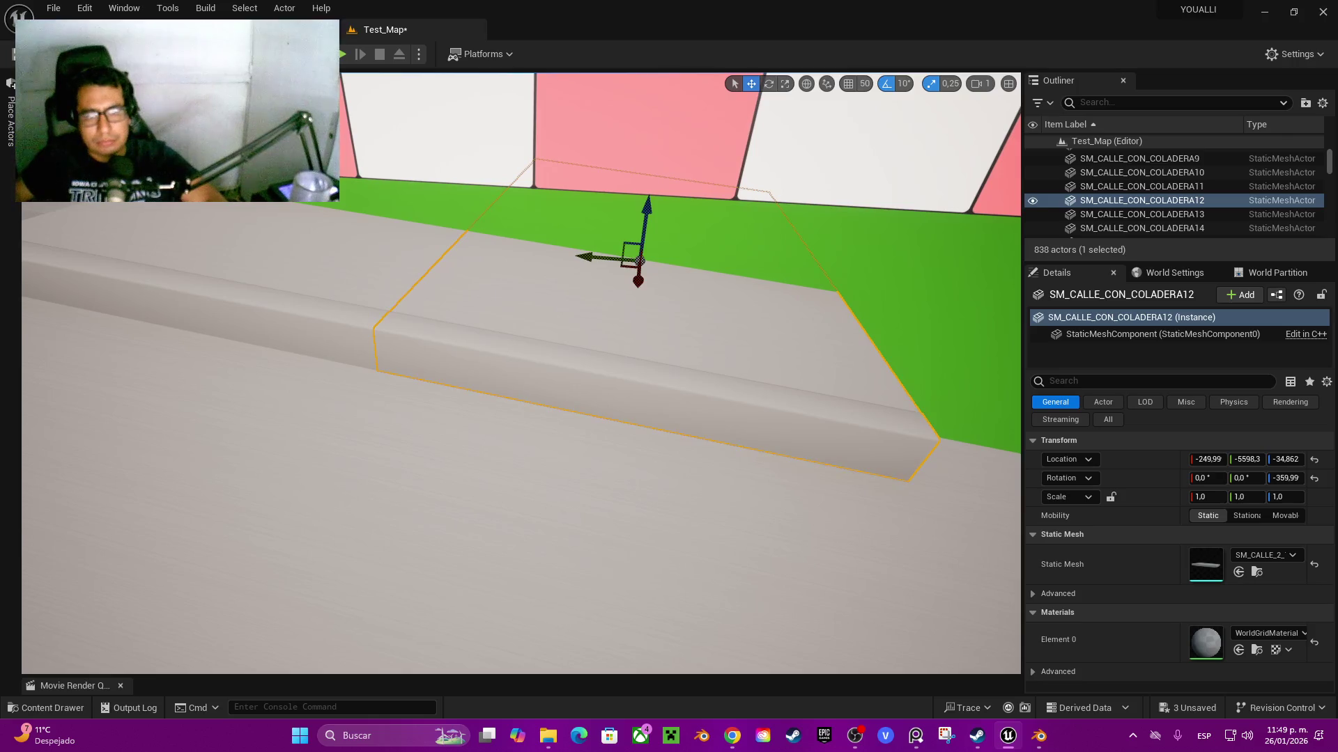
{"action": "key", "text": "ctrl+d"}
{"action": "left_click_drag", "start_coordinate": [717, 225], "coordinate": [843, 275]}
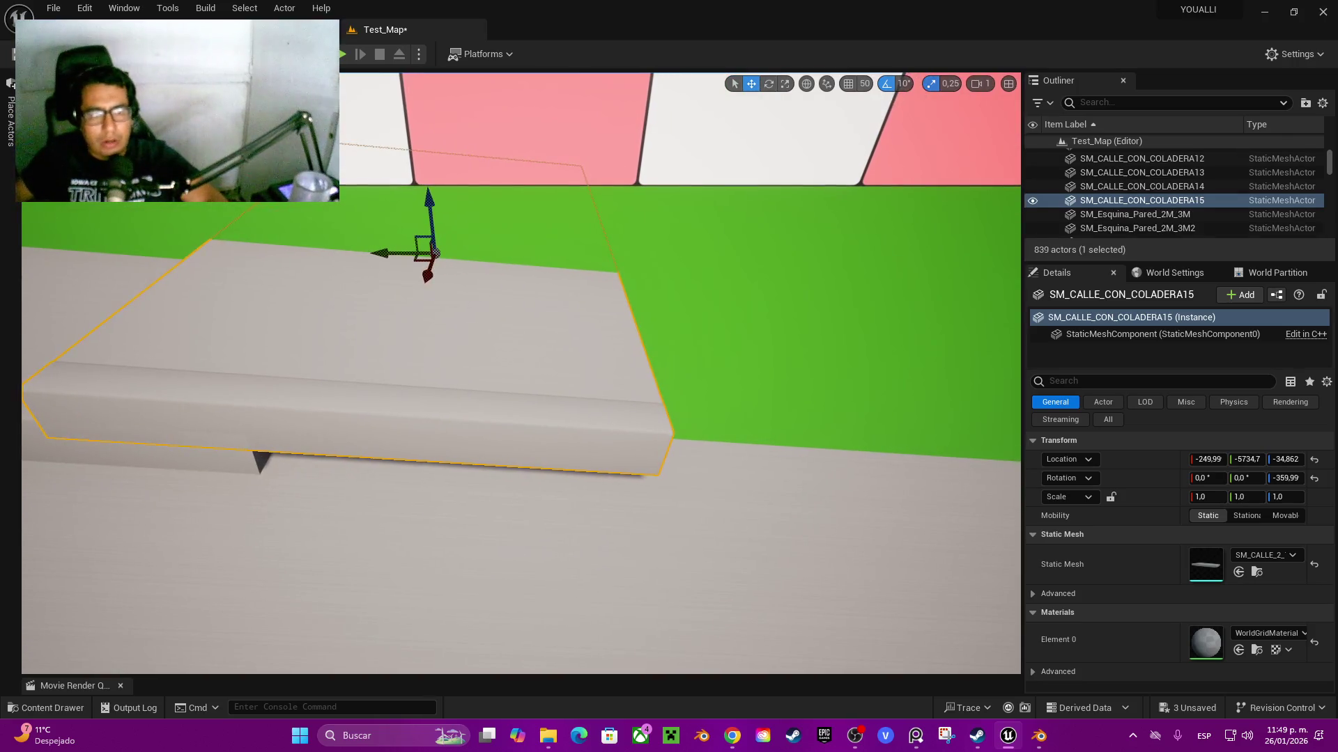
{"action": "left_click_drag", "start_coordinate": [383, 253], "coordinate": [509, 296]}
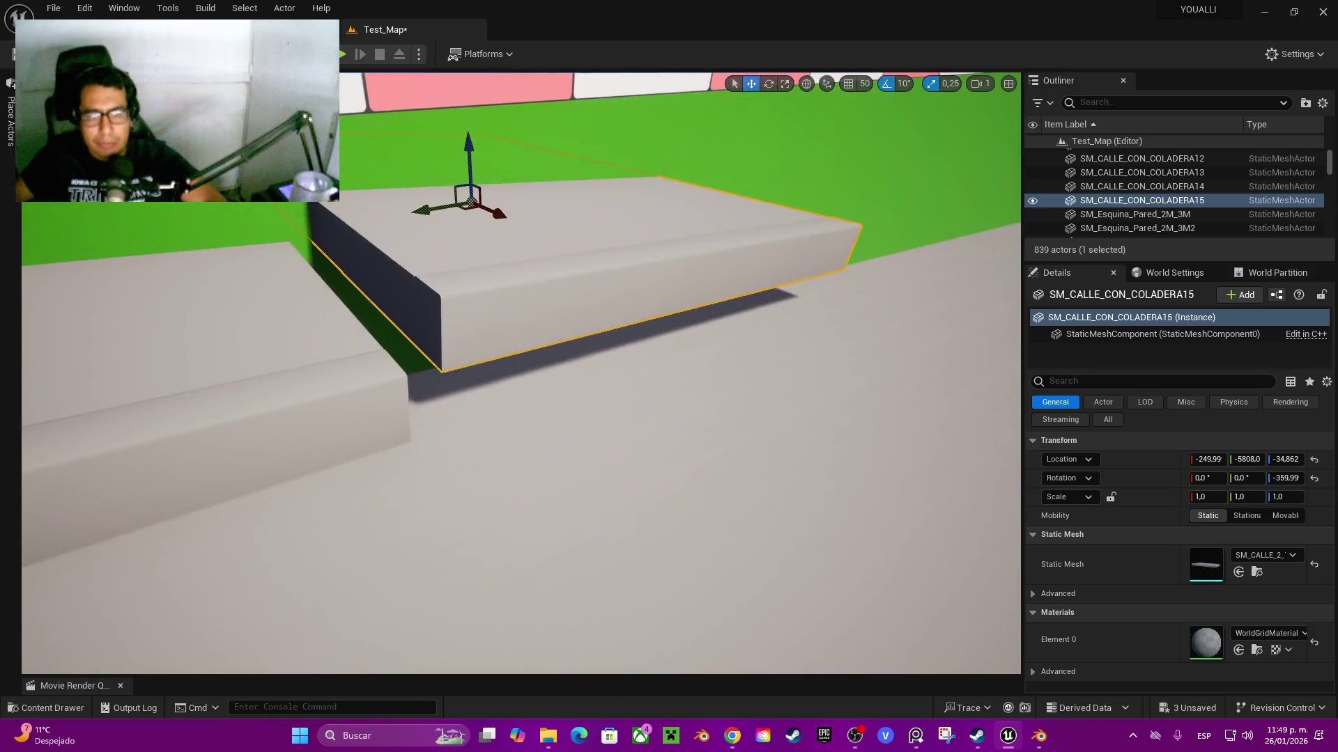
- Pivot the new curb at its corner, lower it to the sidewalk and add further stepped copies
{"action": "middle_click", "coordinate": [452, 346], "text": "alt"}
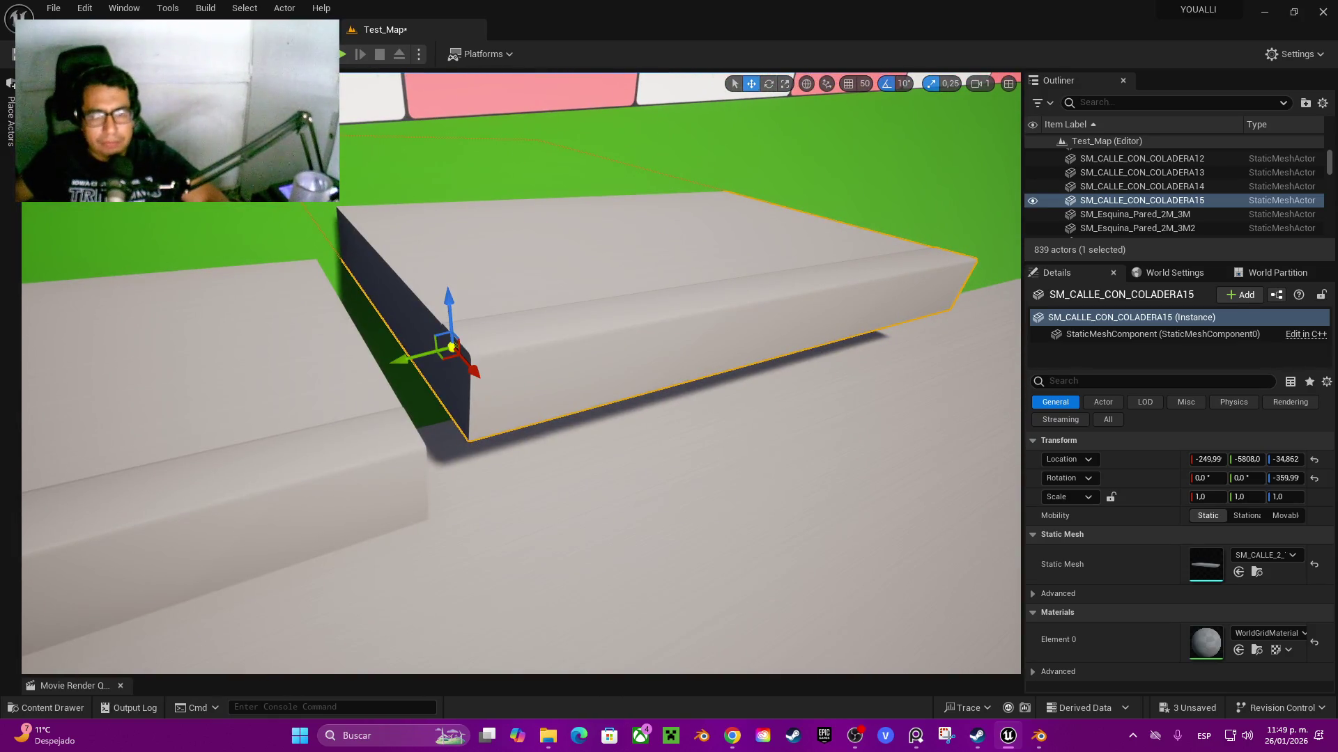
{"action": "middle_click", "coordinate": [464, 351], "text": "alt"}
{"action": "left_click_drag", "start_coordinate": [460, 310], "coordinate": [454, 373]}
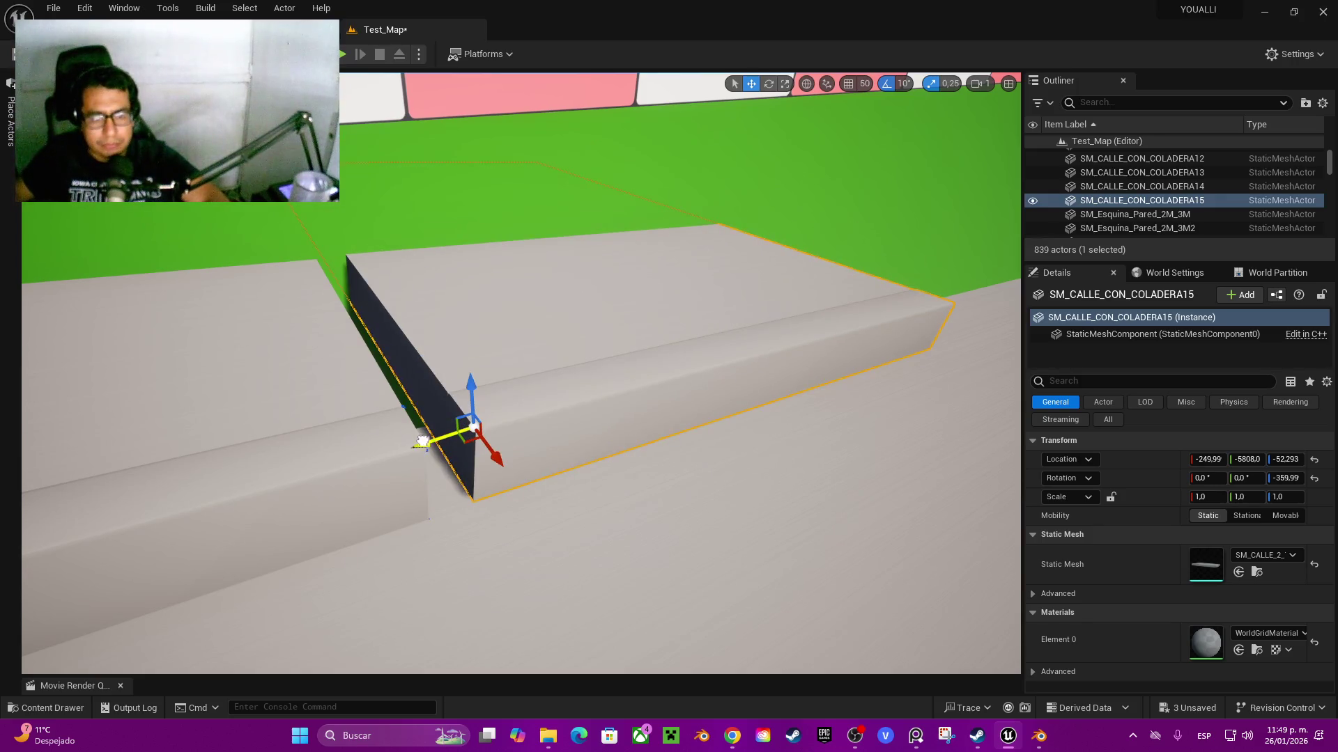
{"action": "mouse_move", "coordinate": [405, 459]}
{"action": "left_mouse_down"}
{"action": "mouse_move", "coordinate": [378, 469]}
{"action": "mouse_move", "coordinate": [432, 404]}
{"action": "mouse_move", "coordinate": [445, 418]}
{"action": "left_mouse_up"}
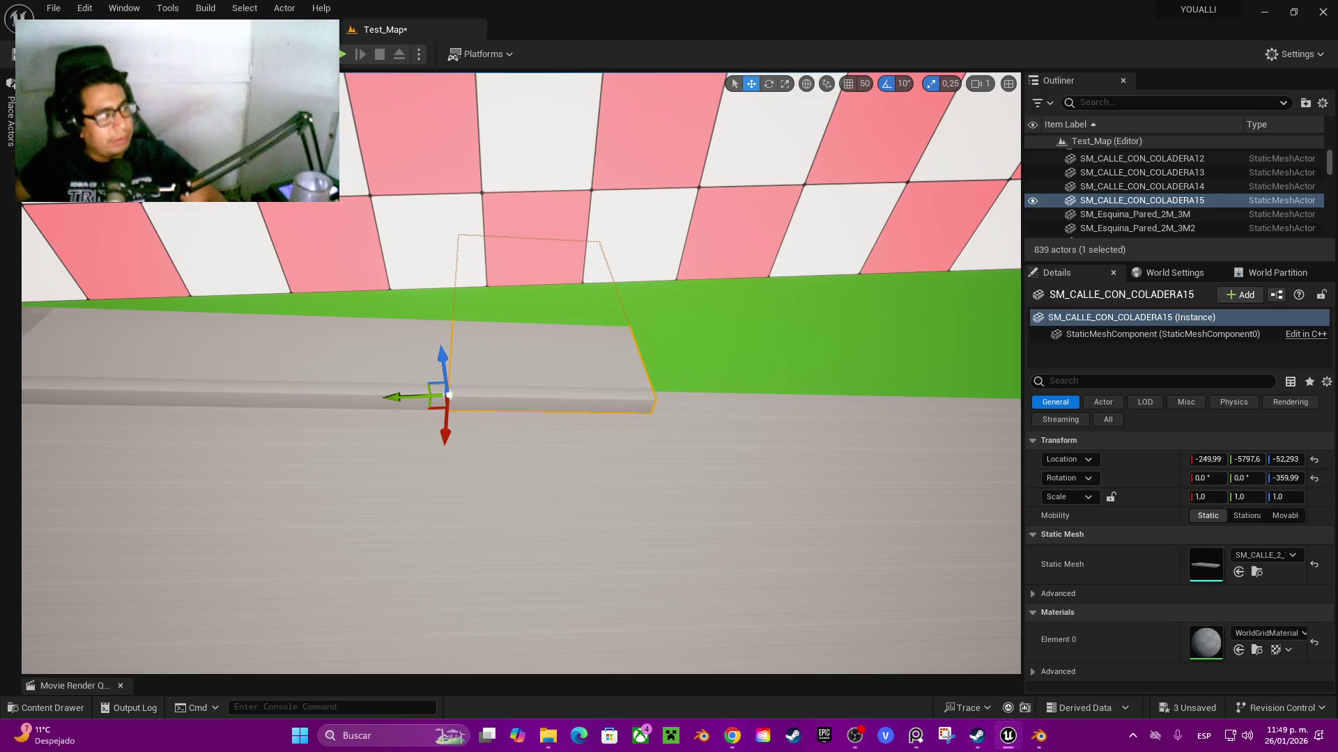
{"action": "mouse_move", "coordinate": [449, 395]}
{"action": "left_mouse_down"}
{"action": "mouse_move", "coordinate": [717, 448]}
{"action": "mouse_move", "coordinate": [639, 439]}
{"action": "left_mouse_up"}
{"action": "mouse_move", "coordinate": [718, 258]}
{"action": "left_mouse_down"}
{"action": "mouse_move", "coordinate": [710, 283]}
{"action": "mouse_move", "coordinate": [716, 274]}
{"action": "left_mouse_up"}
- Delete the extra curb copy and lower the remaining new curb against the previous one
{"action": "key", "text": "Delete"}
{"action": "left_click", "coordinate": [718, 335]}
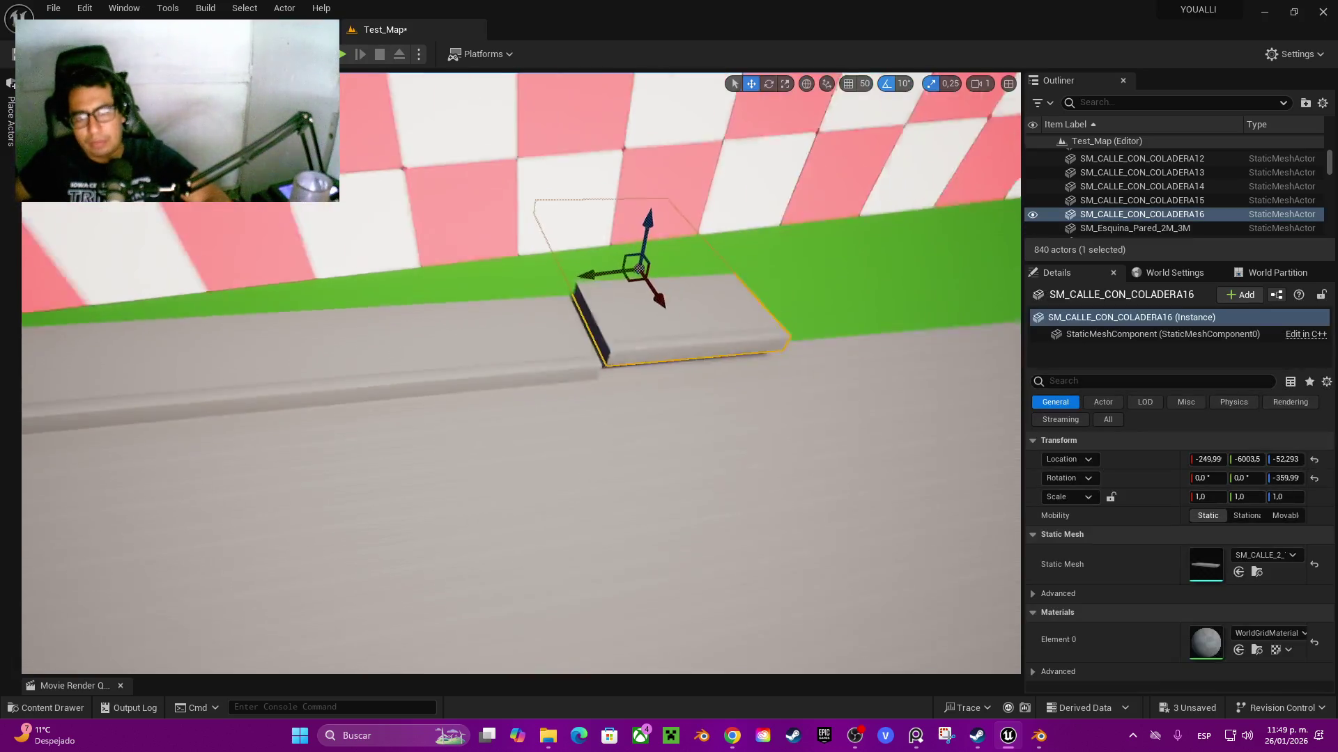
{"action": "middle_click", "coordinate": [670, 425], "text": "alt"}
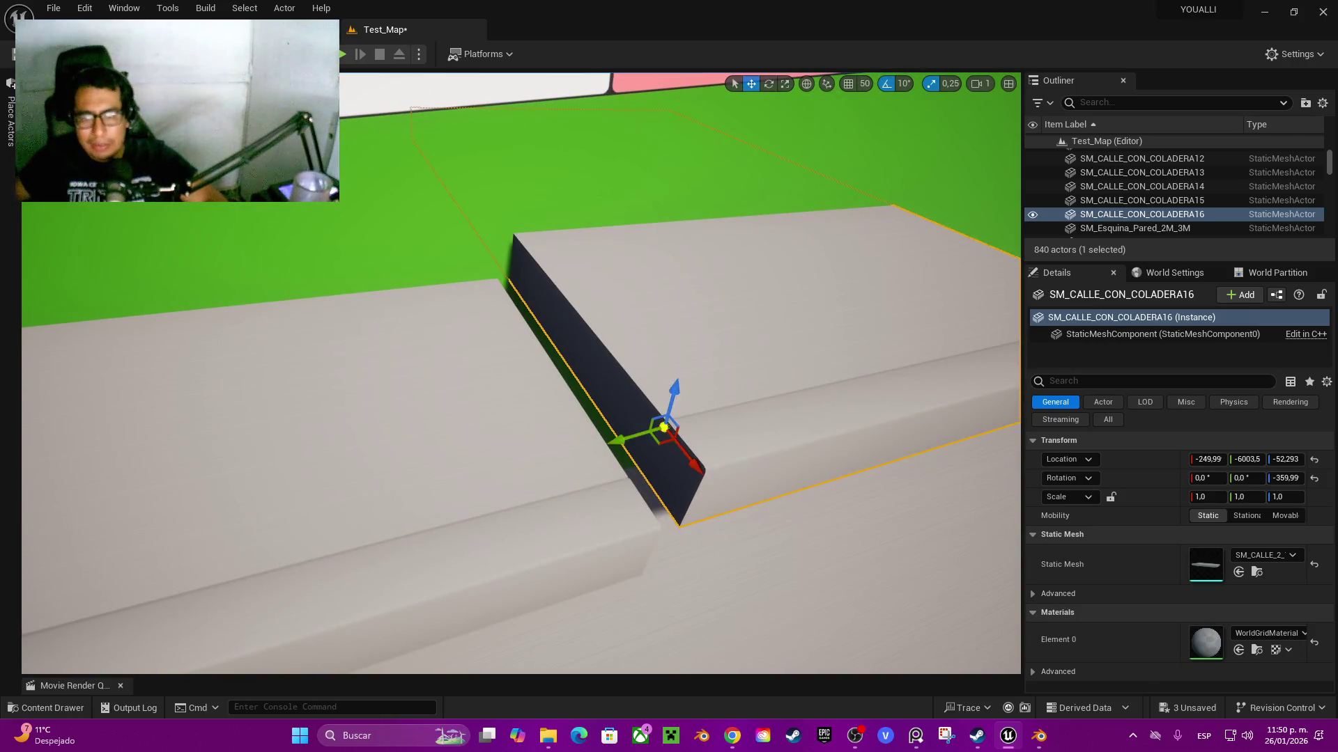
{"action": "left_click_drag", "start_coordinate": [673, 428], "coordinate": [666, 450]}
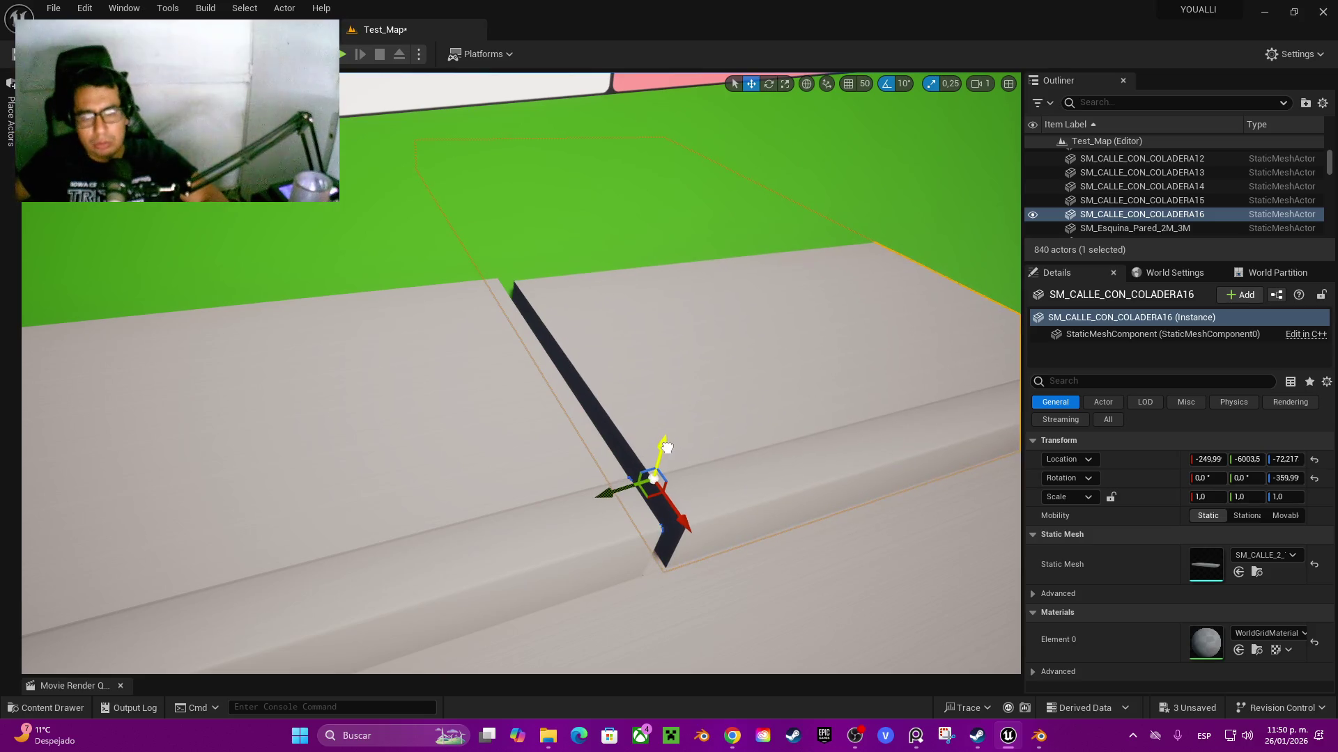
{"action": "left_click_drag", "start_coordinate": [622, 493], "coordinate": [599, 499]}
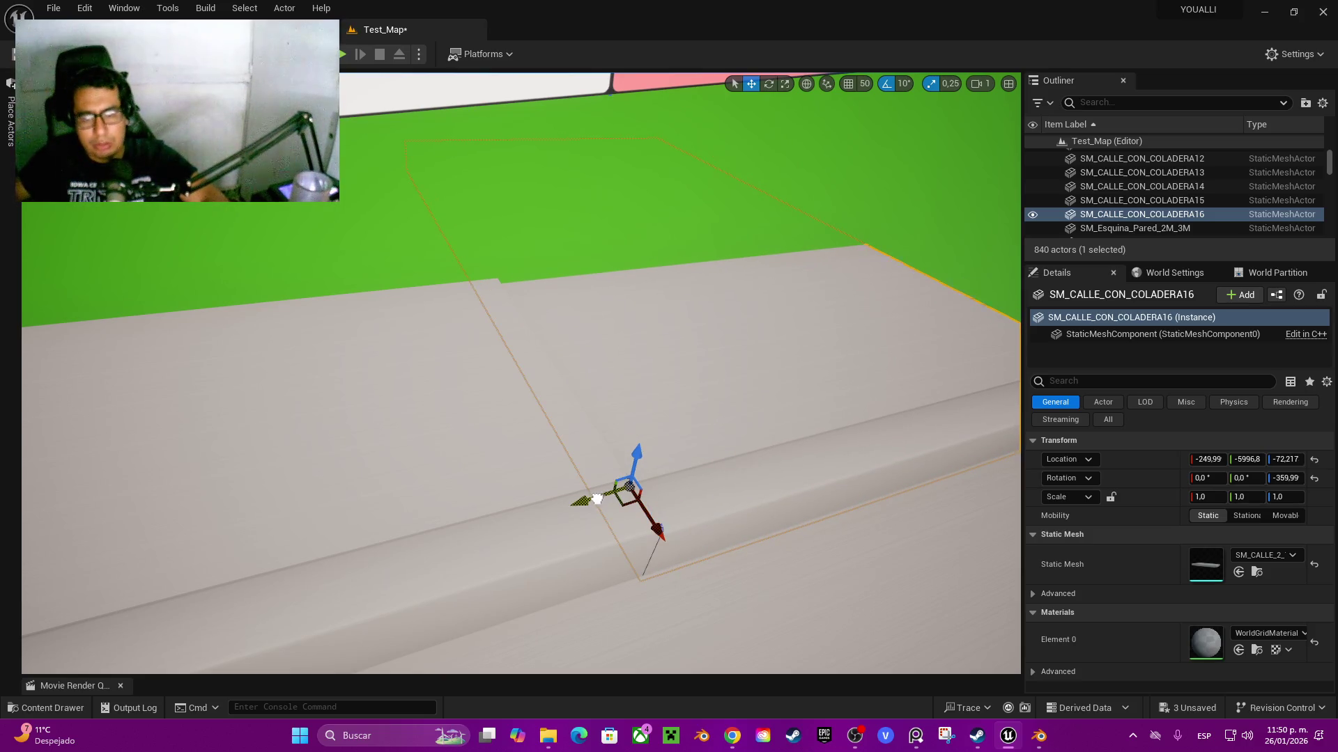
- Fine-tune SM_CALLE_CON_COLADERA16, raising it slightly and shifting it to close the gap
{"action": "left_click_drag", "start_coordinate": [653, 534], "coordinate": [557, 488]}
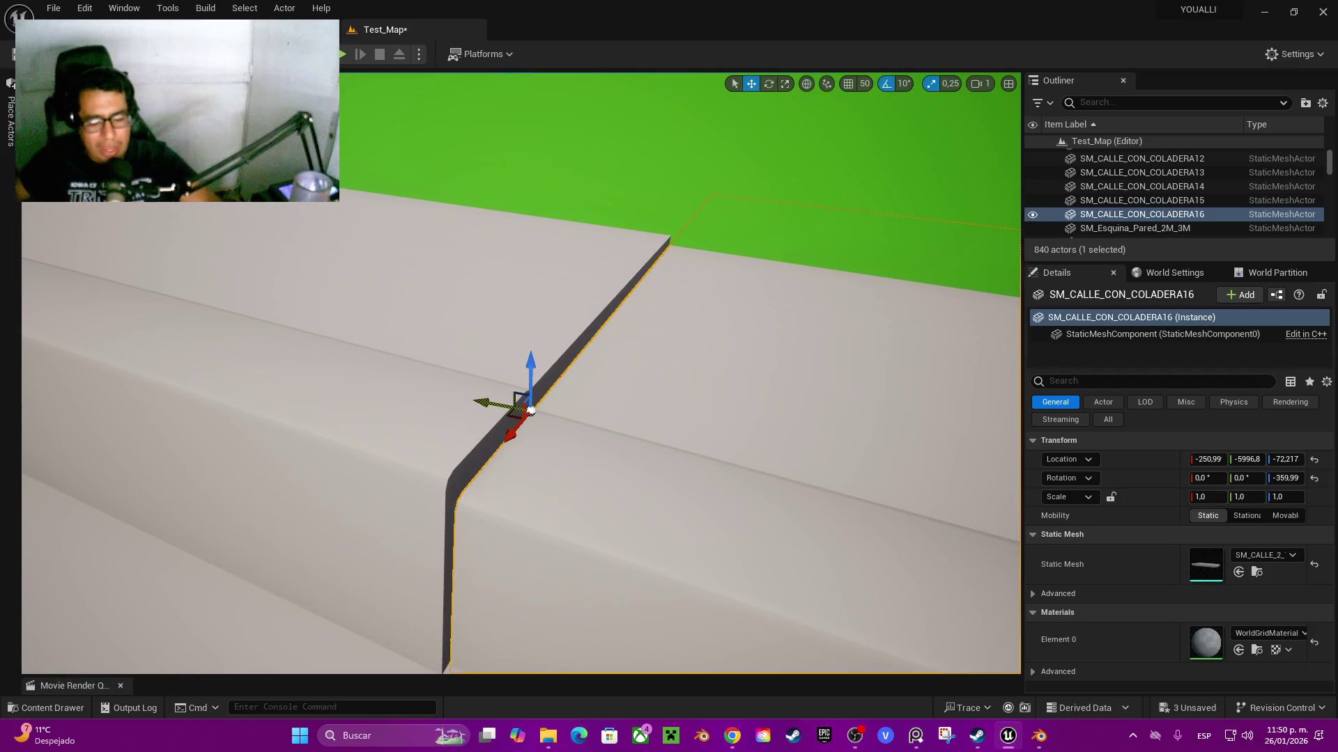
{"action": "left_click_drag", "start_coordinate": [482, 404], "coordinate": [479, 410]}
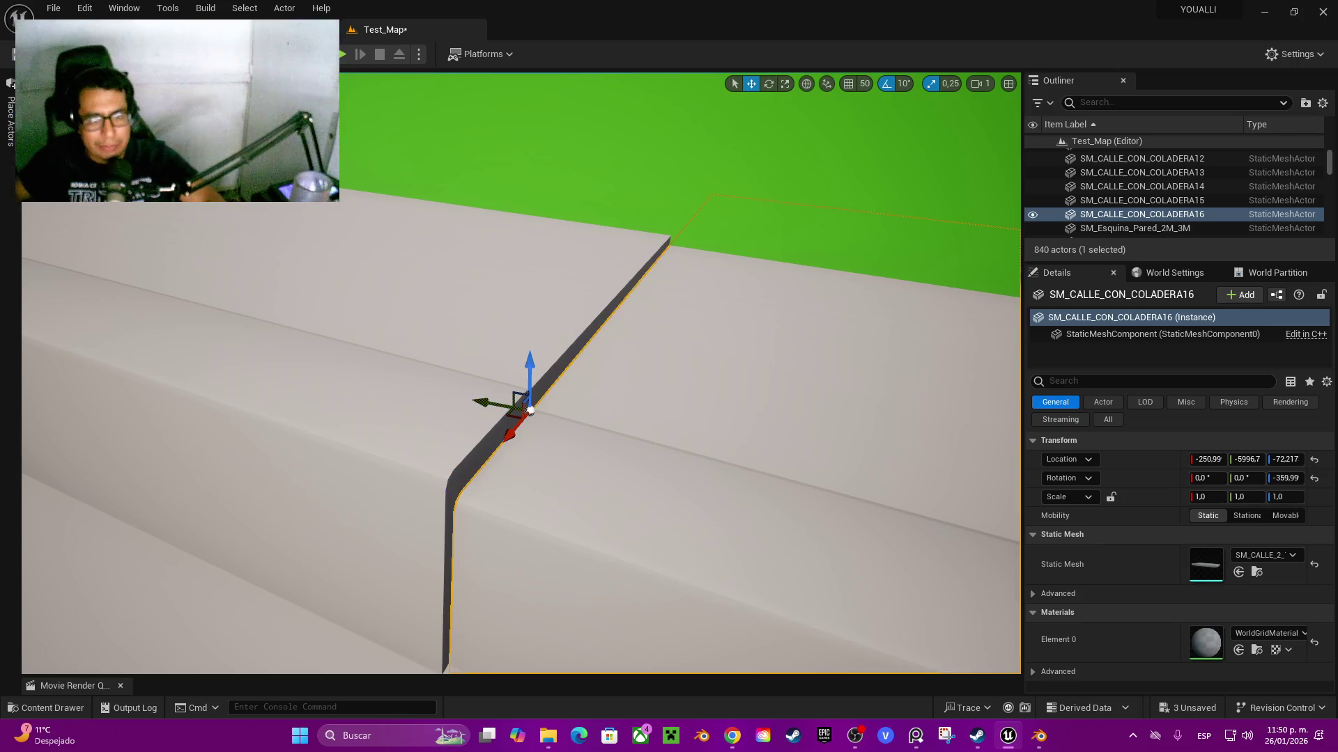
{"action": "left_click_drag", "start_coordinate": [531, 363], "coordinate": [531, 354]}
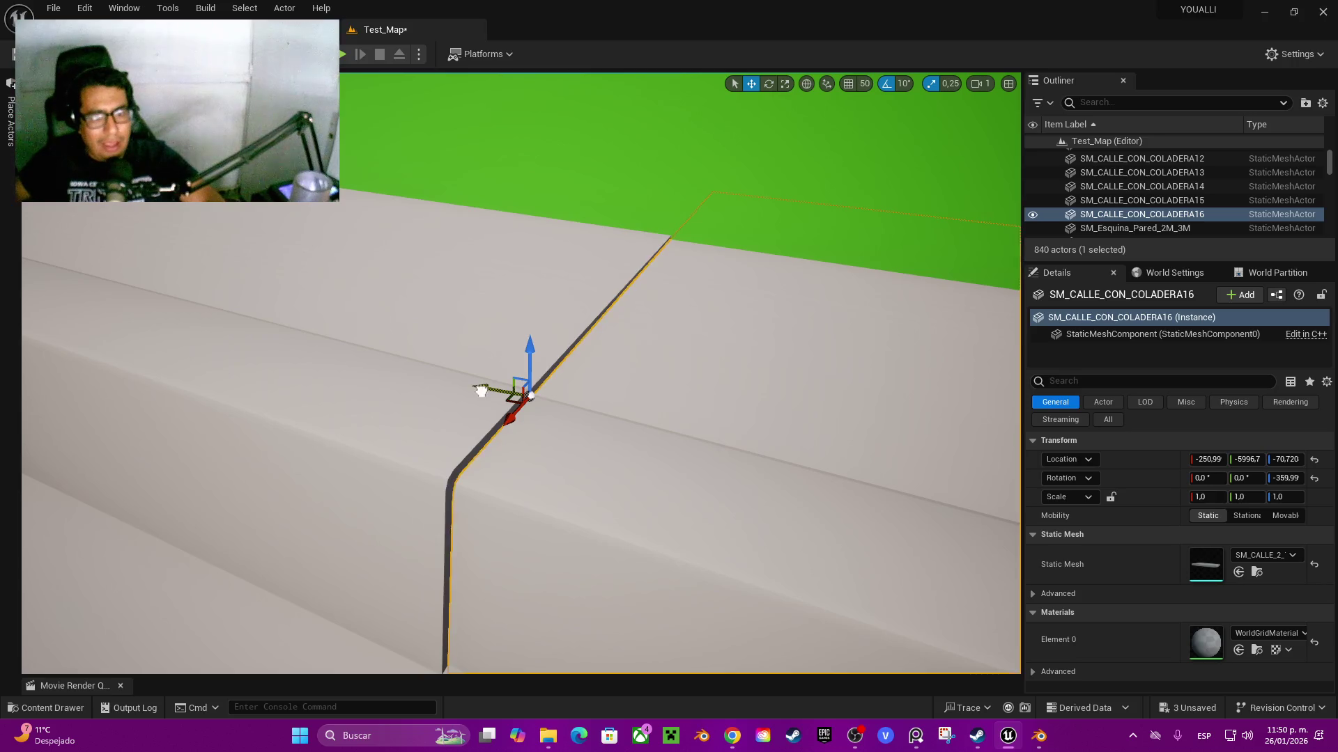
{"action": "left_click_drag", "start_coordinate": [530, 349], "coordinate": [531, 338]}
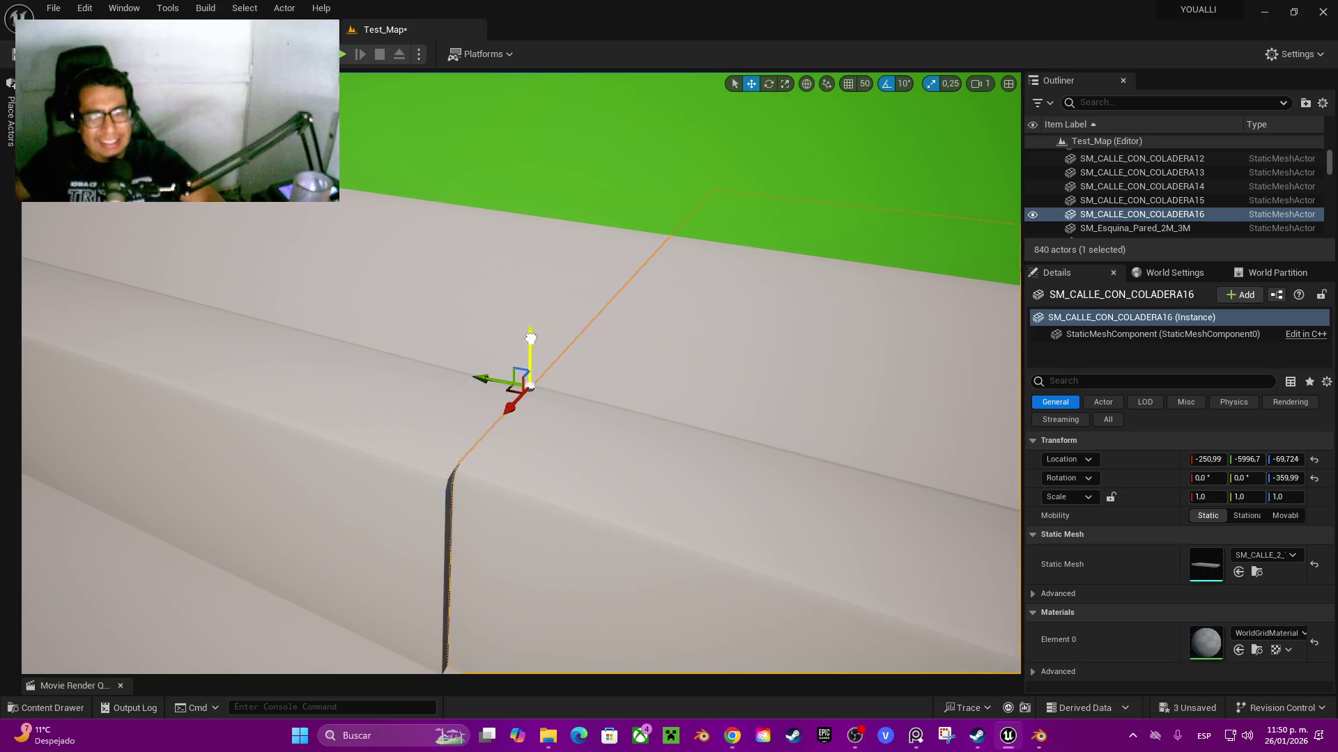
{"action": "mouse_move", "coordinate": [511, 409]}
{"action": "left_mouse_down"}
{"action": "mouse_move", "coordinate": [514, 446]}
{"action": "mouse_move", "coordinate": [473, 477]}
{"action": "left_mouse_up"}
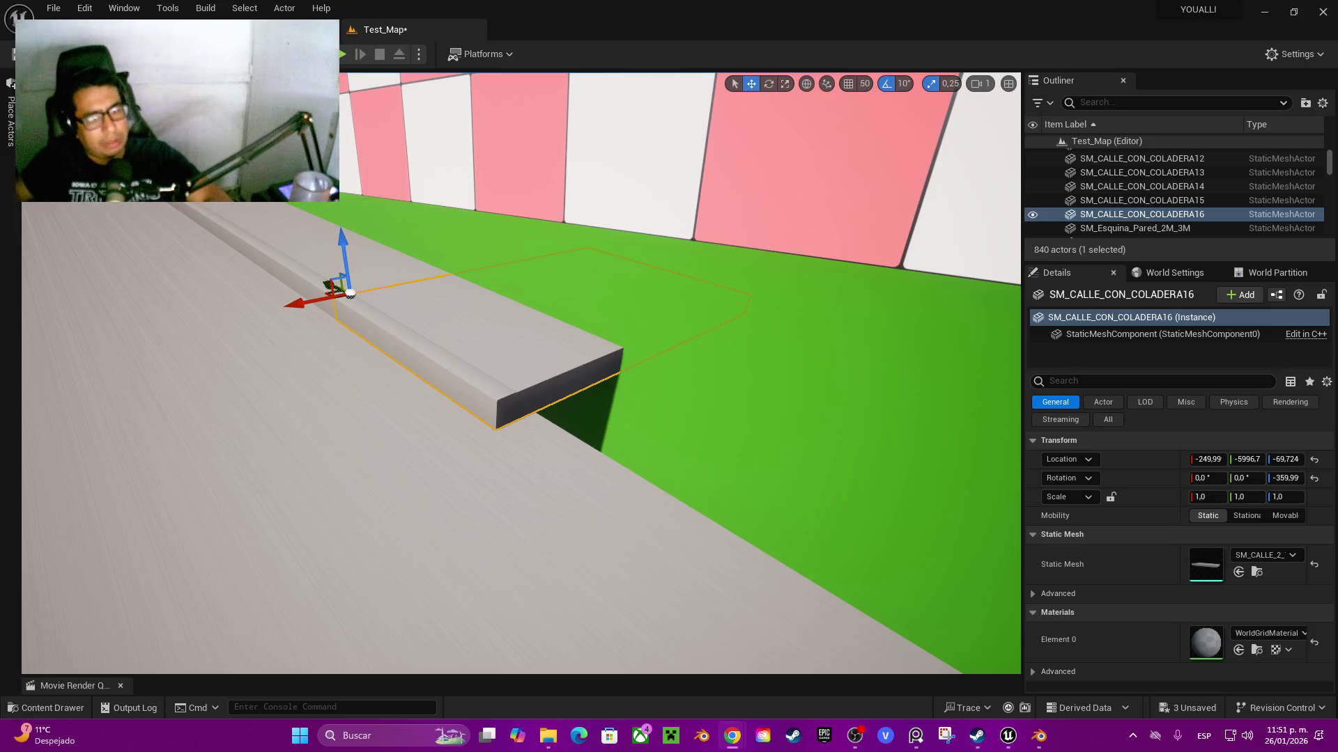
- Duplicate the framed curb into SM_CALLE_CON_COLADERA17, lowering it against the previous piece
{"action": "key", "text": "f"}
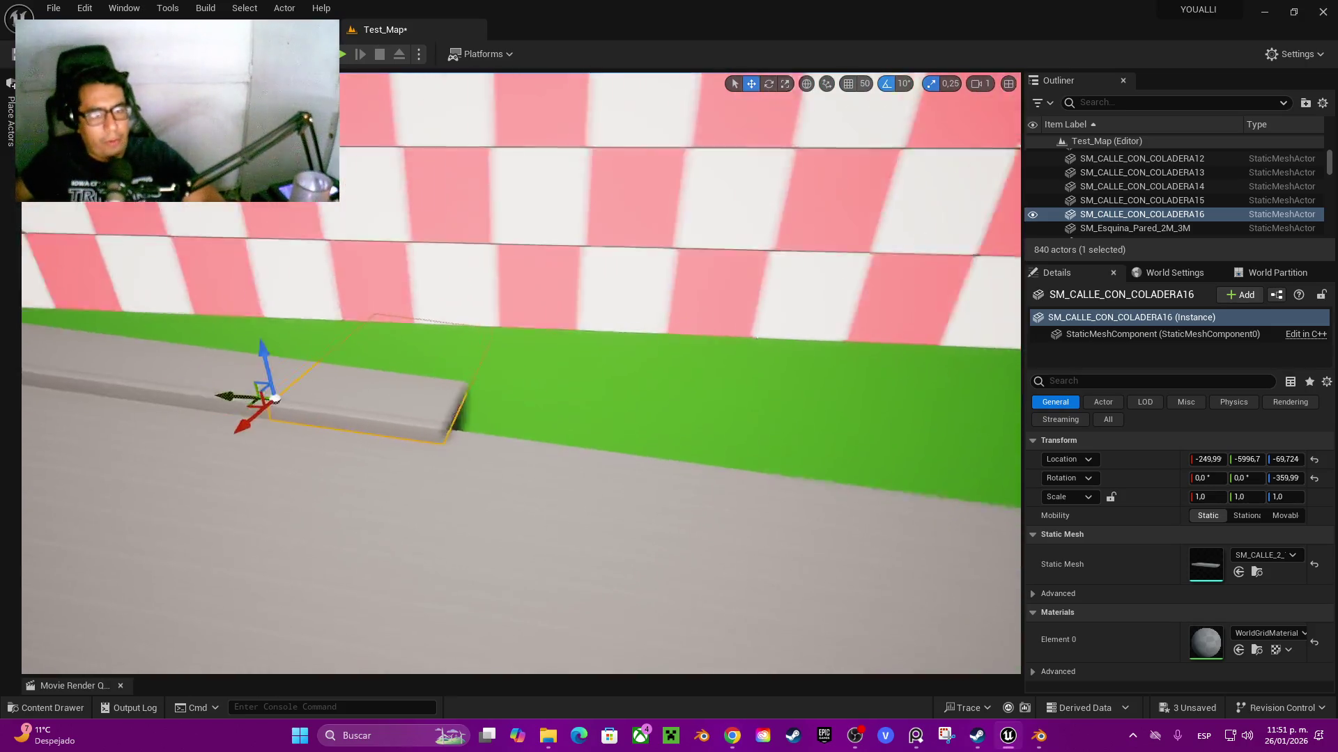
{"action": "left_click_drag", "start_coordinate": [466, 420], "coordinate": [761, 454]}
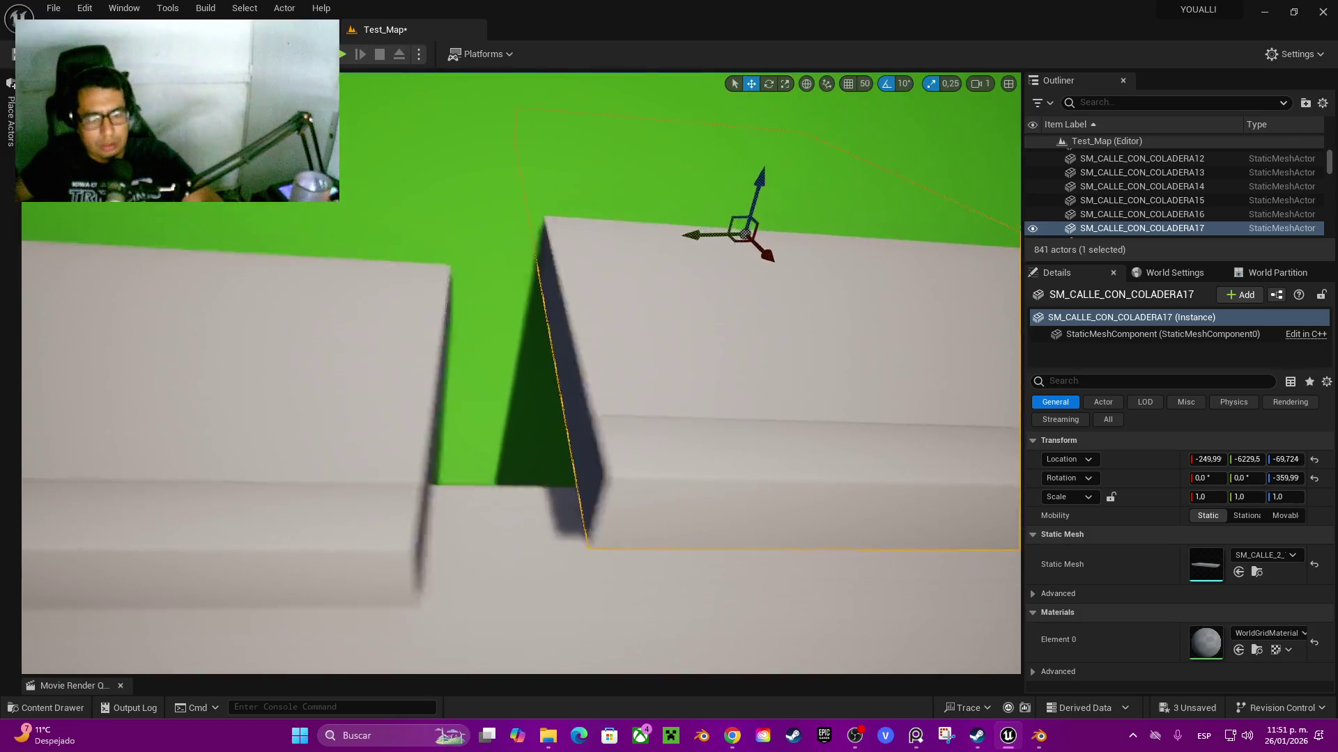
{"action": "middle_click", "coordinate": [800, 408], "text": "alt"}
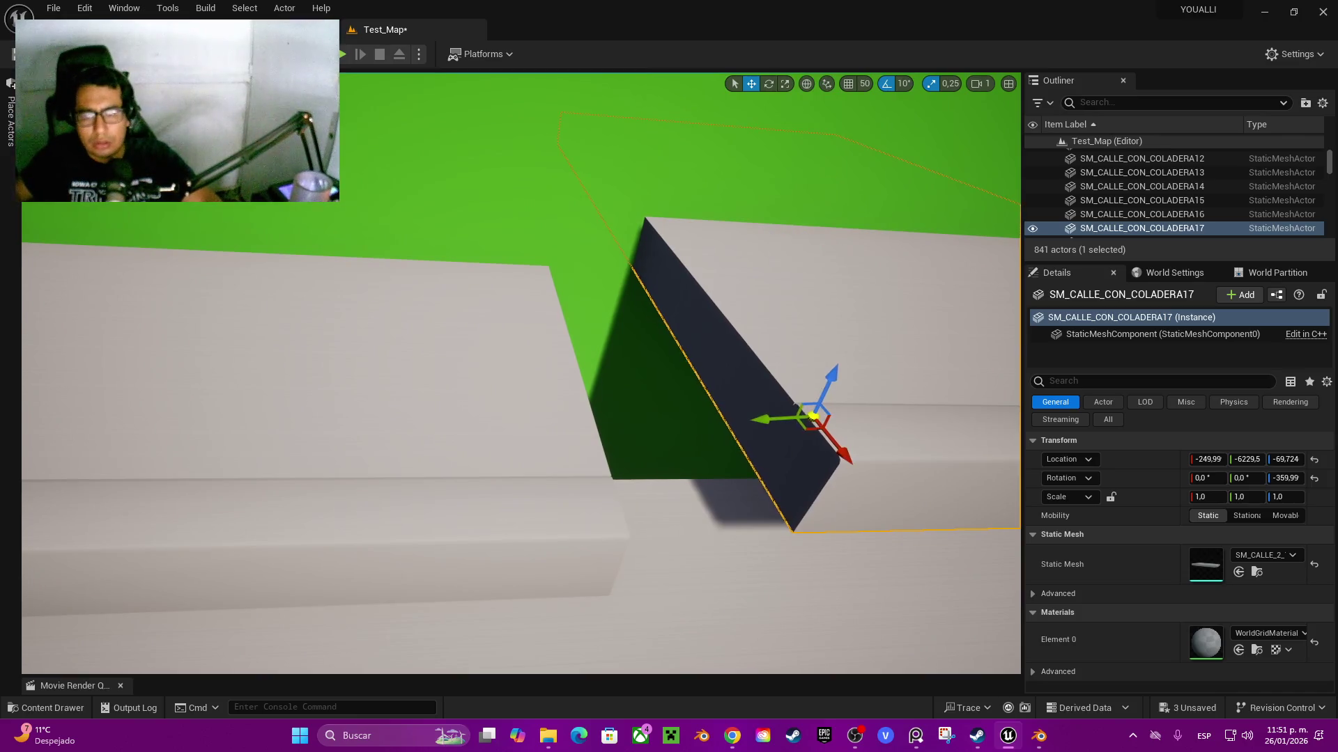
{"action": "left_click_drag", "start_coordinate": [812, 377], "coordinate": [811, 454]}
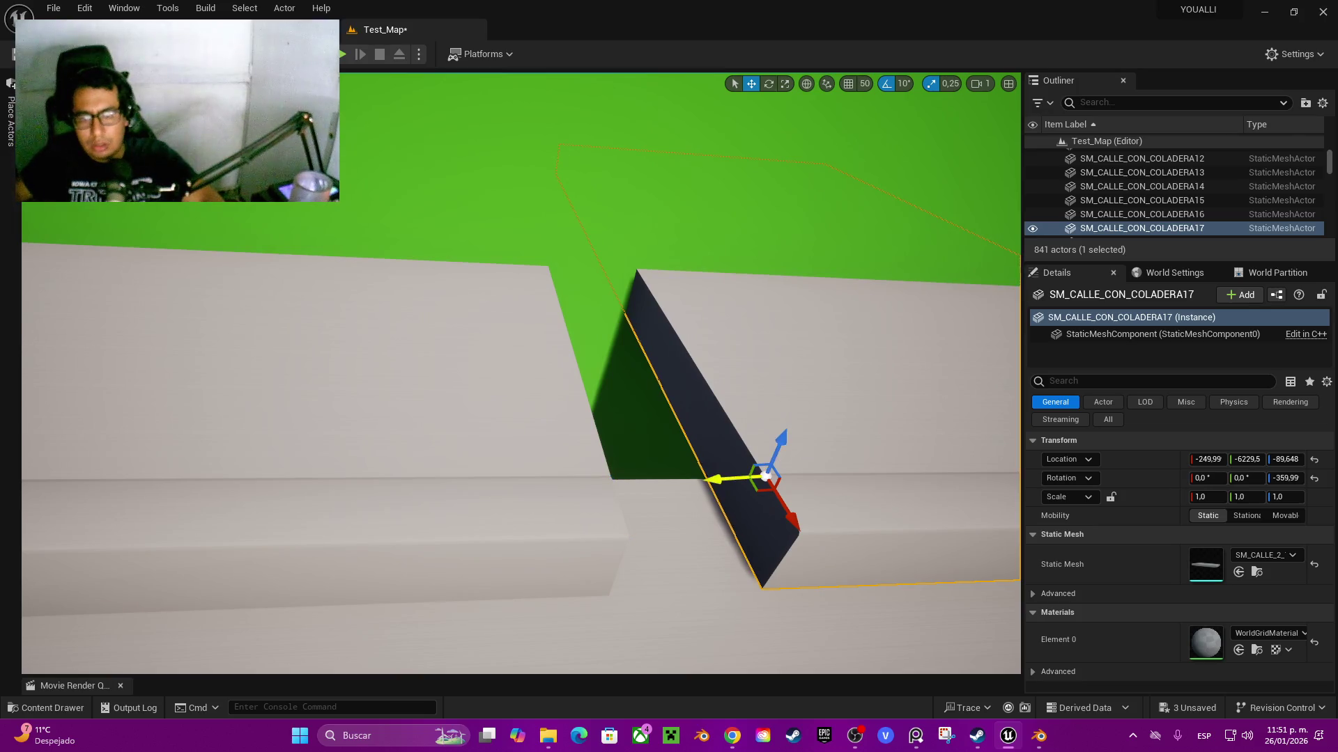
{"action": "left_click_drag", "start_coordinate": [662, 499], "coordinate": [593, 508]}
- Raise the new curb slightly to match heights, then switch to the browser window
{"action": "mouse_move", "coordinate": [619, 456]}
{"action": "left_mouse_down"}
{"action": "mouse_move", "coordinate": [621, 363]}
{"action": "mouse_move", "coordinate": [565, 505]}
{"action": "left_mouse_up"}
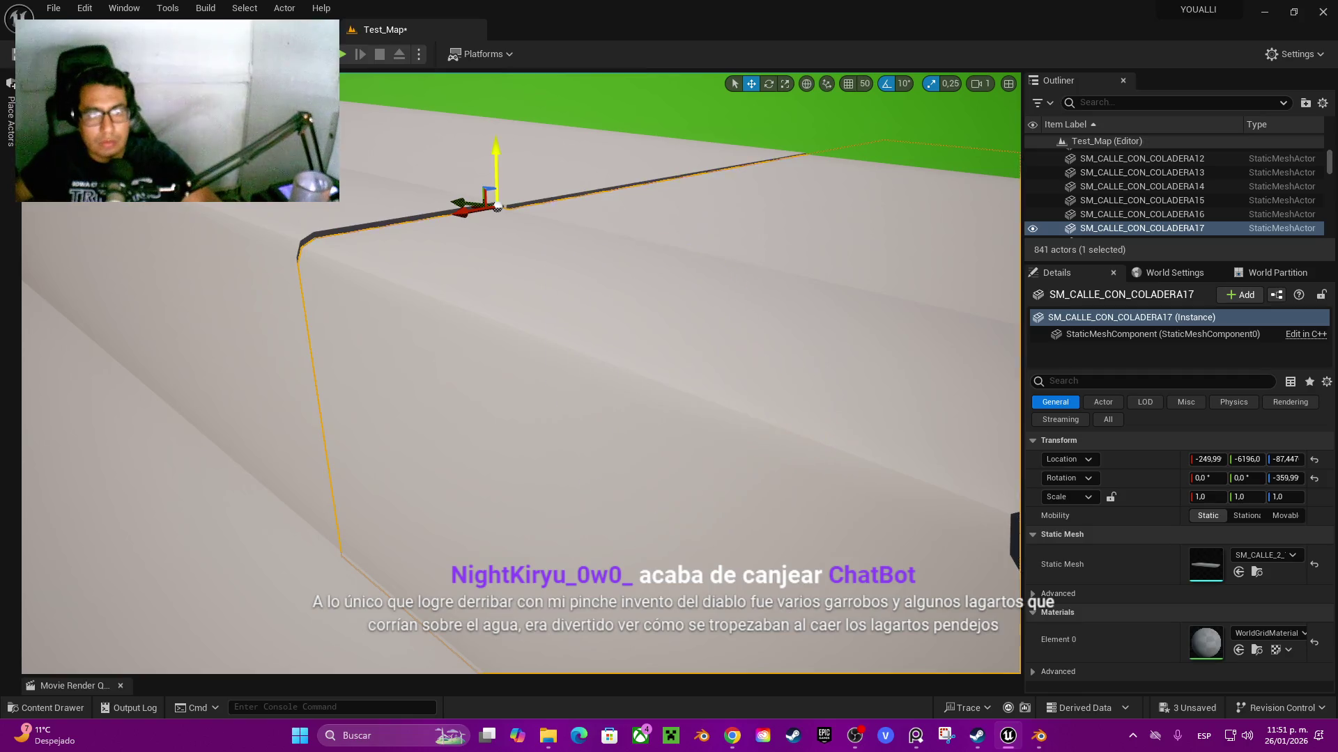
{"action": "left_click_drag", "start_coordinate": [496, 149], "coordinate": [497, 145]}
{"action": "left_click_drag", "start_coordinate": [502, 209], "coordinate": [486, 239]}
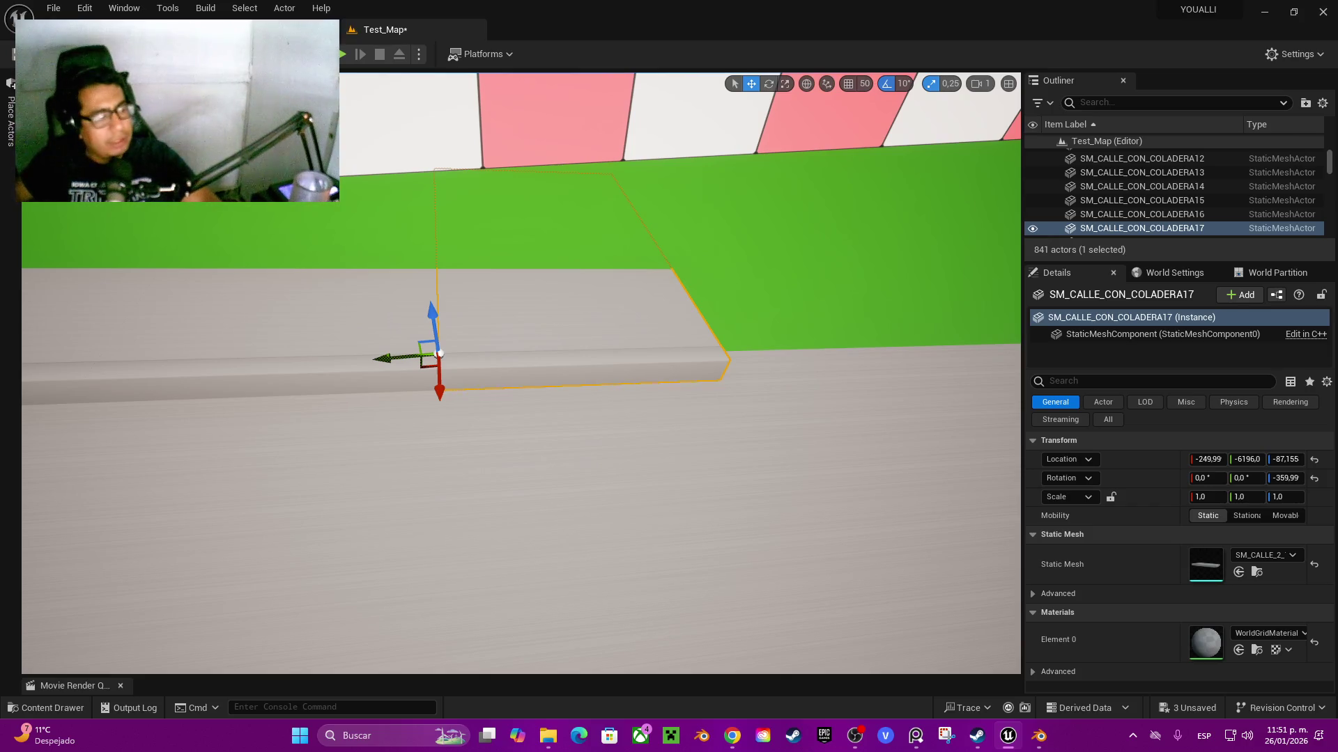
{"action": "key", "text": "alt+Tab"}
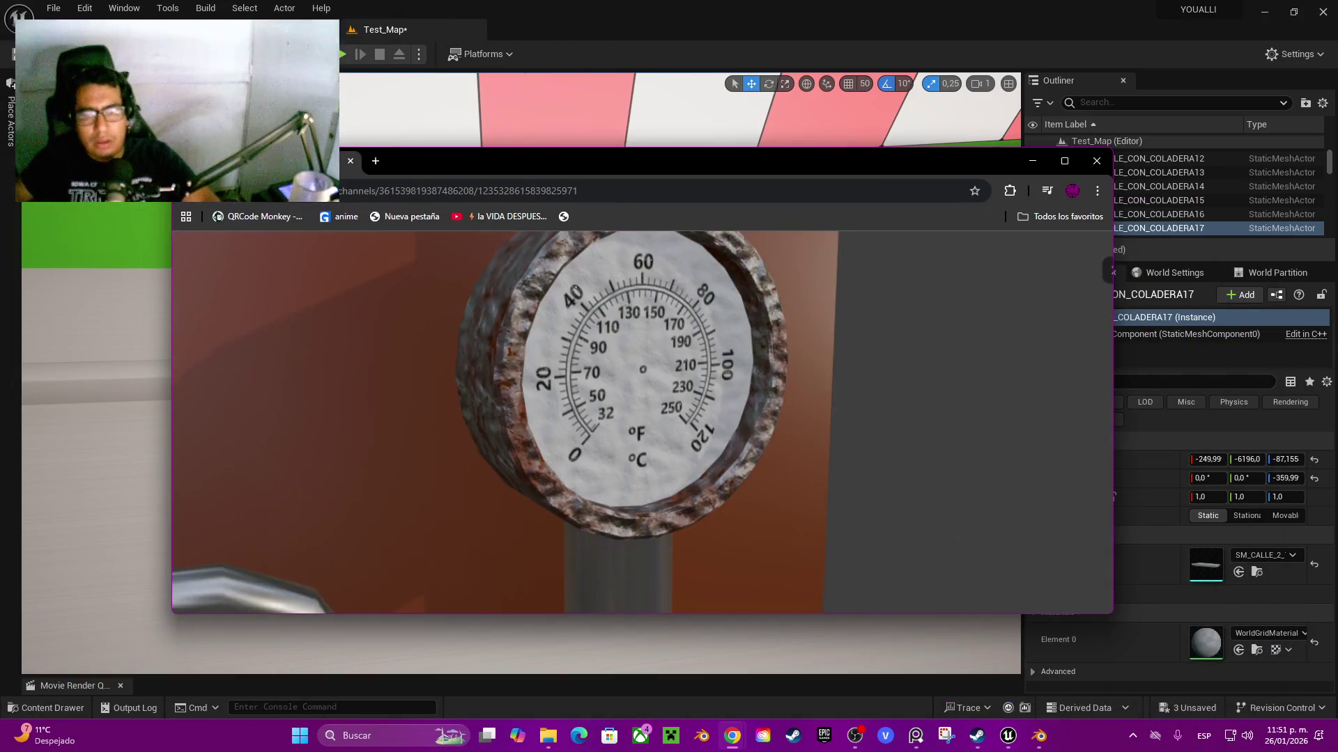
- Maximize the browser, return page zoom to 100%, and launch Substance 3D Painter from Creative Cloud
{"action": "left_click", "coordinate": [1063, 161]}
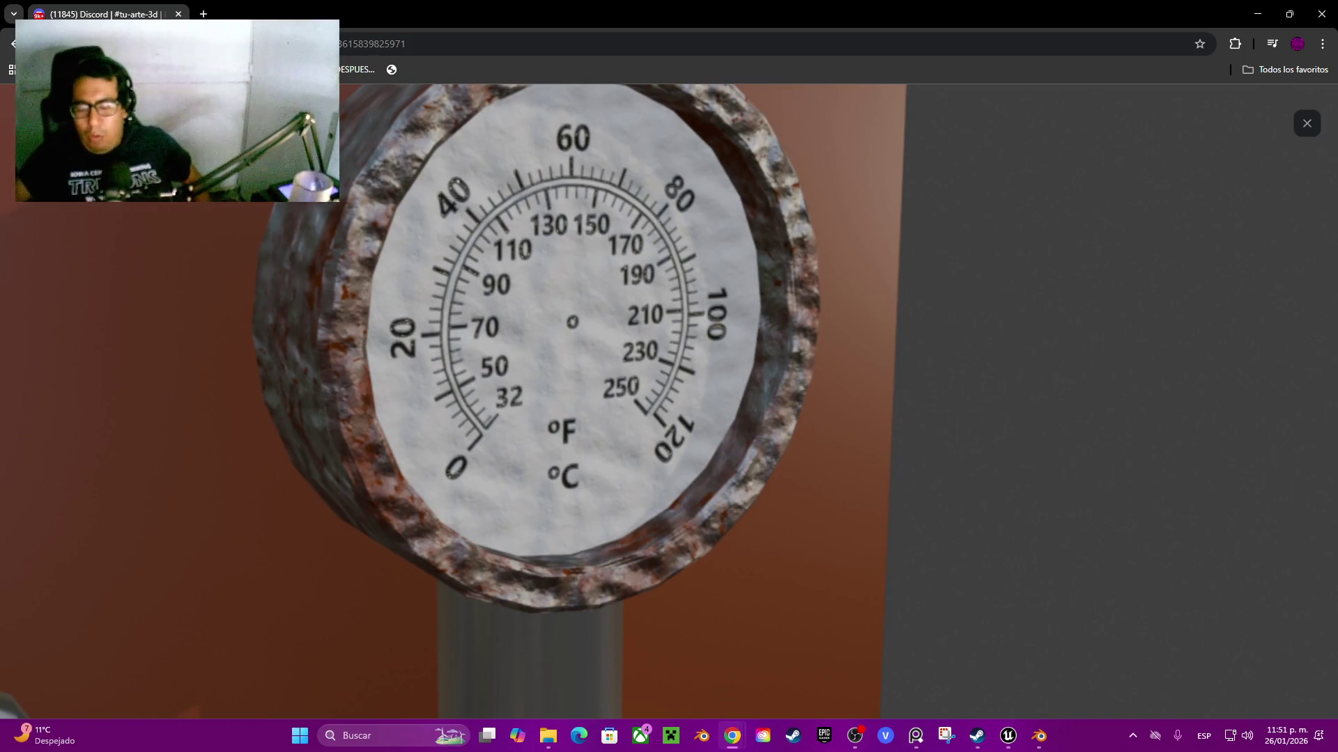
{"action": "key", "text": "ctrl+minus"}
{"action": "key", "text": "ctrl+minus"}
{"action": "key", "text": "ctrl+minus"}
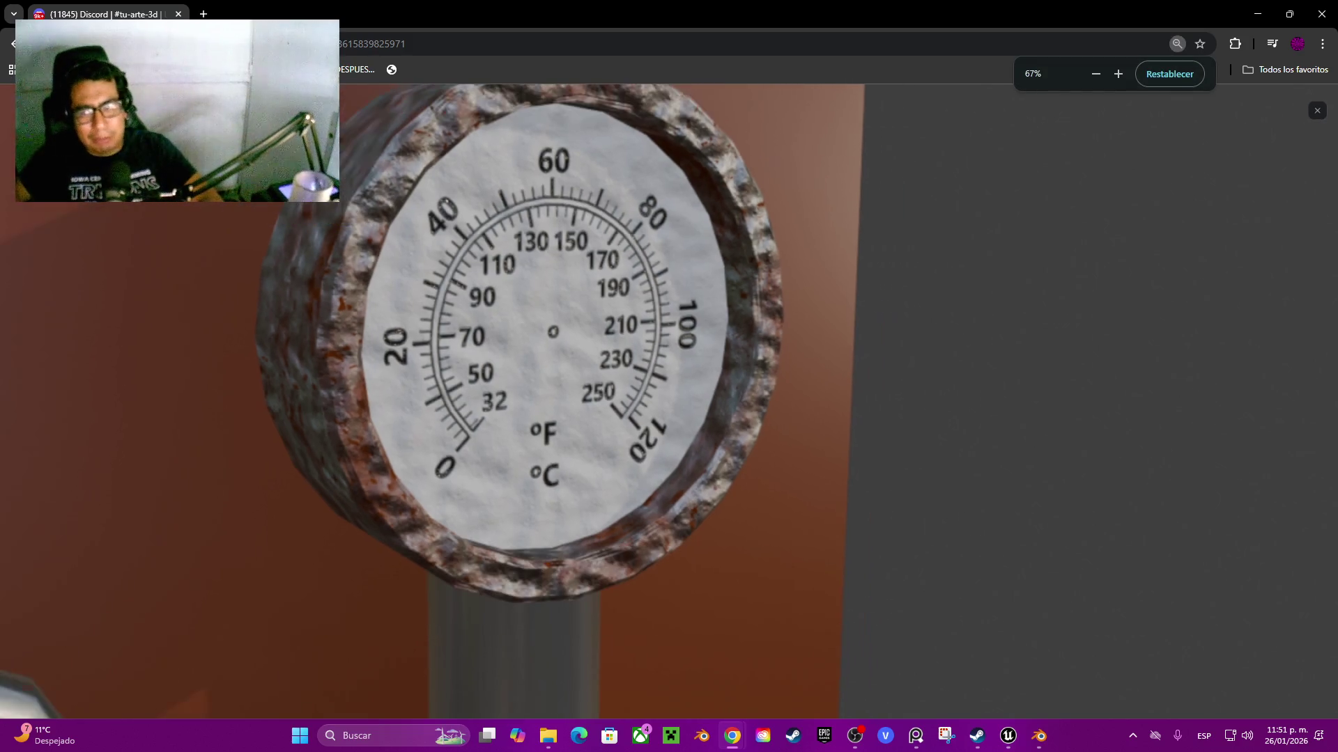
{"action": "key", "text": "ctrl+plus"}
{"action": "key", "text": "ctrl+plus"}
{"action": "key", "text": "ctrl+plus"}
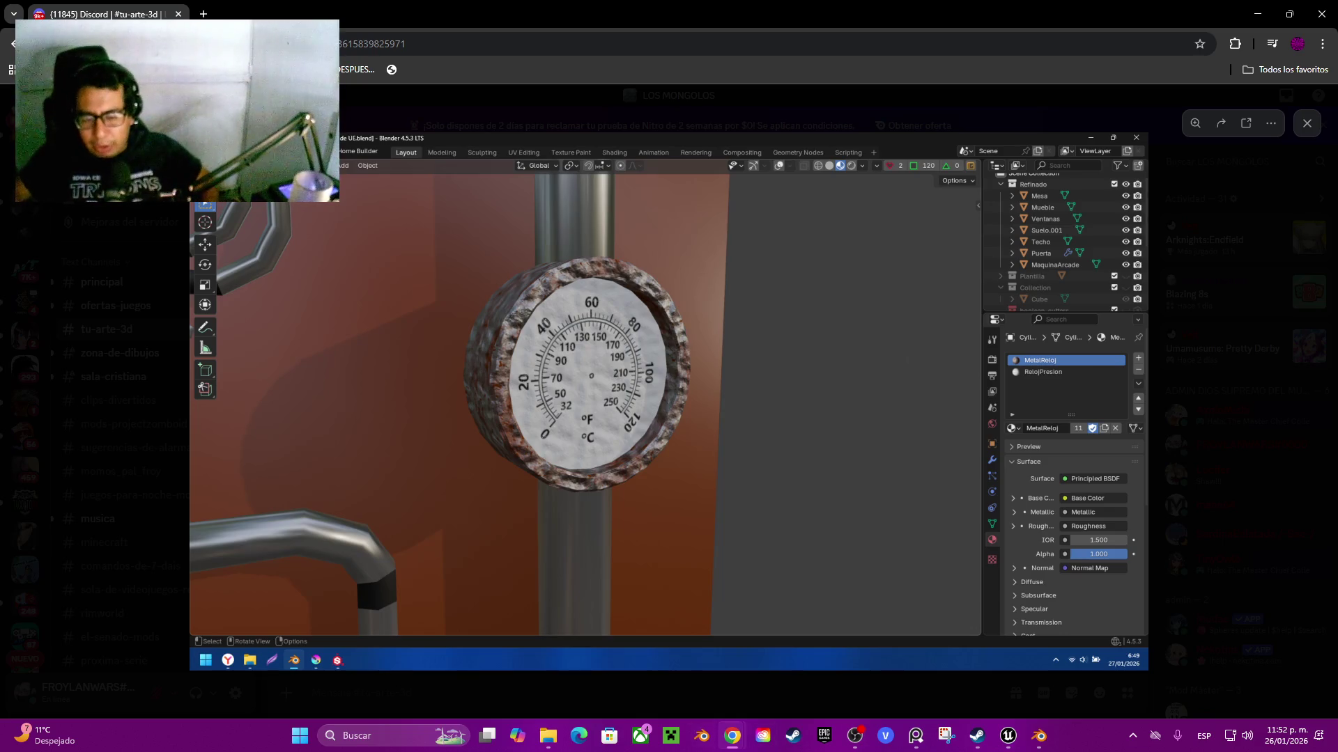
{"action": "left_click", "coordinate": [763, 736]}
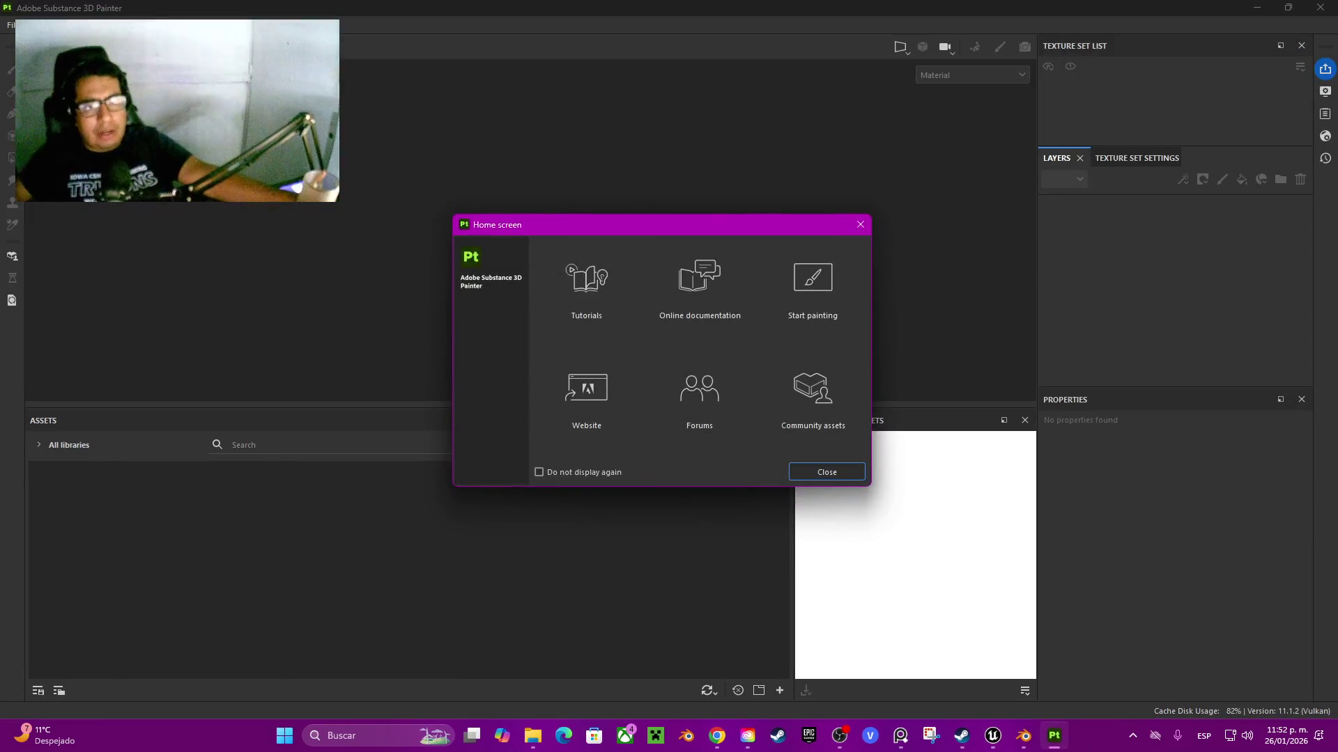
- Dismiss the Painter Home screen and open the Book project from File > Recent projects
{"action": "key", "text": "Escape"}
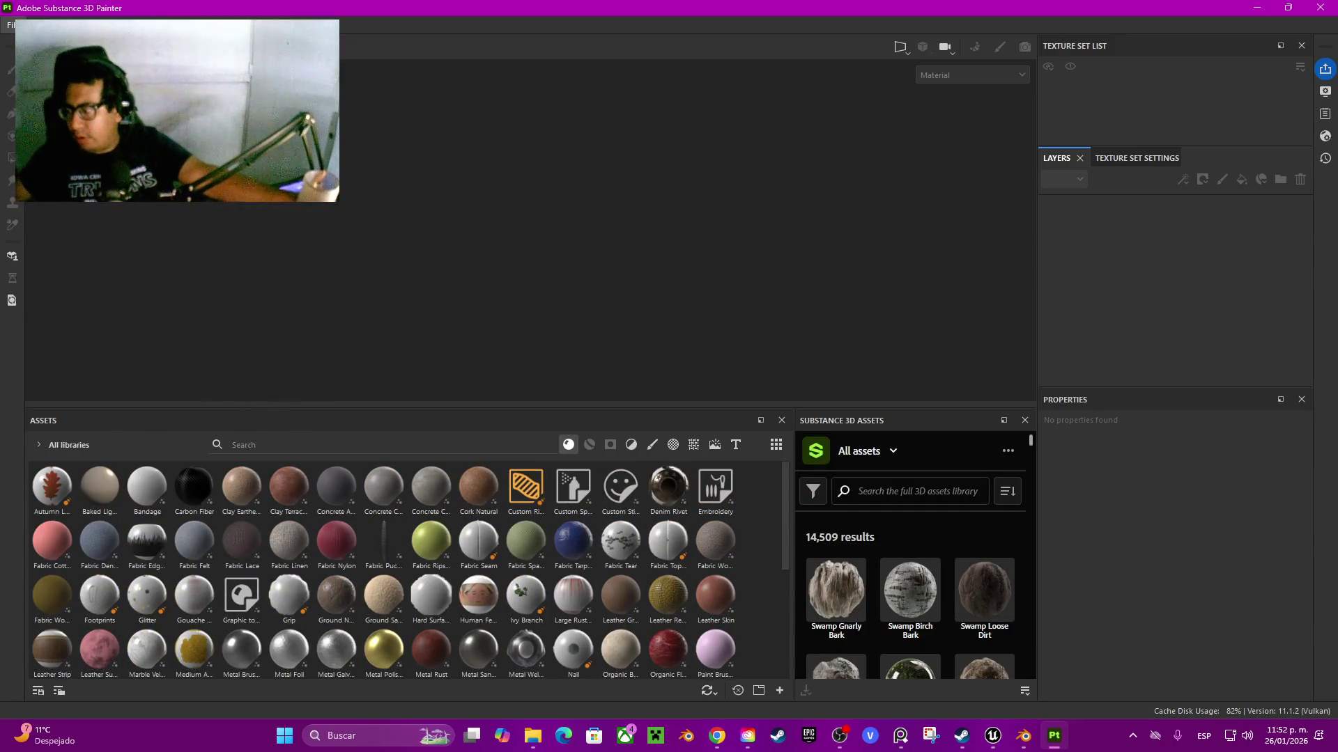
{"action": "key", "text": "alt+f"}
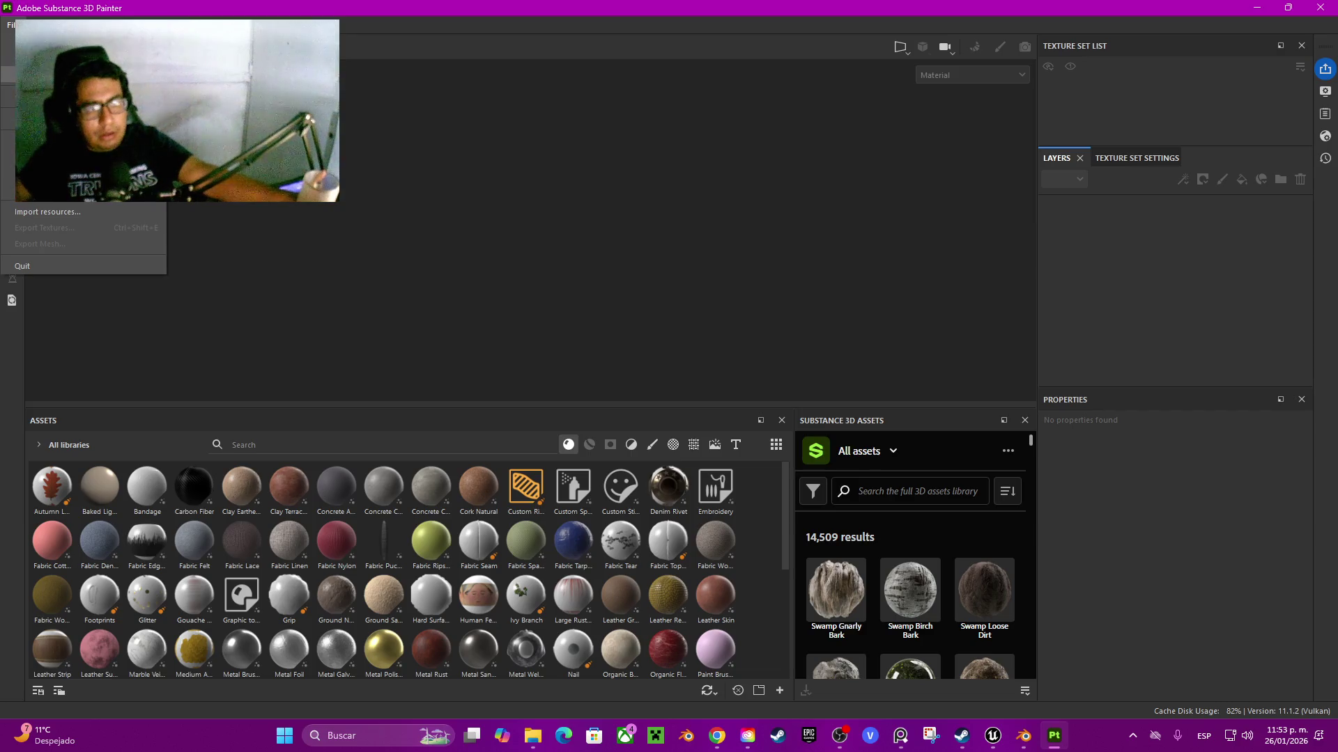
{"action": "mouse_move", "coordinate": [70, 72]}
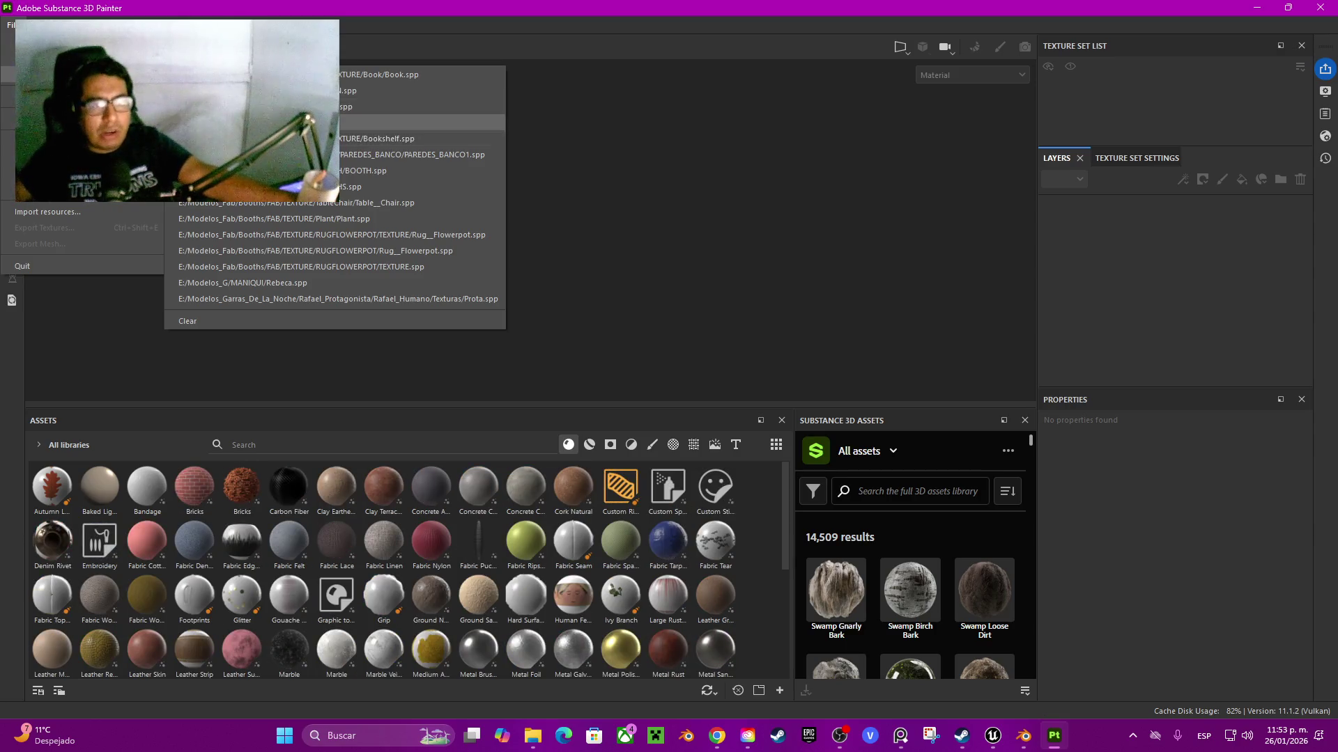
{"action": "left_click", "coordinate": [327, 74]}
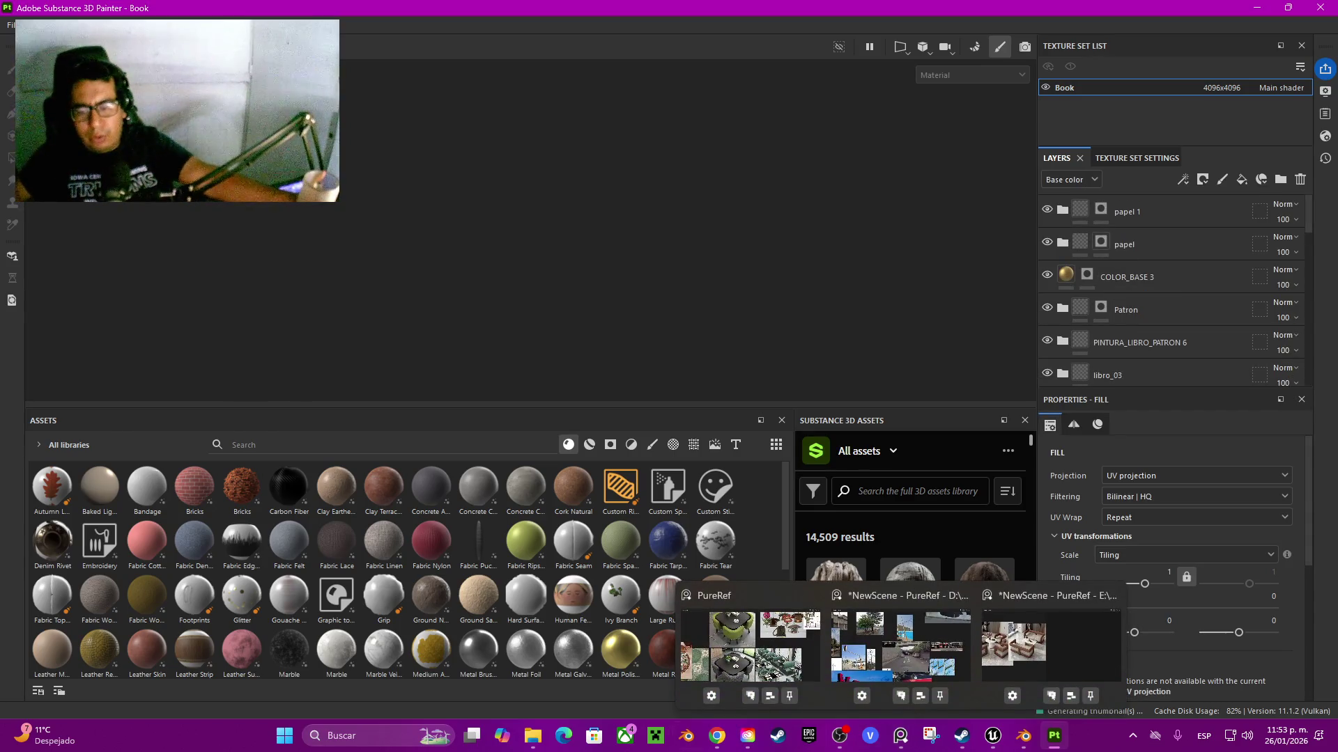
- Switch from Painter back to the browser window using the taskbar preview
{"action": "mouse_move", "coordinate": [747, 736]}
{"action": "left_click", "coordinate": [940, 655]}
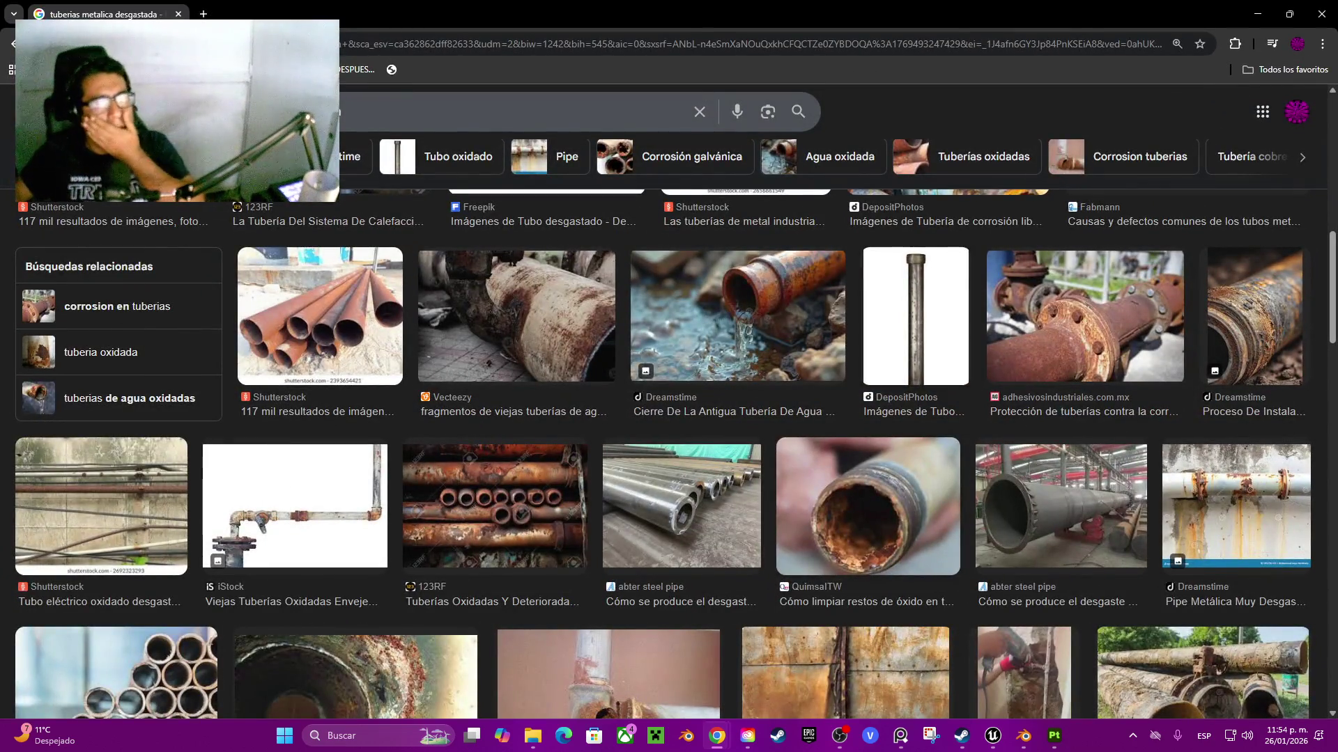
- Preview the Freepik rusted pipe image and copy it to the clipboard
{"action": "scroll", "coordinate": [702, 416], "scroll_direction": "up", "scroll_amount": 3}
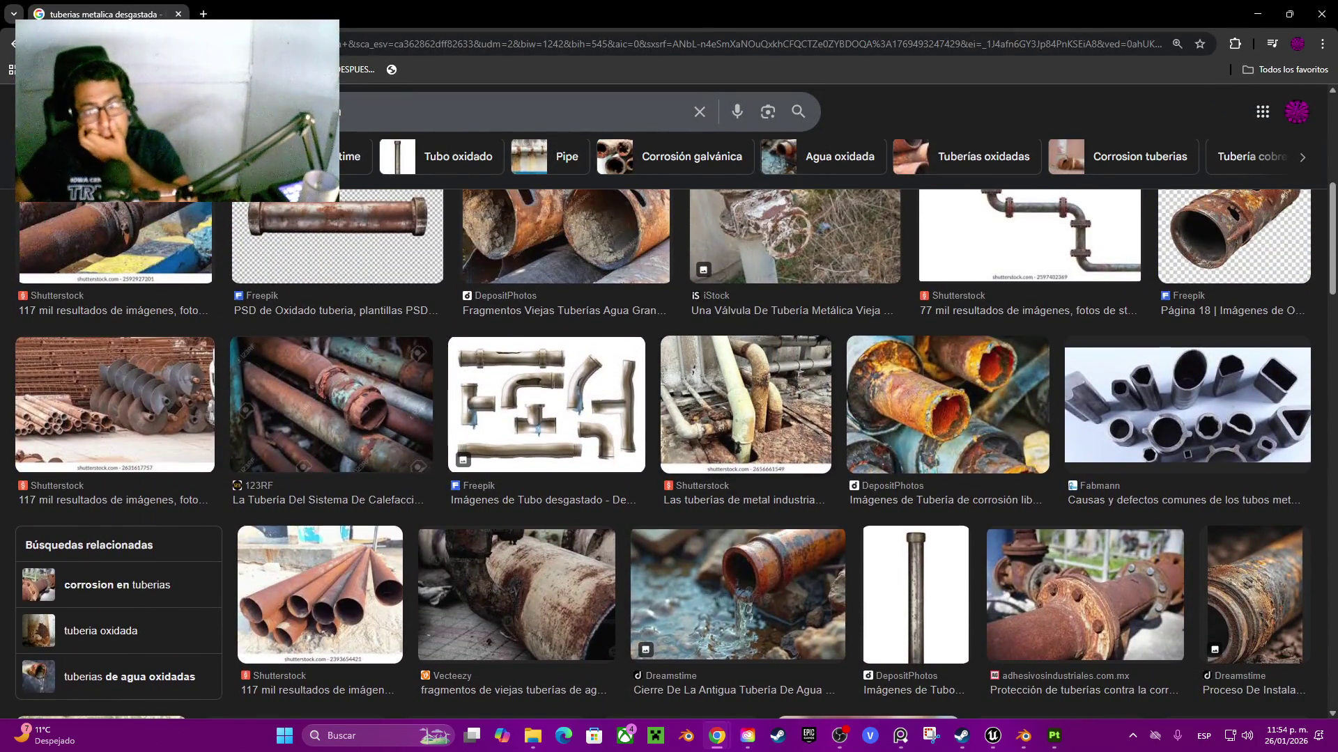
{"action": "scroll", "coordinate": [669, 453], "scroll_direction": "up", "scroll_amount": 4}
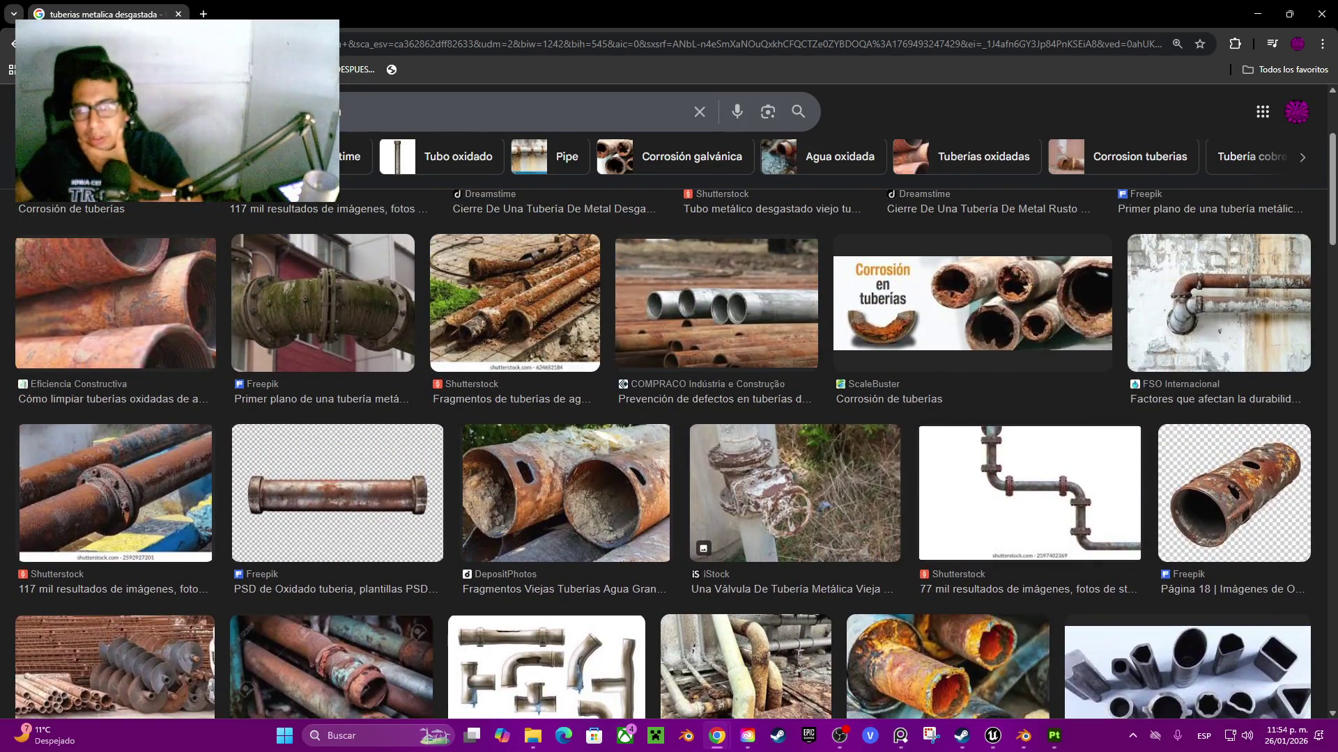
{"action": "scroll", "coordinate": [662, 453], "scroll_direction": "up", "scroll_amount": 2}
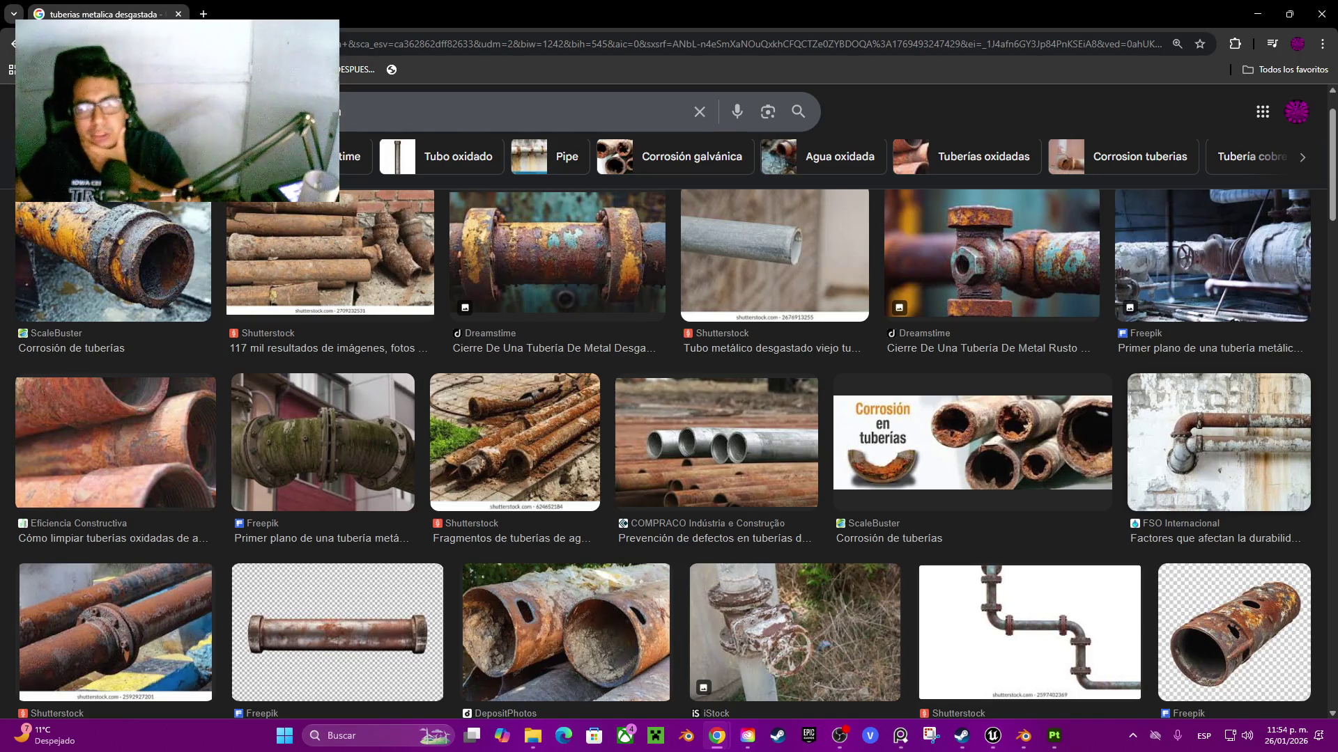
{"action": "scroll", "coordinate": [669, 452], "scroll_direction": "down", "scroll_amount": 1}
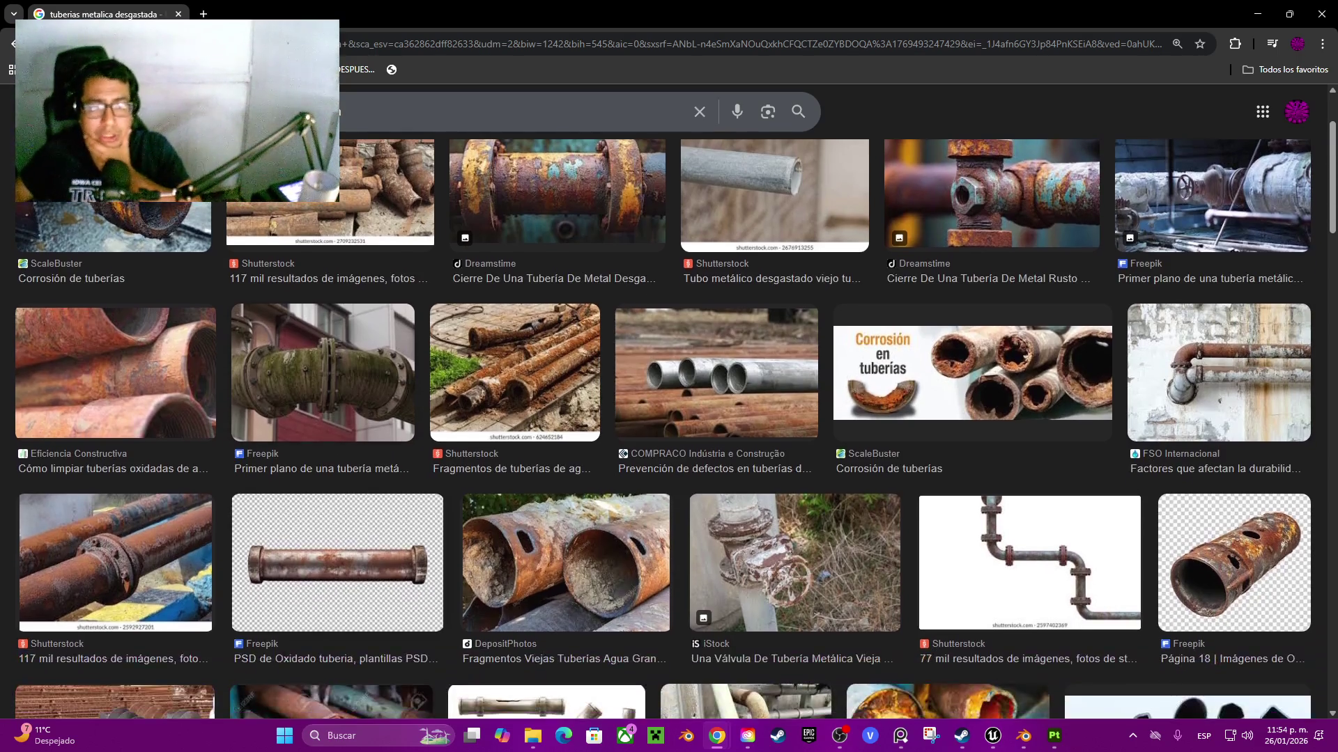
{"action": "scroll", "coordinate": [663, 428], "scroll_direction": "down", "scroll_amount": 1}
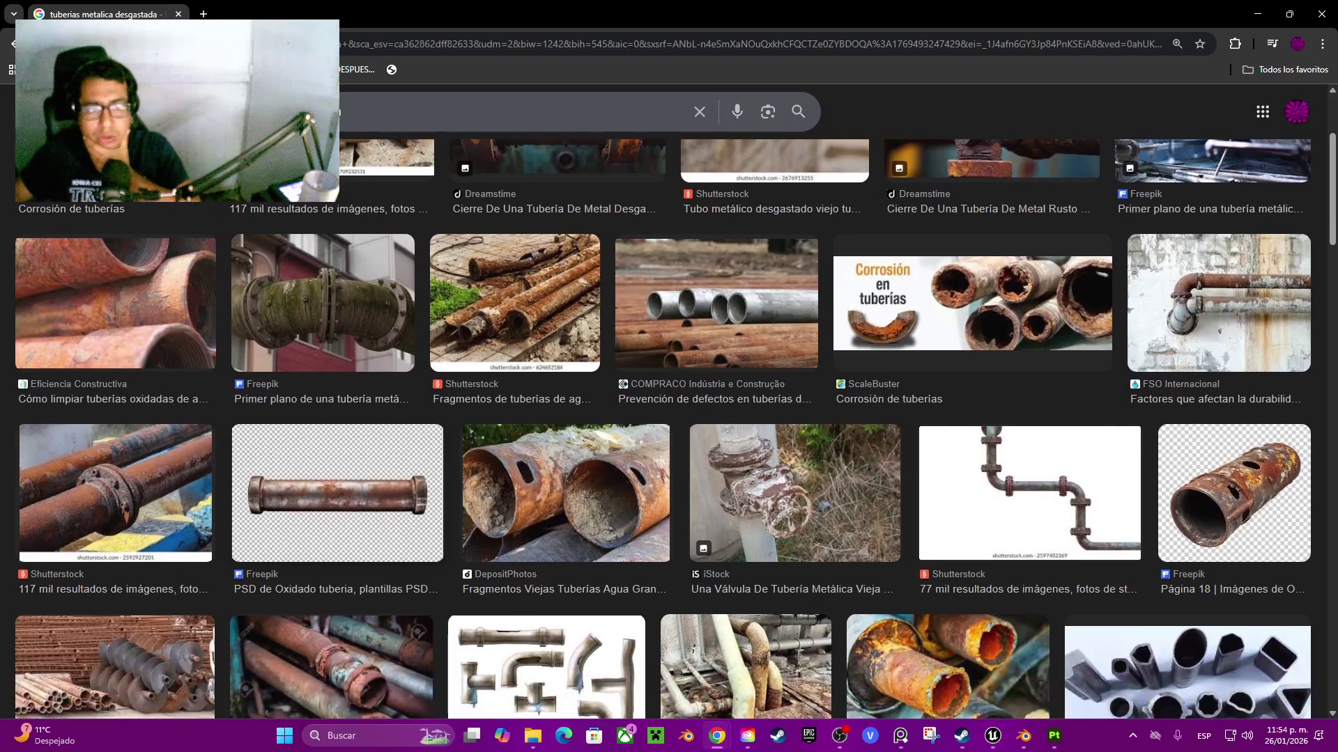
{"action": "left_click", "coordinate": [322, 303]}
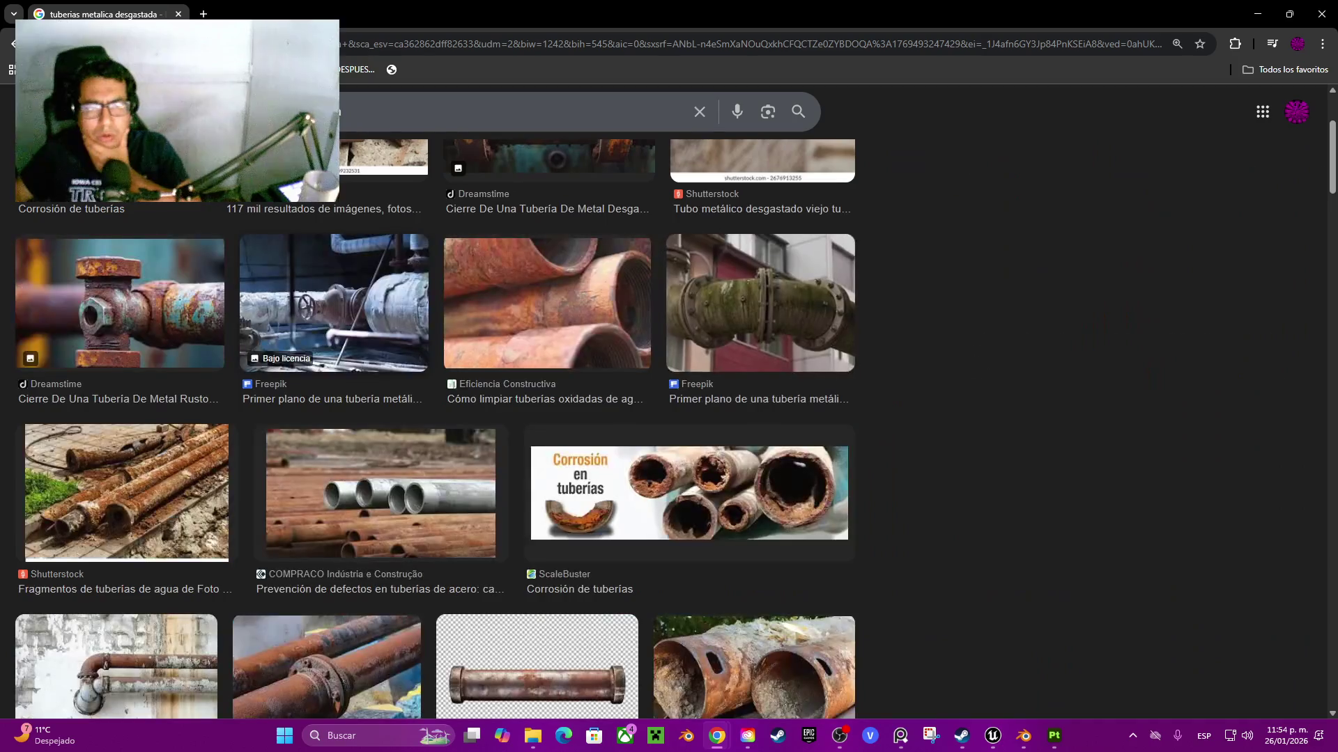
{"action": "right_click", "coordinate": [827, 265]}
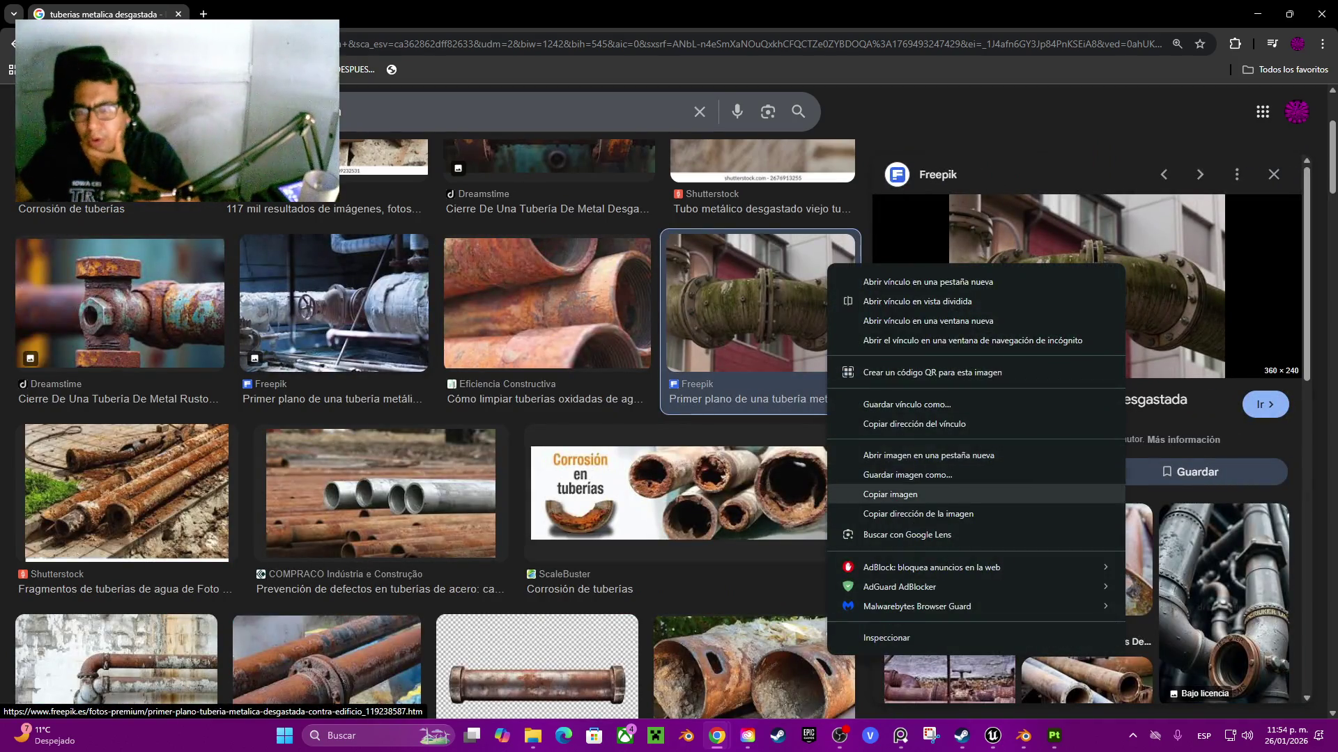
{"action": "left_click", "coordinate": [889, 494]}
{"action": "key", "text": "Escape"}
- Scroll further and preview the iStock rusted pipe image
{"action": "scroll", "coordinate": [676, 427], "scroll_direction": "down", "scroll_amount": 5}
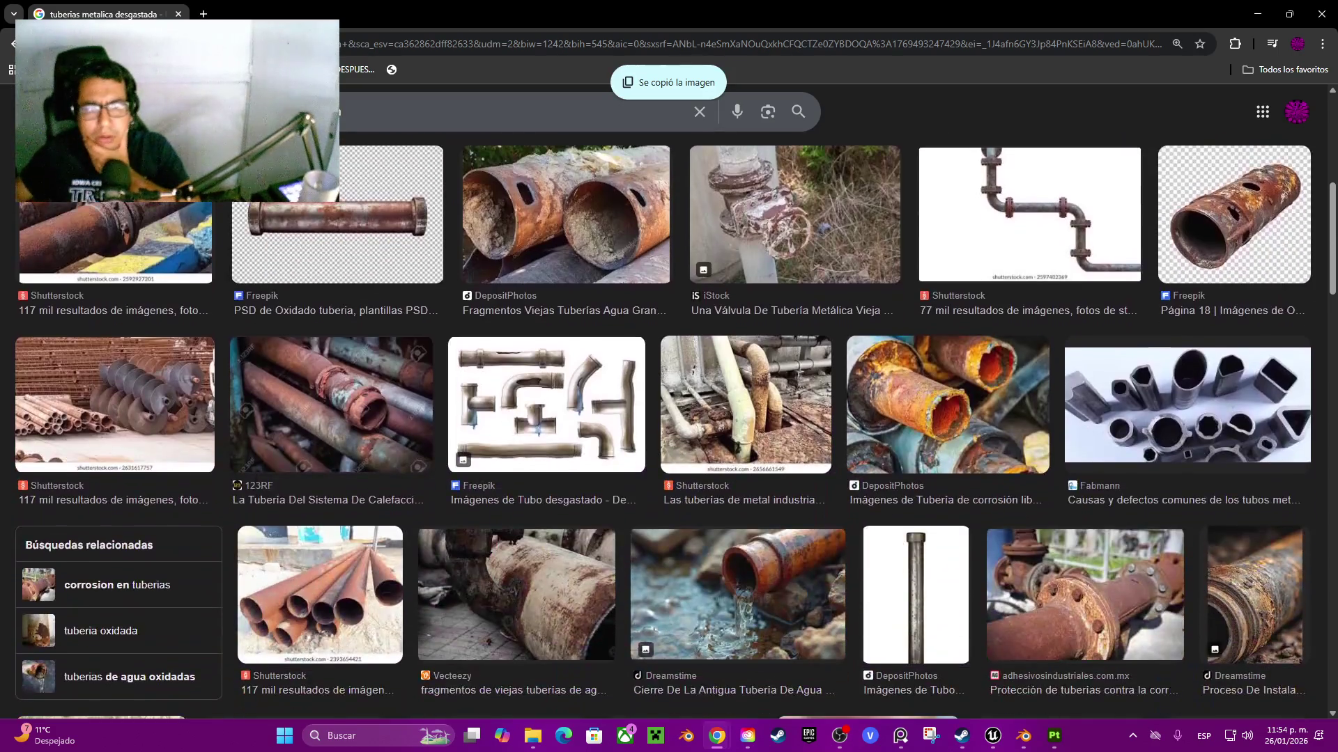
{"action": "scroll", "coordinate": [675, 427], "scroll_direction": "down", "scroll_amount": 1}
{"action": "scroll", "coordinate": [675, 428], "scroll_direction": "down", "scroll_amount": 2}
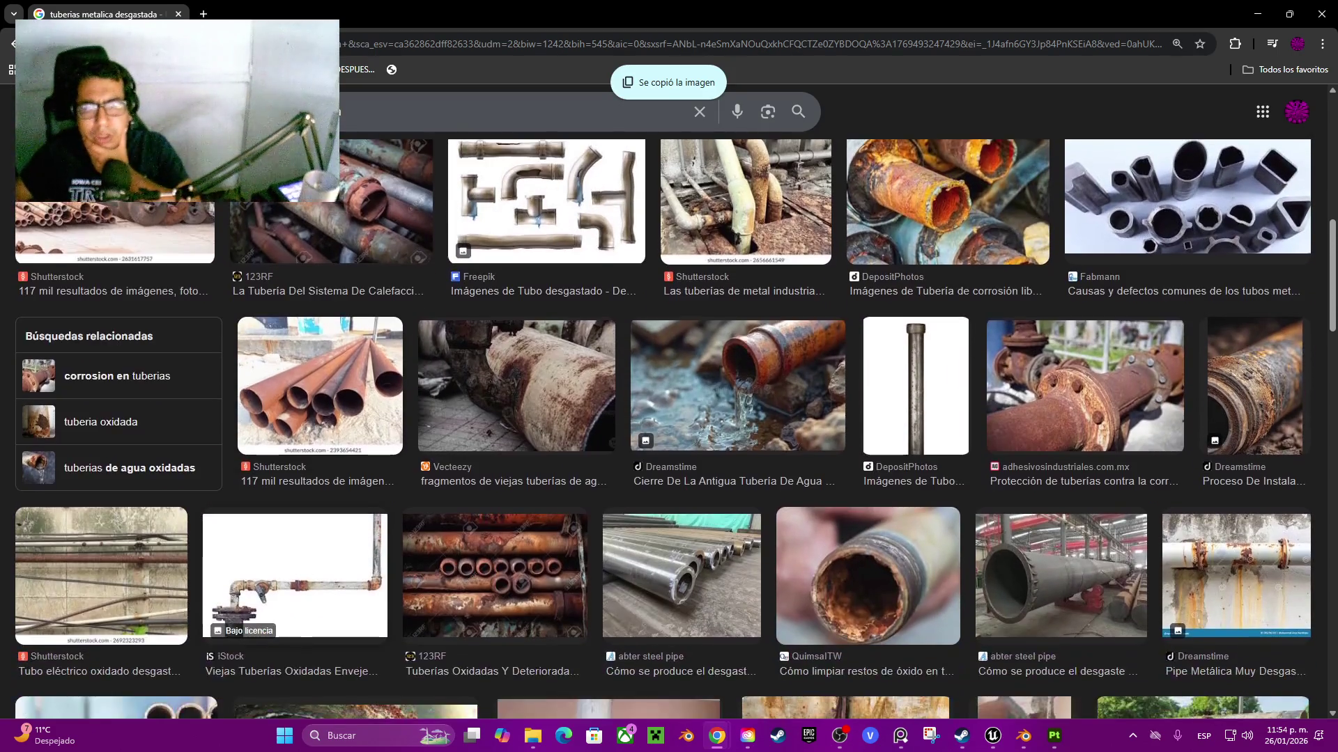
{"action": "scroll", "coordinate": [675, 427], "scroll_direction": "down", "scroll_amount": 2}
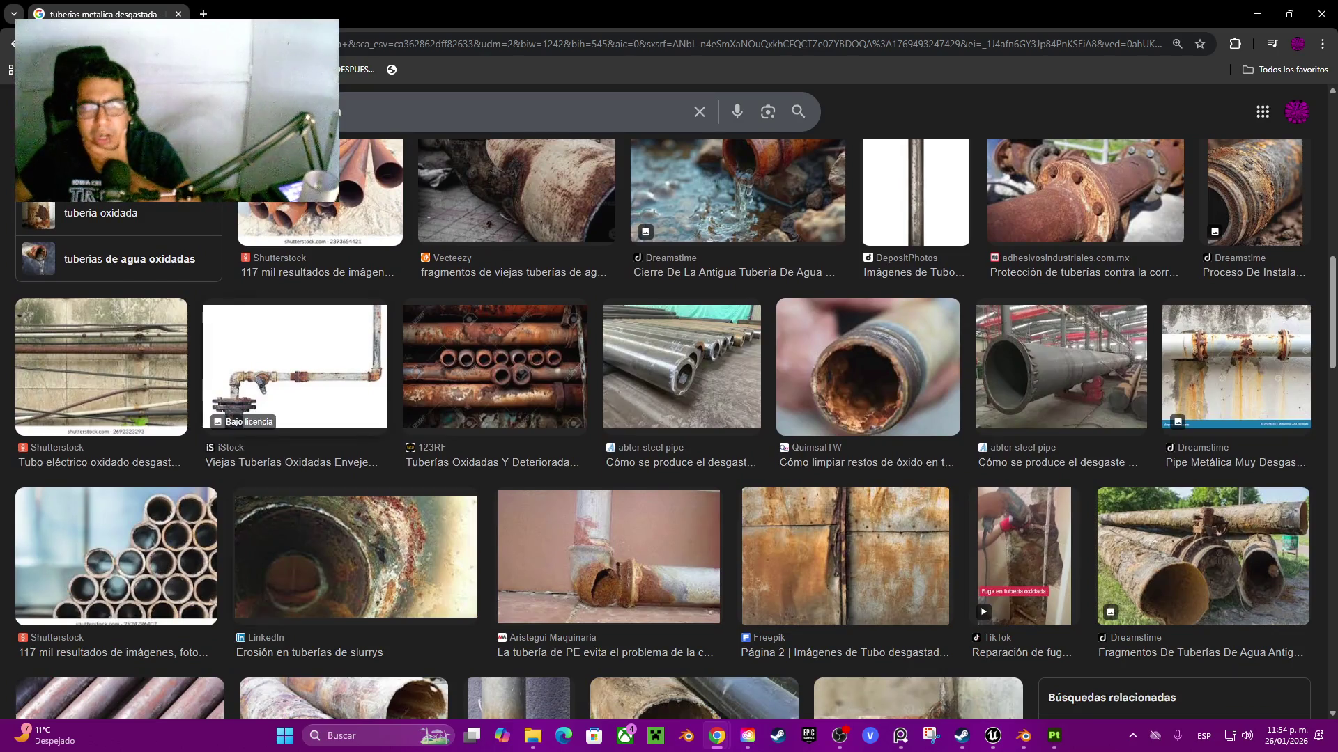
{"action": "left_click", "coordinate": [294, 366]}
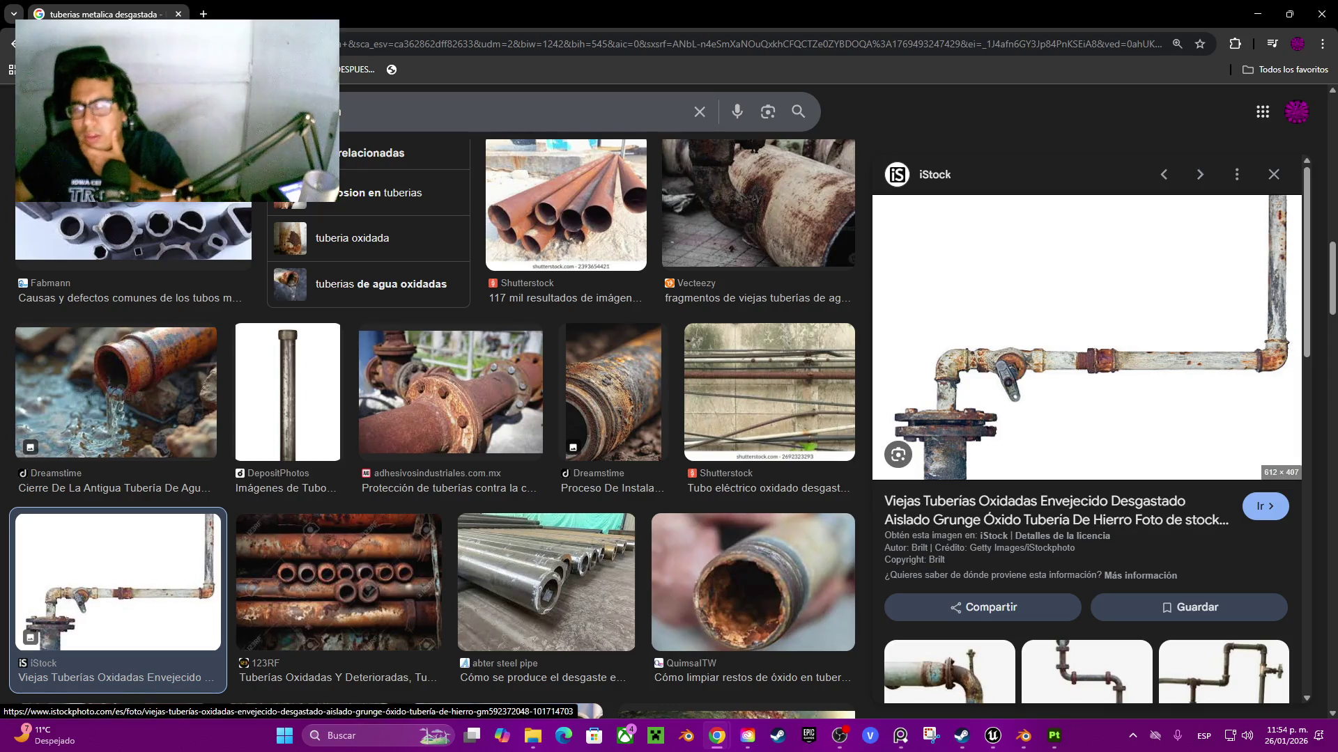
- Scroll down the results and preview the Permanent Steel stacked carbon-steel pipes photo
{"action": "scroll", "coordinate": [427, 428], "scroll_direction": "down", "scroll_amount": 4}
{"action": "scroll", "coordinate": [543, 390], "scroll_direction": "down", "scroll_amount": 4}
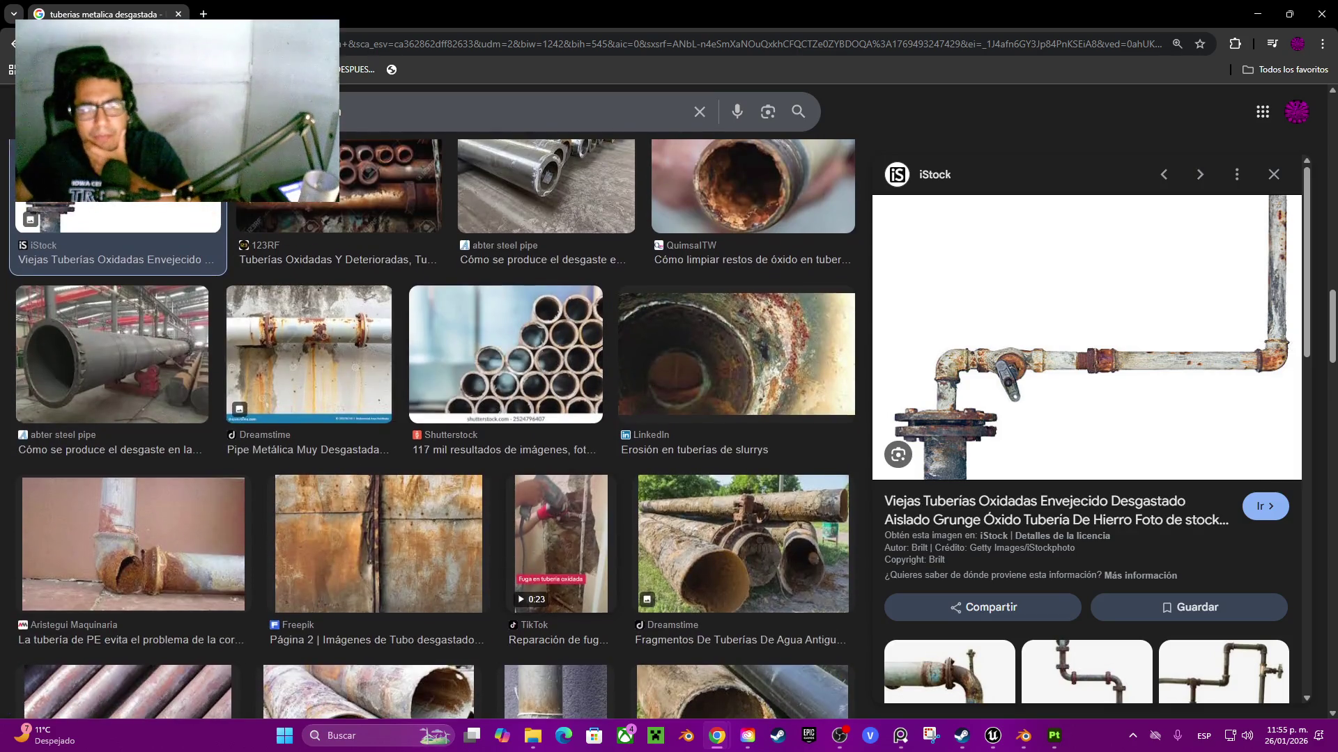
{"action": "scroll", "coordinate": [557, 404], "scroll_direction": "down", "scroll_amount": 1}
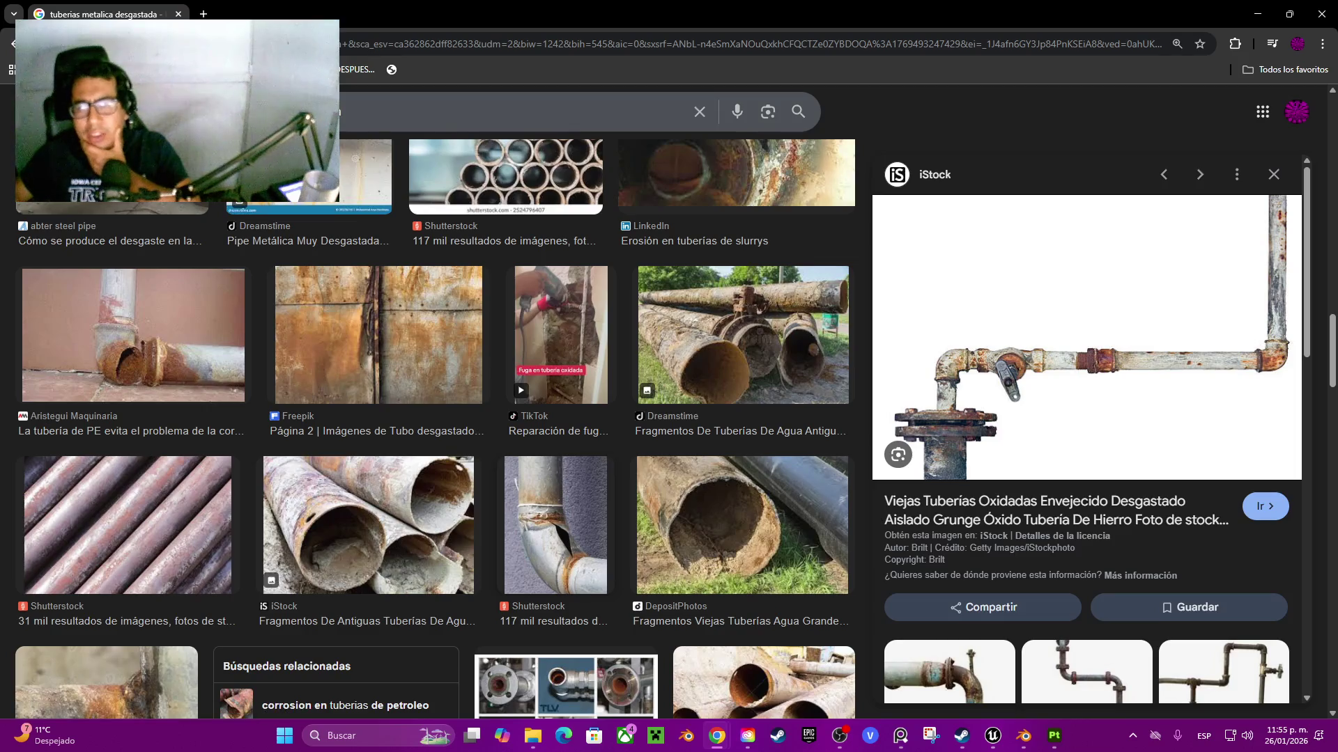
{"action": "scroll", "coordinate": [557, 404], "scroll_direction": "down", "scroll_amount": 3}
{"action": "scroll", "coordinate": [557, 404], "scroll_direction": "down", "scroll_amount": 1}
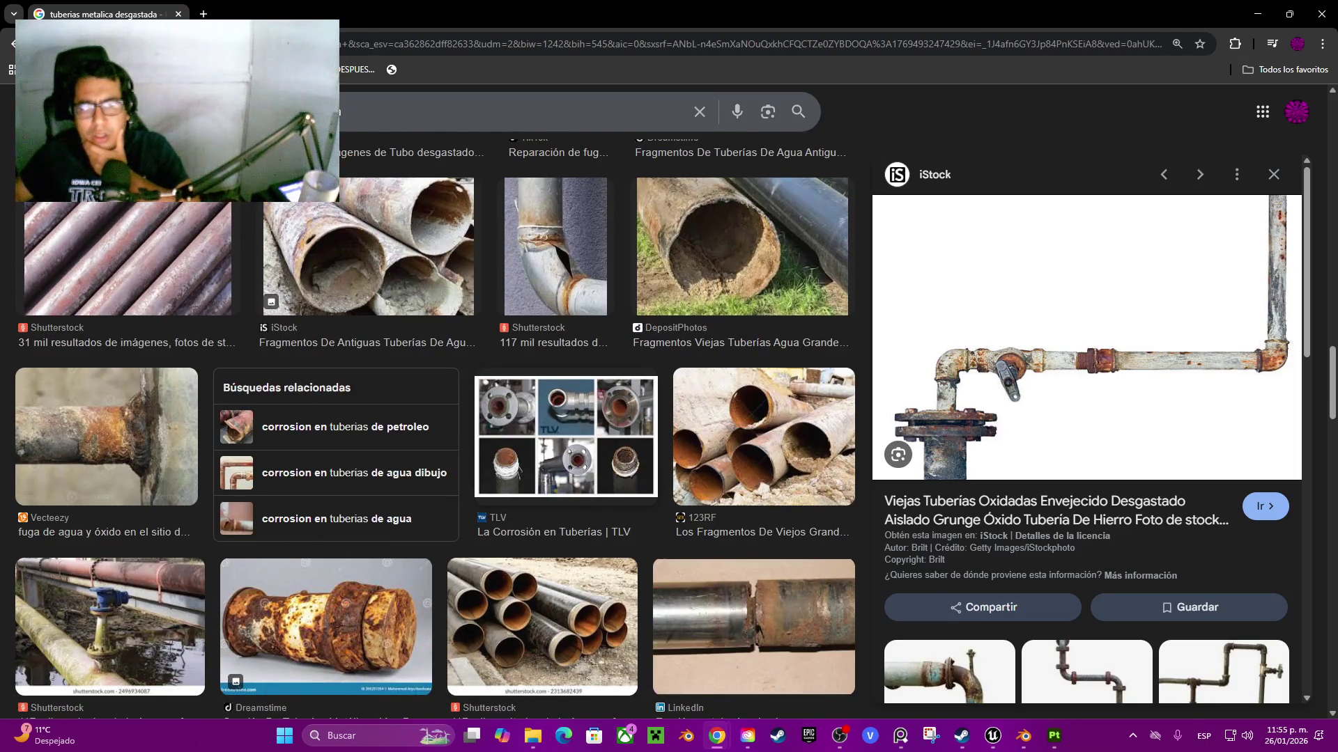
{"action": "scroll", "coordinate": [435, 428], "scroll_direction": "down", "scroll_amount": 2}
{"action": "scroll", "coordinate": [434, 429], "scroll_direction": "down", "scroll_amount": 4}
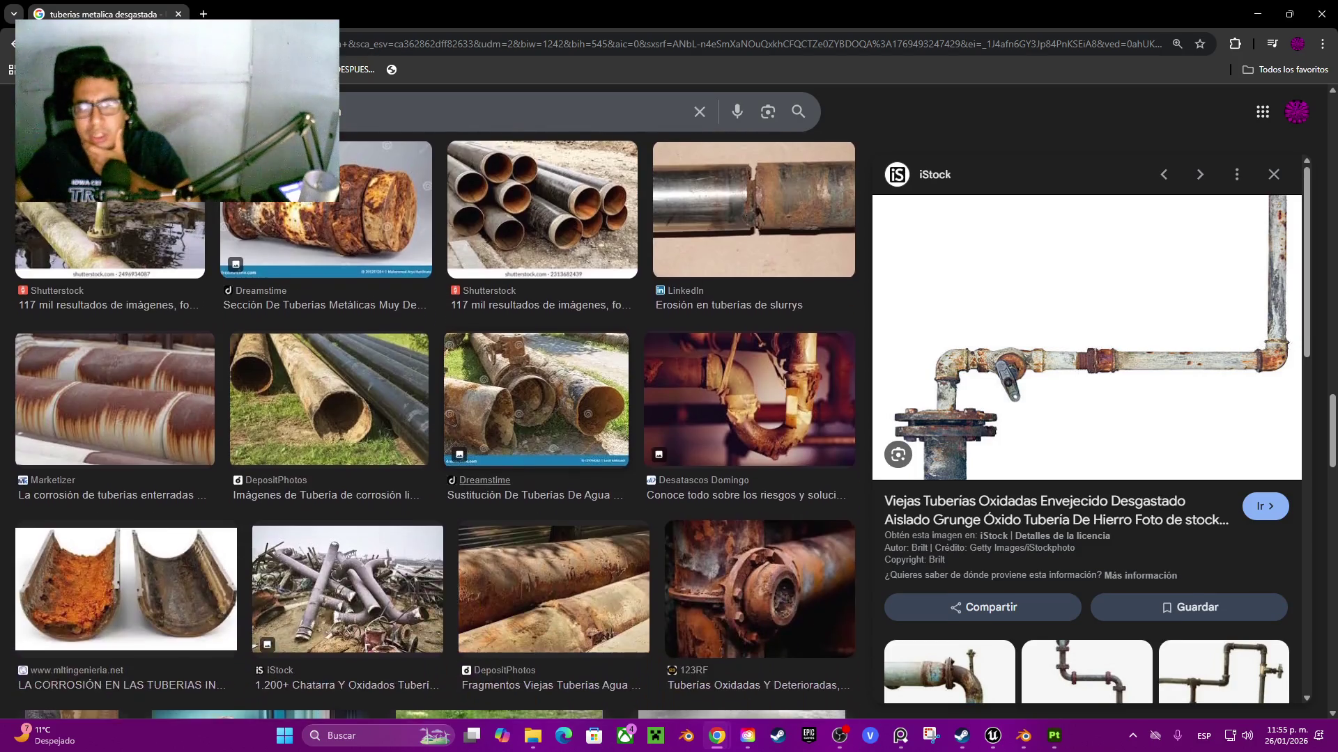
{"action": "scroll", "coordinate": [435, 428], "scroll_direction": "down", "scroll_amount": 2}
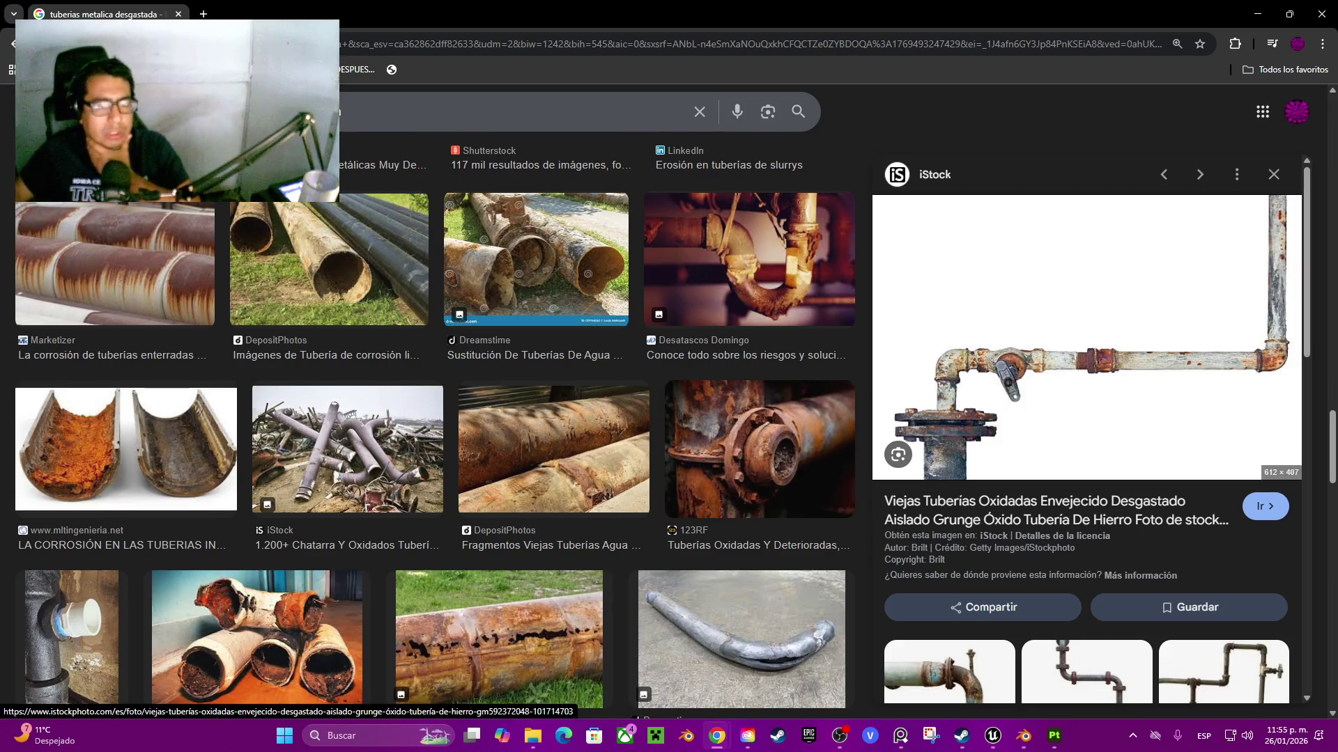
{"action": "scroll", "coordinate": [504, 530], "scroll_direction": "down", "scroll_amount": 3}
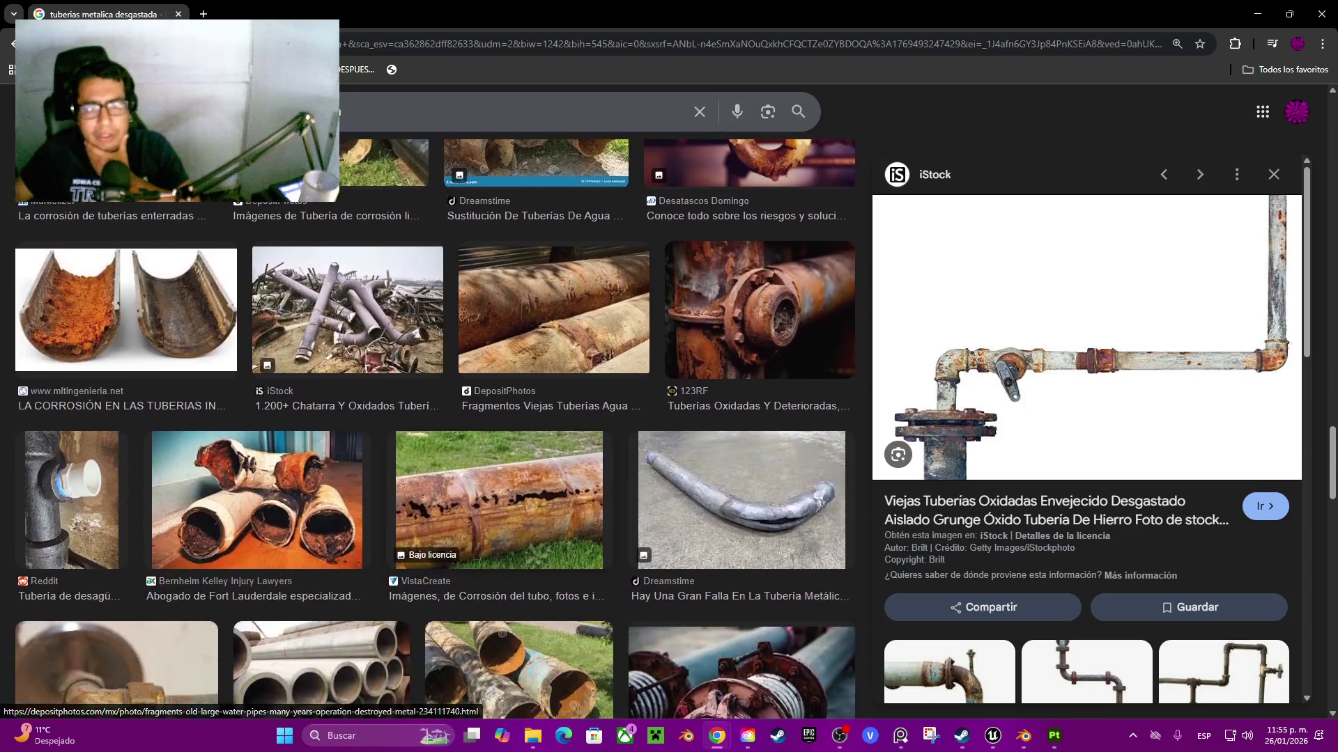
{"action": "scroll", "coordinate": [505, 531], "scroll_direction": "down", "scroll_amount": 3}
{"action": "scroll", "coordinate": [435, 428], "scroll_direction": "down", "scroll_amount": 7}
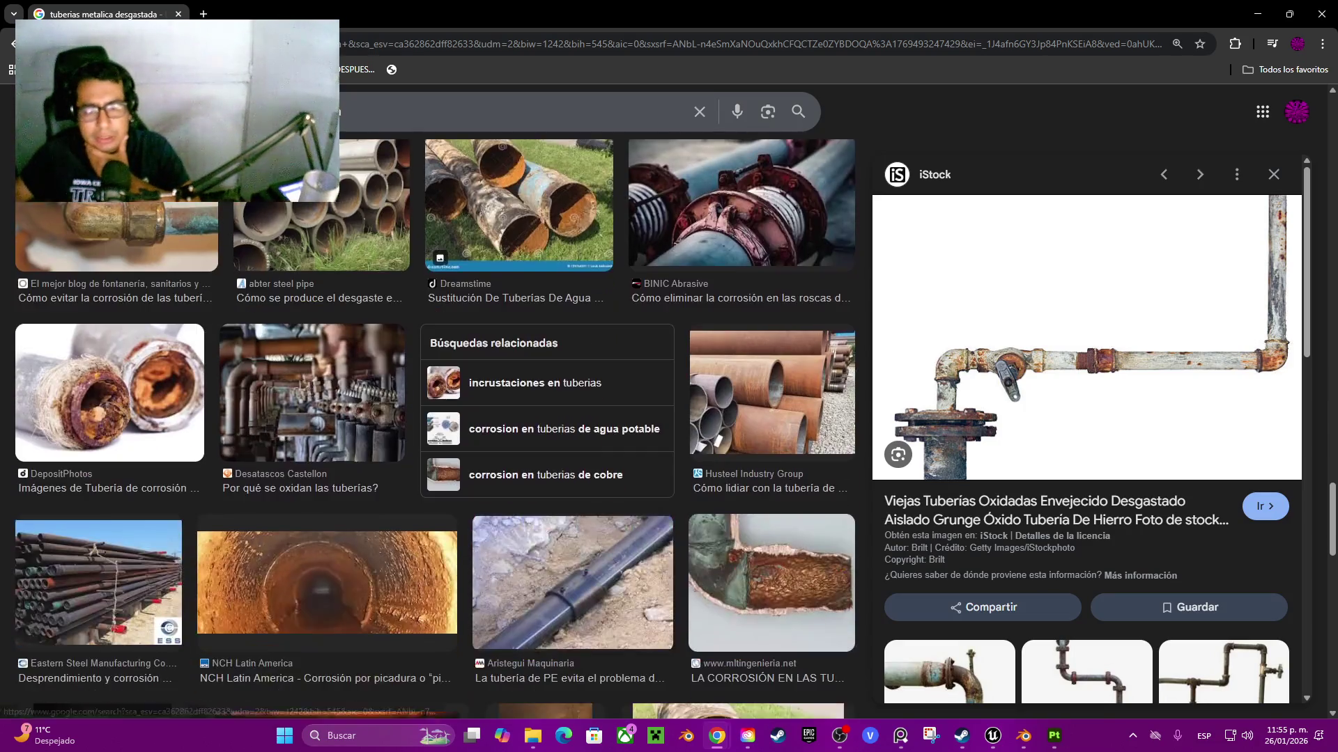
{"action": "scroll", "coordinate": [435, 429], "scroll_direction": "down", "scroll_amount": 7}
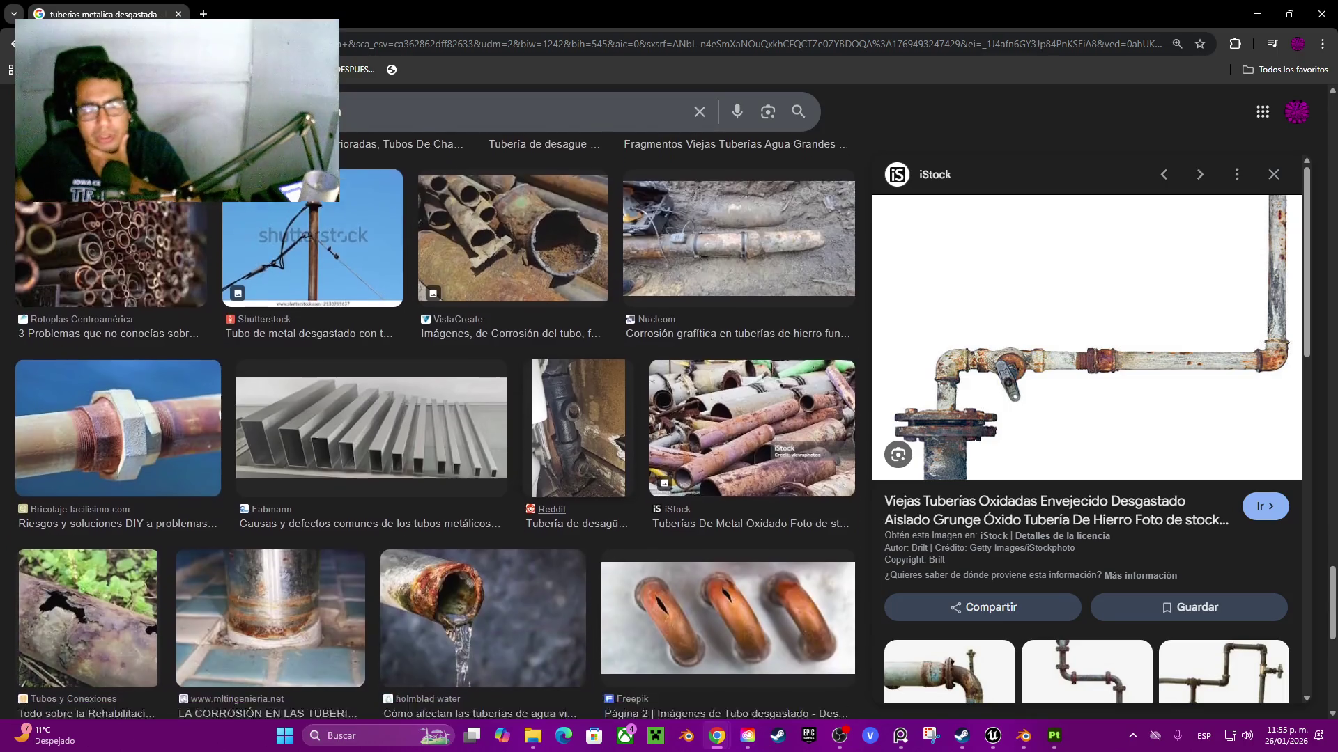
{"action": "scroll", "coordinate": [435, 429], "scroll_direction": "down", "scroll_amount": 4}
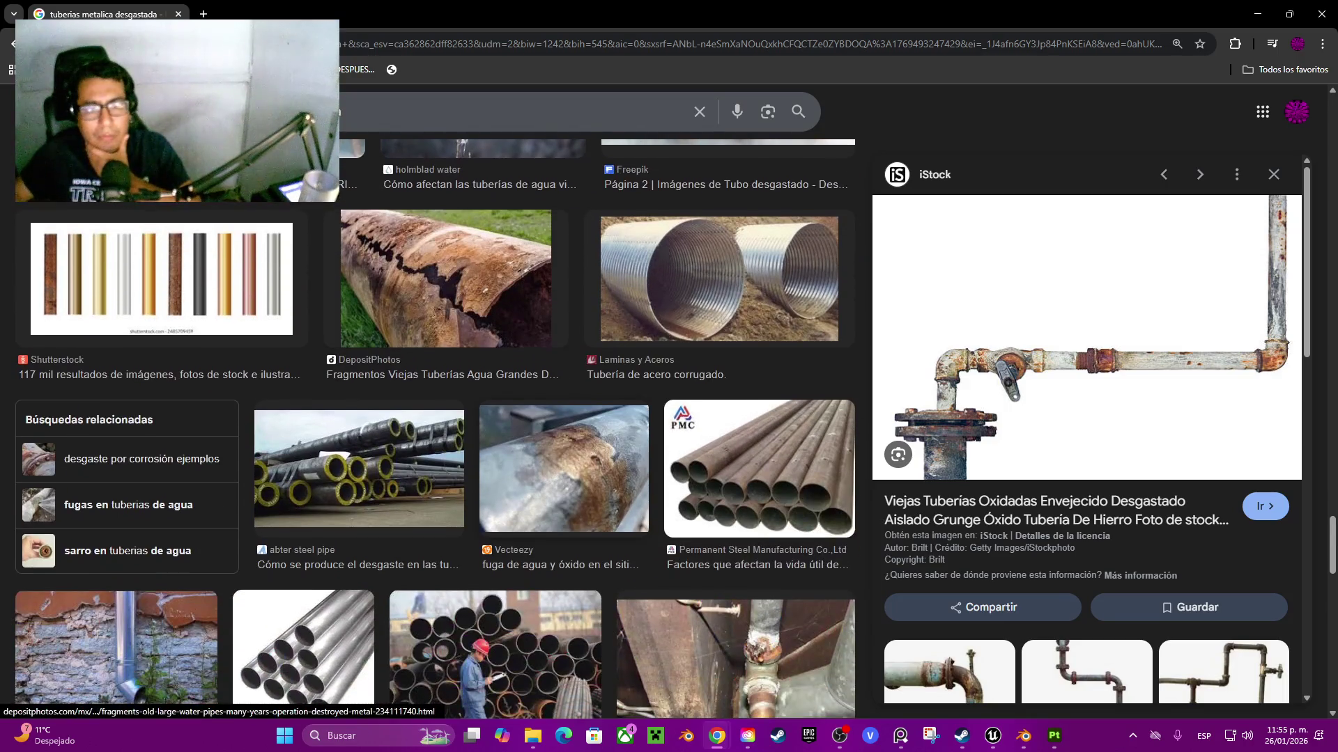
{"action": "left_click", "coordinate": [759, 468]}
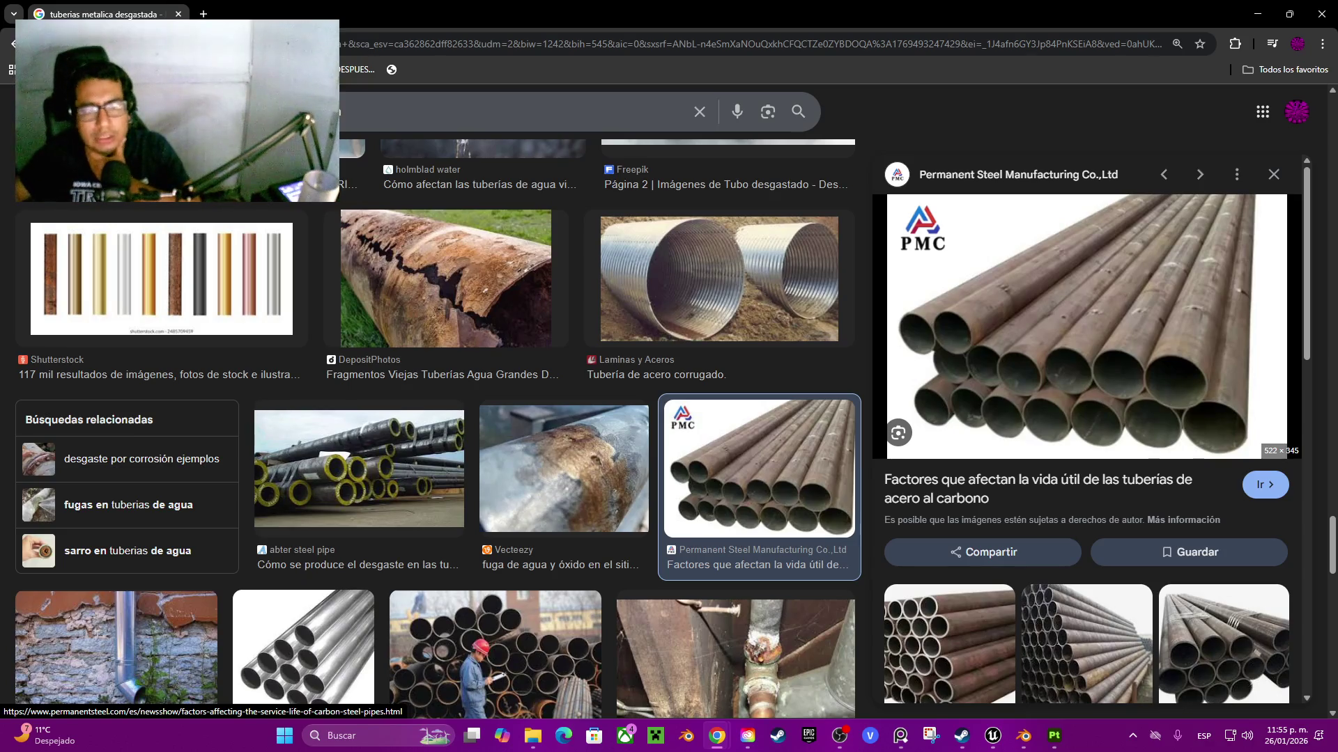
{"action": "scroll", "coordinate": [760, 474], "scroll_direction": "down", "scroll_amount": 8}
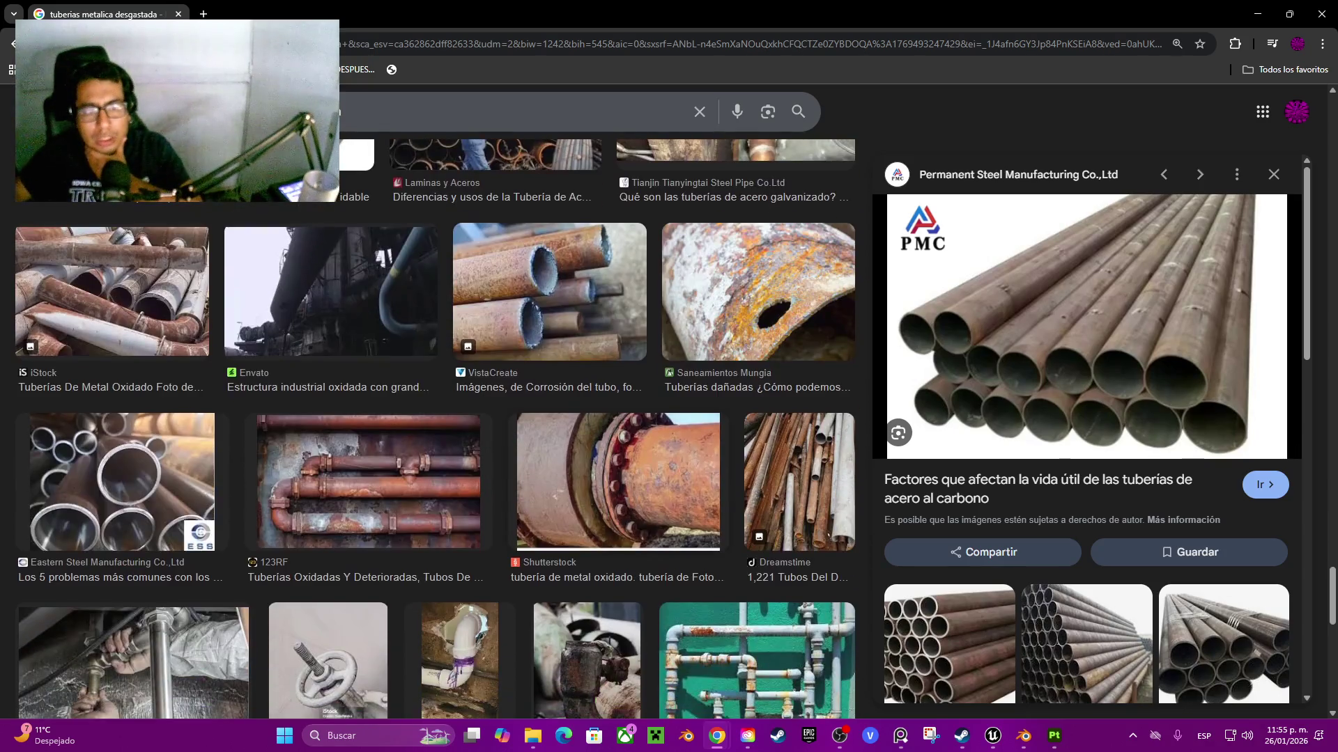
{"action": "scroll", "coordinate": [760, 474], "scroll_direction": "down", "scroll_amount": 6}
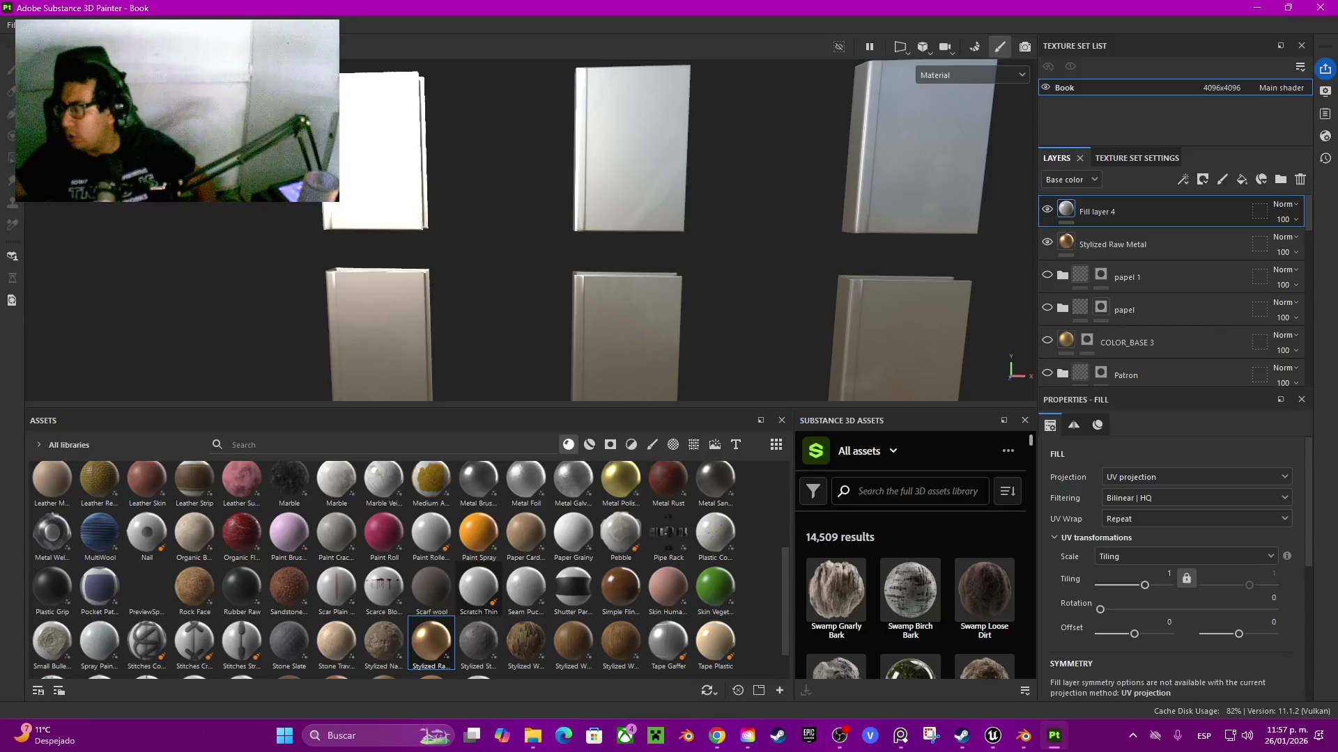
- Bring the Chrome window with the 'Bad dream adventure' search in front of Painter
{"action": "key", "text": "alt+Tab"}
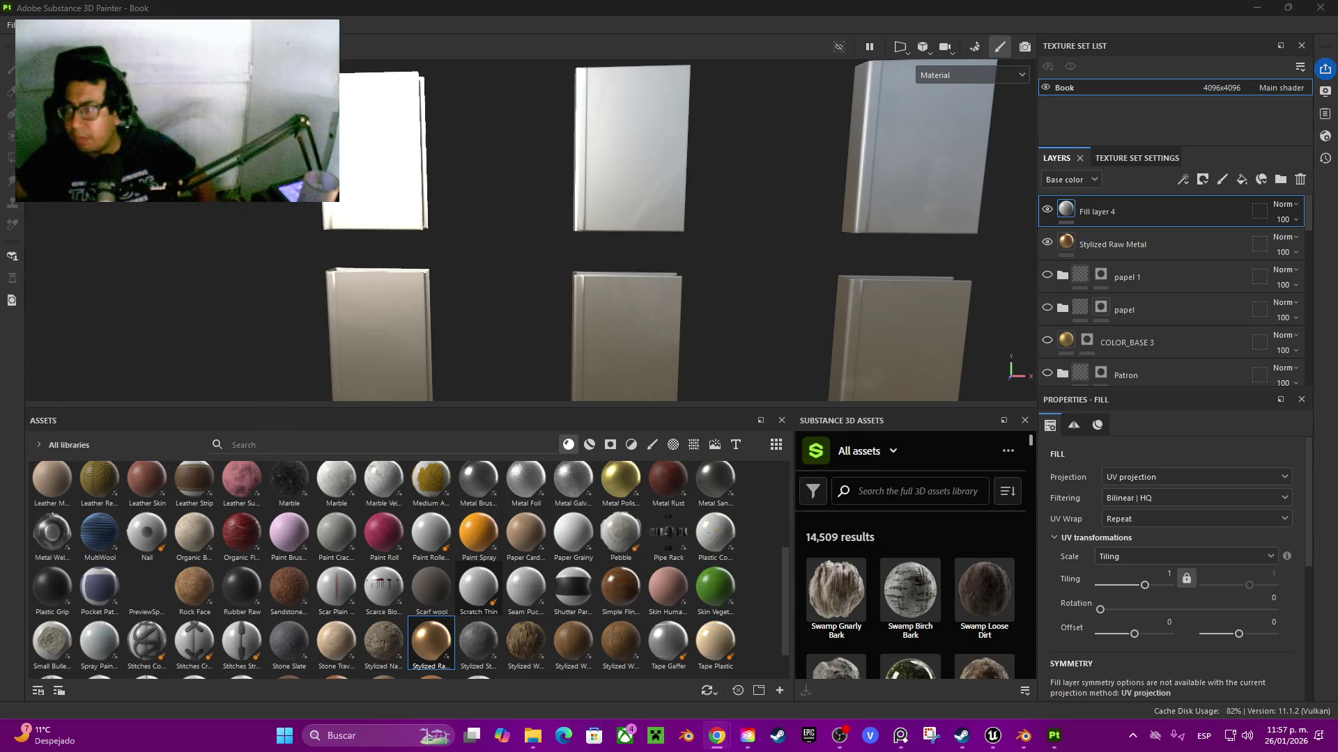
{"action": "key", "text": "alt+Tab"}
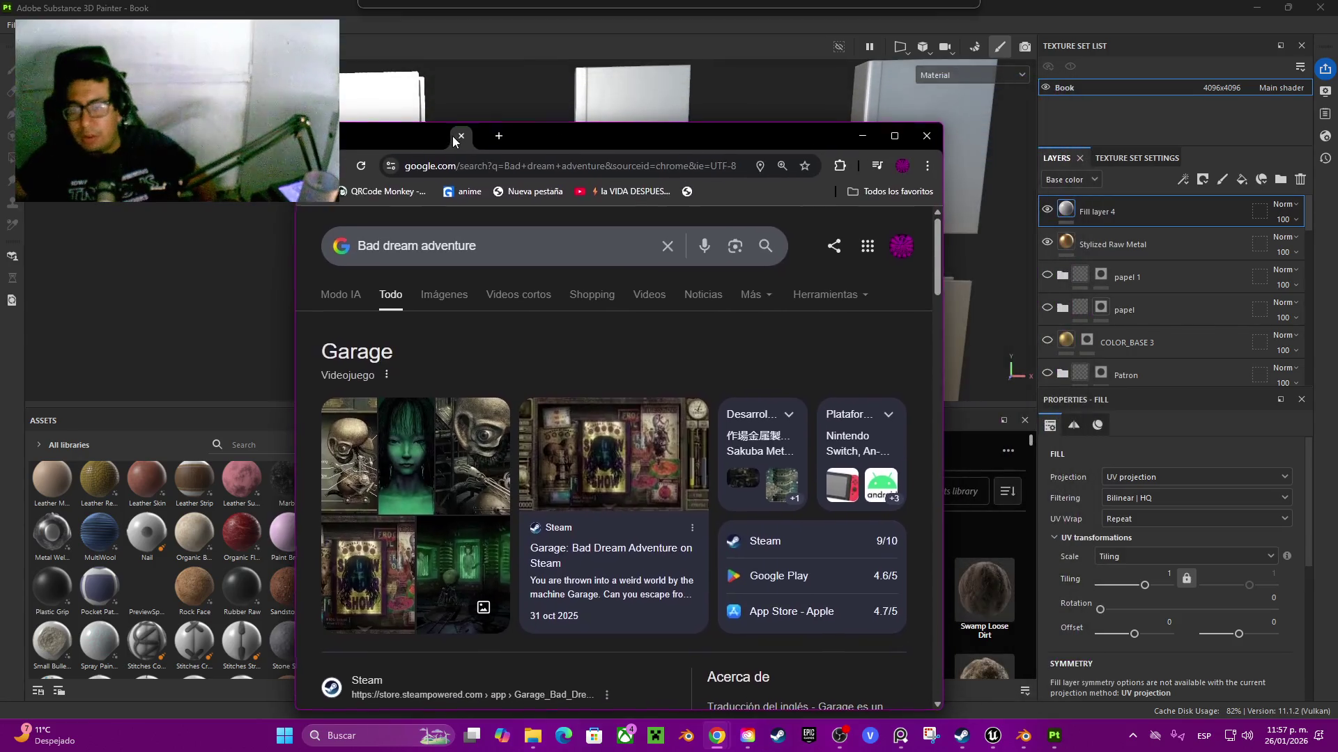
- Maximize Chrome and show the Images results for Bad dream adventure
{"action": "left_click", "coordinate": [896, 136]}
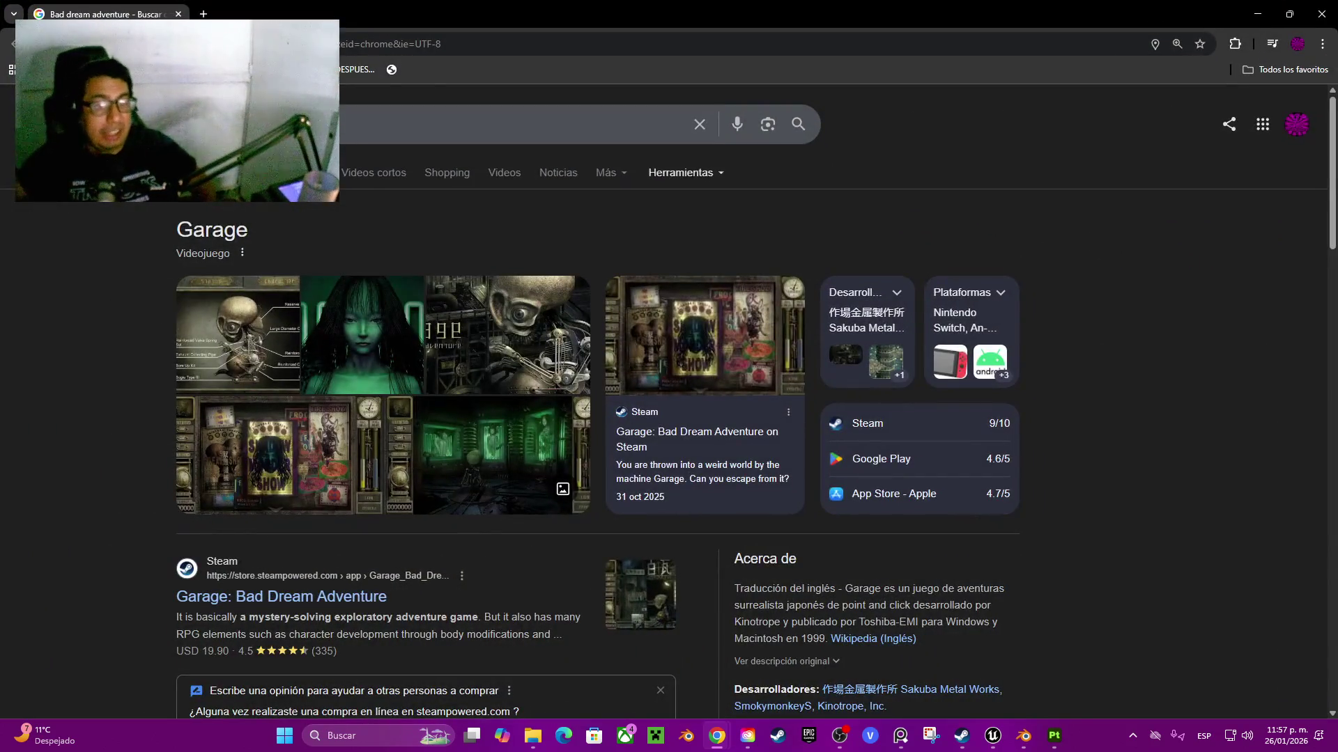
{"action": "left_click", "coordinate": [300, 172]}
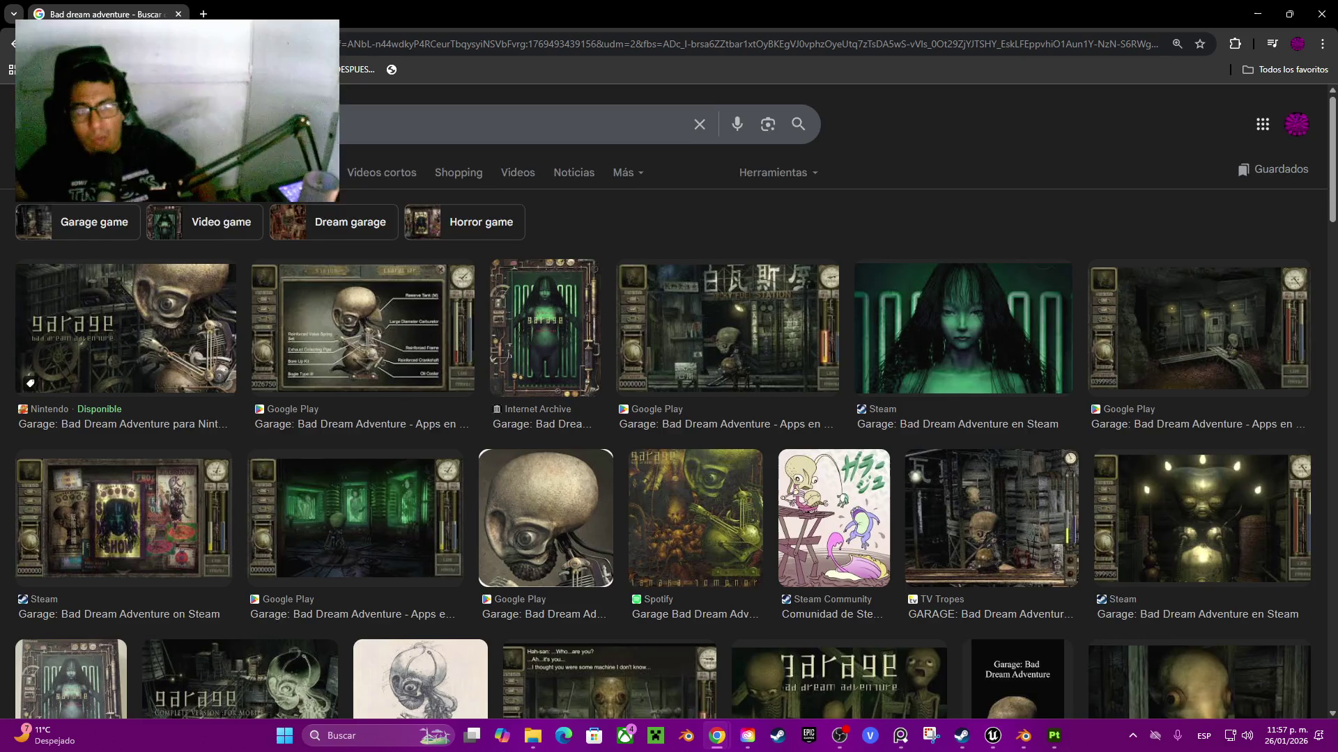
{"action": "scroll", "coordinate": [669, 404], "scroll_direction": "down", "scroll_amount": 5}
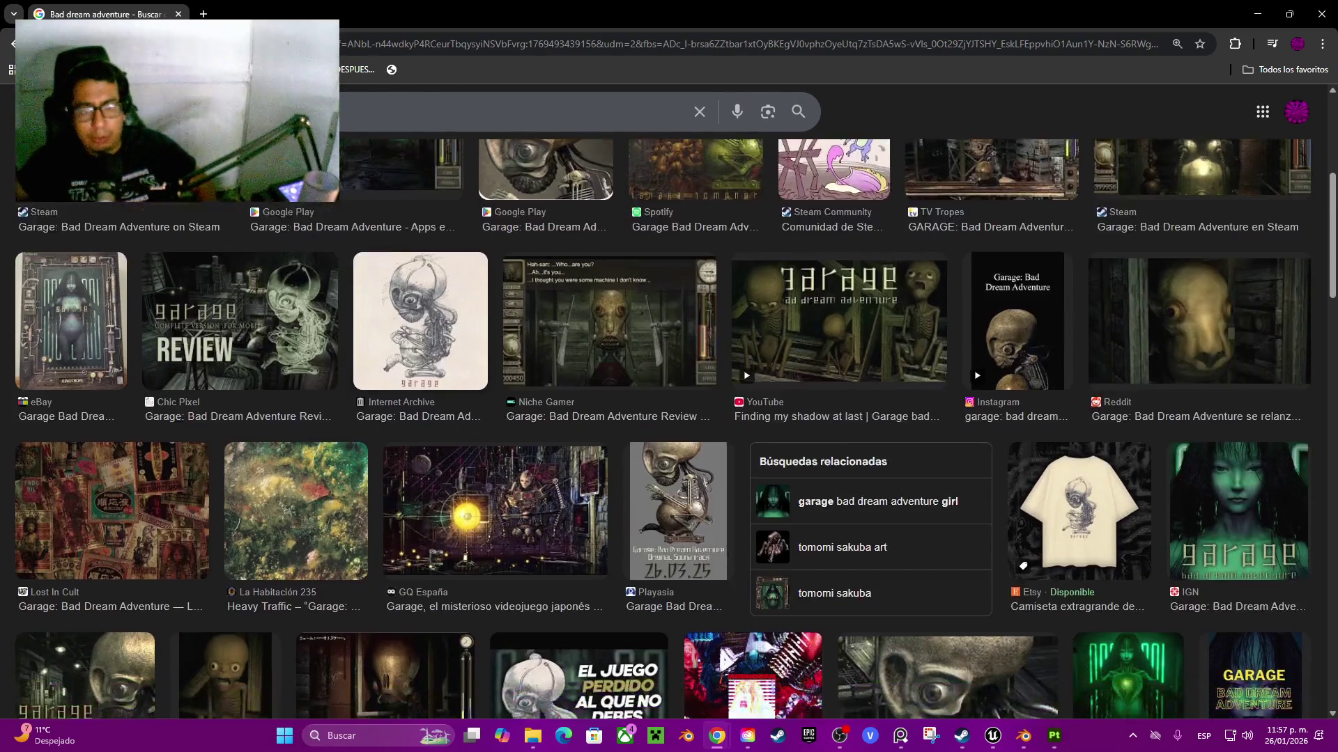
{"action": "scroll", "coordinate": [668, 418], "scroll_direction": "down", "scroll_amount": 4}
- Preview the GQ España and Nintendo garage images, browse further results, then close Chrome
{"action": "left_click", "coordinate": [495, 319]}
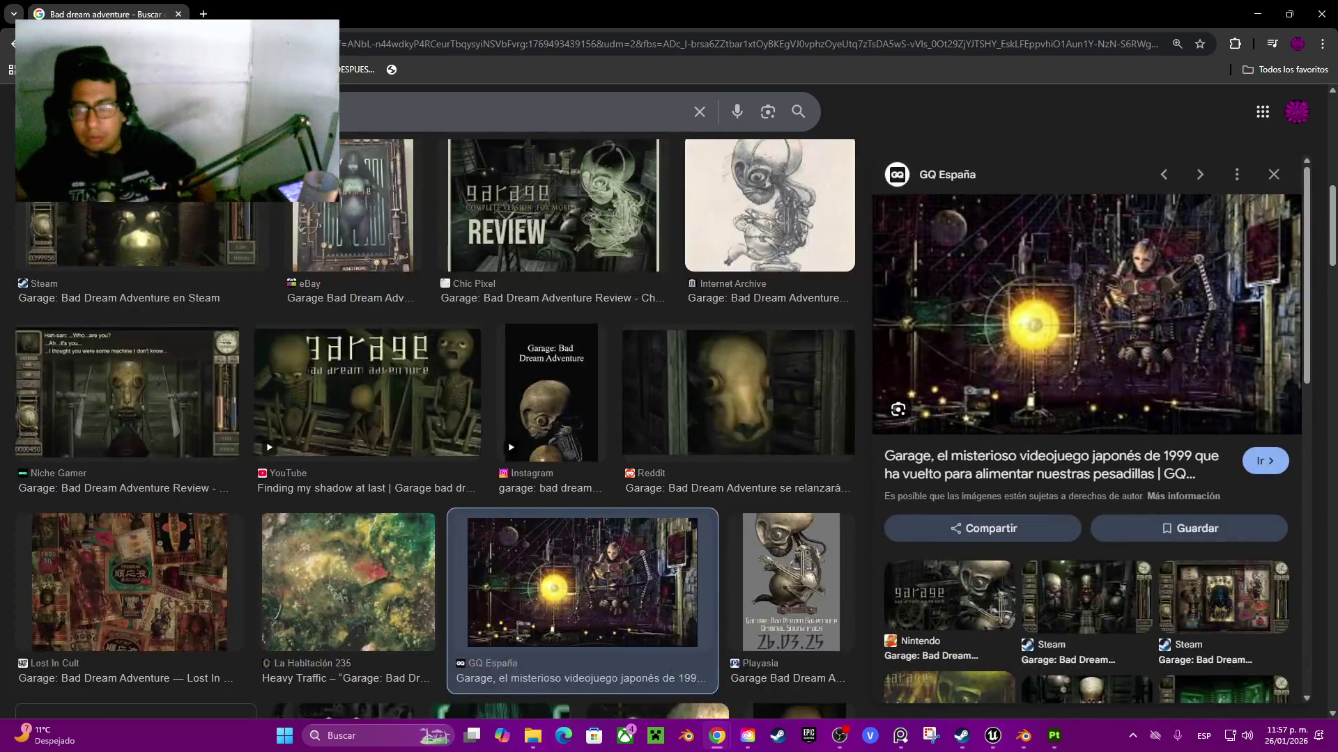
{"action": "scroll", "coordinate": [435, 429], "scroll_direction": "down", "scroll_amount": 4}
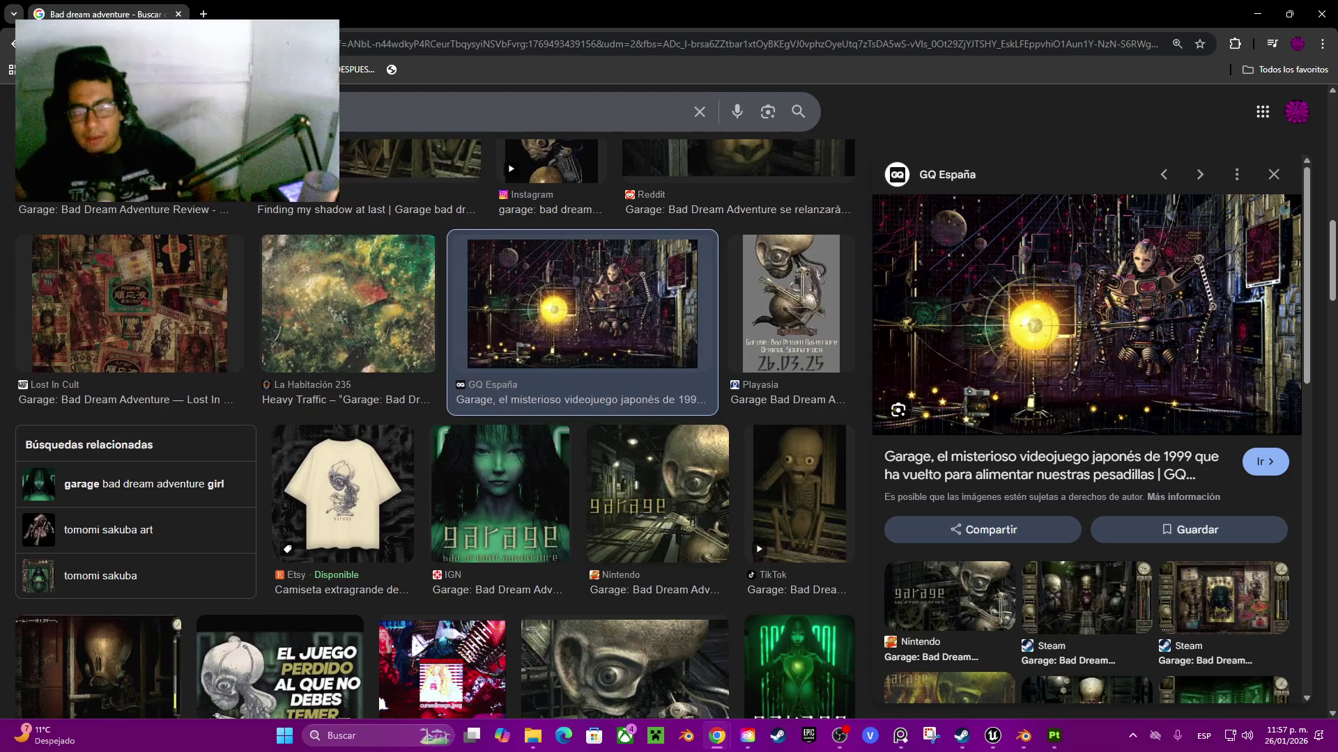
{"action": "left_click", "coordinate": [657, 494]}
{"action": "scroll", "coordinate": [434, 429], "scroll_direction": "down", "scroll_amount": 13}
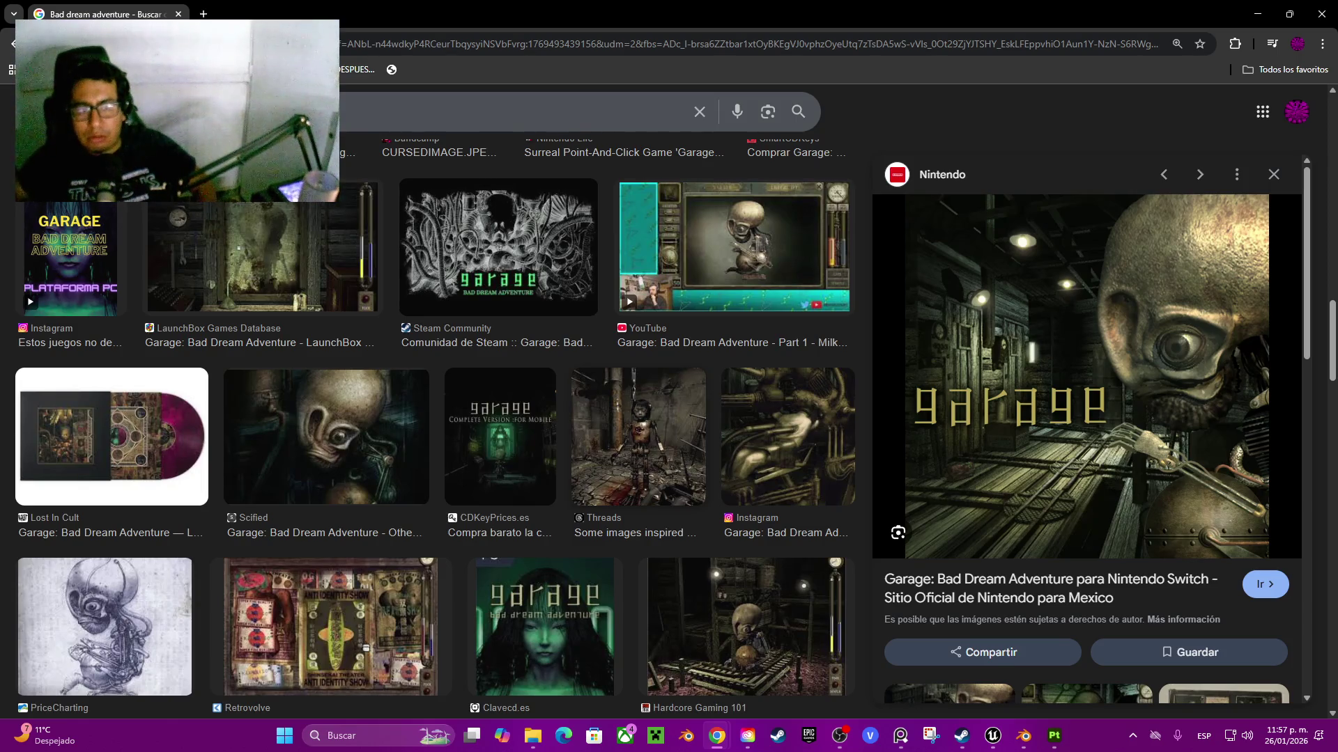
{"action": "scroll", "coordinate": [435, 428], "scroll_direction": "down", "scroll_amount": 7}
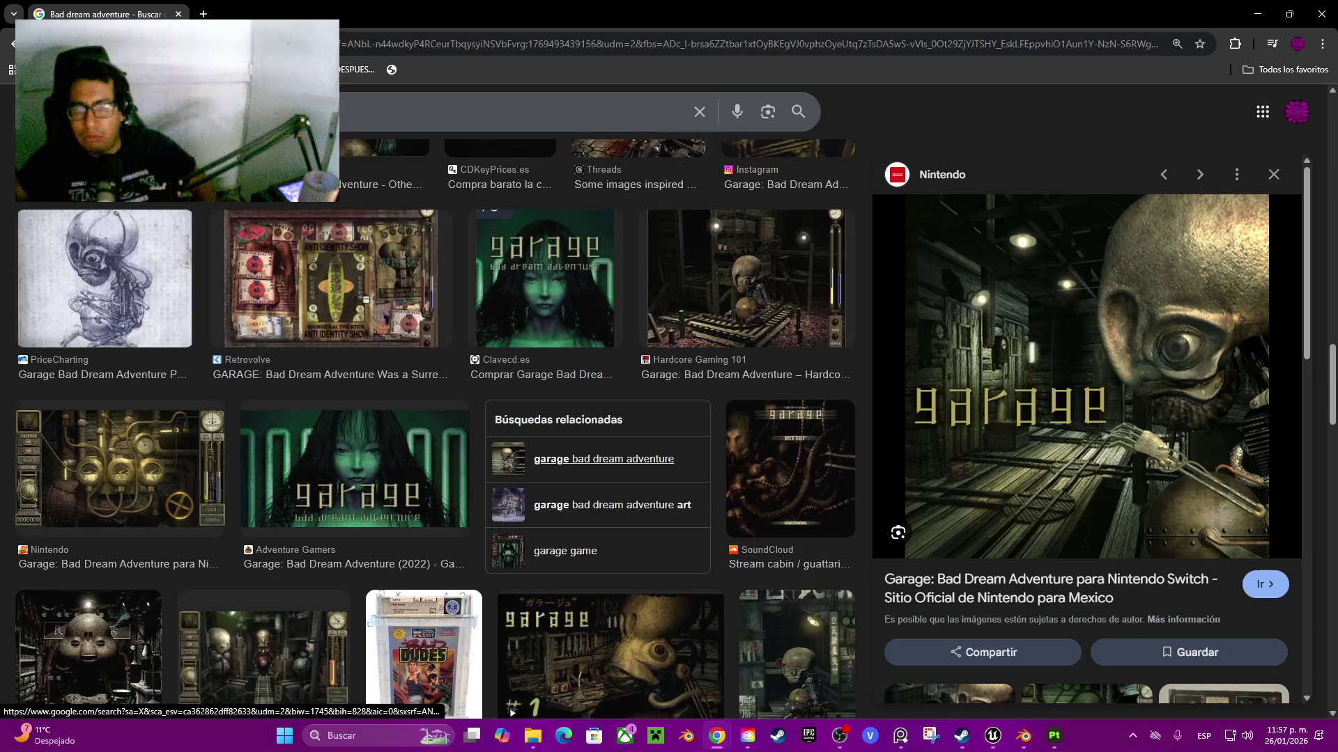
{"action": "scroll", "coordinate": [435, 428], "scroll_direction": "down", "scroll_amount": 2}
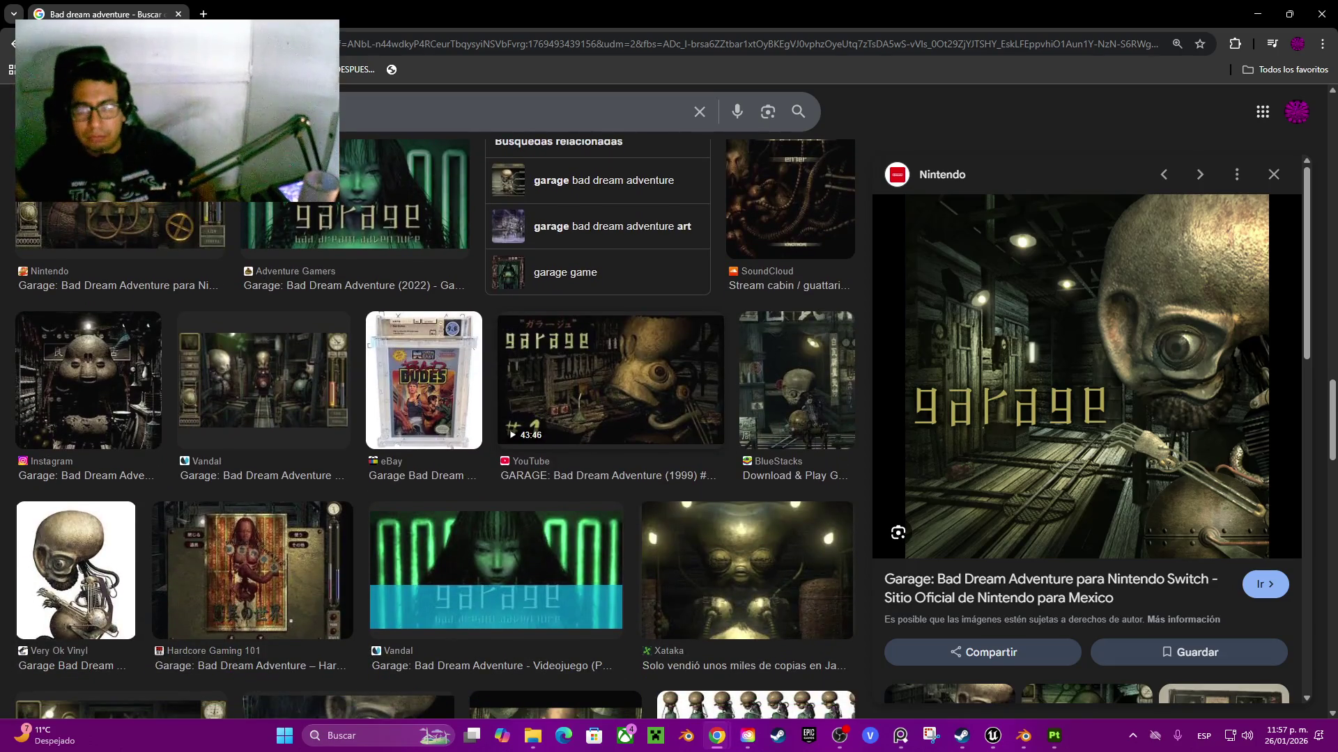
{"action": "scroll", "coordinate": [435, 429], "scroll_direction": "down", "scroll_amount": 4}
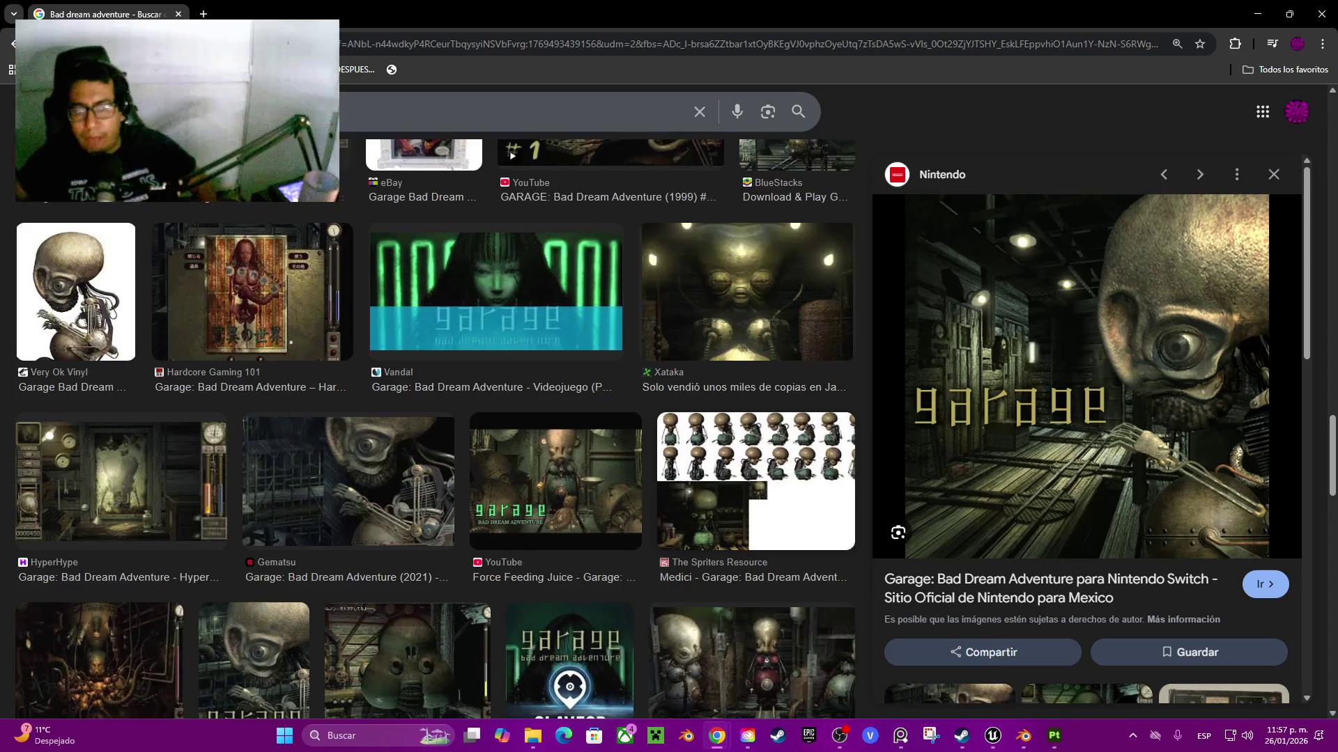
{"action": "scroll", "coordinate": [435, 429], "scroll_direction": "down", "scroll_amount": 2}
{"action": "scroll", "coordinate": [435, 429], "scroll_direction": "down", "scroll_amount": 3}
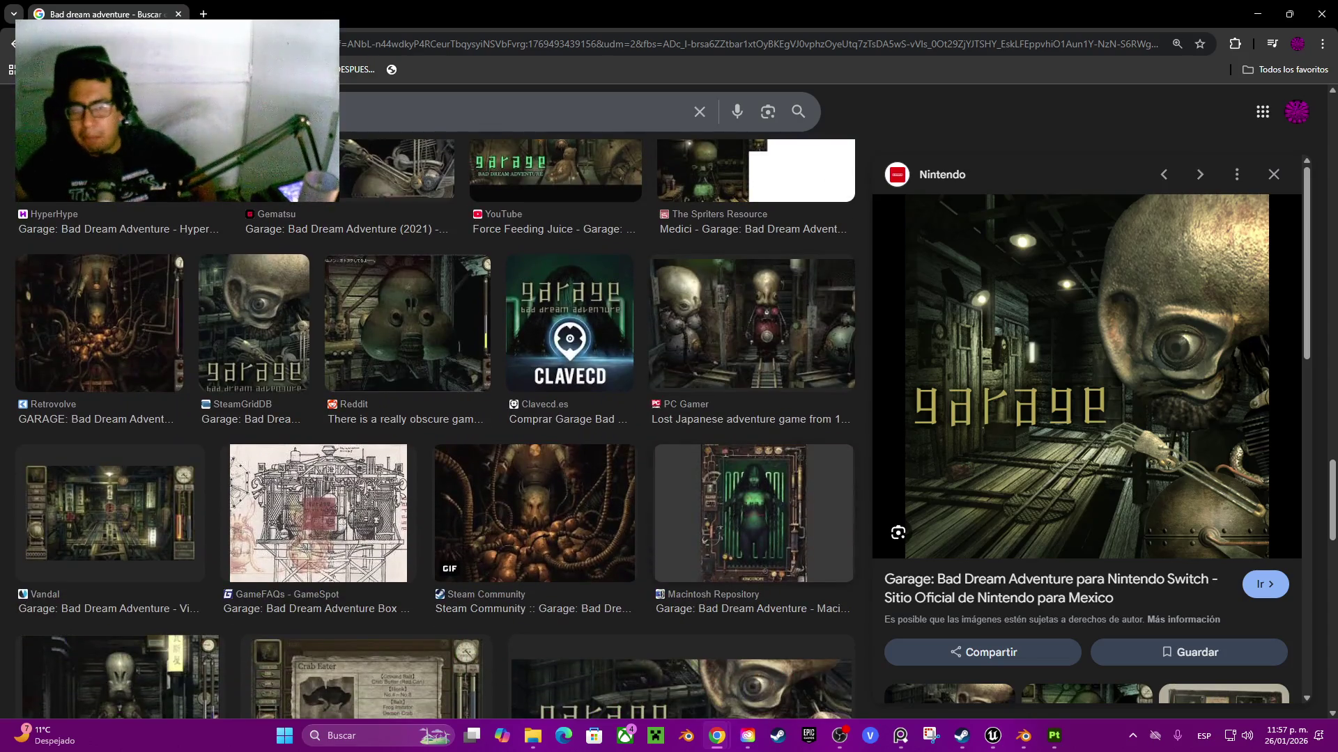
{"action": "scroll", "coordinate": [434, 429], "scroll_direction": "down", "scroll_amount": 3}
{"action": "scroll", "coordinate": [435, 428], "scroll_direction": "down", "scroll_amount": 4}
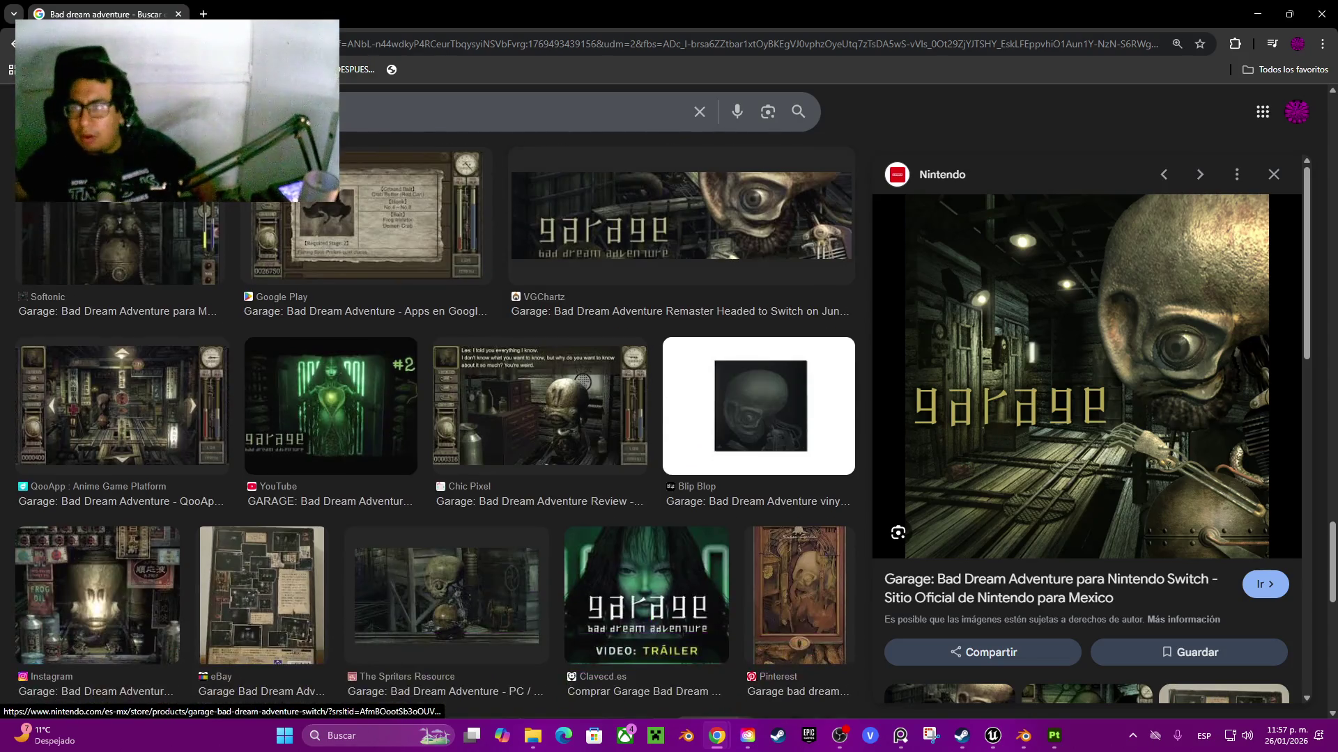
{"action": "left_click", "coordinate": [1321, 11]}
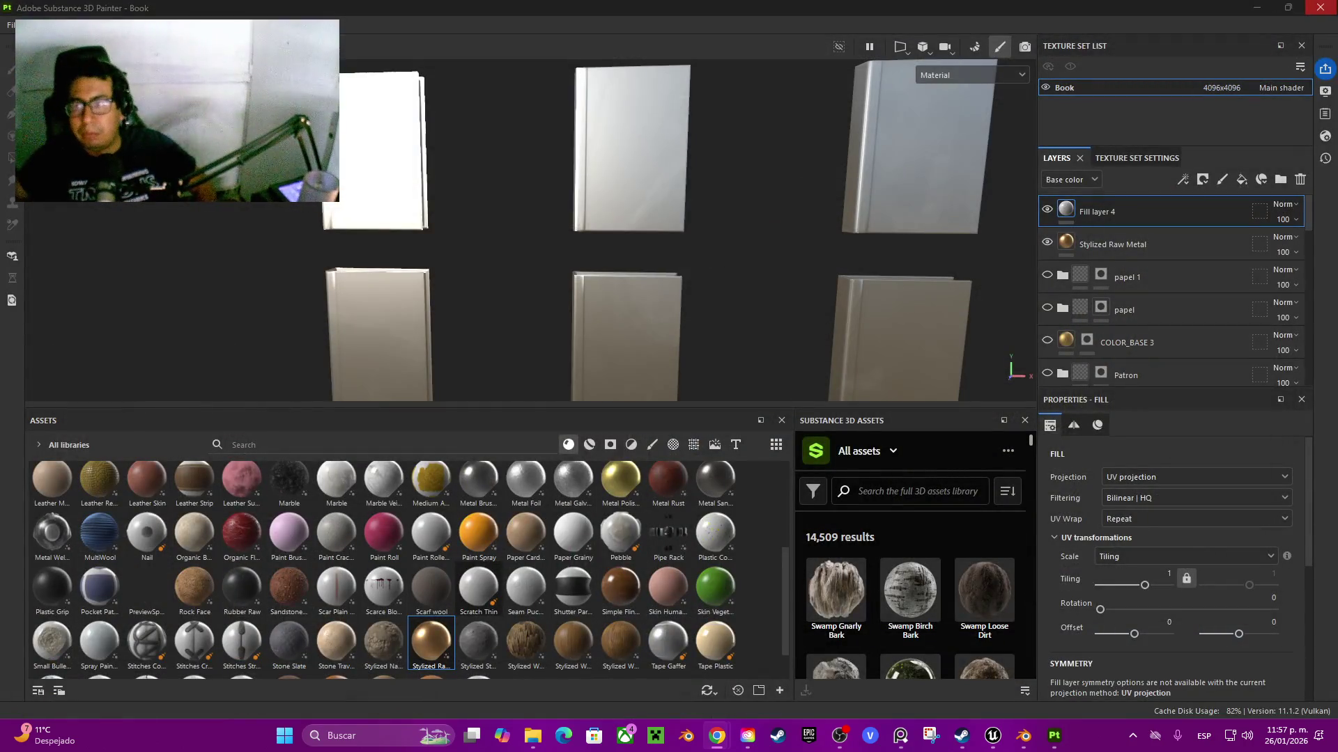
- Cancel closing the Painter Book project, return to Unreal Engine and minimize Creative Cloud
{"action": "left_click", "coordinate": [1321, 7]}
{"action": "key", "text": "Escape"}
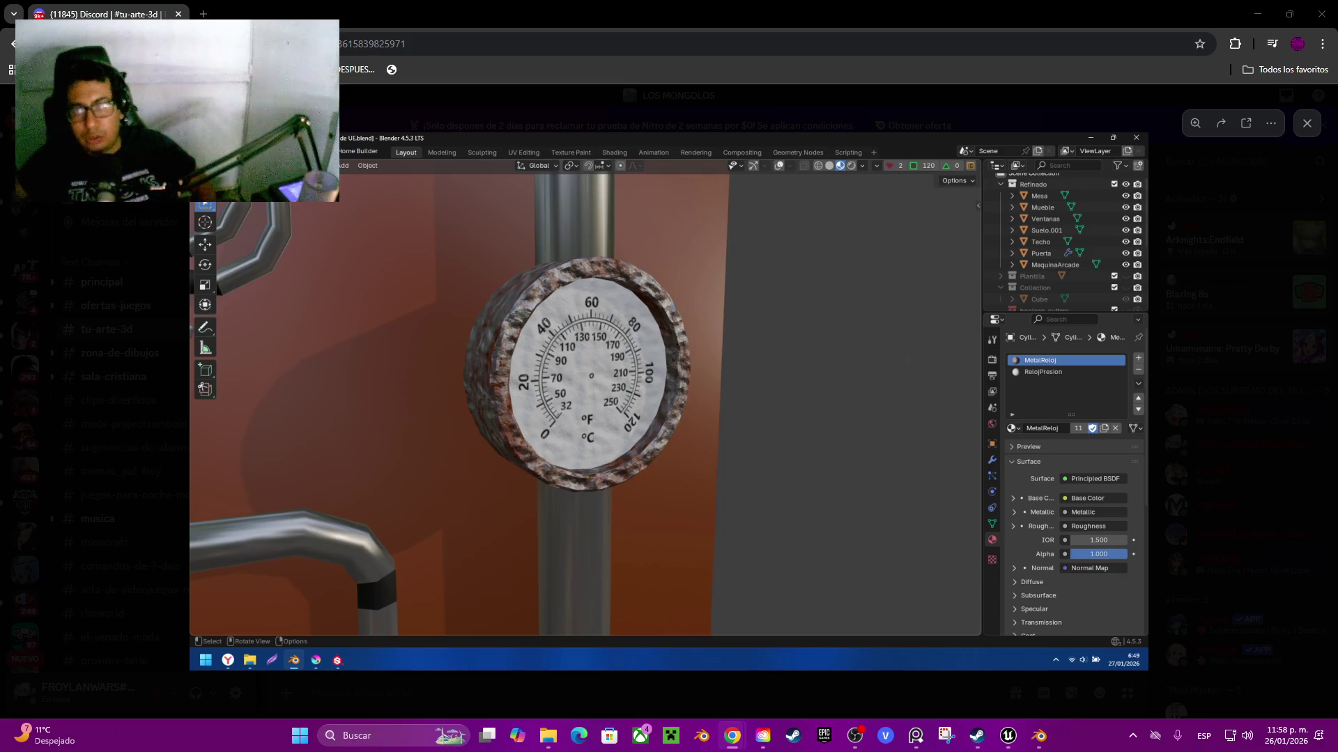
{"action": "key", "text": "alt+Tab"}
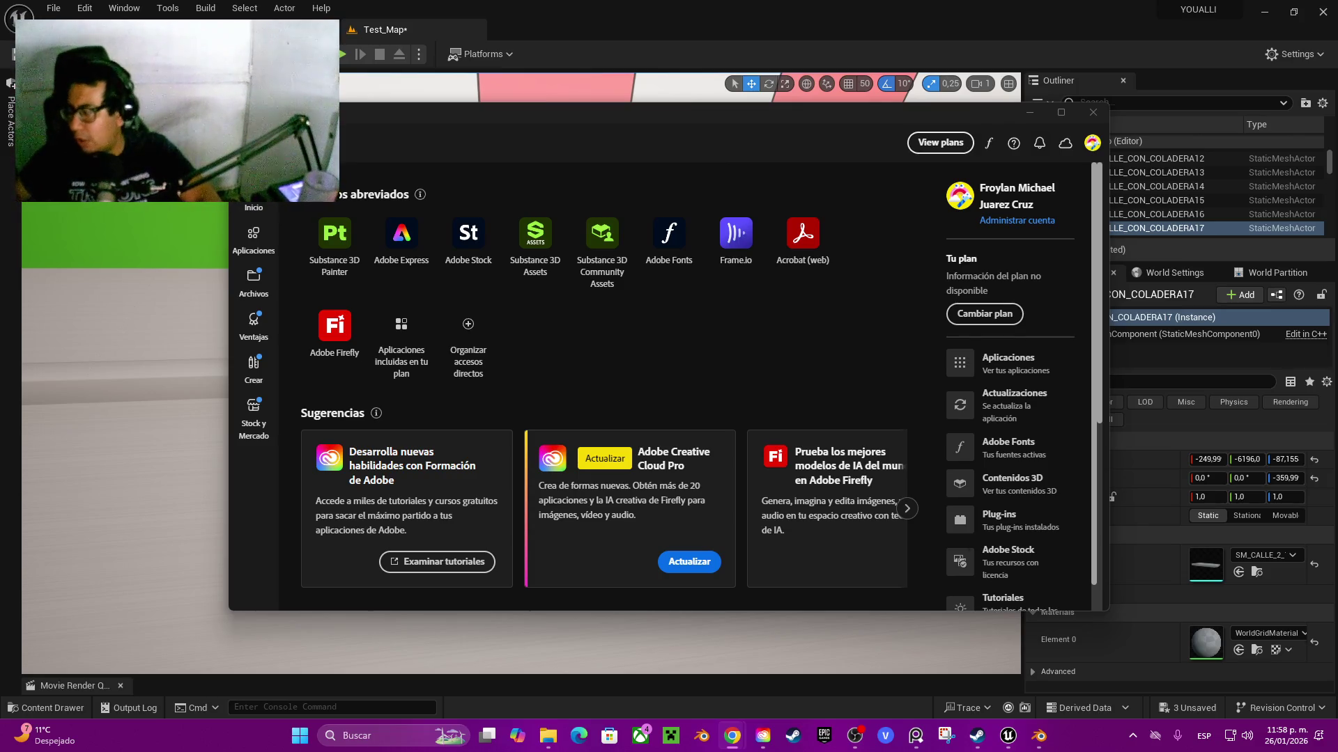
{"action": "left_click", "coordinate": [1029, 111]}
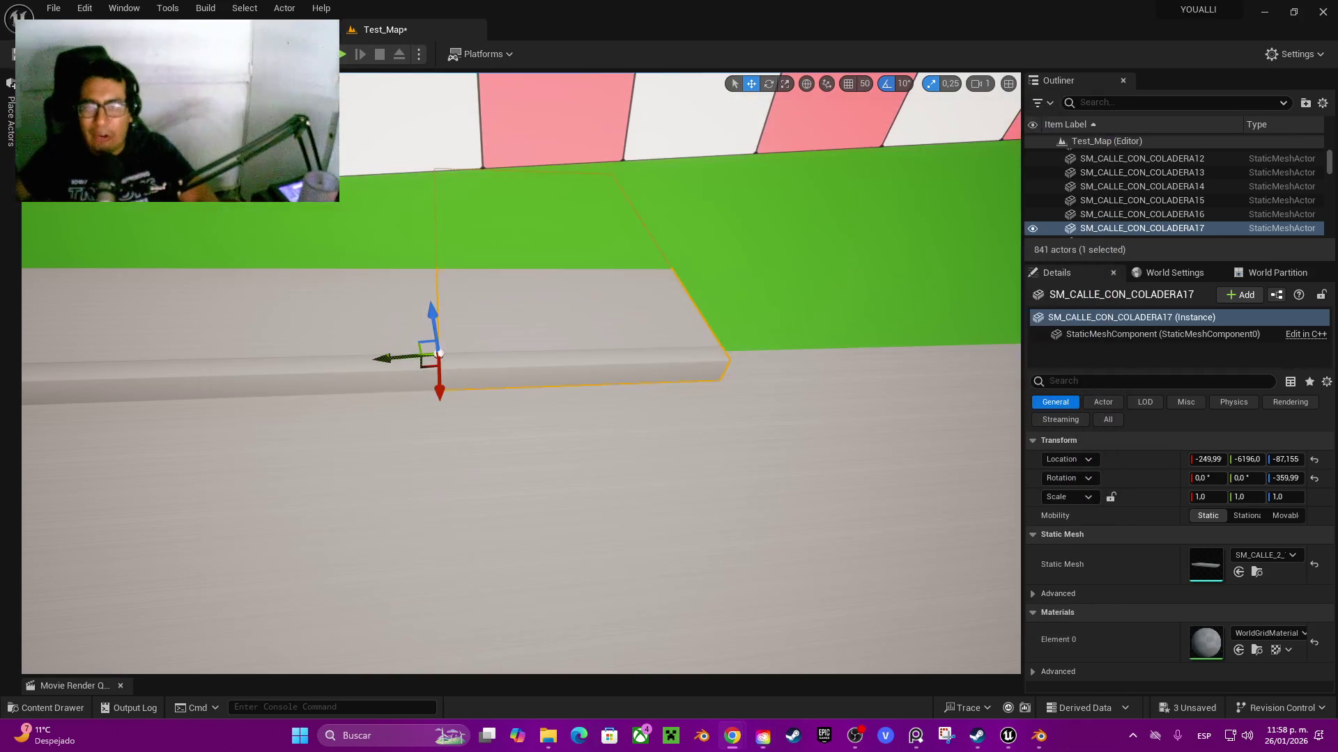
{"action": "key", "text": "f"}
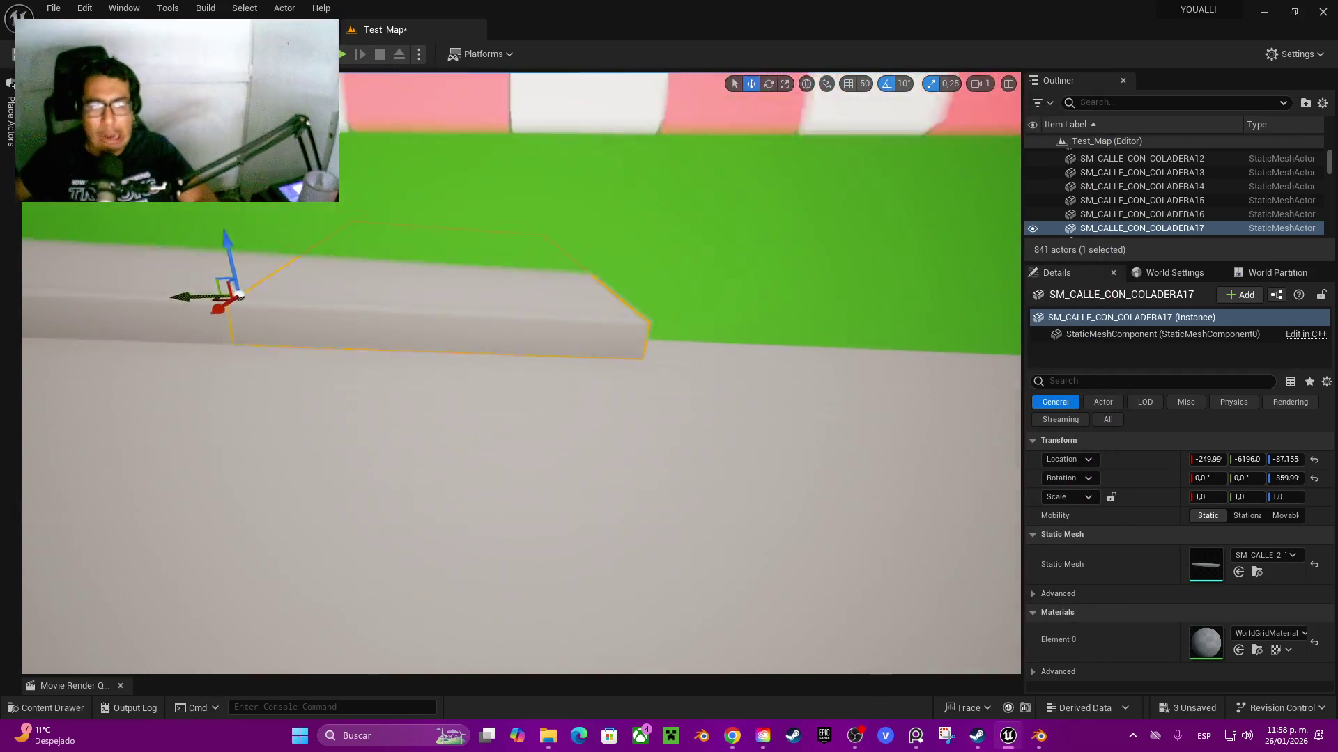
{"action": "mouse_move", "coordinate": [234, 304]}
{"action": "left_mouse_down"}
{"action": "mouse_move", "coordinate": [432, 300]}
{"action": "mouse_move", "coordinate": [633, 361]}
{"action": "mouse_move", "coordinate": [662, 286]}
{"action": "left_mouse_up"}
{"action": "left_click_drag", "start_coordinate": [679, 222], "coordinate": [681, 240]}
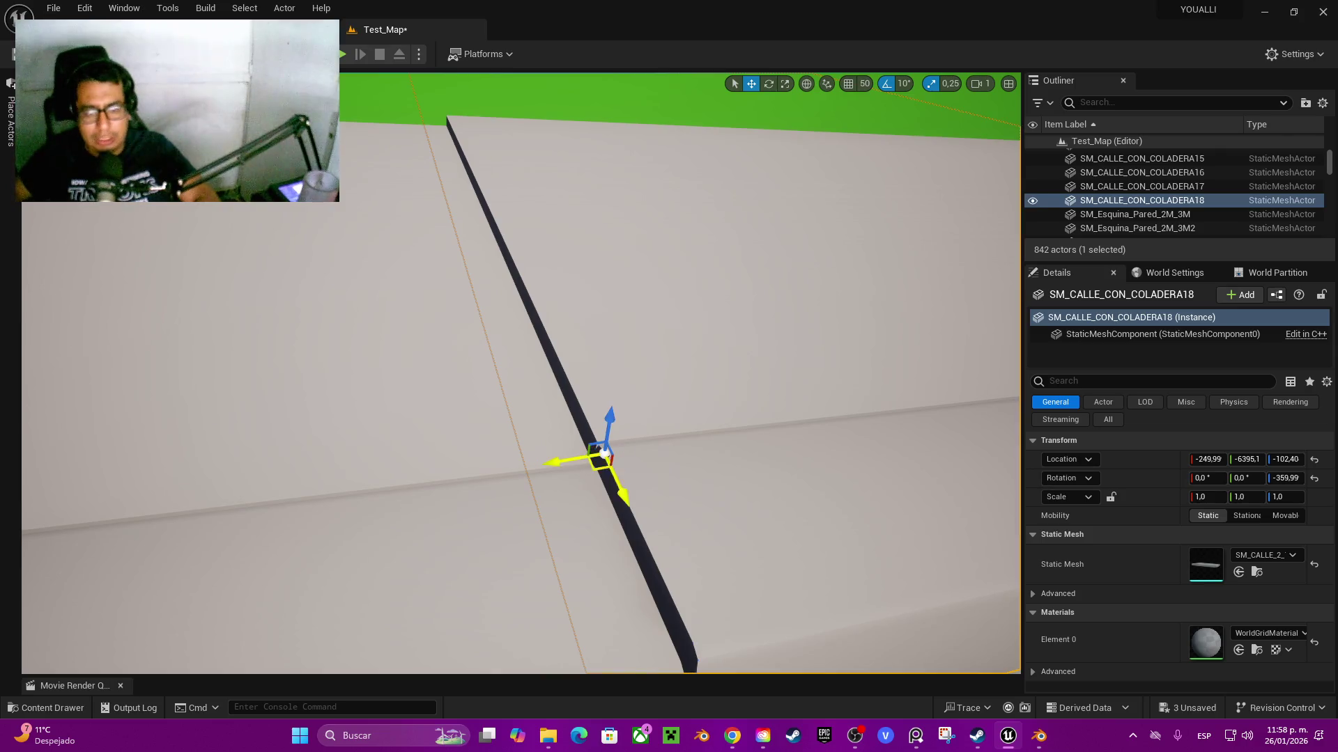
{"action": "mouse_move", "coordinate": [603, 453]}
{"action": "left_mouse_down"}
{"action": "mouse_move", "coordinate": [639, 411]}
{"action": "mouse_move", "coordinate": [640, 369]}
{"action": "mouse_move", "coordinate": [641, 411]}
{"action": "left_mouse_up"}
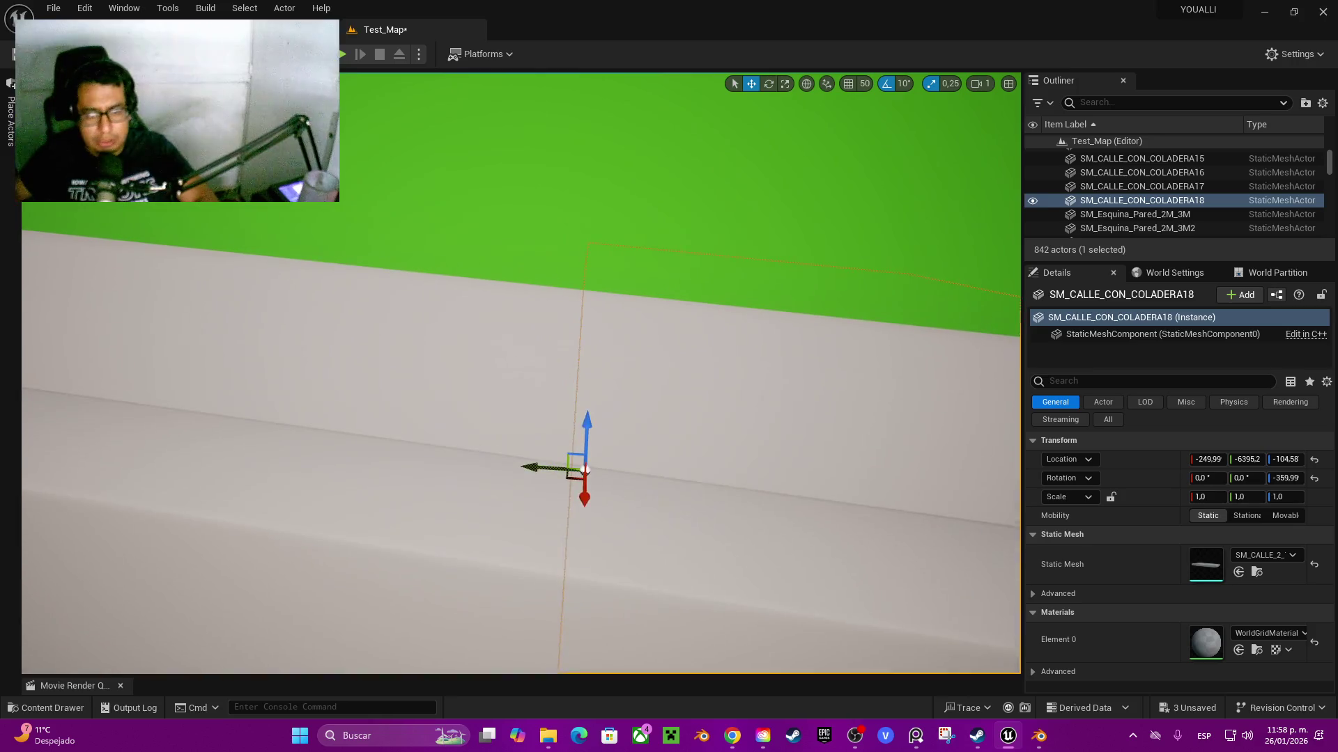
{"action": "left_click_drag", "start_coordinate": [585, 481], "coordinate": [616, 487]}
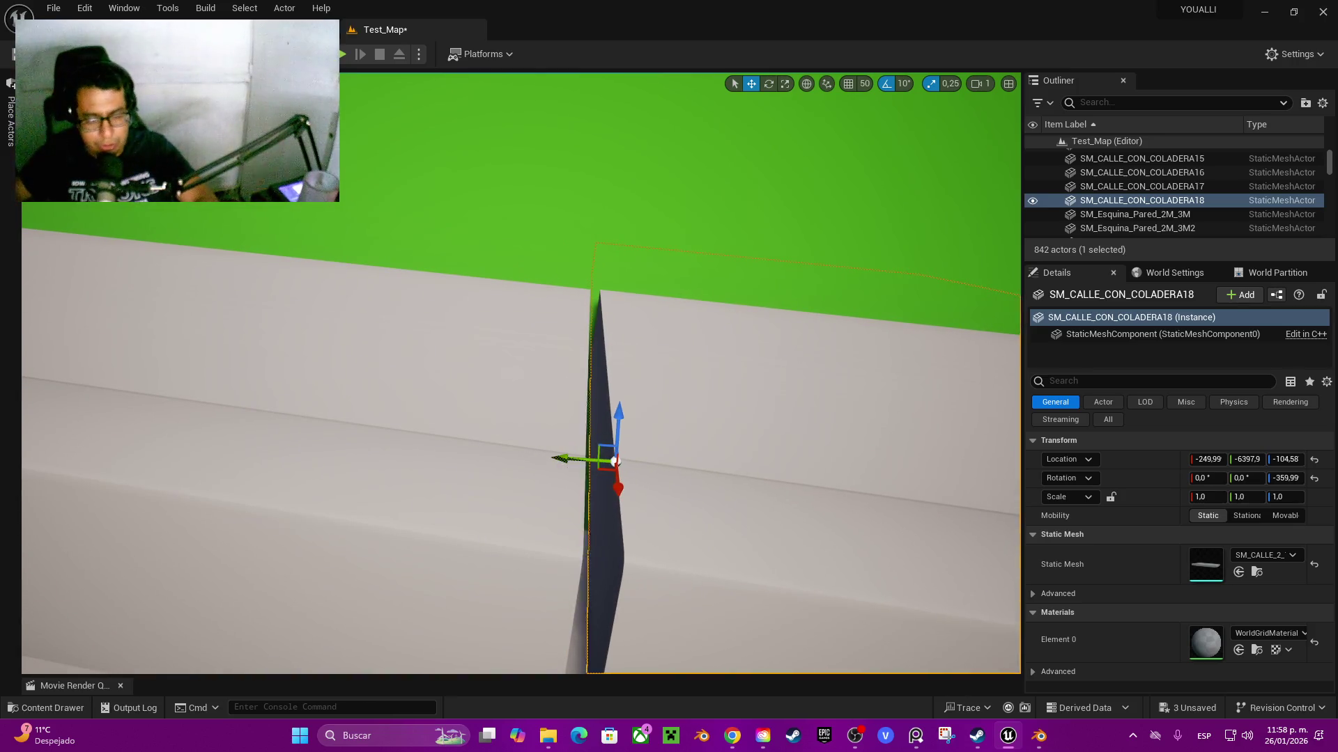
{"action": "key", "text": "ctrl+z"}
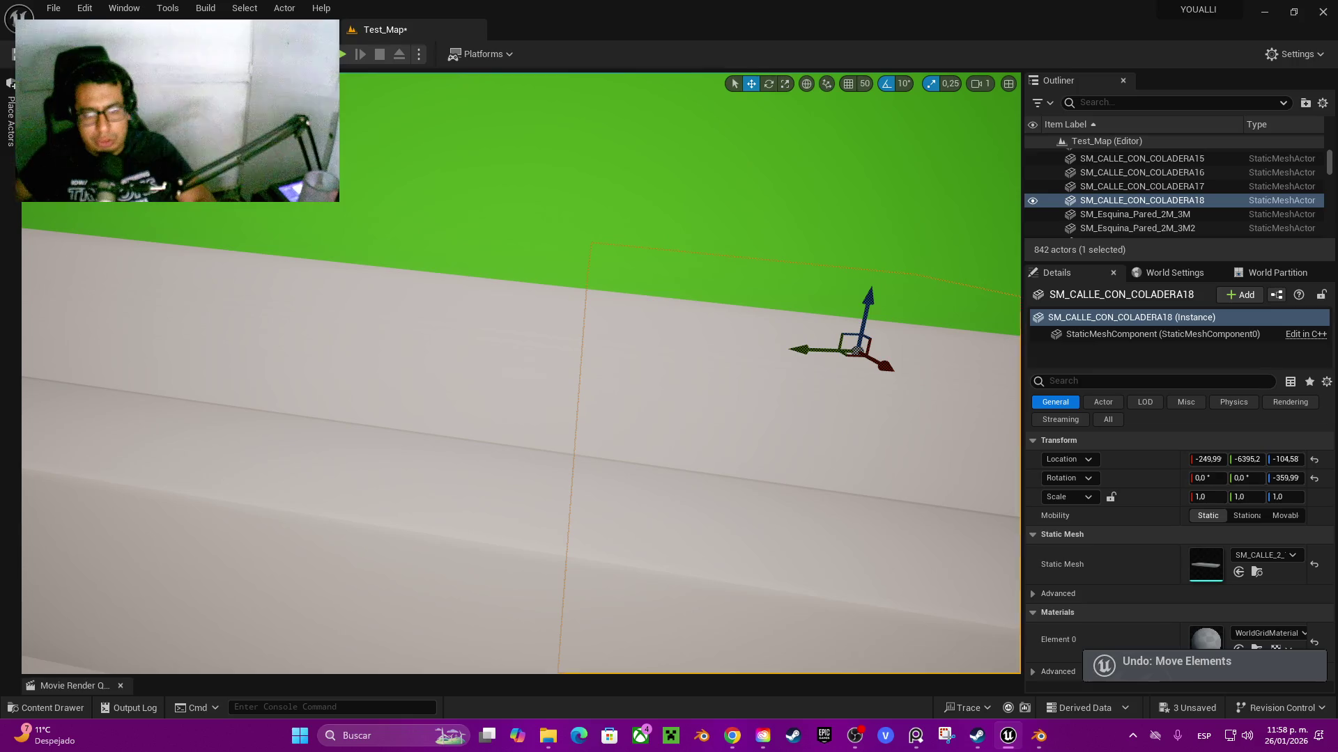
{"action": "left_click_drag", "start_coordinate": [581, 528], "coordinate": [592, 529]}
{"action": "key", "text": "ctrl+z"}
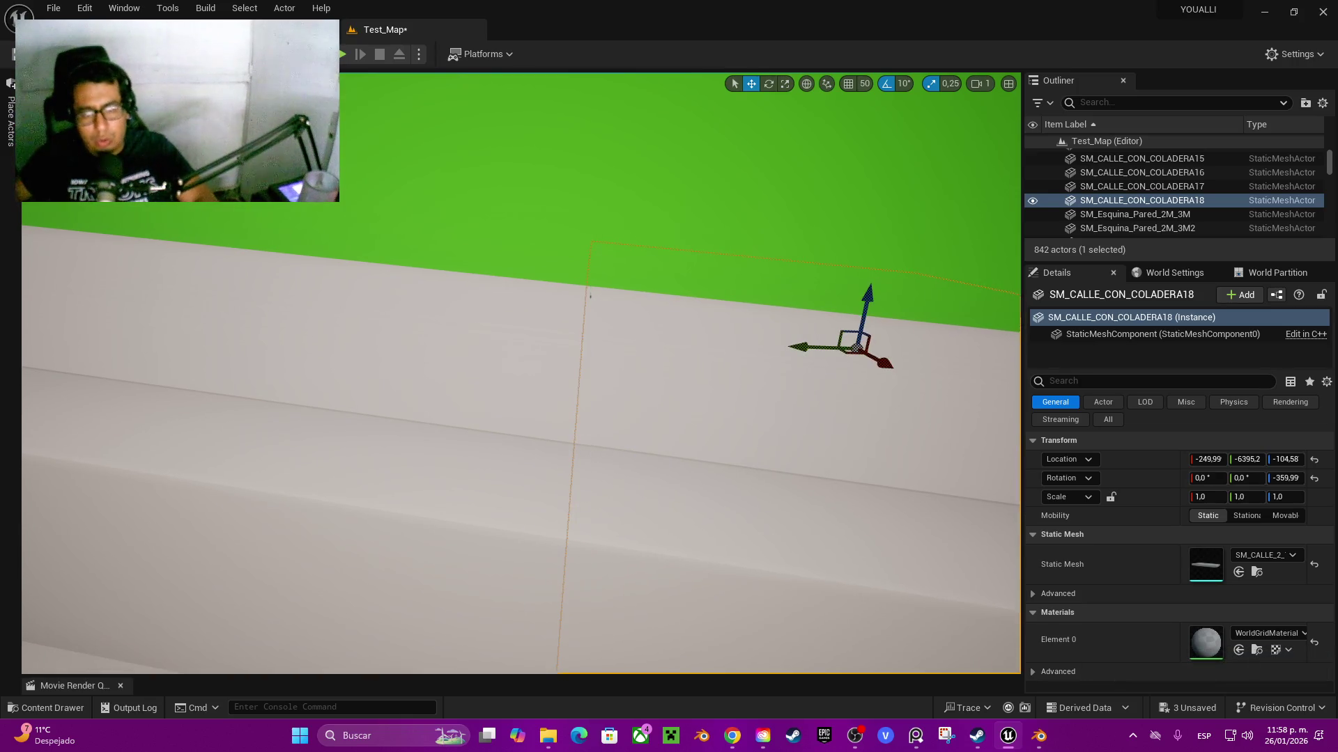
{"action": "key", "text": "ctrl+z"}
{"action": "scroll", "coordinate": [590, 296], "scroll_direction": "down", "scroll_amount": 5}
{"action": "key", "text": "ctrl+z"}
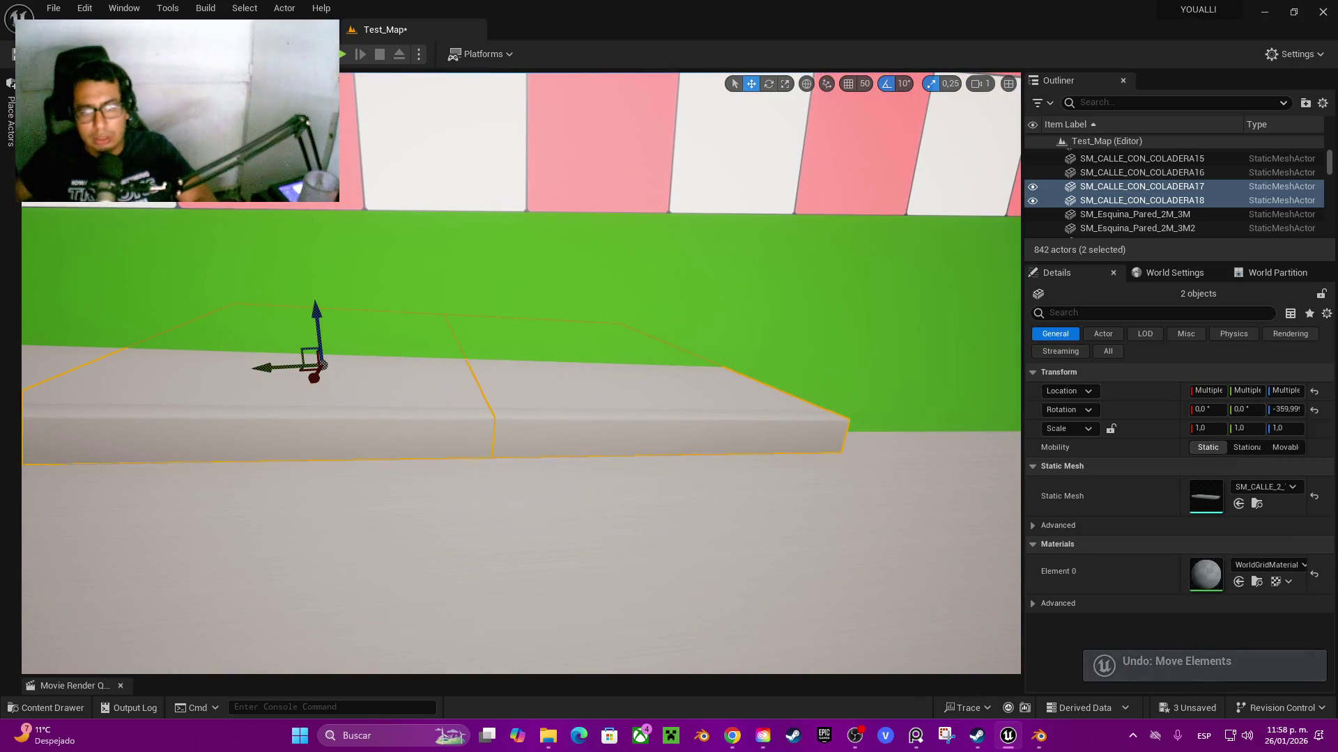
- Alt-drag the last curb along Y to create copy SM_CALLE_CON_COLADERA19 and lower it
{"action": "key", "text": "ctrl+z"}
{"action": "left_click_drag", "start_coordinate": [296, 381], "coordinate": [527, 370]}
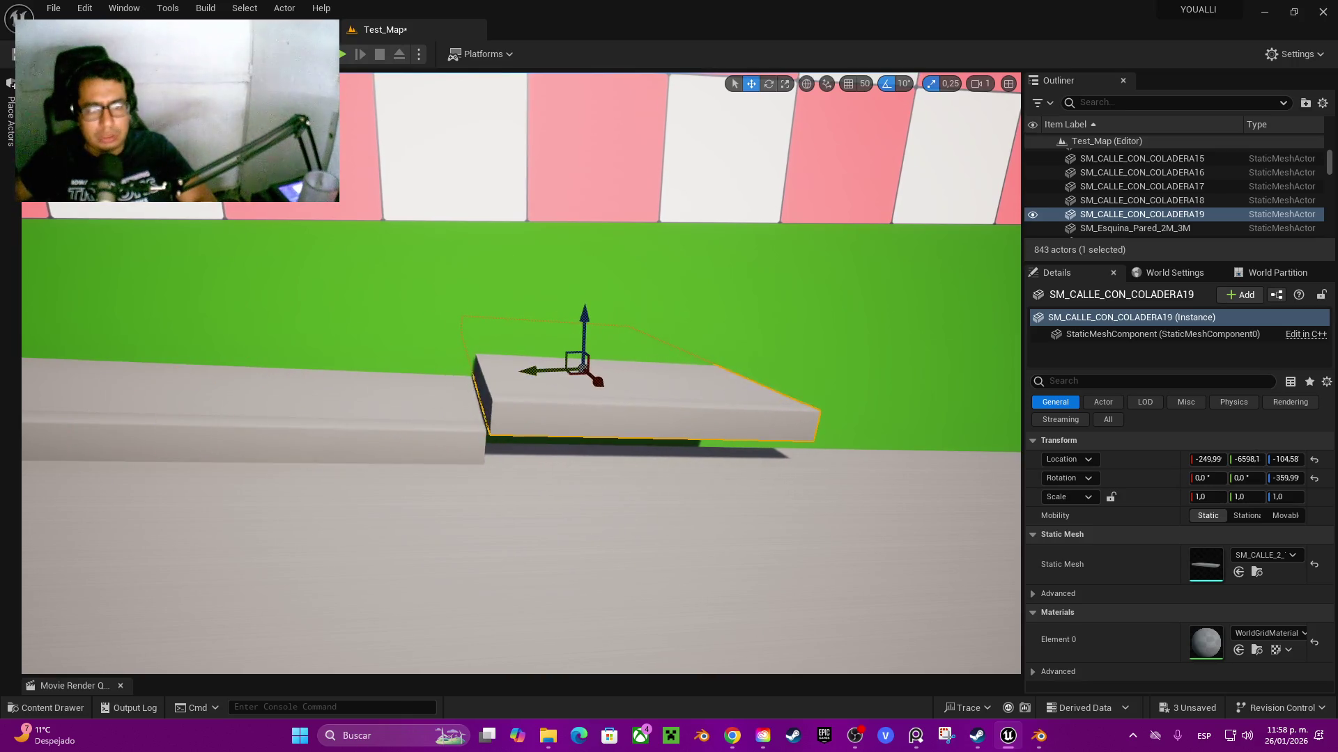
{"action": "left_click_drag", "start_coordinate": [583, 334], "coordinate": [584, 362]}
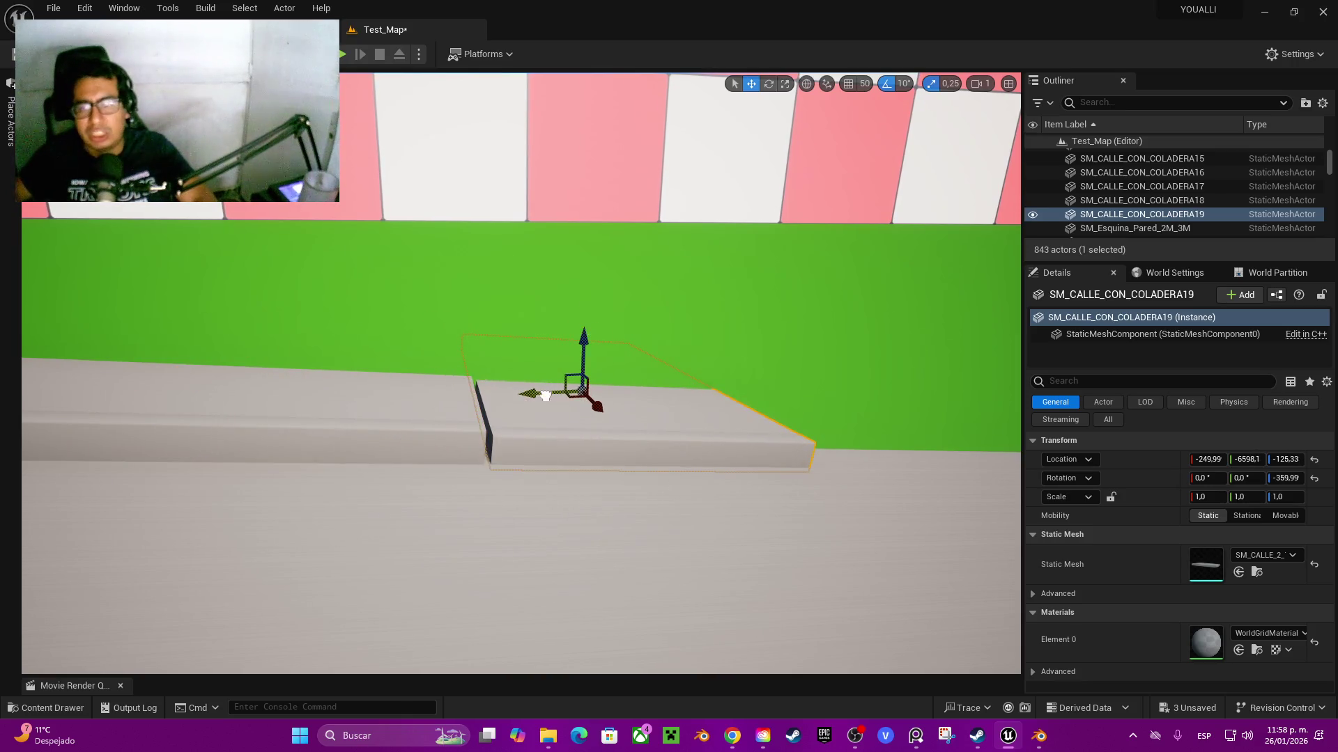
{"action": "key", "text": "w"}
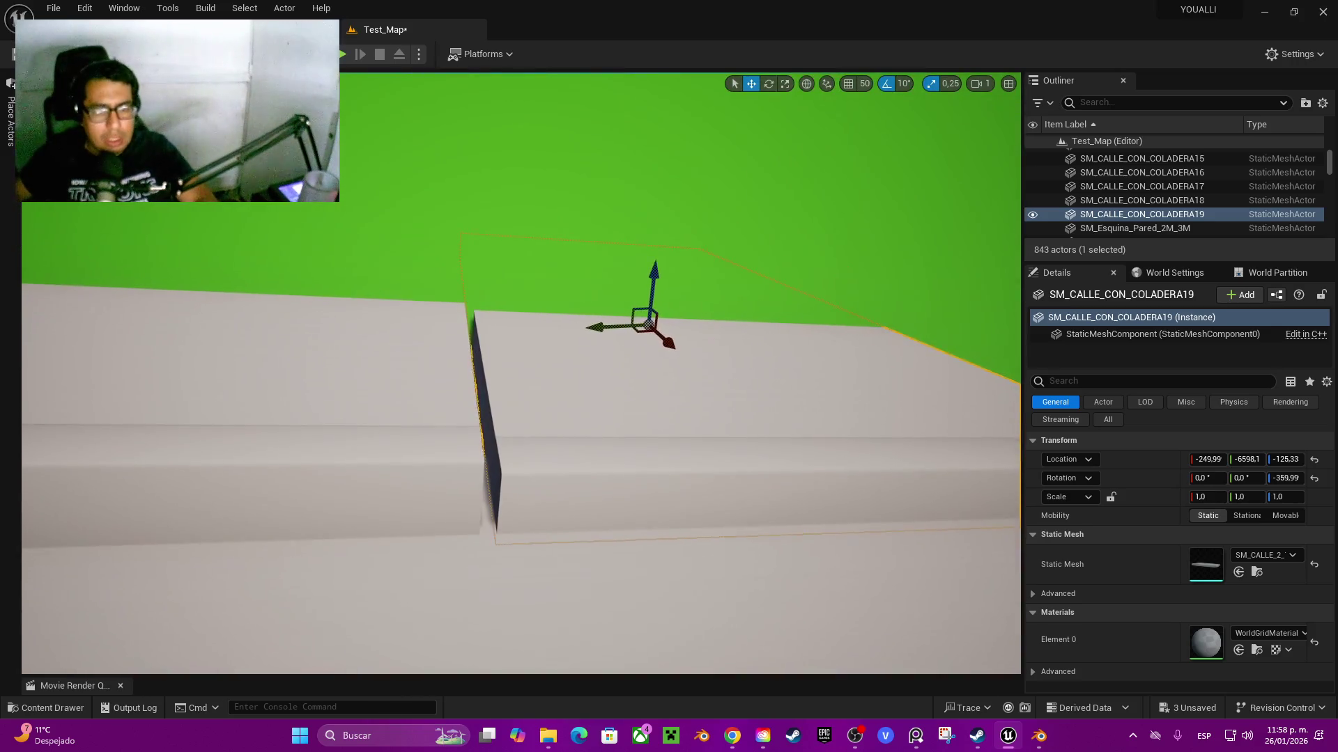
- Set the pivot on the curb's edge and snap the copy flush in Y and Z
{"action": "middle_click", "coordinate": [492, 460], "text": "alt"}
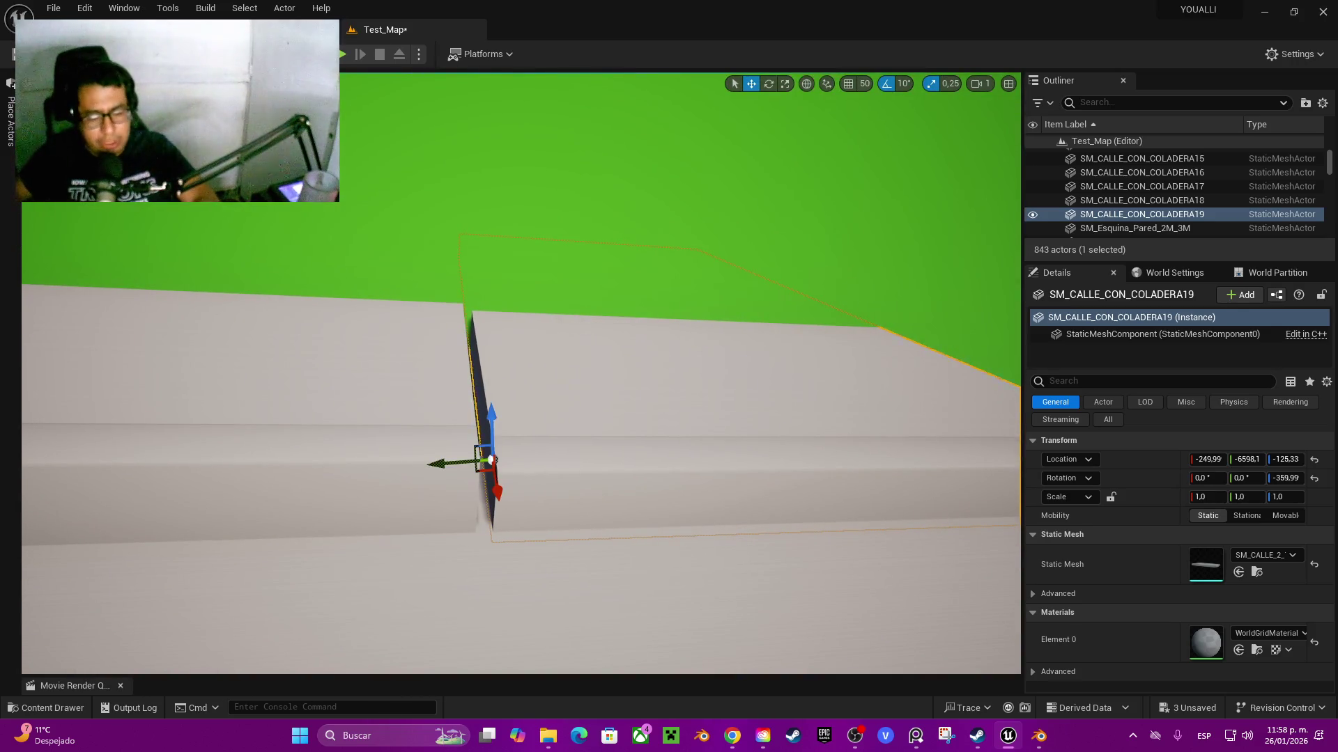
{"action": "middle_click", "coordinate": [503, 473], "text": "alt"}
{"action": "left_click_drag", "start_coordinate": [503, 473], "coordinate": [499, 453]}
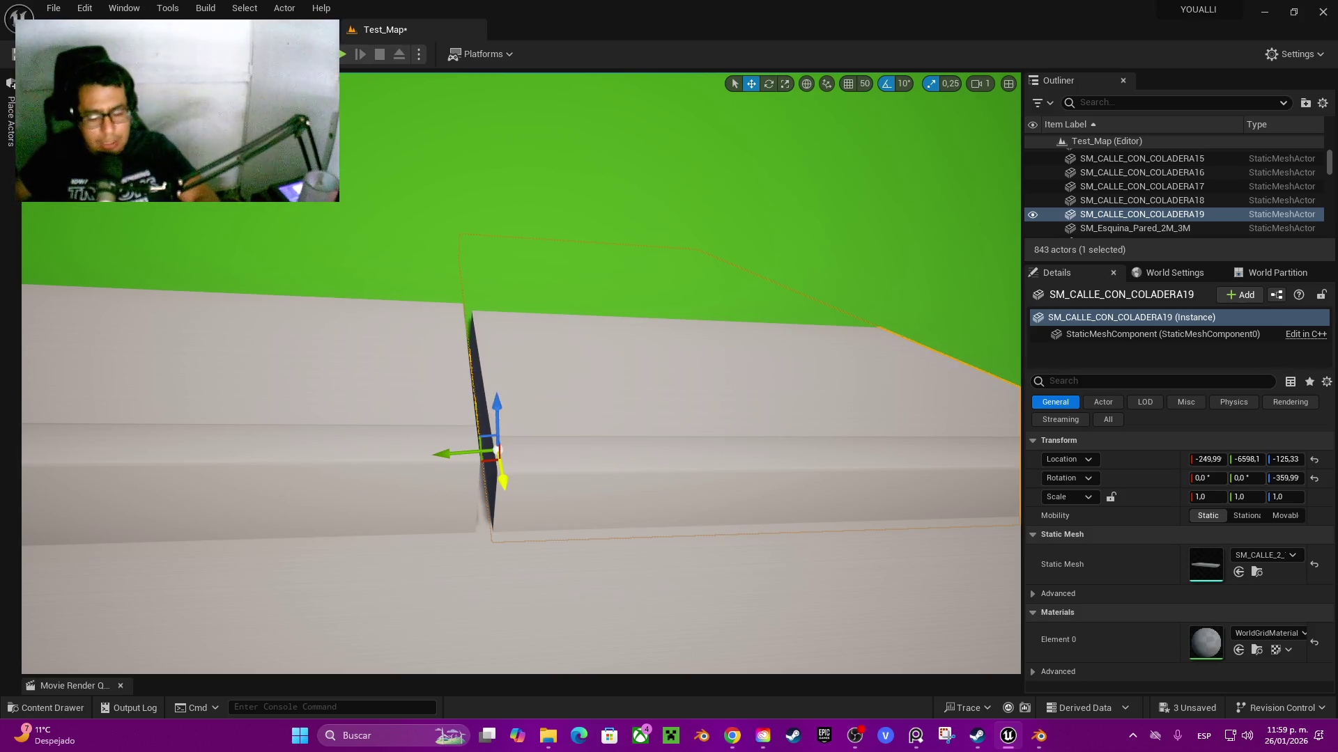
{"action": "left_click_drag", "start_coordinate": [488, 455], "coordinate": [478, 452]}
{"action": "mouse_move", "coordinate": [480, 405]}
{"action": "left_mouse_down"}
{"action": "mouse_move", "coordinate": [479, 384]}
{"action": "mouse_move", "coordinate": [475, 408]}
{"action": "left_mouse_up"}
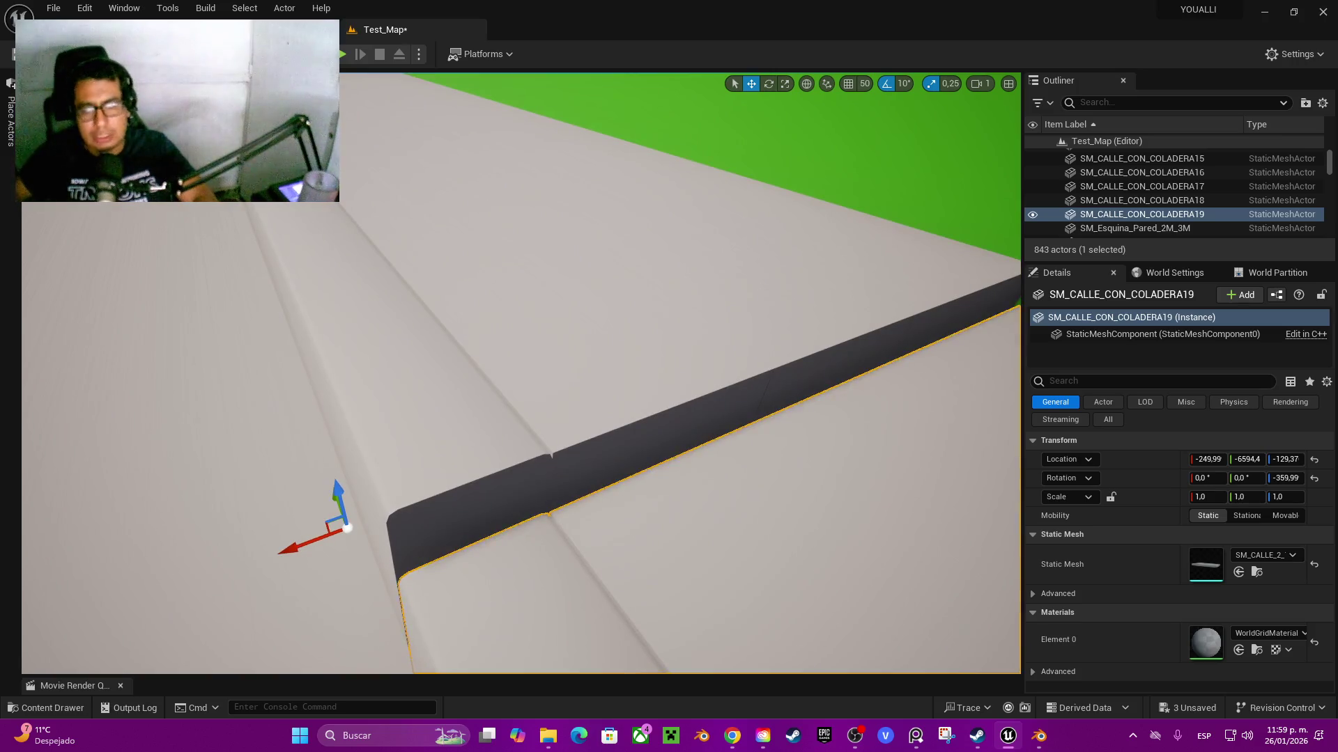
{"action": "middle_click", "coordinate": [529, 516], "text": "alt"}
{"action": "middle_click", "coordinate": [542, 514], "text": "alt"}
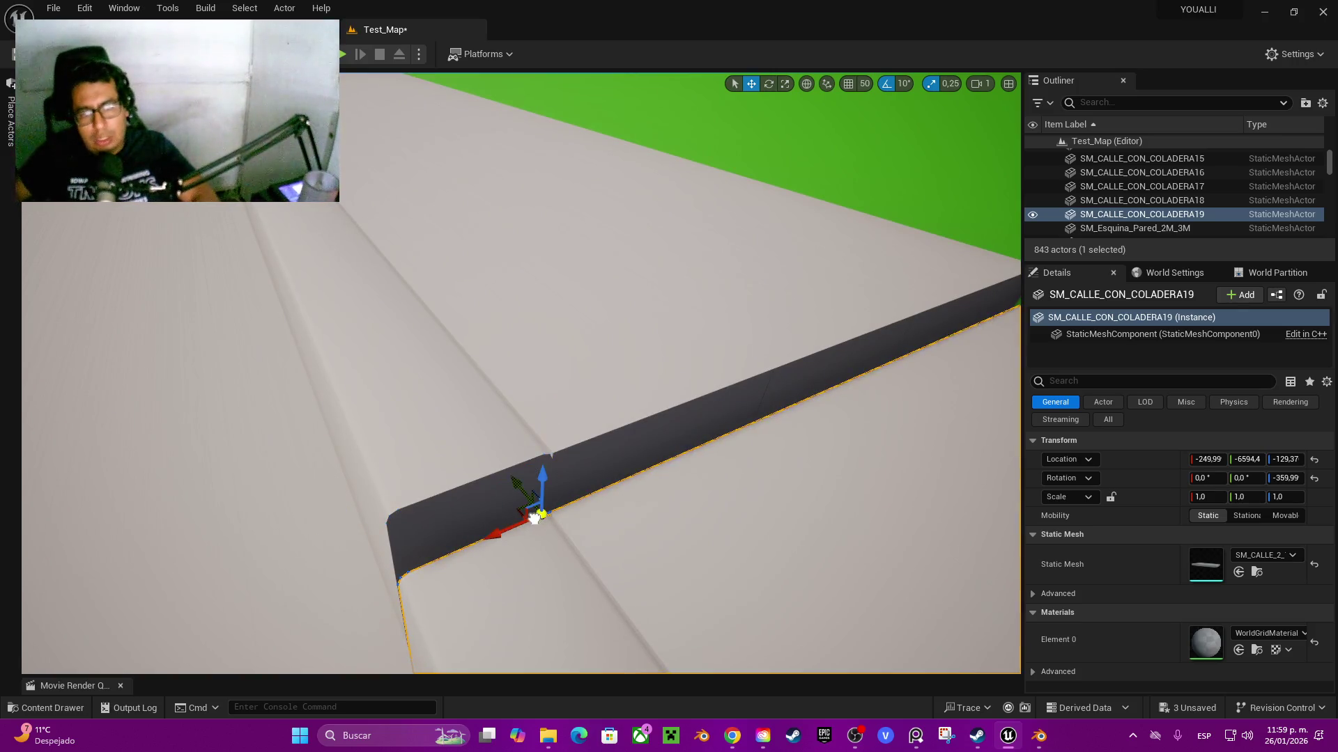
{"action": "left_click_drag", "start_coordinate": [551, 473], "coordinate": [541, 423]}
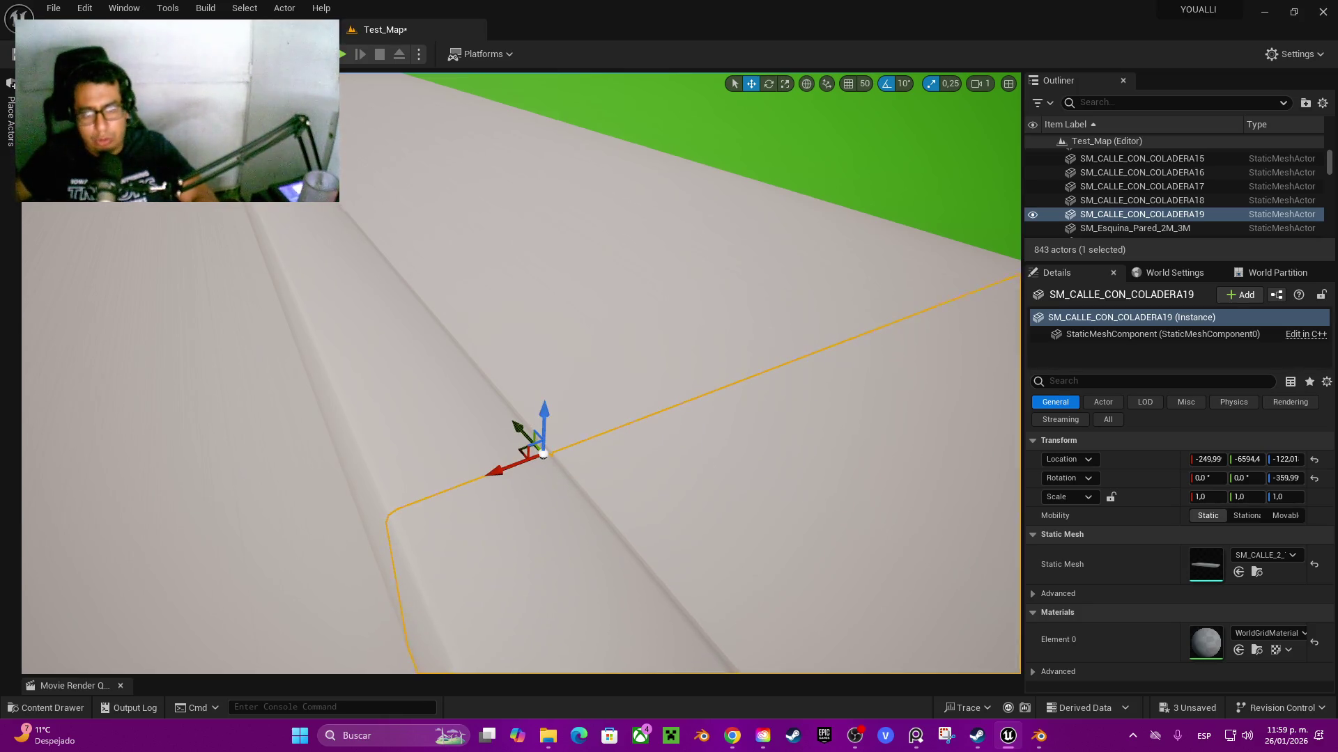
- Compare the new curb against the previous piece along the row, then switch to the browser
{"action": "scroll", "coordinate": [541, 421], "scroll_direction": "down", "scroll_amount": 5}
{"action": "left_click", "coordinate": [279, 334]}
{"action": "scroll", "coordinate": [521, 373], "scroll_direction": "down", "scroll_amount": 5}
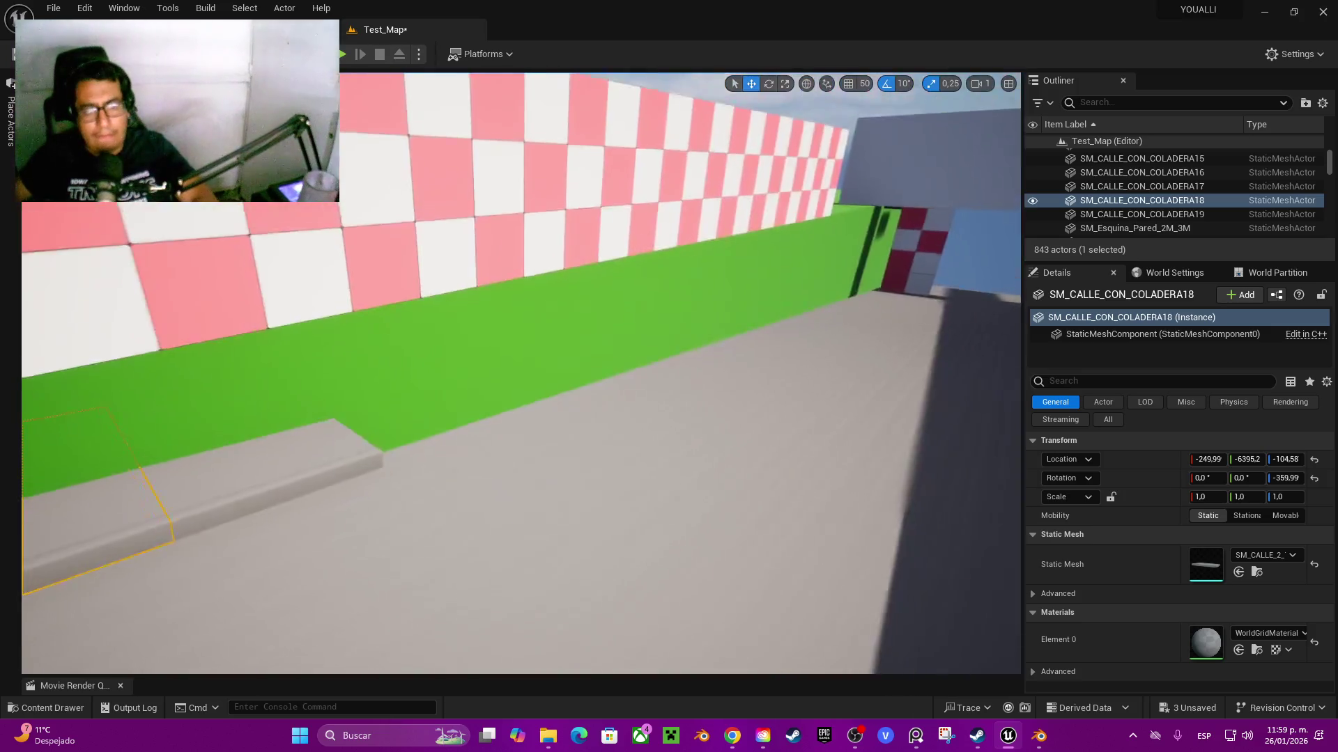
{"action": "left_click", "coordinate": [432, 369]}
{"action": "left_click_drag", "start_coordinate": [432, 369], "coordinate": [390, 369]}
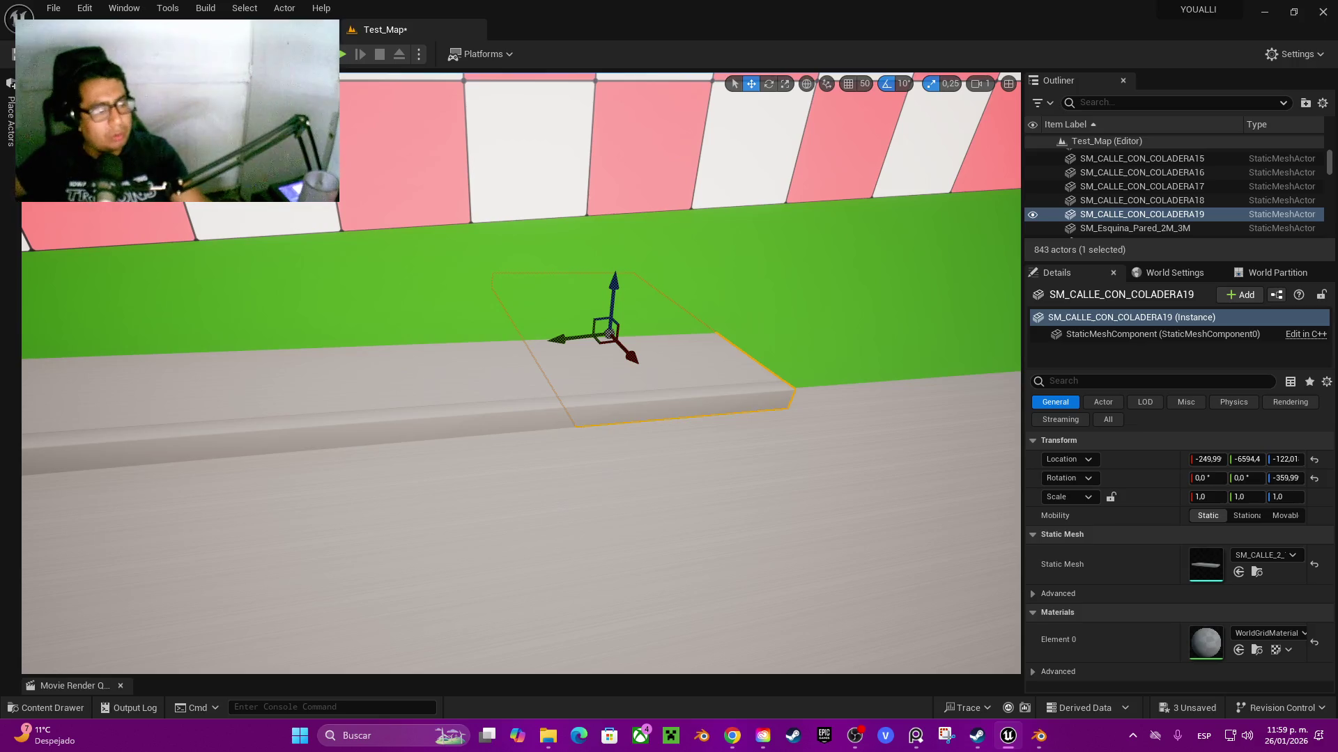
{"action": "key", "text": "alt+Tab"}
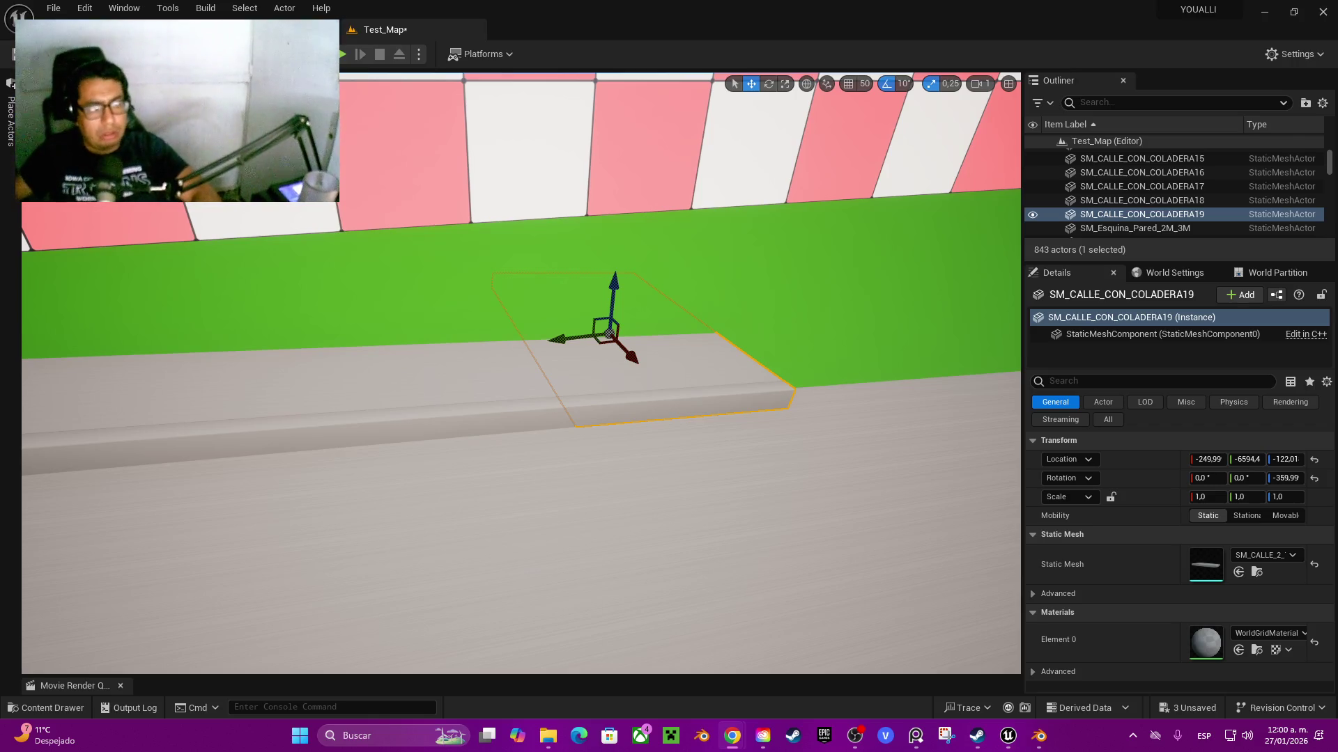
- Alt-drag the last curb along Y to create copy SM_CALLE_CON_COLADERA20 at Y -6823.8
{"action": "scroll", "coordinate": [521, 373], "scroll_direction": "up", "scroll_amount": 5}
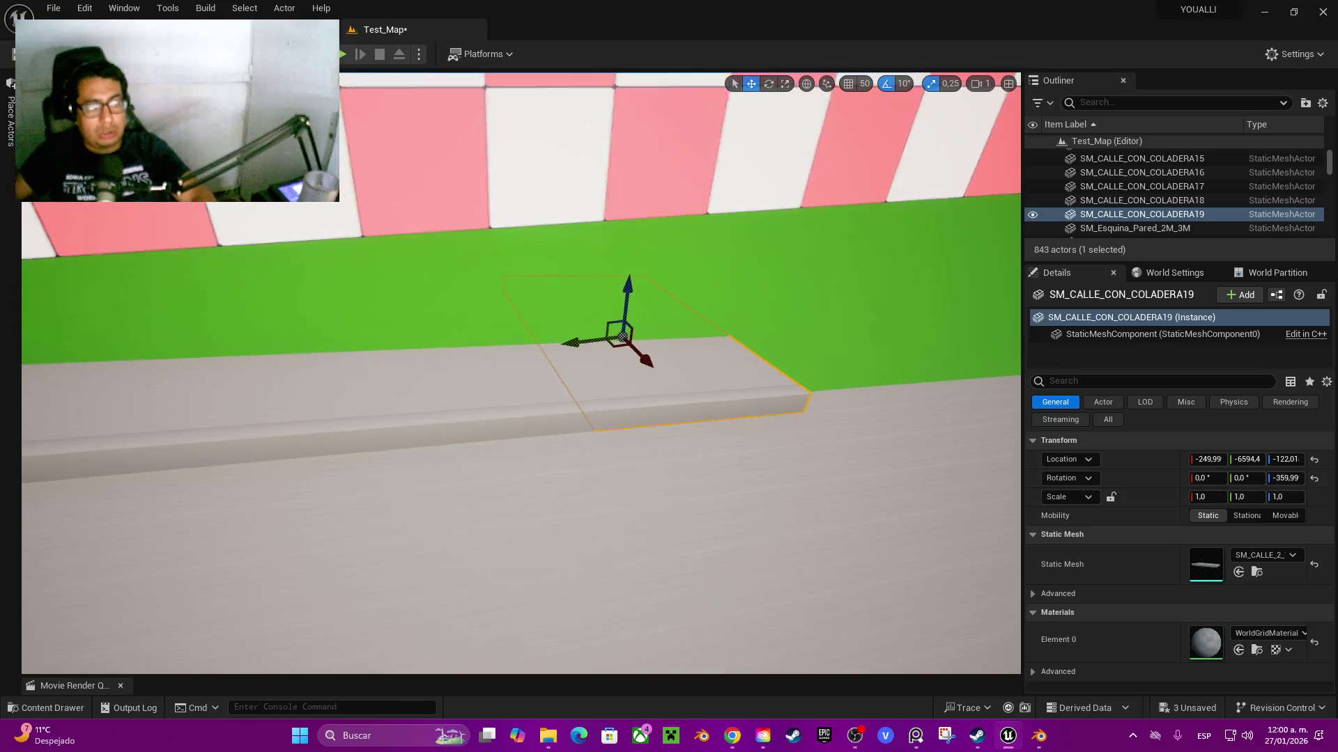
{"action": "scroll", "coordinate": [521, 373], "scroll_direction": "down", "scroll_amount": 1}
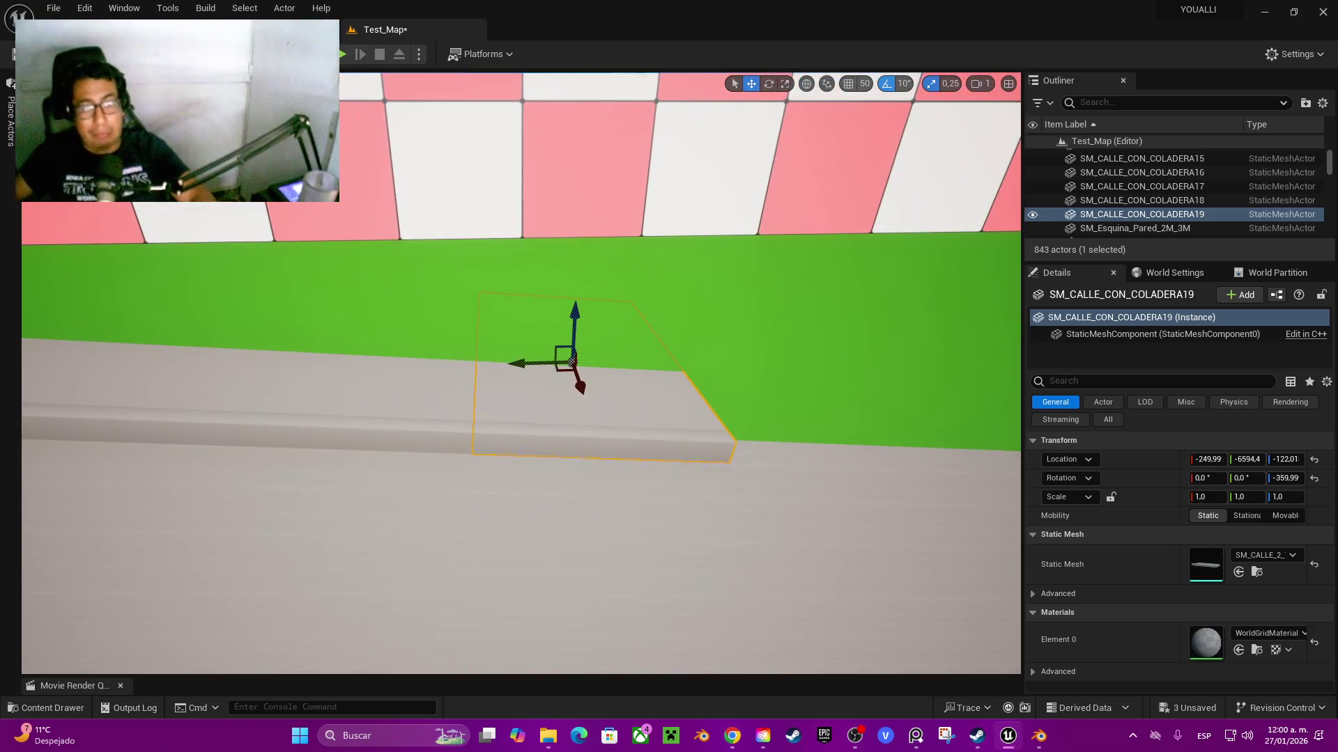
{"action": "mouse_move", "coordinate": [565, 358]}
{"action": "left_mouse_down"}
{"action": "mouse_move", "coordinate": [641, 352]}
{"action": "mouse_move", "coordinate": [767, 388]}
{"action": "mouse_move", "coordinate": [791, 376]}
{"action": "left_mouse_up"}
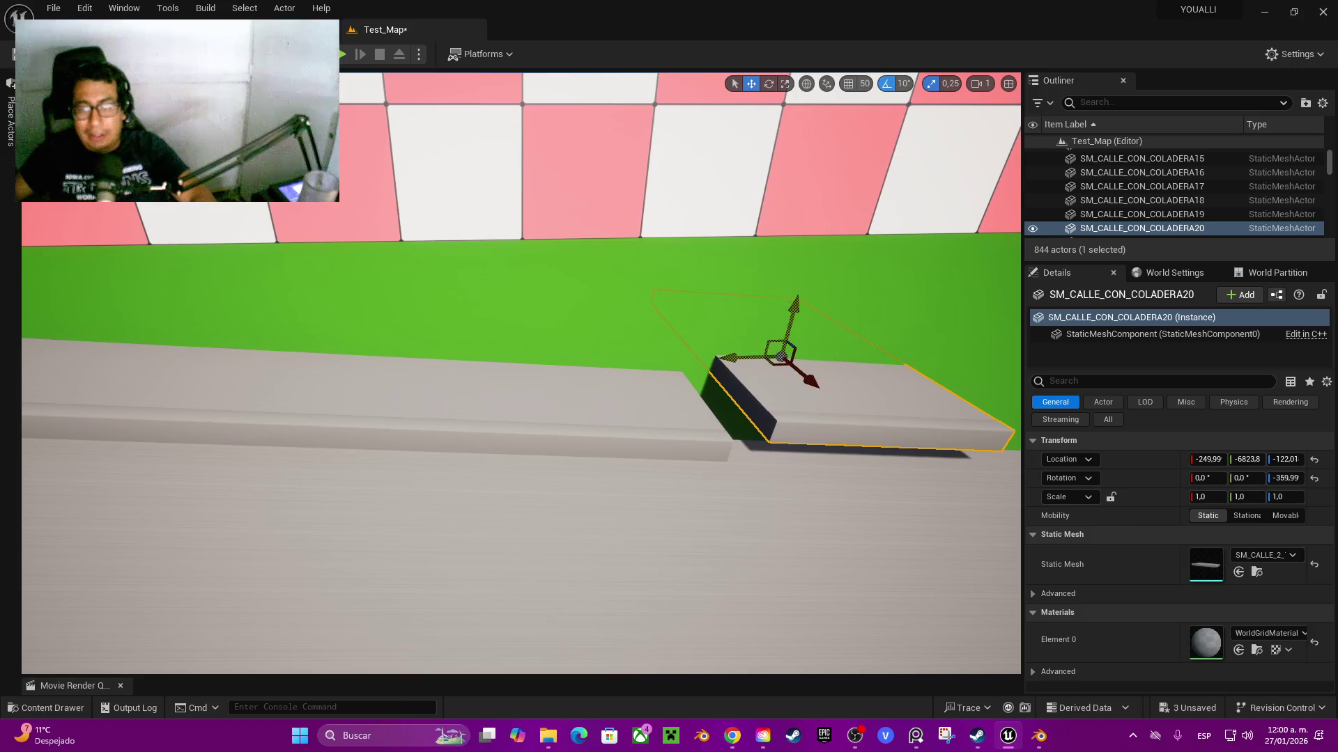
- Lower COLADERA20 into line, close its gap, and butt copies COLADERA21 and 22 end to end
{"action": "left_click_drag", "start_coordinate": [795, 327], "coordinate": [793, 345]}
{"action": "scroll", "coordinate": [793, 345], "scroll_direction": "up", "scroll_amount": 4}
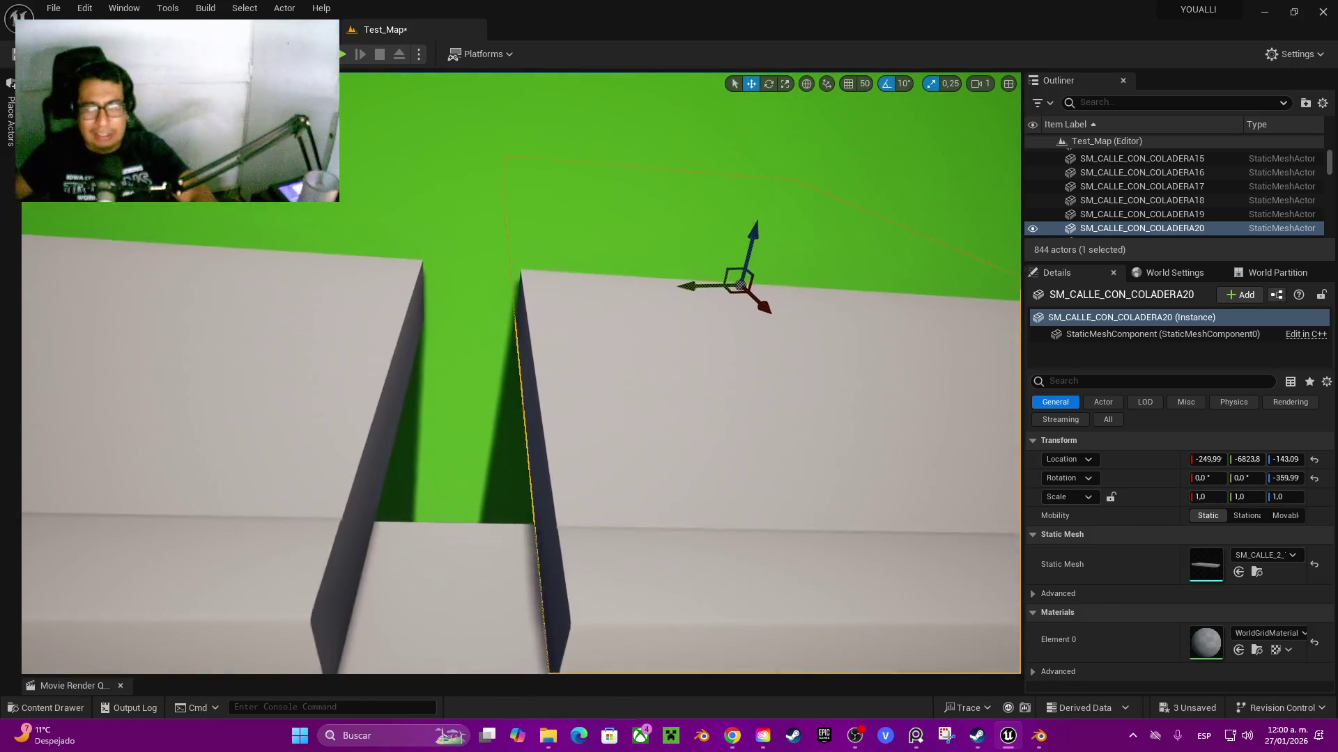
{"action": "scroll", "coordinate": [522, 372], "scroll_direction": "down", "scroll_amount": 2}
{"action": "scroll", "coordinate": [521, 373], "scroll_direction": "down", "scroll_amount": 1}
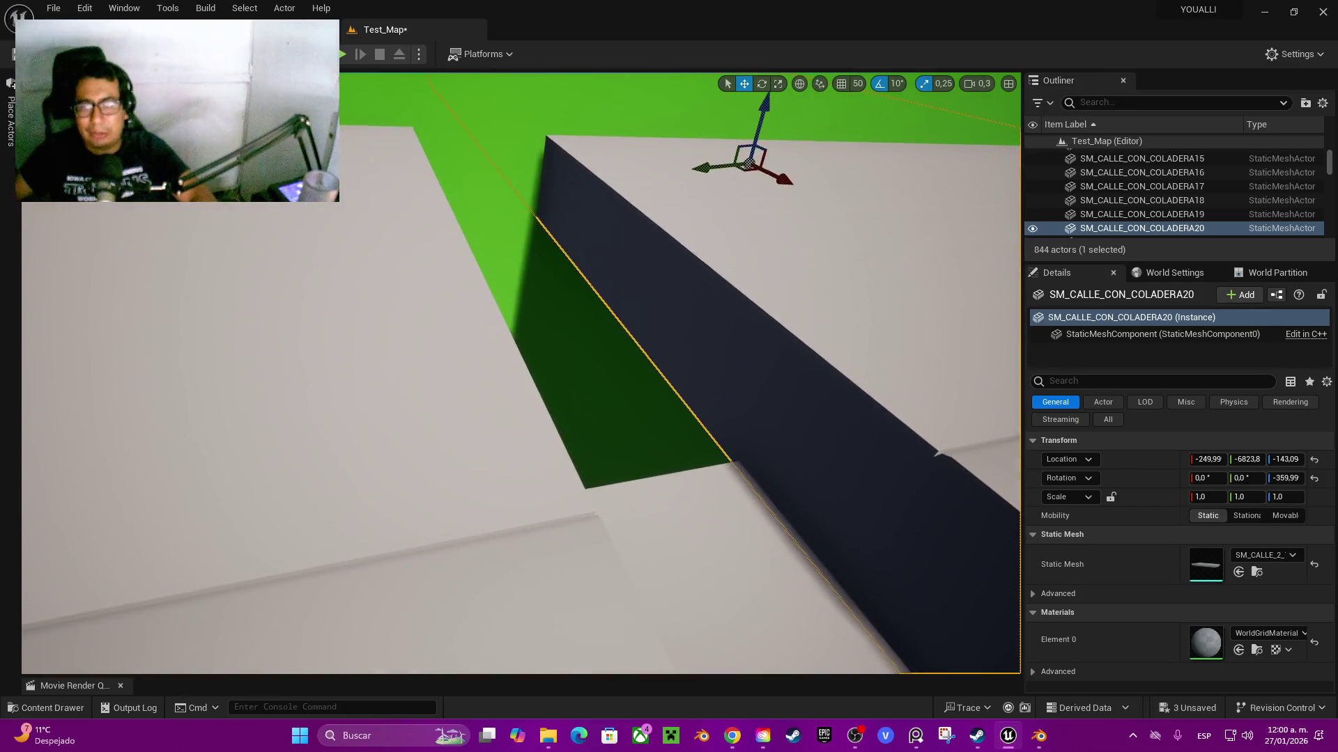
{"action": "key", "text": "s"}
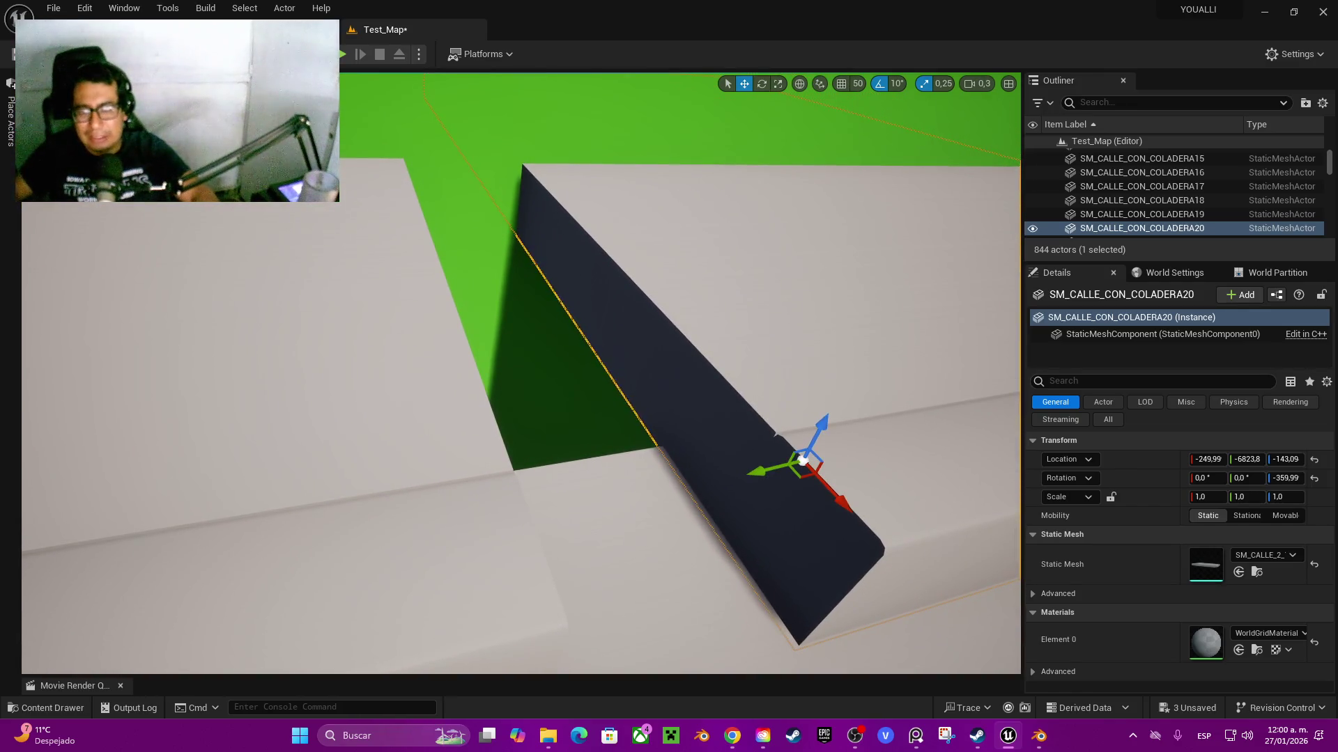
{"action": "mouse_move", "coordinate": [665, 452]}
{"action": "left_mouse_down"}
{"action": "mouse_move", "coordinate": [514, 457]}
{"action": "mouse_move", "coordinate": [438, 276]}
{"action": "mouse_move", "coordinate": [392, 313]}
{"action": "mouse_move", "coordinate": [542, 328]}
{"action": "mouse_move", "coordinate": [452, 333]}
{"action": "mouse_move", "coordinate": [430, 364]}
{"action": "mouse_move", "coordinate": [373, 364]}
{"action": "mouse_move", "coordinate": [757, 405]}
{"action": "mouse_move", "coordinate": [717, 367]}
{"action": "mouse_move", "coordinate": [722, 391]}
{"action": "mouse_move", "coordinate": [651, 416]}
{"action": "mouse_move", "coordinate": [669, 272]}
{"action": "left_mouse_up"}
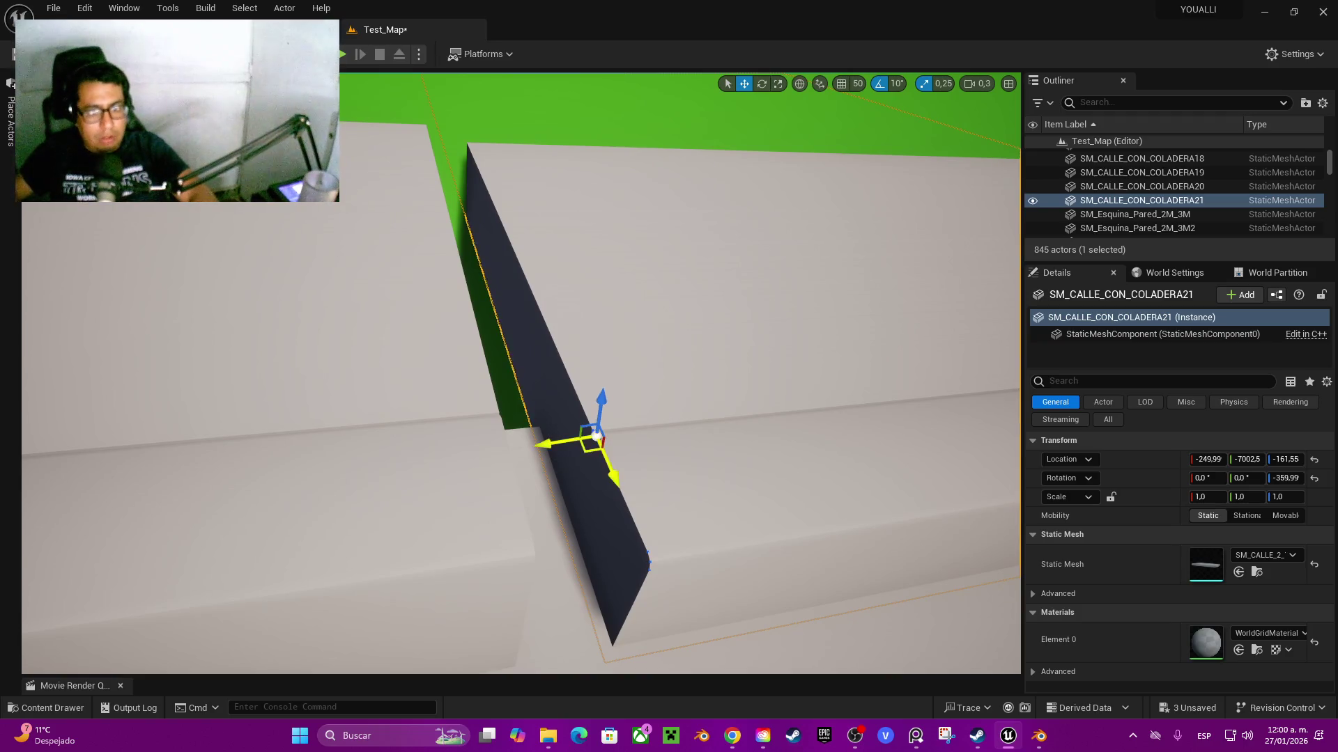
{"action": "mouse_move", "coordinate": [509, 461]}
{"action": "left_mouse_down"}
{"action": "mouse_move", "coordinate": [494, 456]}
{"action": "mouse_move", "coordinate": [510, 385]}
{"action": "left_mouse_up"}
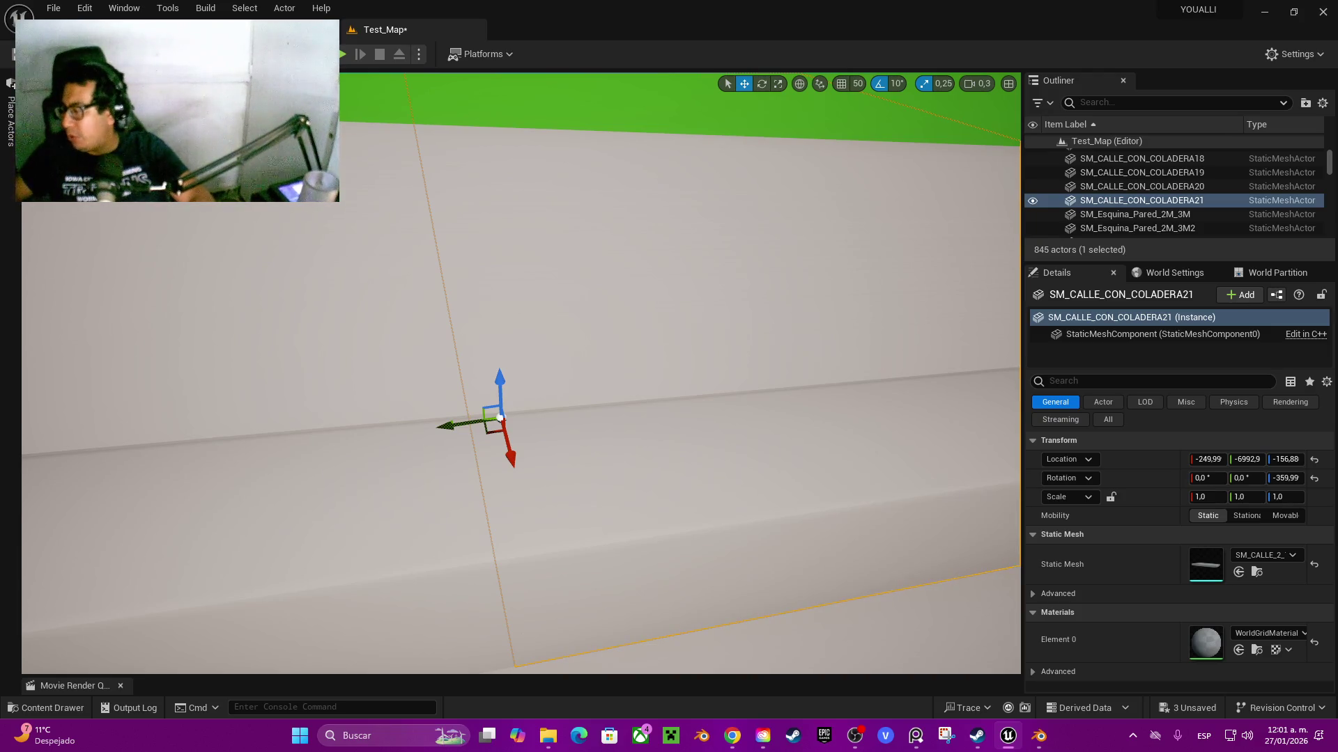
{"action": "mouse_move", "coordinate": [508, 443]}
{"action": "left_mouse_down"}
{"action": "mouse_move", "coordinate": [551, 425]}
{"action": "mouse_move", "coordinate": [544, 446]}
{"action": "mouse_move", "coordinate": [487, 418]}
{"action": "mouse_move", "coordinate": [453, 439]}
{"action": "mouse_move", "coordinate": [467, 431]}
{"action": "mouse_move", "coordinate": [335, 422]}
{"action": "mouse_move", "coordinate": [598, 454]}
{"action": "mouse_move", "coordinate": [572, 427]}
{"action": "mouse_move", "coordinate": [592, 418]}
{"action": "mouse_move", "coordinate": [585, 327]}
{"action": "left_mouse_up"}
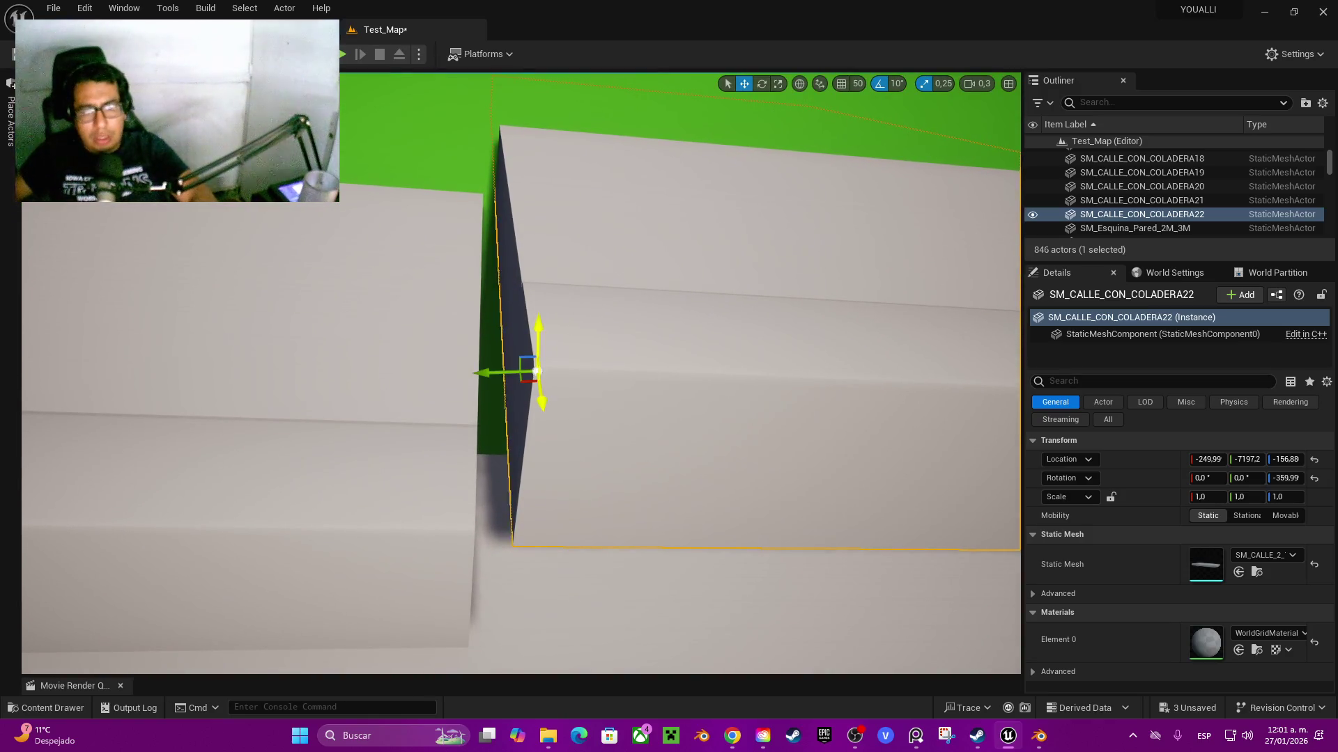
- Lower COLADERA22 into line, then try a Ctrl+D duplicate and undo it
{"action": "mouse_move", "coordinate": [535, 323]}
{"action": "left_mouse_down"}
{"action": "mouse_move", "coordinate": [531, 499]}
{"action": "mouse_move", "coordinate": [427, 502]}
{"action": "mouse_move", "coordinate": [473, 488]}
{"action": "left_mouse_up"}
{"action": "mouse_move", "coordinate": [481, 415]}
{"action": "left_mouse_down"}
{"action": "mouse_move", "coordinate": [487, 435]}
{"action": "mouse_move", "coordinate": [446, 456]}
{"action": "mouse_move", "coordinate": [499, 418]}
{"action": "mouse_move", "coordinate": [499, 401]}
{"action": "left_mouse_up"}
{"action": "key", "text": "ctrl+d"}
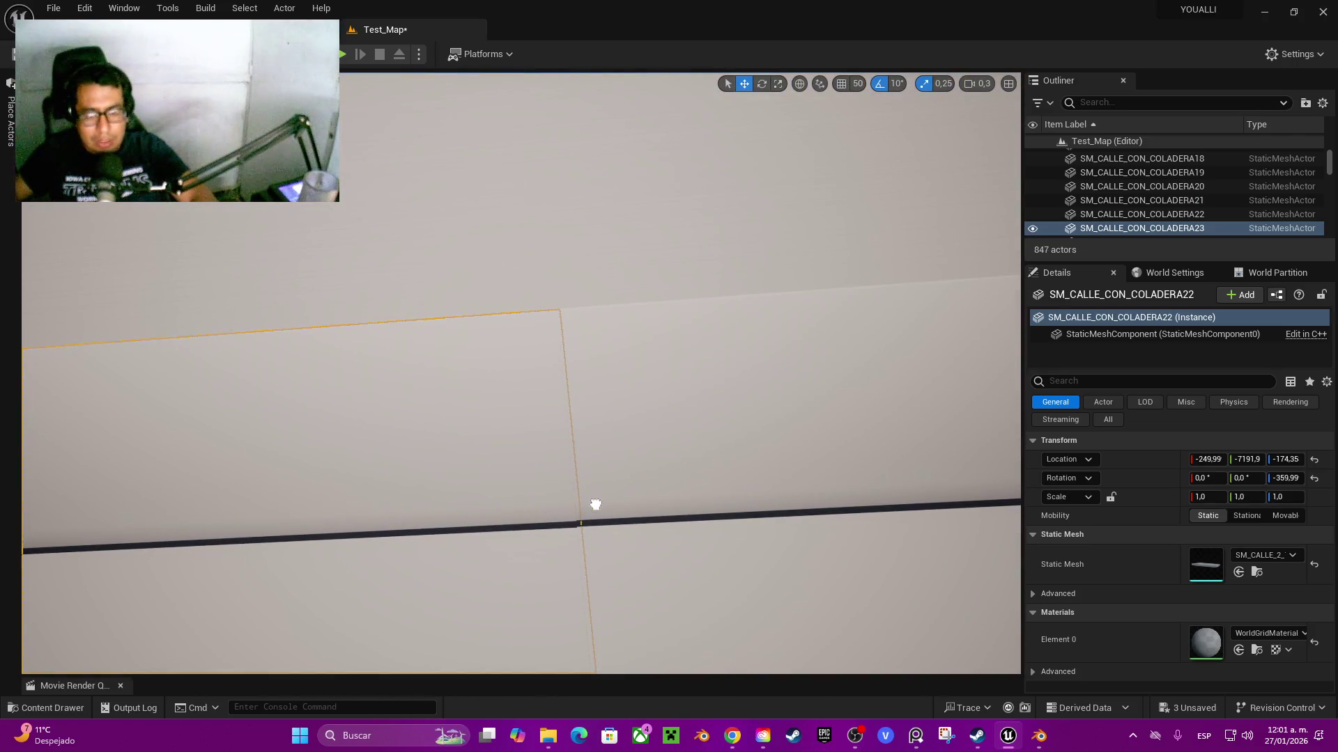
{"action": "left_click_drag", "start_coordinate": [498, 402], "coordinate": [498, 401]}
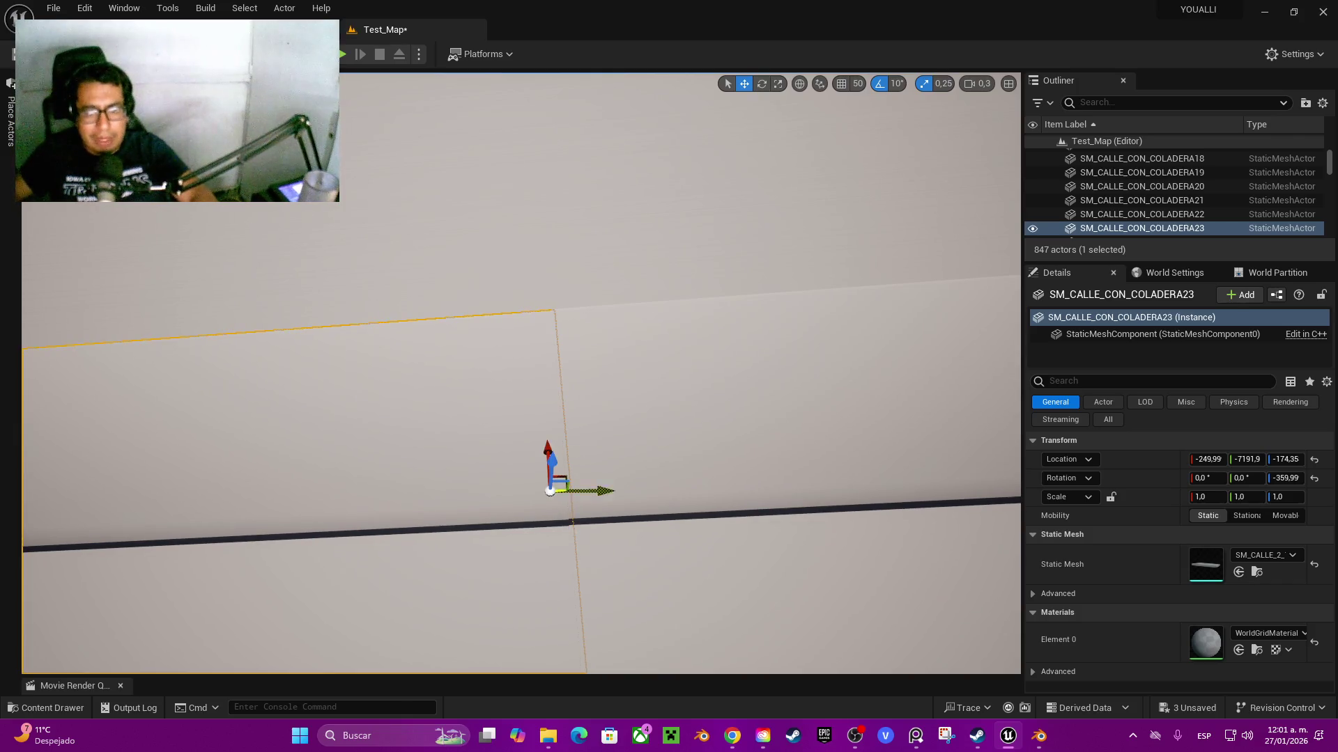
{"action": "mouse_move", "coordinate": [605, 489]}
{"action": "left_mouse_down"}
{"action": "mouse_move", "coordinate": [617, 491]}
{"action": "mouse_move", "coordinate": [166, 481]}
{"action": "left_mouse_up"}
{"action": "left_click", "coordinate": [167, 481]}
{"action": "key", "text": "ctrl+z"}
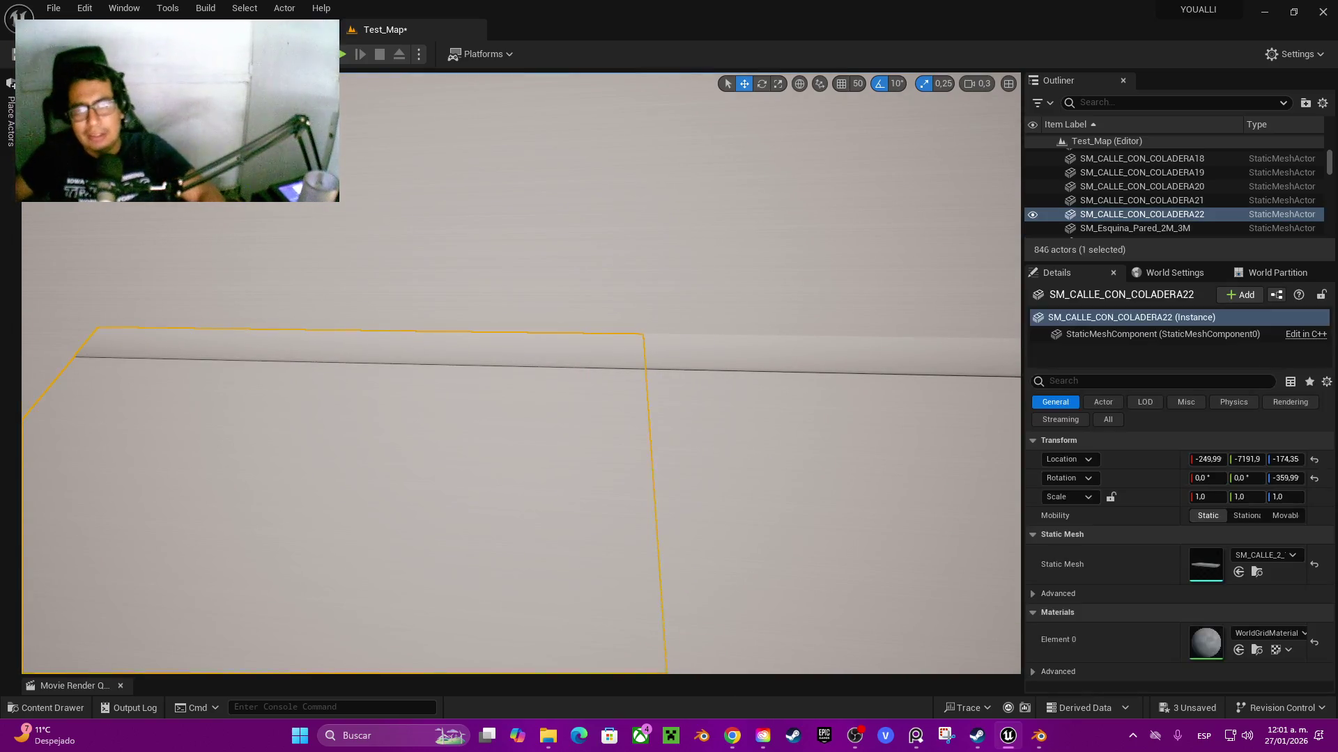
- Adjust COLADERA22 to -249.99, -7192.1, -174.35 and pull back to view the checkered wall
{"action": "left_click_drag", "start_coordinate": [669, 465], "coordinate": [669, 465]}
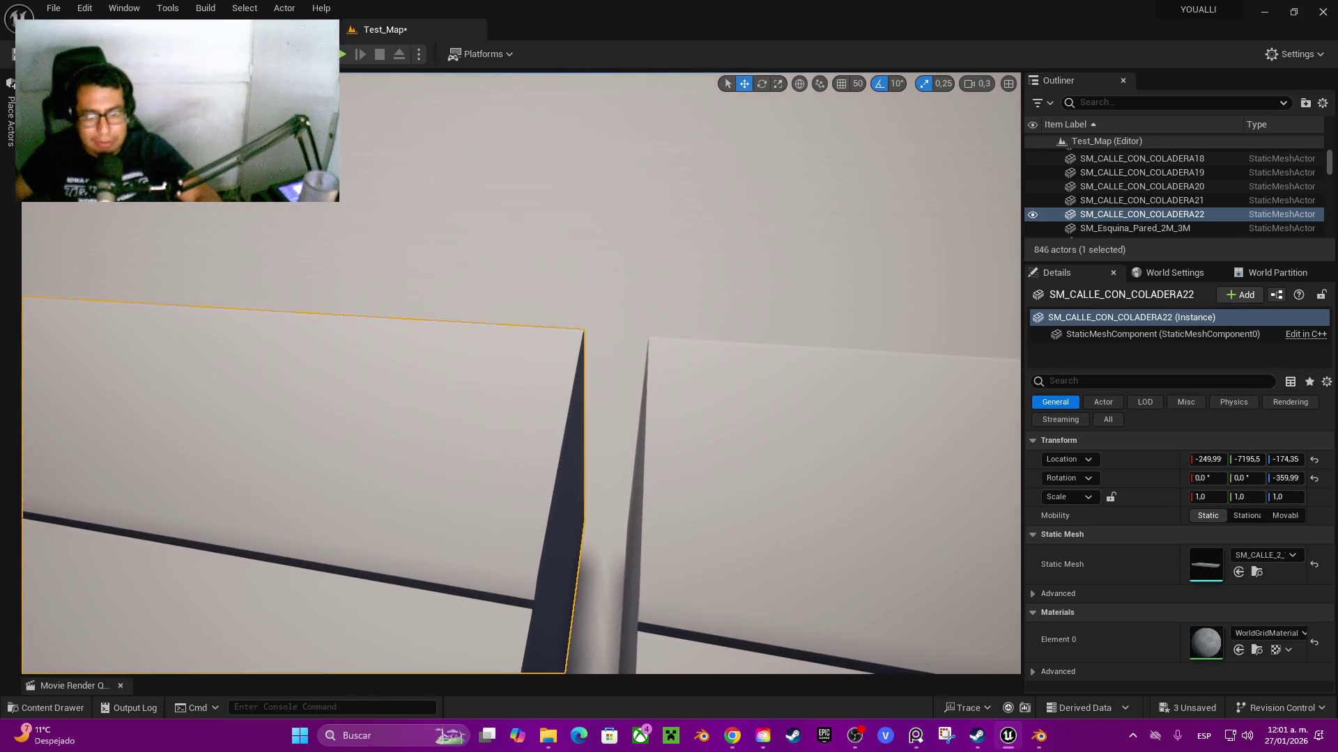
{"action": "left_click_drag", "start_coordinate": [544, 536], "coordinate": [545, 557]}
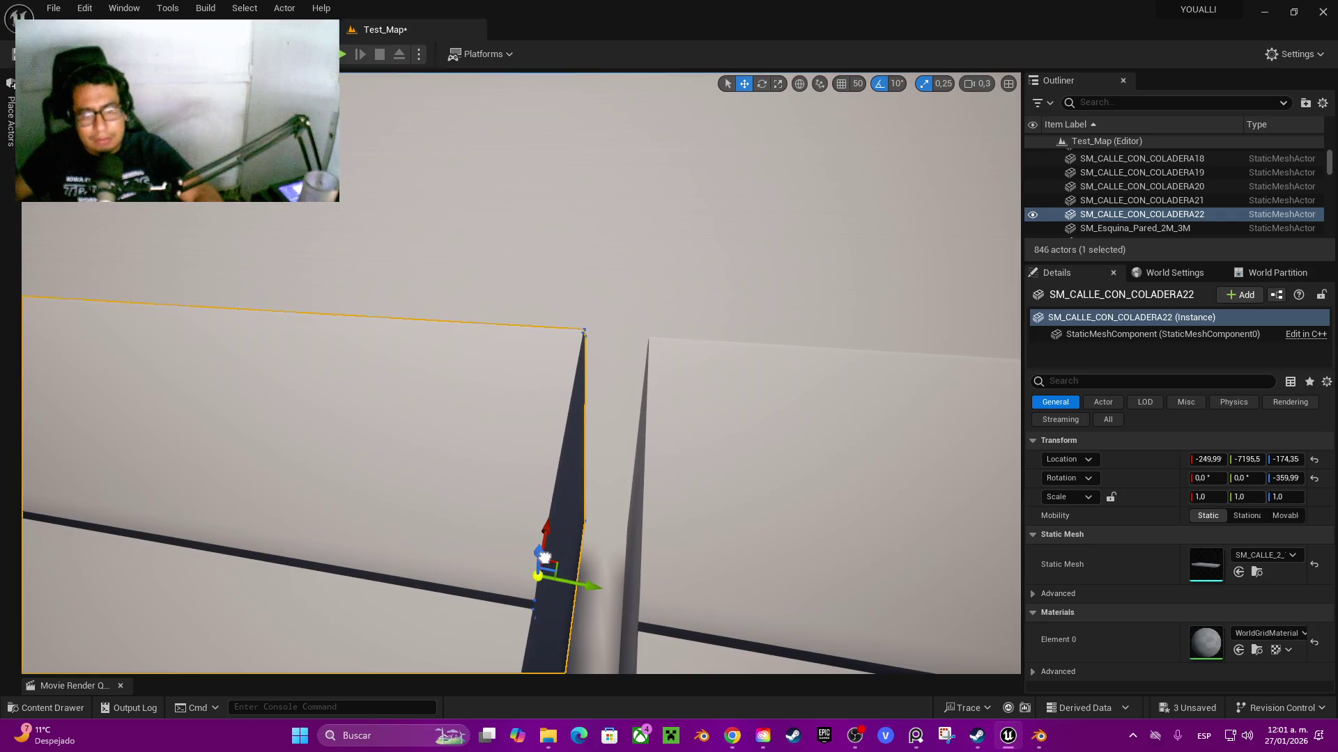
{"action": "mouse_move", "coordinate": [636, 607]}
{"action": "left_mouse_down"}
{"action": "mouse_move", "coordinate": [651, 592]}
{"action": "mouse_move", "coordinate": [651, 460]}
{"action": "mouse_move", "coordinate": [752, 439]}
{"action": "mouse_move", "coordinate": [675, 432]}
{"action": "mouse_move", "coordinate": [738, 432]}
{"action": "left_mouse_up"}
{"action": "scroll", "coordinate": [724, 439], "scroll_direction": "up", "scroll_amount": 2}
{"action": "scroll", "coordinate": [739, 432], "scroll_direction": "up", "scroll_amount": 1}
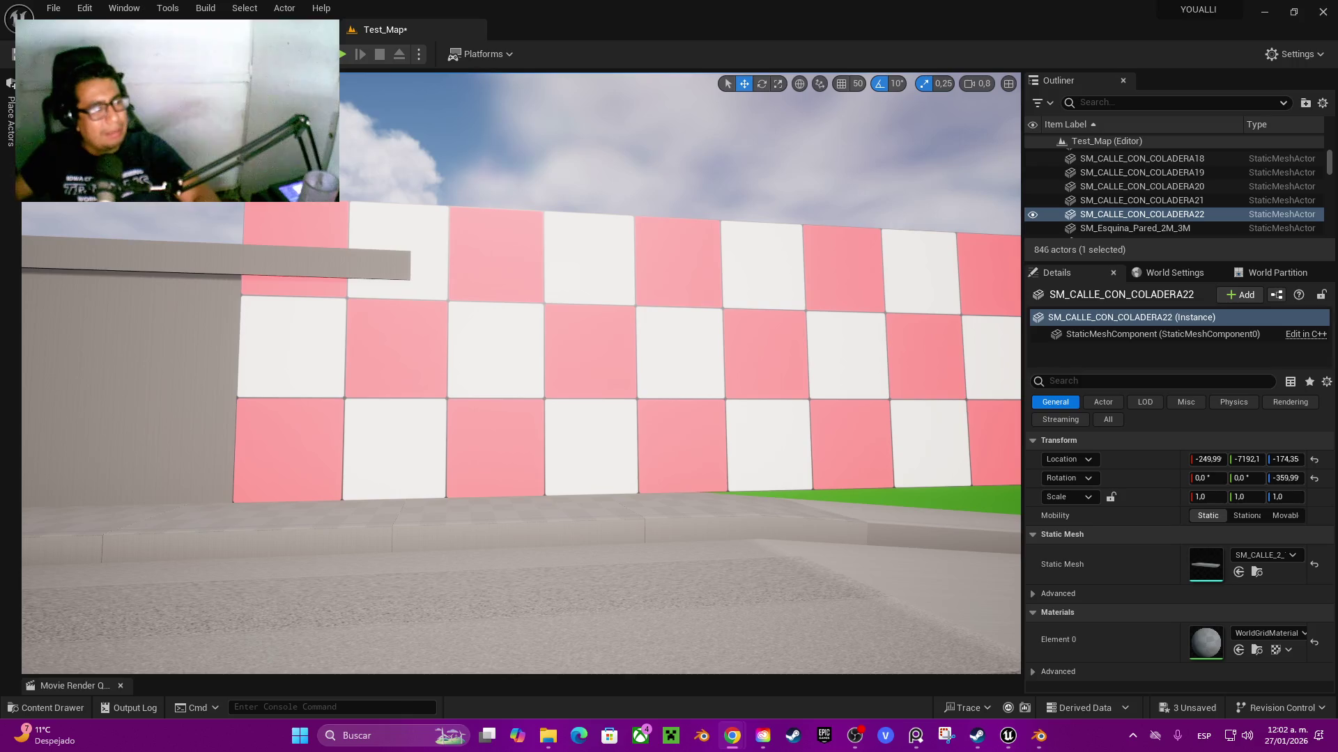
{"action": "left_click_drag", "start_coordinate": [738, 432], "coordinate": [718, 432]}
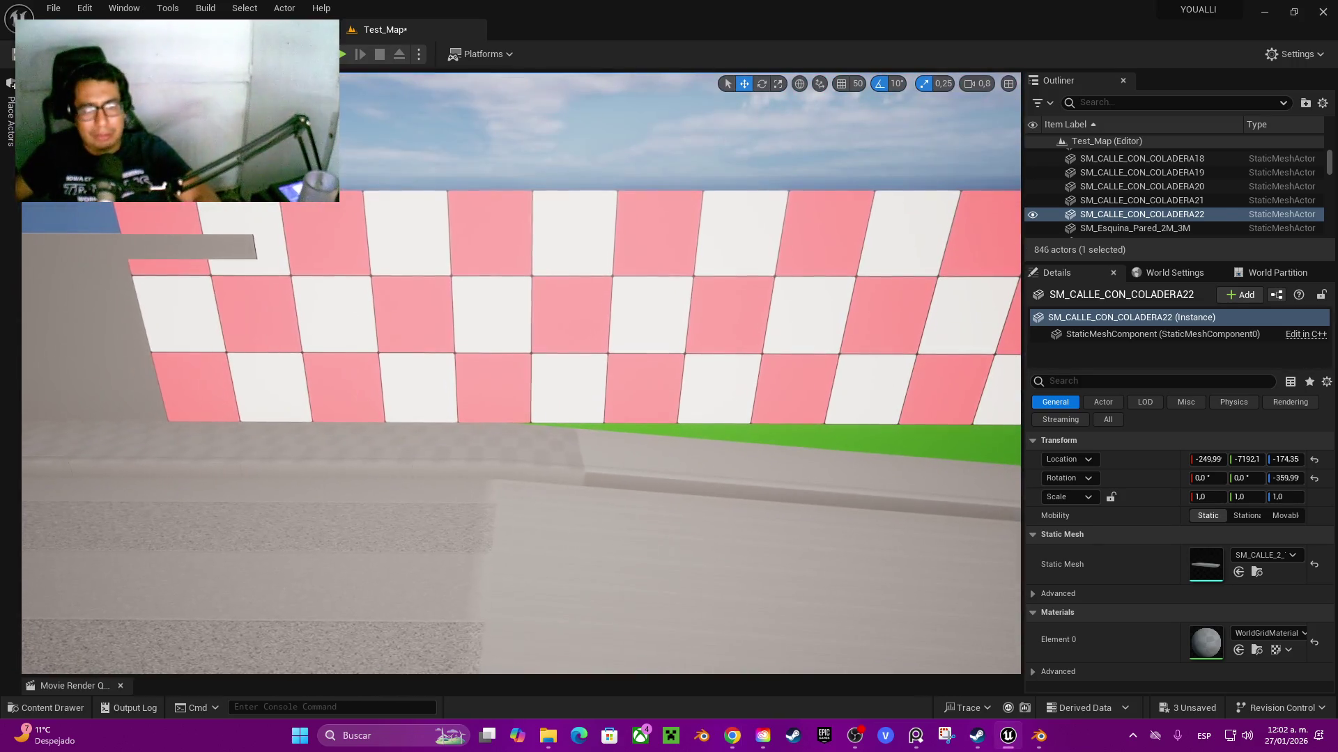
- Ctrl-select the 18 pink-and-white checkered wall panels along the street
{"action": "left_click", "coordinate": [502, 390]}
{"action": "key", "text": "f"}
{"action": "left_click", "coordinate": [578, 335], "text": "ctrl"}
{"action": "left_click", "coordinate": [662, 327], "text": "ctrl"}
{"action": "left_click", "coordinate": [752, 320], "text": "ctrl"}
{"action": "left_click", "coordinate": [836, 313], "text": "ctrl"}
{"action": "left_click", "coordinate": [919, 307], "text": "ctrl"}
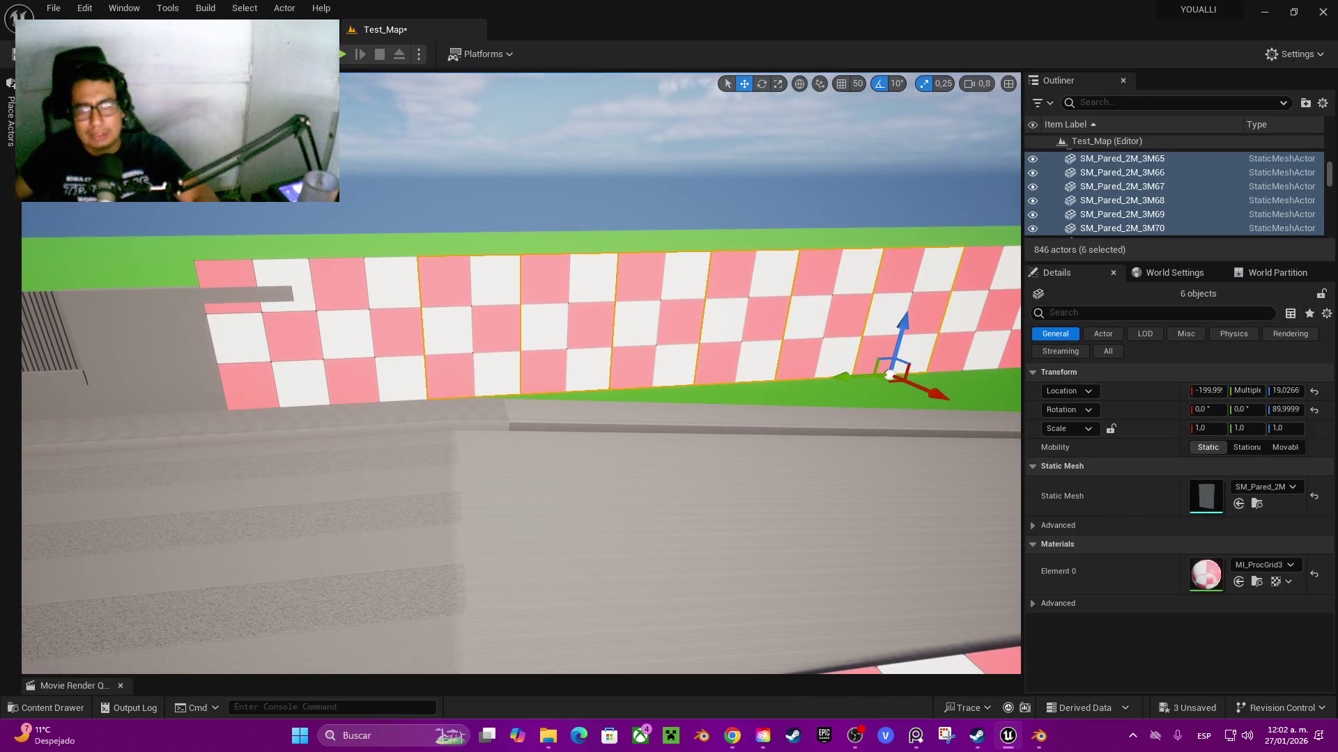
{"action": "left_click", "coordinate": [989, 320], "text": "ctrl"}
{"action": "left_click_drag", "start_coordinate": [627, 418], "coordinate": [724, 418]}
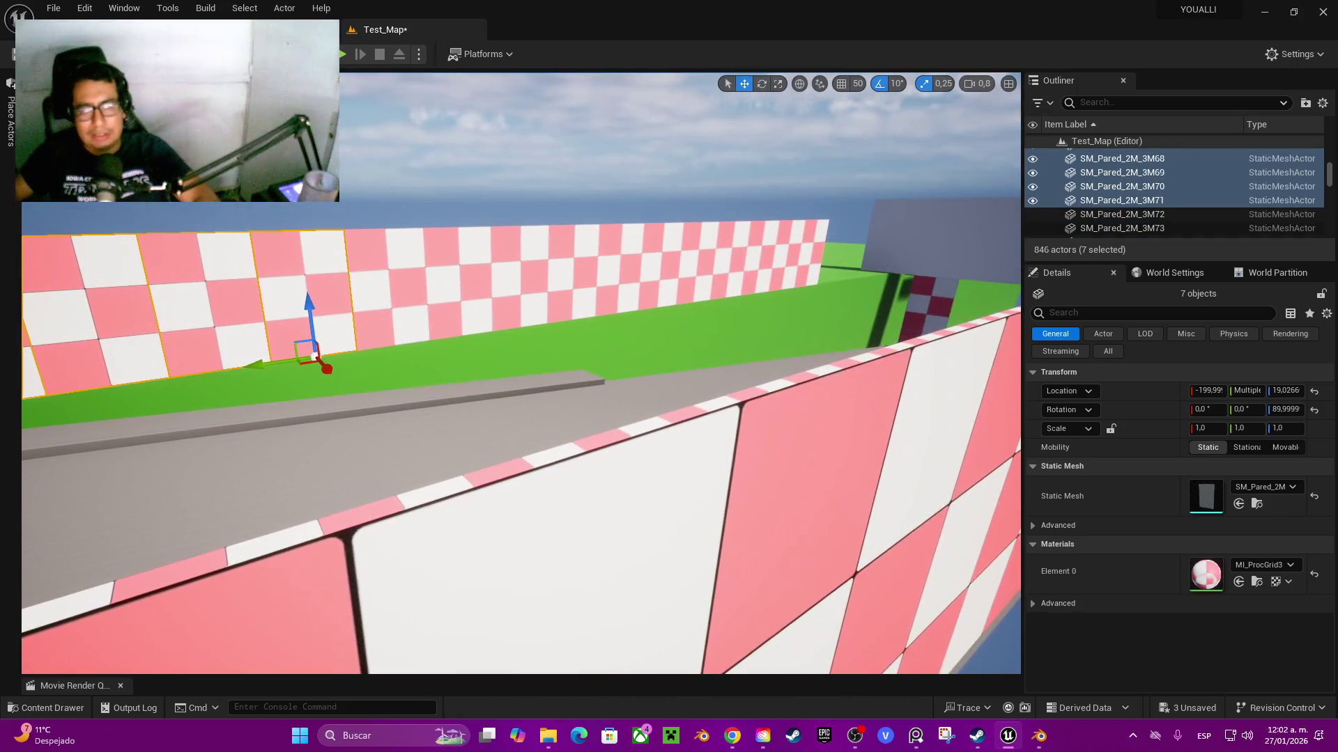
{"action": "left_click", "coordinate": [390, 292], "text": "ctrl"}
{"action": "left_click", "coordinate": [460, 285], "text": "ctrl"}
{"action": "left_click", "coordinate": [519, 279], "text": "ctrl"}
{"action": "left_click", "coordinate": [571, 271], "text": "ctrl"}
{"action": "left_click", "coordinate": [620, 278], "text": "ctrl"}
{"action": "left_click", "coordinate": [662, 272], "text": "ctrl"}
{"action": "left_click", "coordinate": [700, 269], "text": "ctrl"}
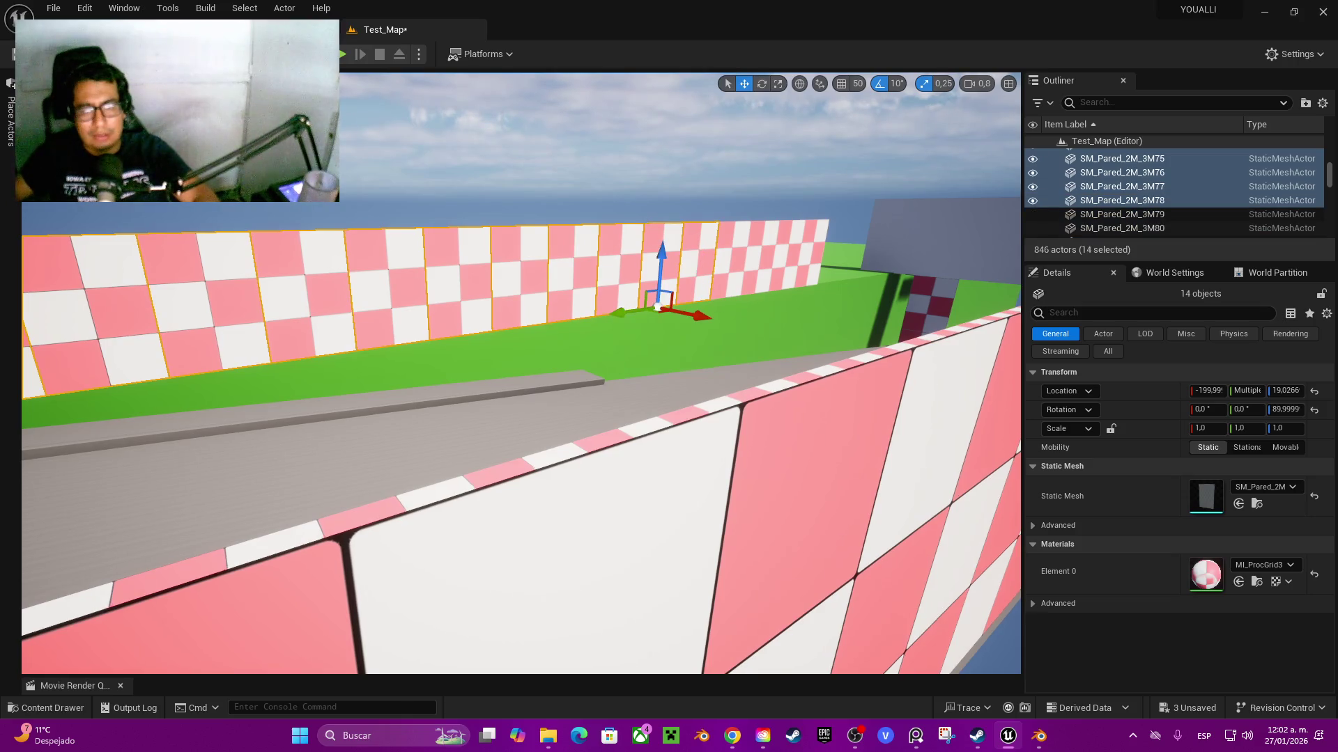
{"action": "left_click", "coordinate": [732, 265], "text": "ctrl"}
{"action": "left_click", "coordinate": [761, 261], "text": "ctrl"}
{"action": "left_click", "coordinate": [789, 258], "text": "ctrl"}
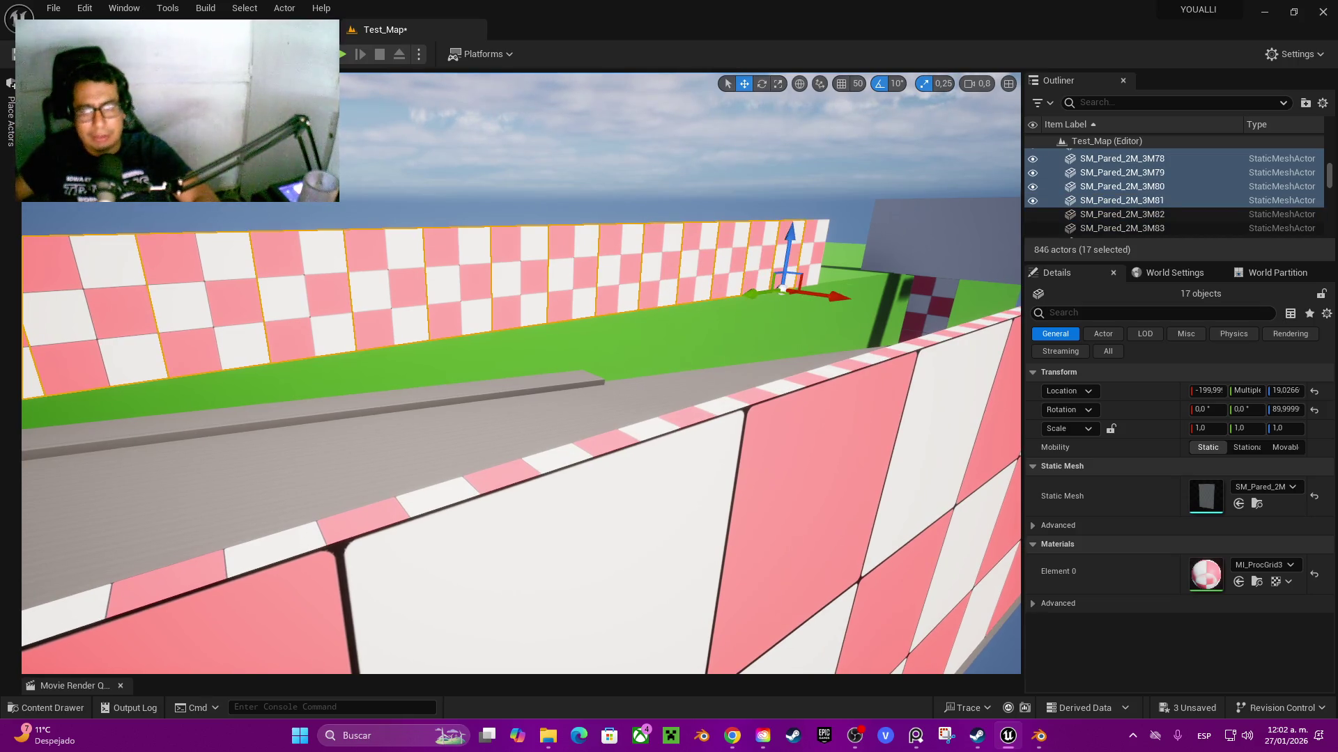
{"action": "left_click", "coordinate": [814, 254], "text": "ctrl"}
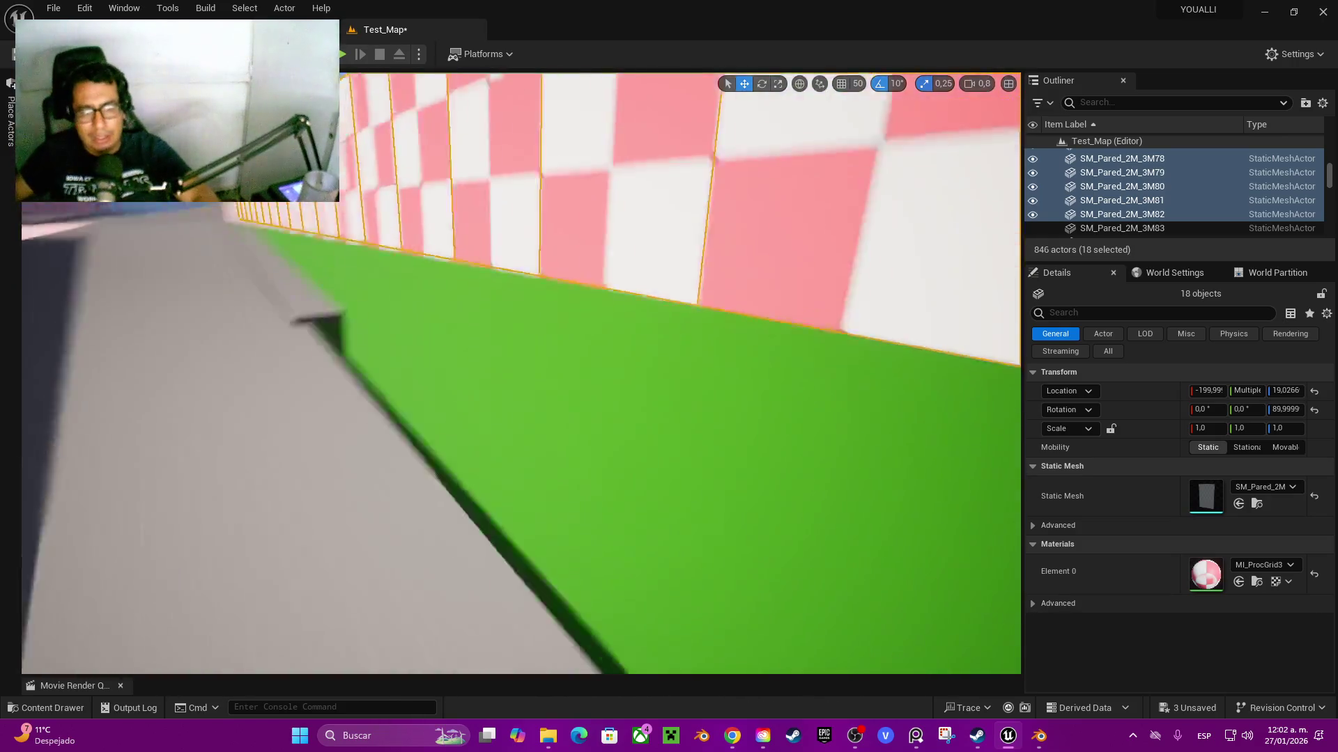
- Alt-drag the 18-panel section twice along the street, then review the extended wall
{"action": "key", "text": "s"}
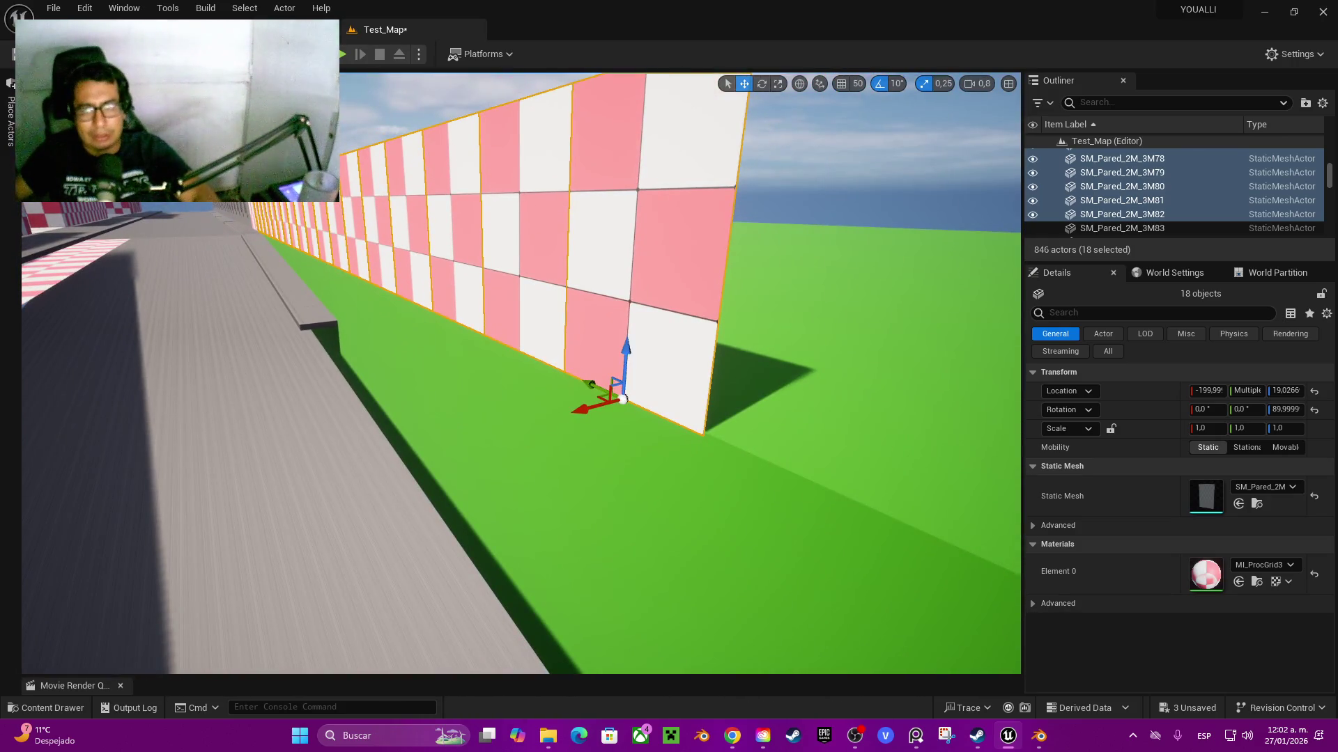
{"action": "left_click_drag", "start_coordinate": [627, 345], "coordinate": [591, 609]}
{"action": "key", "text": "s"}
{"action": "key", "text": "w"}
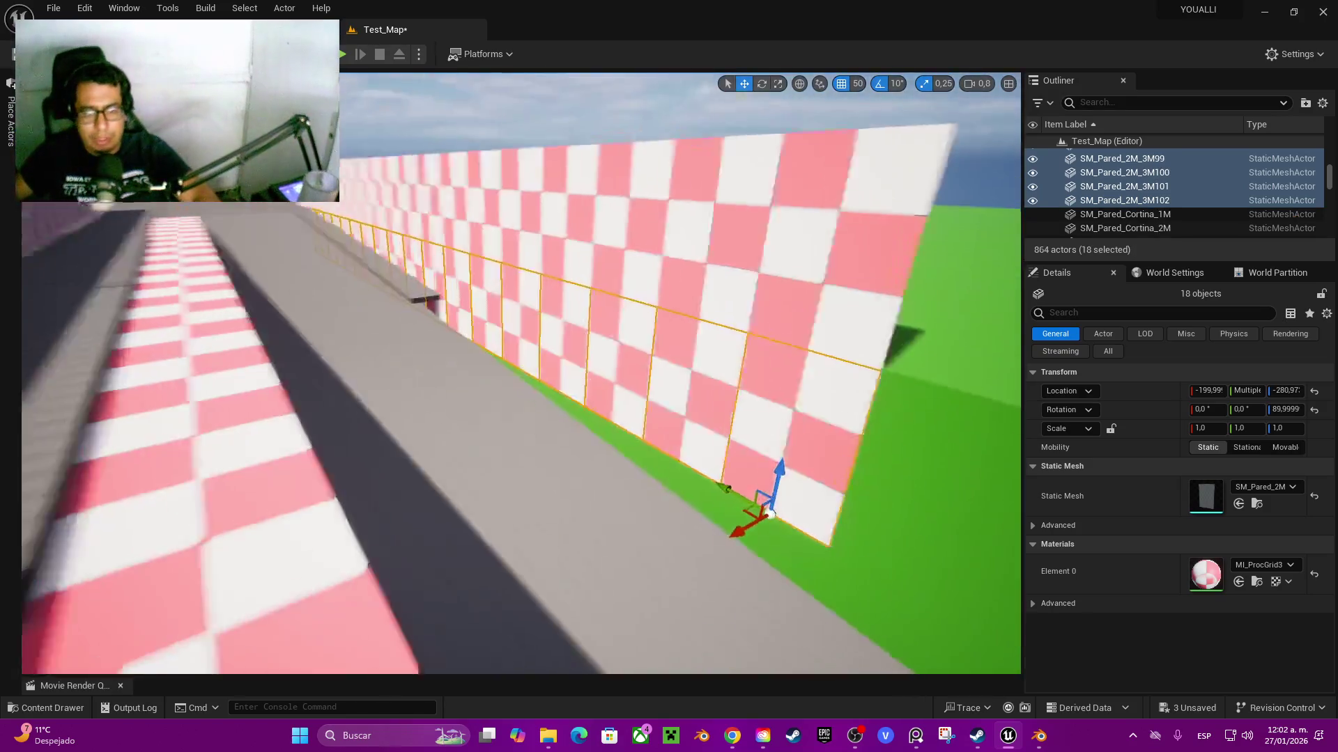
{"action": "mouse_move", "coordinate": [580, 503]}
{"action": "left_mouse_down"}
{"action": "mouse_move", "coordinate": [562, 540]}
{"action": "mouse_move", "coordinate": [572, 591]}
{"action": "left_mouse_up"}
{"action": "key", "text": "s"}
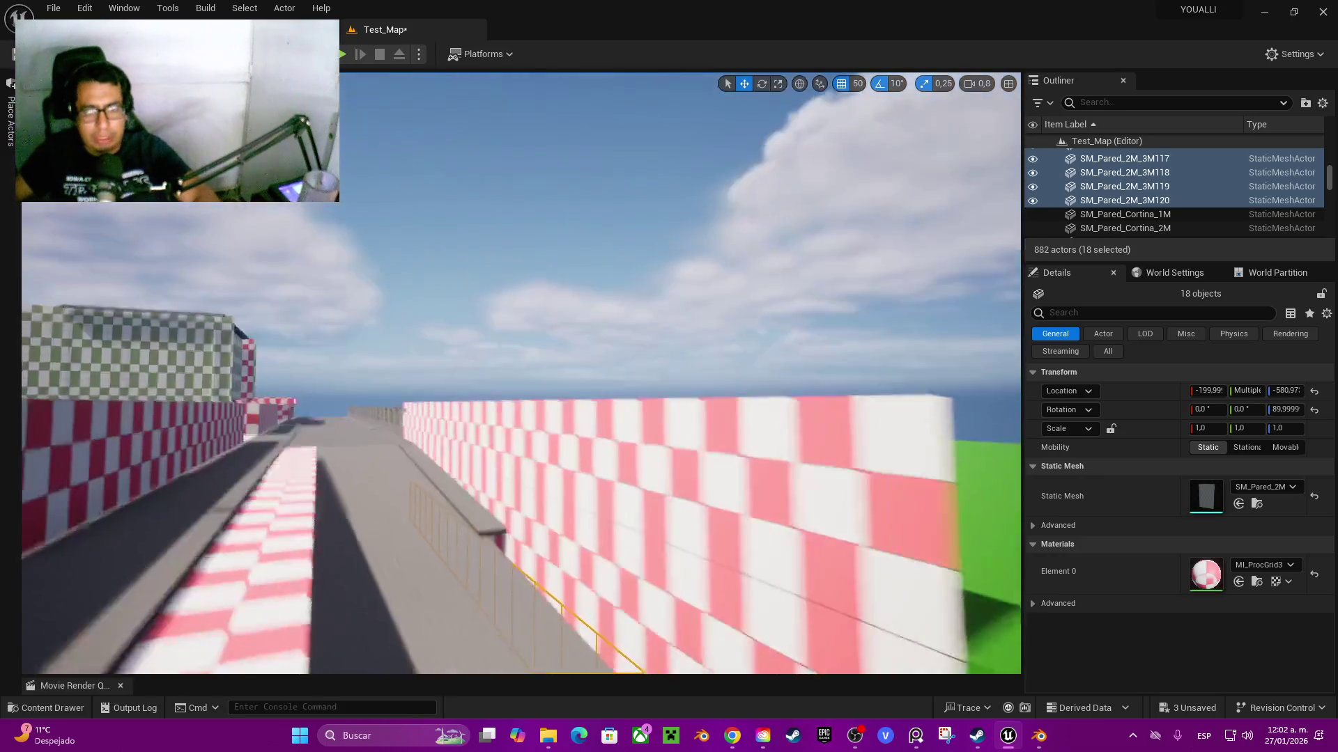
{"action": "key", "text": "w"}
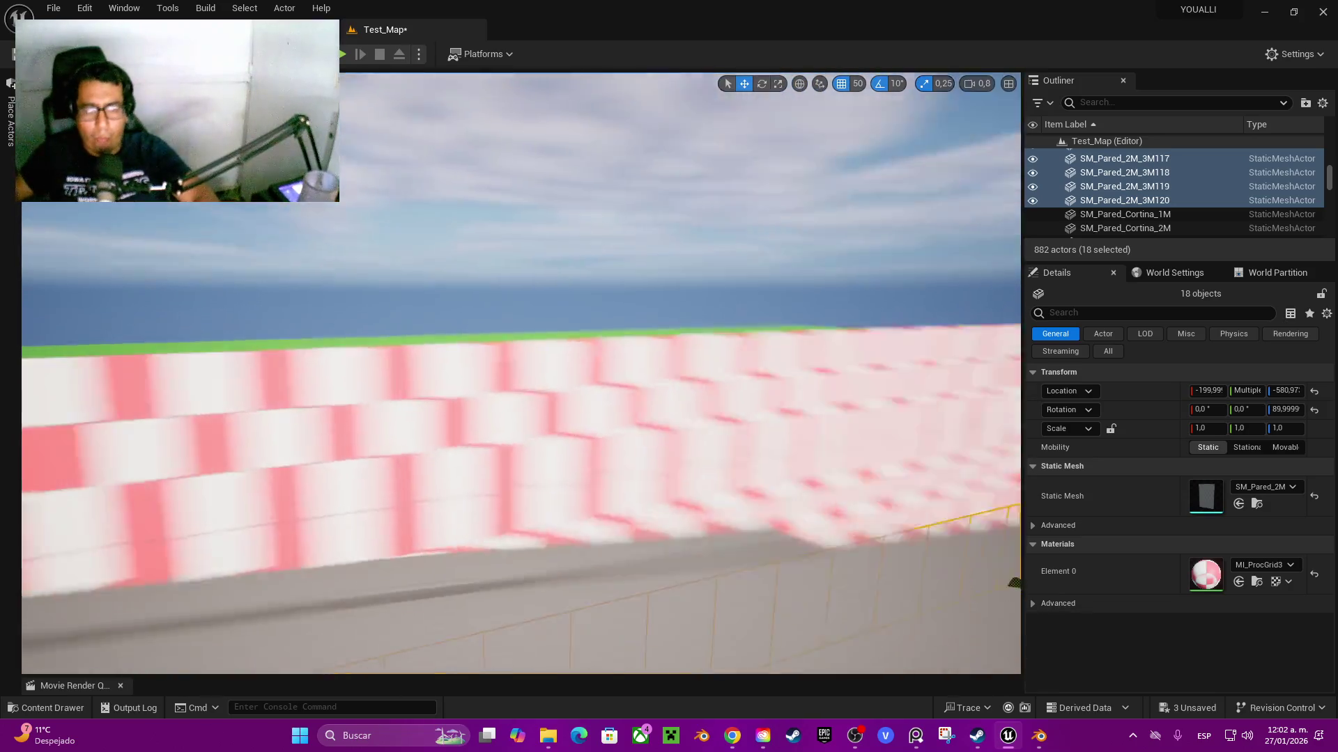
{"action": "key", "text": "s"}
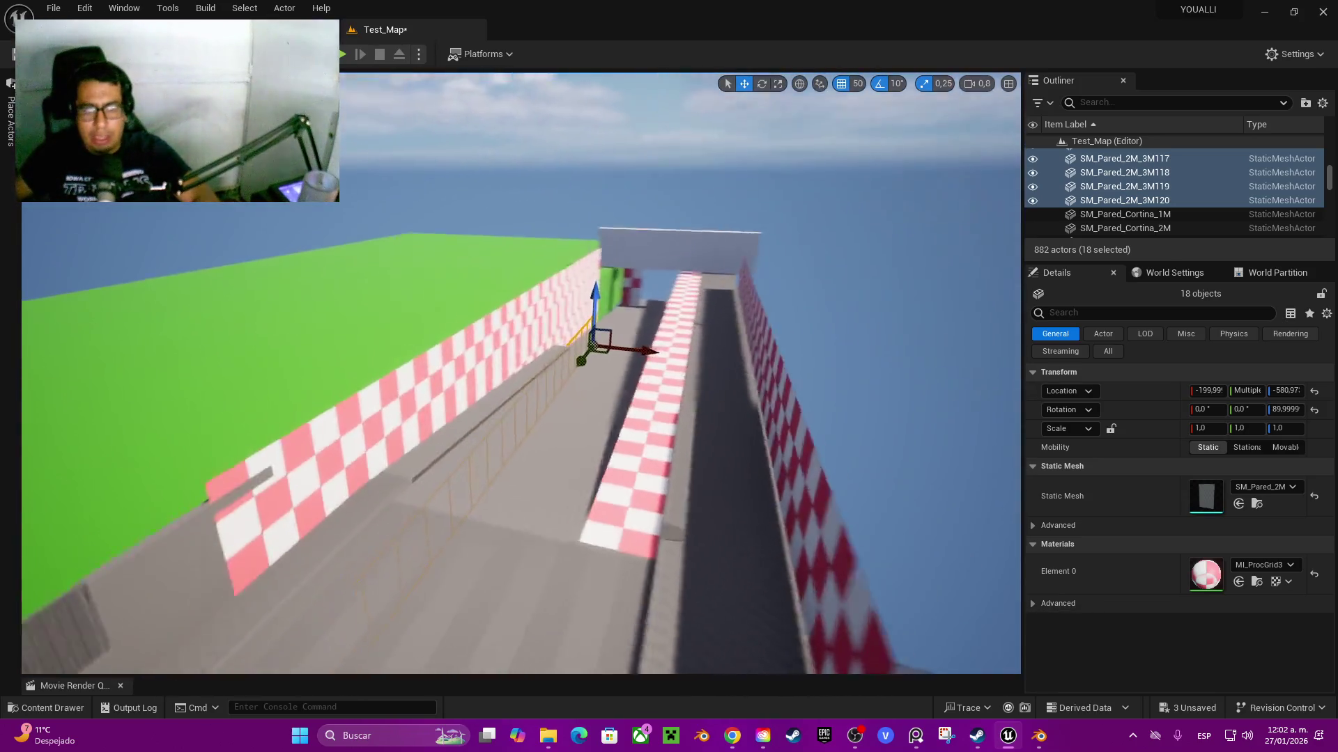
{"action": "key", "text": "a"}
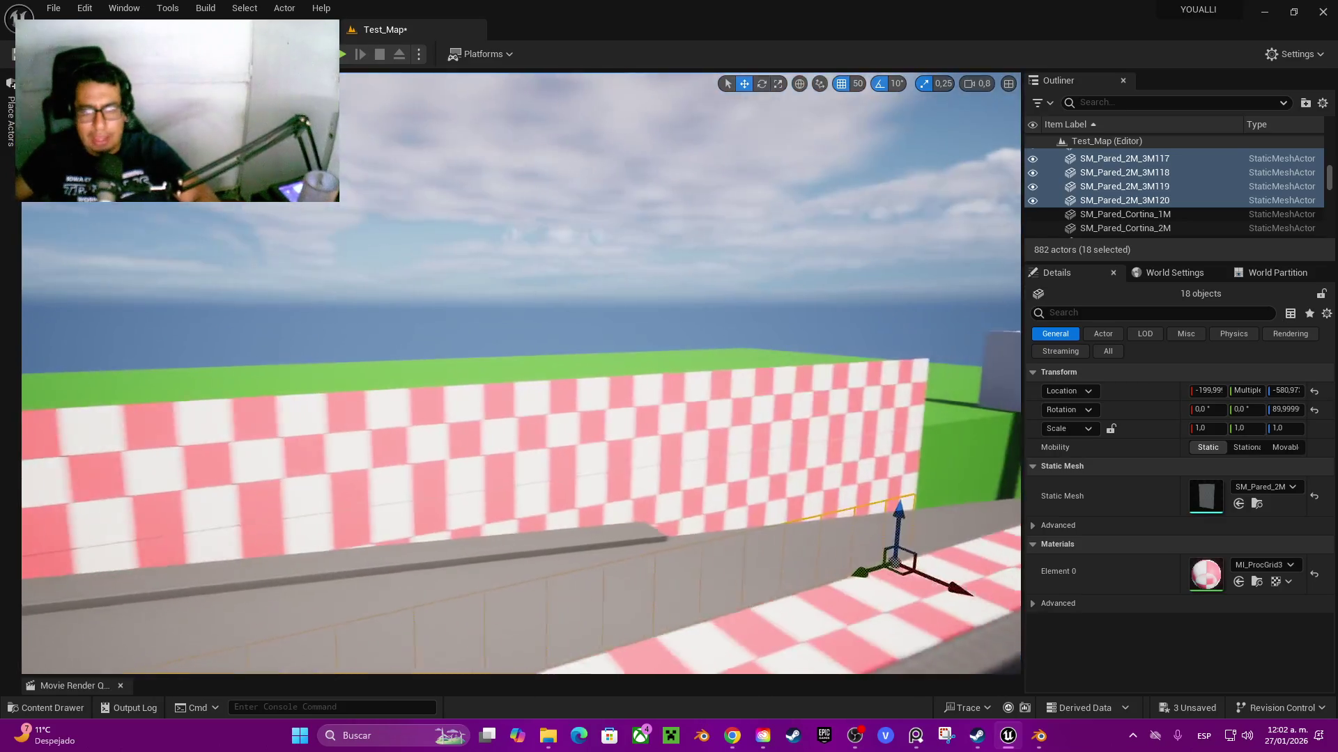
{"action": "key", "text": "s"}
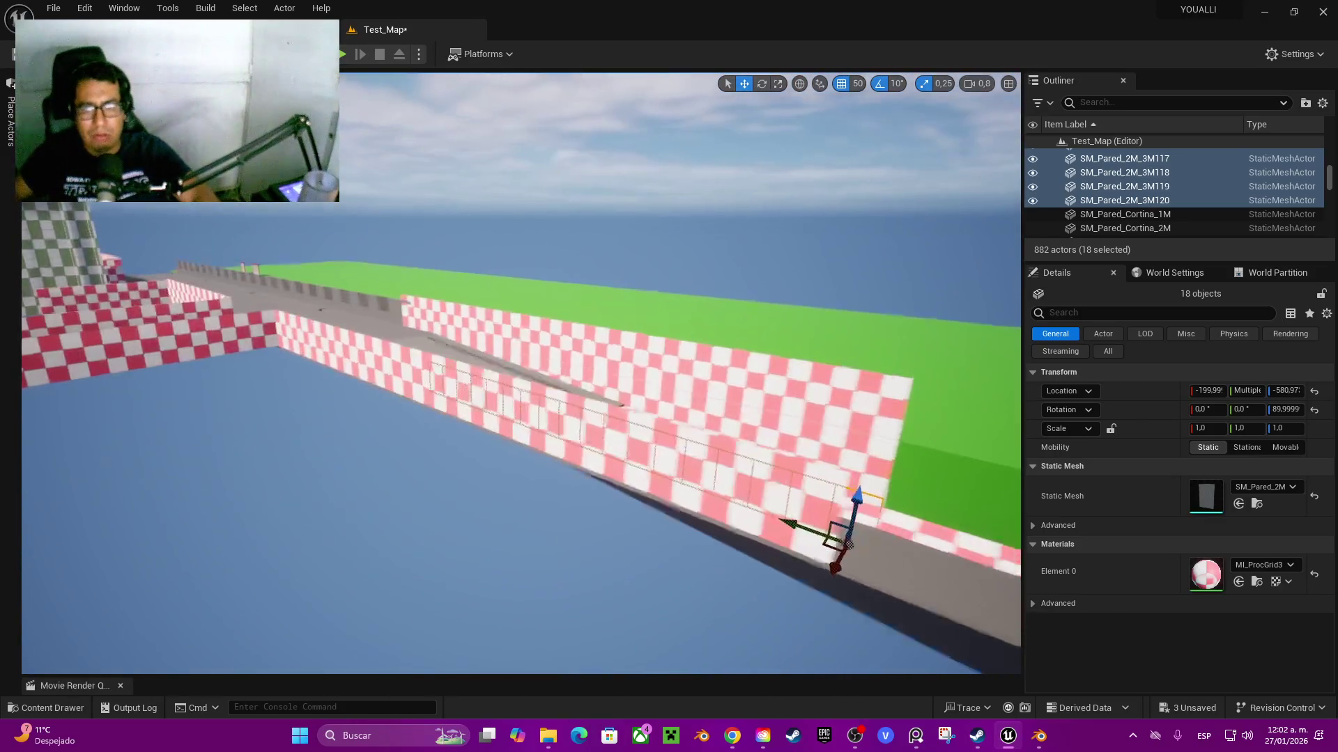
{"action": "key", "text": "d"}
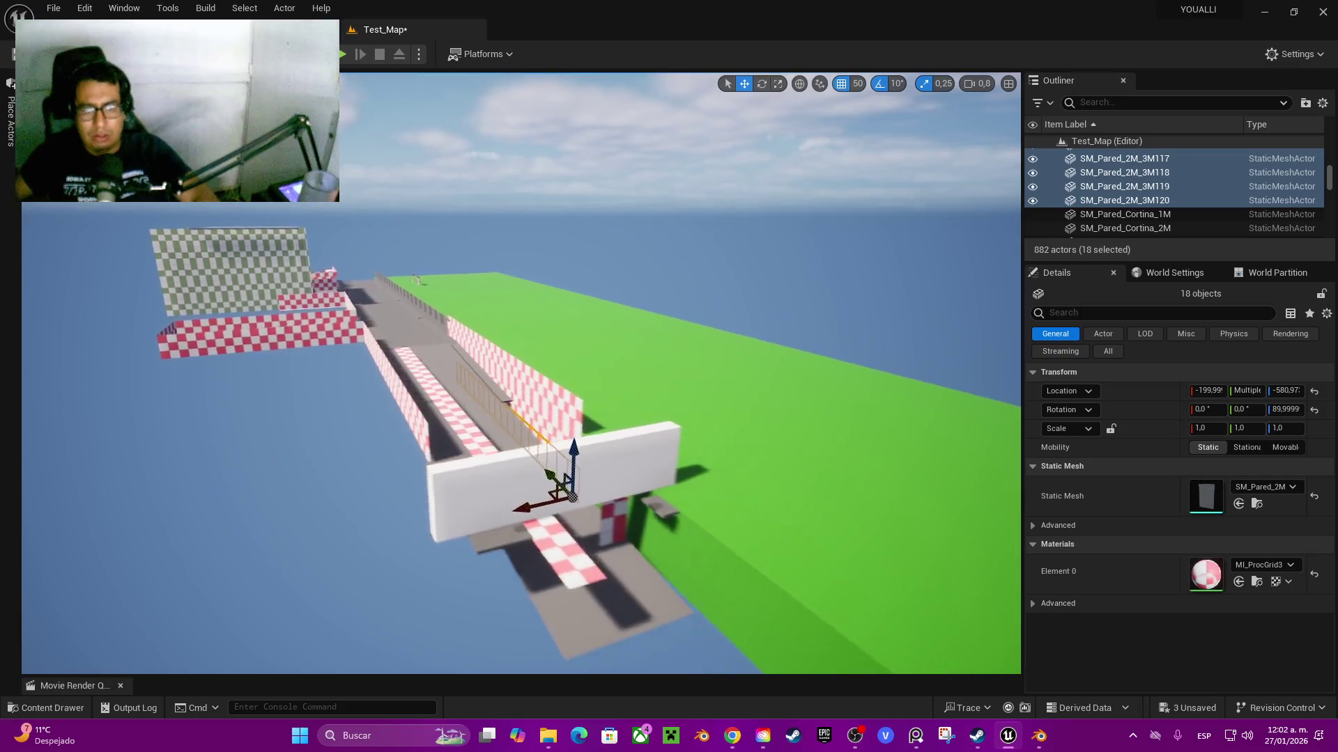
{"action": "key", "text": "w"}
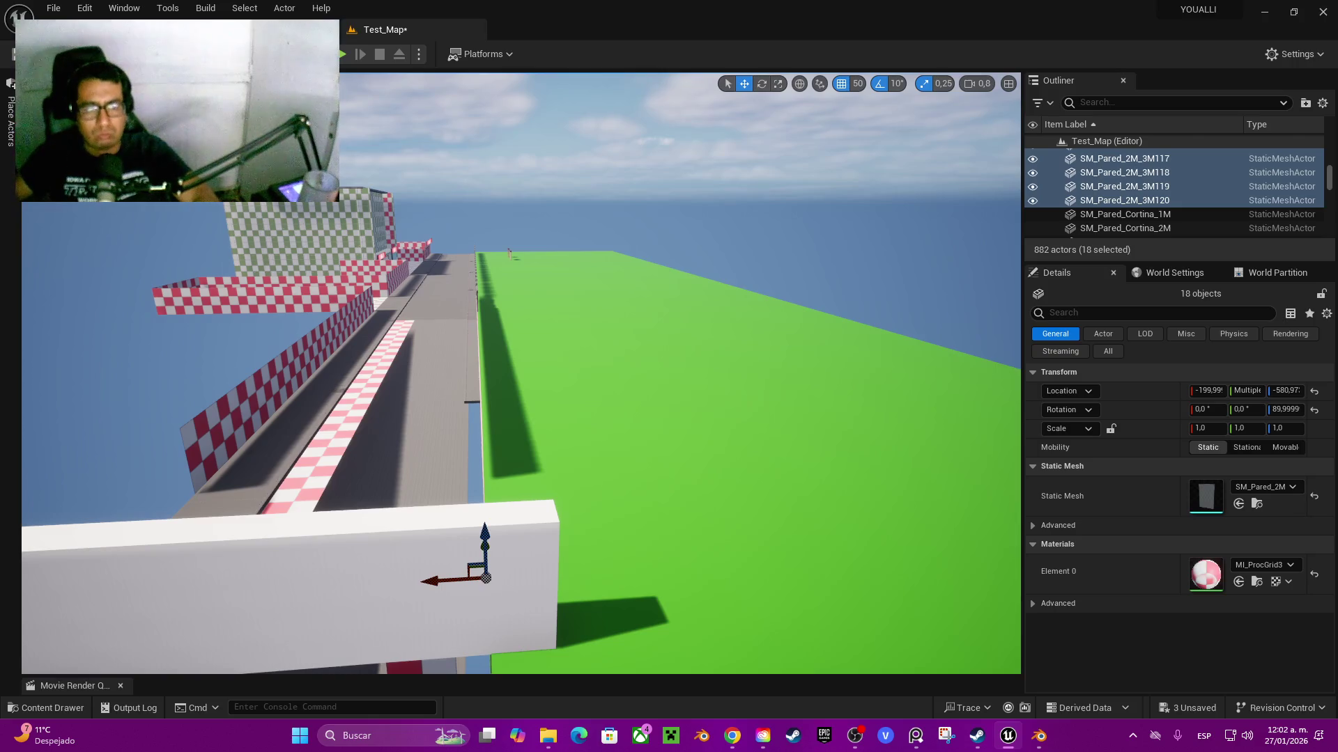
{"action": "key", "text": "a"}
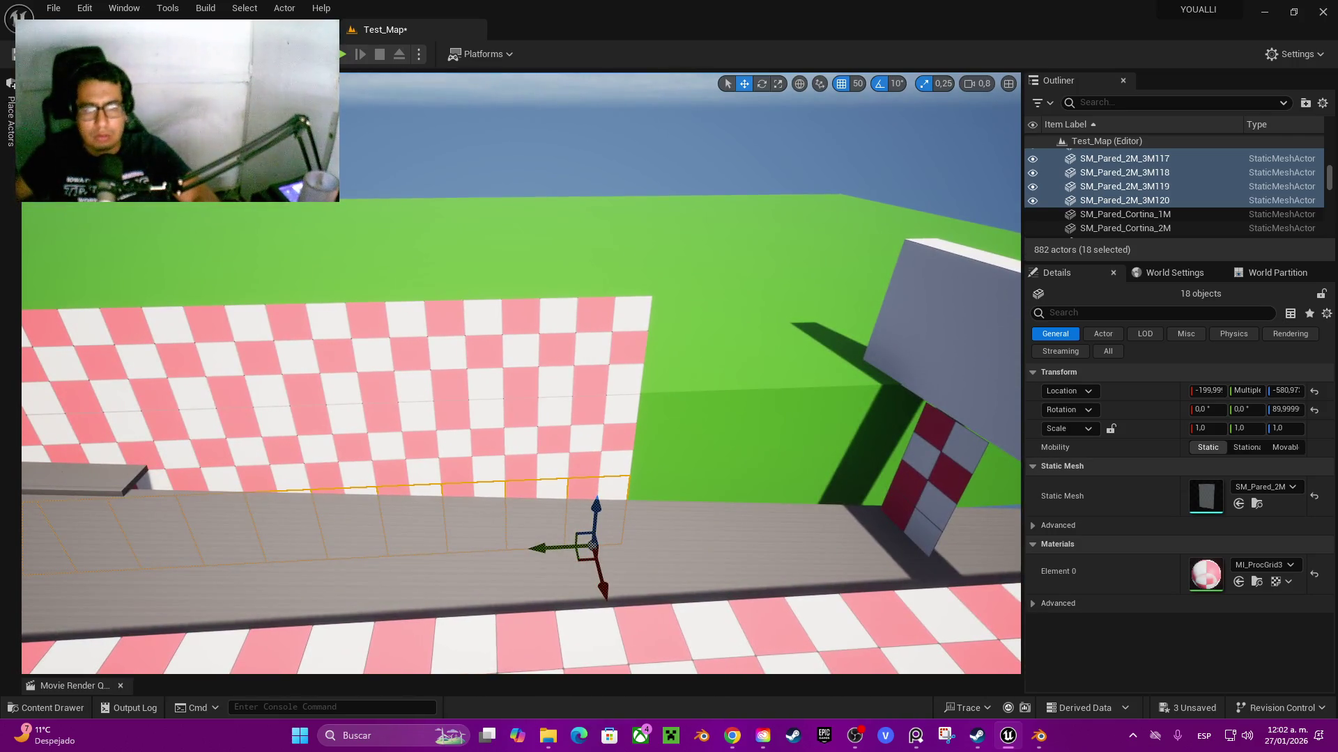
- Ctrl-select the nine panels at the end of the checkered wall
{"action": "left_click", "coordinate": [599, 446]}
{"action": "left_click", "coordinate": [595, 516], "text": "ctrl"}
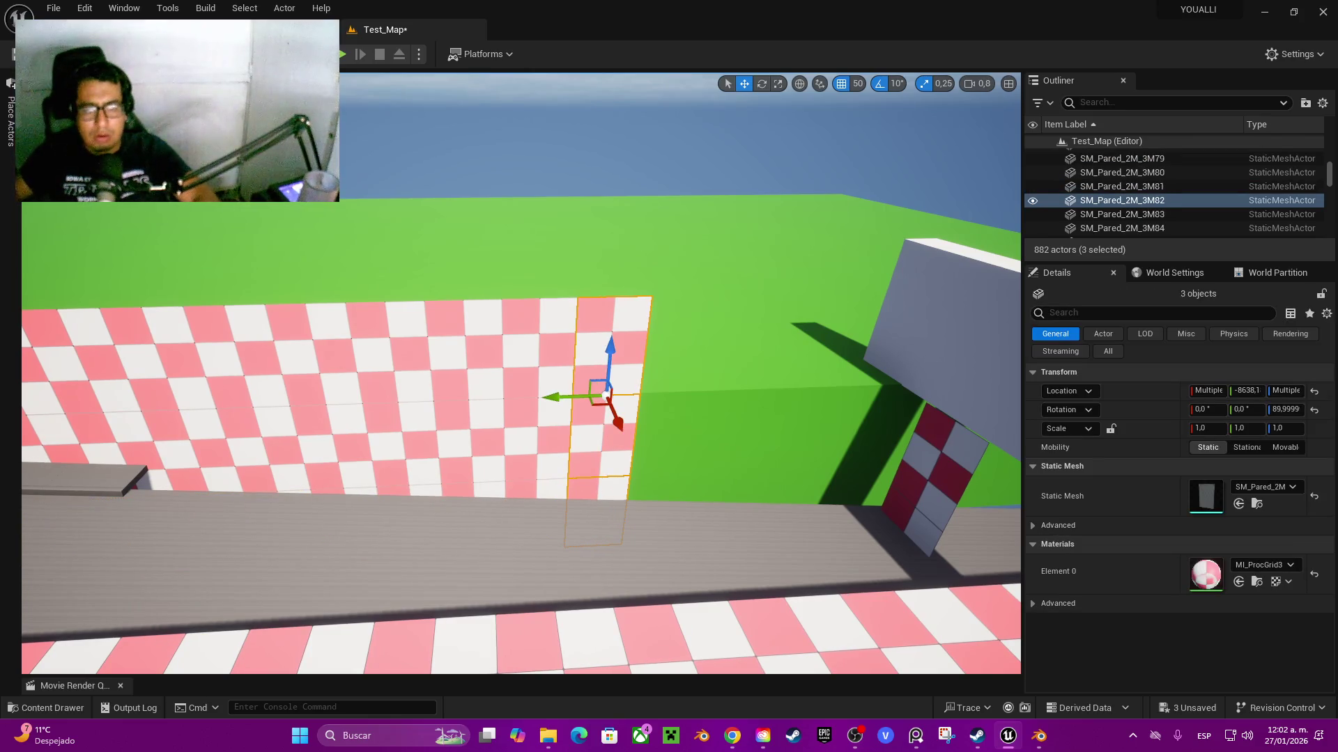
{"action": "left_click", "coordinate": [533, 481], "text": "ctrl"}
{"action": "left_click", "coordinate": [523, 398], "text": "ctrl"}
{"action": "left_click", "coordinate": [476, 552], "text": "ctrl"}
{"action": "left_click", "coordinate": [471, 446], "text": "ctrl"}
{"action": "left_click", "coordinate": [465, 355], "text": "ctrl"}
- Alt-drag the nine-panel group repeatedly along Y, extending the wall up to SM_Pared_2M_3M165
{"action": "left_click_drag", "start_coordinate": [446, 402], "coordinate": [758, 437]}
{"action": "mouse_move", "coordinate": [758, 537]}
{"action": "left_mouse_down"}
{"action": "mouse_move", "coordinate": [971, 522]}
{"action": "mouse_move", "coordinate": [697, 513]}
{"action": "left_mouse_up"}
{"action": "mouse_move", "coordinate": [486, 500]}
{"action": "left_mouse_down"}
{"action": "mouse_move", "coordinate": [719, 500]}
{"action": "mouse_move", "coordinate": [647, 504]}
{"action": "mouse_move", "coordinate": [906, 528]}
{"action": "mouse_move", "coordinate": [846, 512]}
{"action": "left_mouse_up"}
{"action": "scroll", "coordinate": [847, 512], "scroll_direction": "down", "scroll_amount": 2}
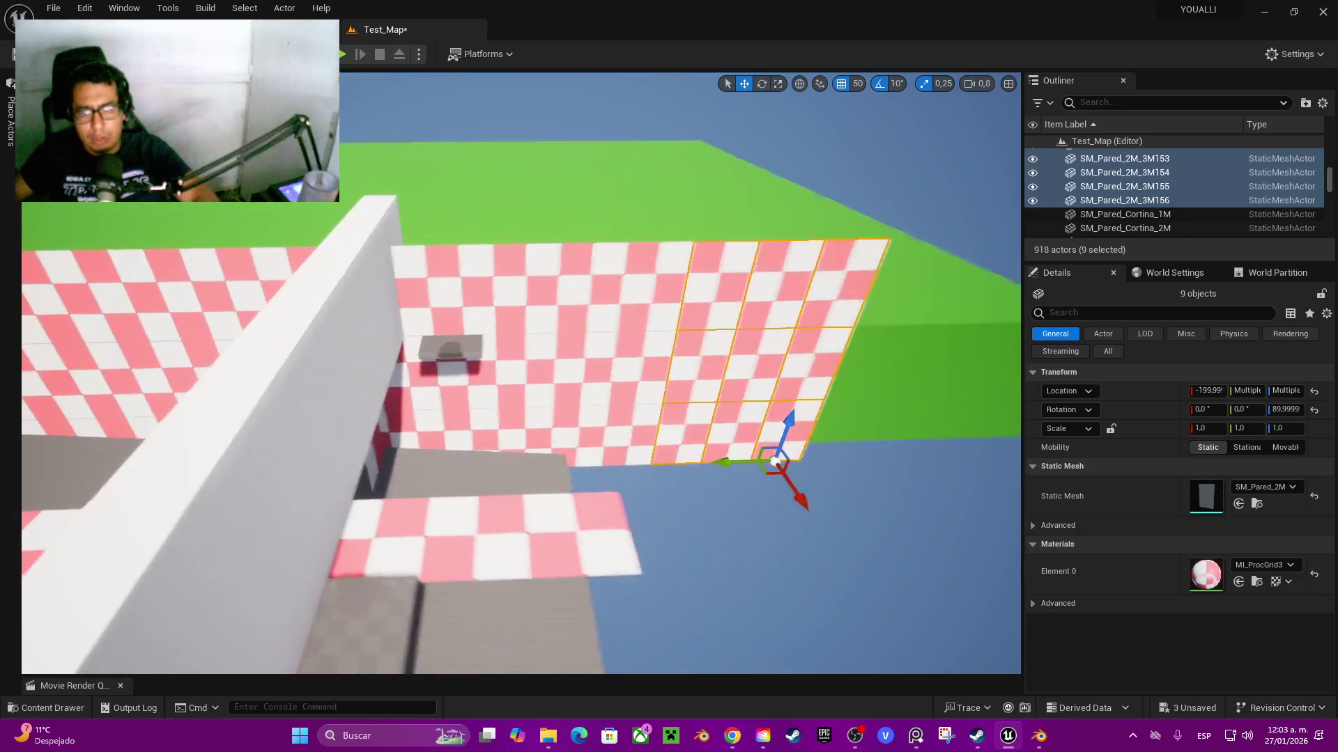
{"action": "scroll", "coordinate": [521, 374], "scroll_direction": "down", "scroll_amount": 2}
{"action": "mouse_move", "coordinate": [625, 460]}
{"action": "left_mouse_down"}
{"action": "mouse_move", "coordinate": [764, 469]}
{"action": "mouse_move", "coordinate": [767, 445]}
{"action": "mouse_move", "coordinate": [627, 418]}
{"action": "mouse_move", "coordinate": [682, 418]}
{"action": "mouse_move", "coordinate": [648, 432]}
{"action": "mouse_move", "coordinate": [662, 418]}
{"action": "left_mouse_up"}
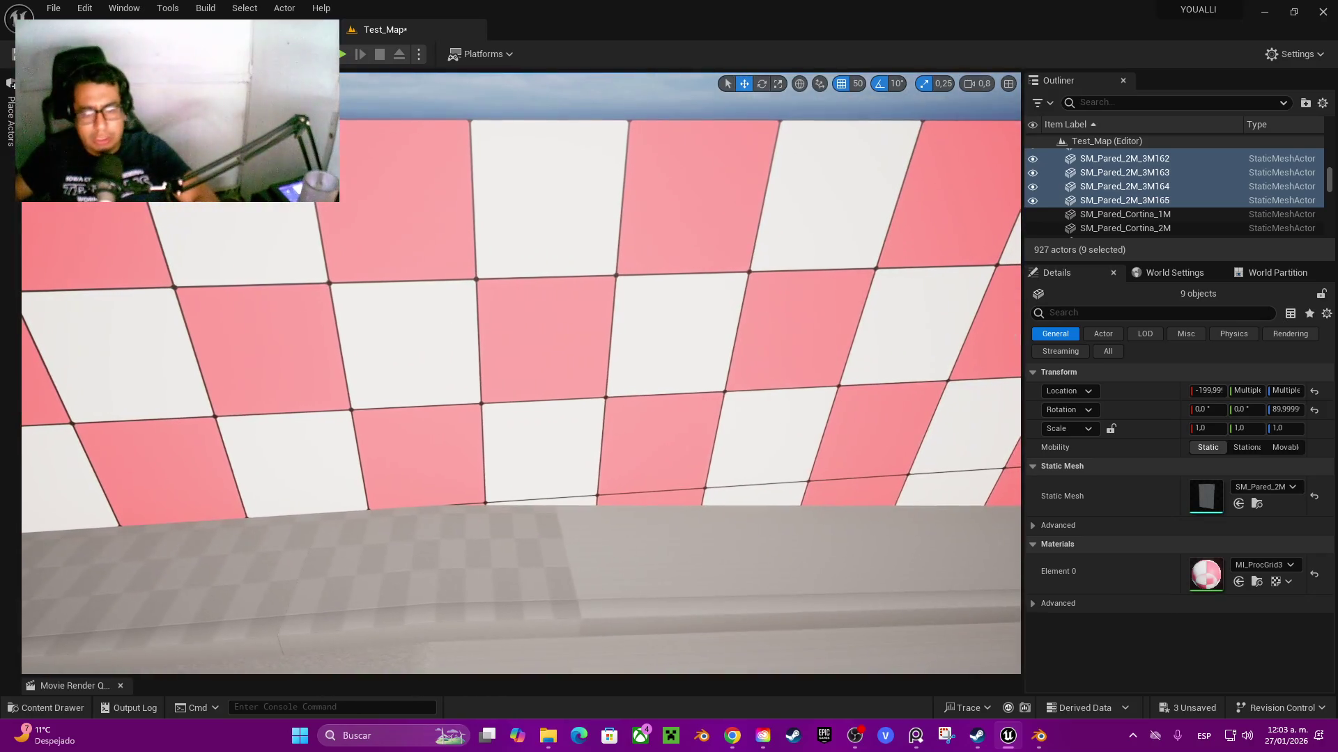
- Select curb COLADERA22 and Alt-drag it 200 units along the sidewalk to create COLADERA23
{"action": "left_click", "coordinate": [636, 508]}
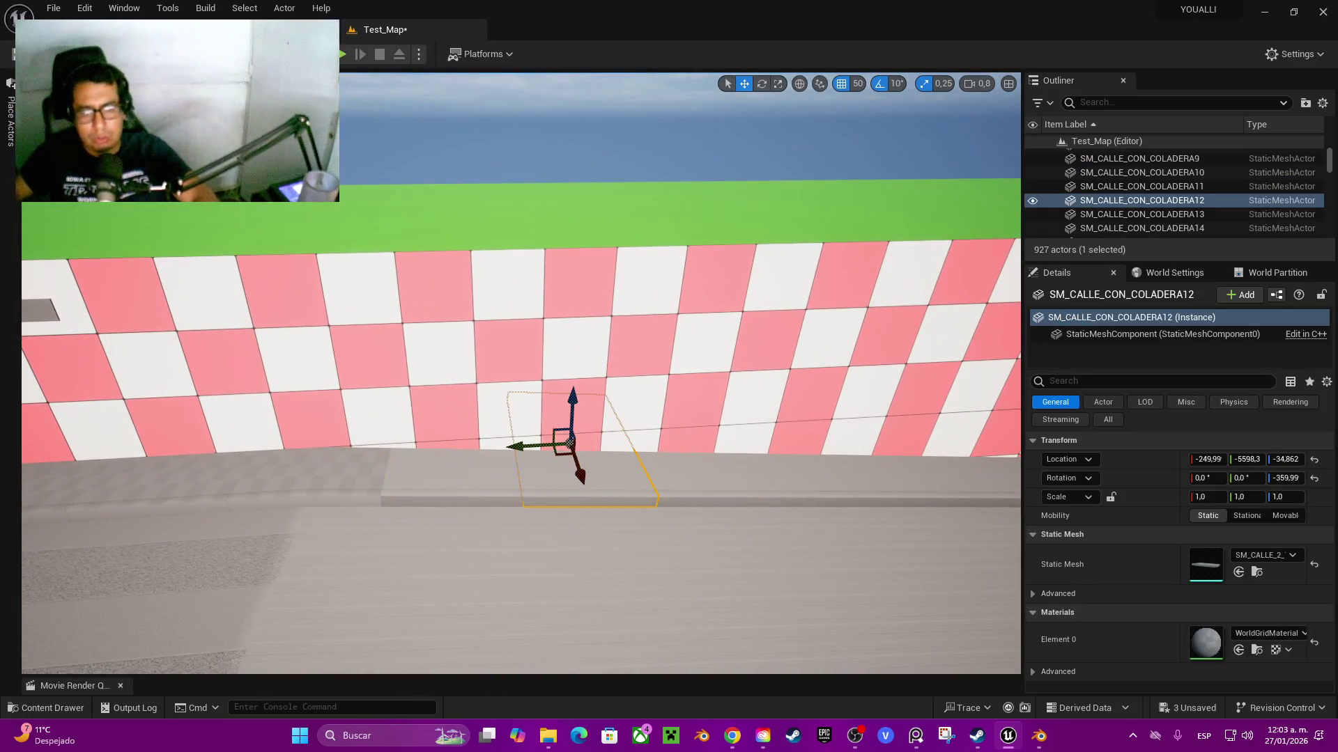
{"action": "left_click", "coordinate": [530, 473], "text": "ctrl"}
{"action": "left_click", "coordinate": [474, 446]}
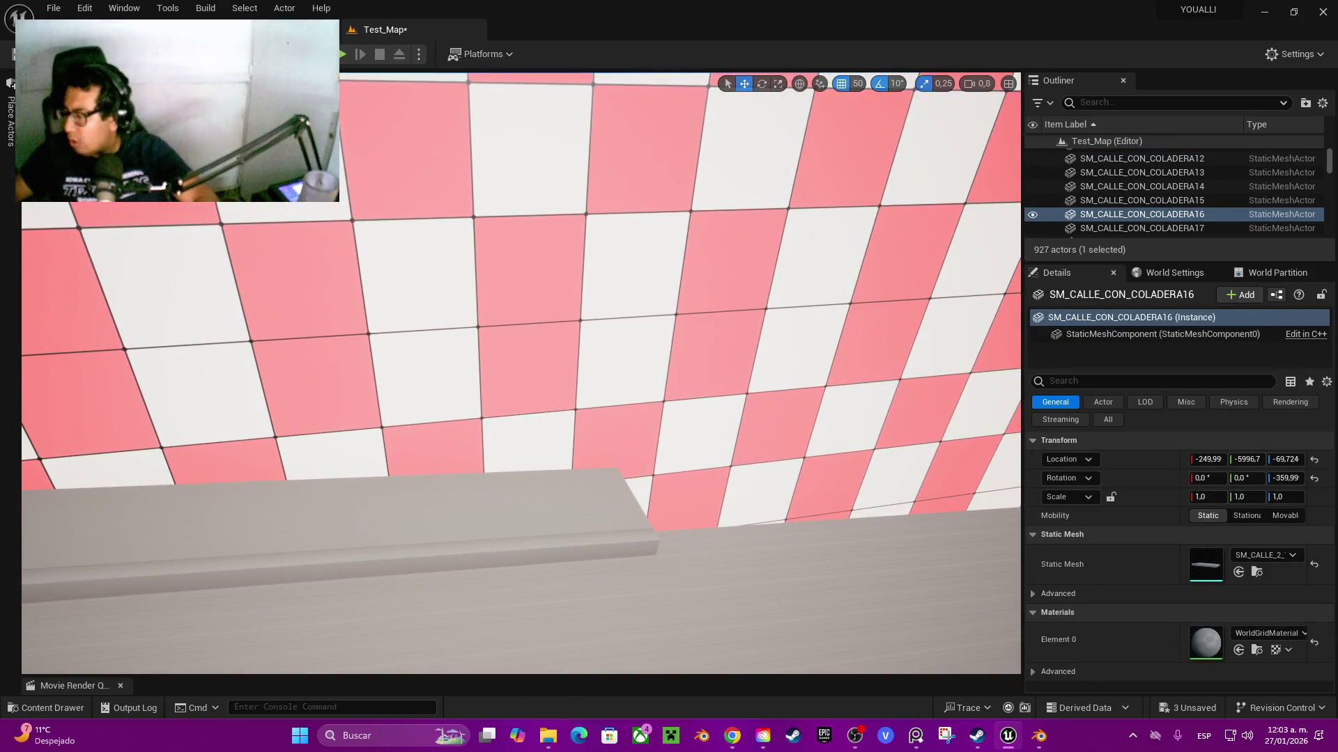
{"action": "left_click", "coordinate": [521, 484]}
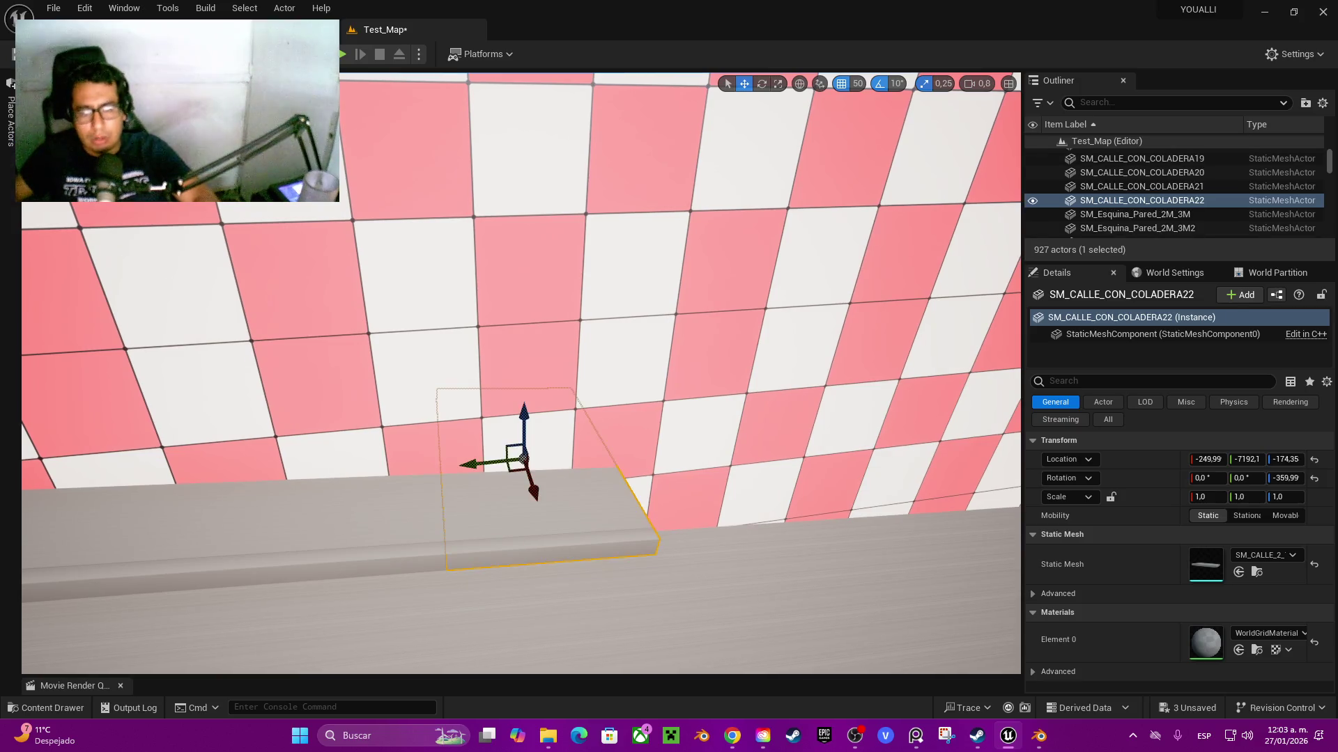
{"action": "left_click_drag", "start_coordinate": [411, 463], "coordinate": [561, 486], "text": "alt"}
{"action": "left_click_drag", "start_coordinate": [613, 410], "coordinate": [614, 421]}
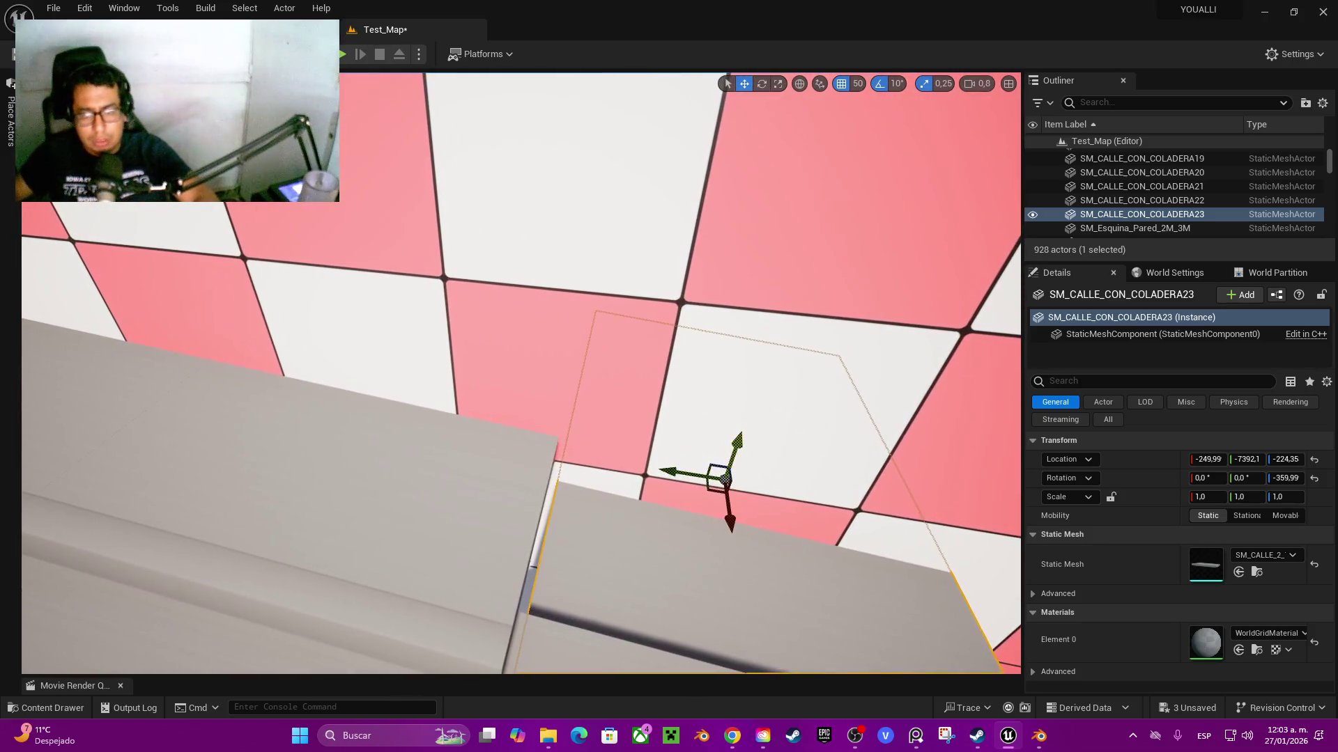
{"action": "key", "text": "ctrl+z"}
- Set the pivot on COLADERA23's edge and lower it to Z -191.78, flush with its neighbour
{"action": "left_click_drag", "start_coordinate": [724, 77], "coordinate": [725, 174]}
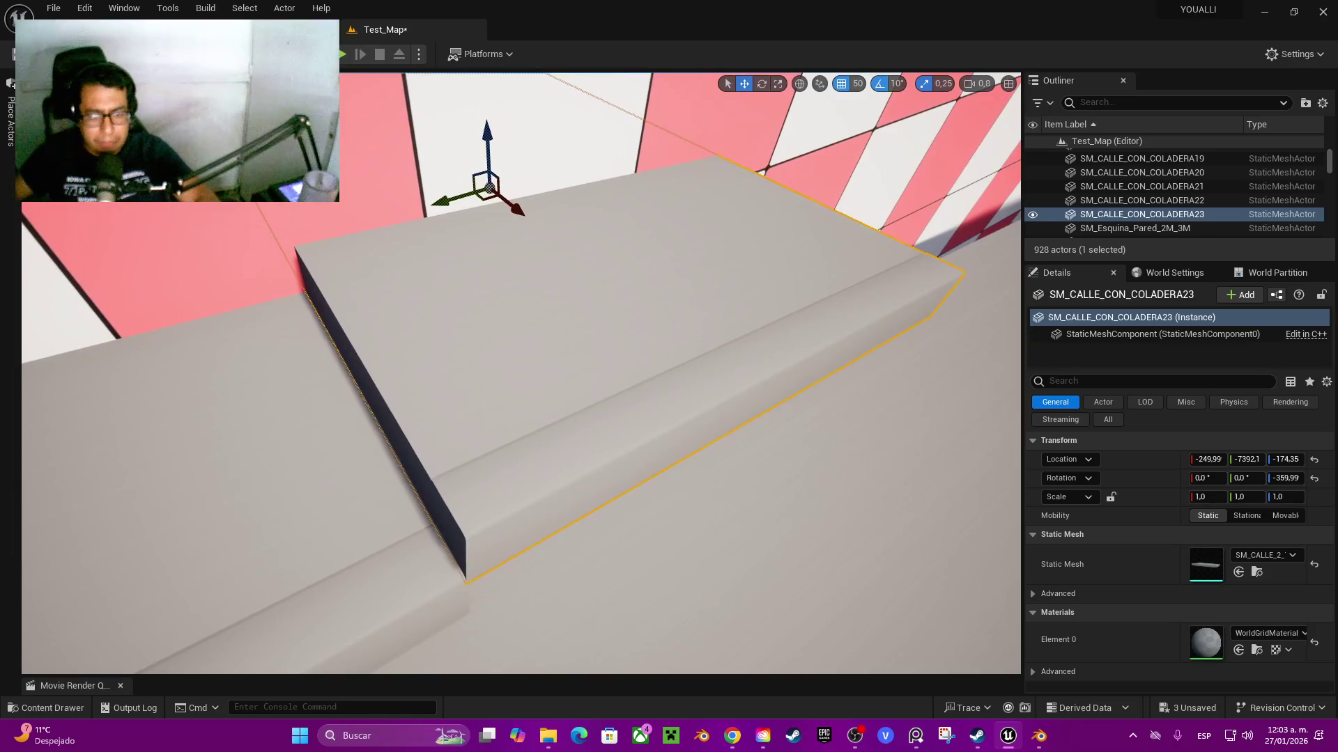
{"action": "middle_click", "coordinate": [460, 473], "text": "alt"}
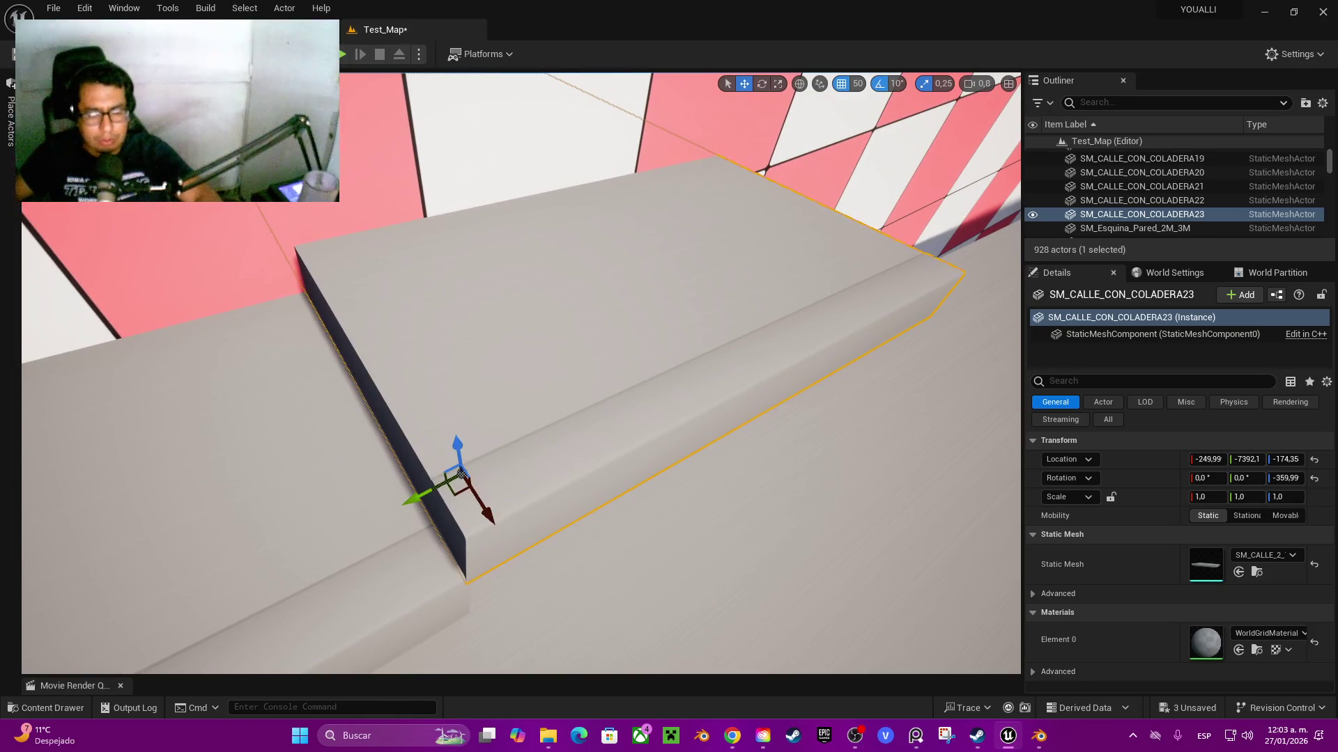
{"action": "left_click_drag", "start_coordinate": [523, 376], "coordinate": [523, 320]}
{"action": "middle_click", "coordinate": [687, 399], "text": "alt"}
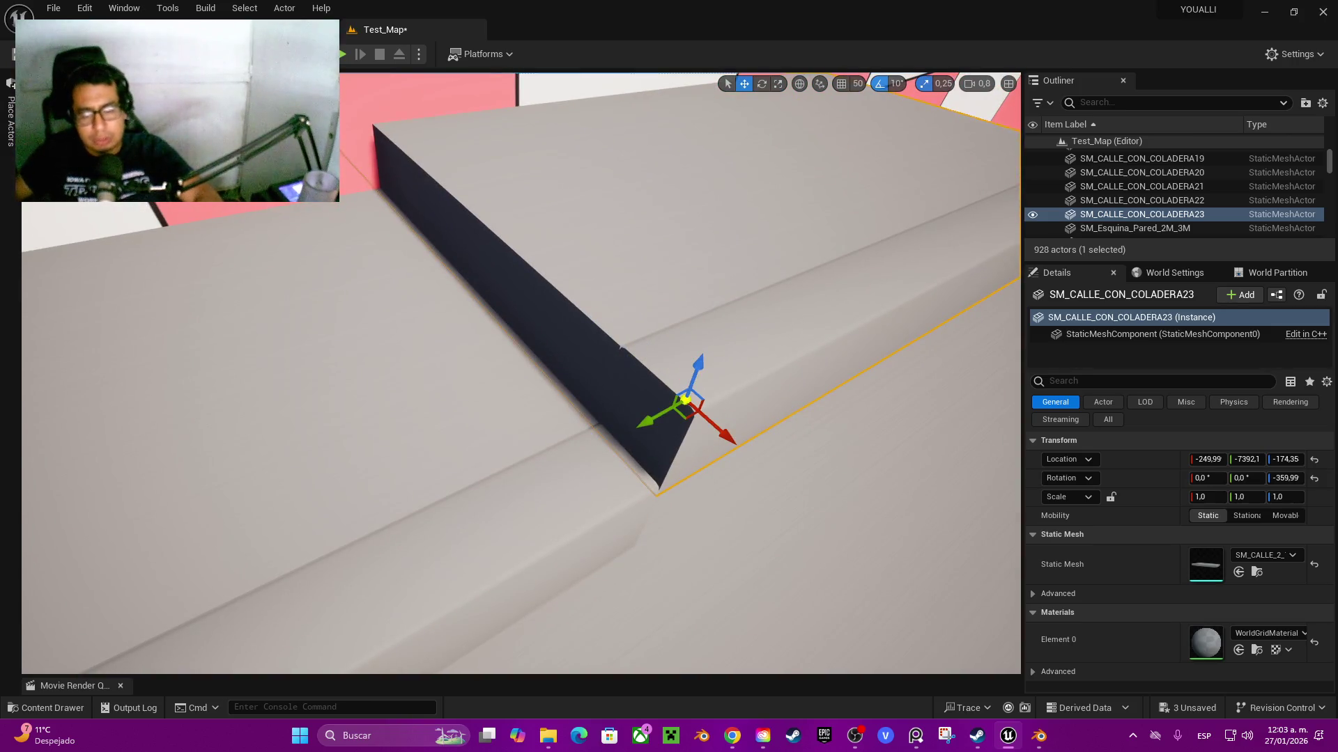
{"action": "mouse_move", "coordinate": [686, 399]}
{"action": "left_mouse_down", "text": "alt"}
{"action": "mouse_move", "coordinate": [589, 333]}
{"action": "mouse_move", "coordinate": [492, 448]}
{"action": "mouse_move", "coordinate": [671, 403]}
{"action": "mouse_move", "coordinate": [537, 409]}
{"action": "mouse_move", "coordinate": [491, 379]}
{"action": "mouse_move", "coordinate": [498, 358]}
{"action": "mouse_move", "coordinate": [499, 383]}
{"action": "mouse_move", "coordinate": [558, 385]}
{"action": "left_mouse_up", "text": "alt"}
{"action": "key", "text": "ctrl+z"}
{"action": "left_click", "coordinate": [638, 228]}
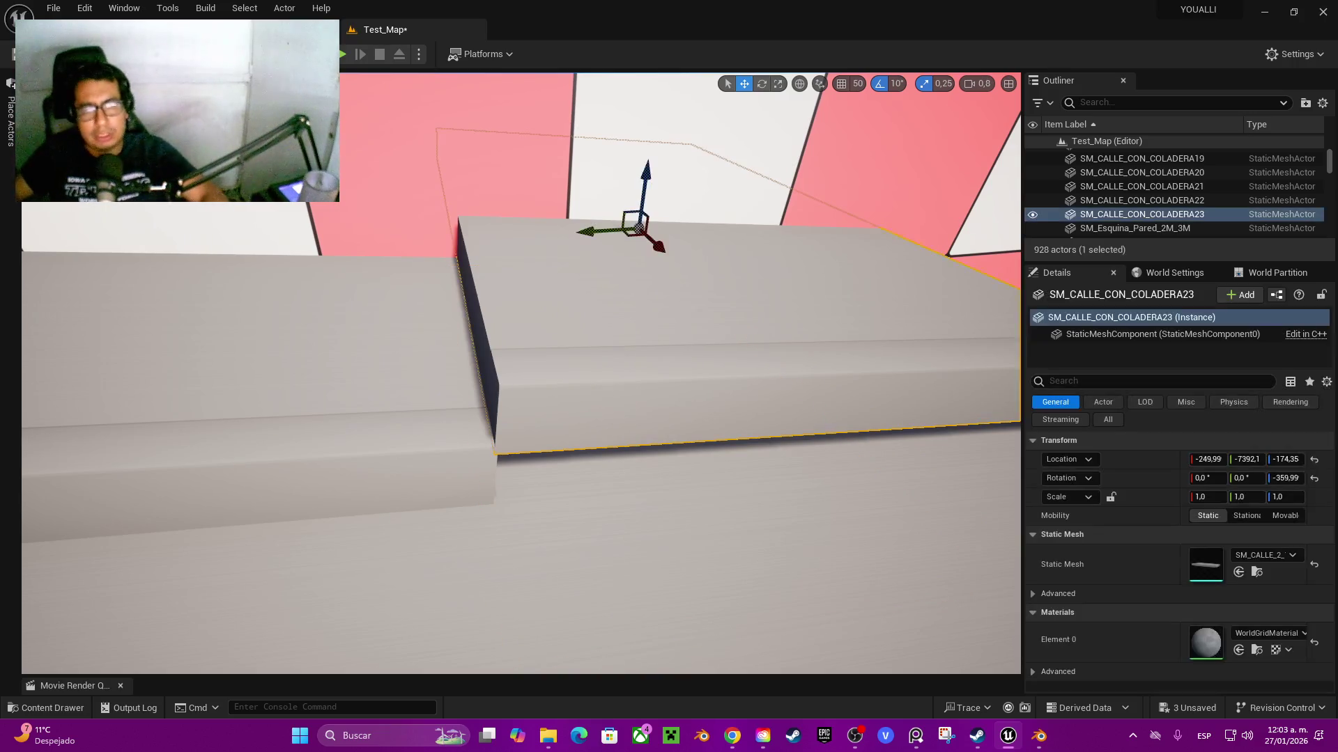
{"action": "middle_click", "coordinate": [498, 382], "text": "alt"}
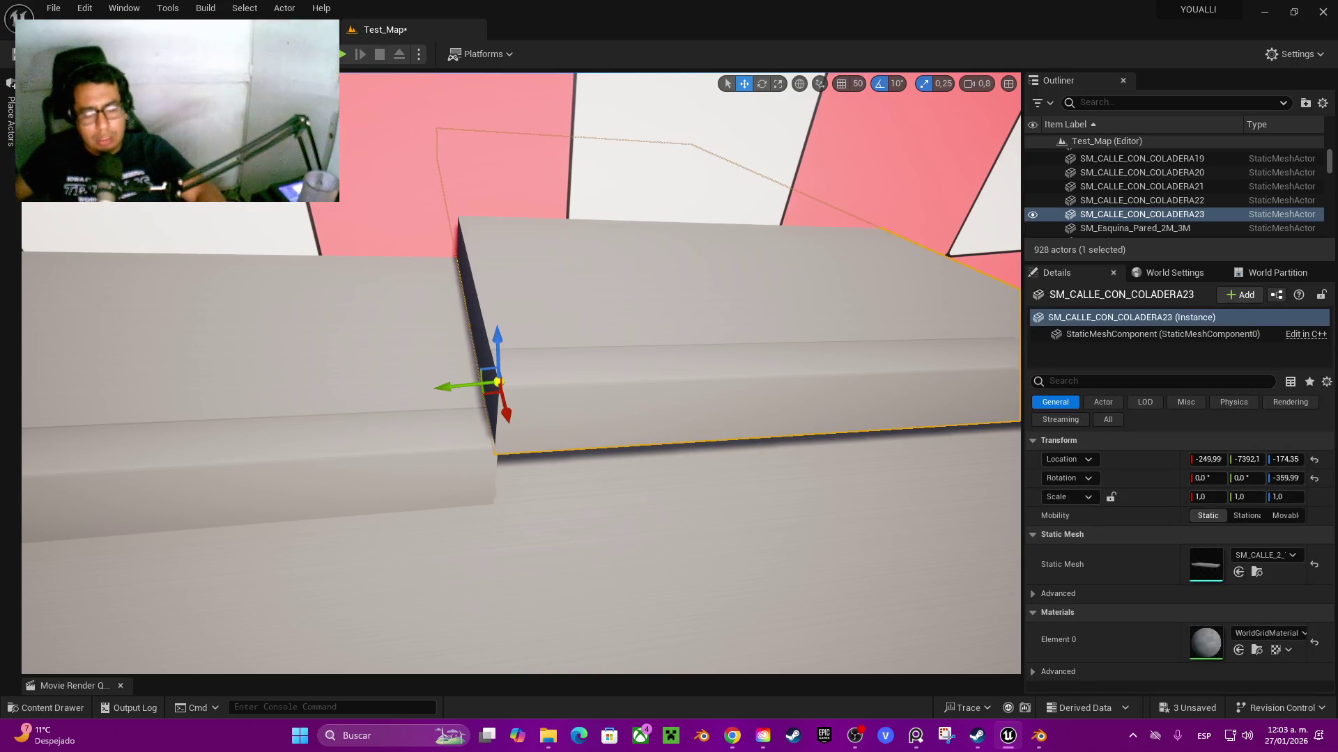
{"action": "left_click_drag", "start_coordinate": [497, 345], "coordinate": [499, 408]}
{"action": "mouse_move", "coordinate": [469, 449]}
{"action": "left_mouse_down"}
{"action": "mouse_move", "coordinate": [583, 388]}
{"action": "mouse_move", "coordinate": [687, 448]}
{"action": "mouse_move", "coordinate": [557, 627]}
{"action": "mouse_move", "coordinate": [475, 533]}
{"action": "mouse_move", "coordinate": [612, 513]}
{"action": "left_mouse_up"}
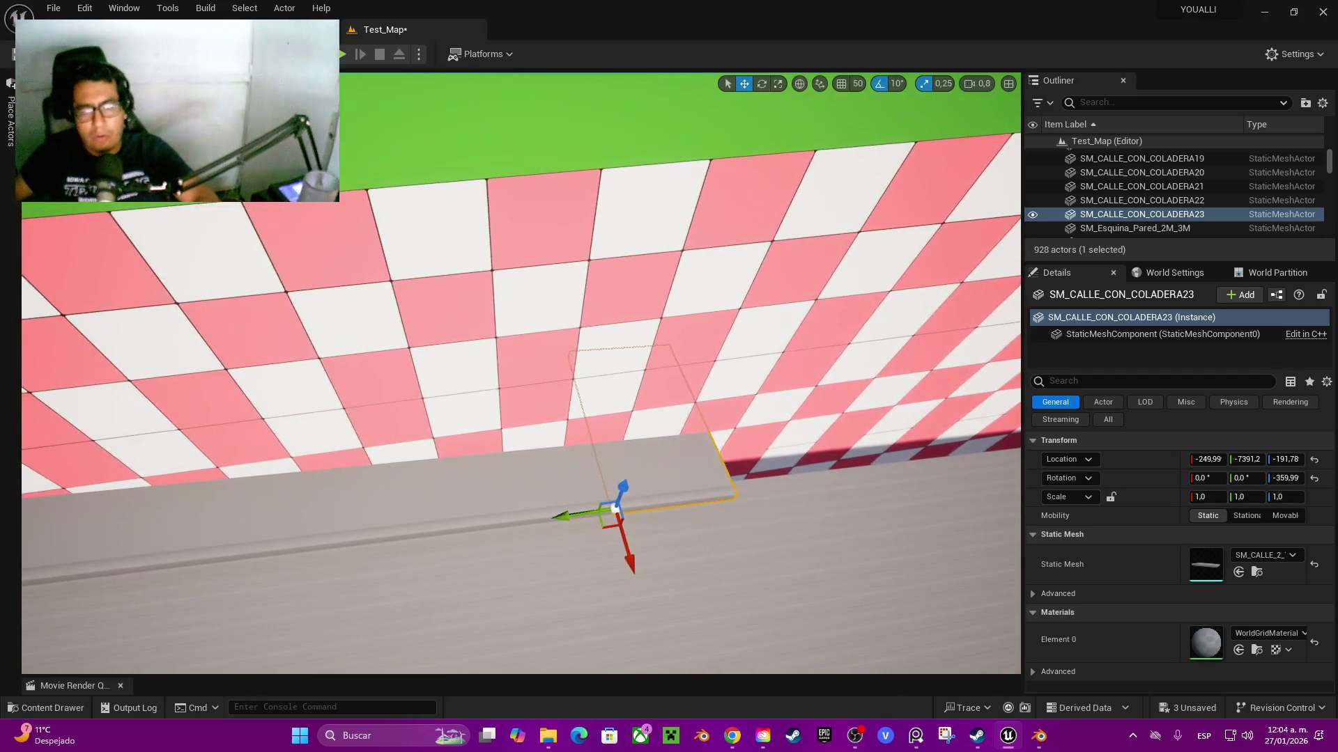